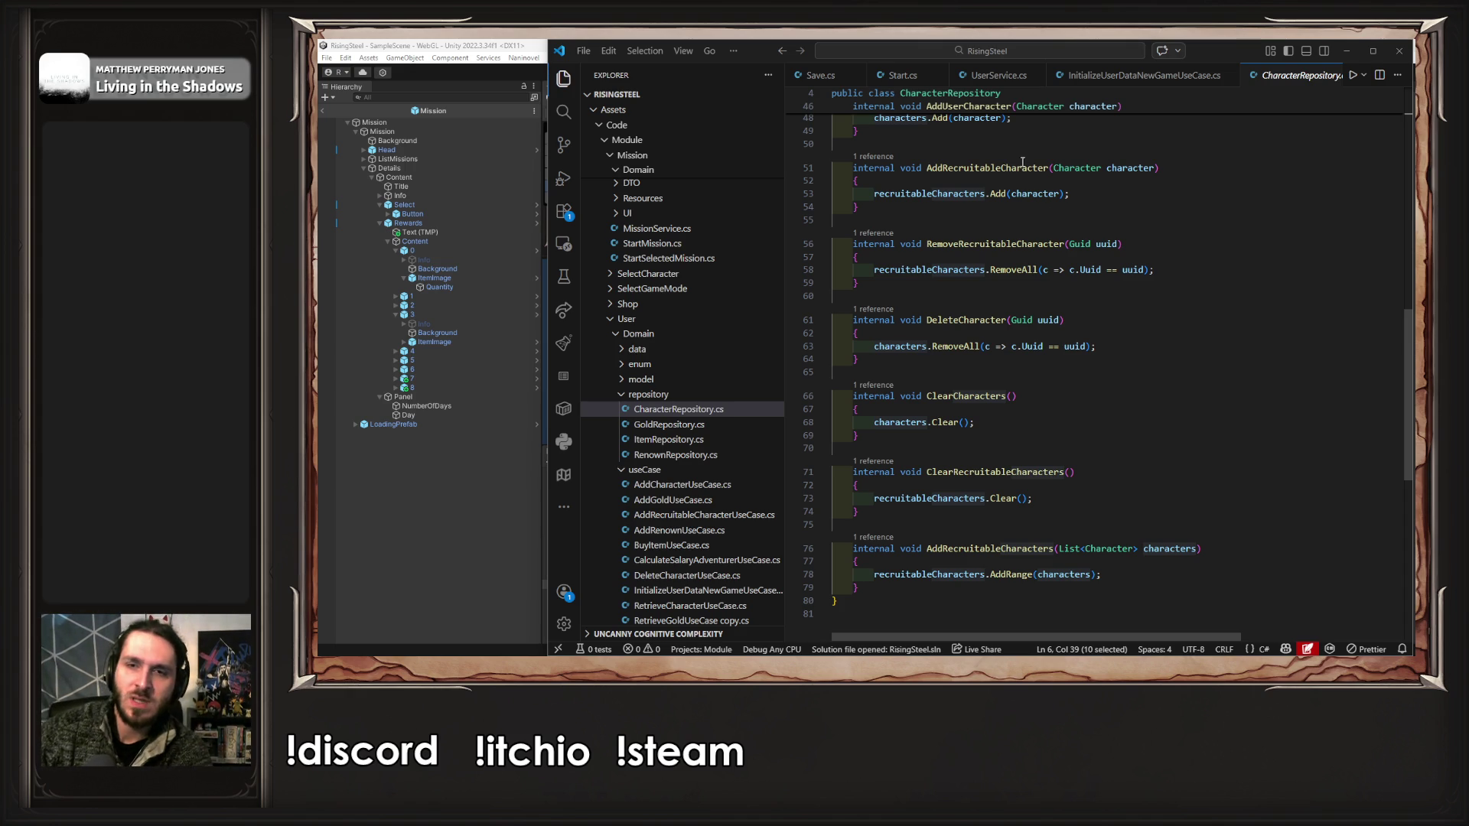
- Review the Start.cs and Save.cs files
left_click(901, 75)
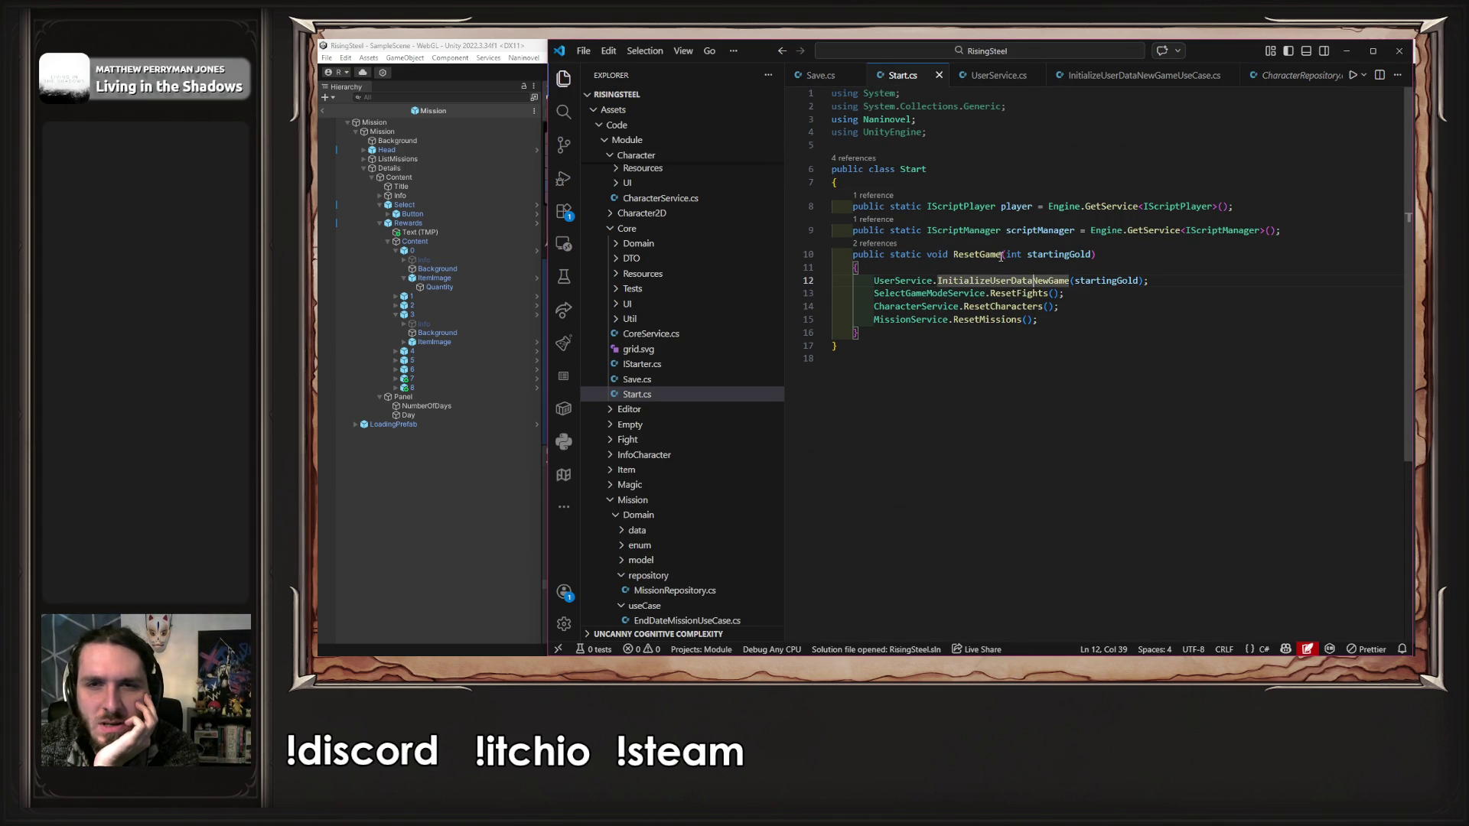
left_click(817, 75)
scroll(915, 357, "down", 3)
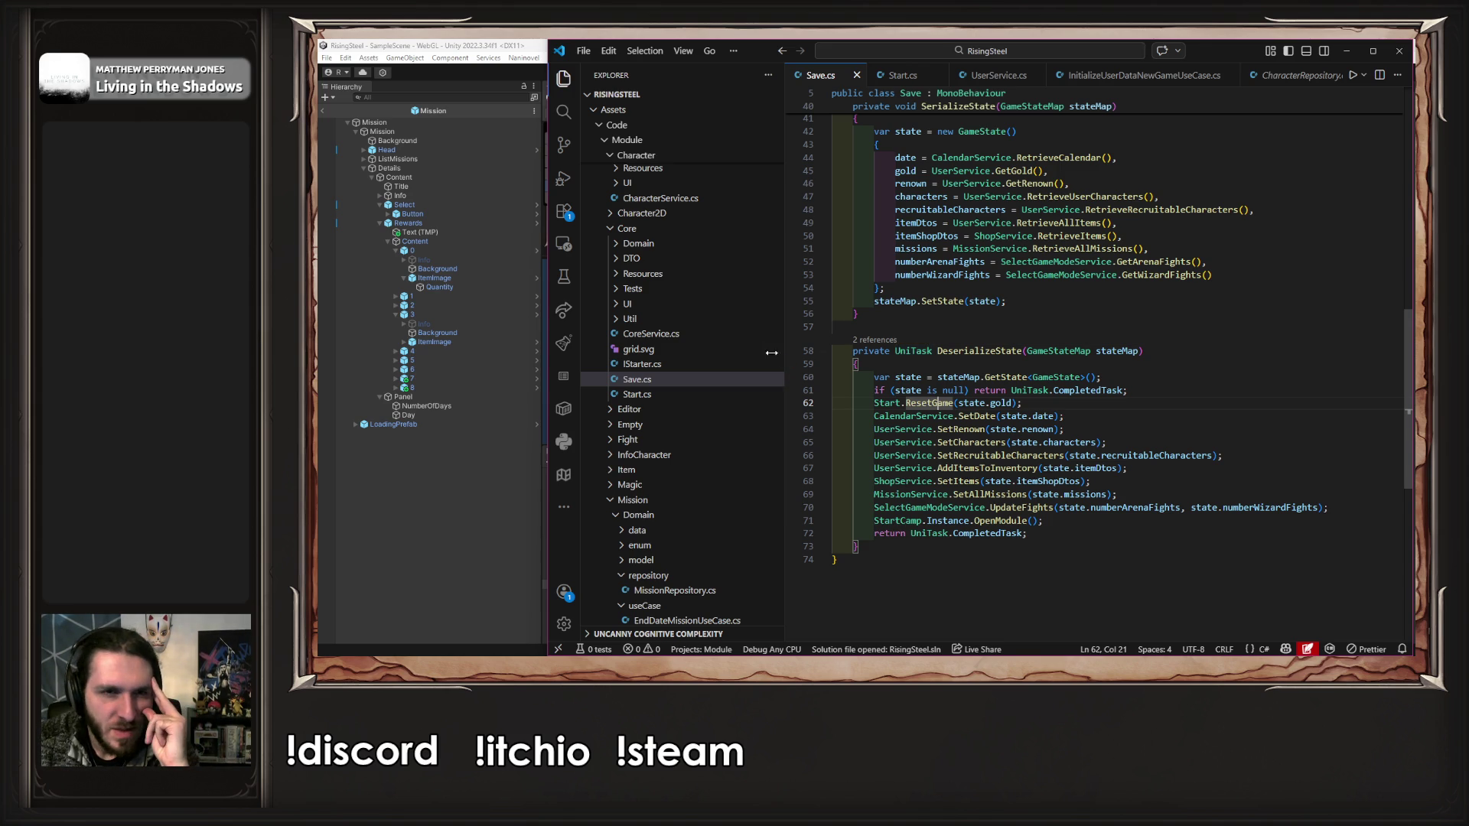
scroll(741, 337, "down", 4)
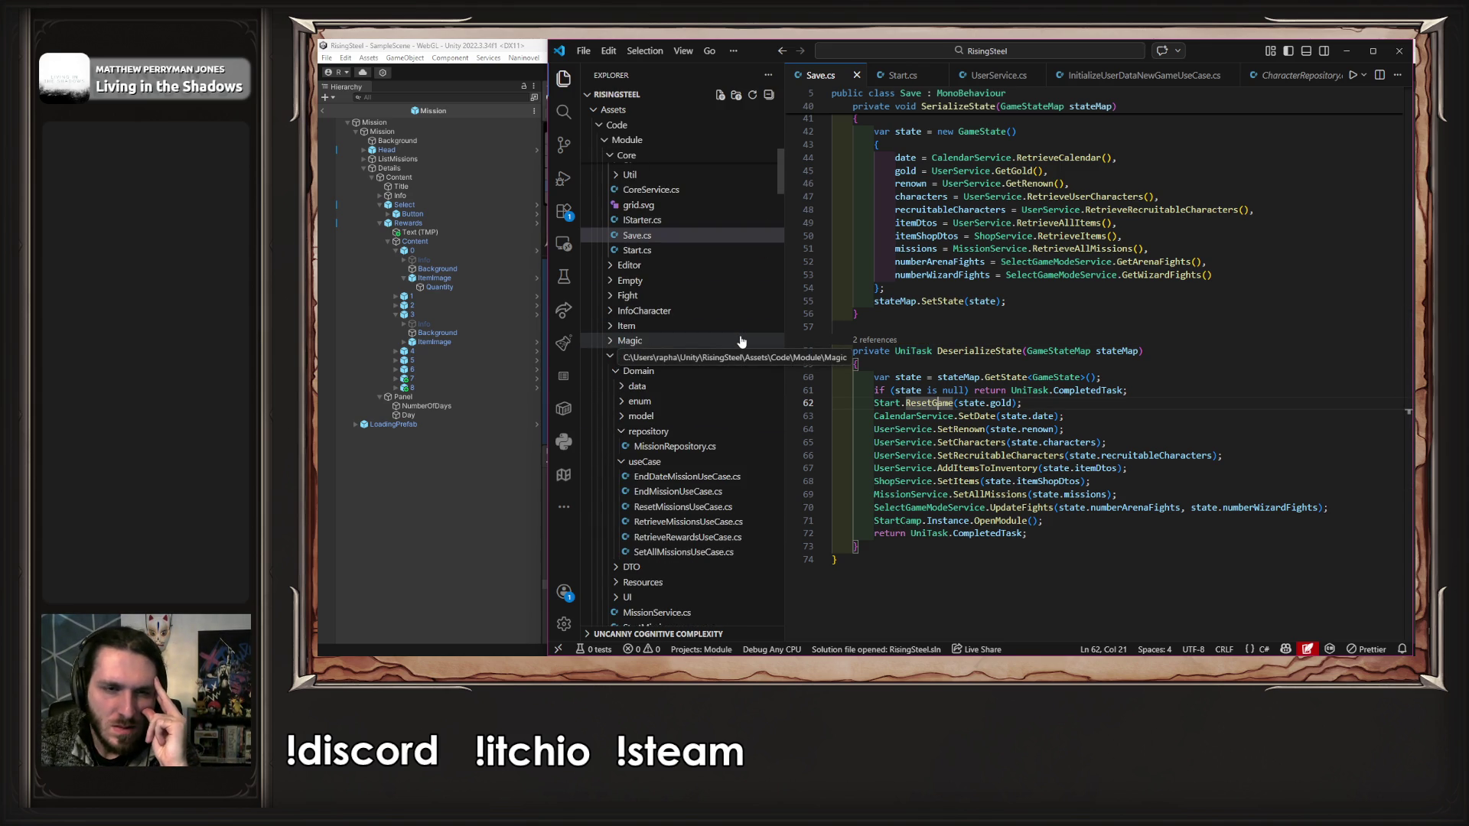
- Open MissionRepository.cs and highlight its missions list and missionById dictionary
left_click(698, 386)
left_click(684, 416)
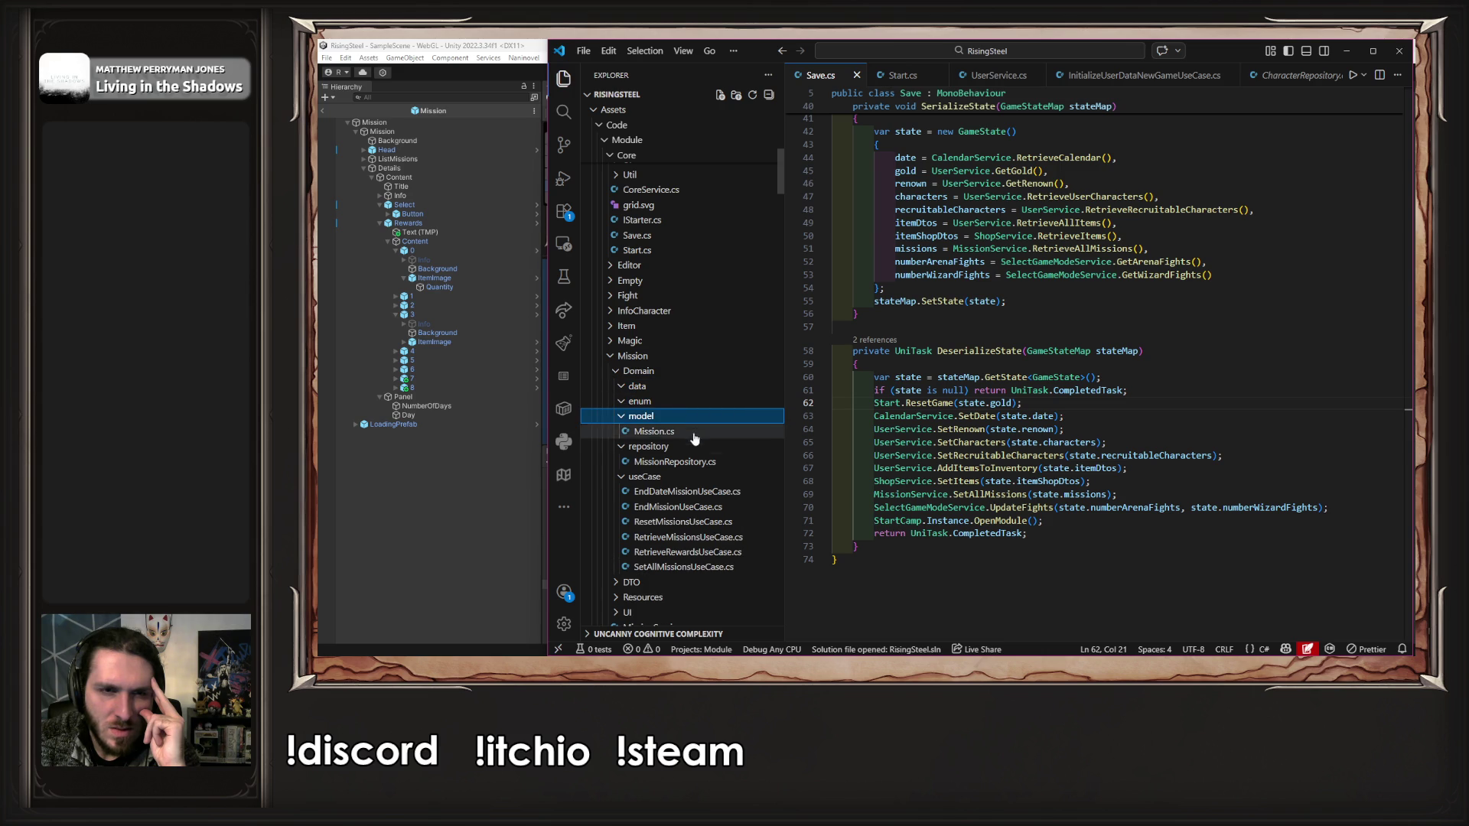
left_click(675, 461)
double_click(990, 192)
double_click(1074, 218)
scroll(1073, 232, "down", 5)
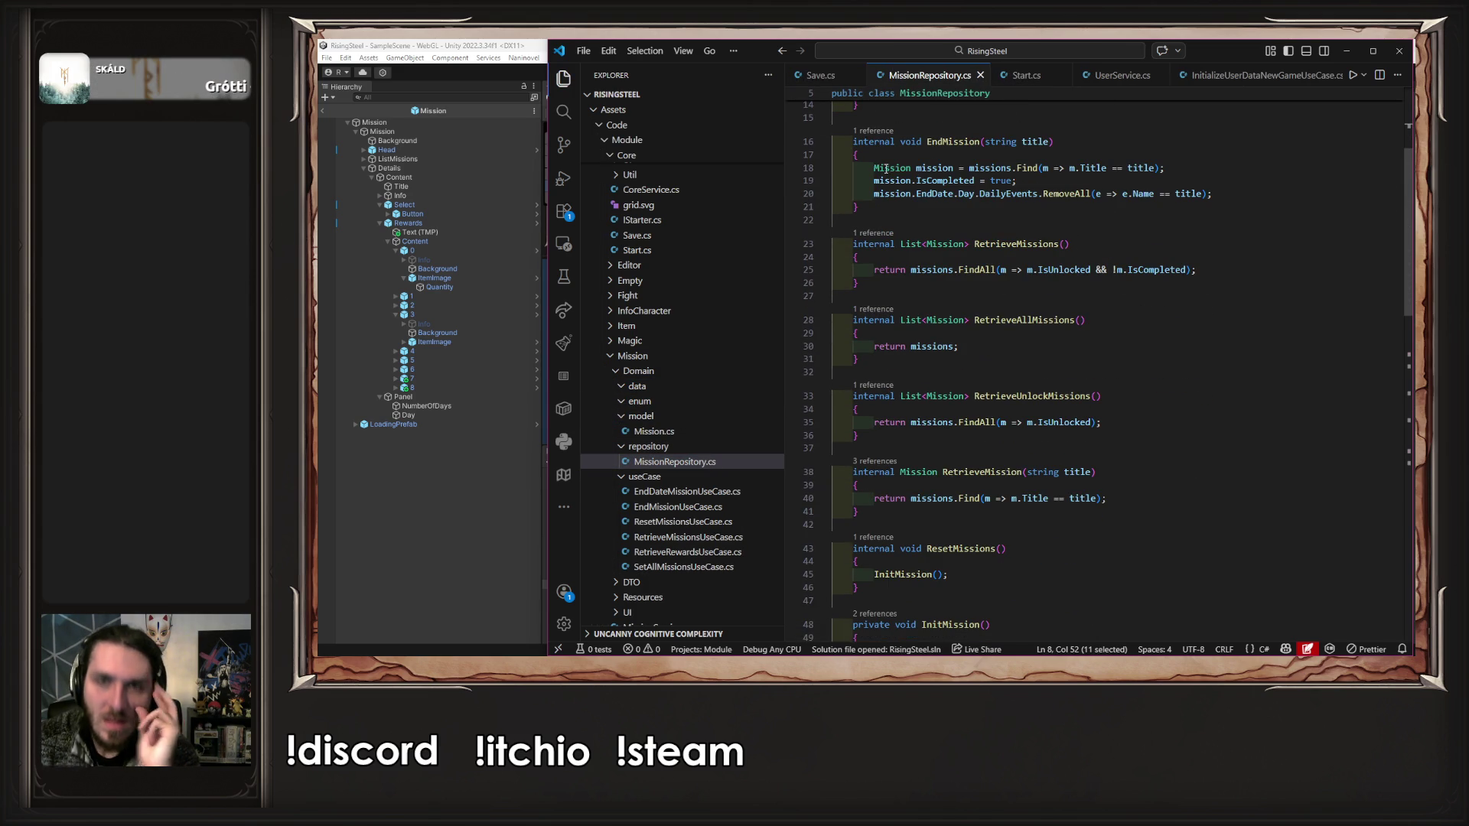
- Open StartMission.cs and read through it
scroll(666, 264, "down", 3)
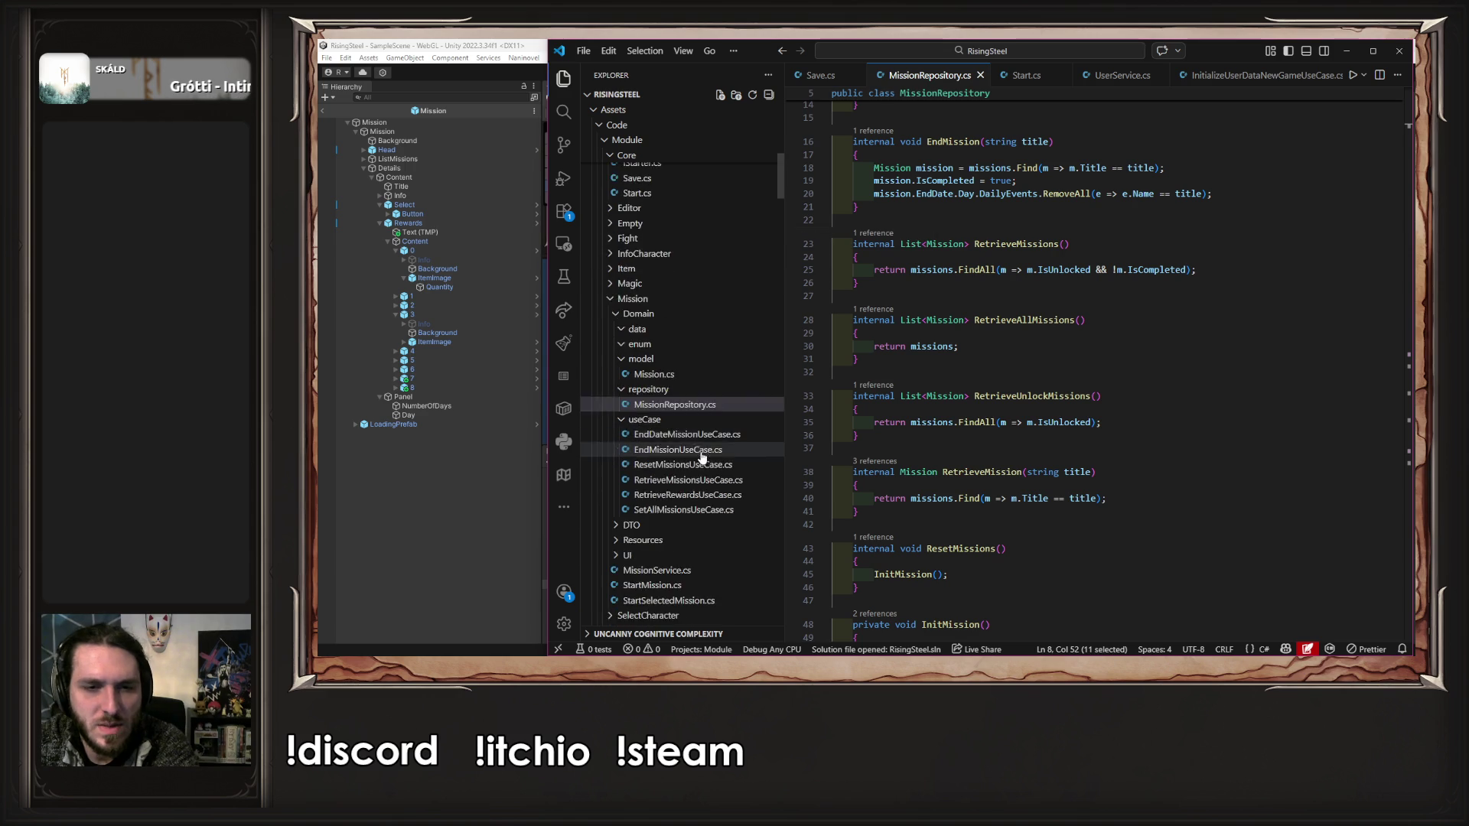
left_click(703, 533)
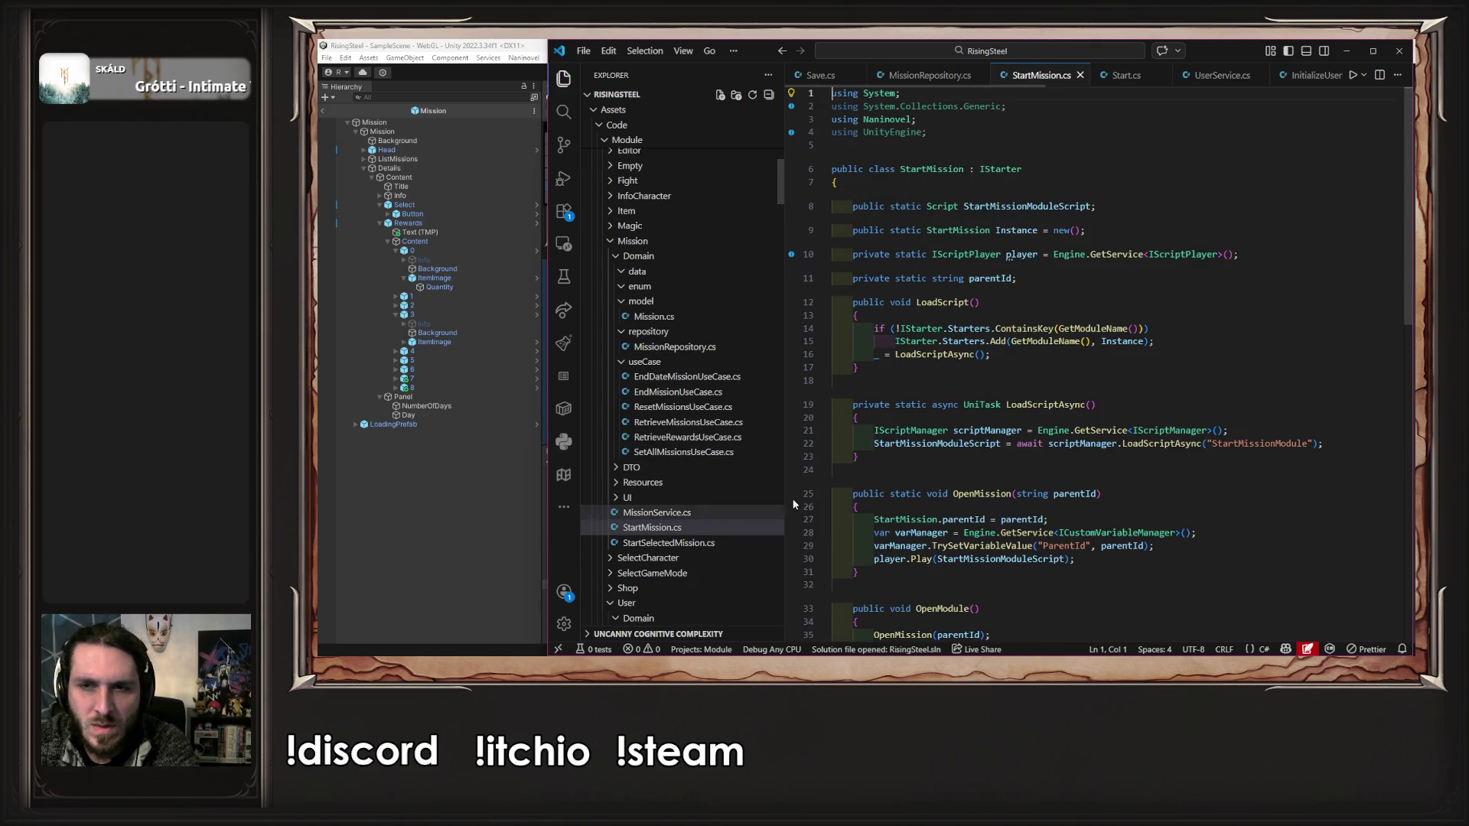
scroll(1030, 401, "down", 5)
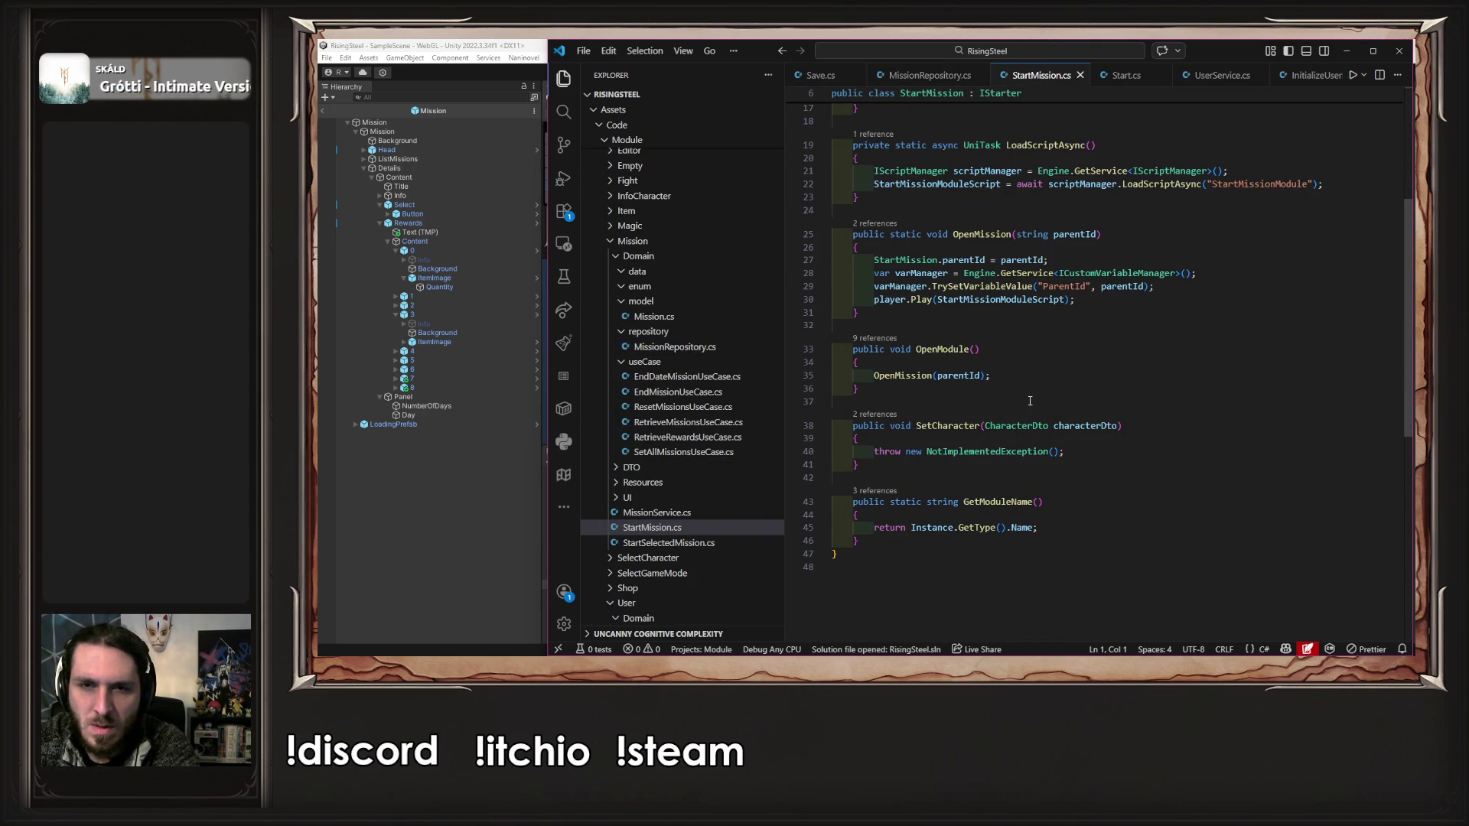
scroll(1030, 401, "up", 3)
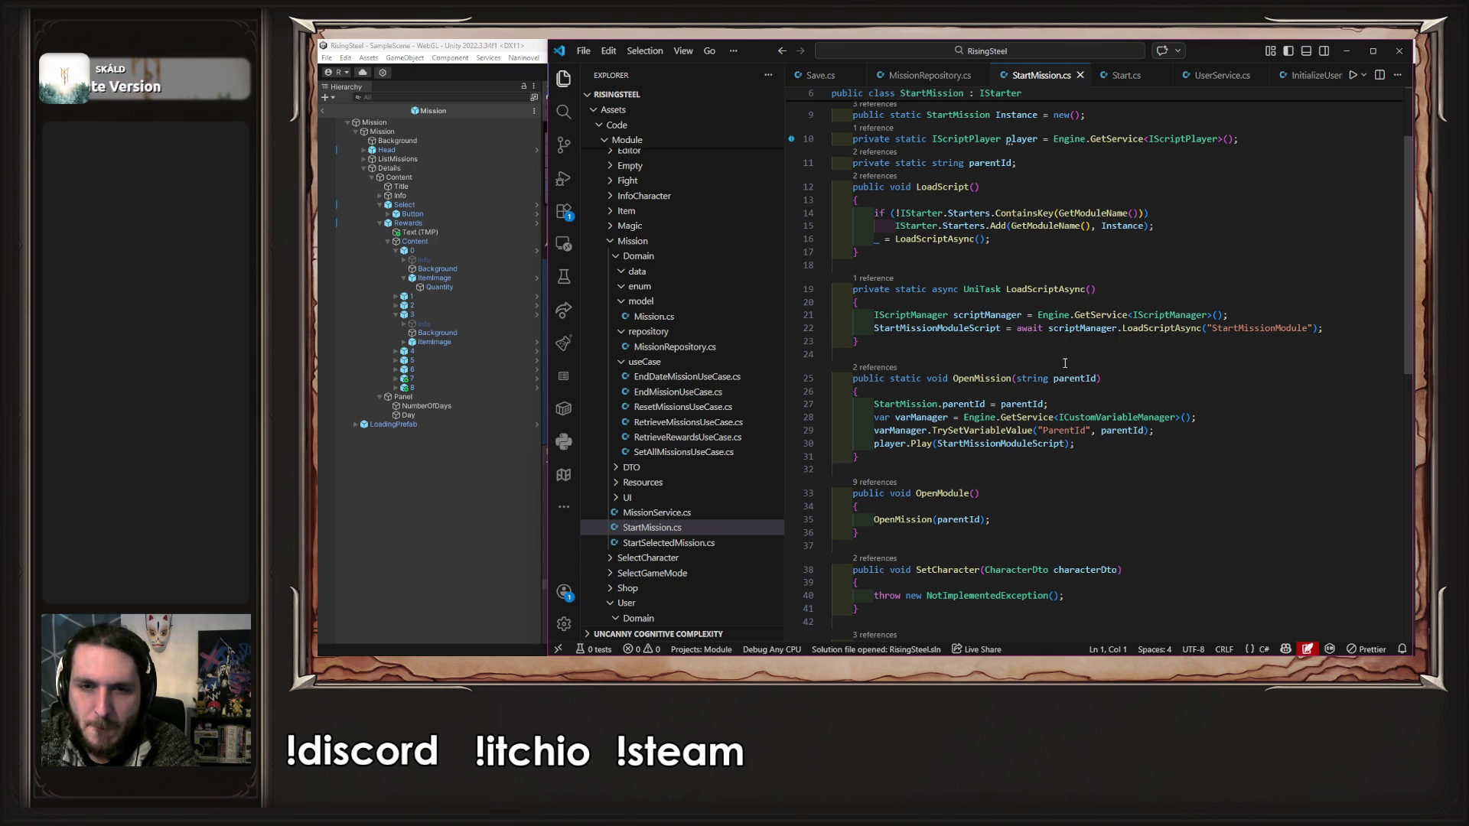
scroll(1064, 363, "down", 3)
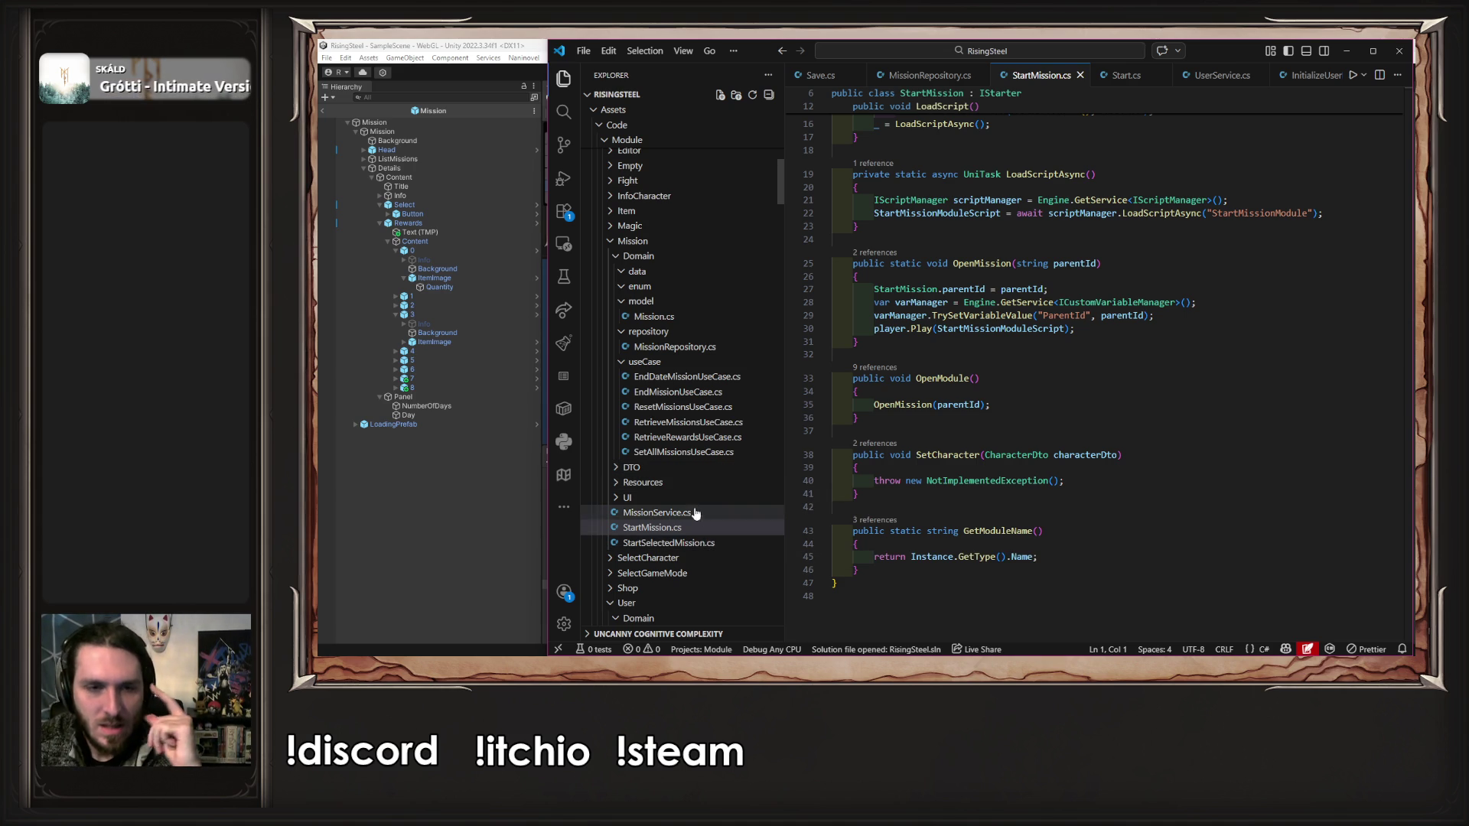
- Open PMission.cs from Mission > UI > Presenter > 05-pages
left_click(677, 498)
left_click(681, 531)
scroll(679, 525, "down", 1)
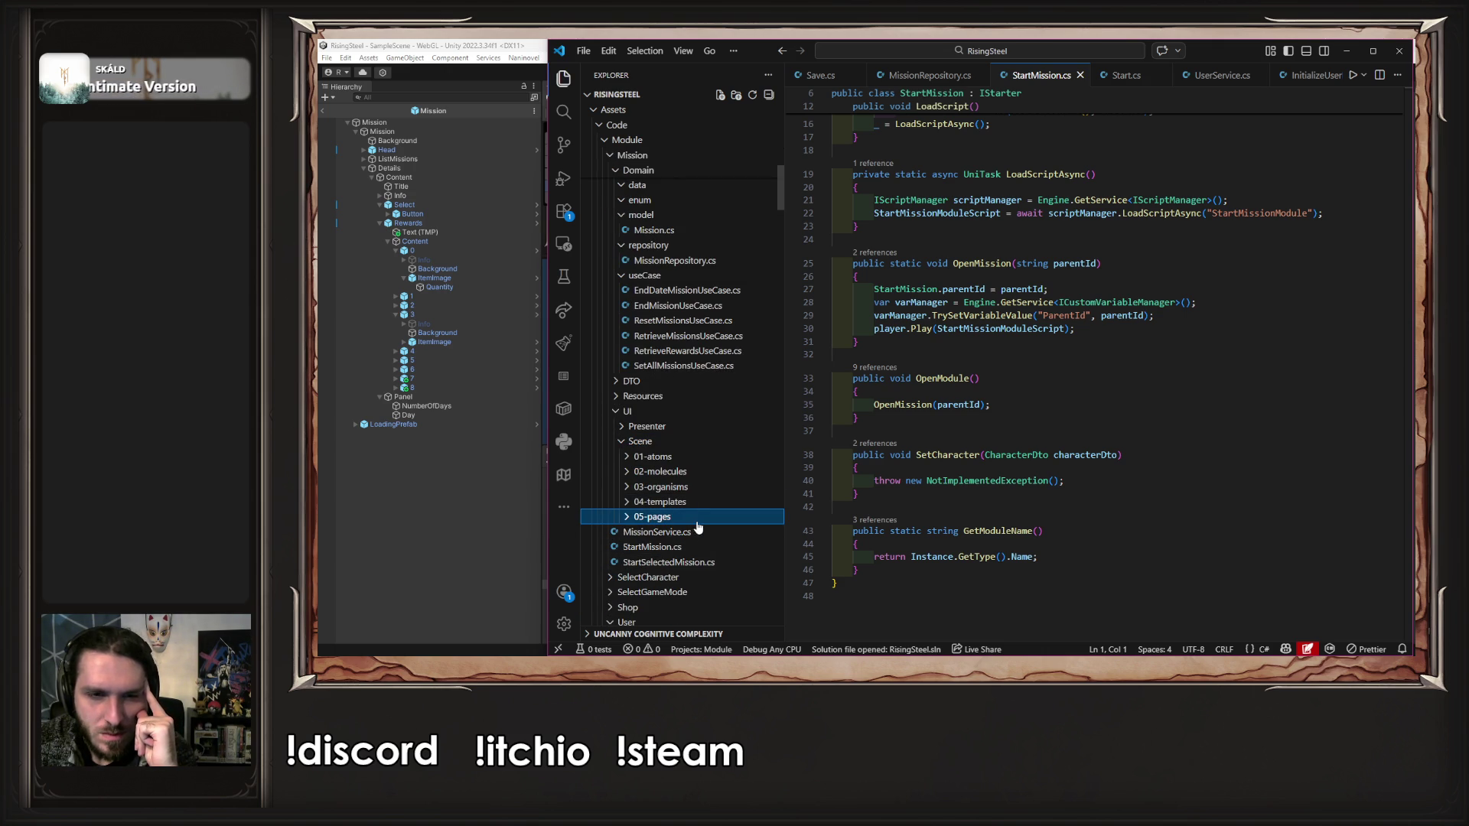
left_click(671, 457)
left_click(657, 426)
left_click(677, 515)
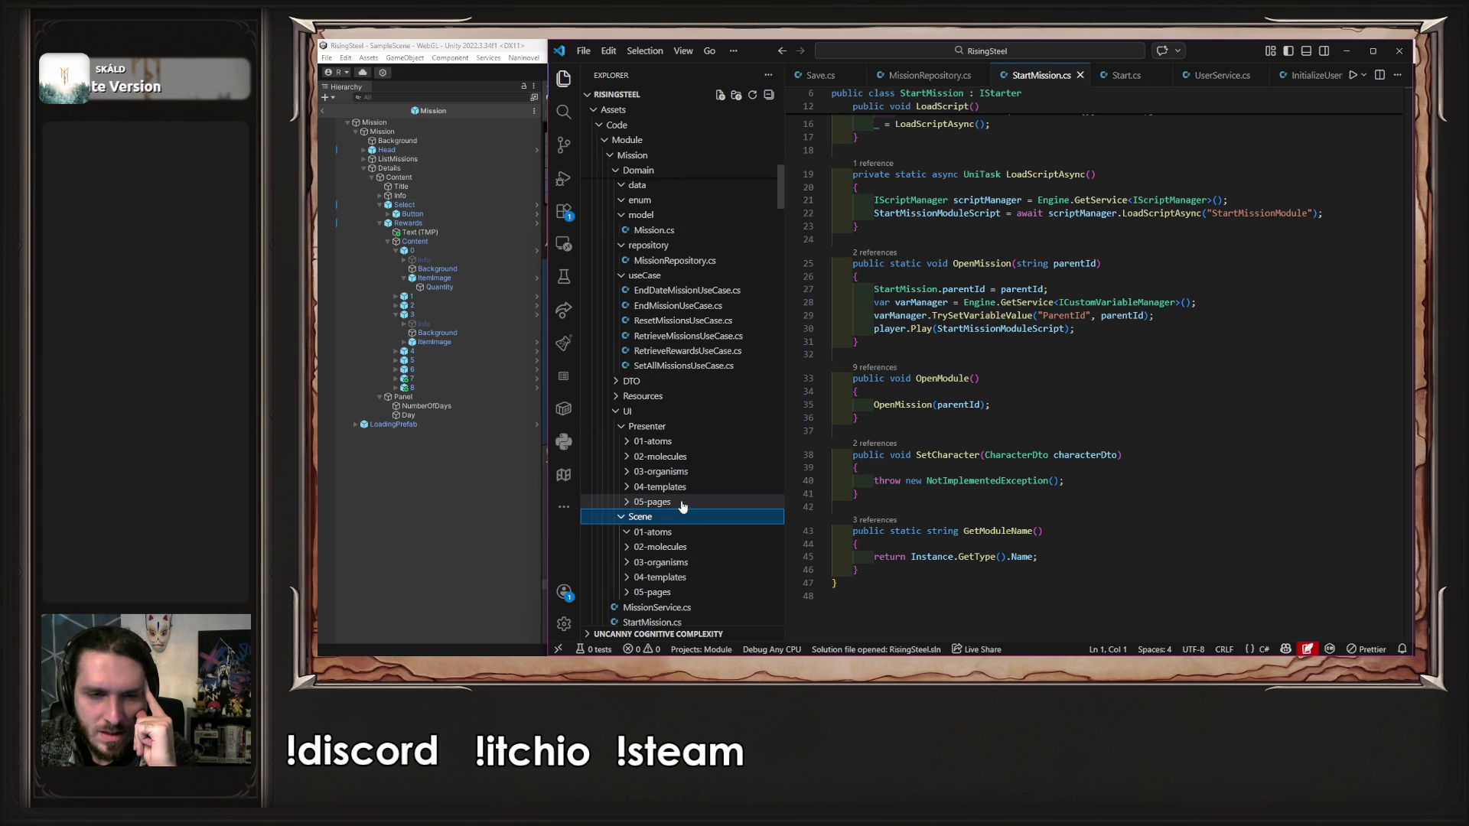
left_click(664, 502)
left_click(665, 516)
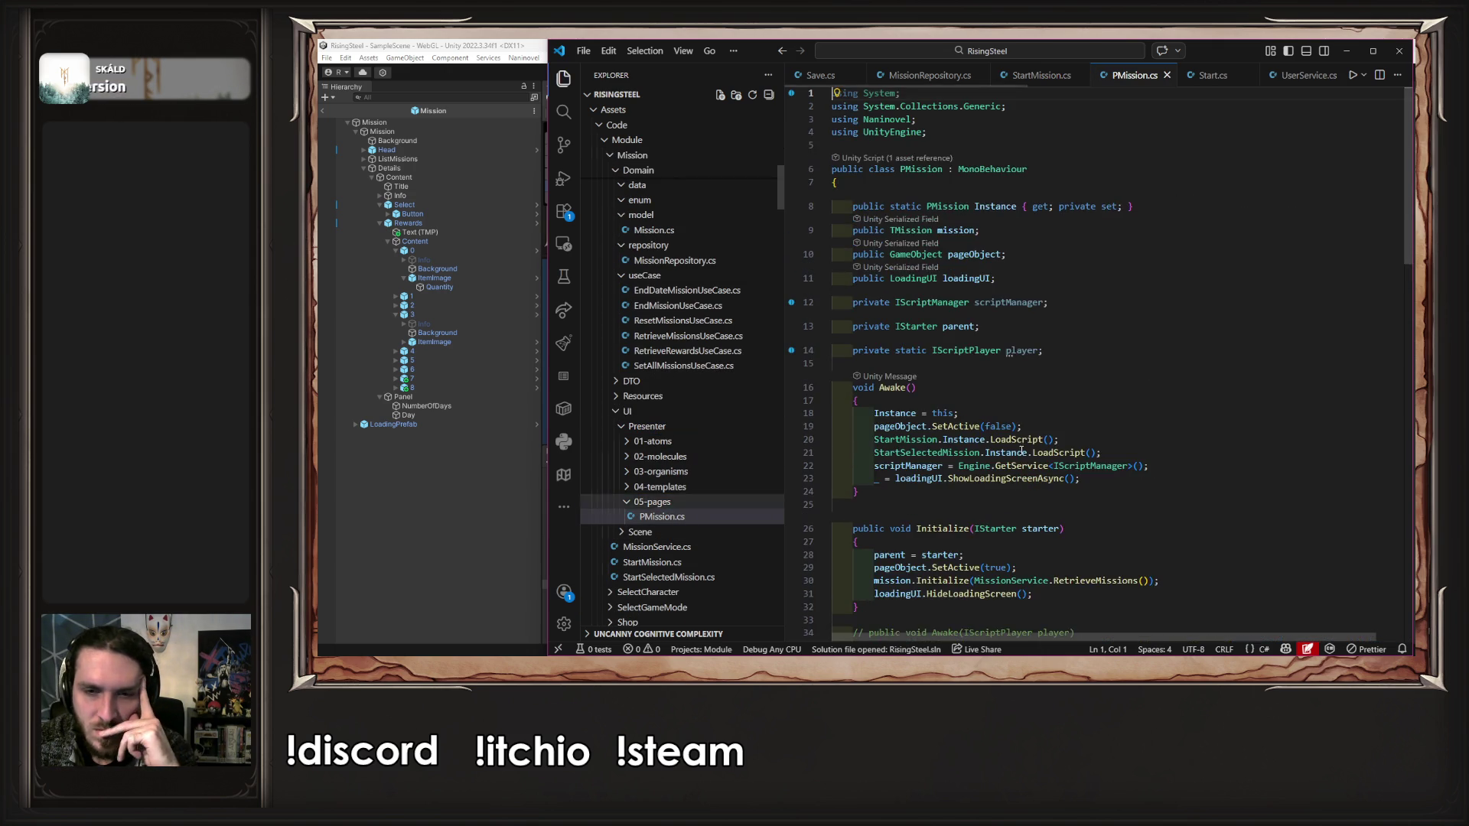
- Inspect the OpenSelectCharacter call in PMission's LaunchMission method
scroll(995, 455, "down", 5)
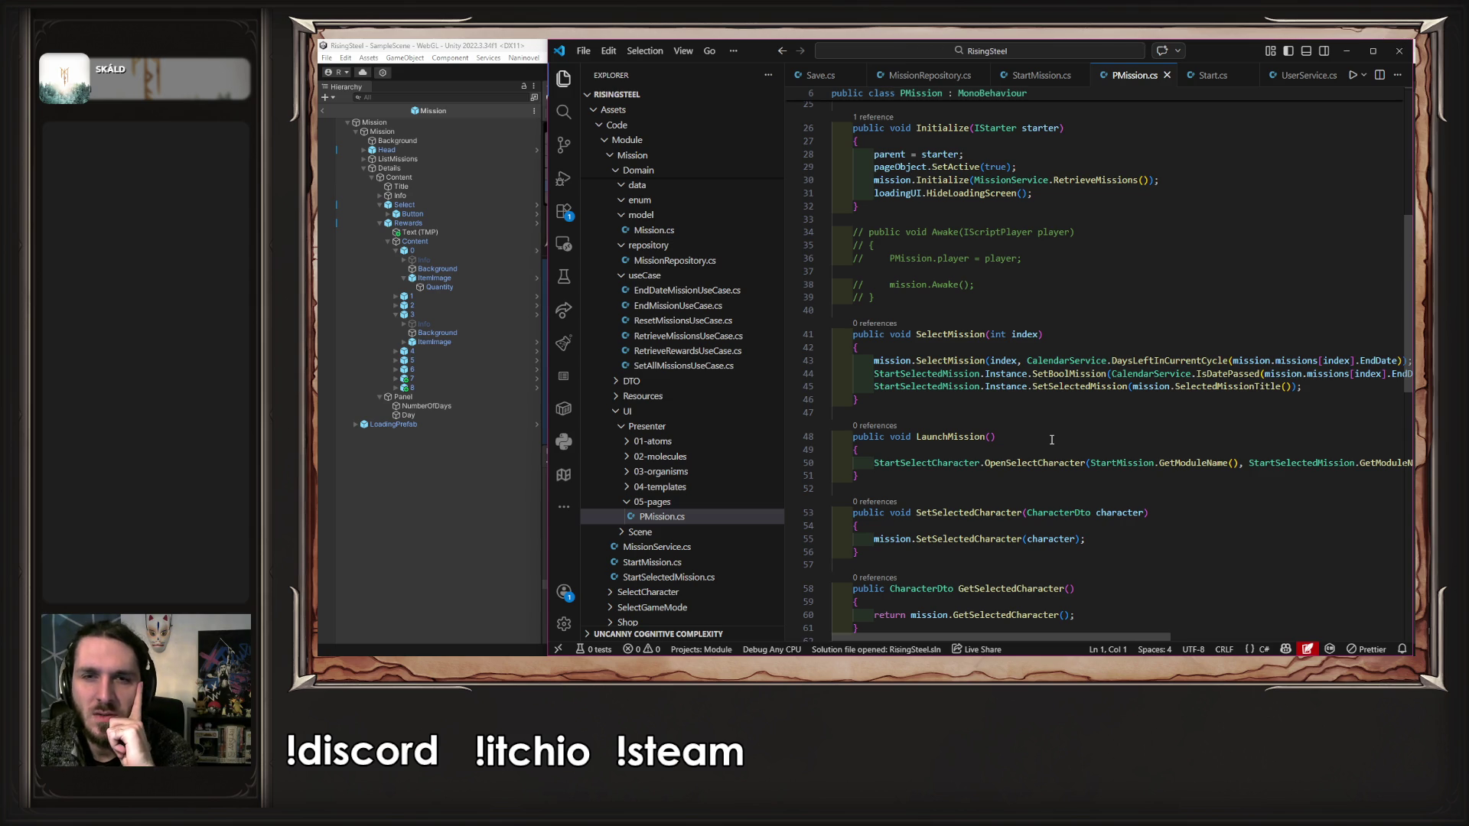
scroll(1052, 440, "down", 5)
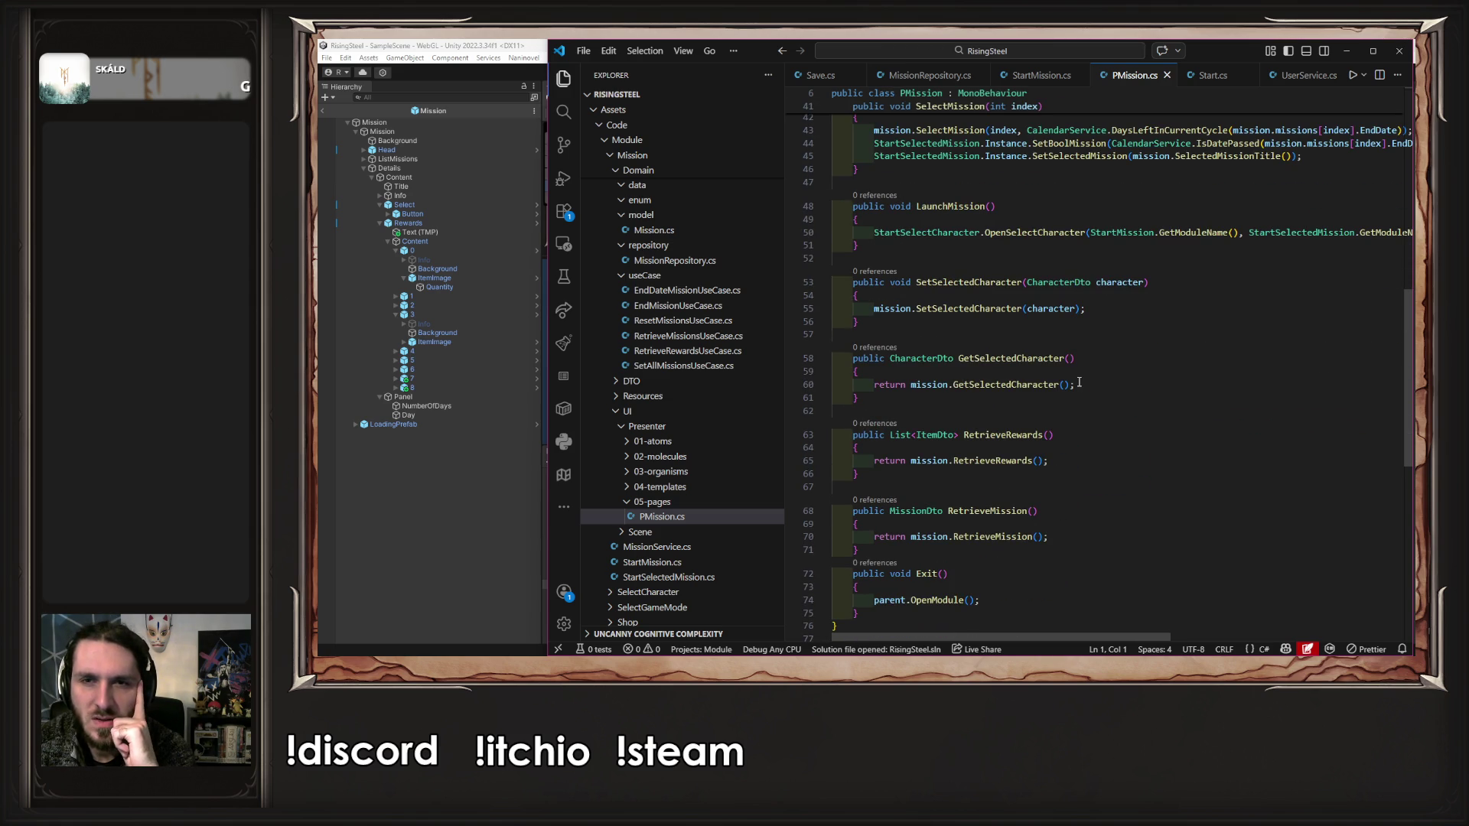
left_click(1010, 232)
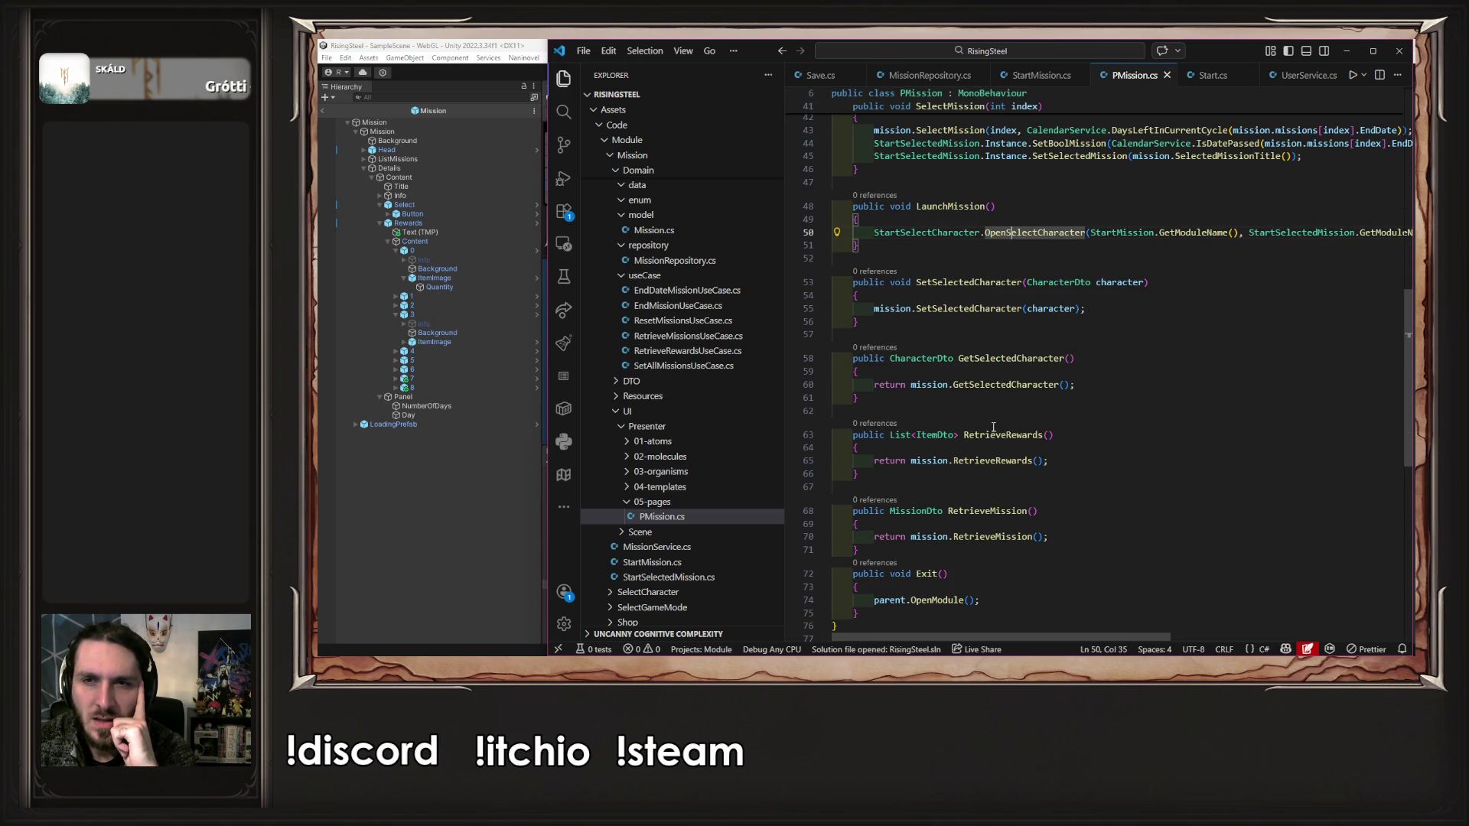
mouse_move(1008, 638)
left_mouse_down()
mouse_move(1138, 638)
mouse_move(921, 620)
left_mouse_up()
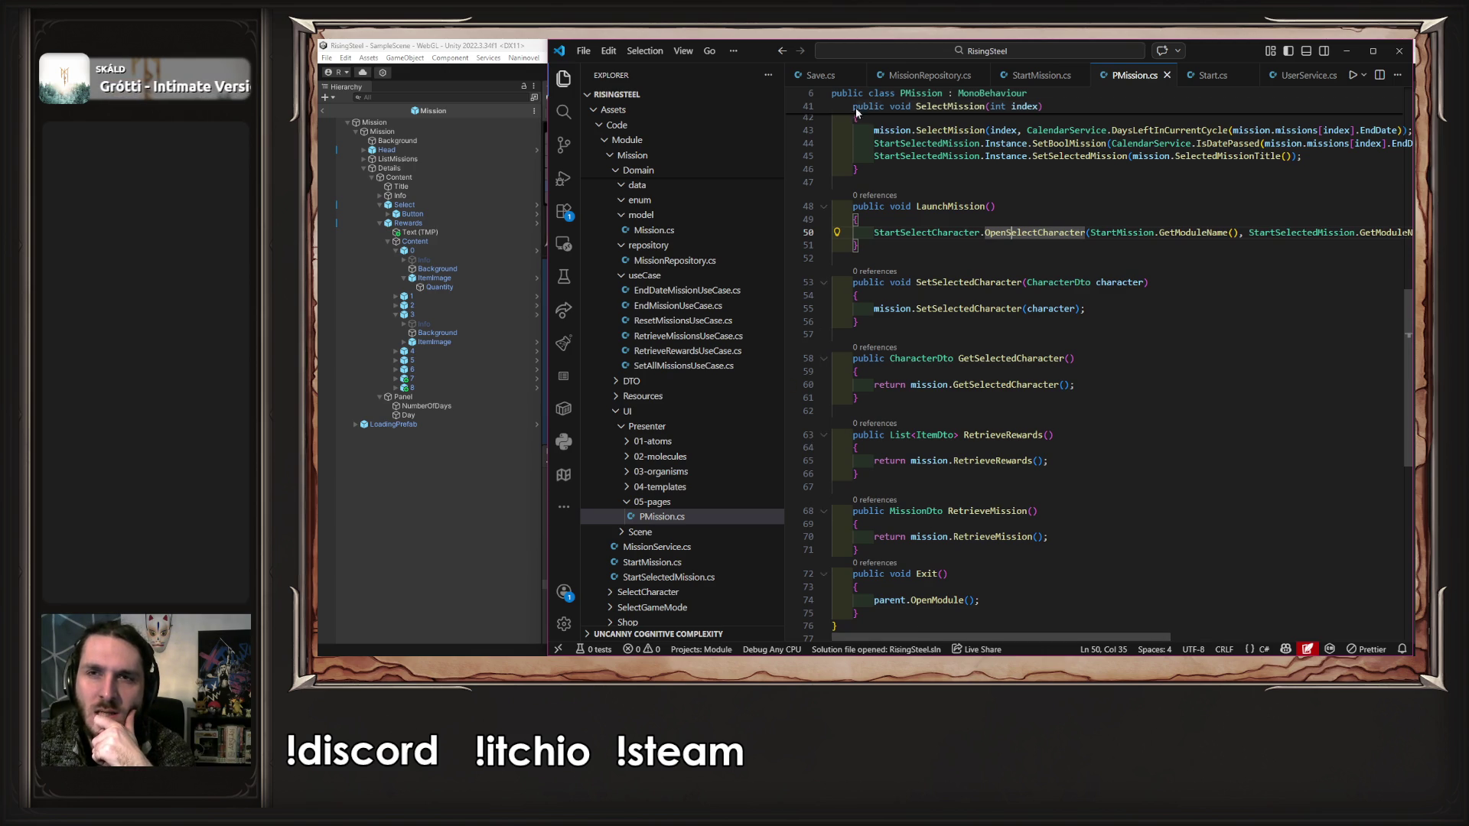
- Close Save.cs, MissionRepository.cs, StartMission.cs and the other tabs, keeping only PMission.cs
left_click(856, 75)
left_click(907, 75)
left_click(933, 75)
middle_click(933, 75)
middle_click(933, 75)
middle_click(933, 75)
middle_click(932, 75)
middle_click(932, 75)
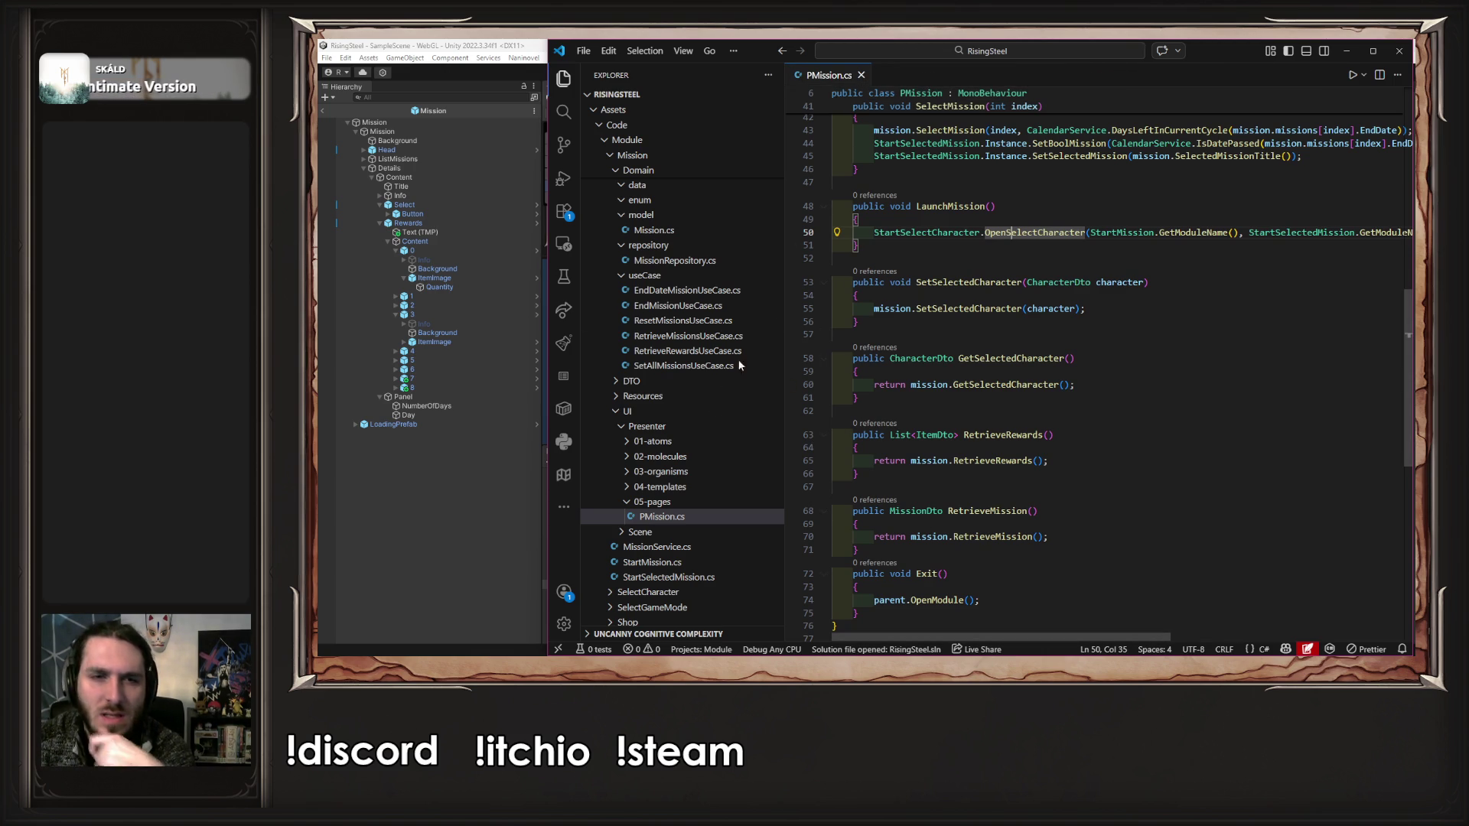
- Open PSelectGameMode.cs from SelectGameMode > UI > Presenter > 05-pages
scroll(696, 489, "down", 2)
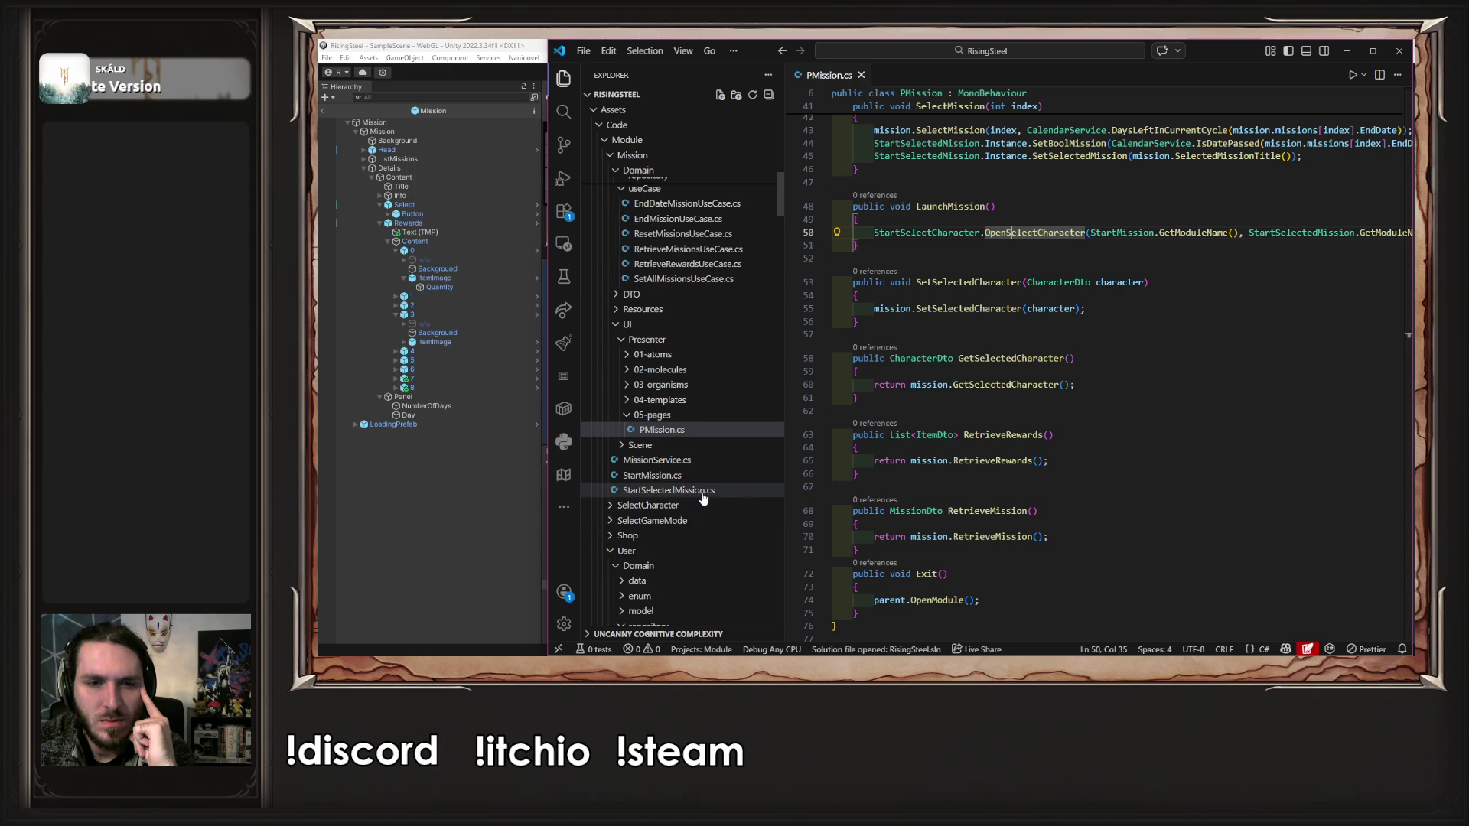
left_click(703, 525)
left_click(673, 581)
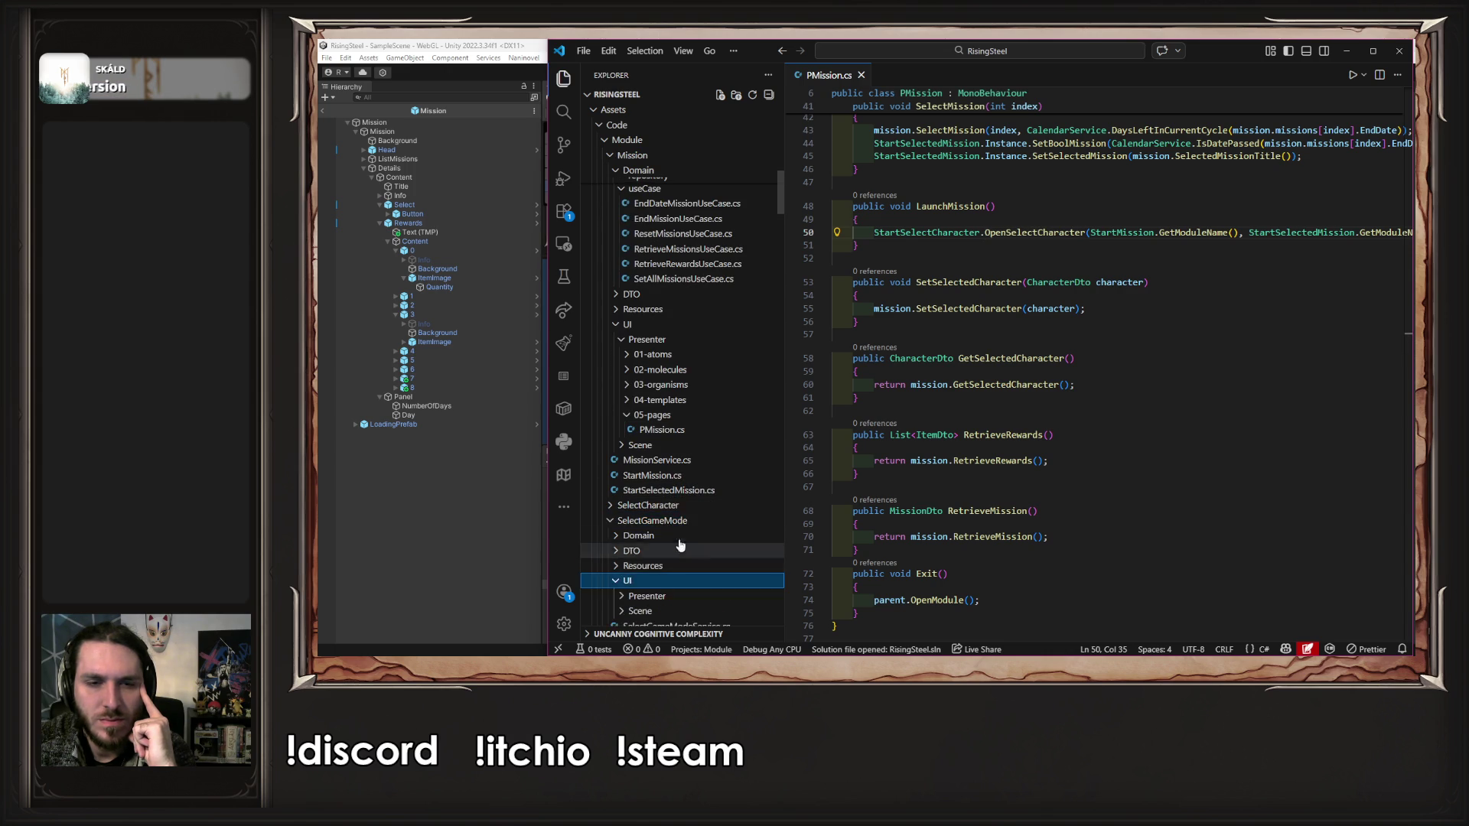
scroll(689, 536, "down", 3)
left_click(661, 482)
left_click(683, 557)
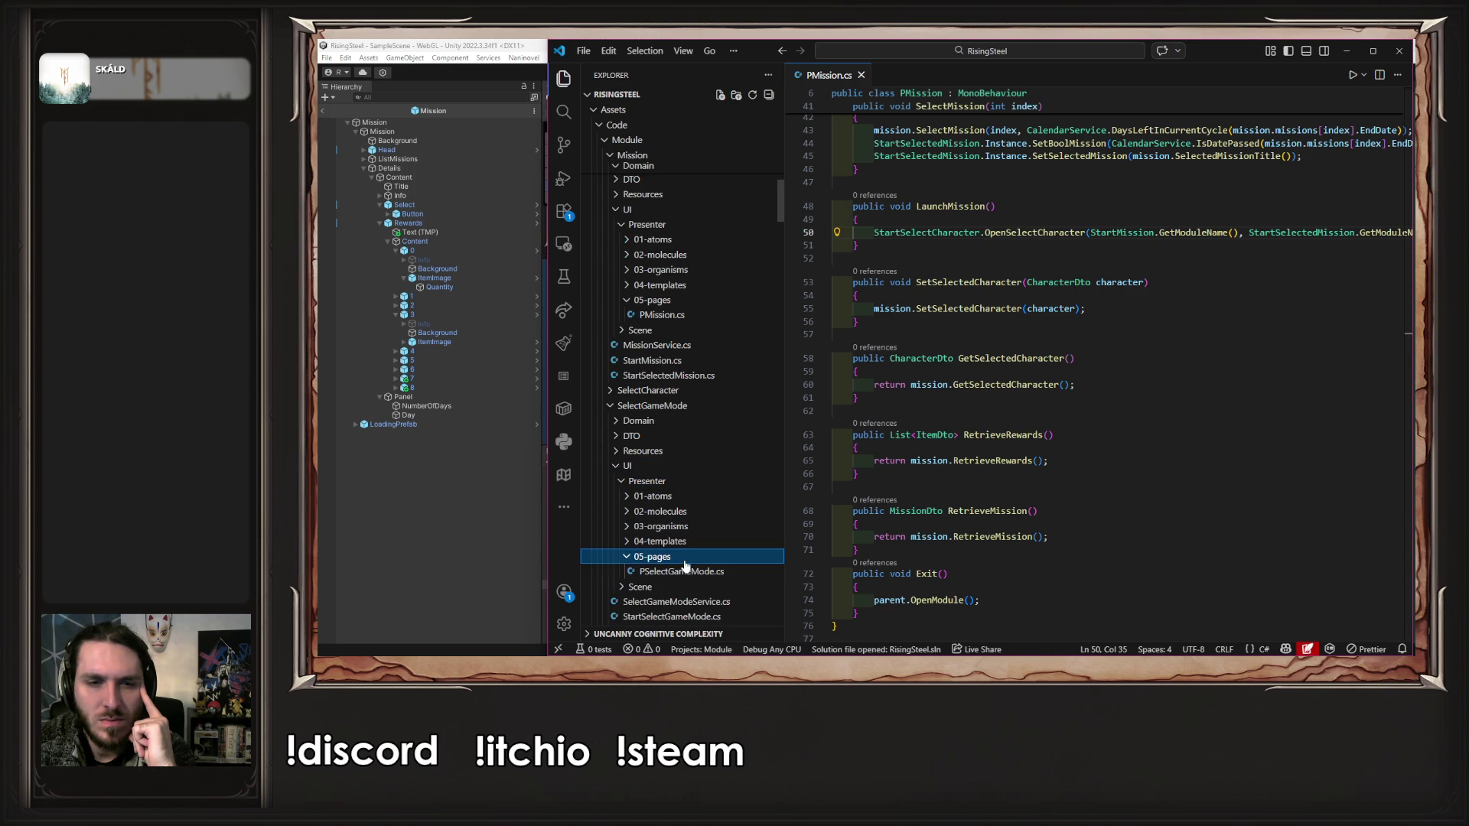
double_click(688, 573)
scroll(1027, 483, "down", 15)
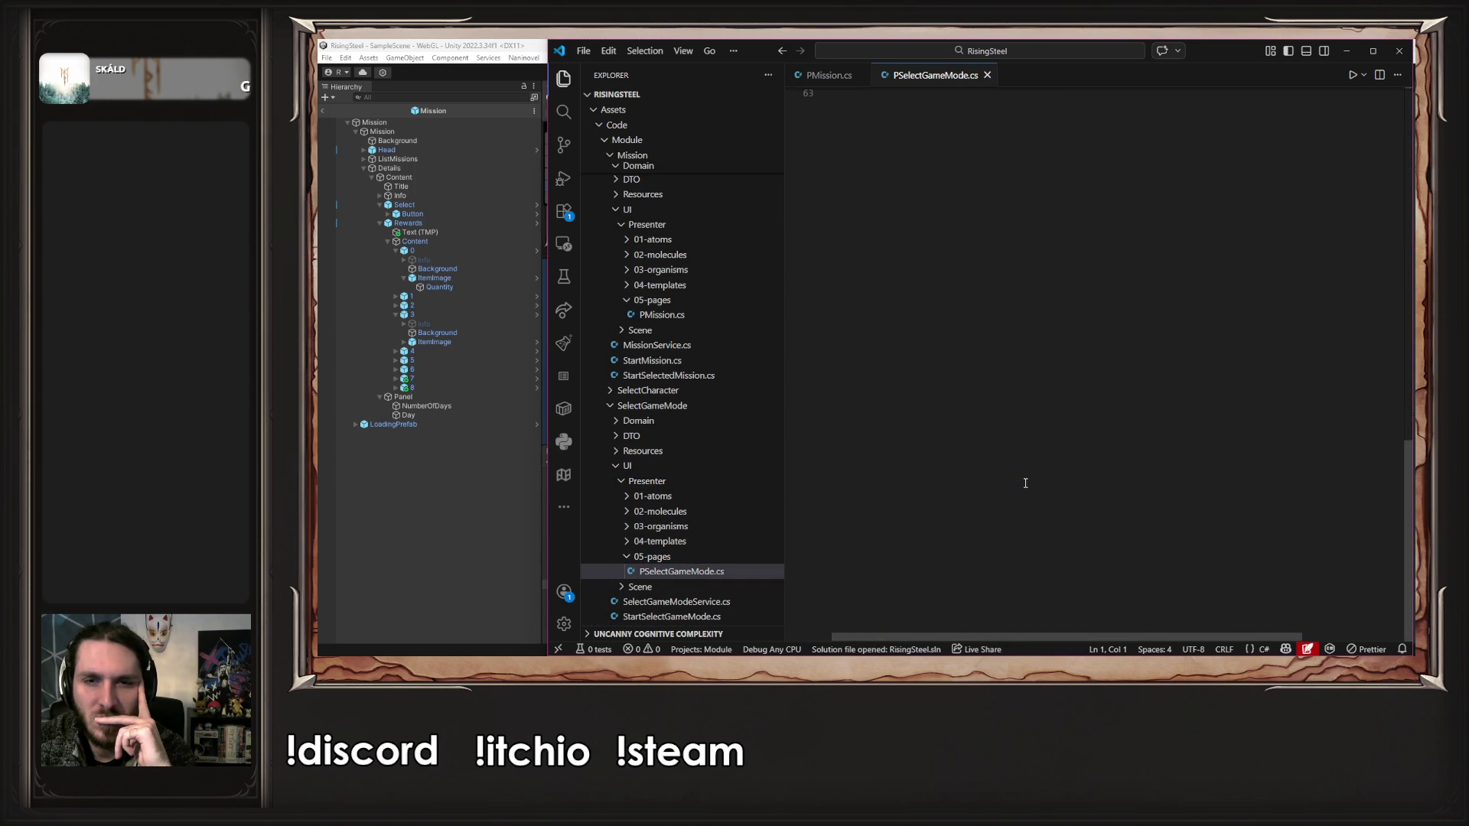
- Copy the SelectCharacterService.InitializeCharacters call on line 47 of PSelectGameMode.cs
scroll(1027, 483, "up", 8)
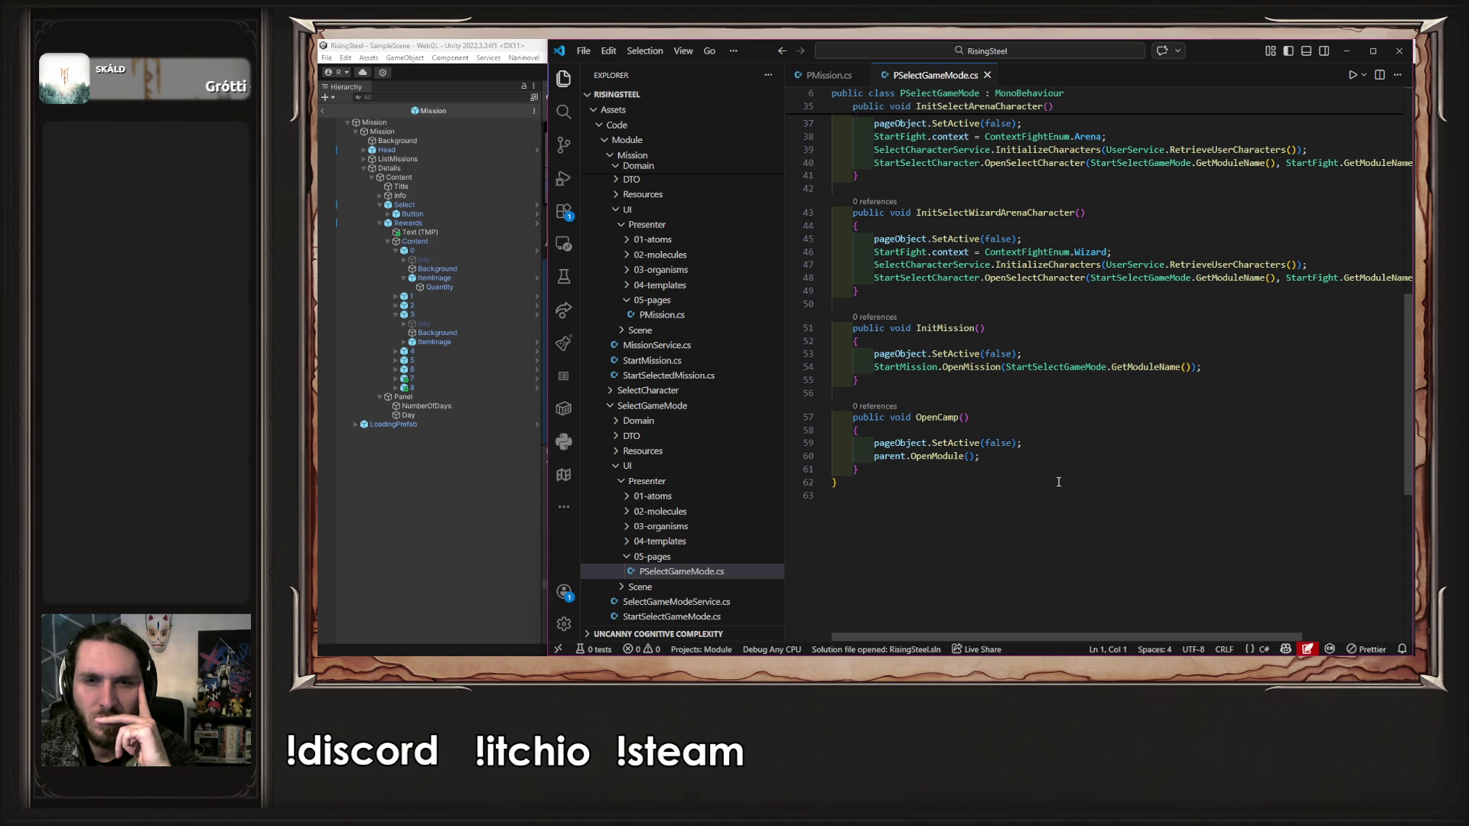
scroll(1059, 482, "up", 8)
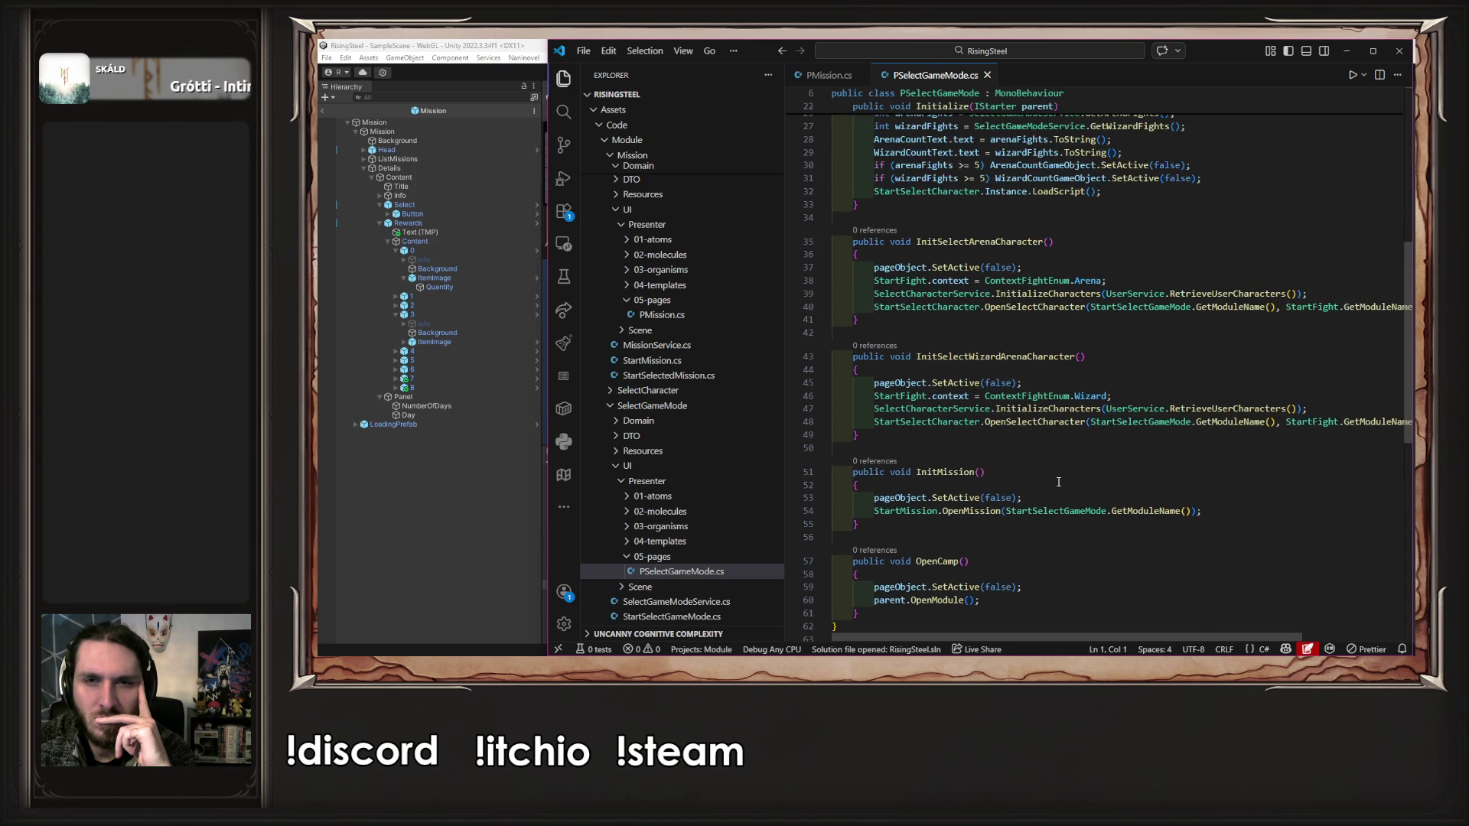
scroll(1059, 483, "down", 4)
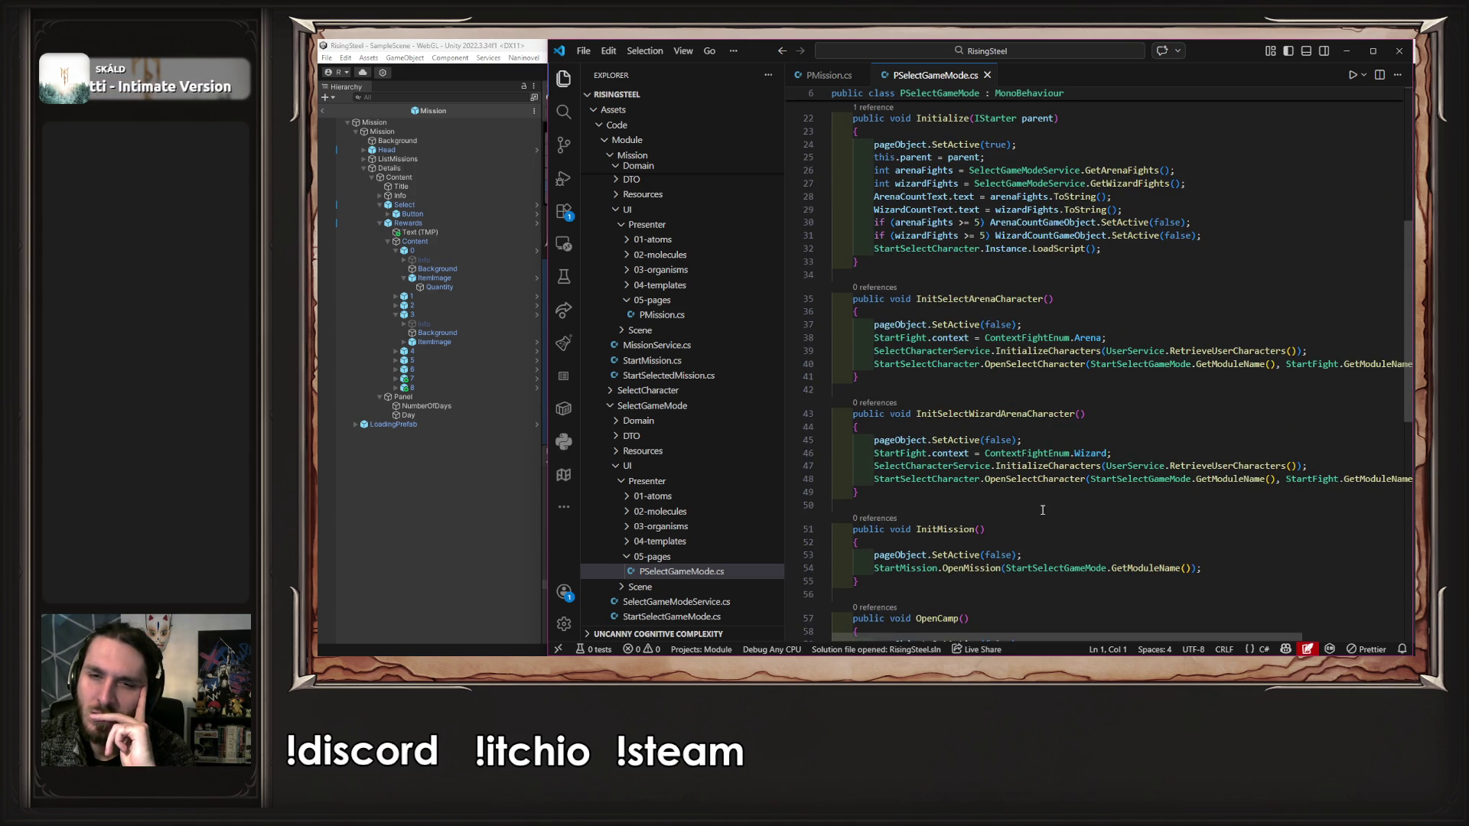
left_click(1026, 466)
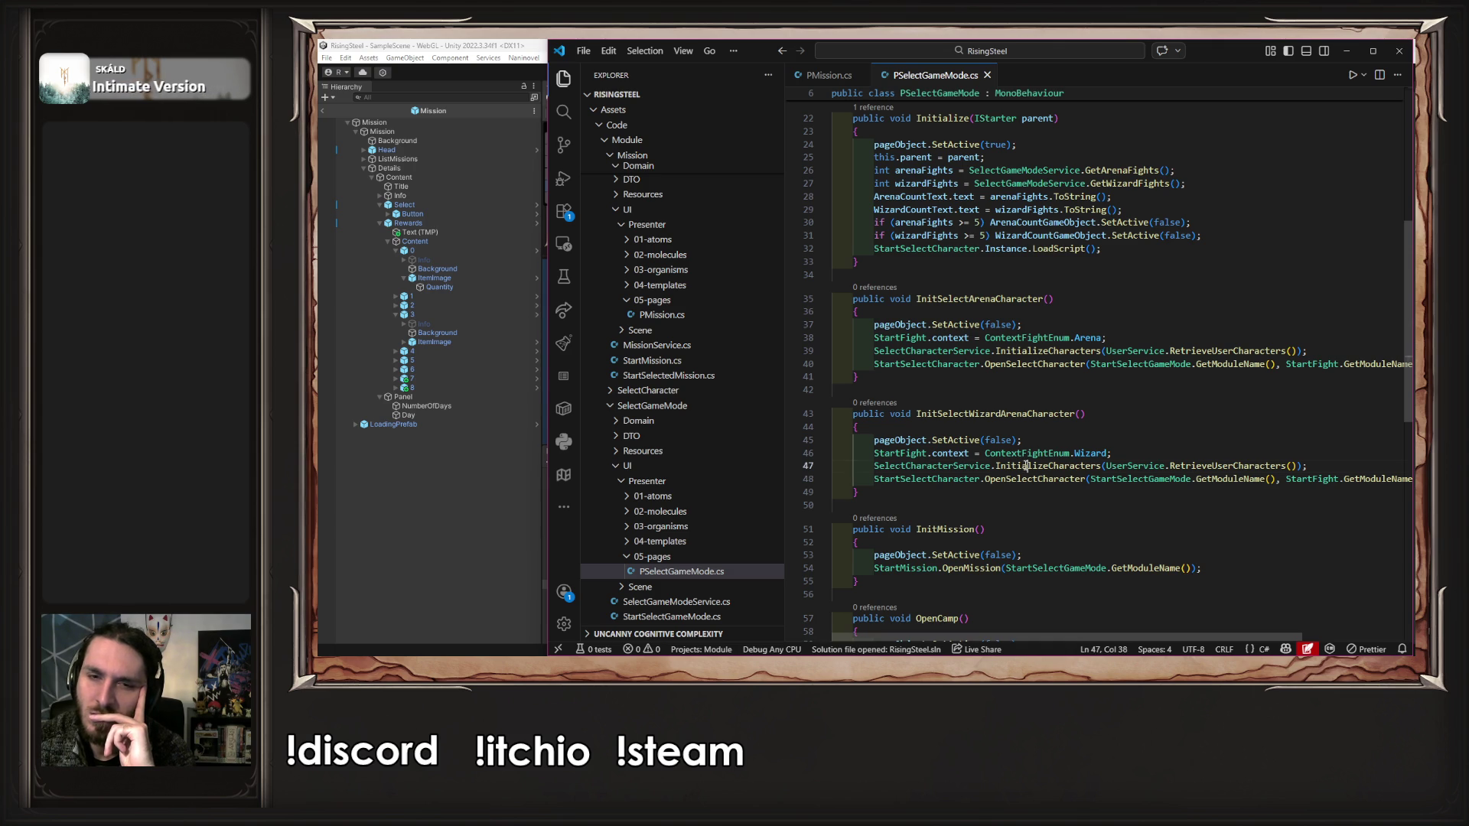
left_click(931, 466)
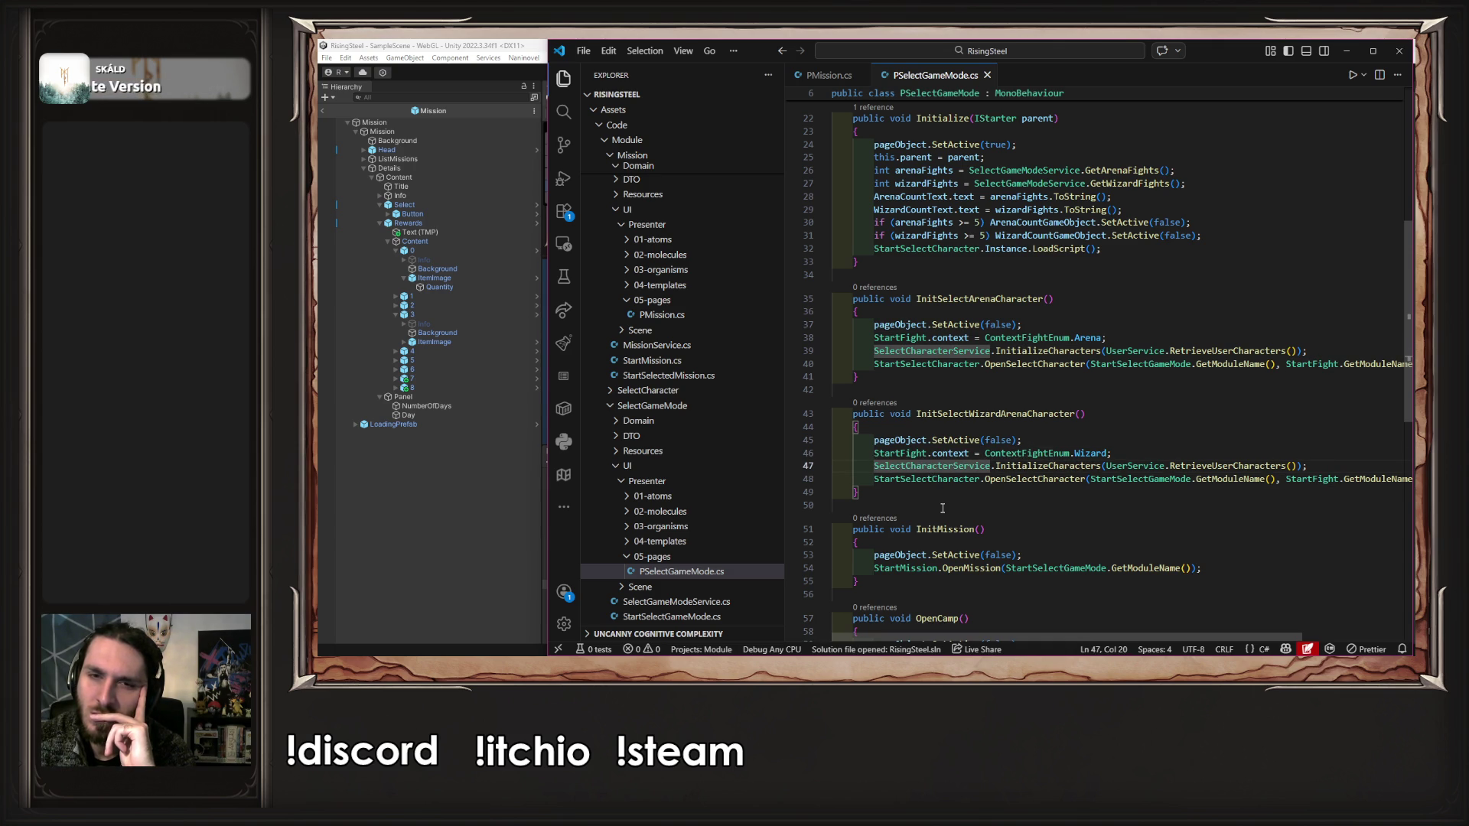
left_click_drag(1341, 469, 875, 466)
key("ctrl+c")
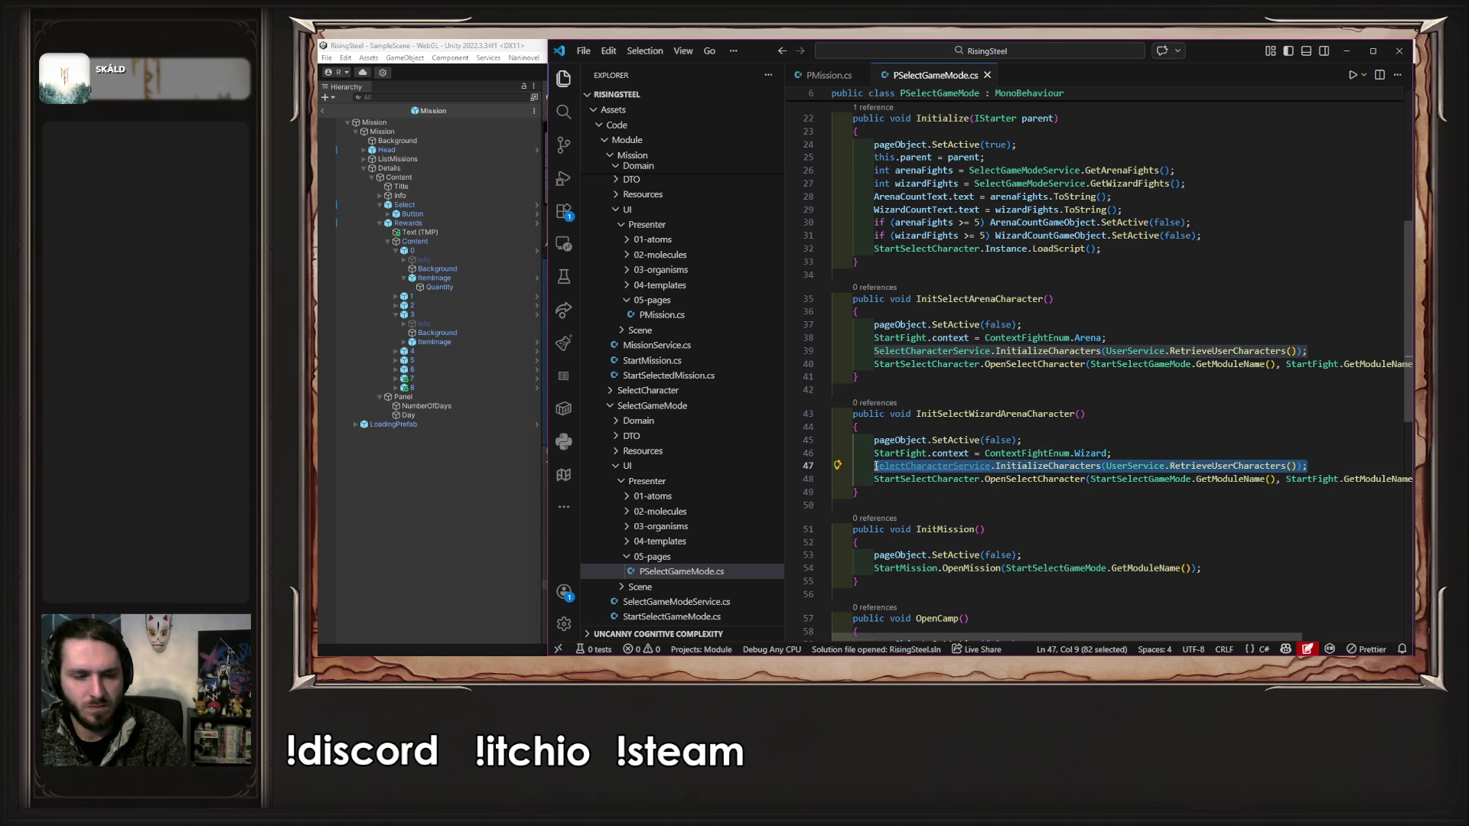
- Paste the InitializeCharacters call above OpenSelectCharacter in PMission's LaunchMission
left_click(782, 50)
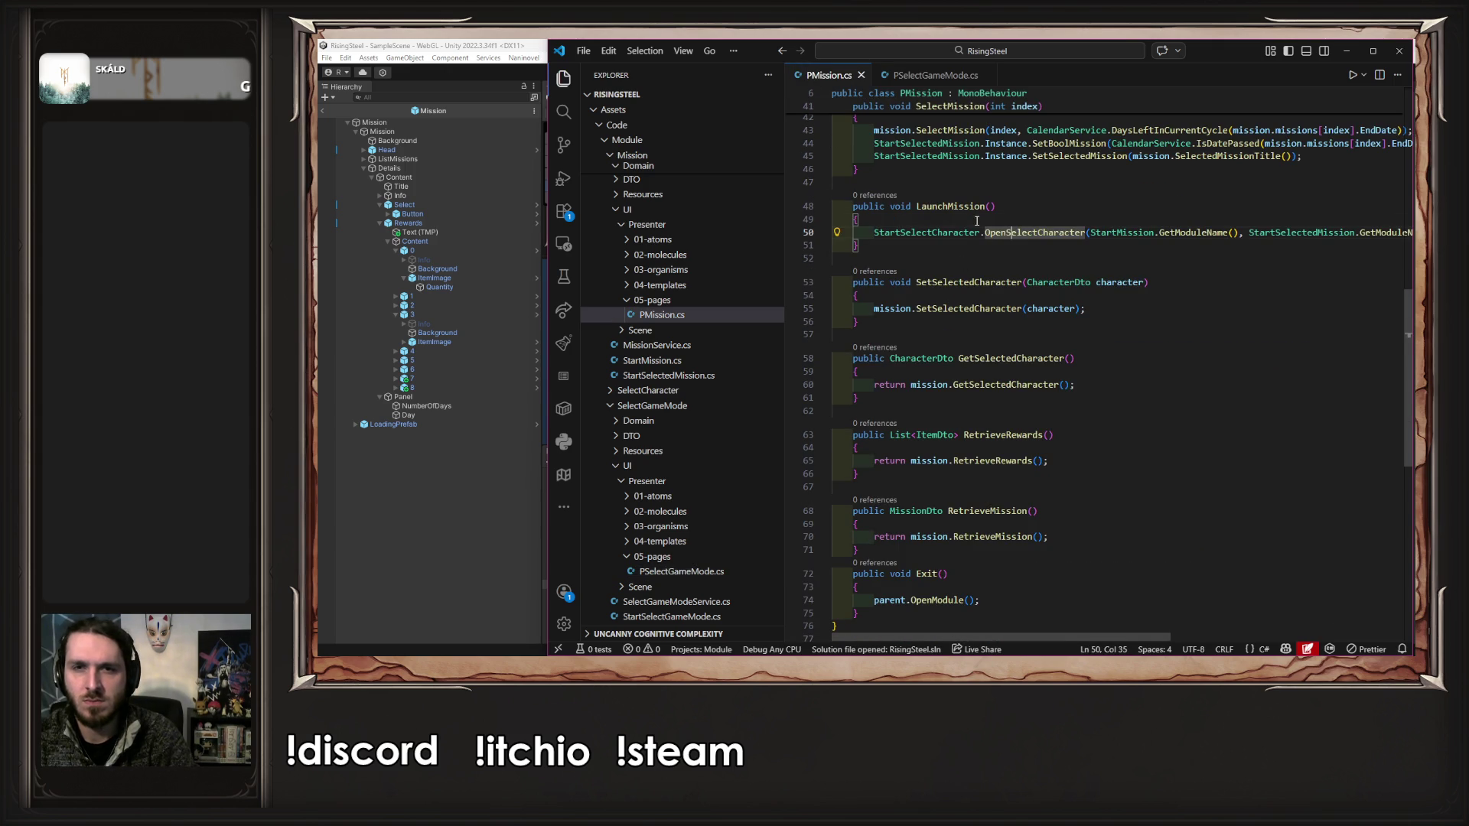
key("Home")
key("Return")
key("Up")
key("ctrl+v")
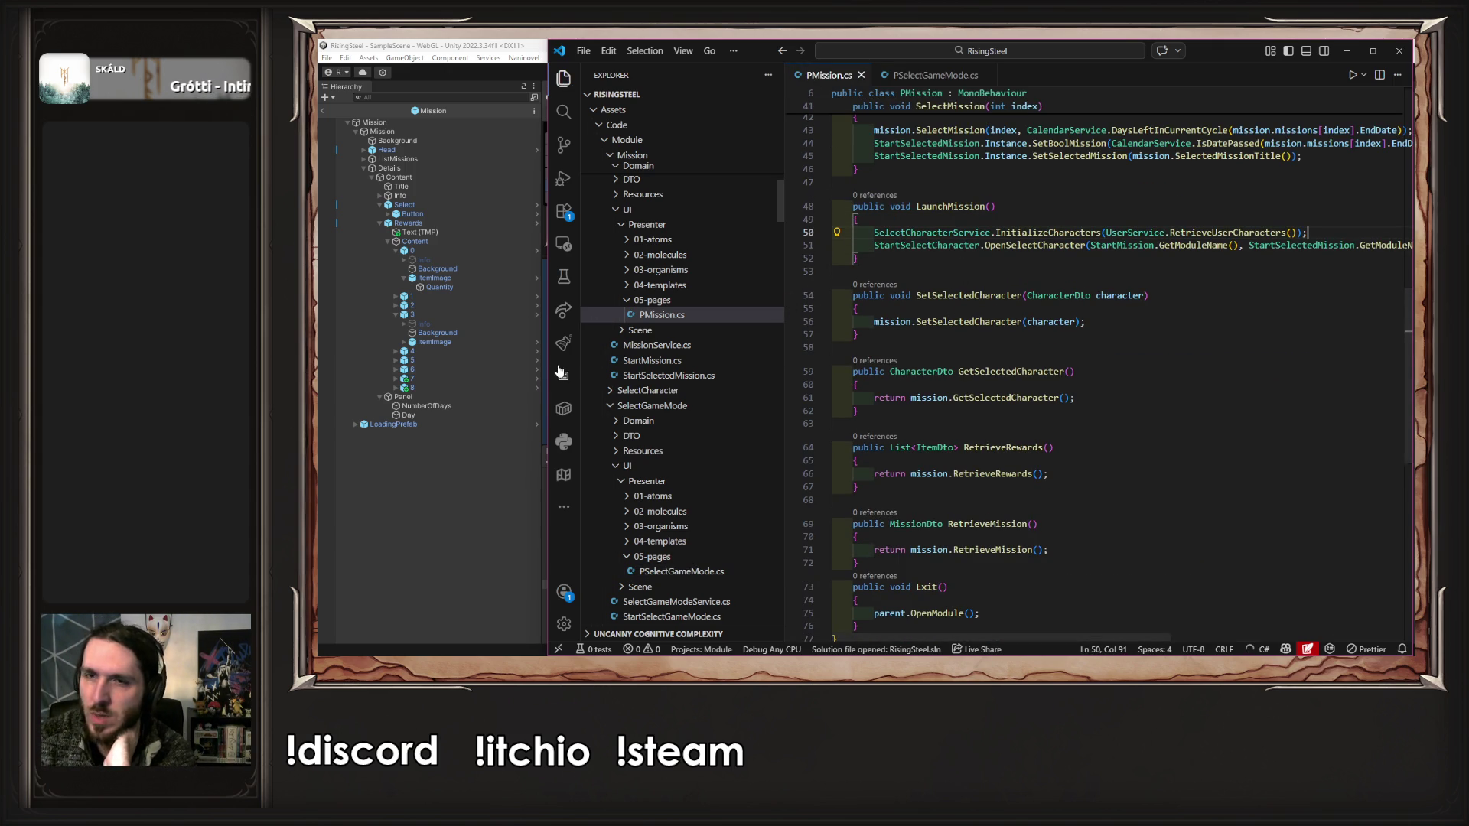
left_click(527, 370)
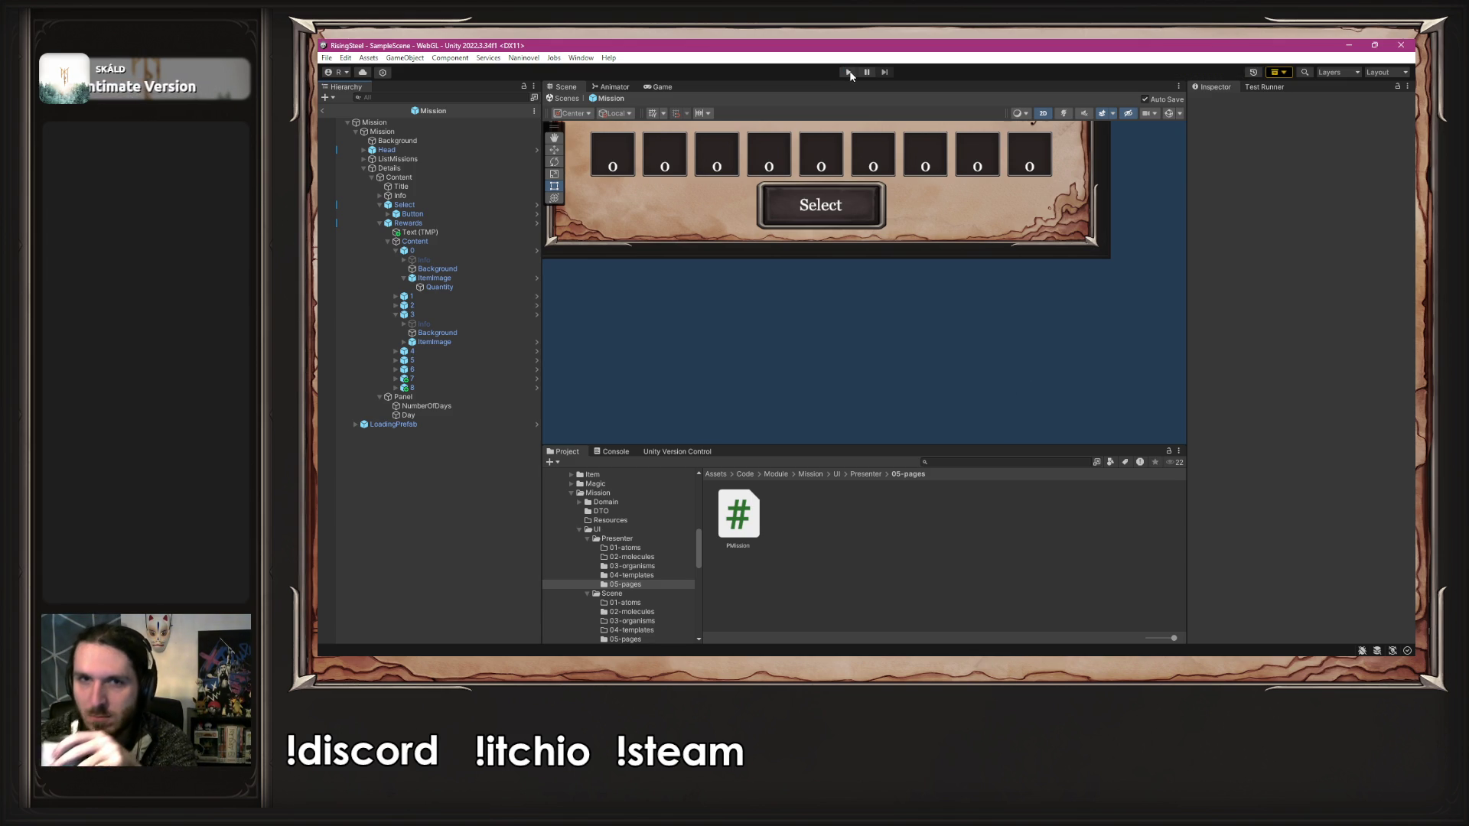
left_click(850, 74)
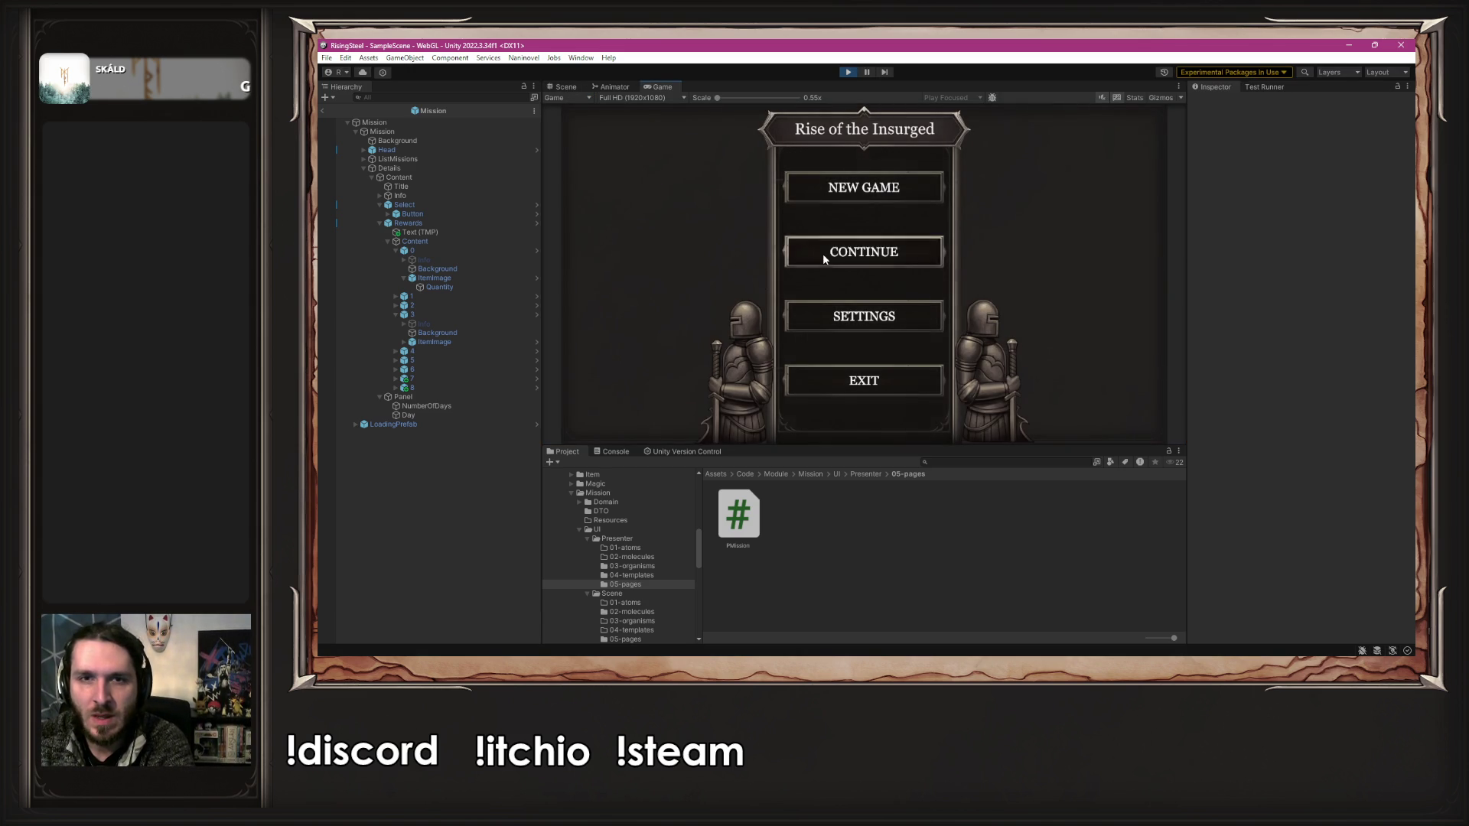
left_click(823, 258)
left_click(801, 215)
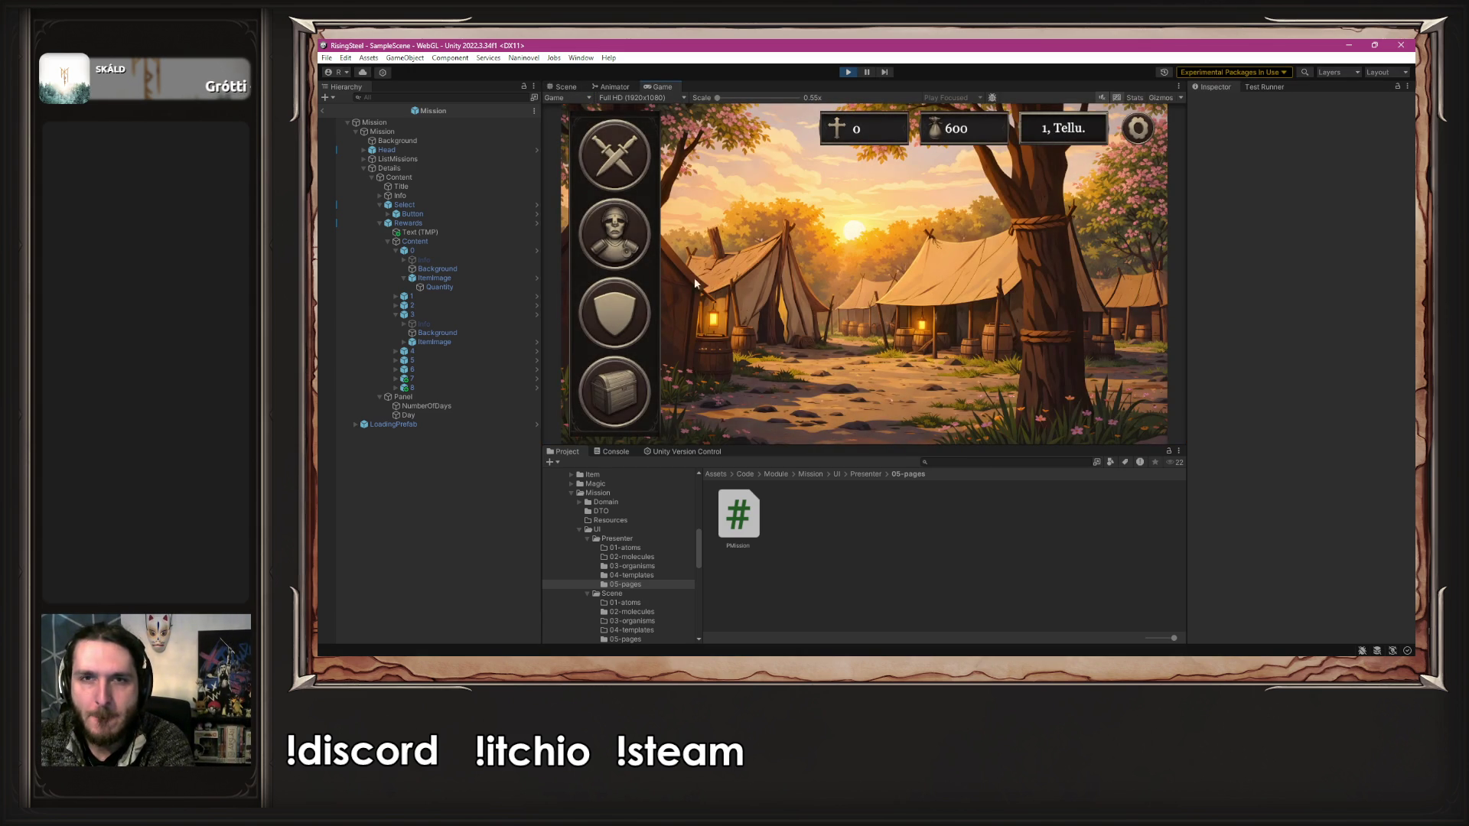
left_click(620, 168)
left_click(1044, 297)
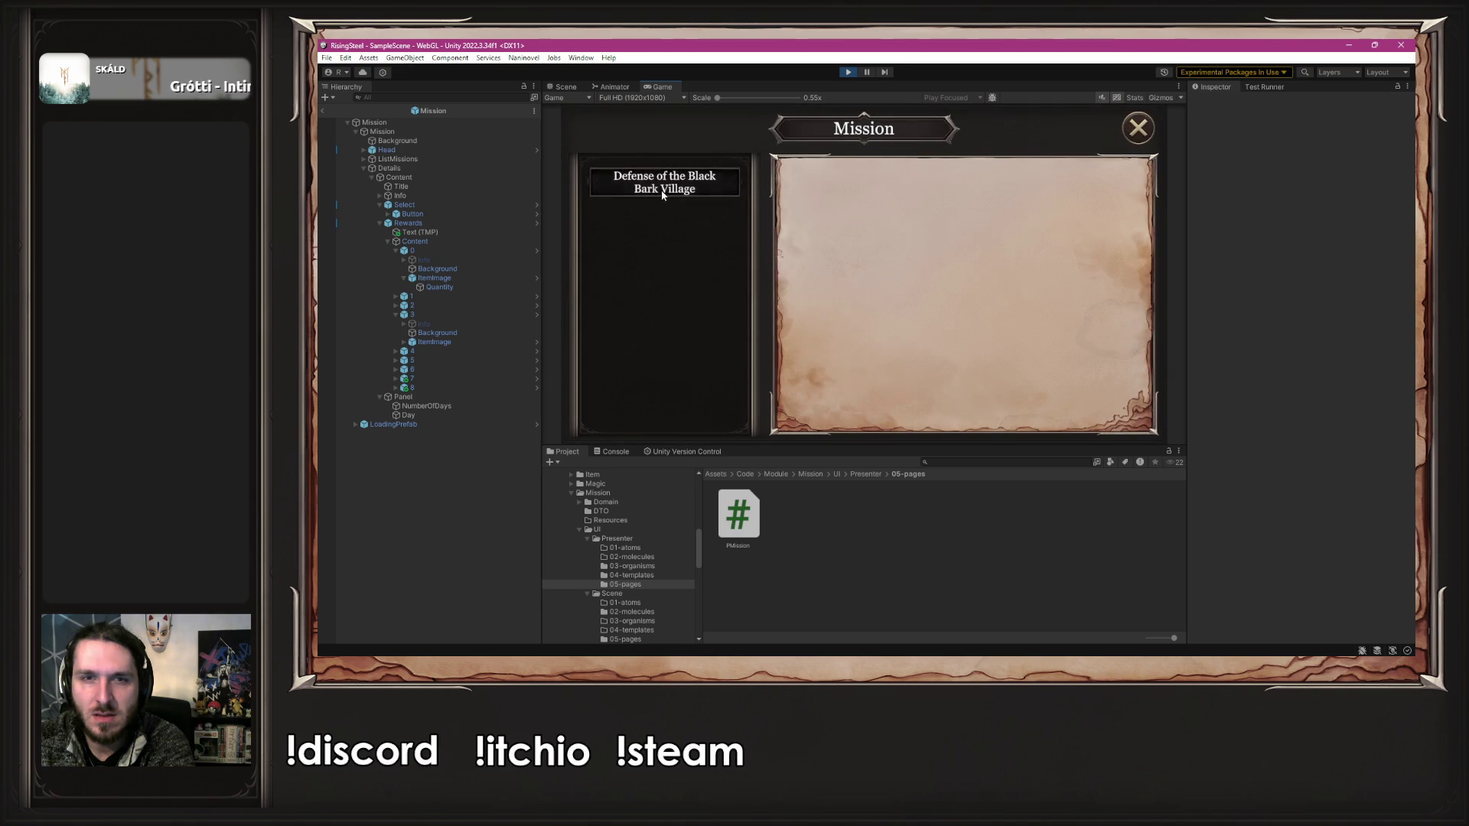
left_click(966, 420)
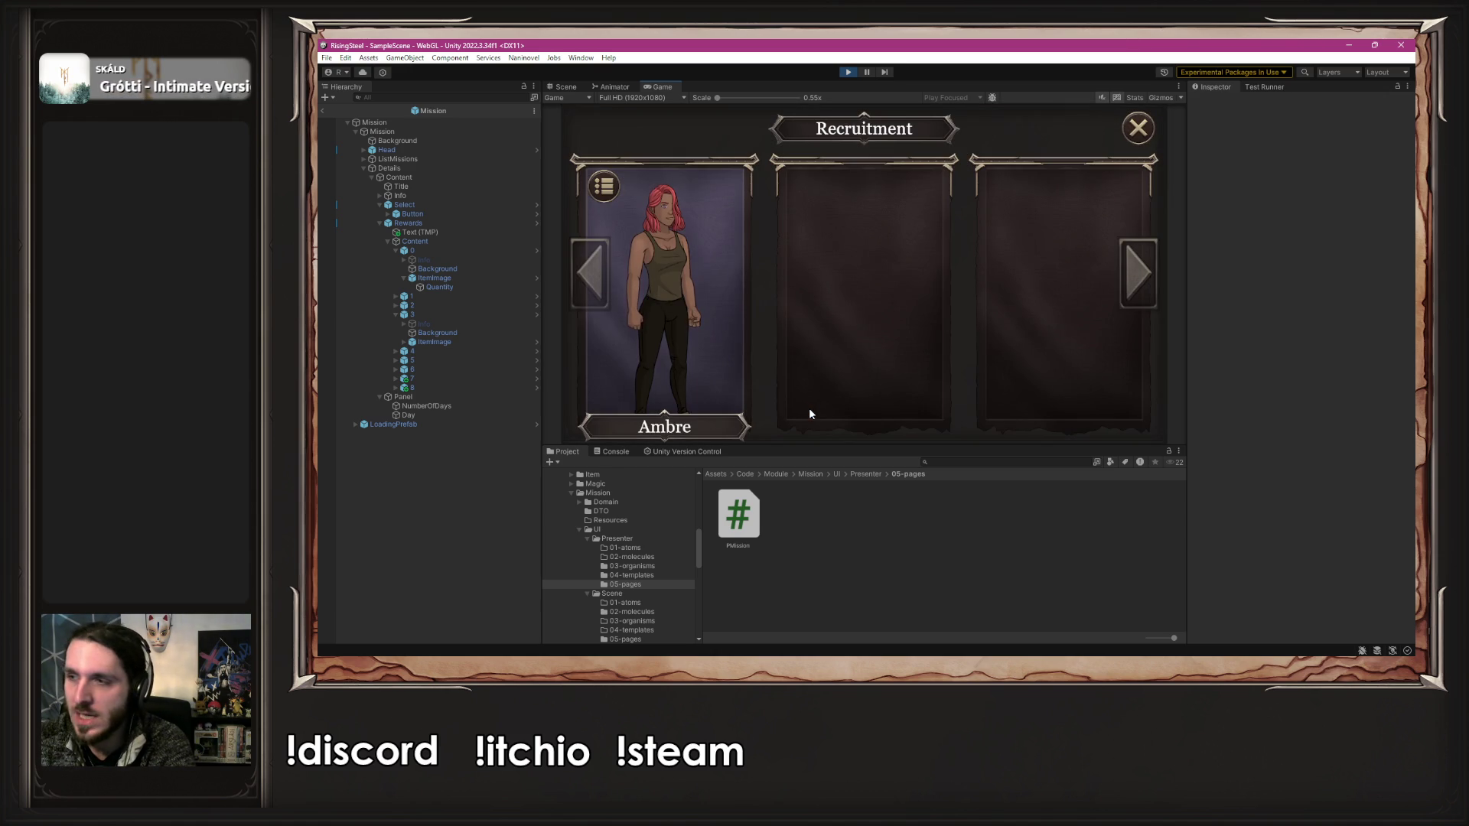
left_click(1136, 130)
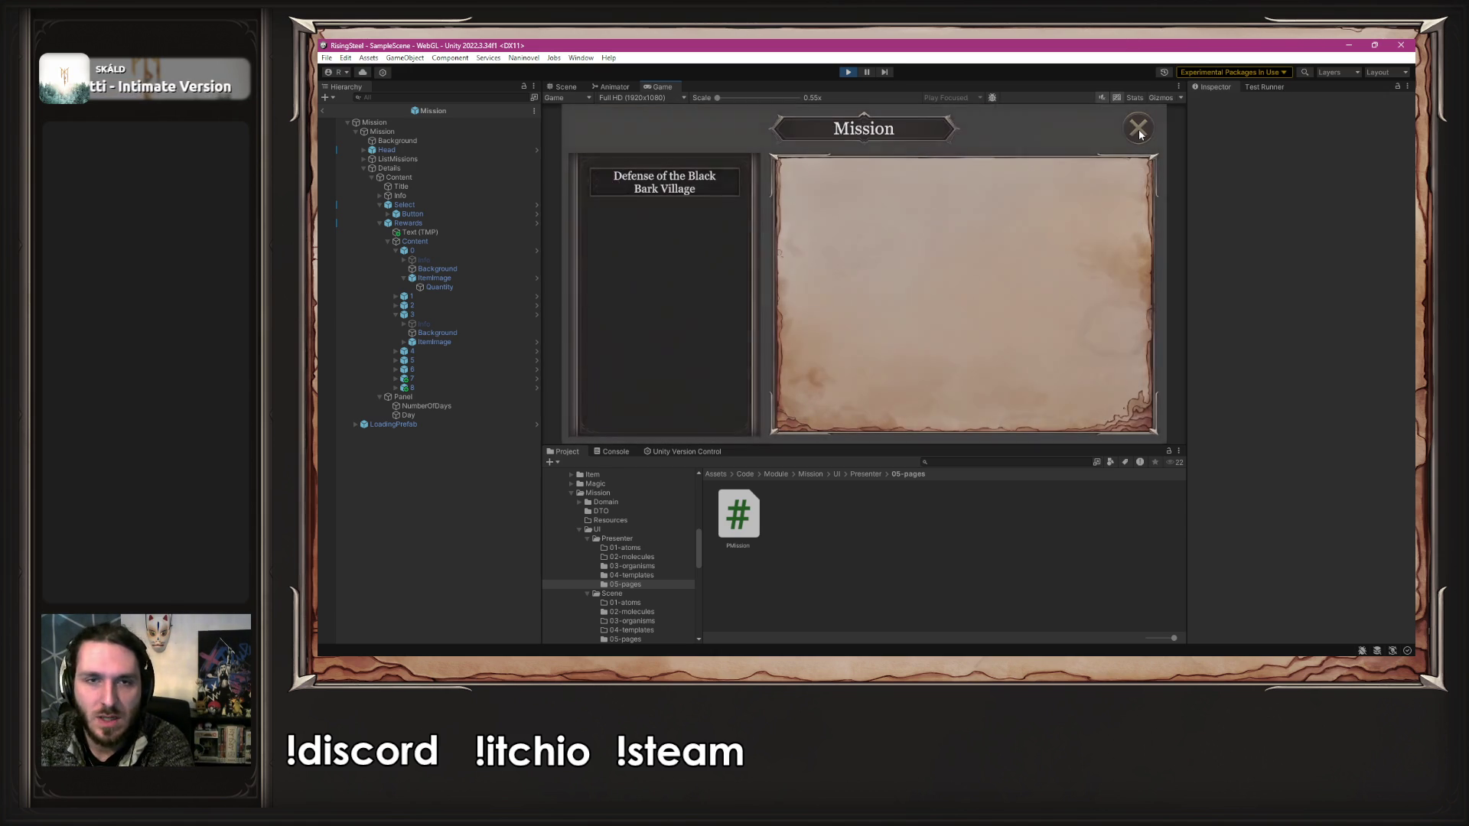
left_click(1133, 134)
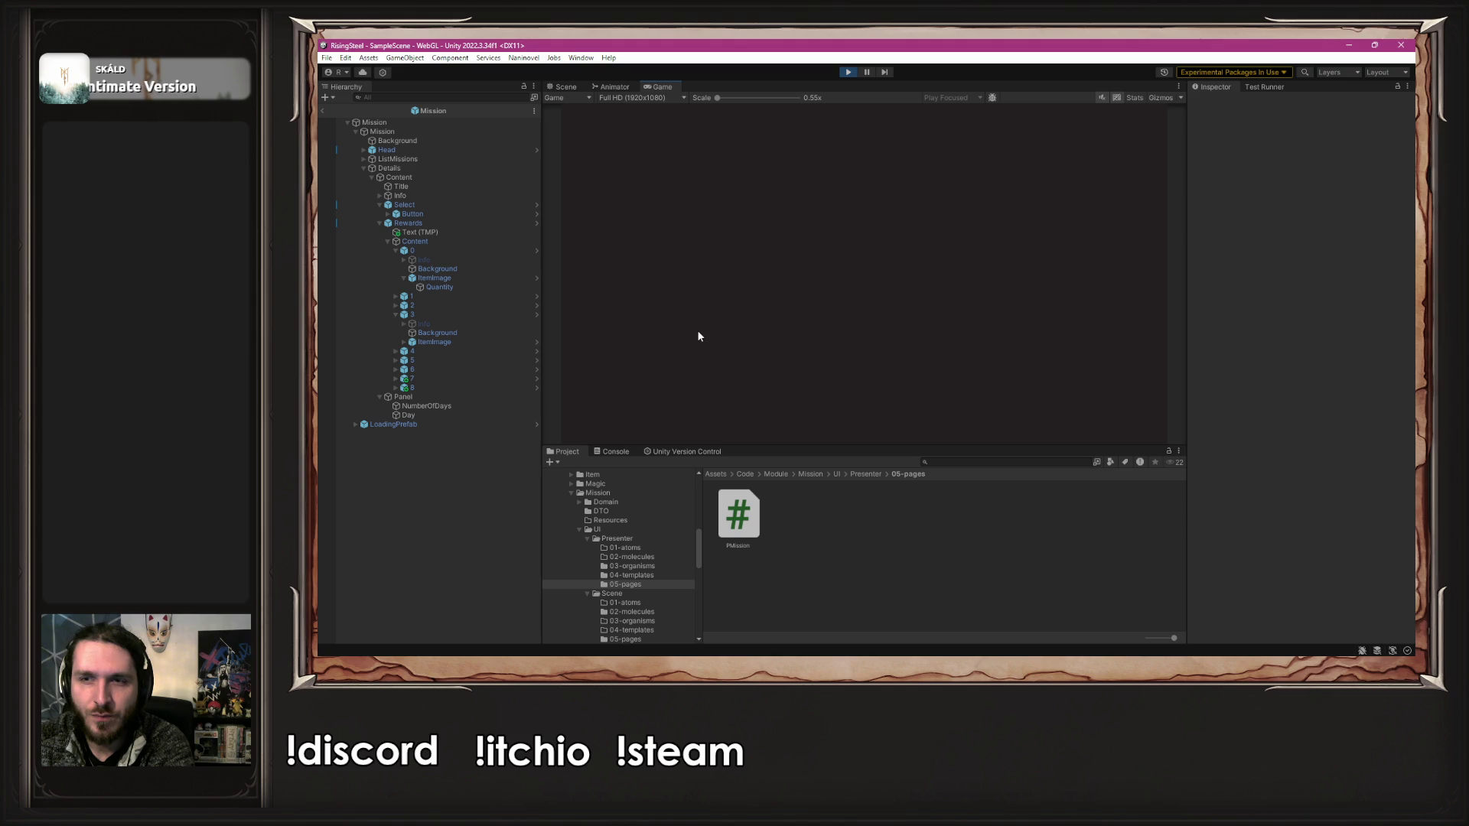
left_click(848, 73)
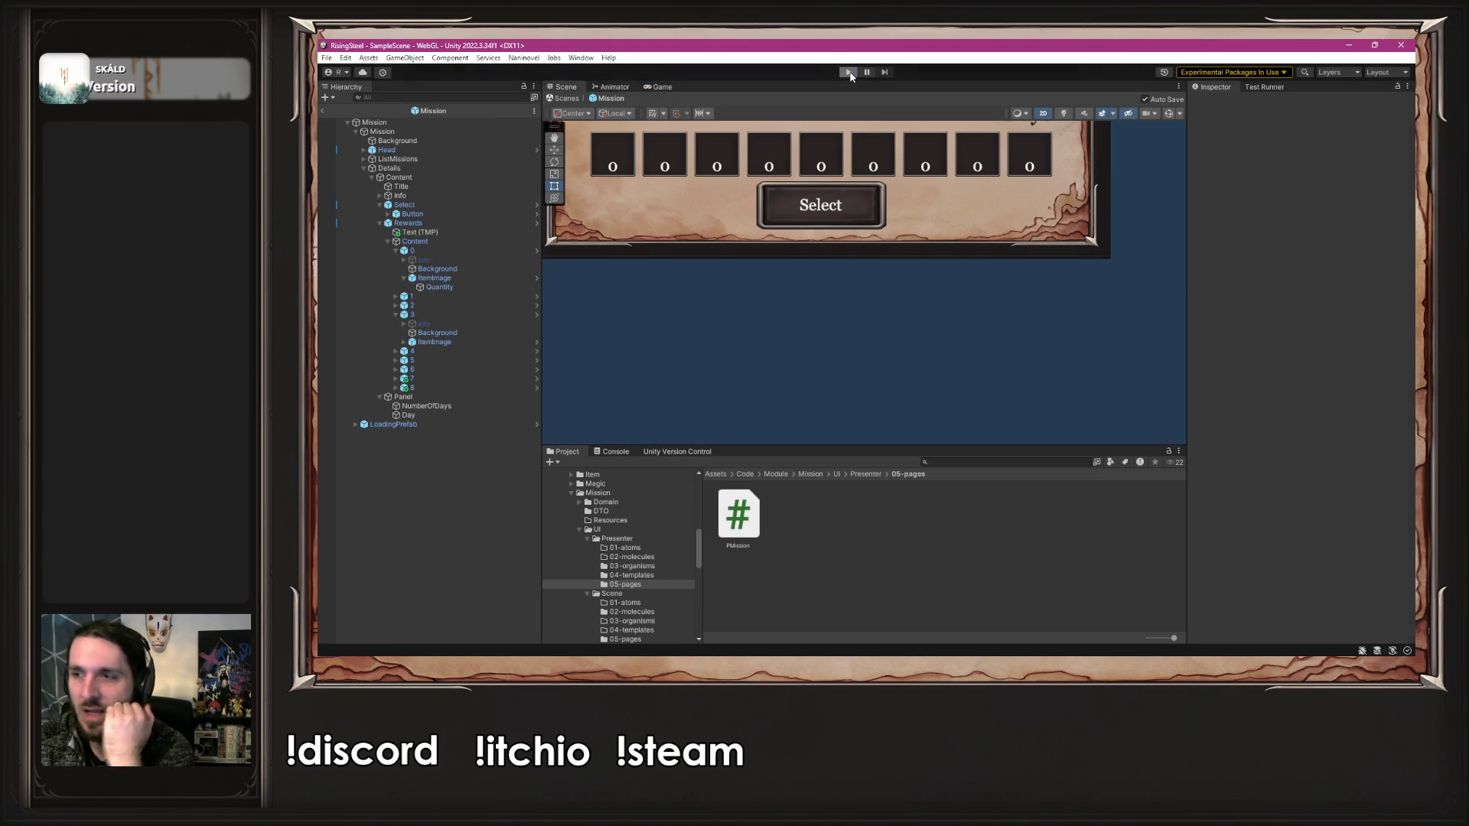
- Enter play mode and load save slot 1 through CONTINUE
left_click(850, 72)
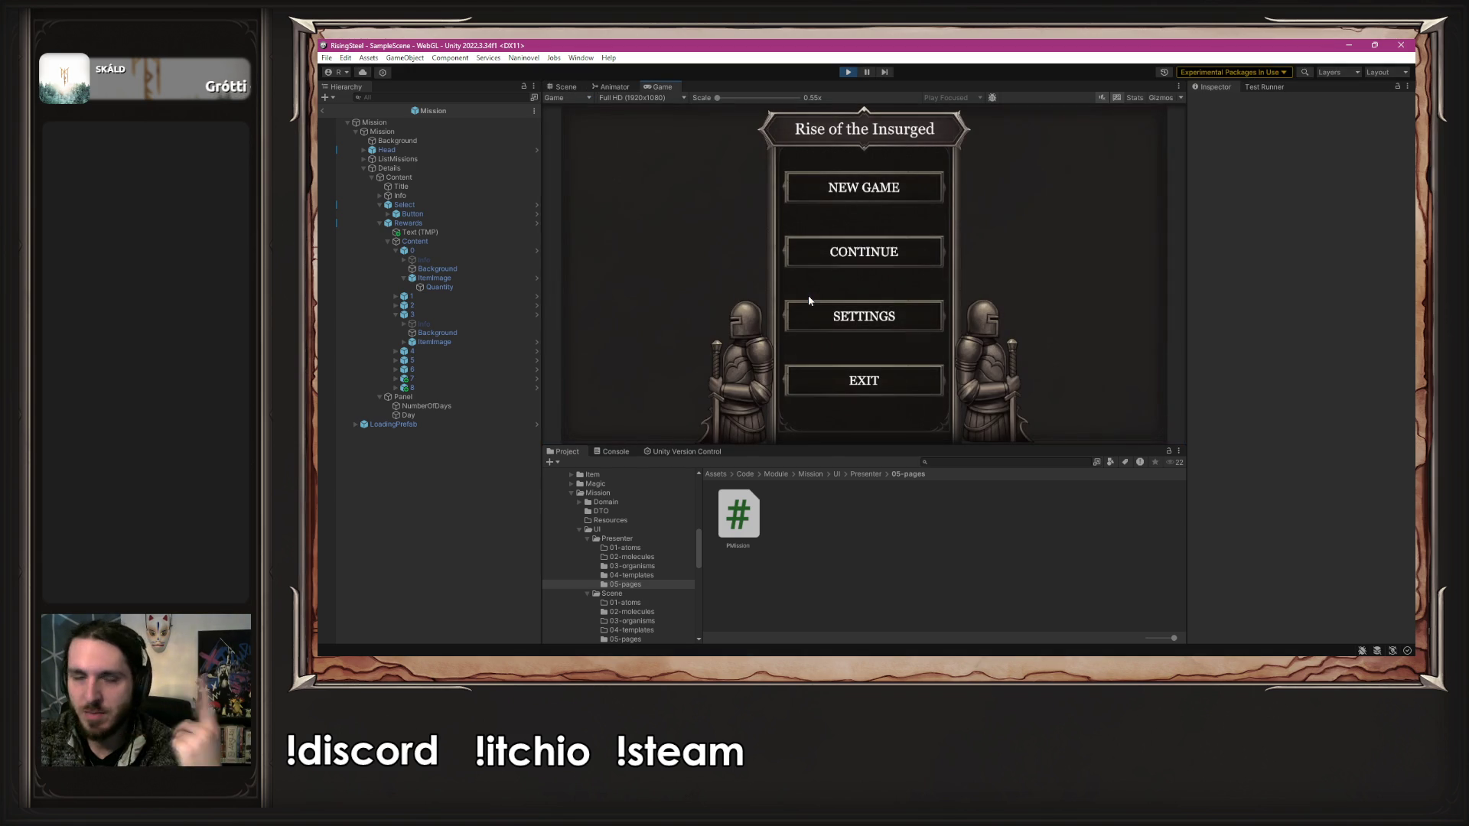
left_click(856, 243)
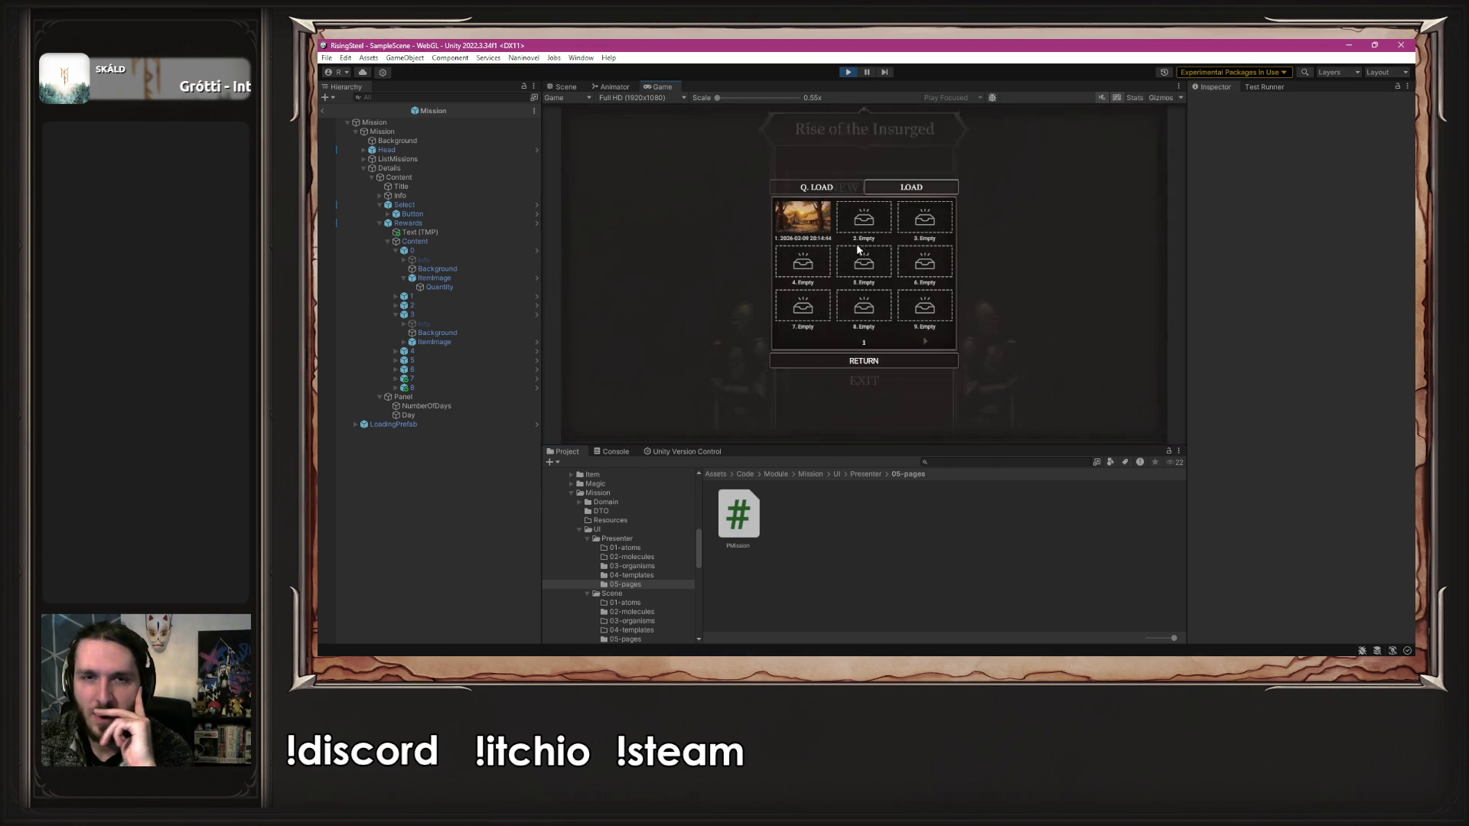
left_click(801, 213)
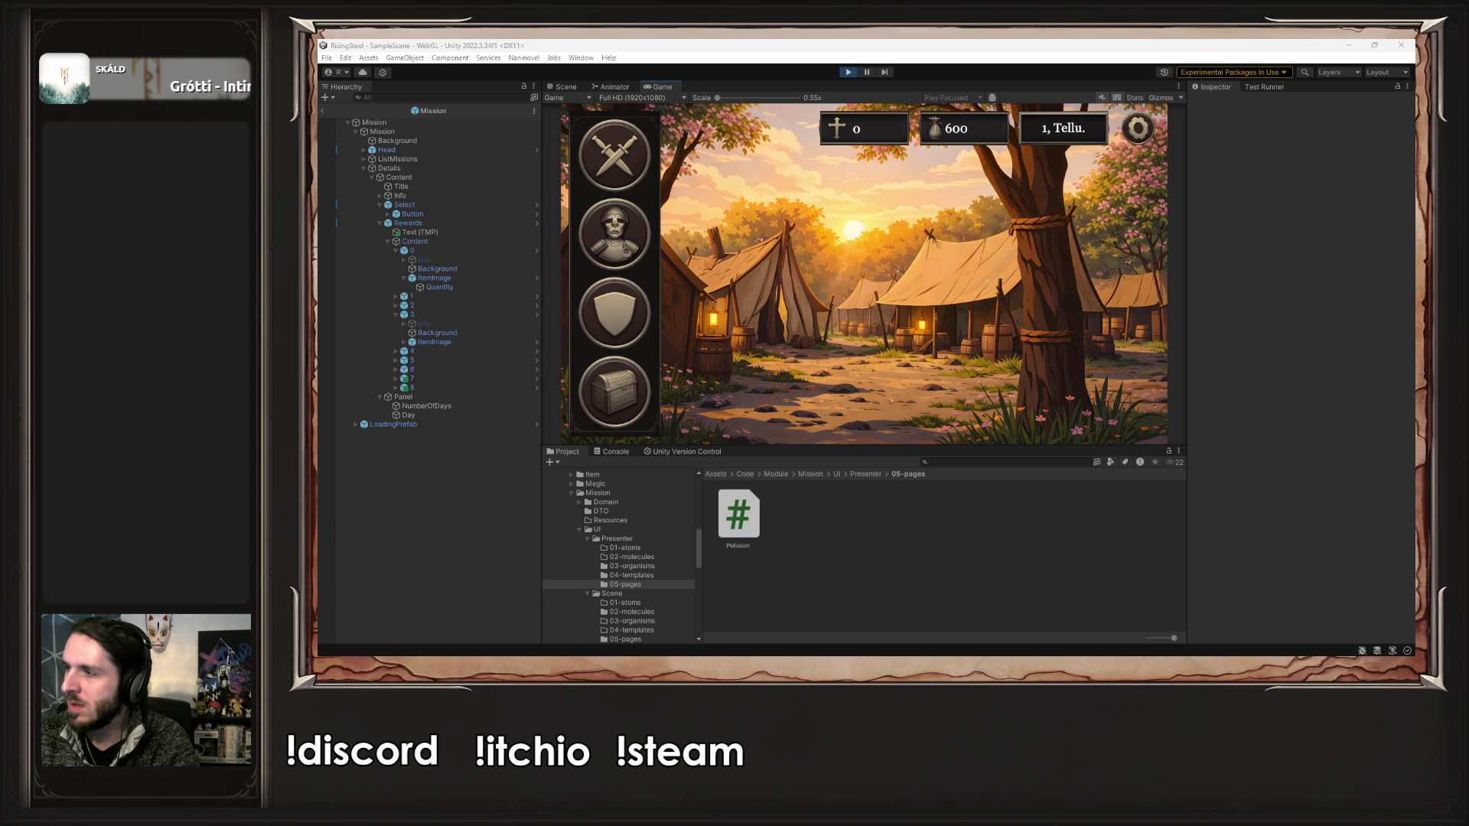
- Pin a sticky note reading 'Titre de selections de personnages' beside the game view
key("super+alt+s")
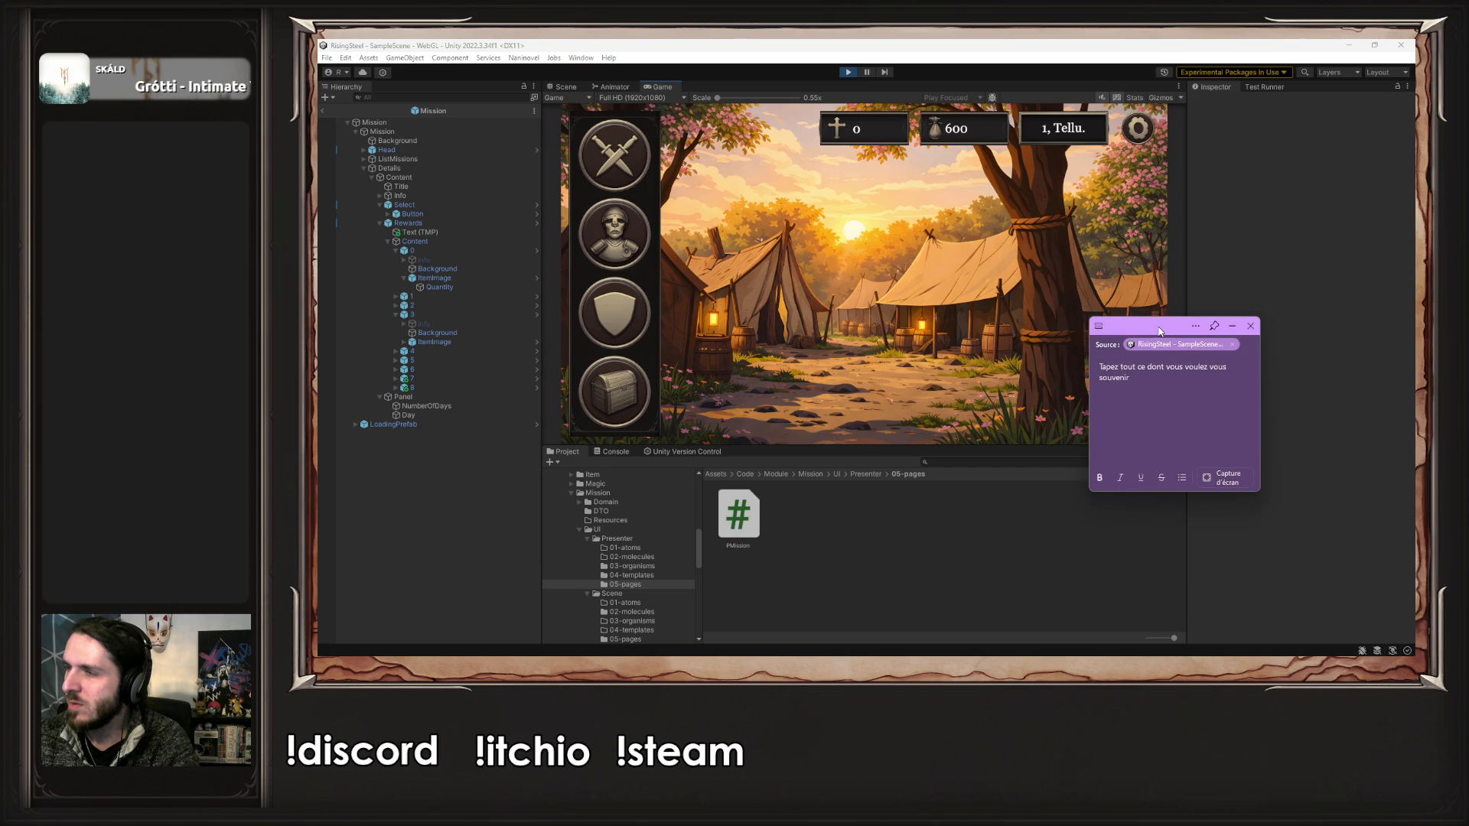
left_click_drag(1160, 332, 1283, 469)
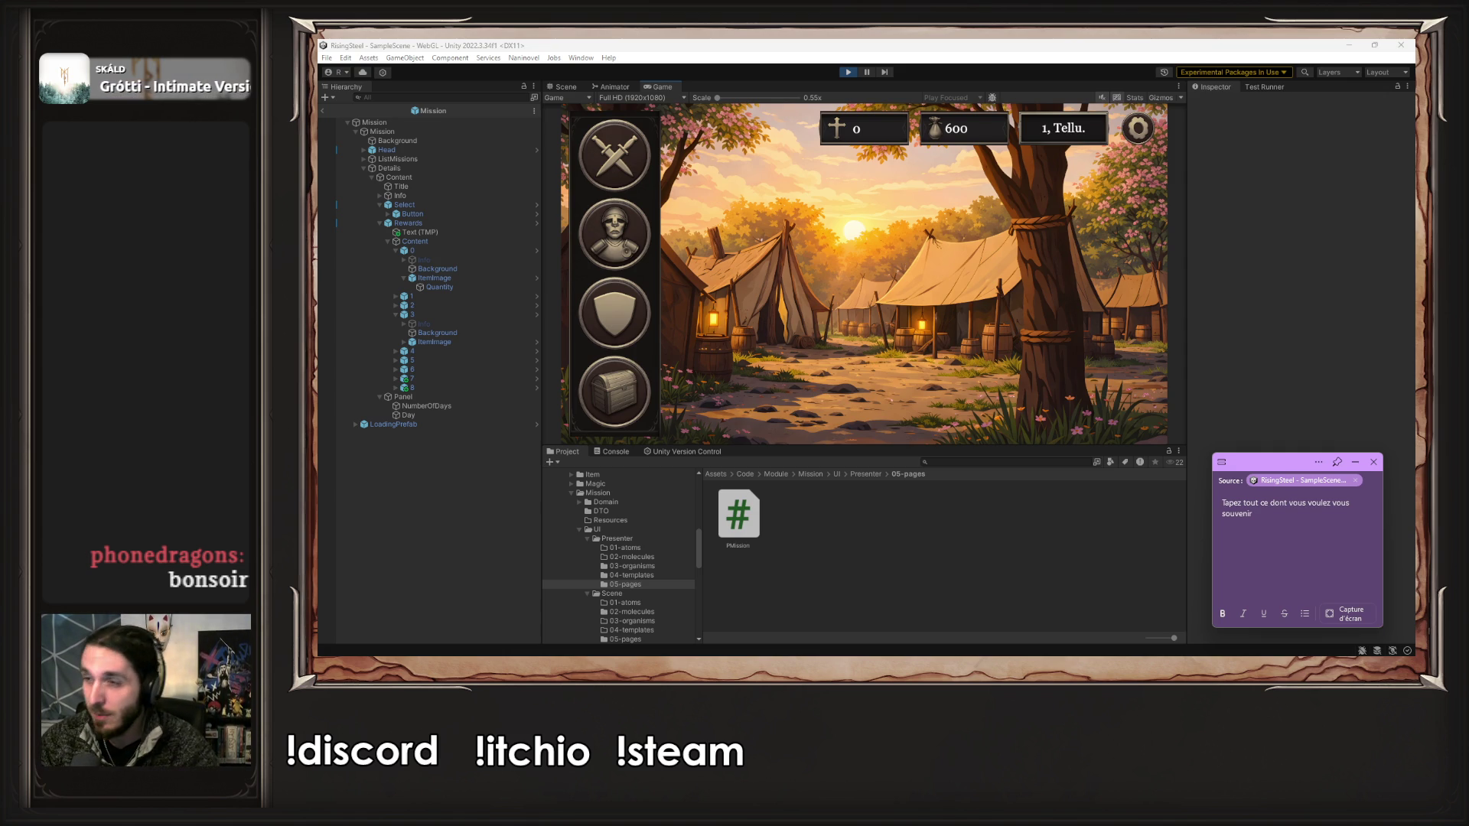
left_click(1288, 513)
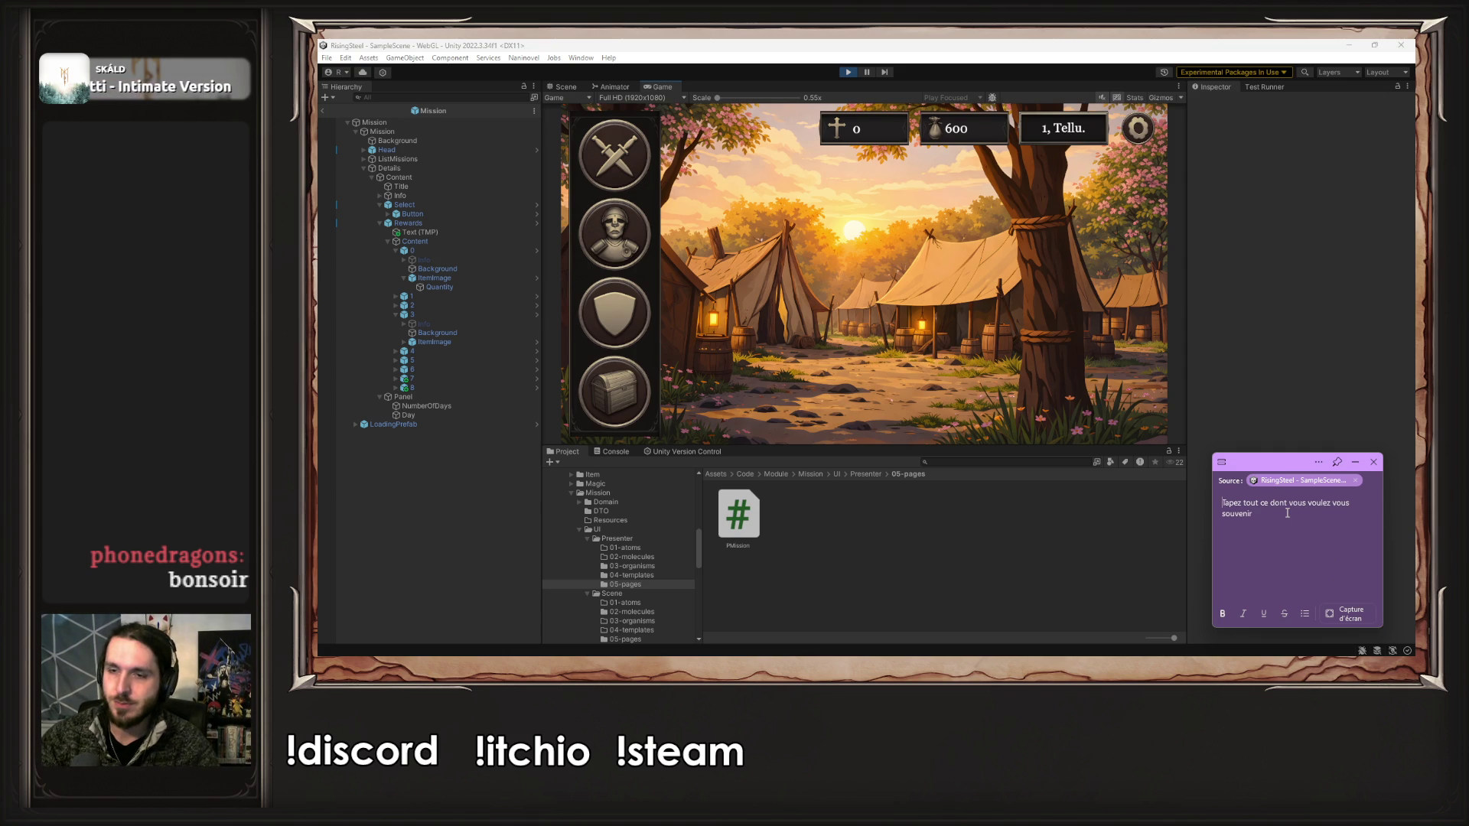
type("Titre de selections de perso")
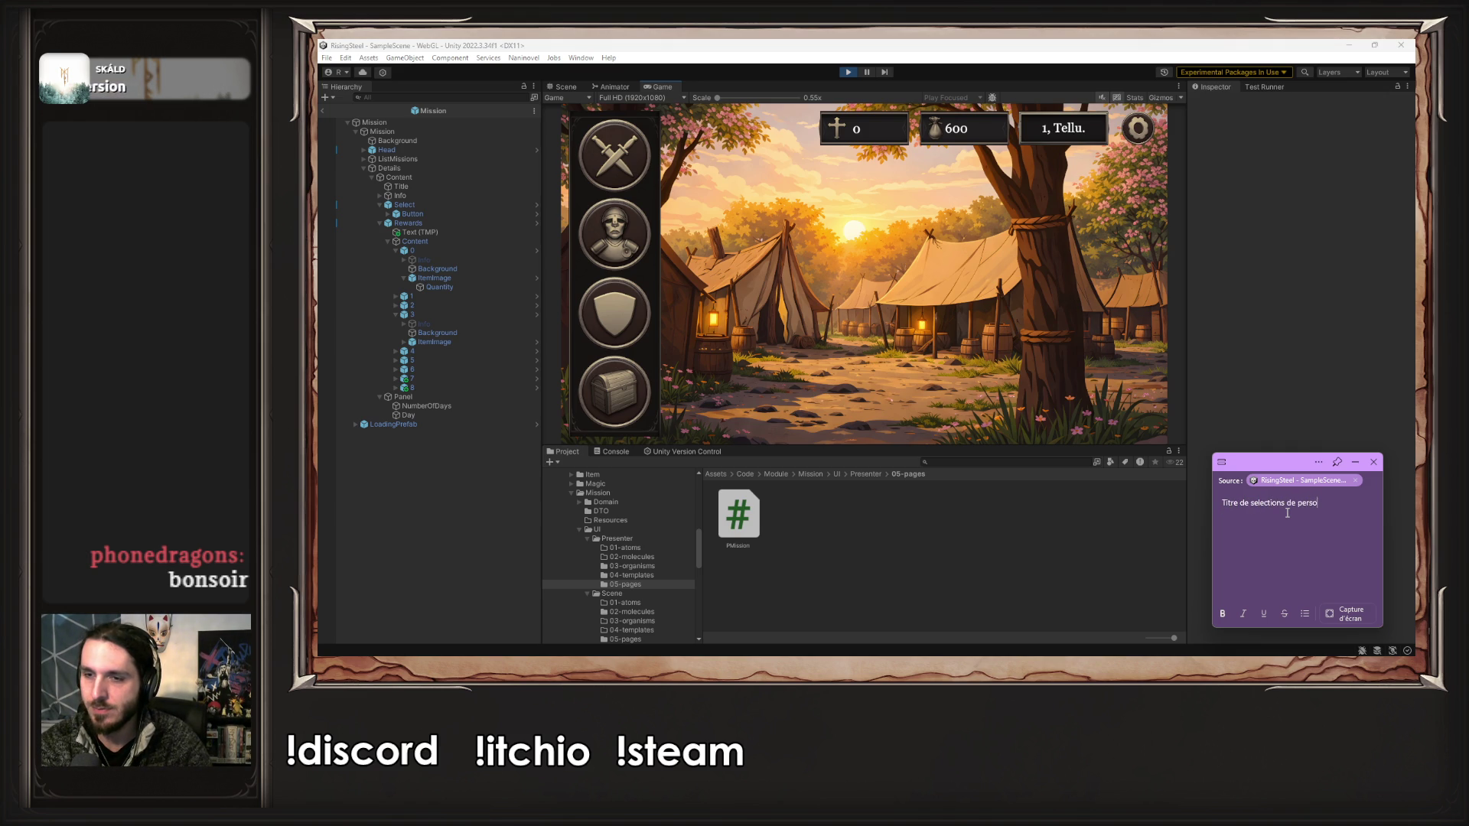
left_click(1338, 462)
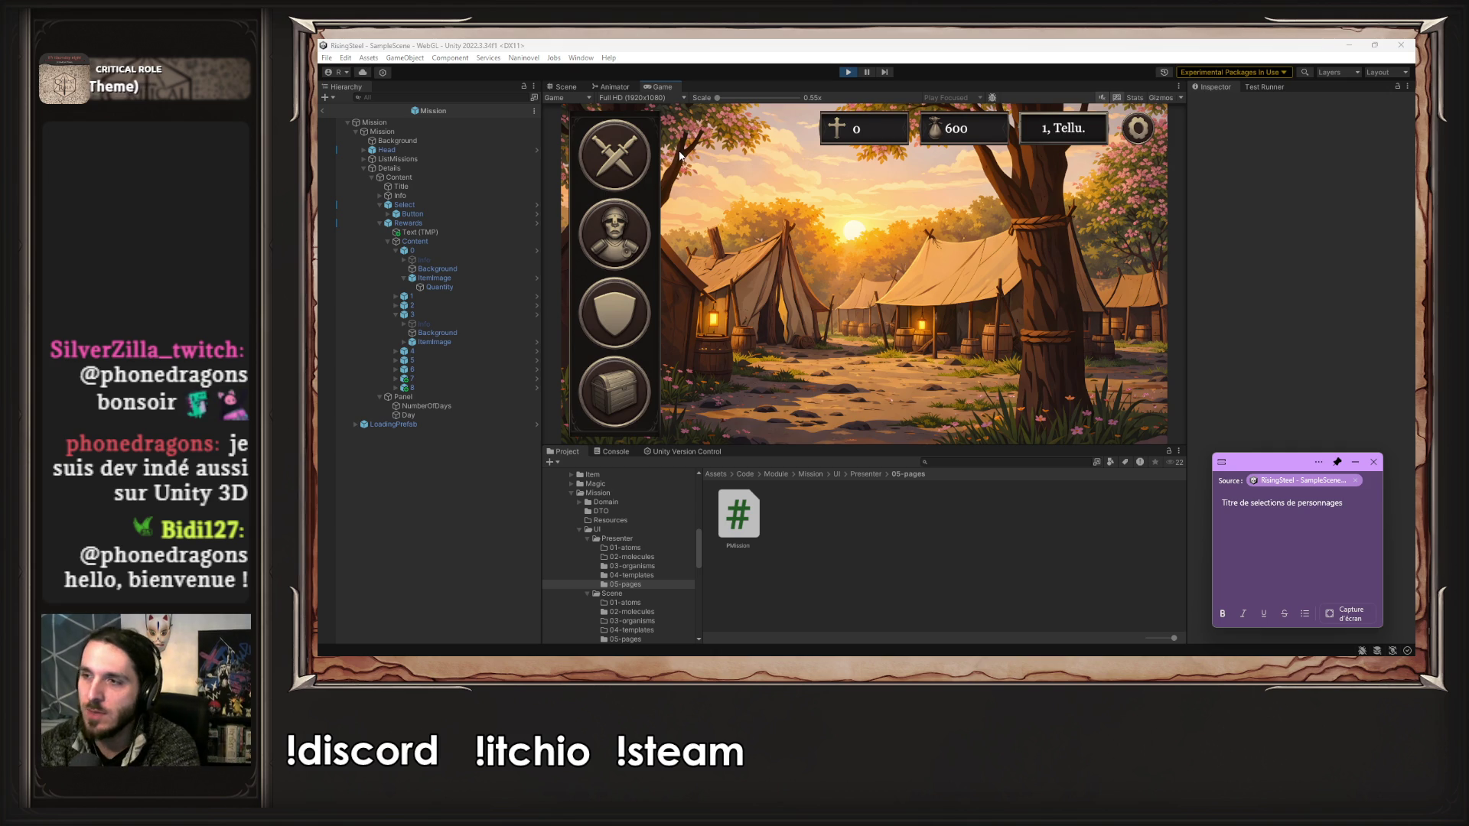
left_click(856, 258)
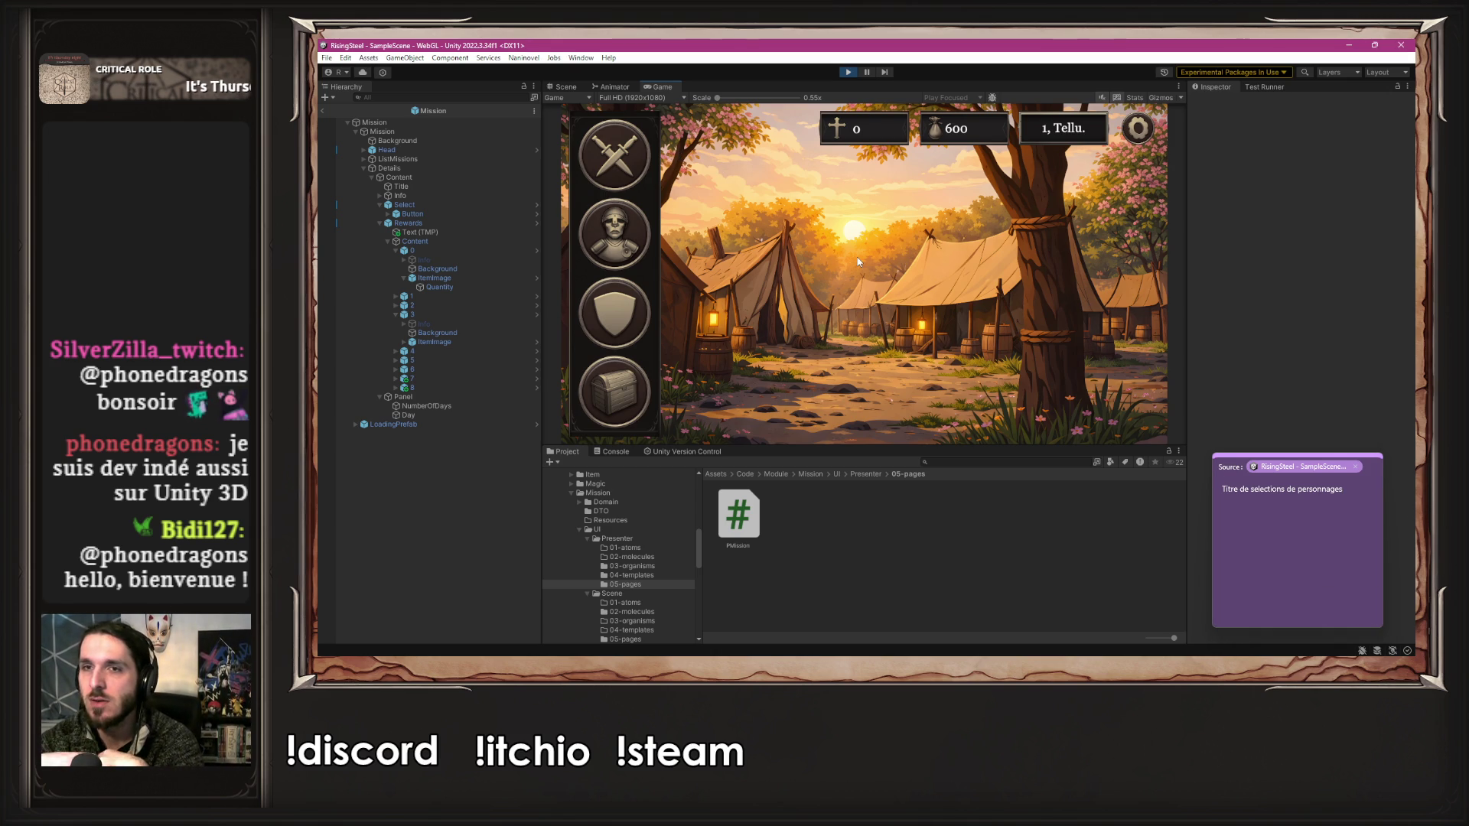
- Raise Ambre's Strength to 15 in Recruitment, giving Life 30/30 and 75 gold left
left_click(647, 294)
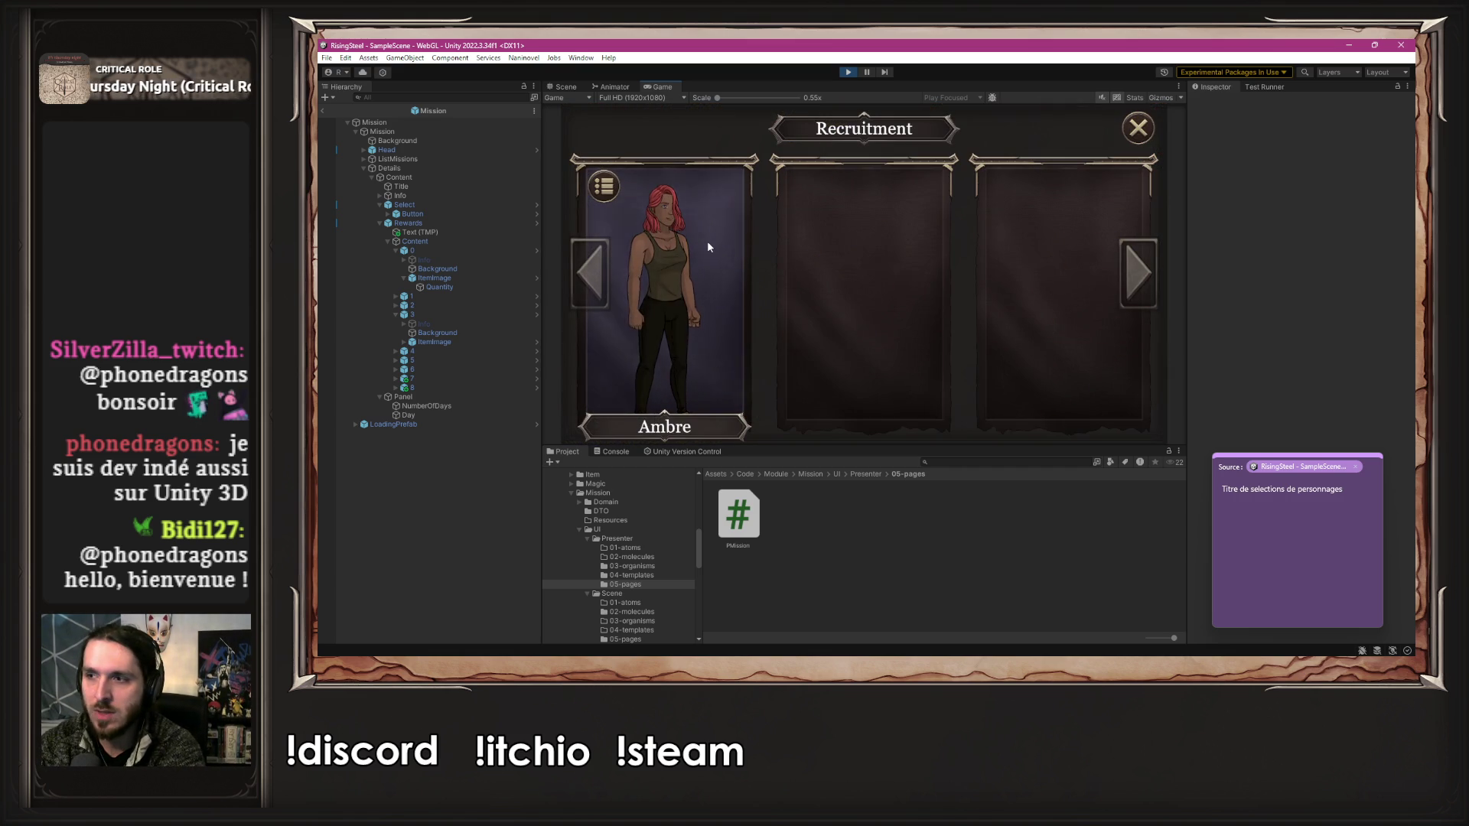
left_click(706, 242)
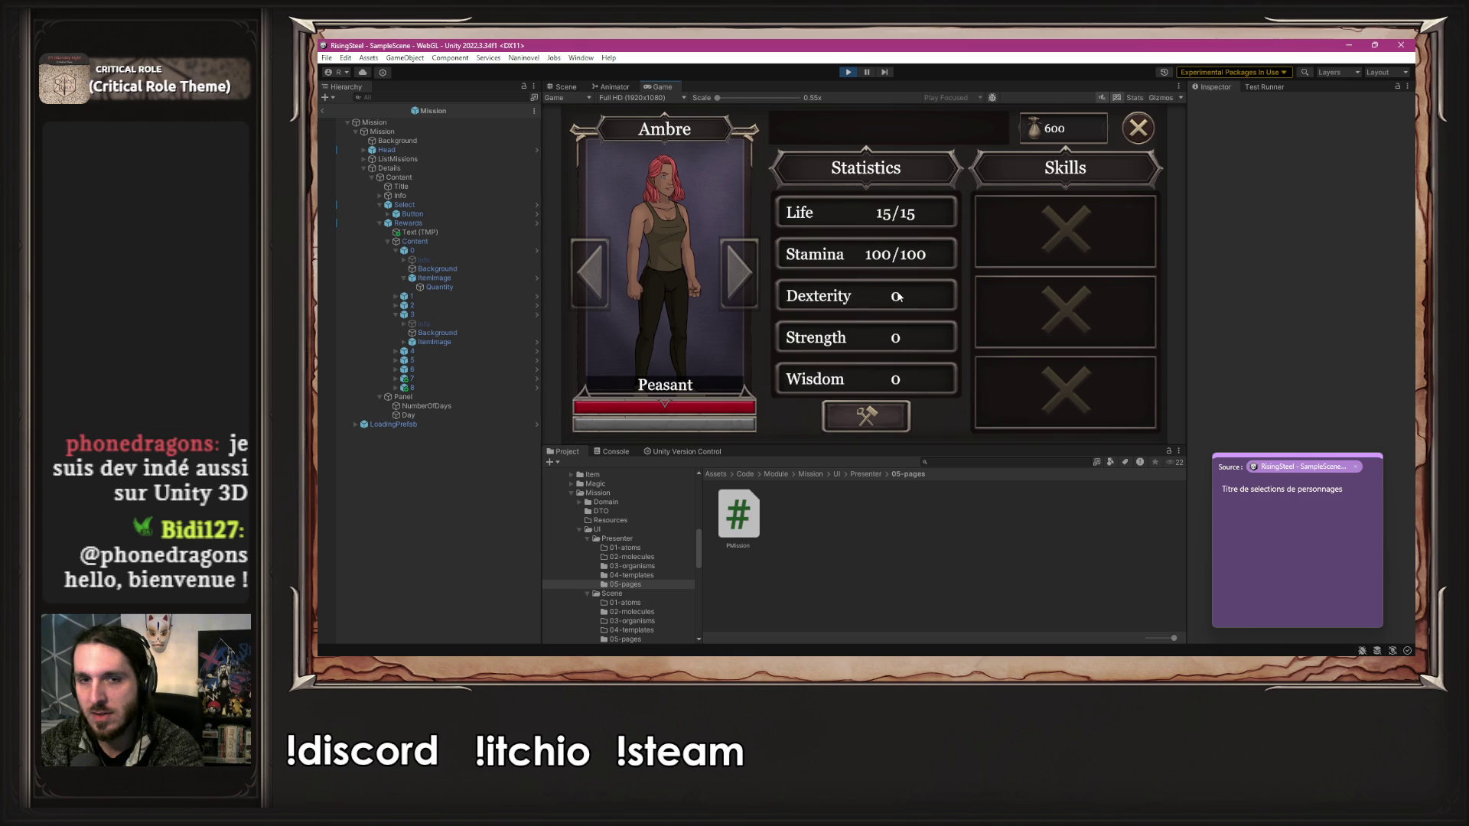
left_click(894, 417)
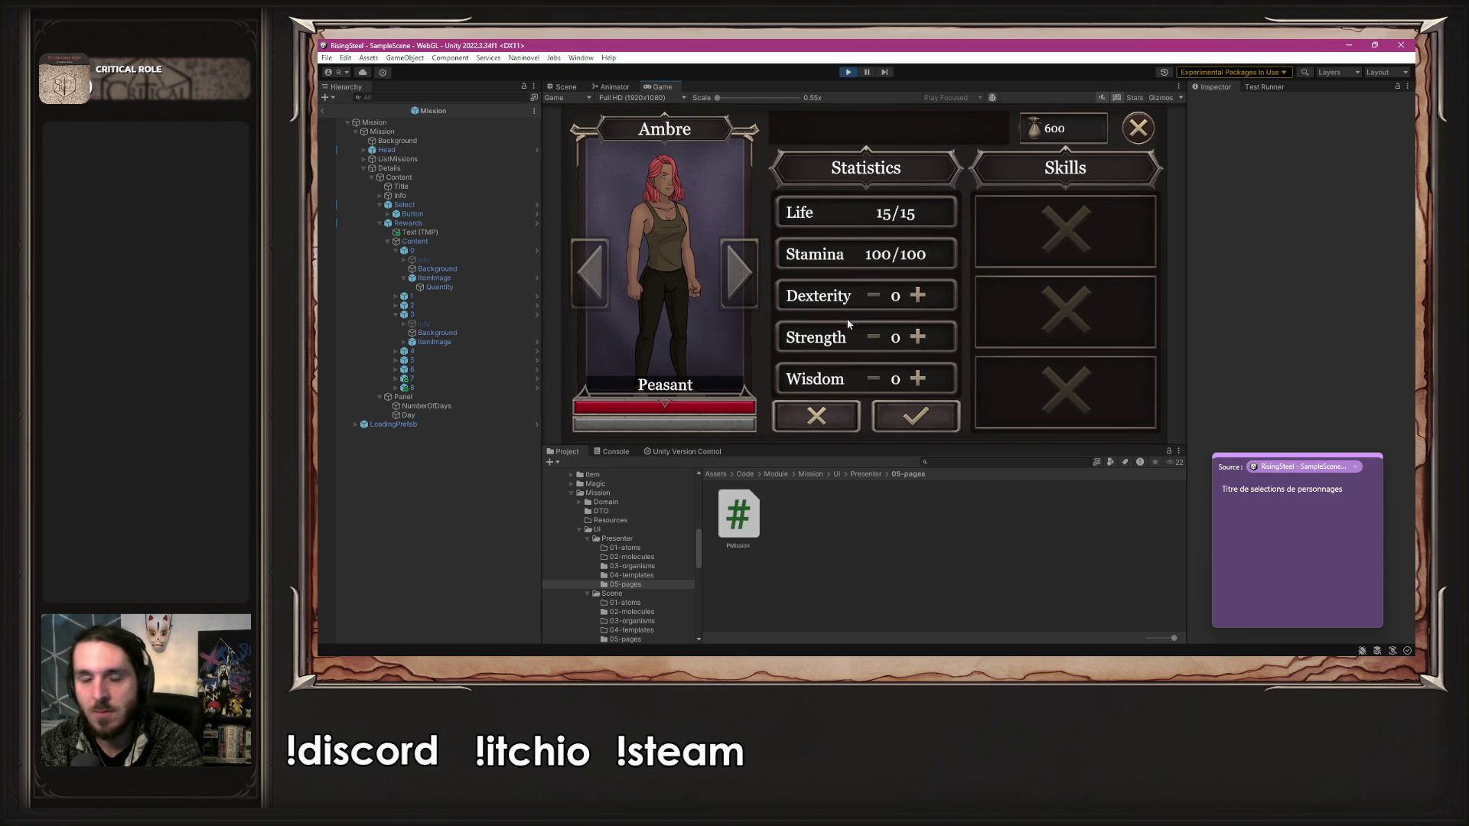
scroll(825, 281, "down", 2)
scroll(794, 368, "up", 2)
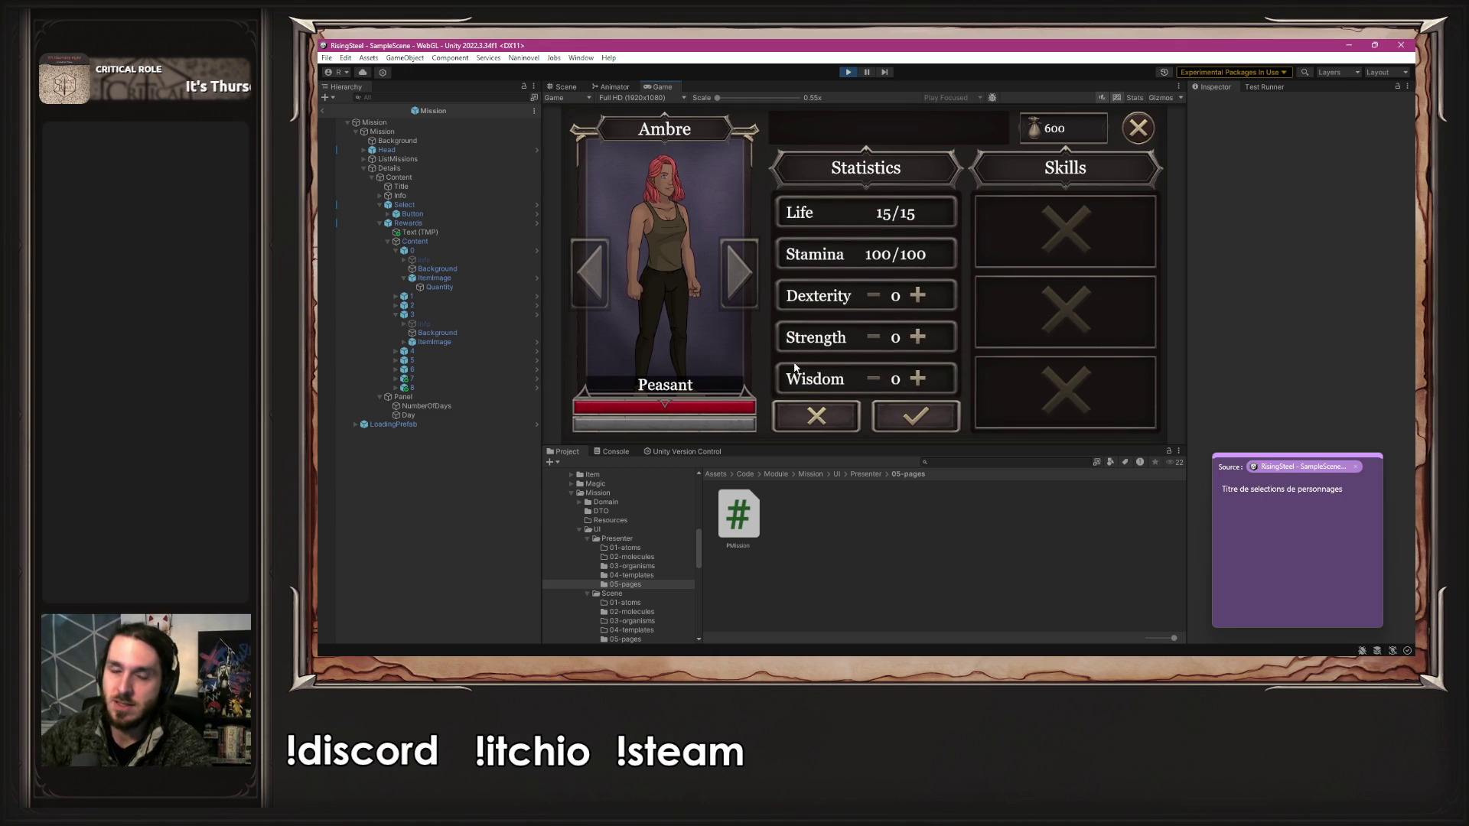
left_click(917, 337)
left_click(917, 337)
left_click(917, 337)
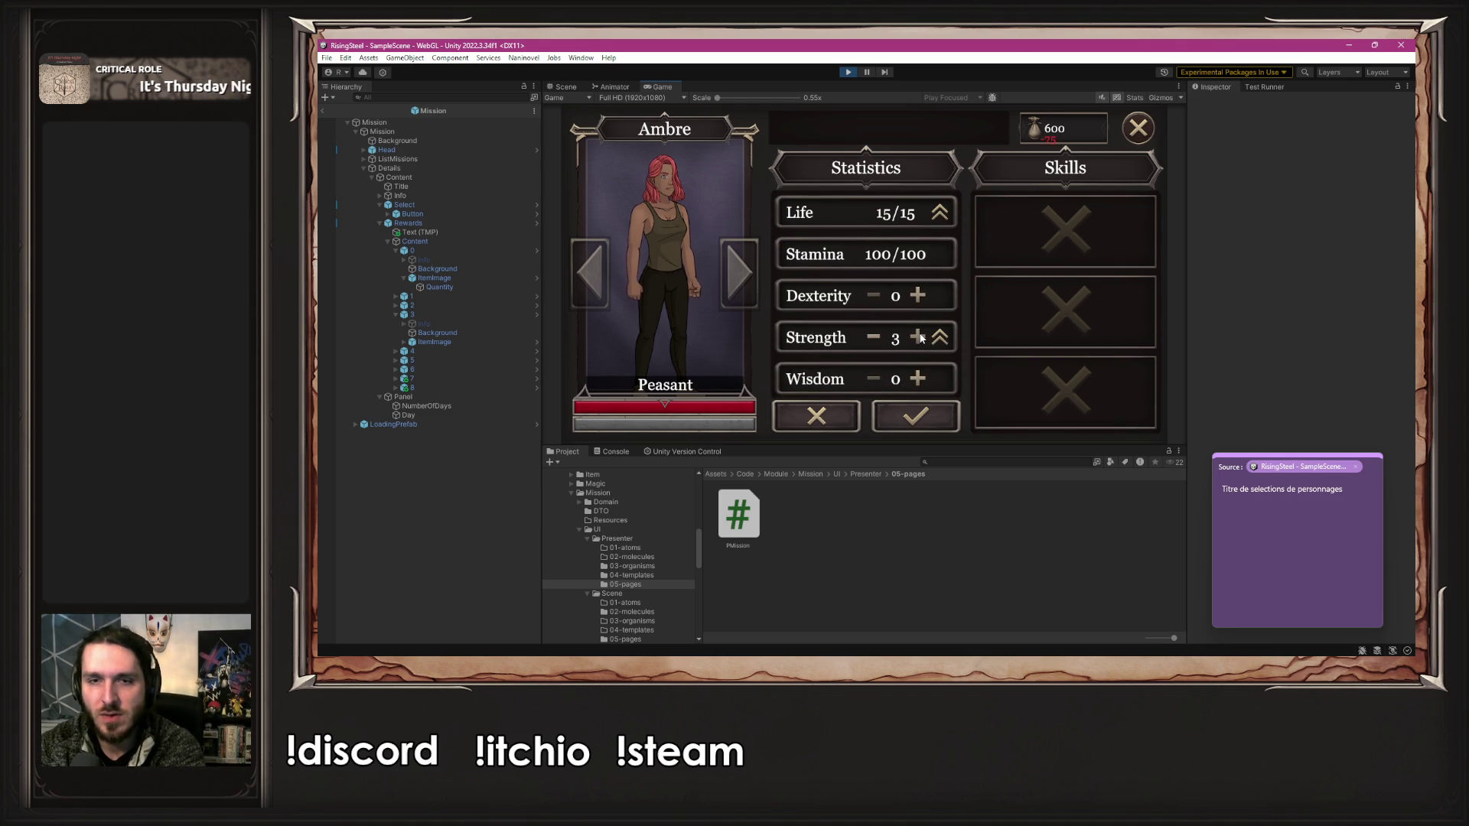
left_click(916, 416)
left_click(626, 180)
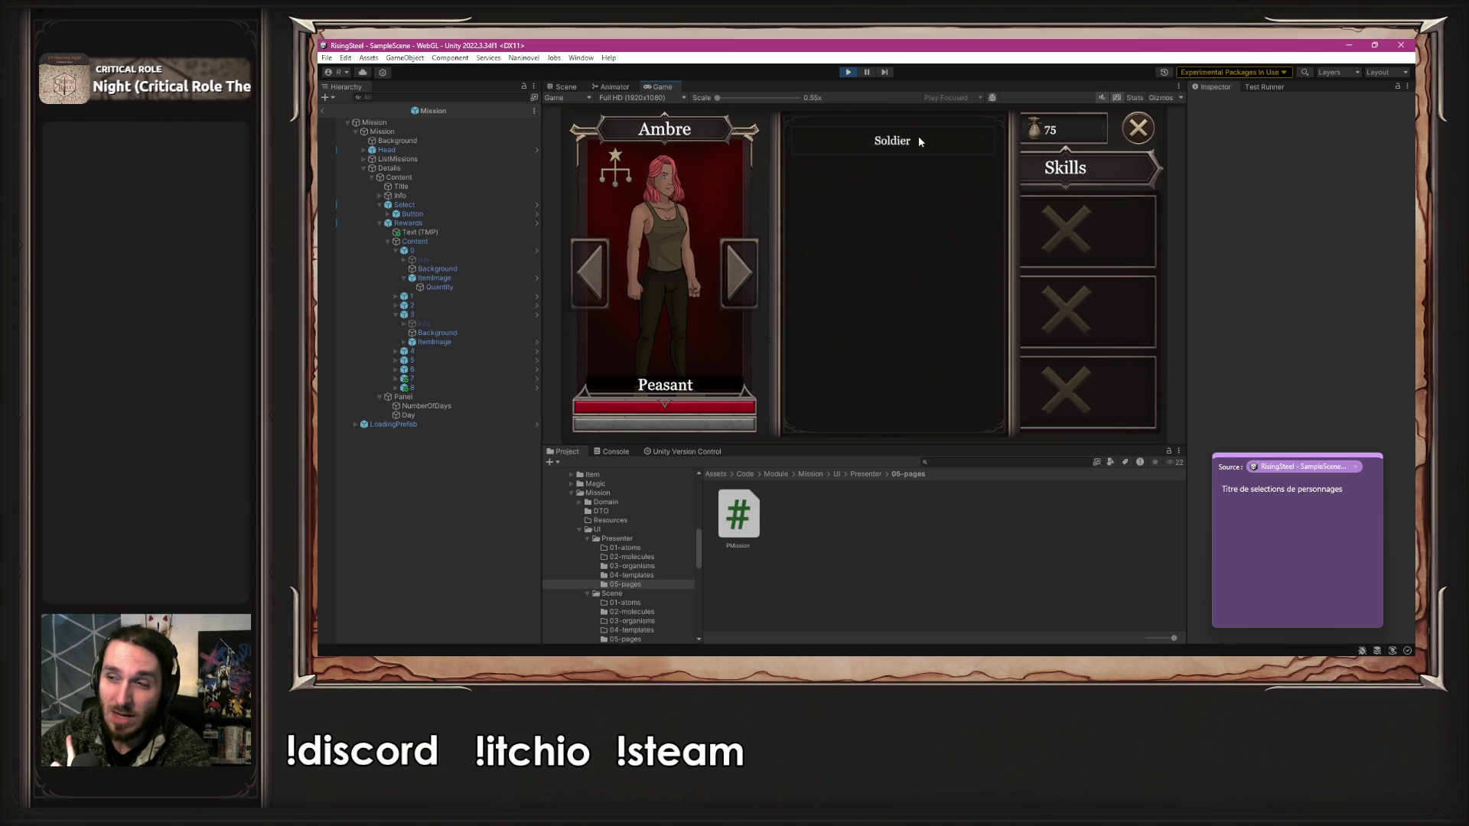
left_click(610, 161)
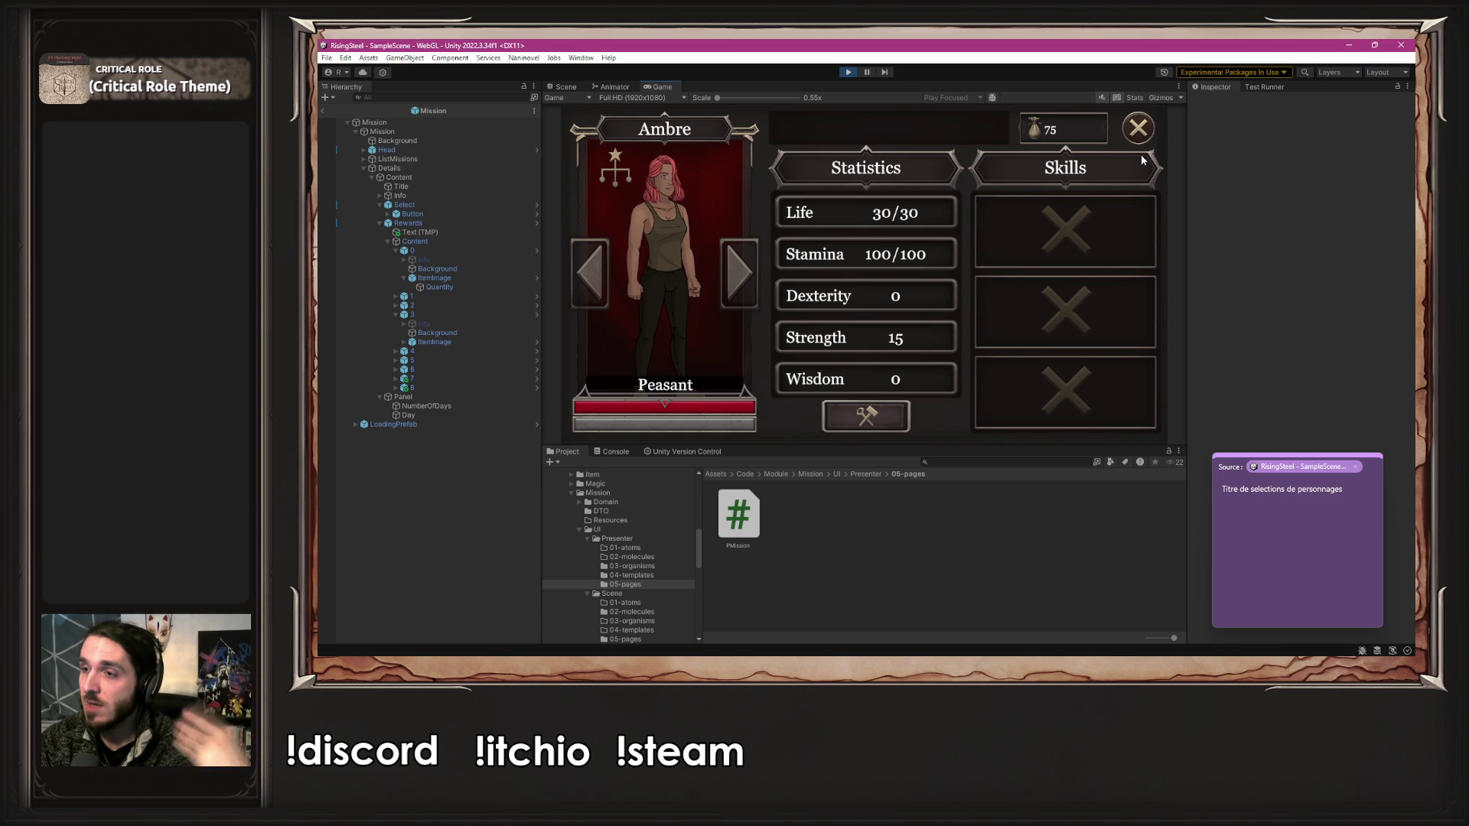
left_click(1138, 129)
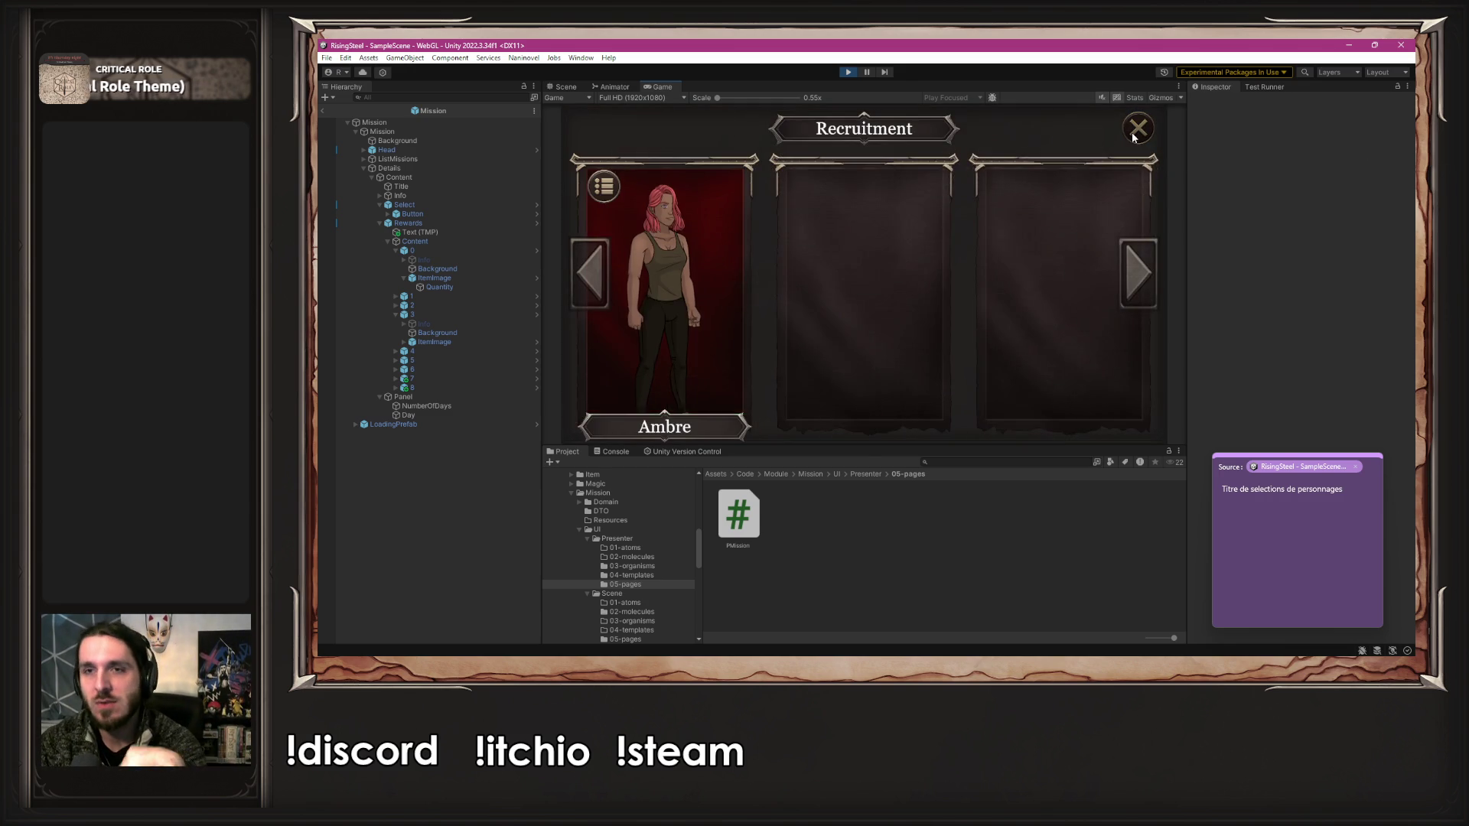
- Launch Defense of the Black Bark Village from the Mission game mode
left_click(611, 170)
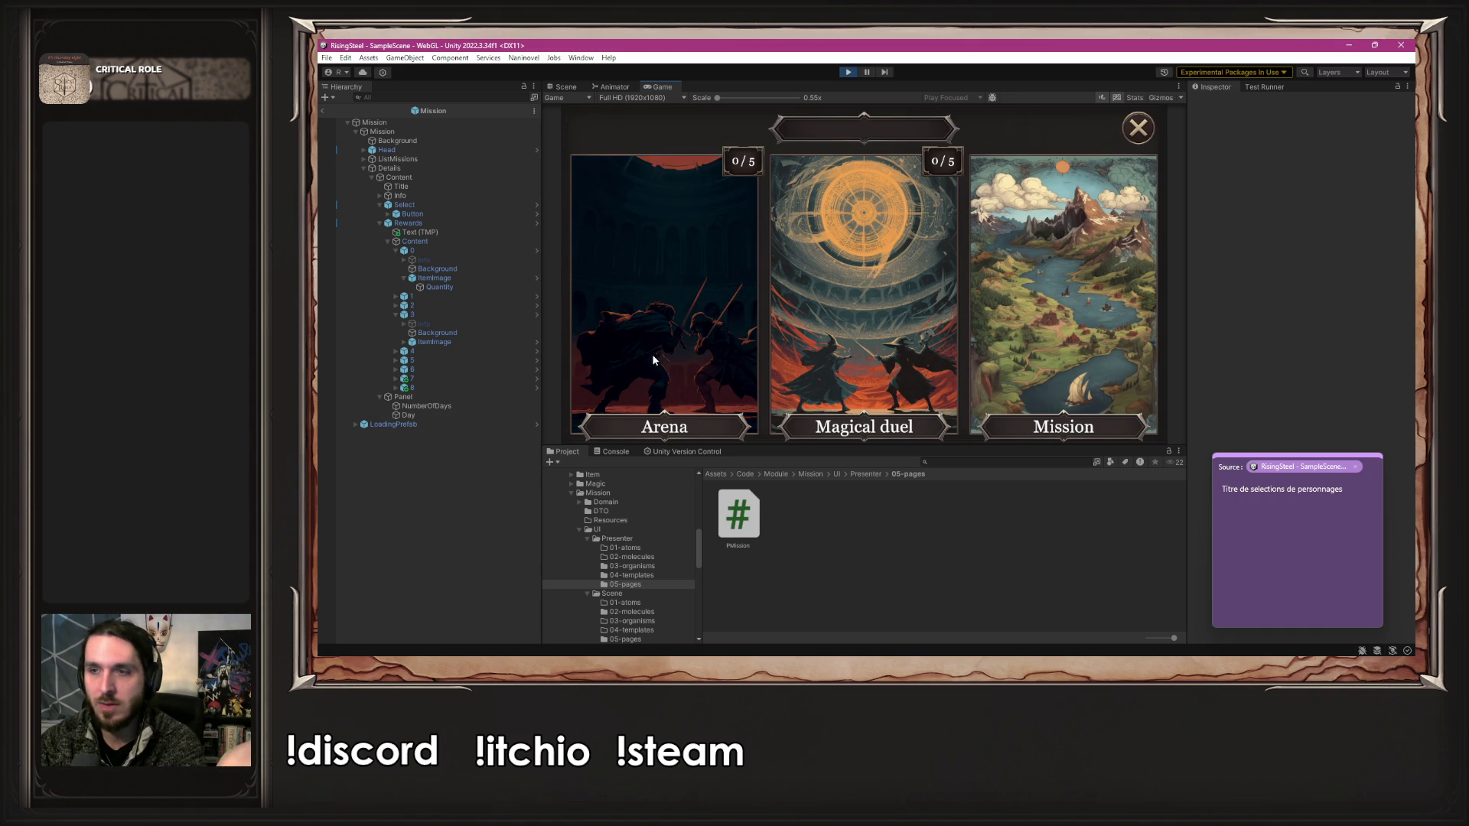
left_click(987, 347)
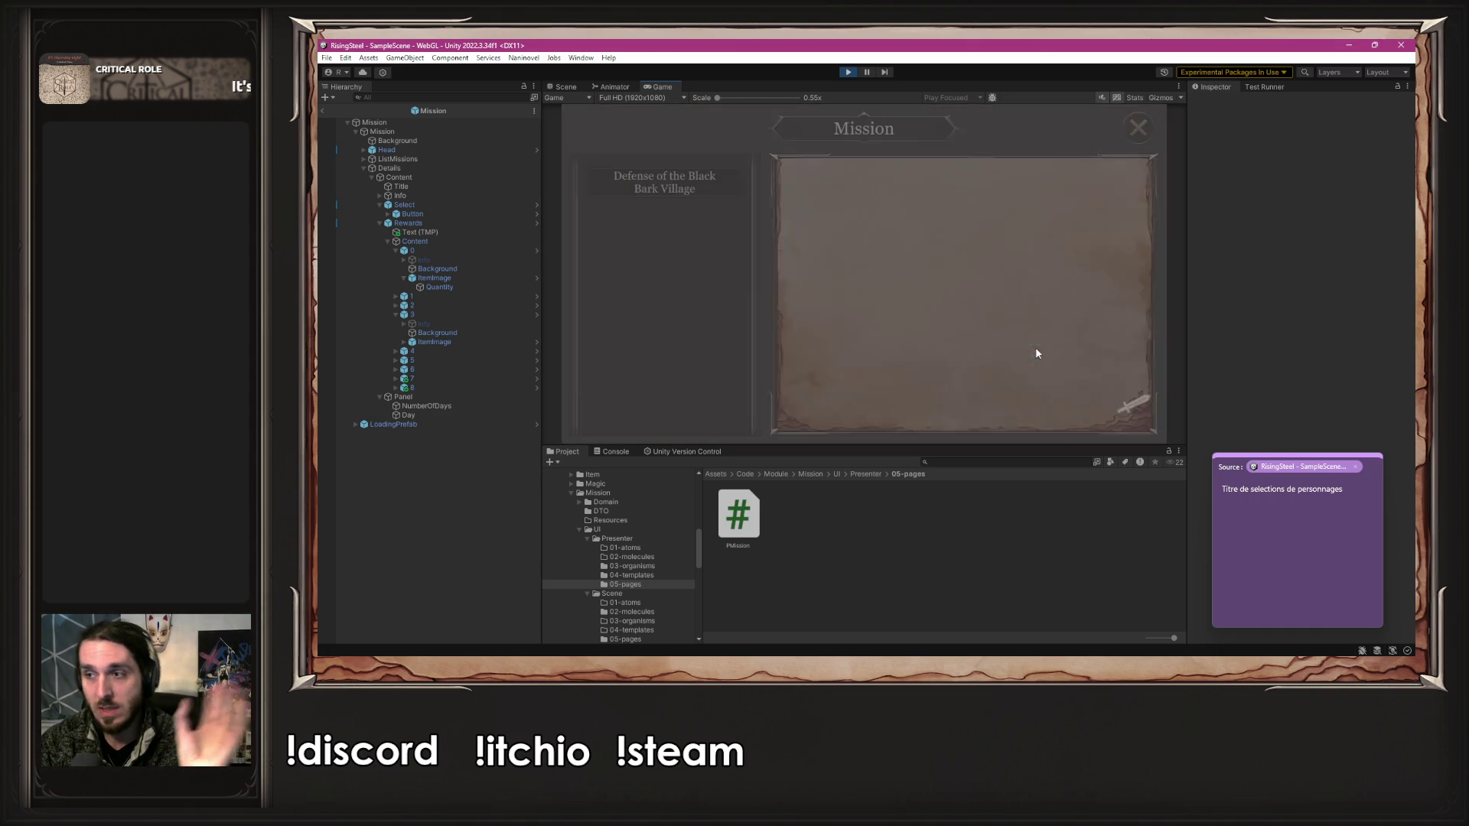
left_click(647, 177)
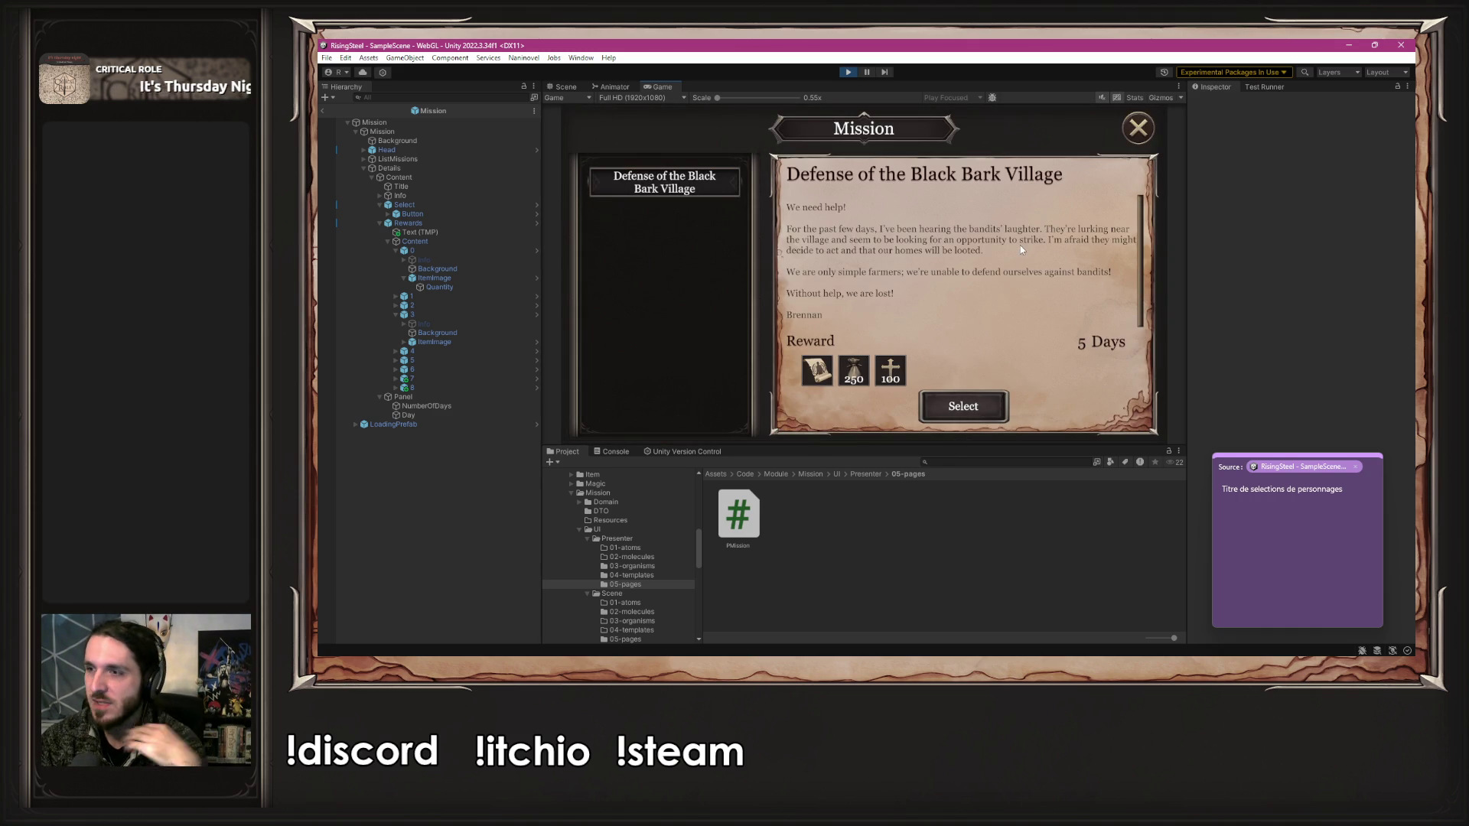
mouse_move(821, 360)
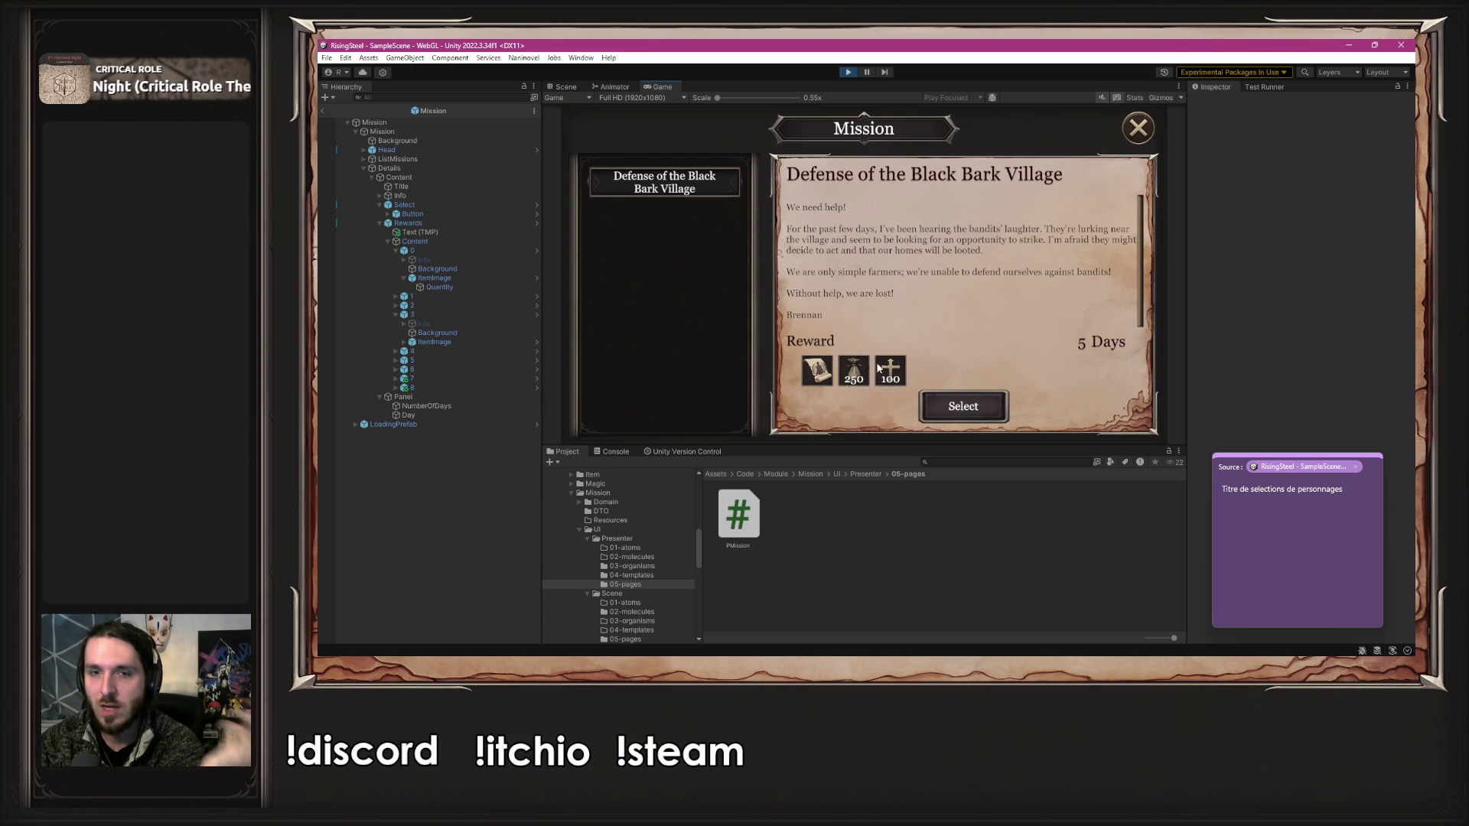
left_click(999, 407)
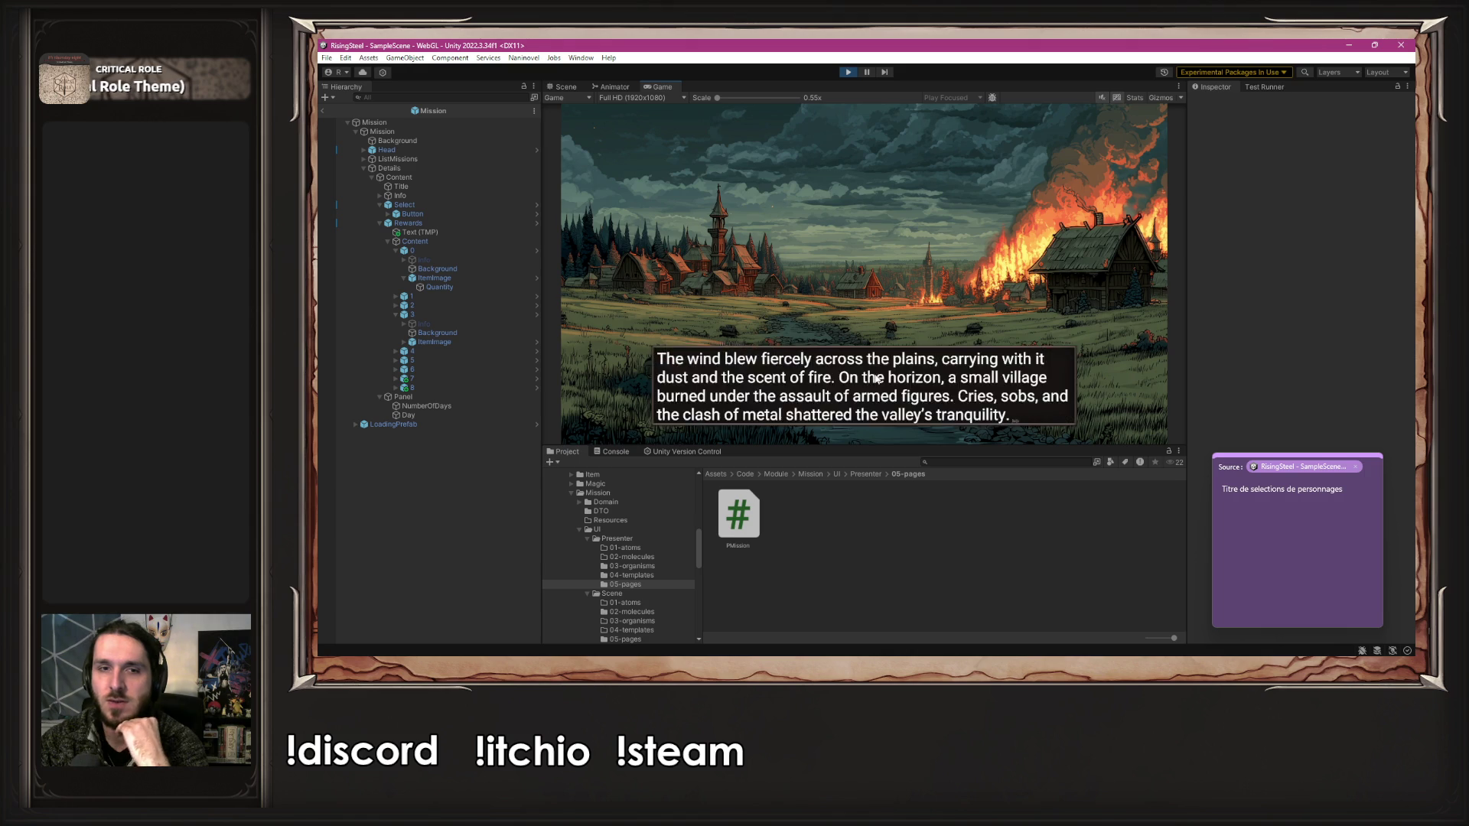
- Click through the opening narration and dialogue up to the fight
left_click(874, 375)
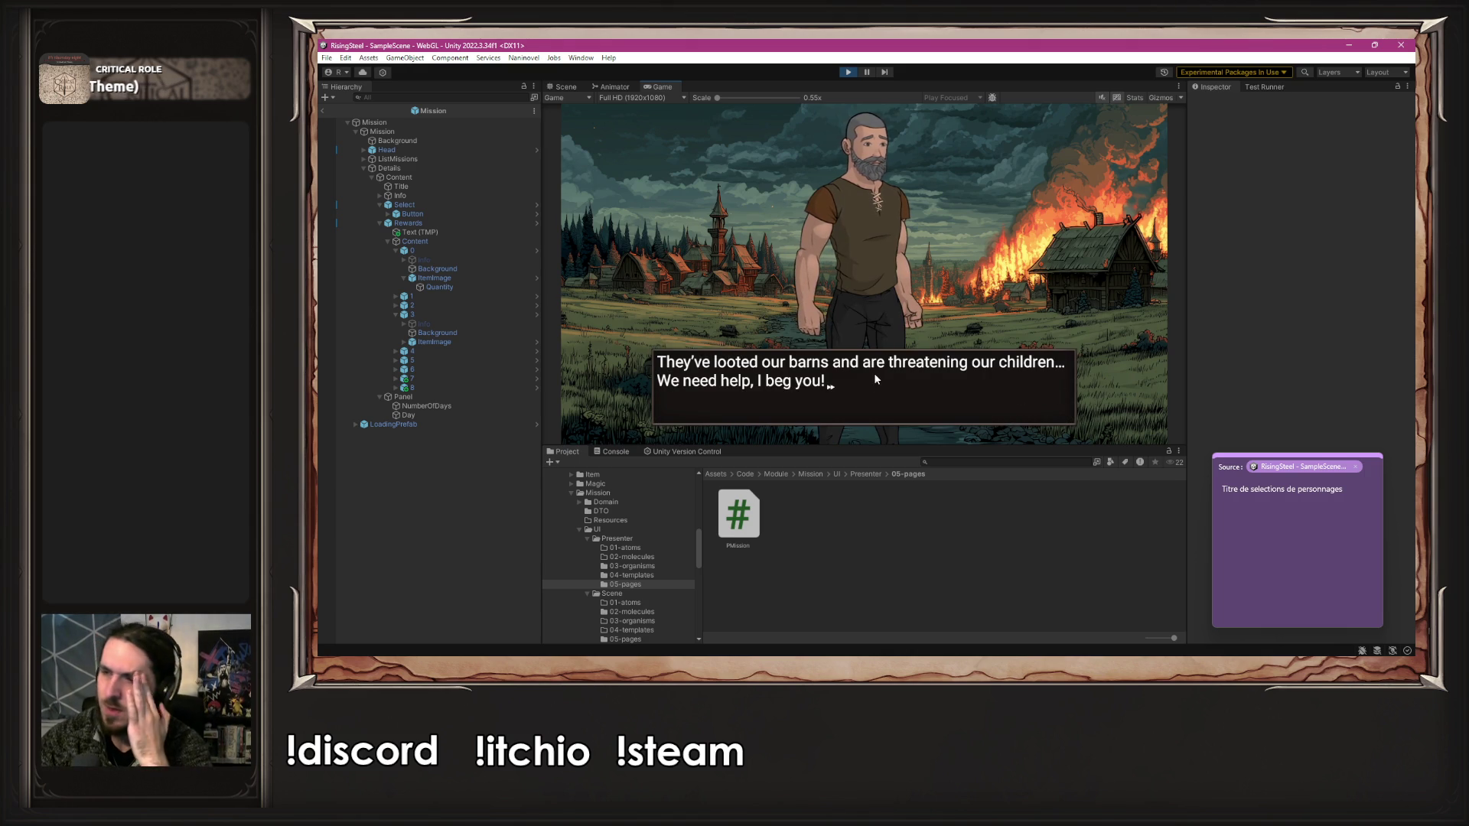
left_click(875, 375)
left_click(875, 376)
left_click(876, 376)
left_click(876, 376)
left_click(876, 377)
left_click(875, 376)
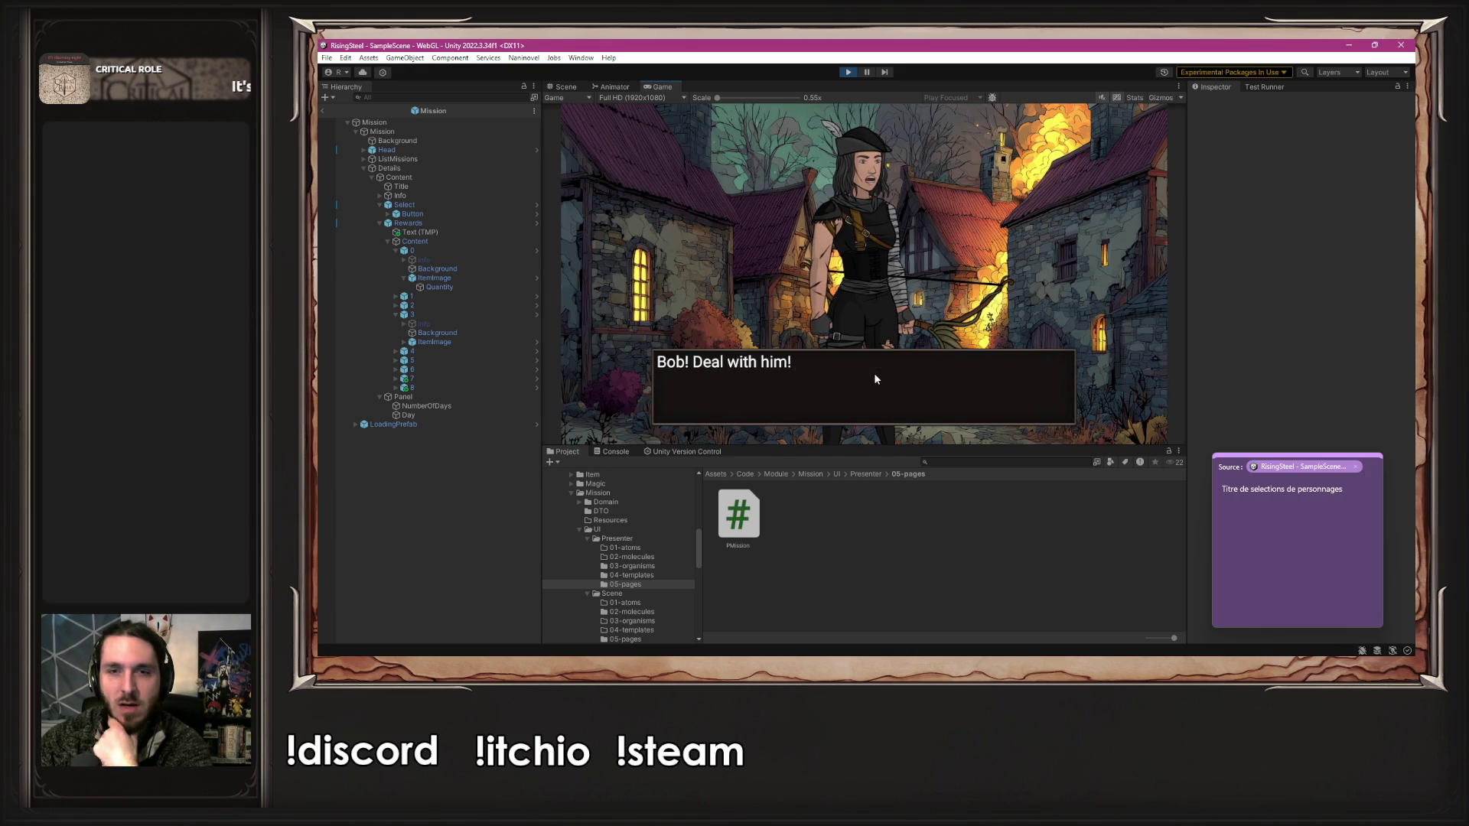
left_click(875, 377)
- Start the fight and defeat Bob with three attacks
left_click(857, 272)
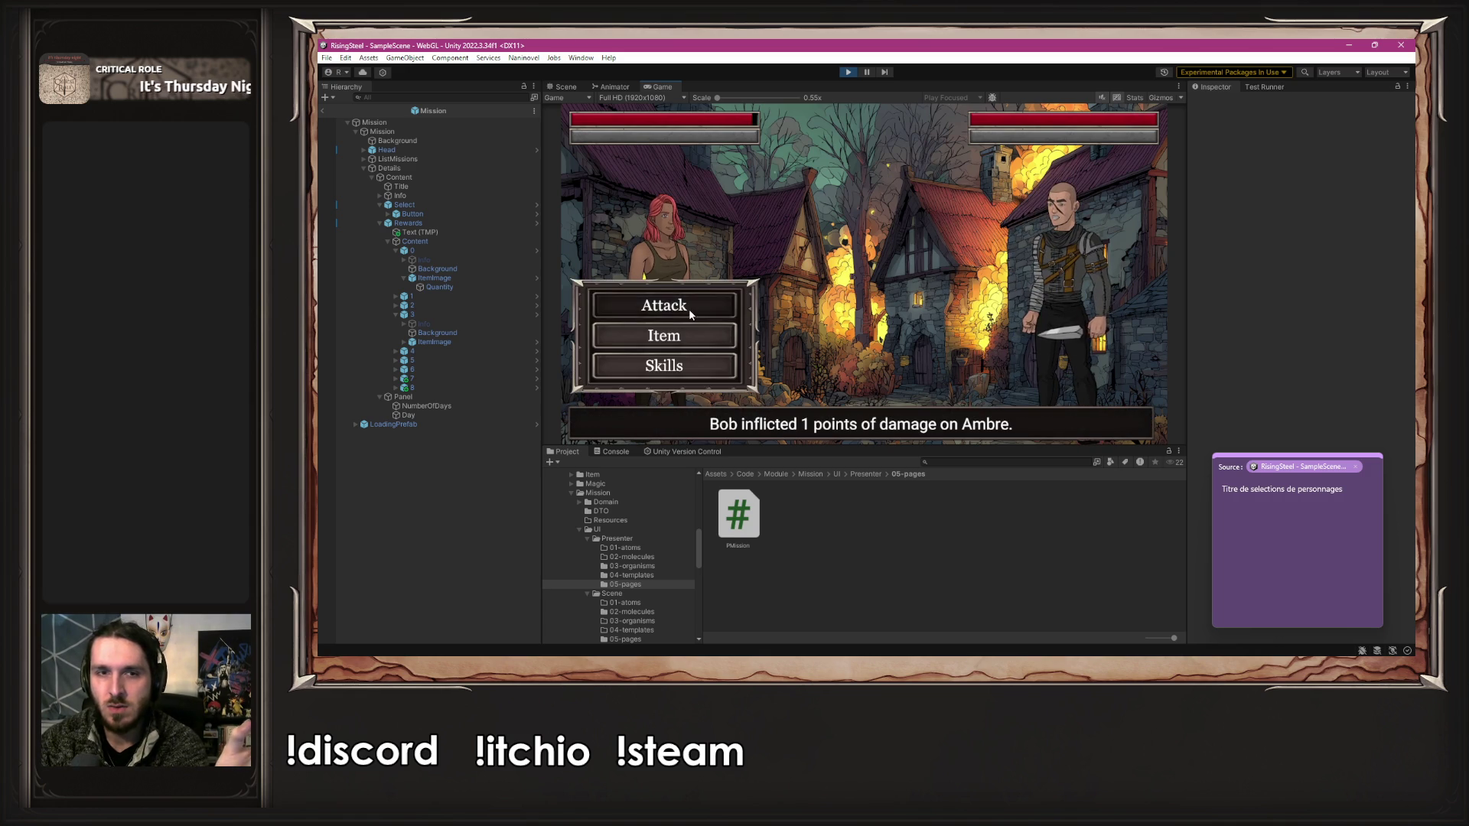
left_click(689, 309)
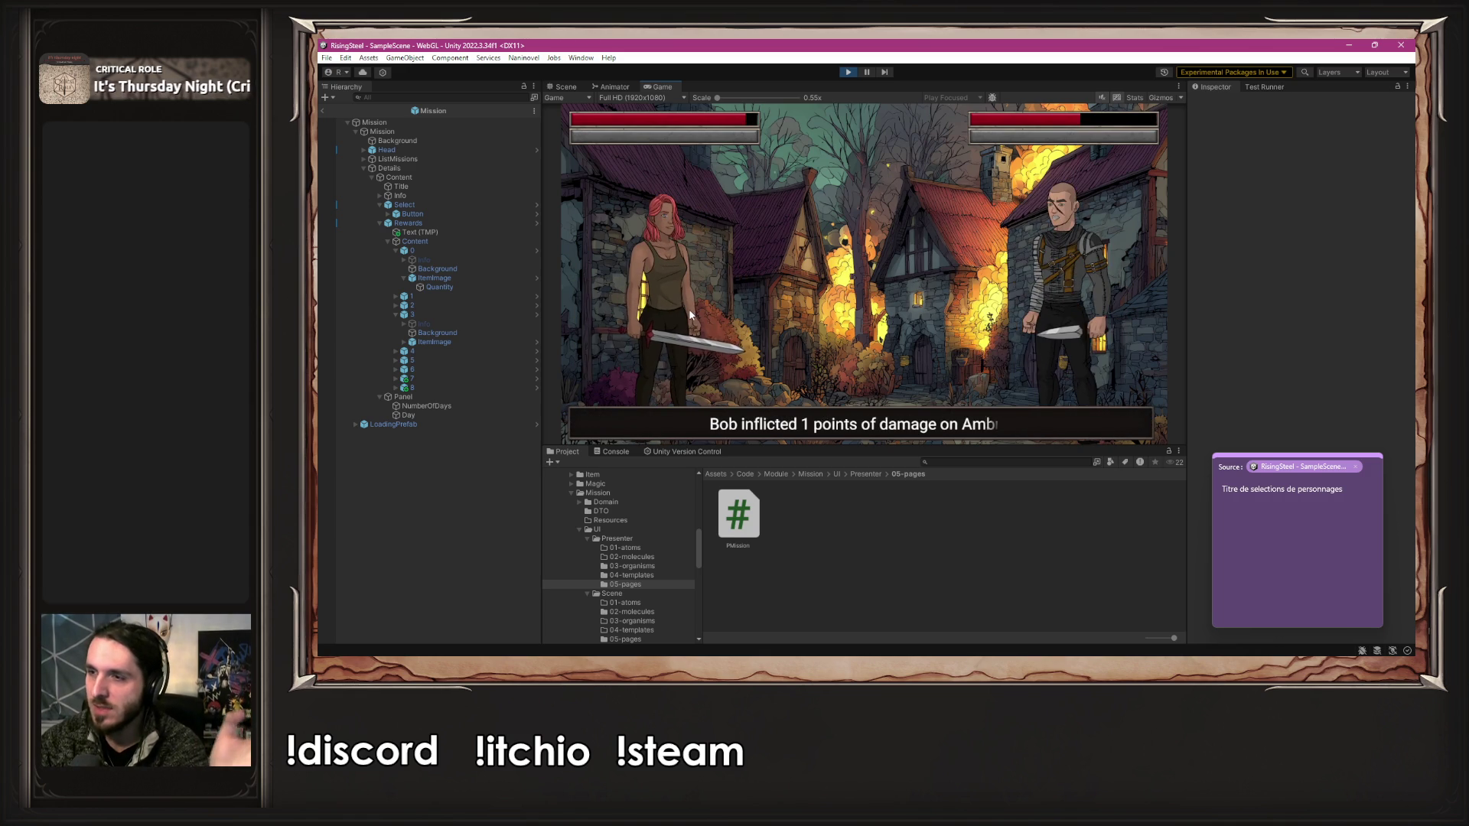
left_click(689, 313)
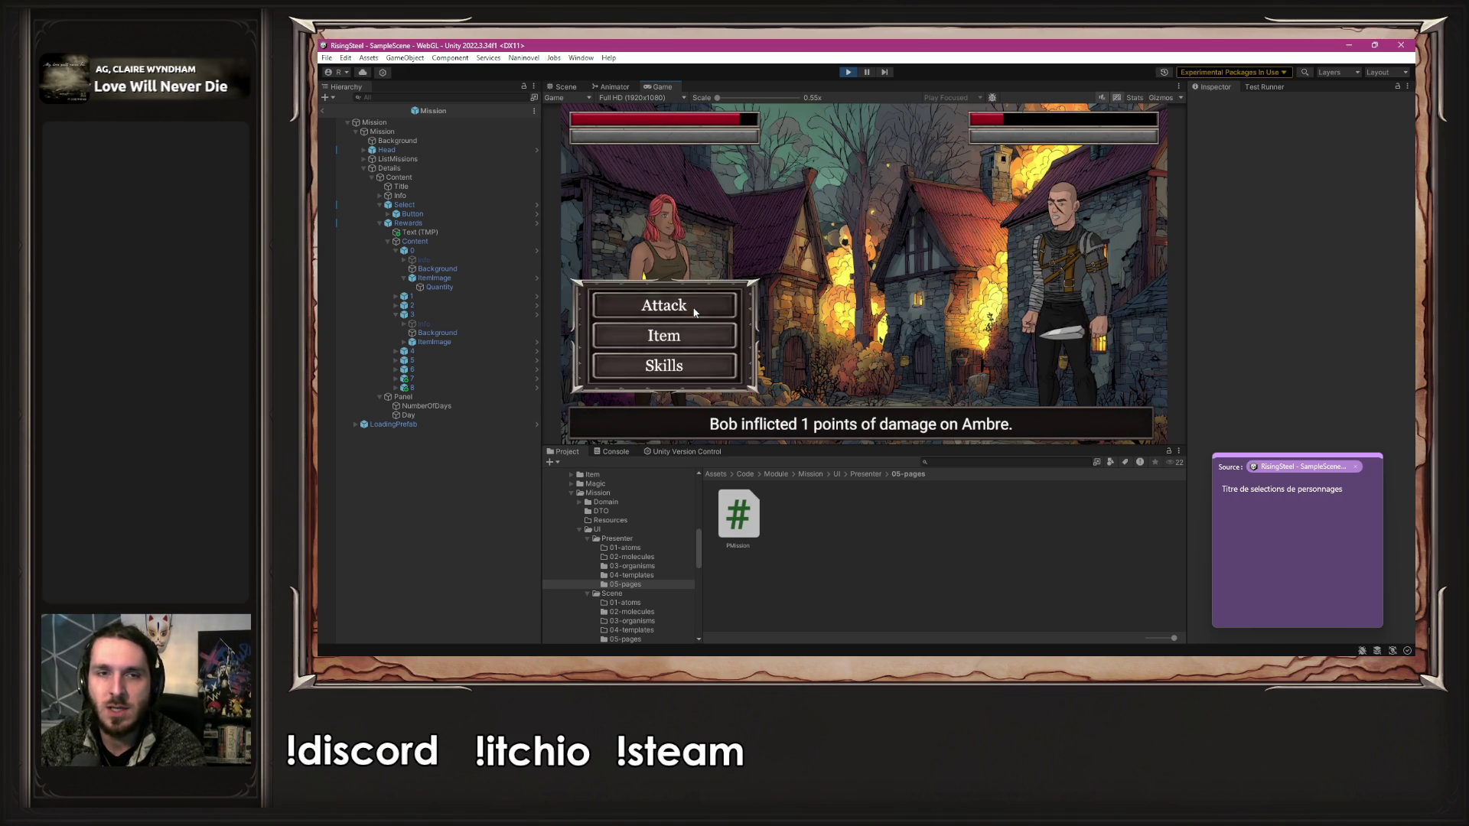
left_click(693, 312)
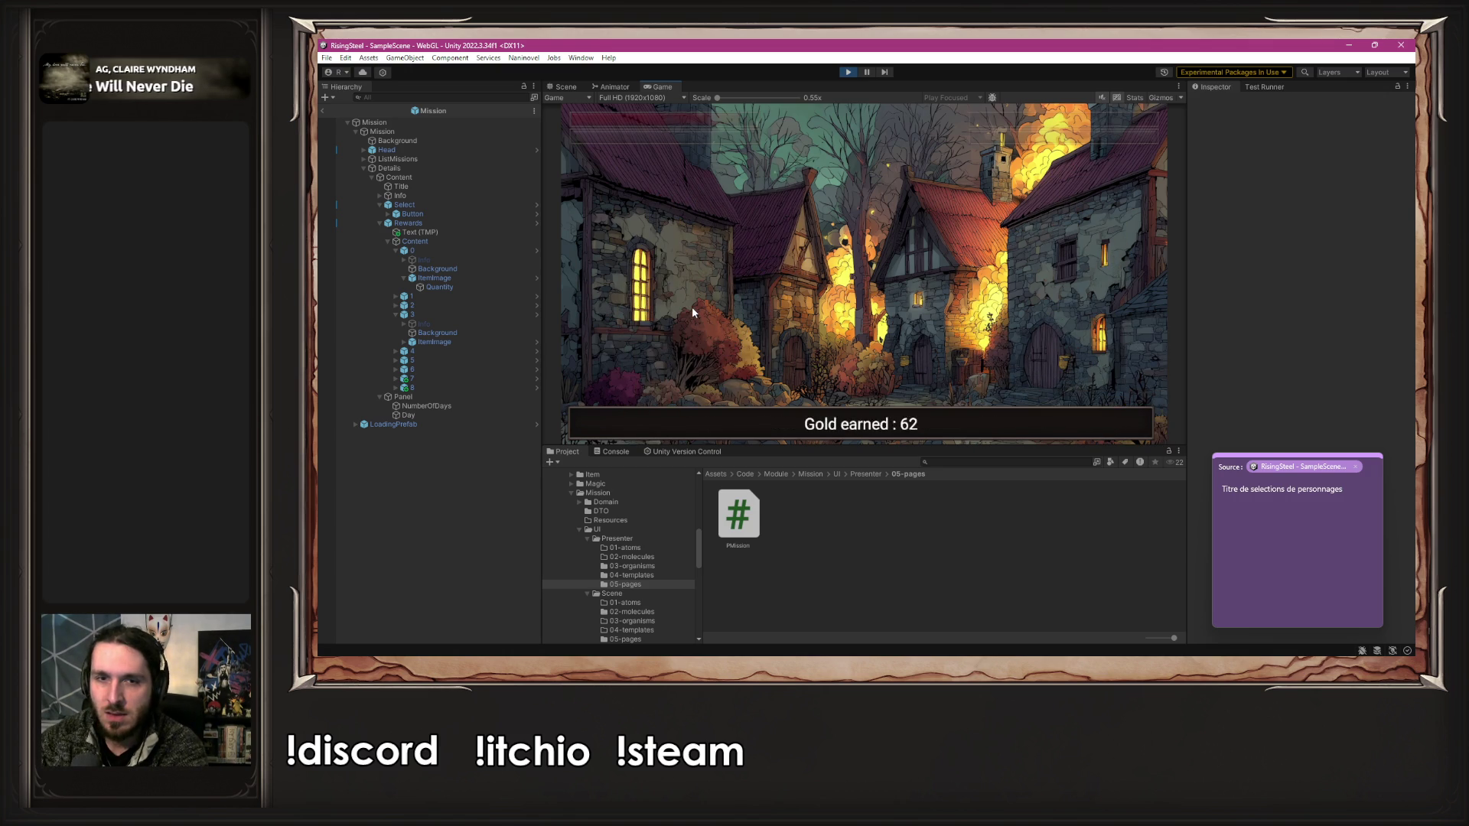
- Defeat Robin with three attacks, then choose Spare
left_click(693, 312)
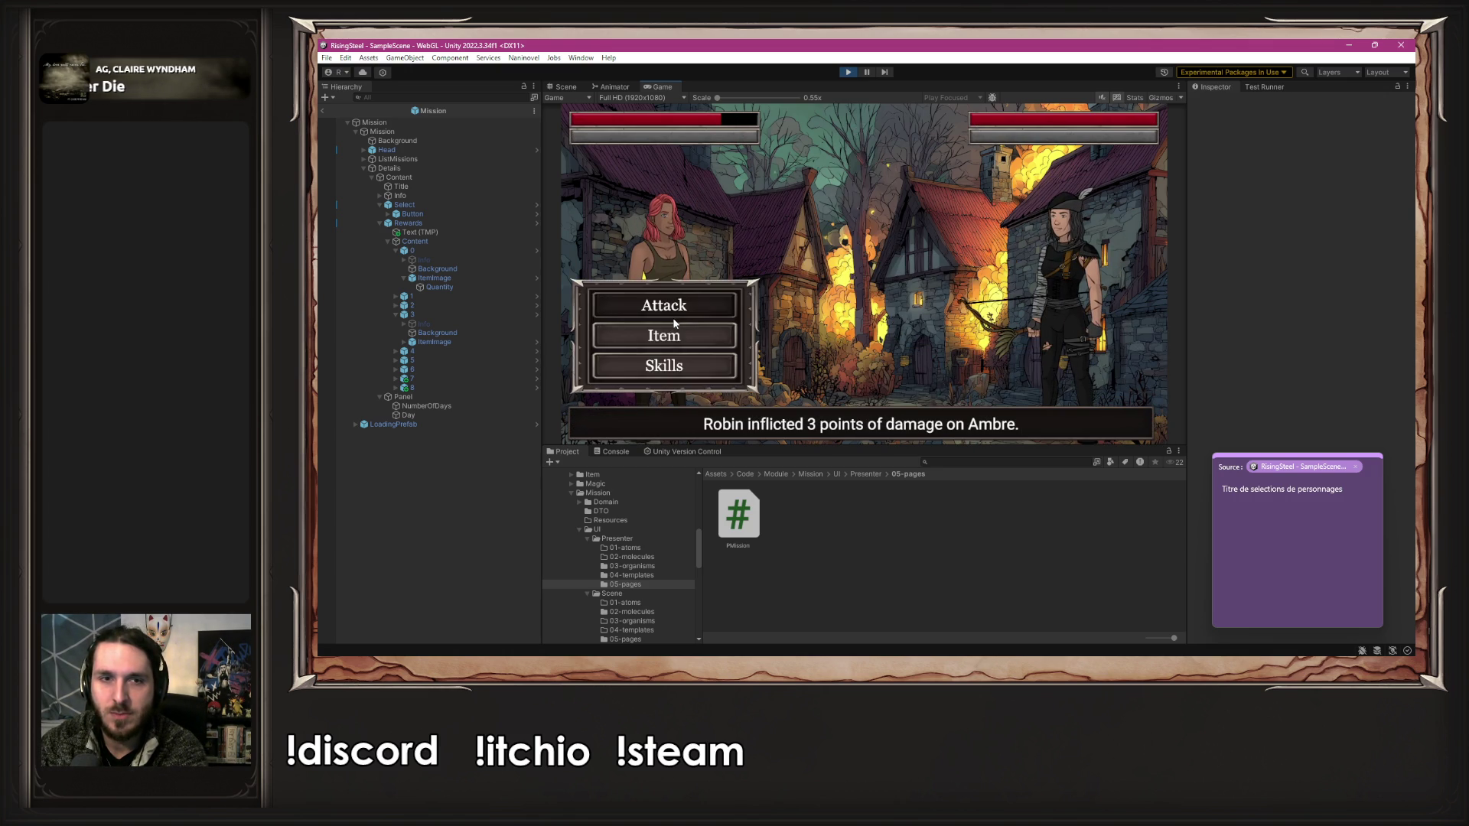
left_click(675, 309)
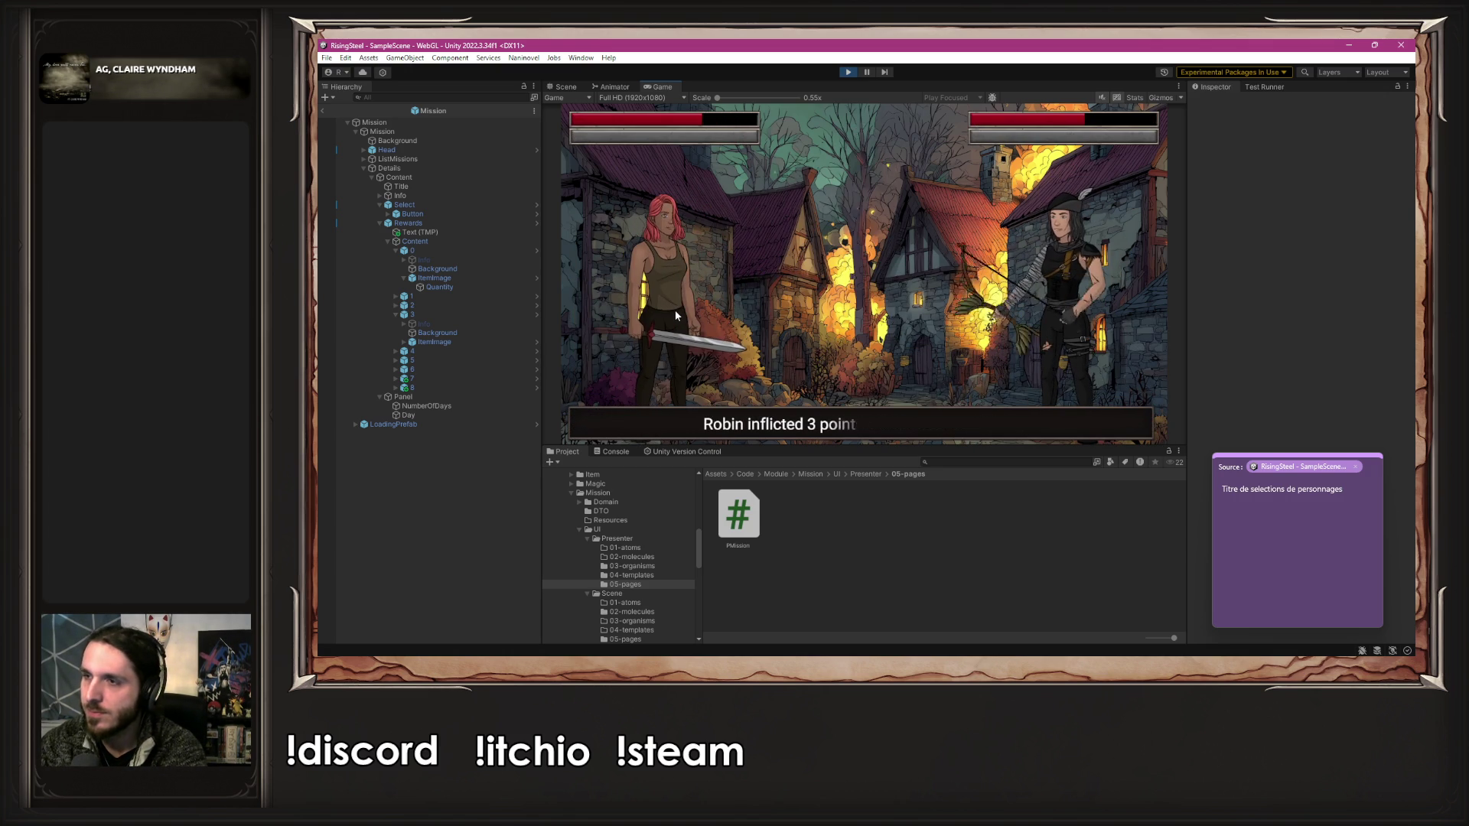
left_click(682, 305)
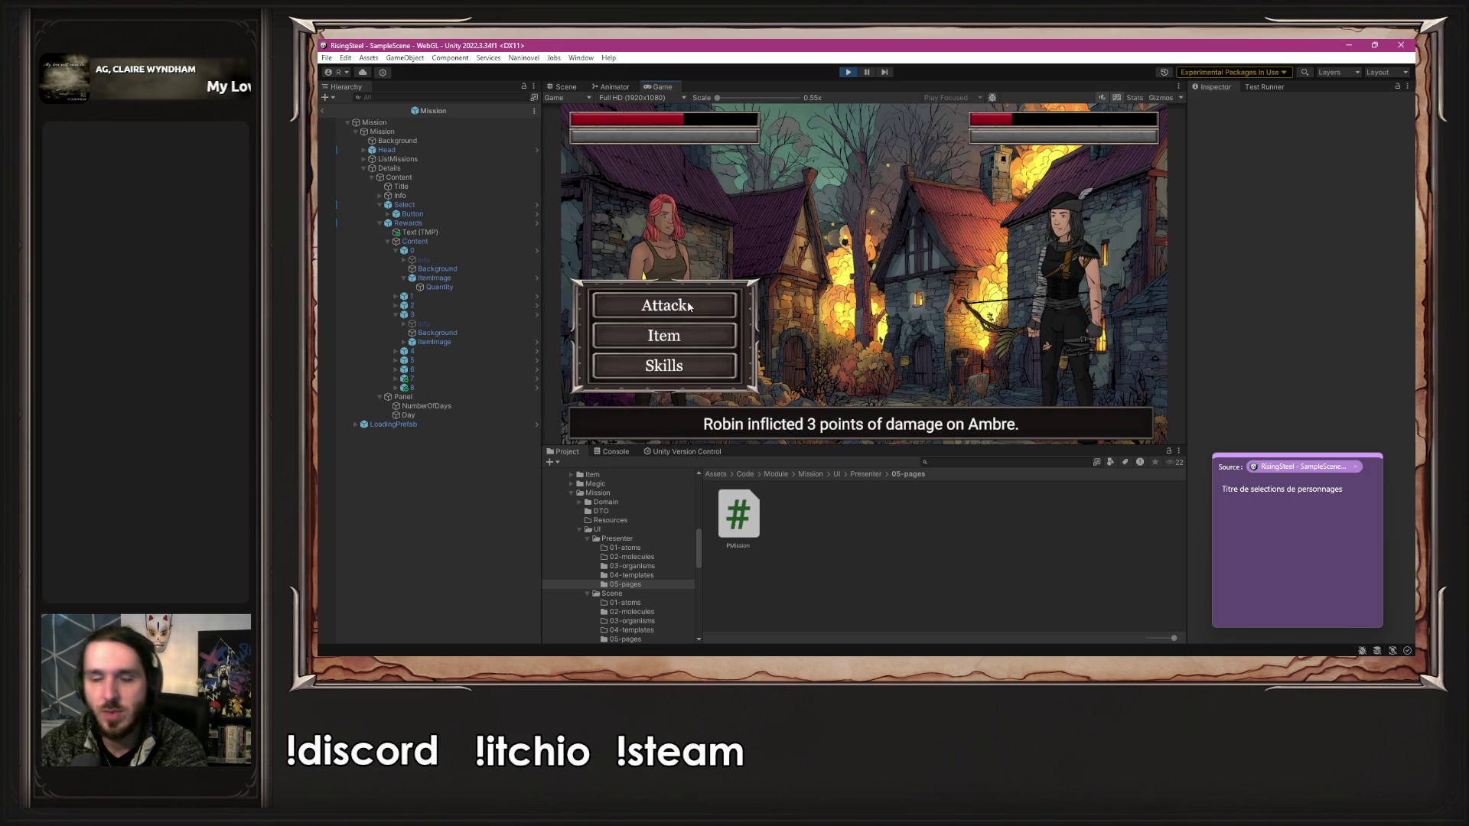
left_click(686, 296)
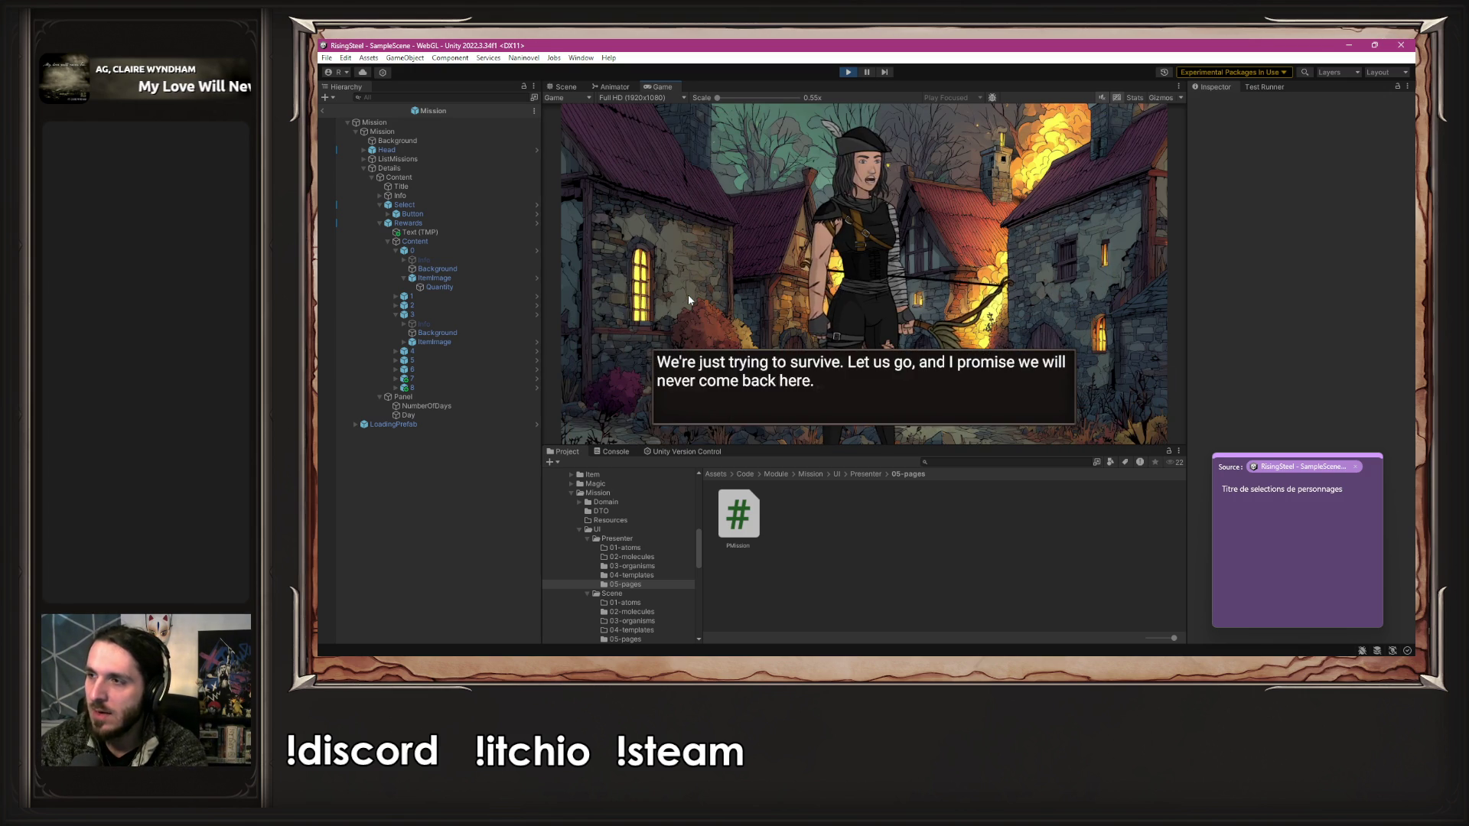
left_click(688, 295)
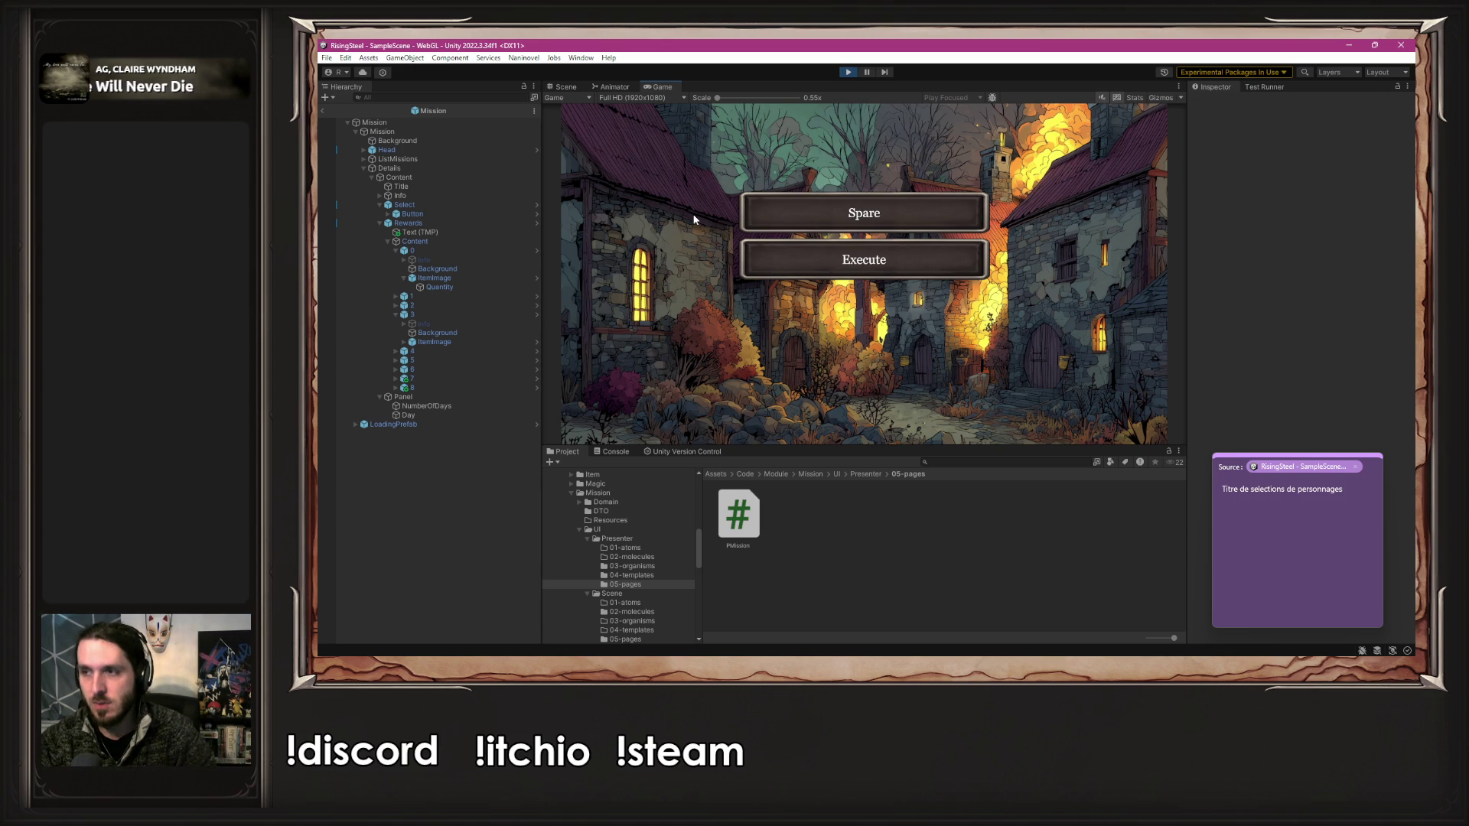
left_click(786, 213)
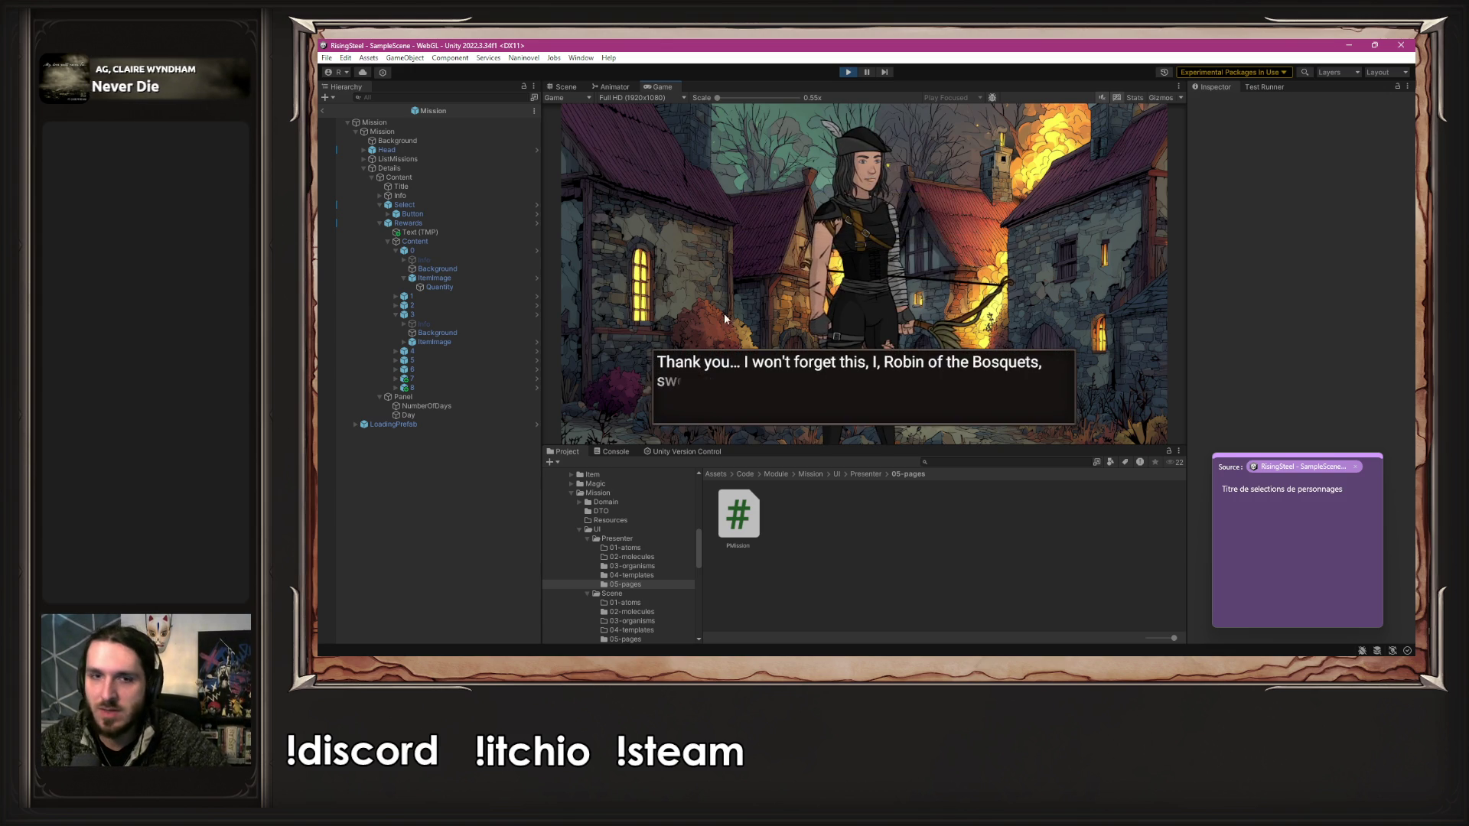
- Finish Brennan's thank-you dialogue and return to camp
left_click(675, 317)
left_click(675, 321)
left_click(675, 320)
left_click(675, 321)
left_click(675, 321)
left_click(674, 320)
left_click(675, 321)
left_click(675, 321)
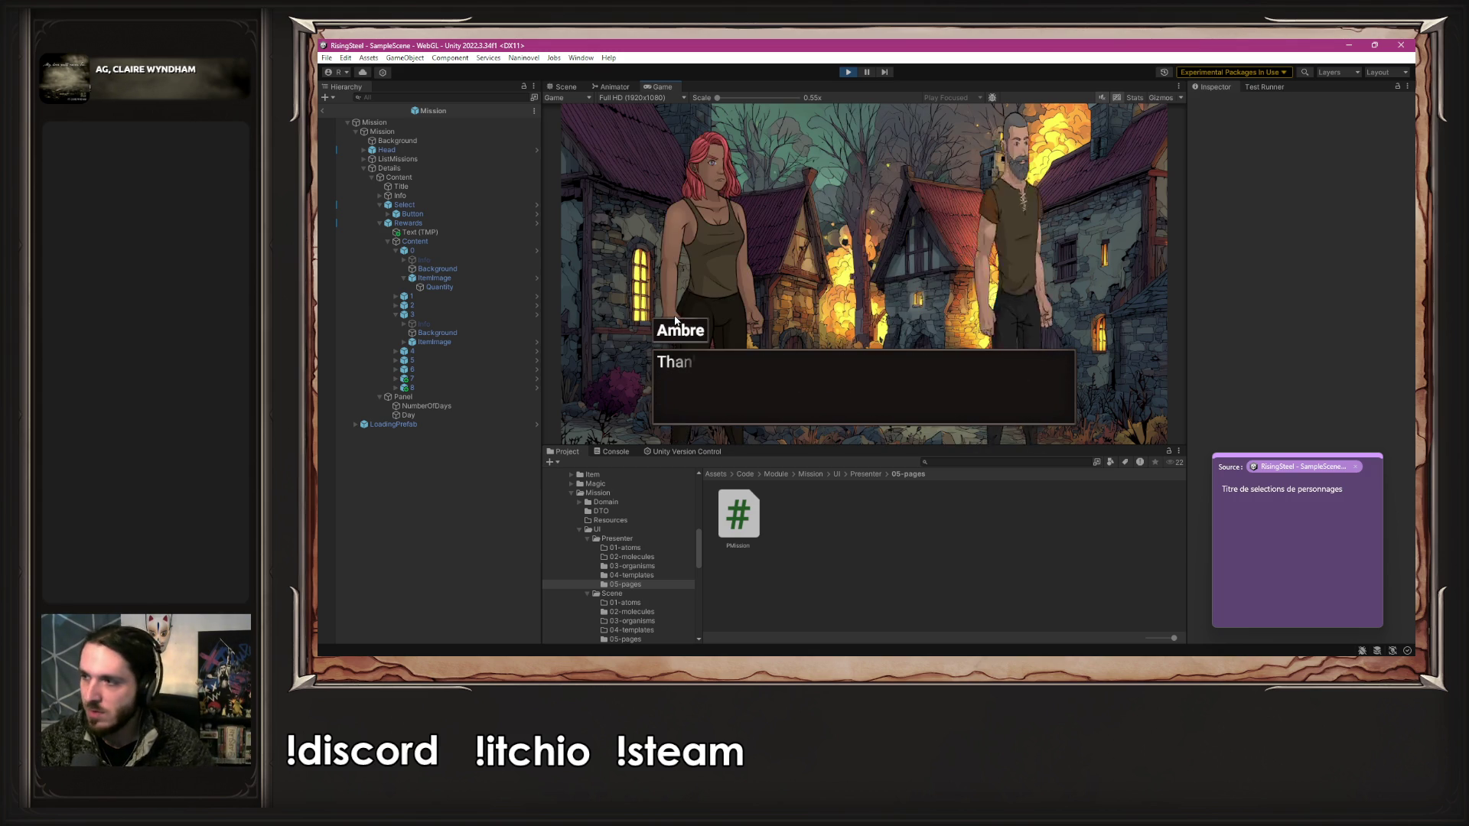
left_click(675, 321)
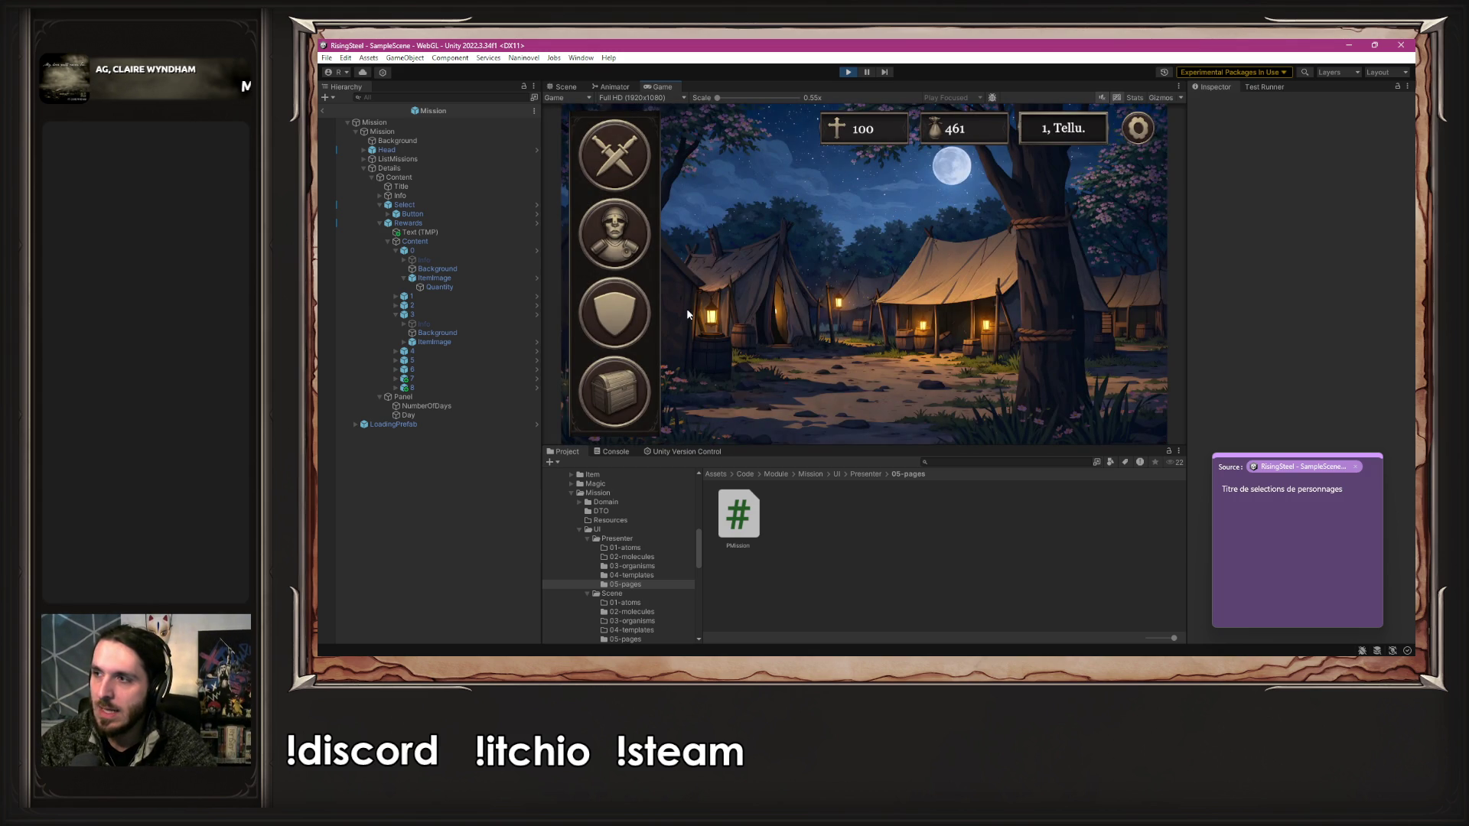
- Change Ambre's class to Soldier, review her PowerStrike skill, and close both panels
left_click(597, 319)
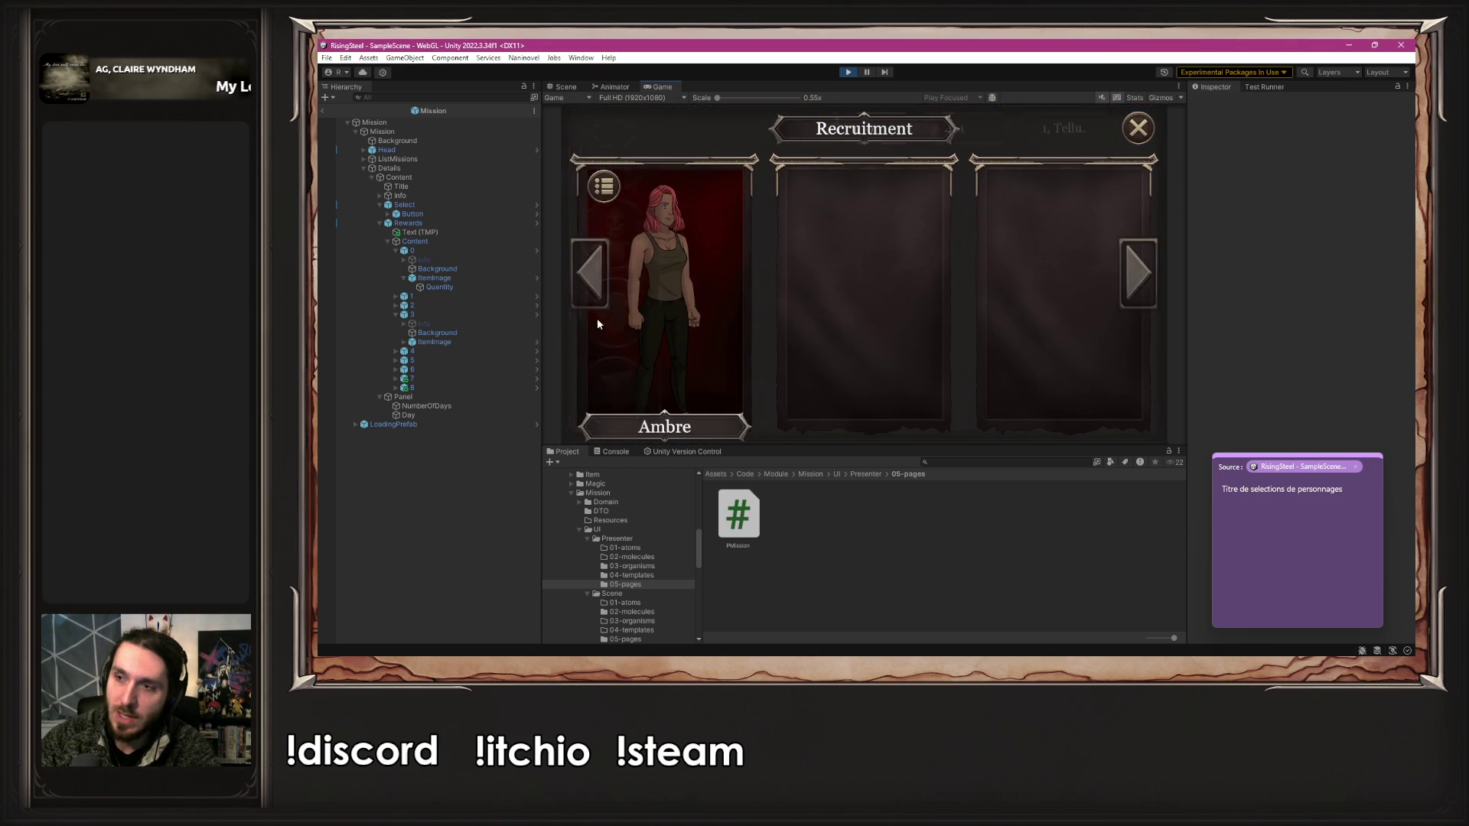
left_click(635, 312)
left_click(627, 181)
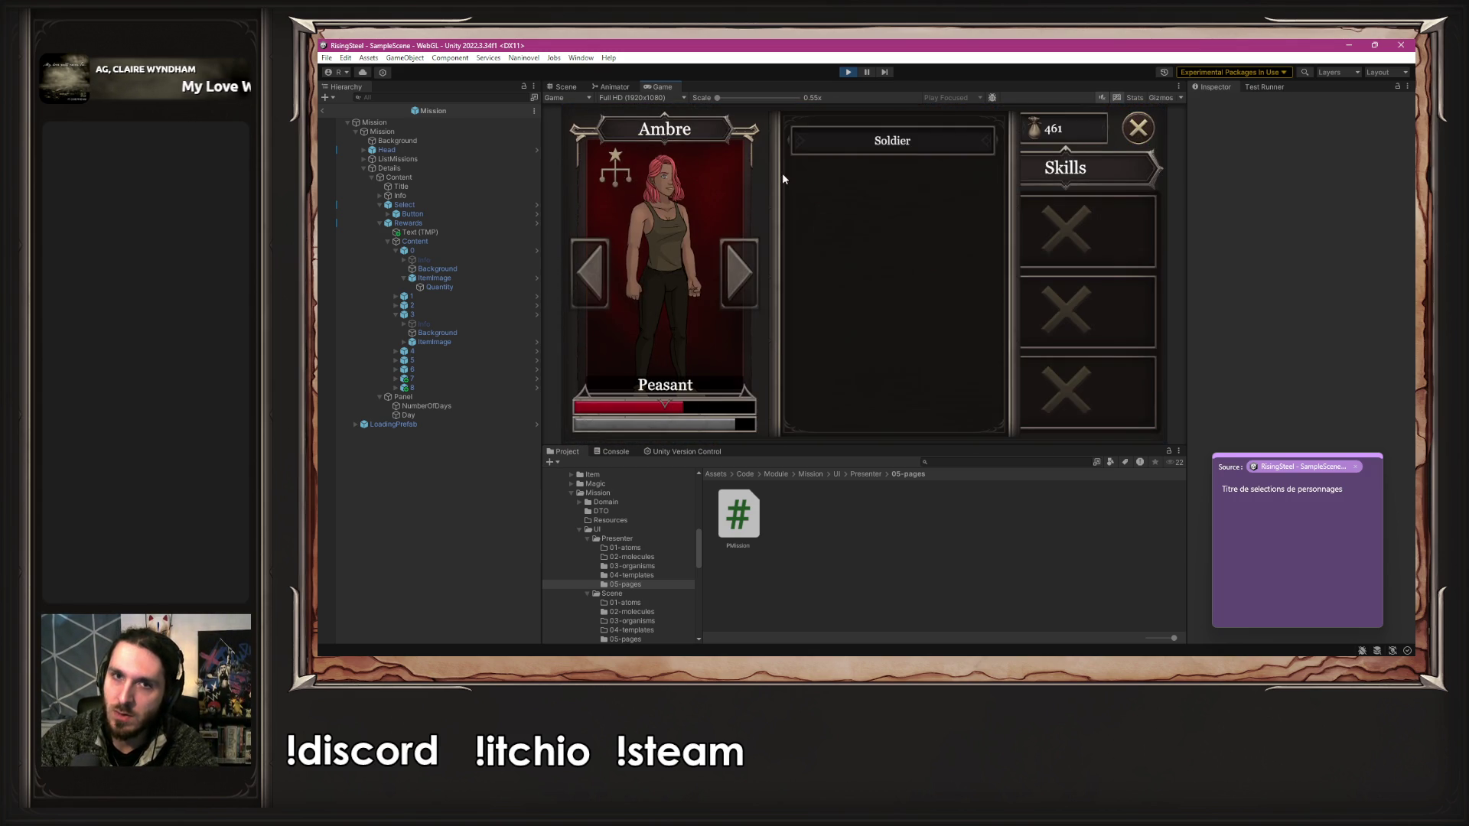
left_click(890, 141)
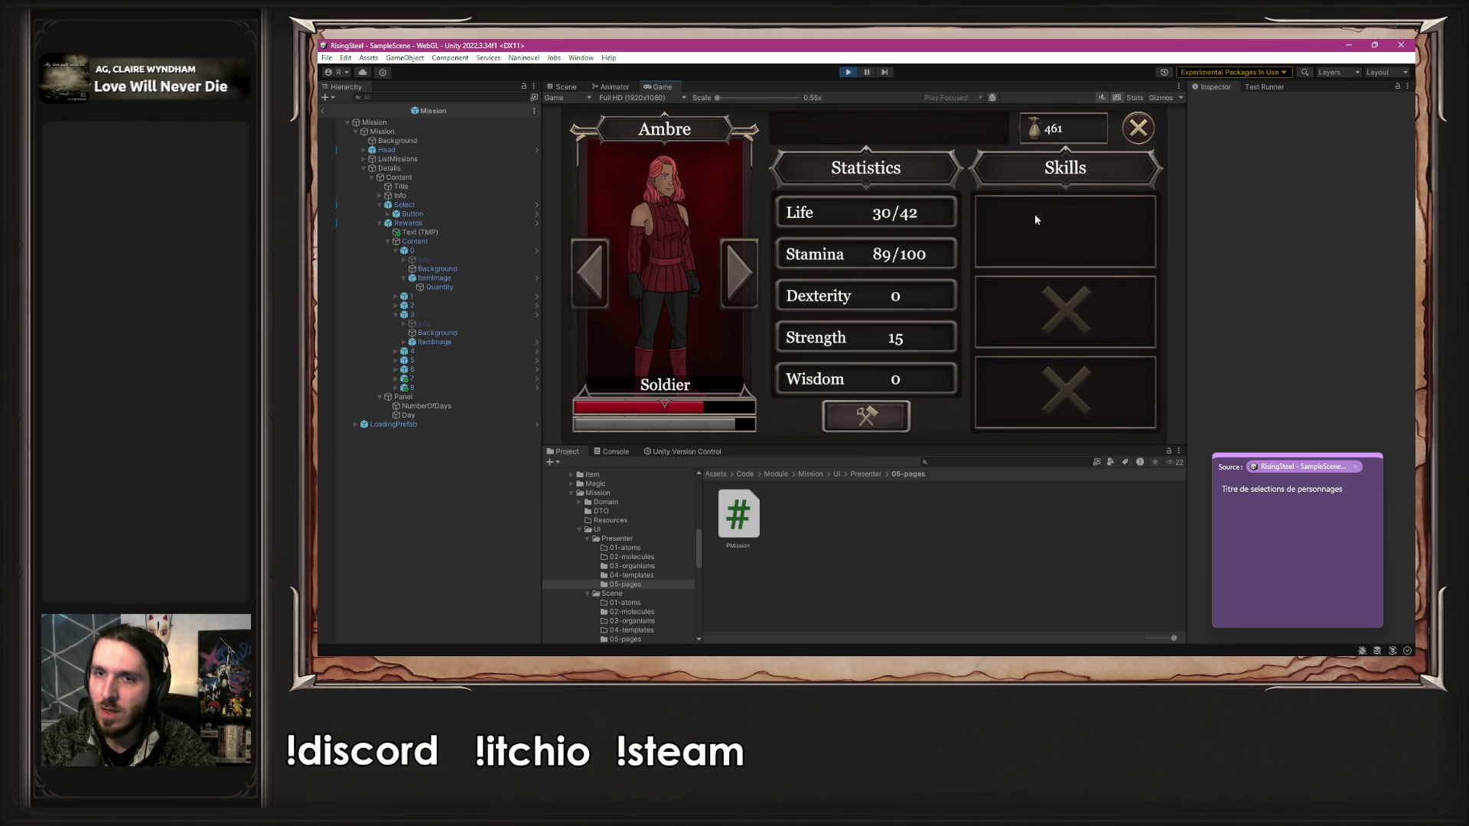
left_click(1121, 218)
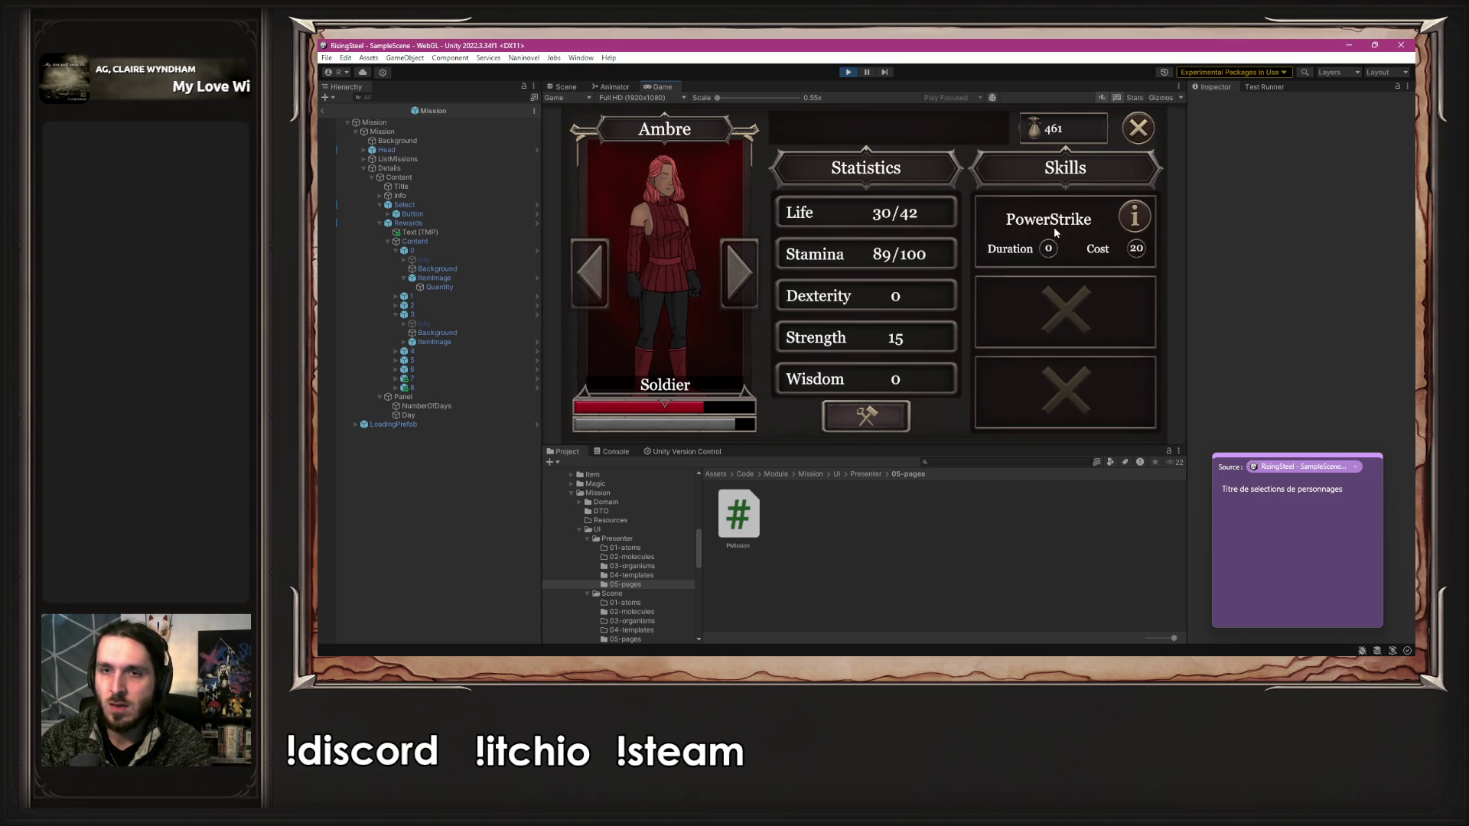
left_click(1144, 127)
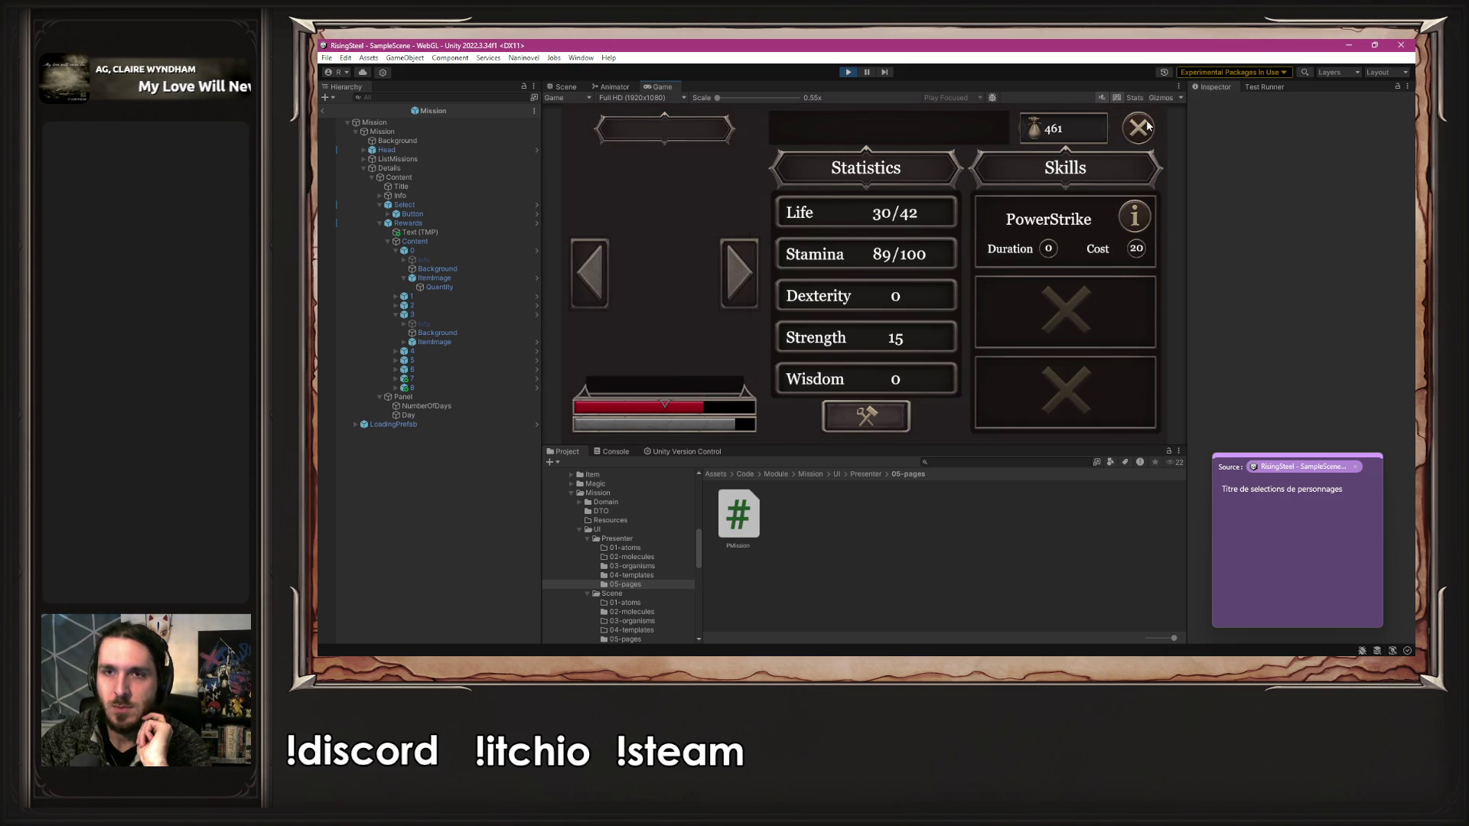
left_click(1146, 126)
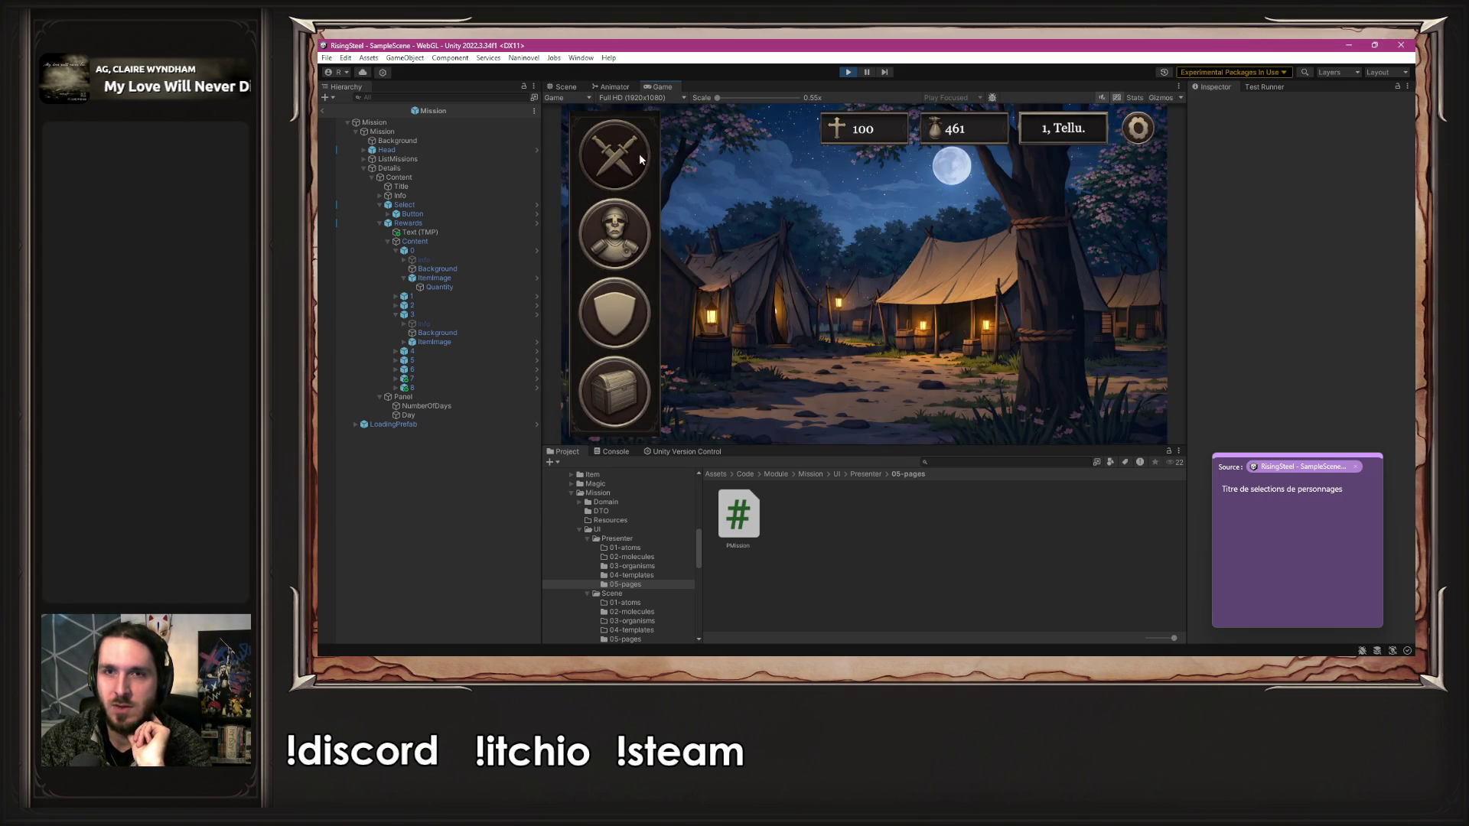
- Buy Chickens and other food in the shop, cutting gold from 461 to 141
left_click(639, 153)
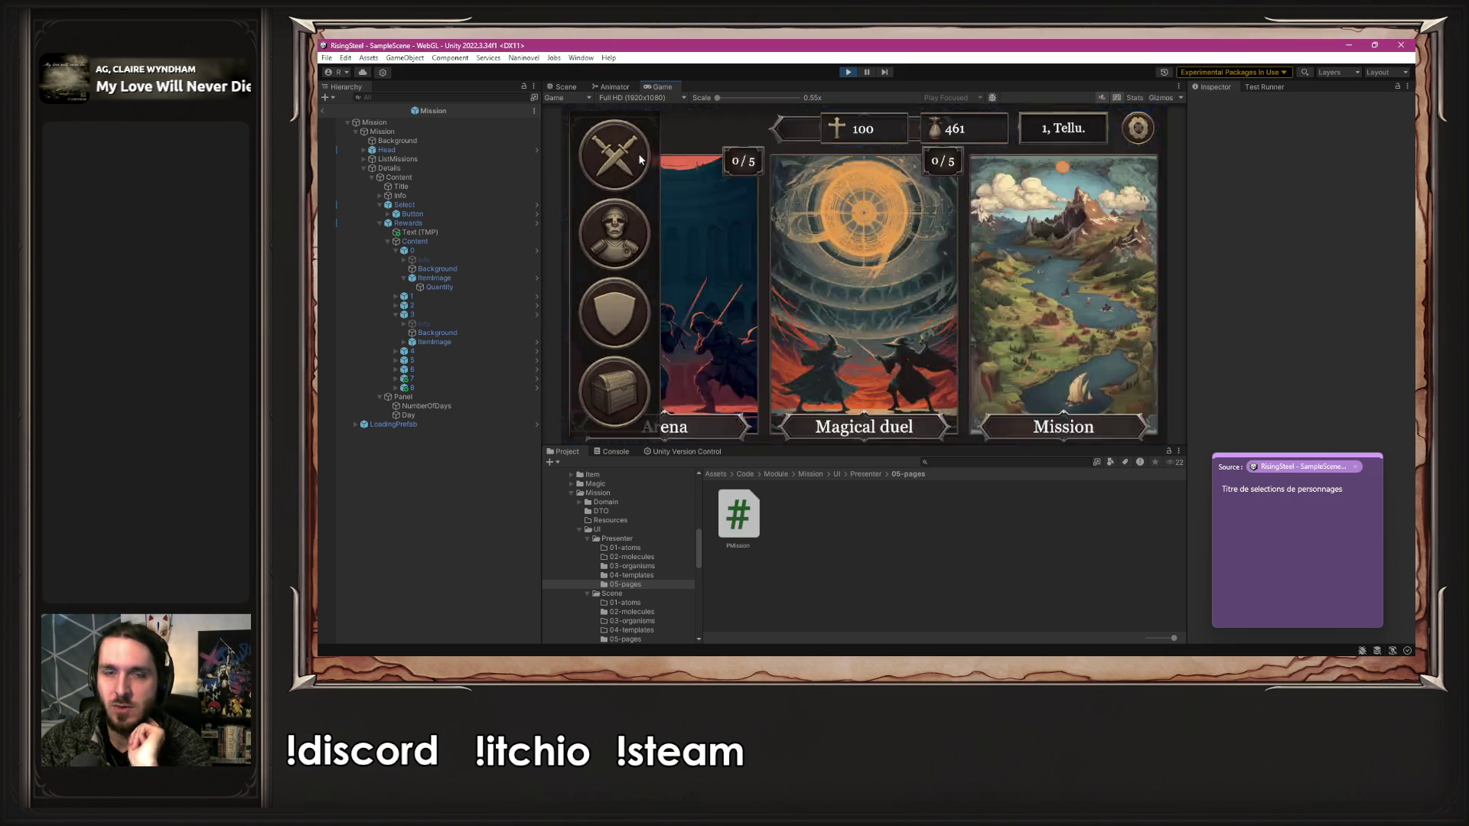
left_click(1139, 128)
left_click(631, 391)
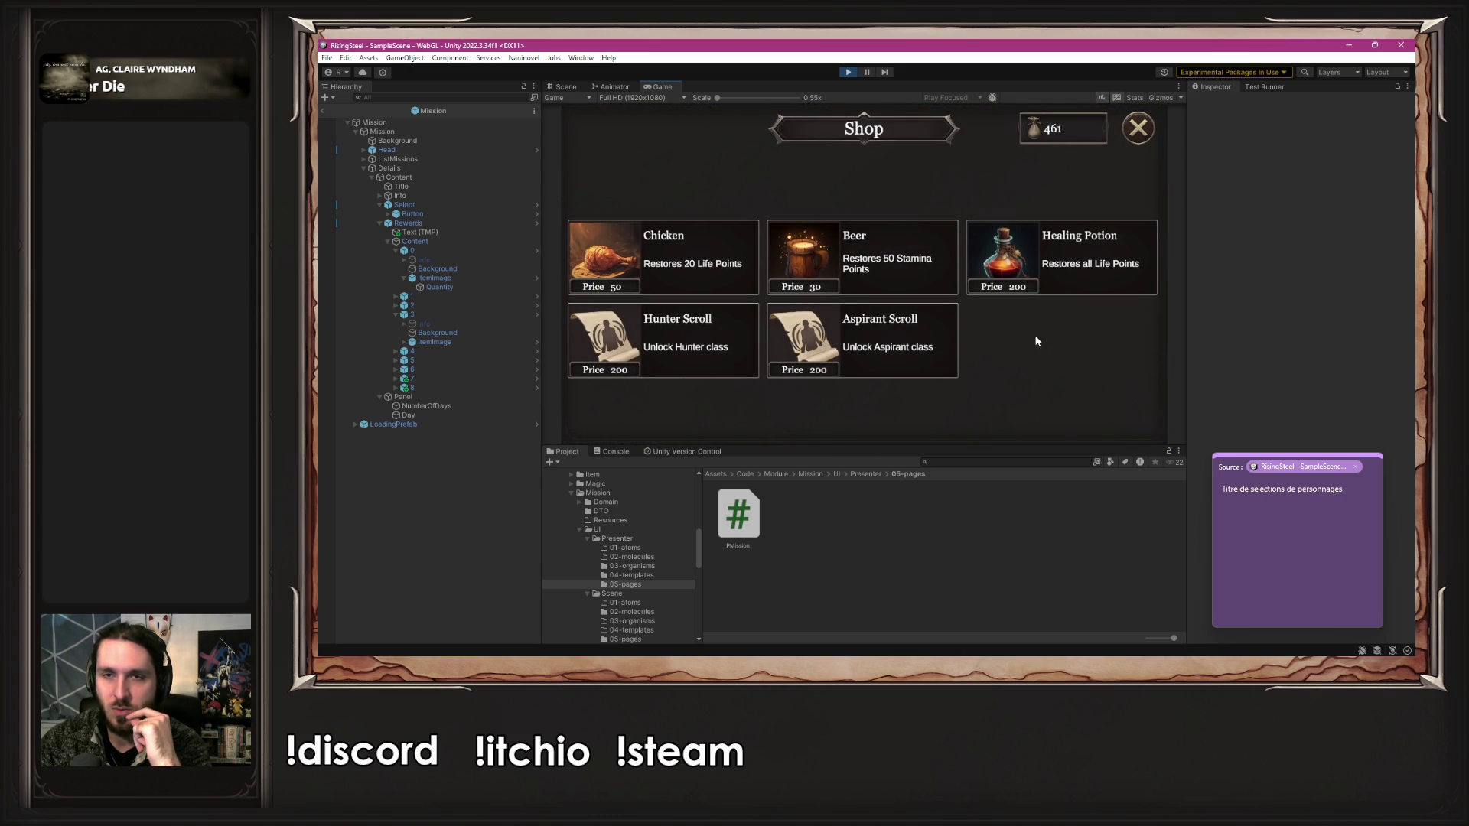
left_click(679, 249)
left_click(679, 249)
left_click(681, 251)
left_click(683, 253)
left_click(922, 255)
- Leave the shop and choose the Arena mission
left_click(1141, 130)
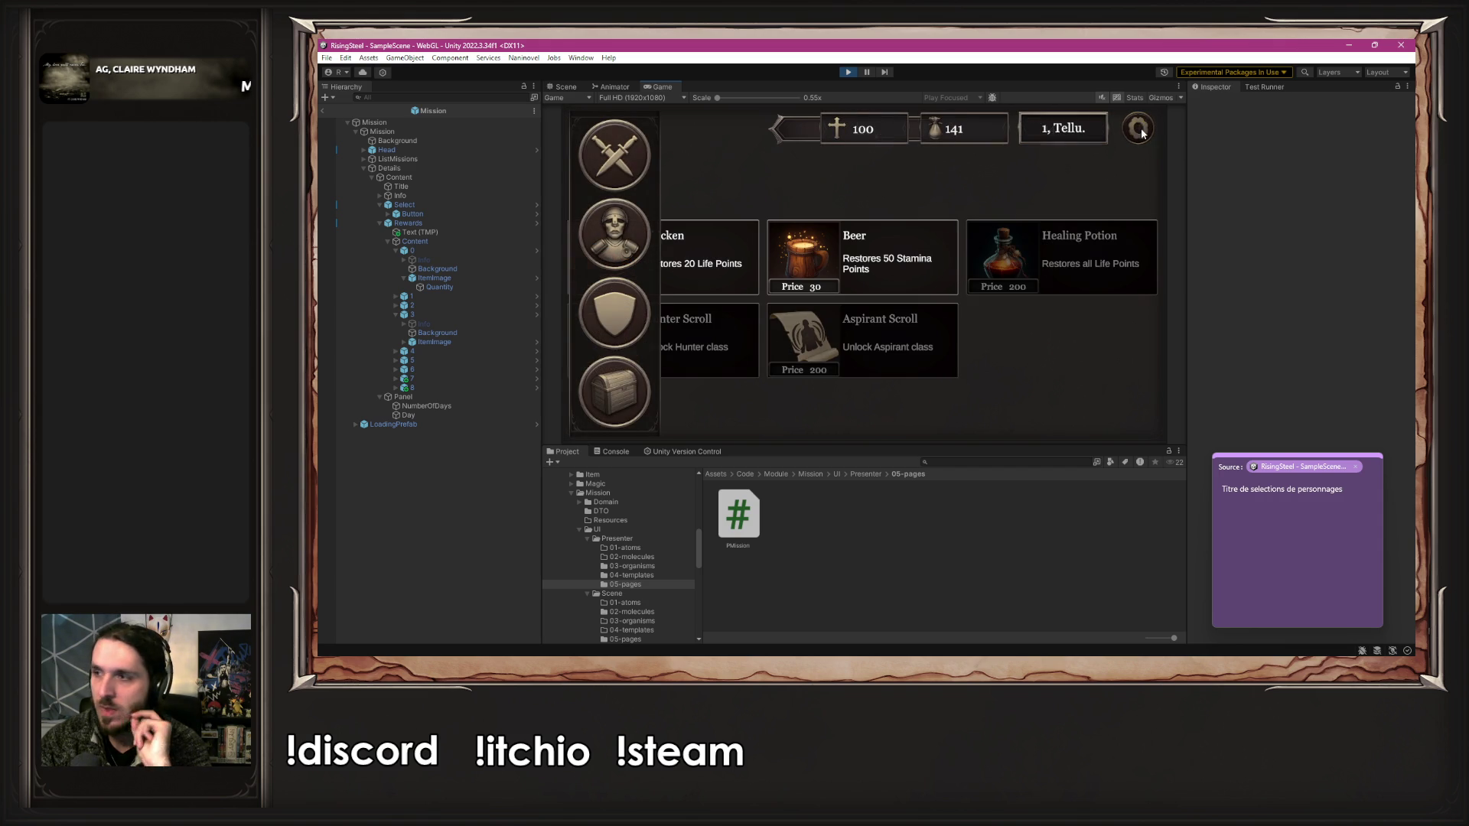
left_click(1140, 130)
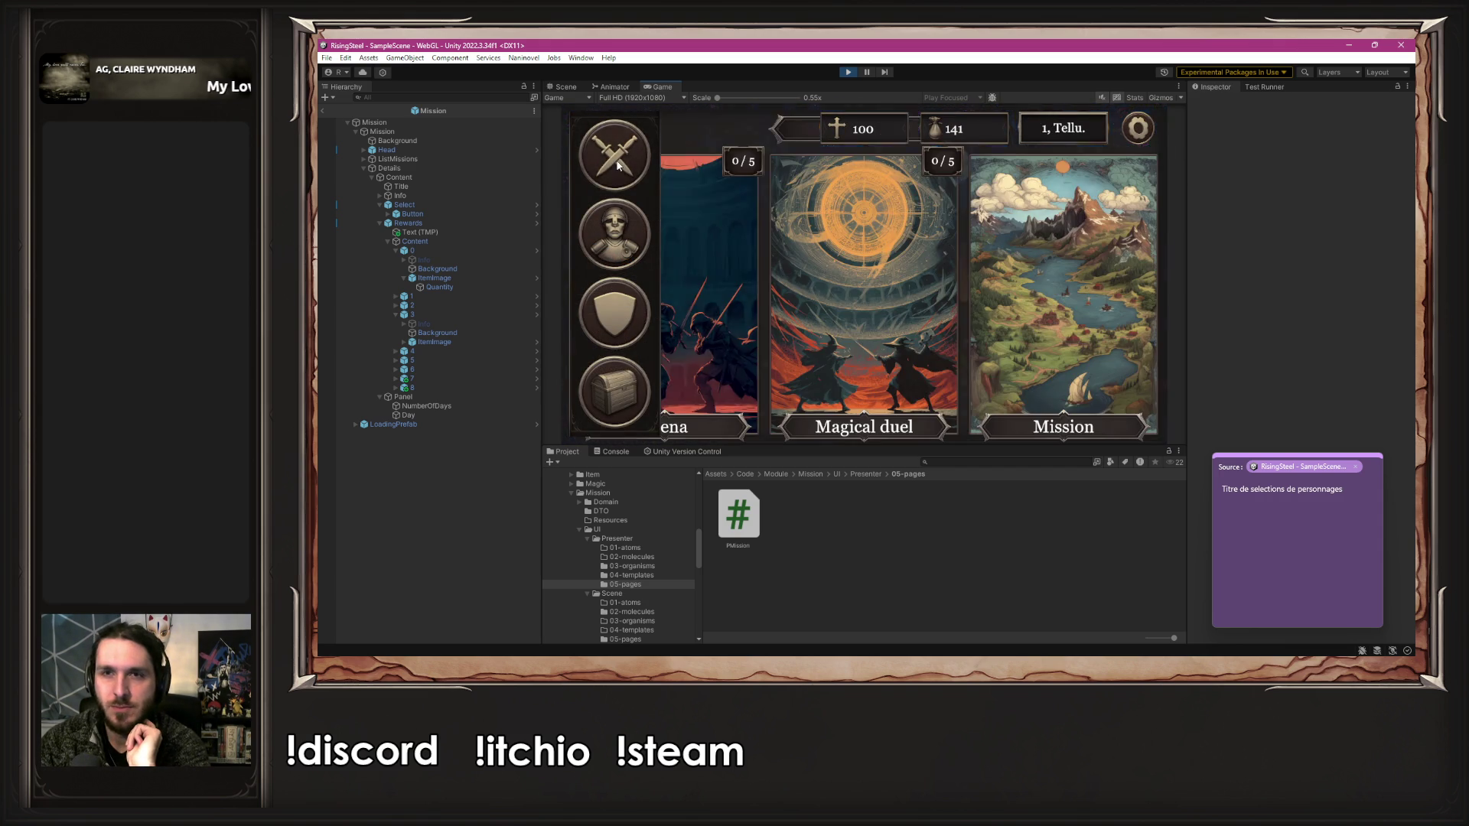
left_click(691, 198)
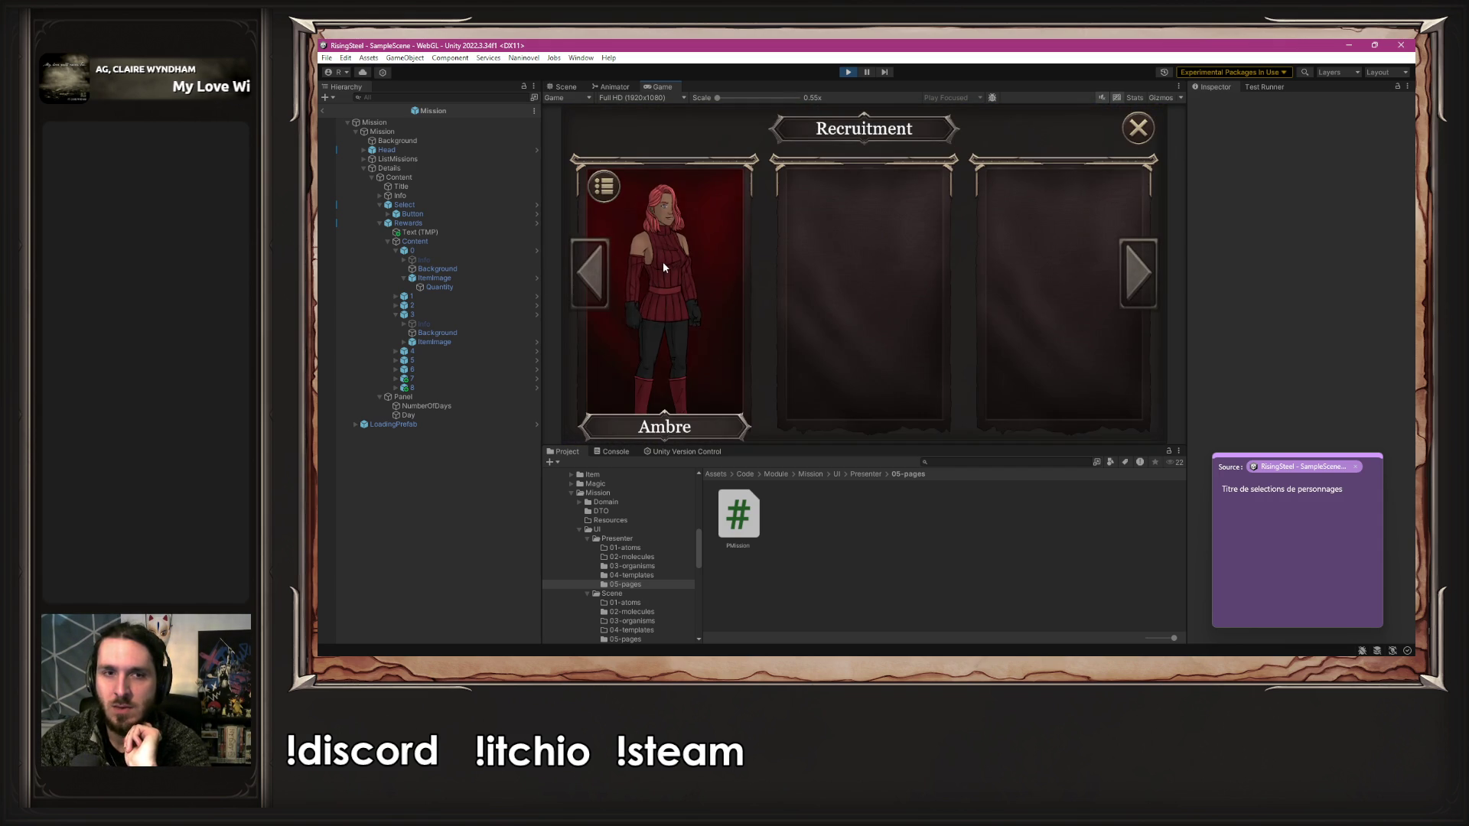
- Send Ambre into the Arena fight and heal her with a Chicken
left_click(661, 261)
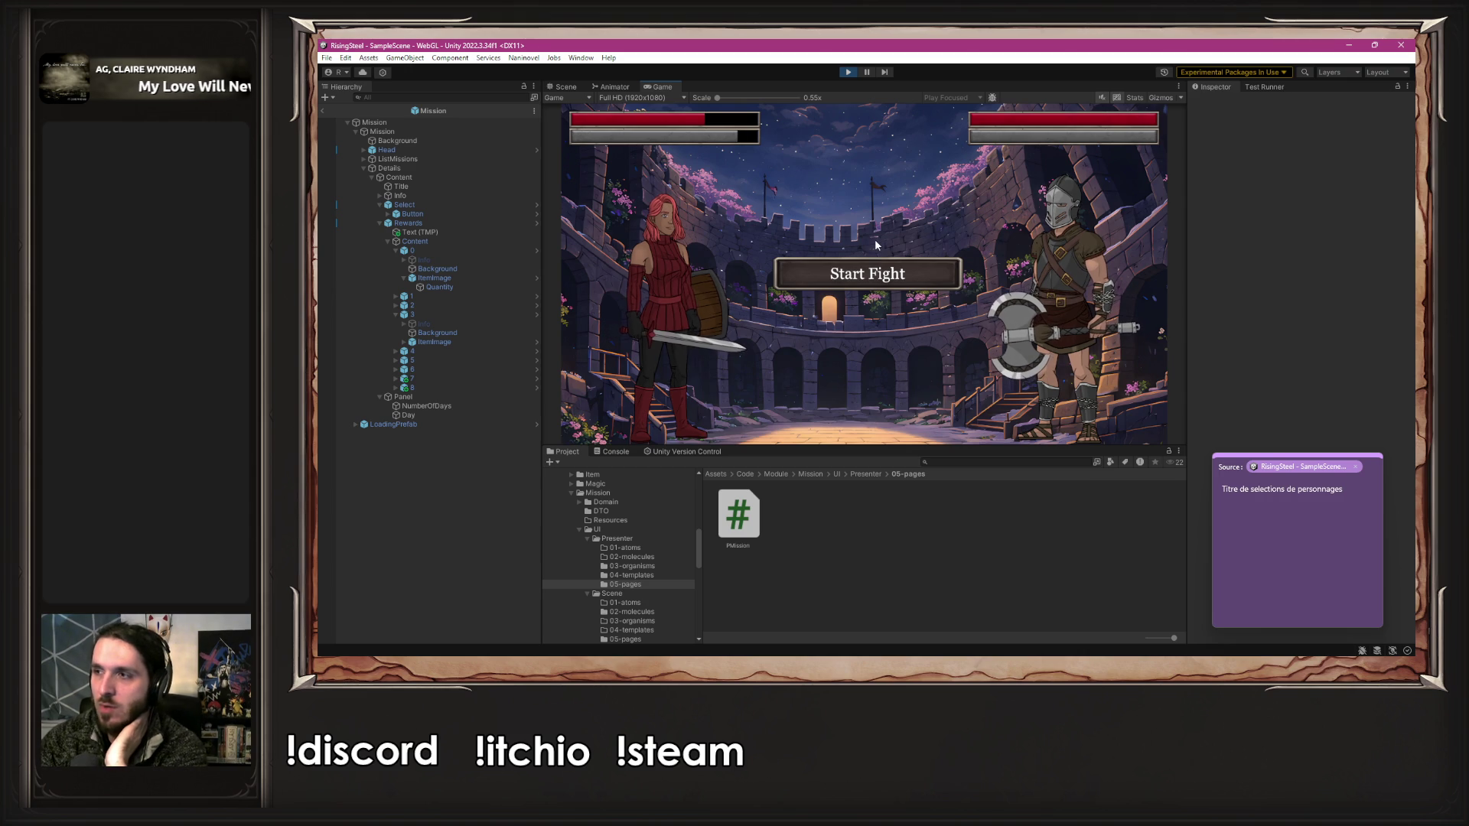
left_click(858, 269)
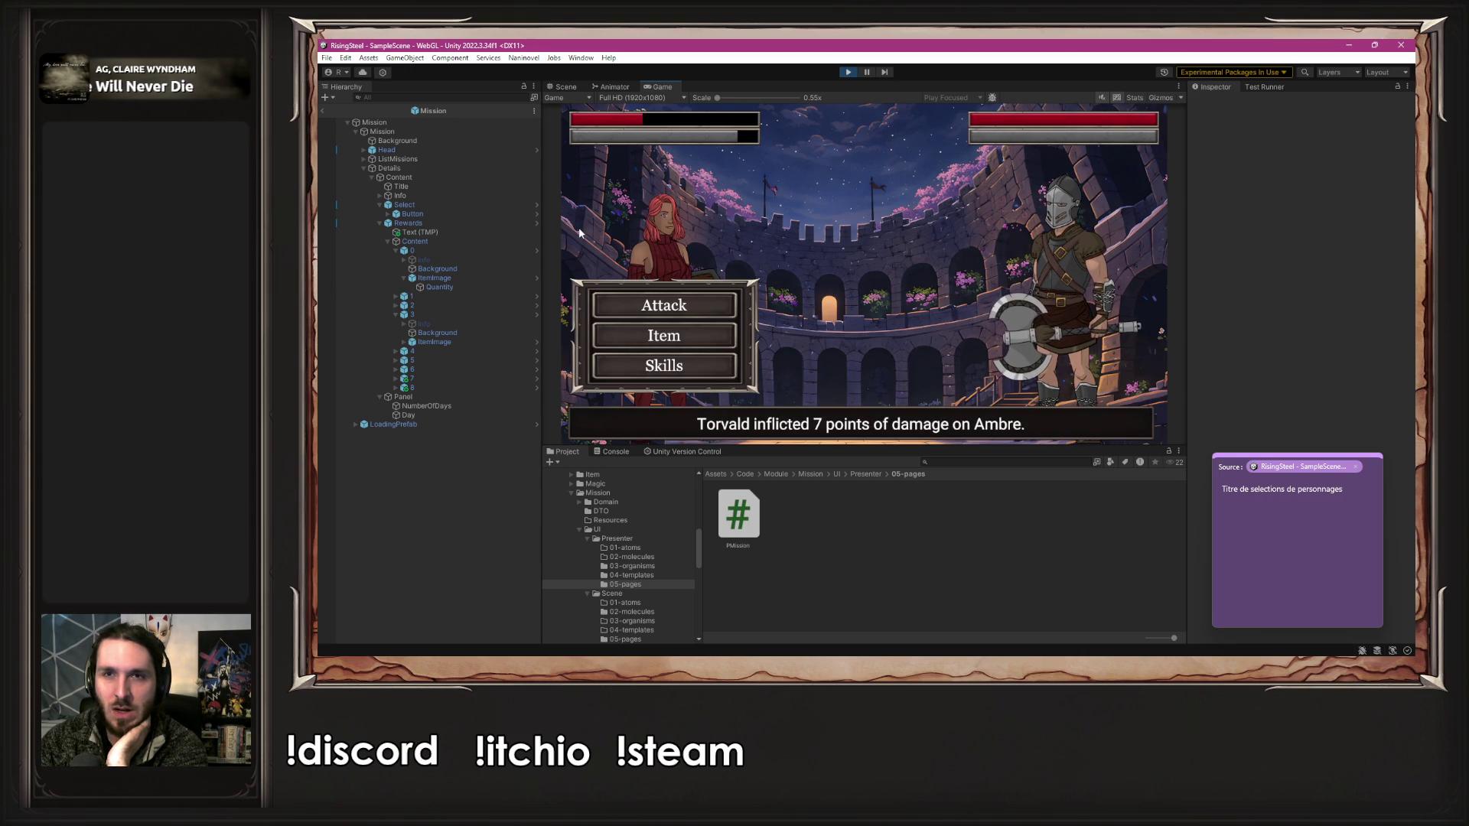
left_click(649, 344)
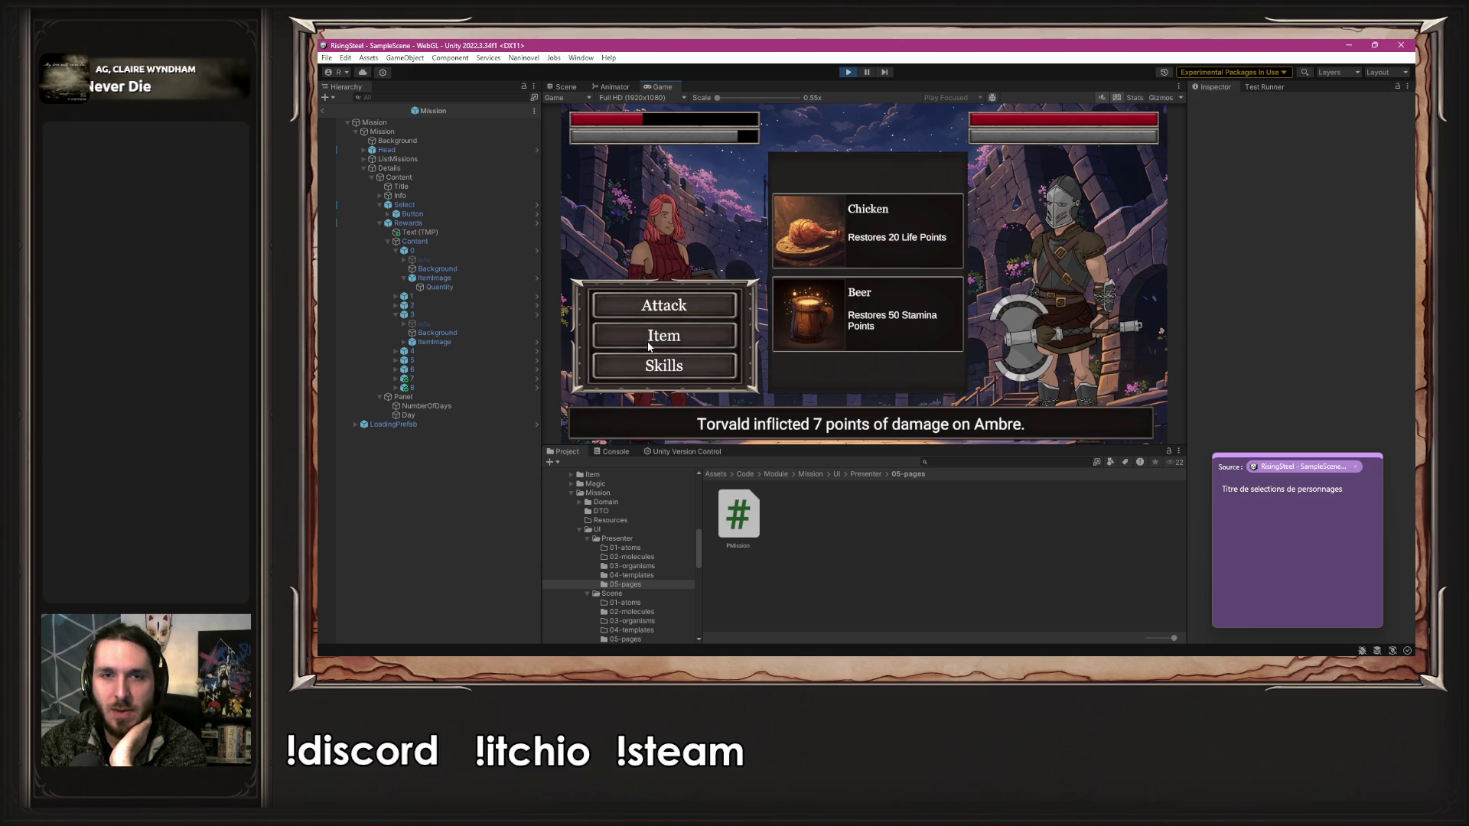
left_click(888, 245)
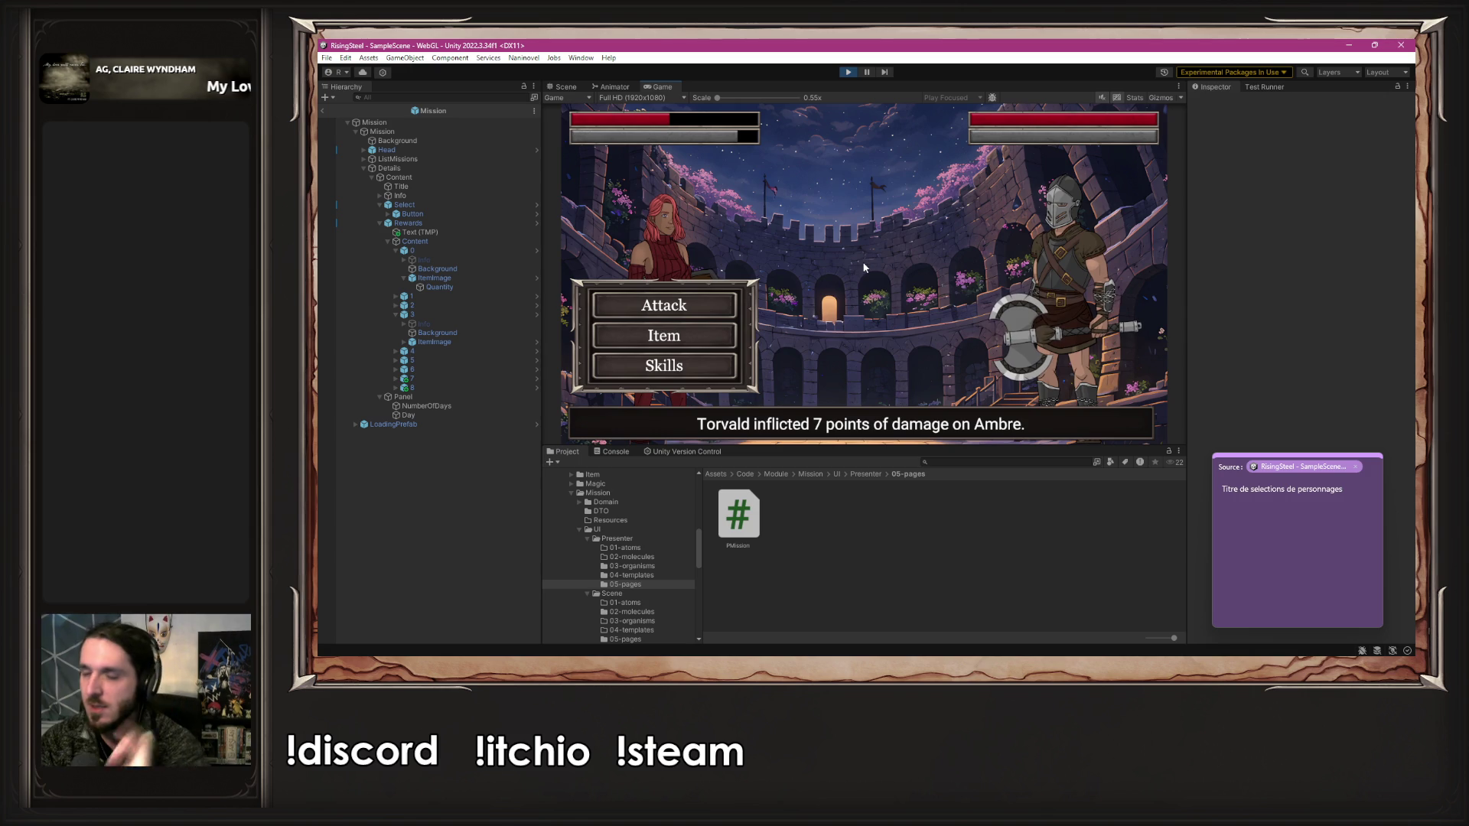
- Defeat Torvald with an attack and PowerStrike, then open Ambre's Recruitment sheet
left_click(722, 306)
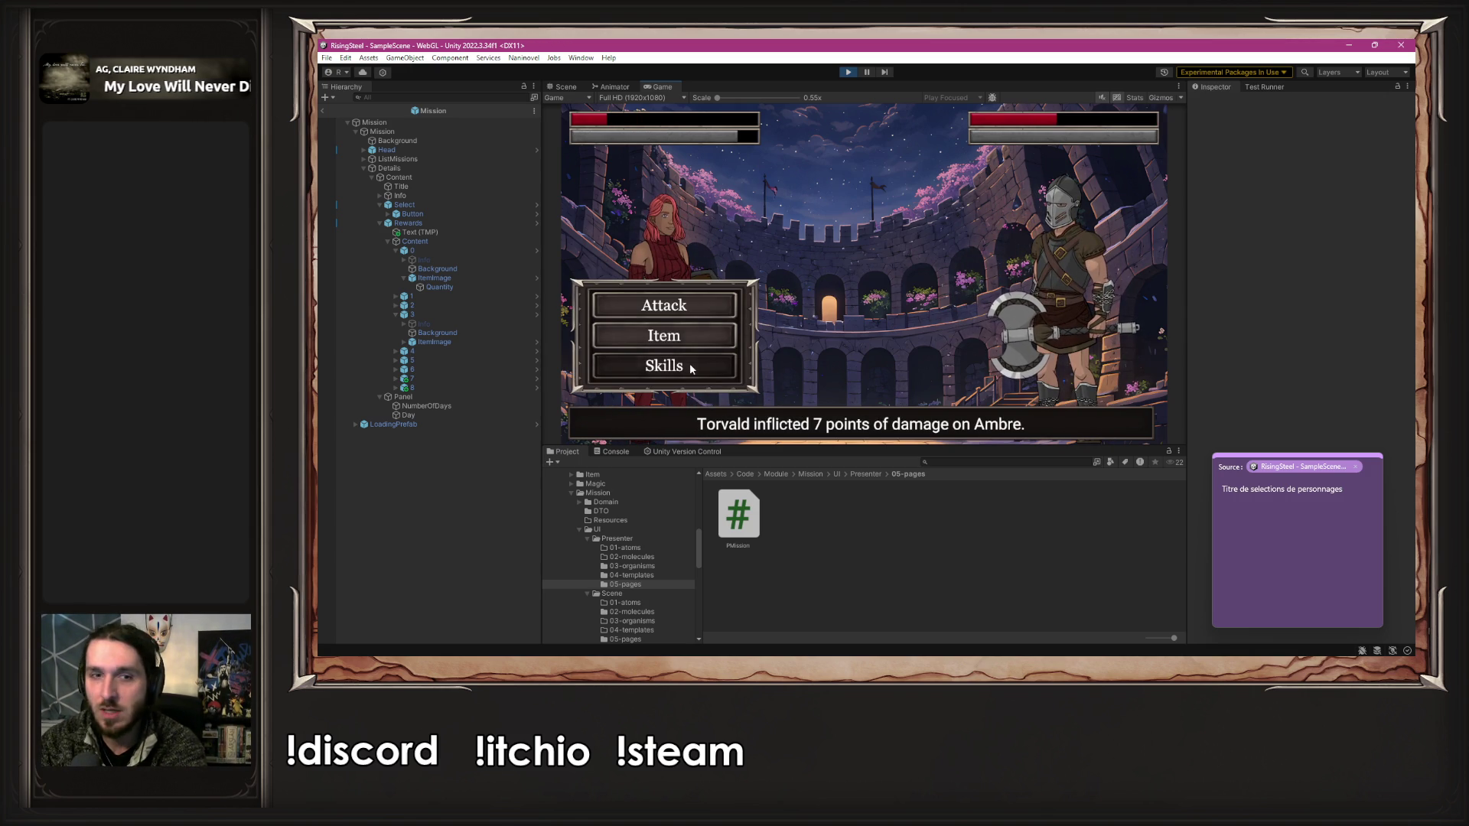
left_click(690, 366)
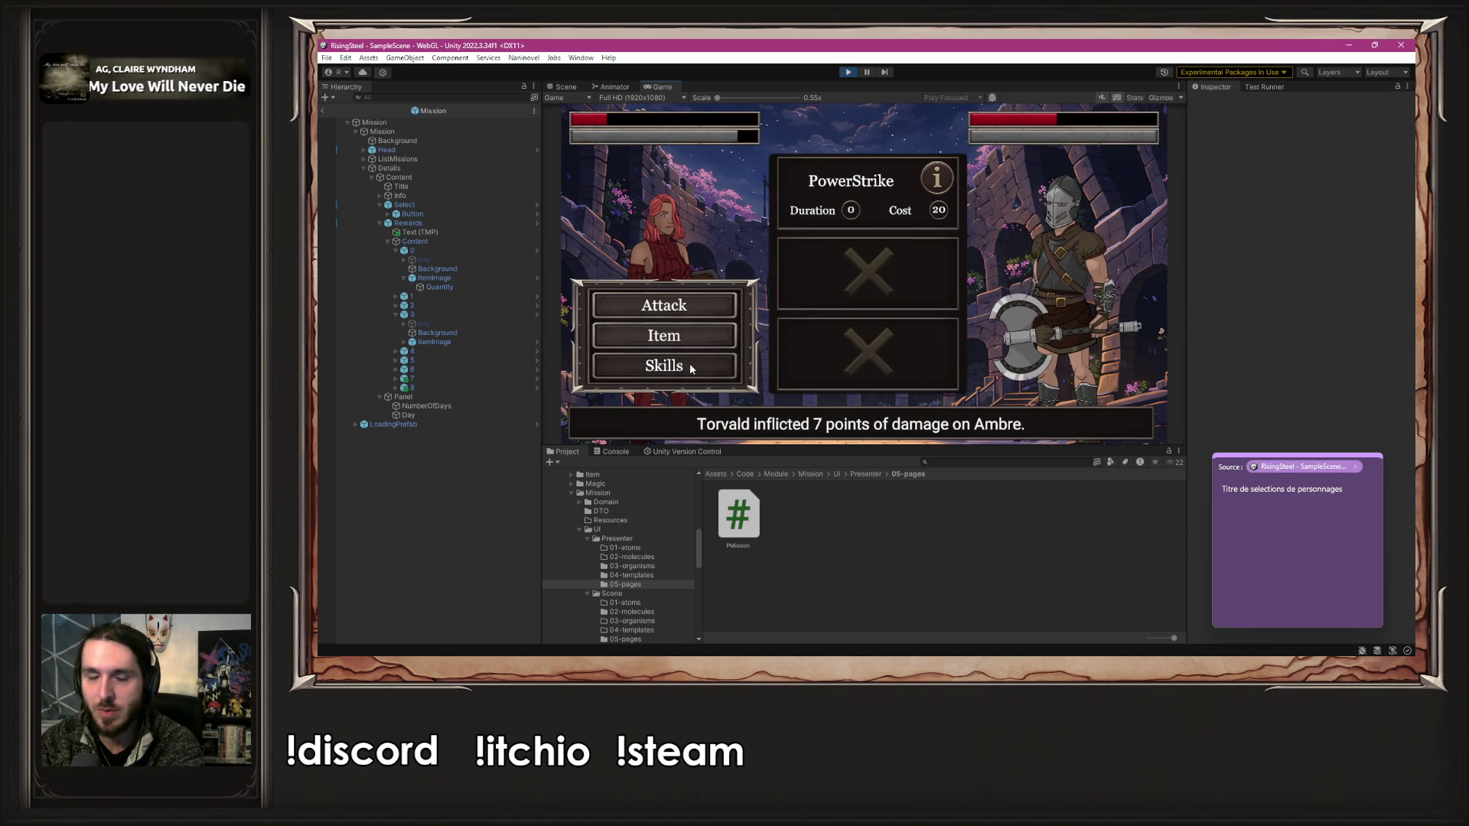
left_click(823, 182)
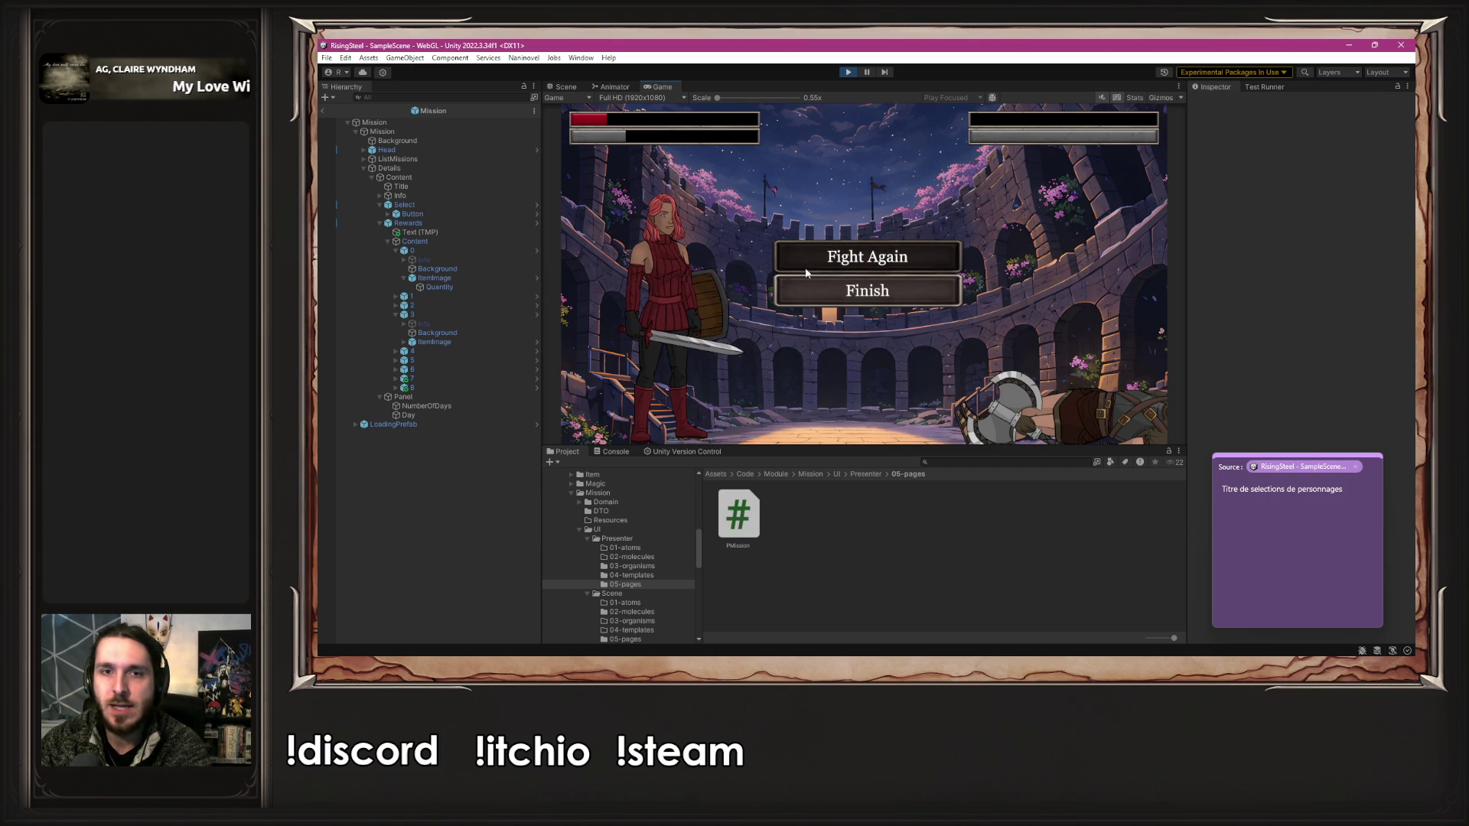
left_click(819, 291)
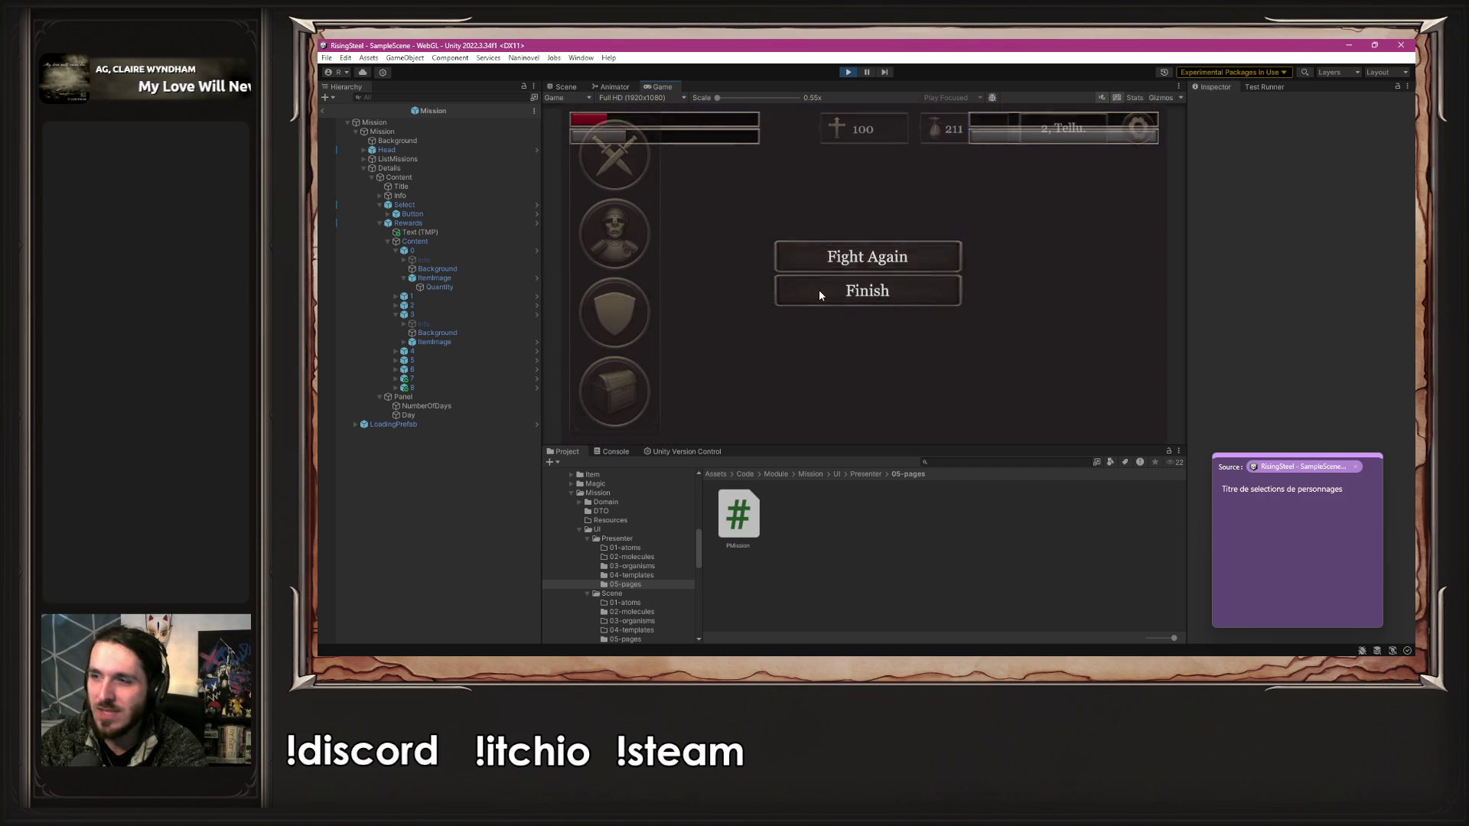
left_click(639, 314)
left_click(640, 309)
- Restore Ambre's Life to 42 with a Chicken and other items, then return to camp
left_click(790, 134)
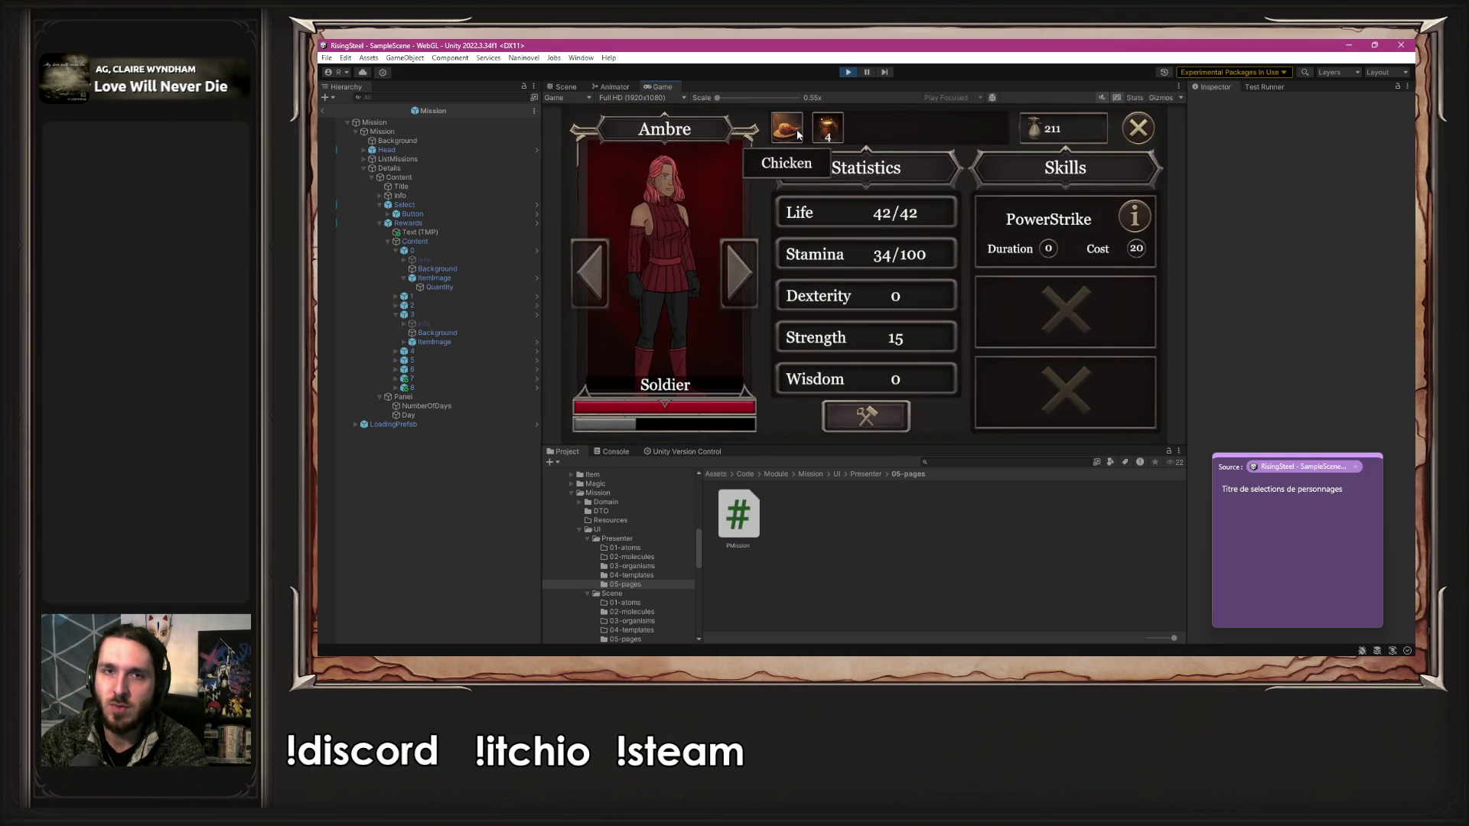
left_click(827, 129)
left_click(827, 129)
left_click(1131, 126)
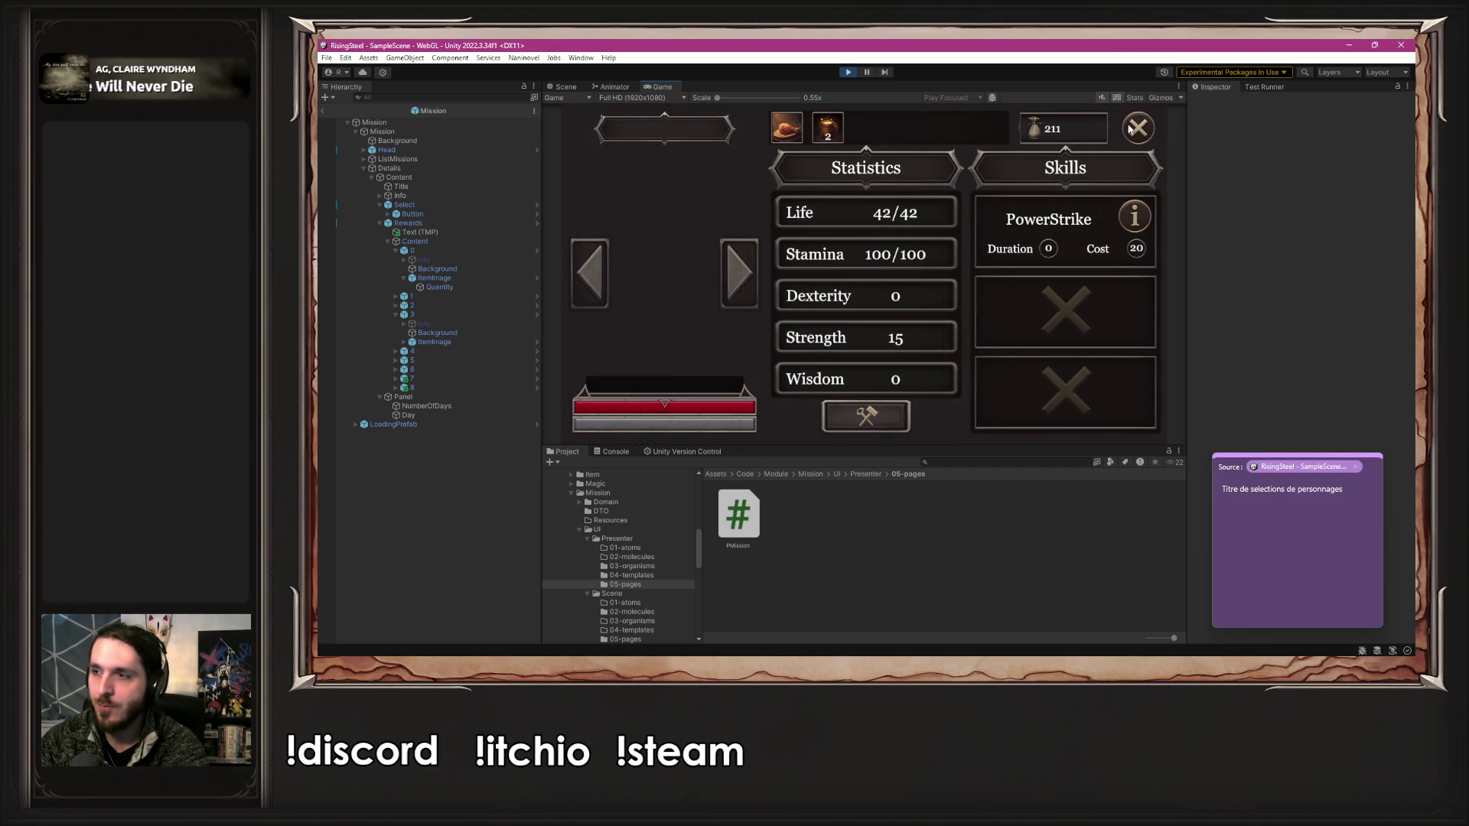
left_click(1260, 541)
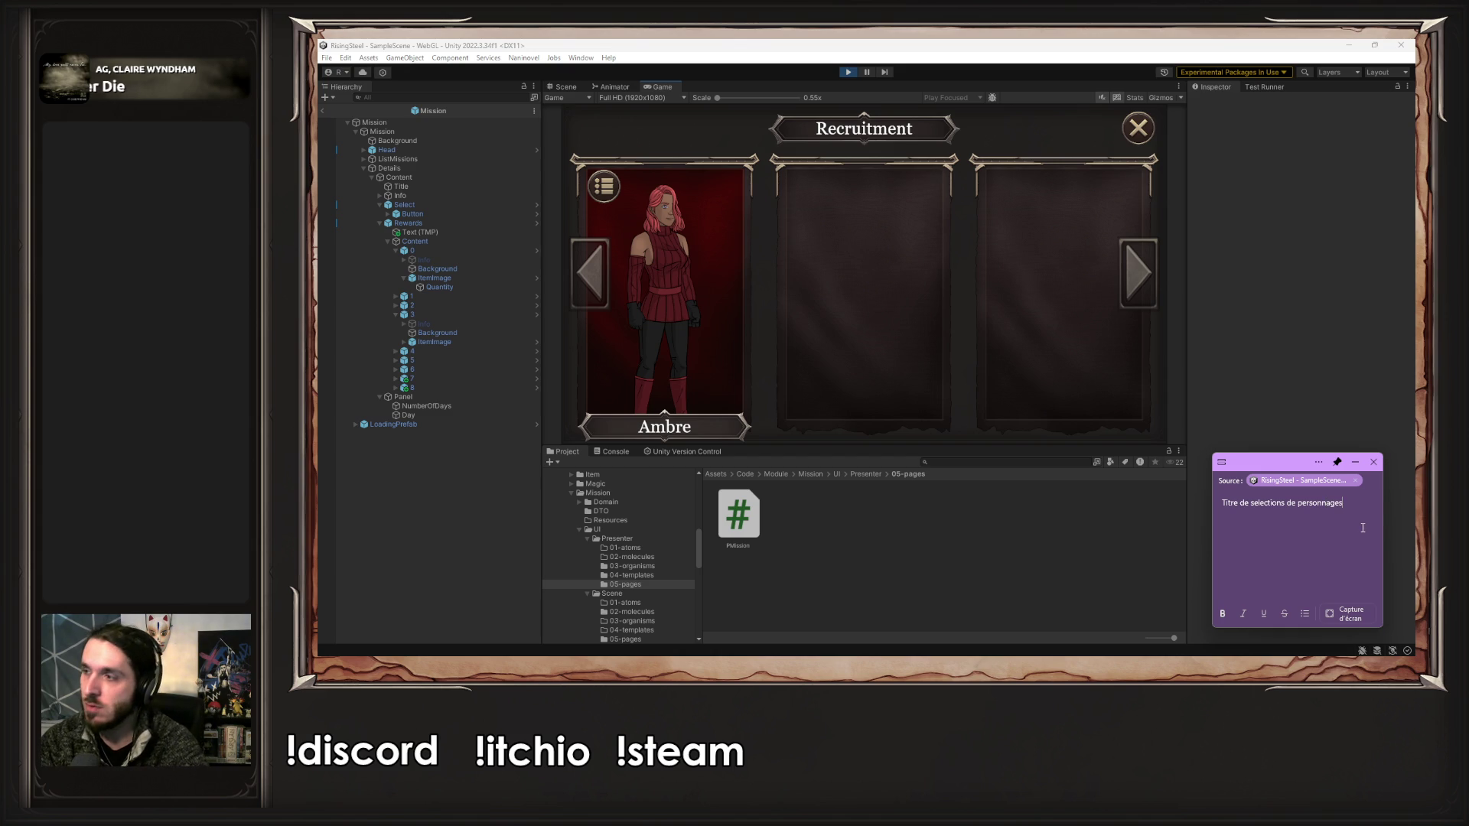
left_click(1138, 129)
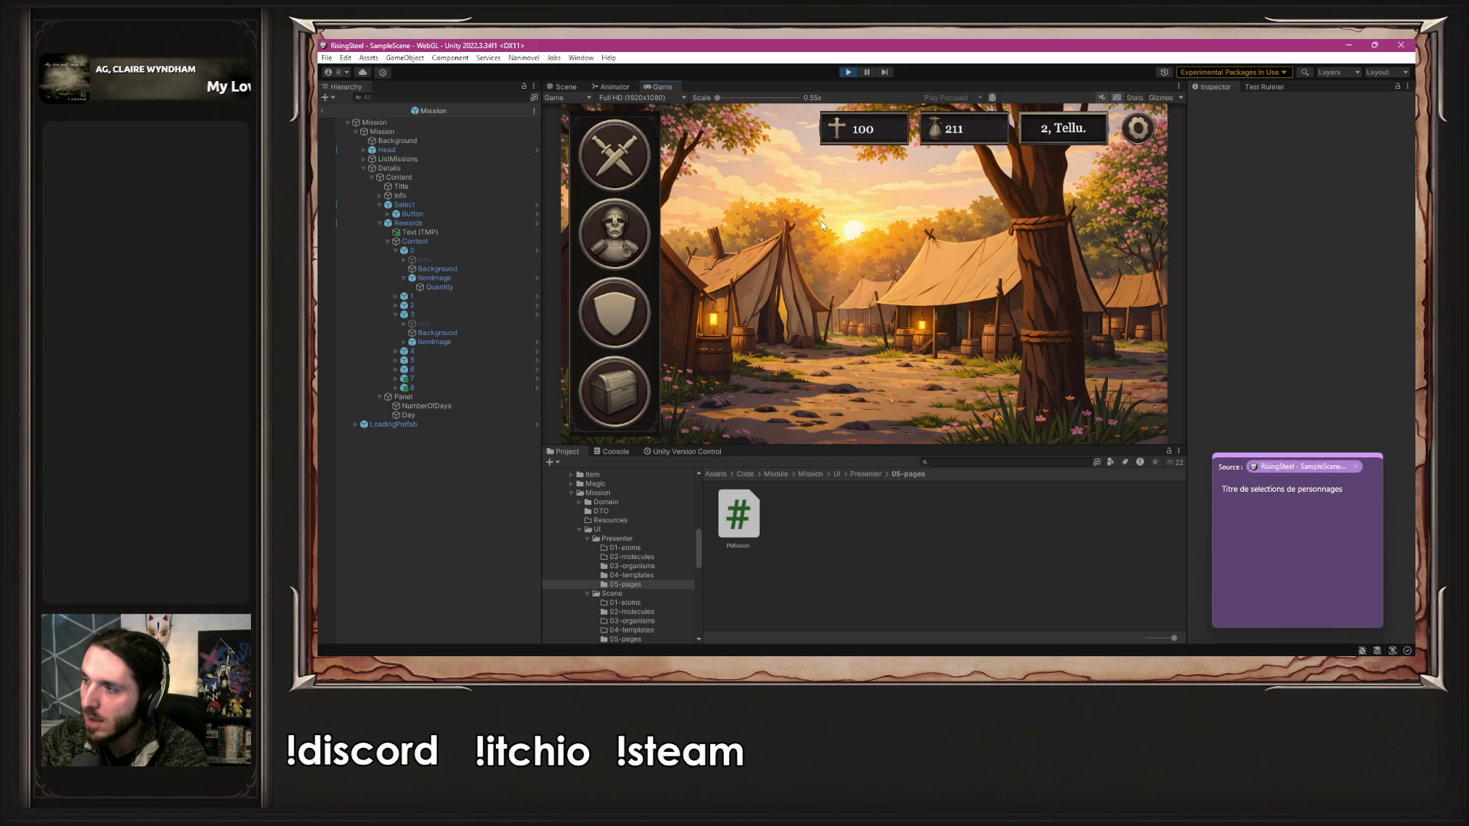
- View Tellurion's 28-day calendar and The Unshakeable lore, then close it
left_click(1068, 139)
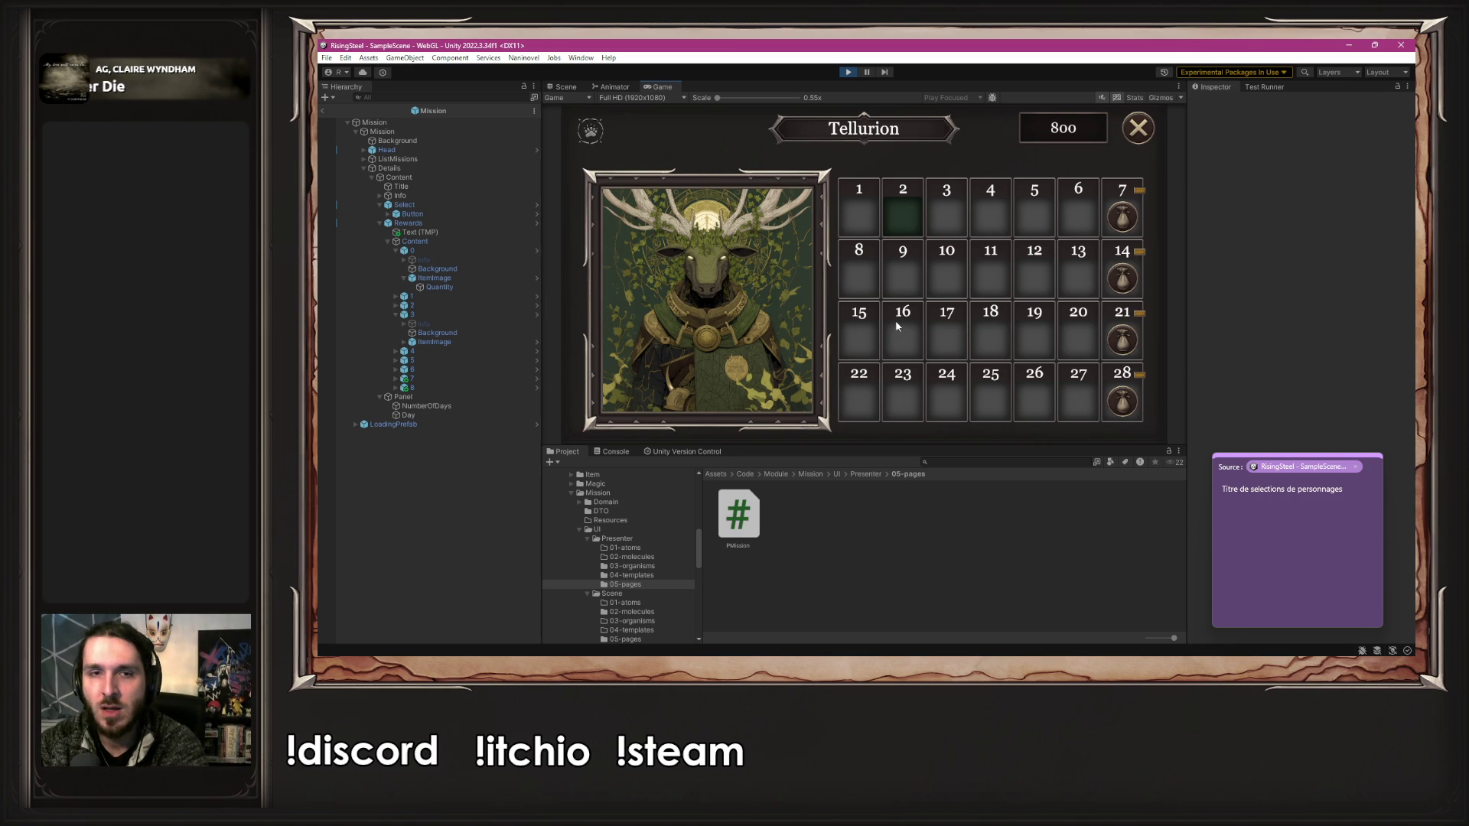
left_click(702, 297)
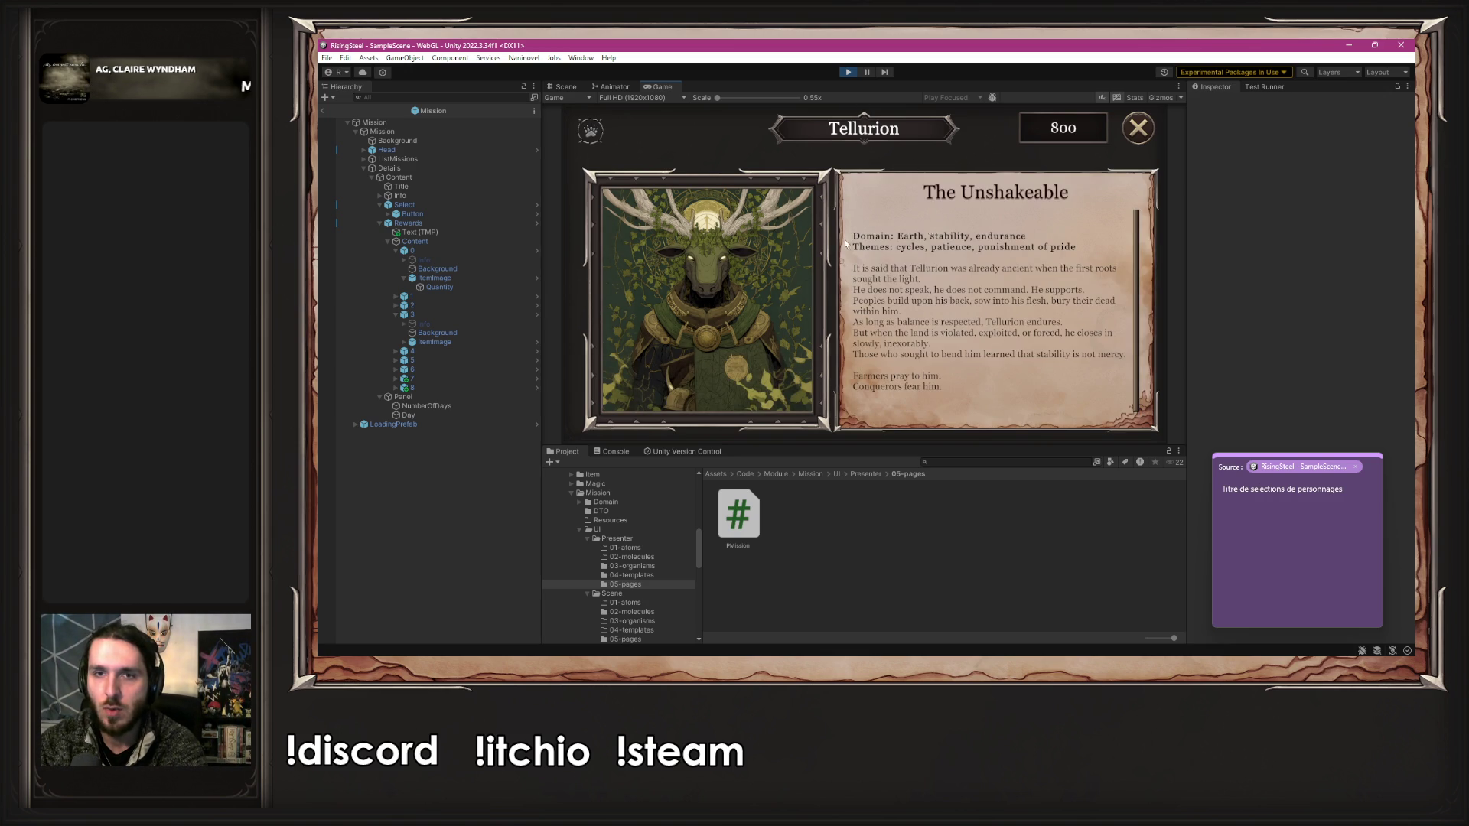
left_click(711, 321)
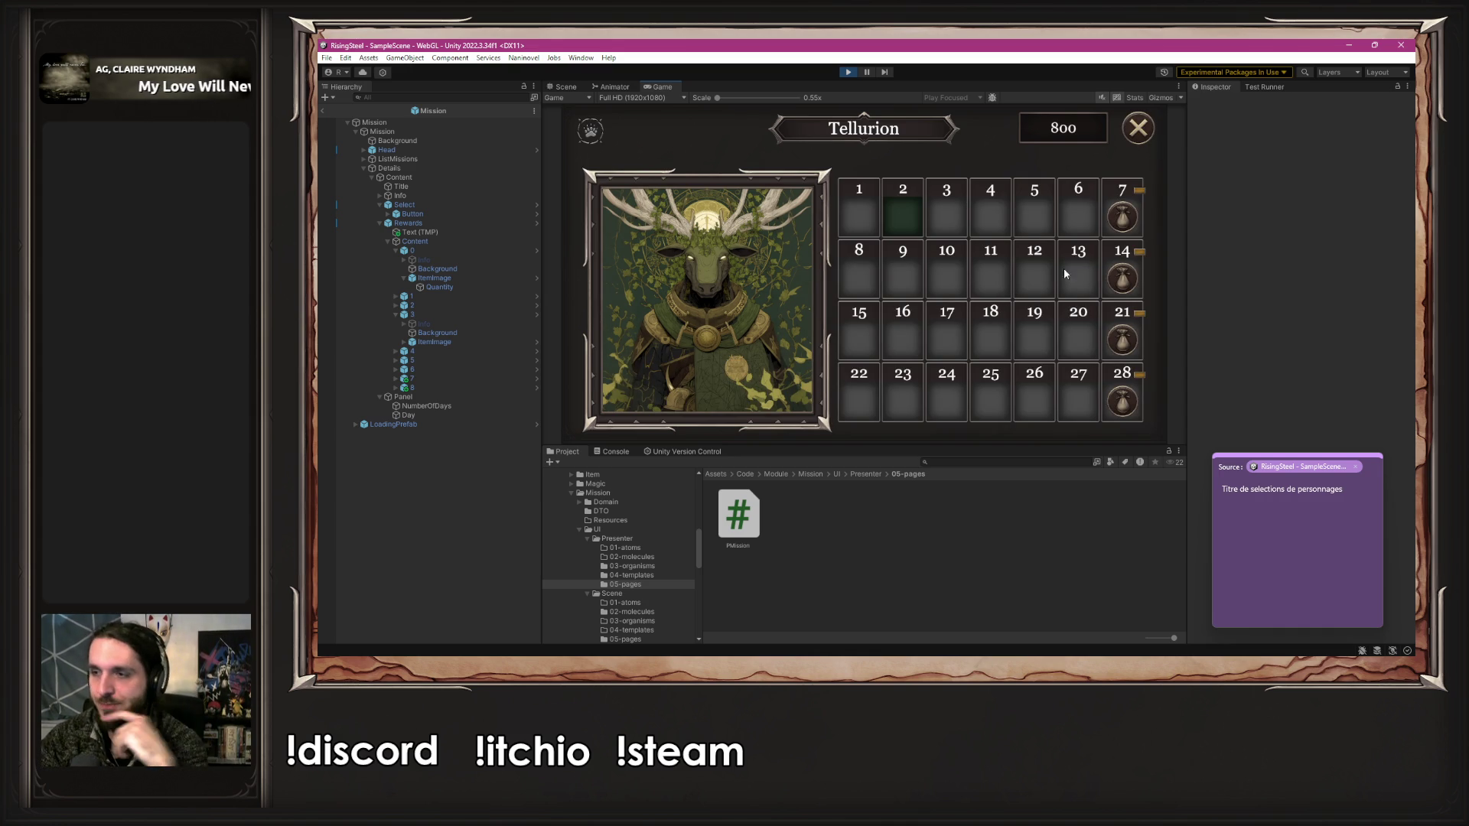
left_click(1138, 128)
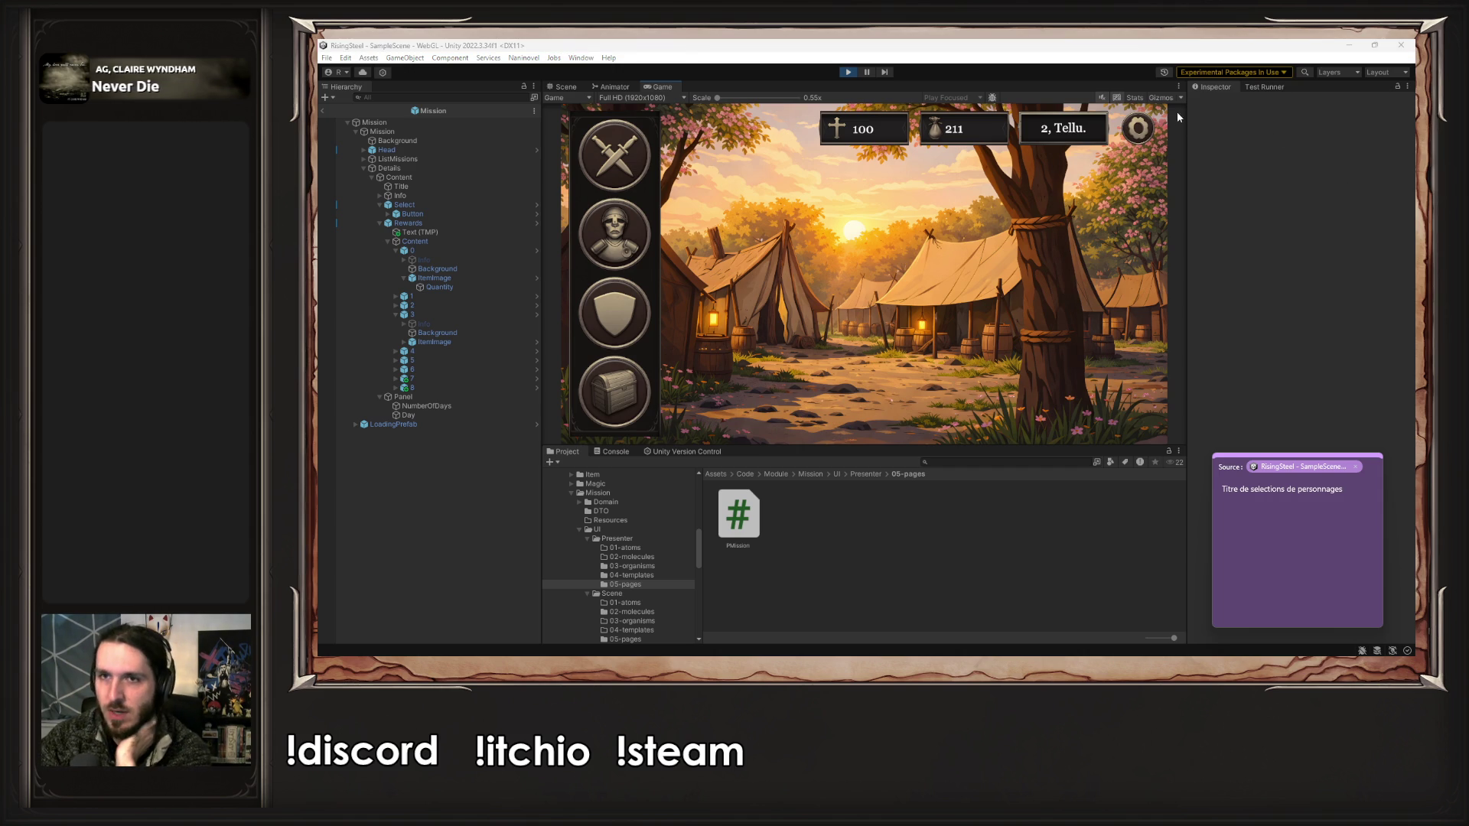
left_click(1146, 127)
- Load save slot 1 and raise Ambre's Wisdom to 15
left_click(895, 250)
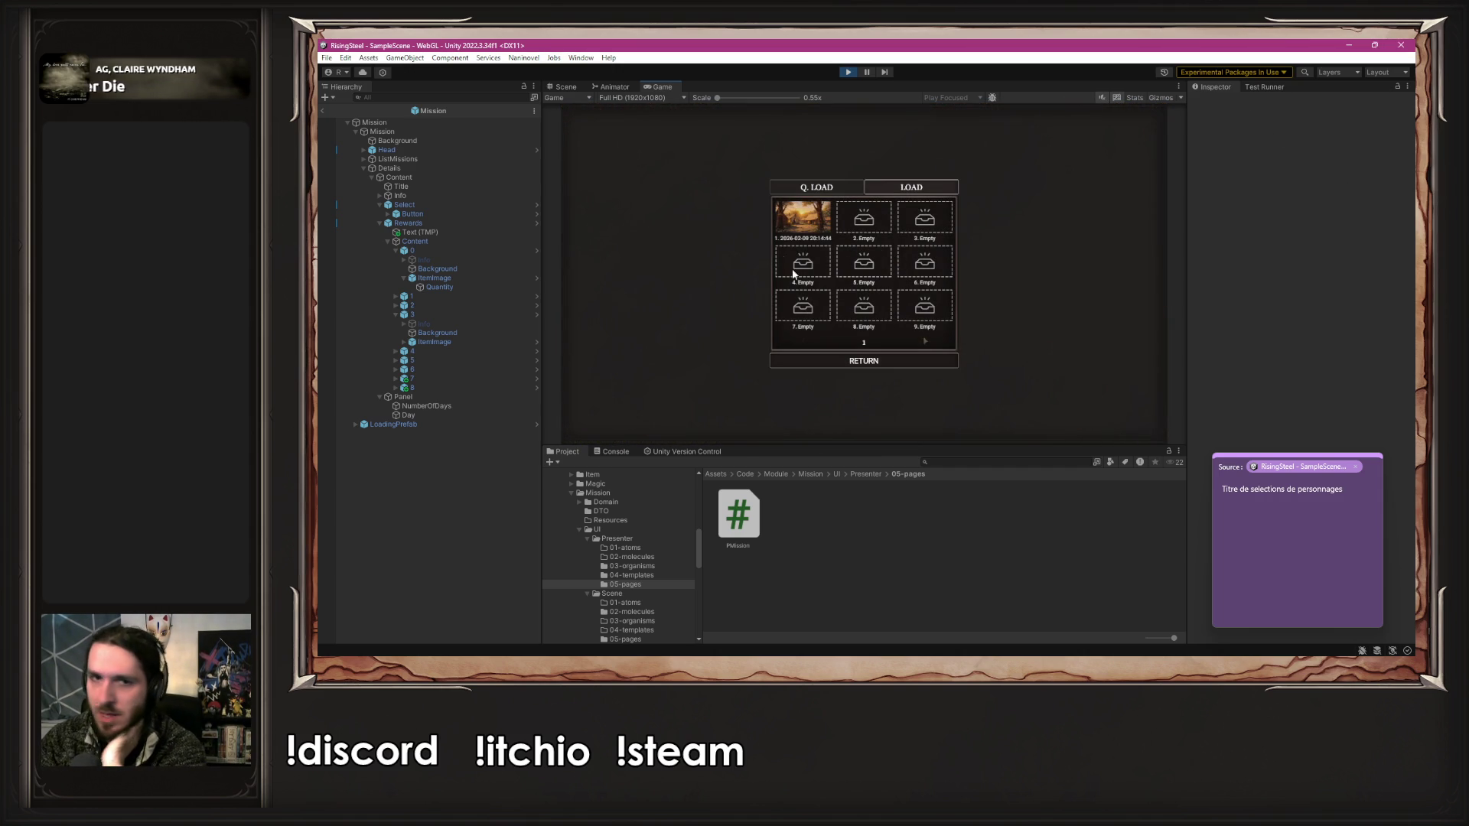
left_click(791, 234)
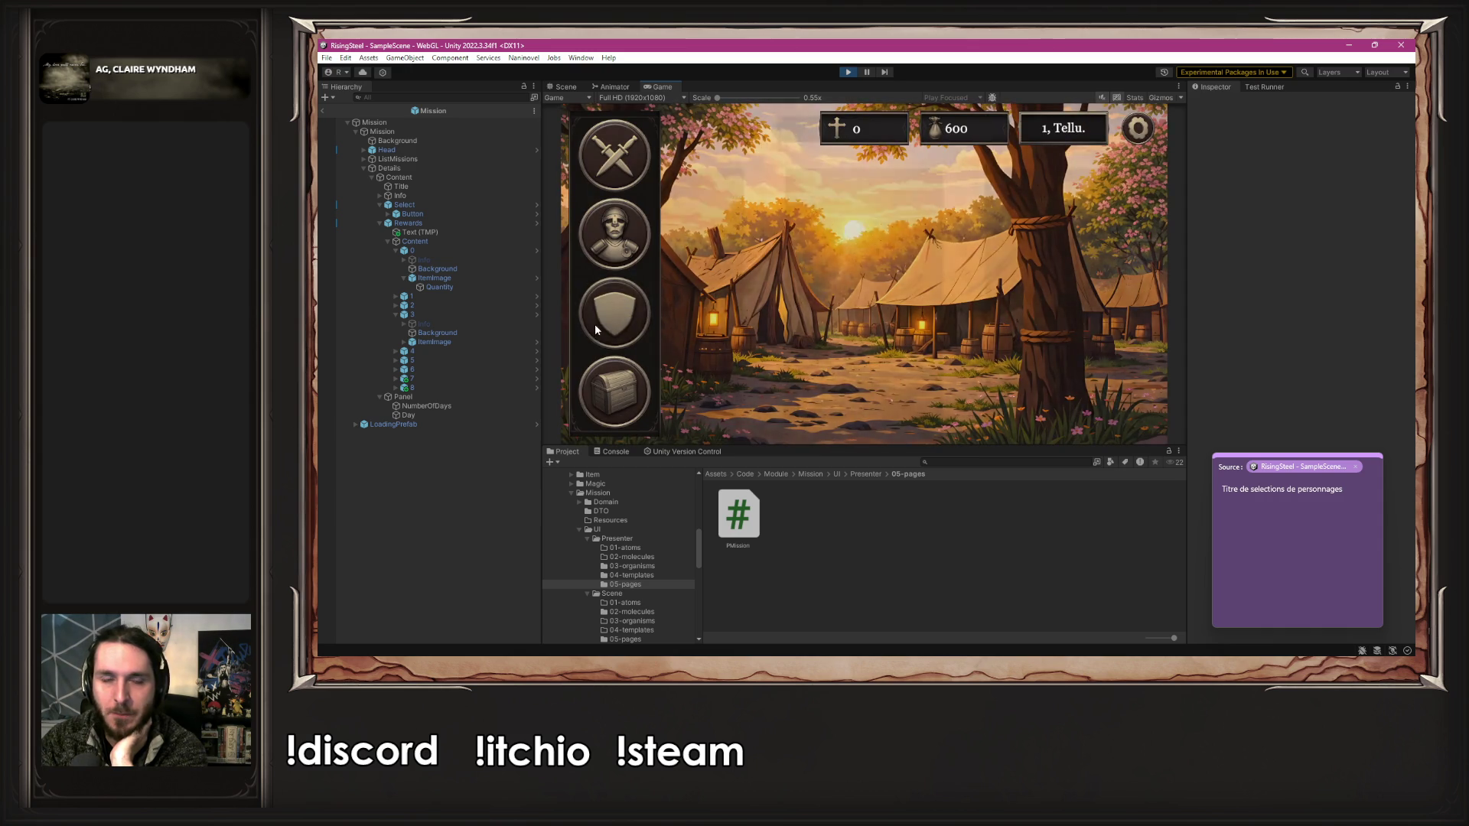
left_click(594, 323)
left_click(685, 283)
left_click(892, 413)
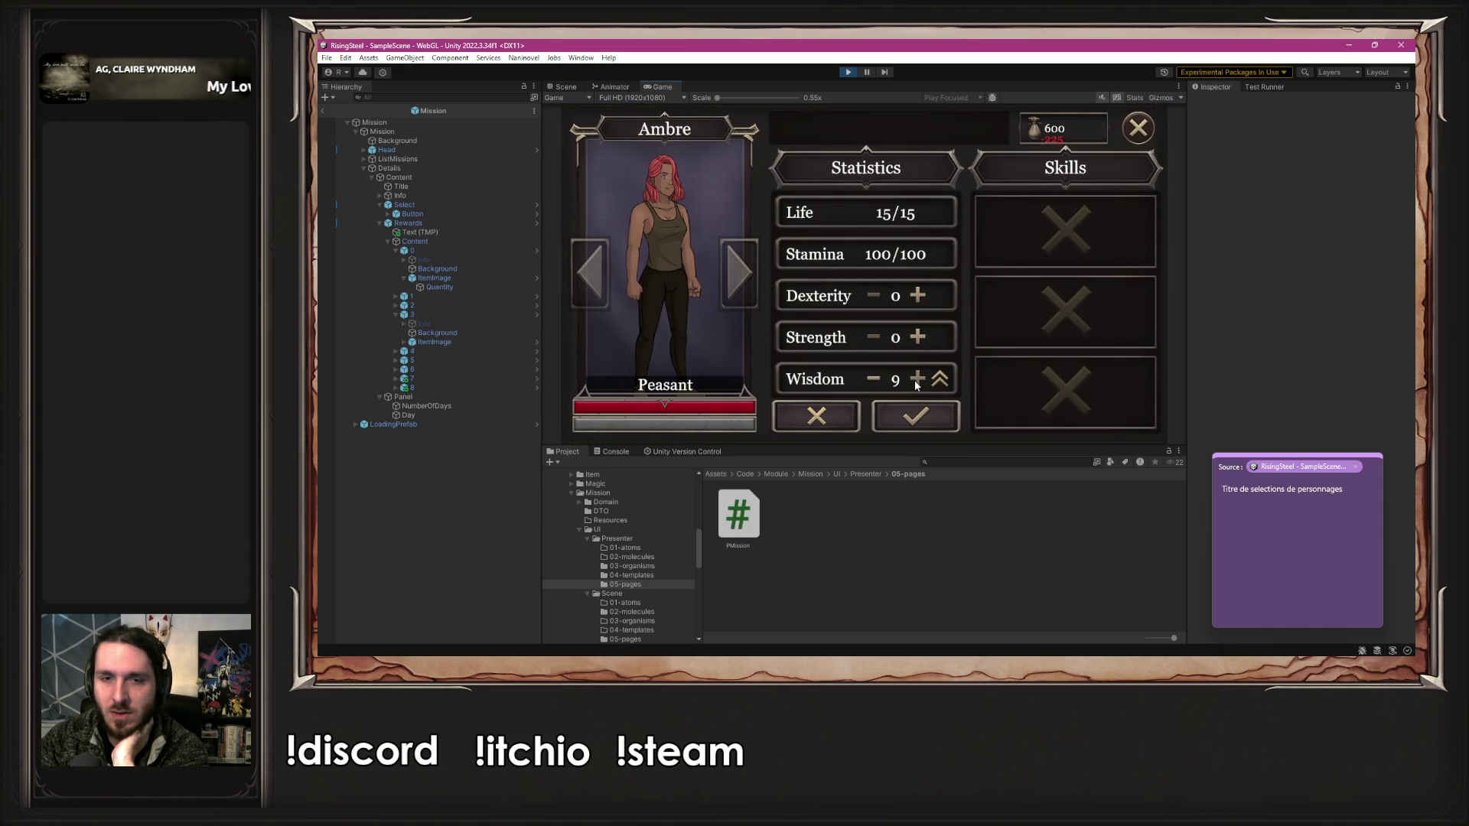
left_click(915, 416)
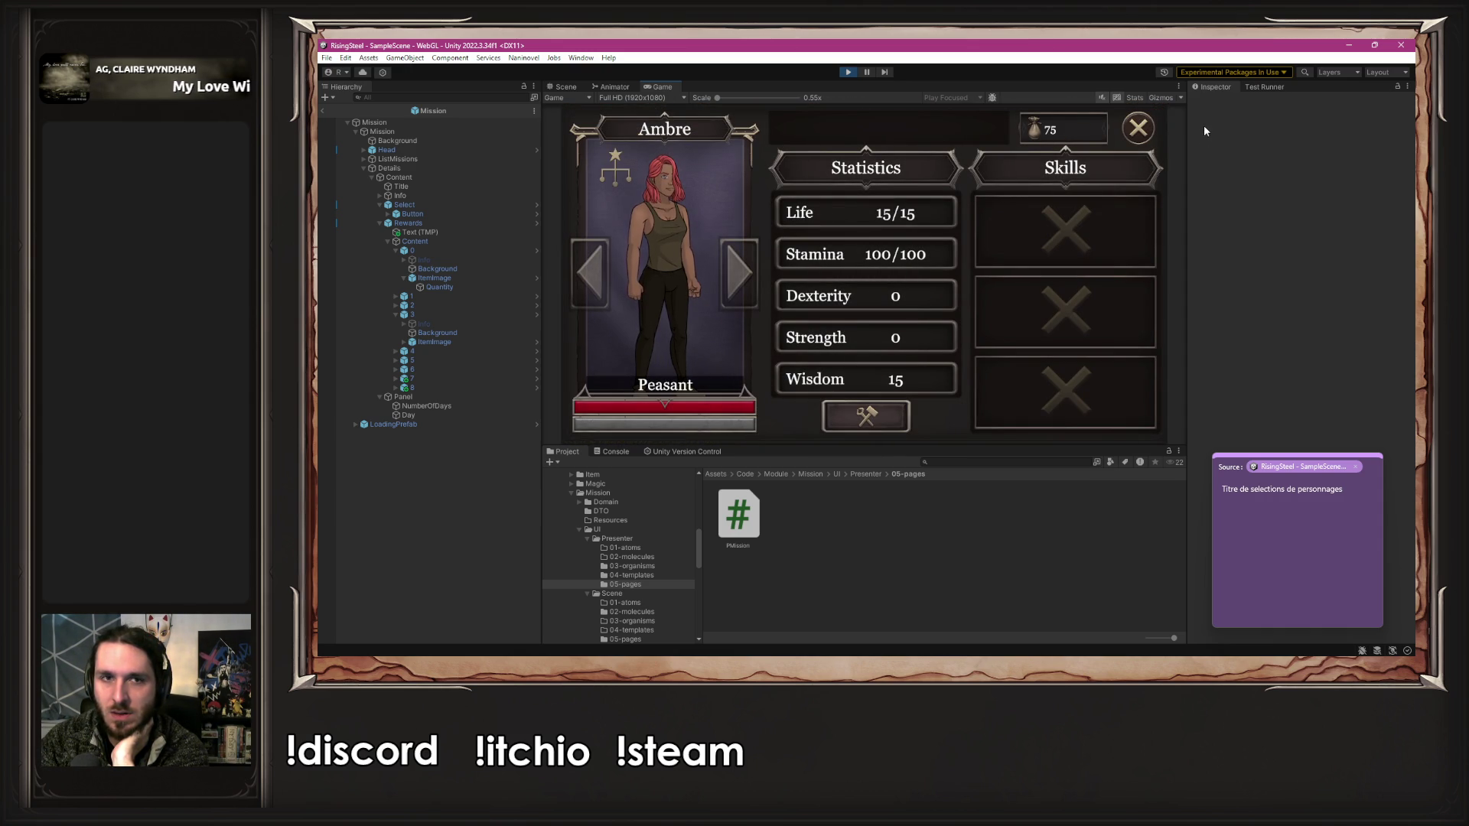
left_click(617, 170)
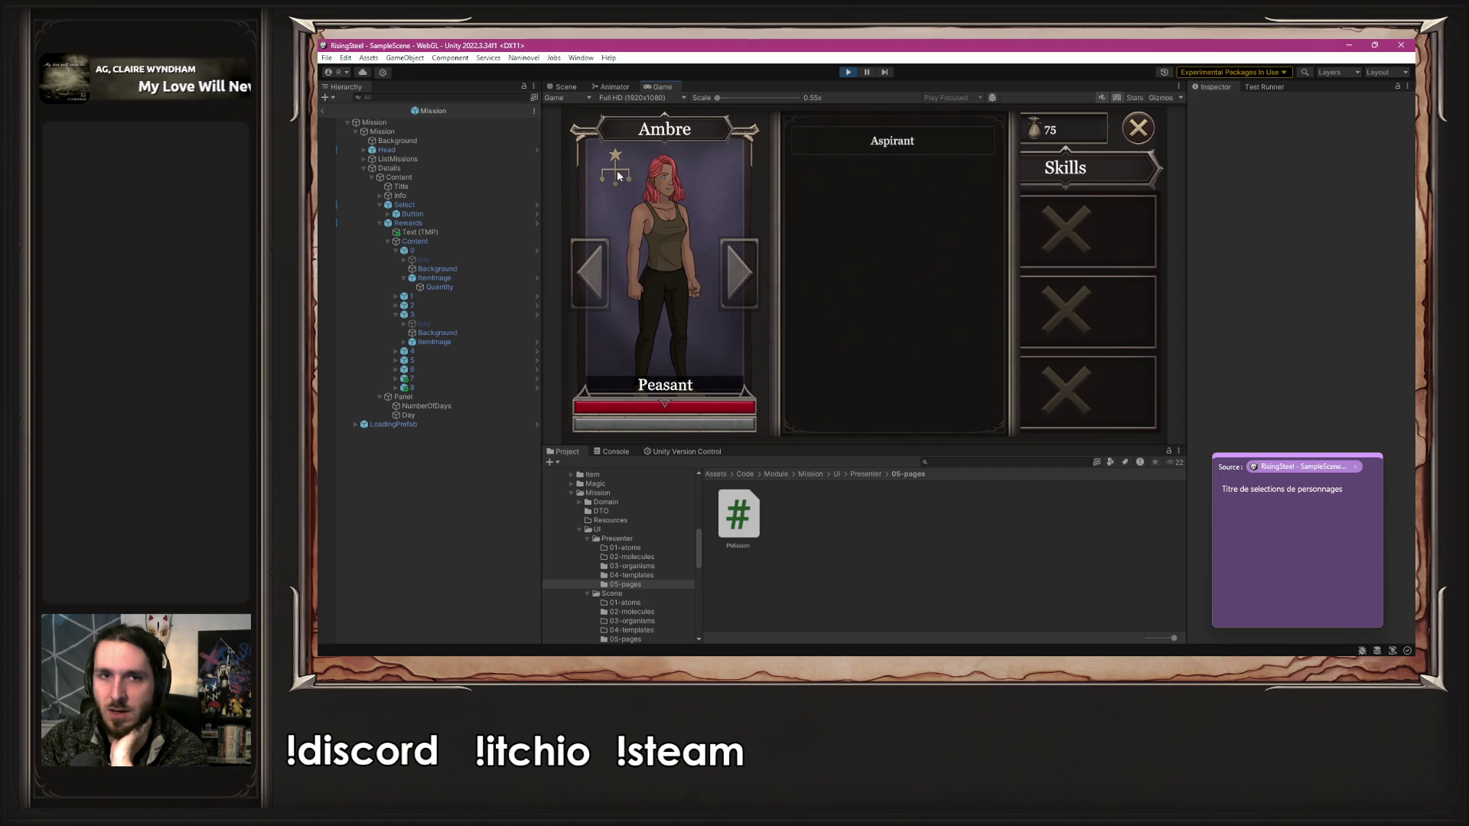
left_click(617, 174)
left_click(1138, 132)
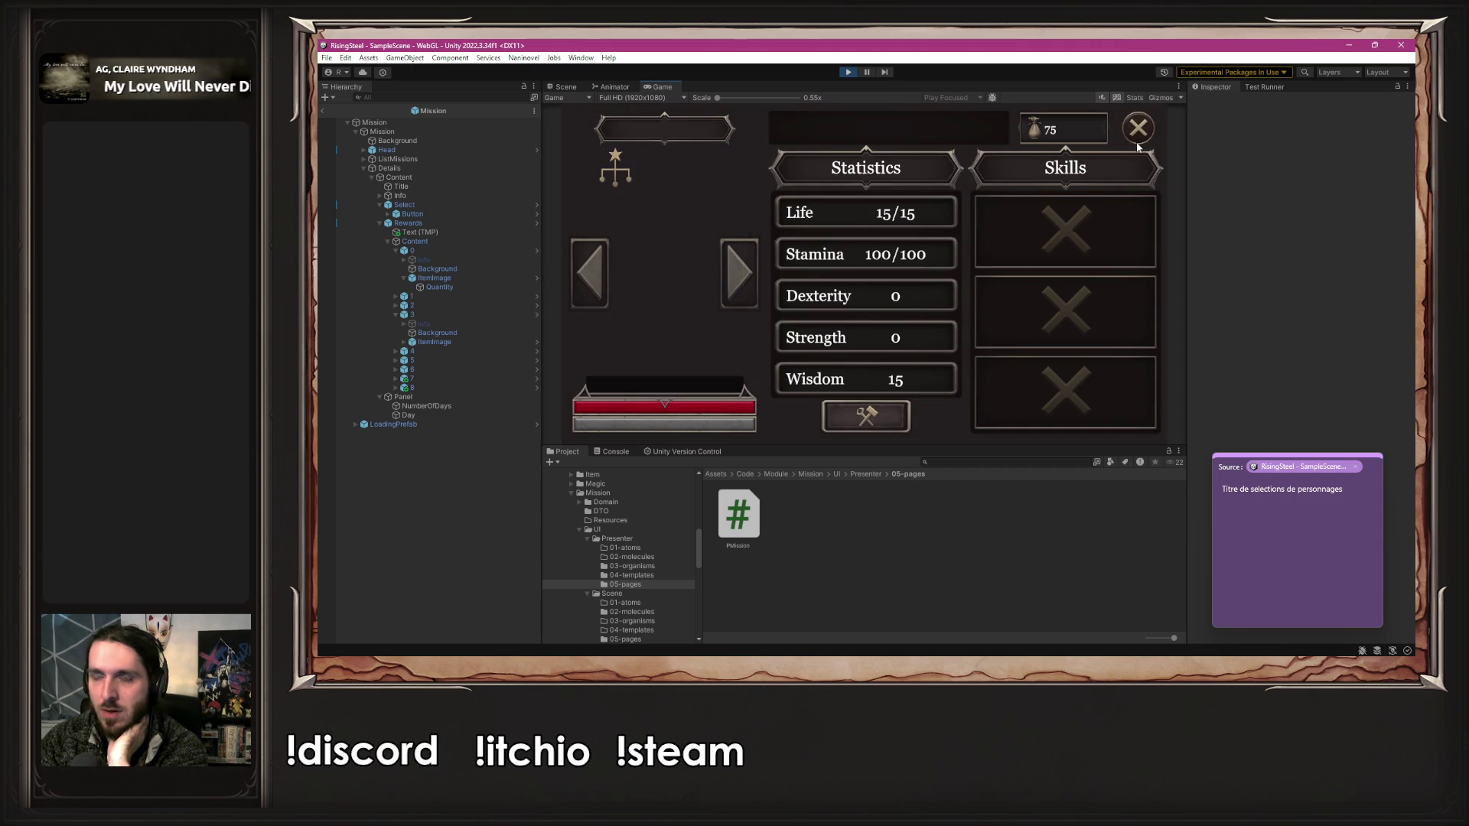
- Select and start the Defense of the Black Bark Village mission
left_click(615, 155)
left_click(1086, 309)
left_click(688, 196)
left_click(962, 406)
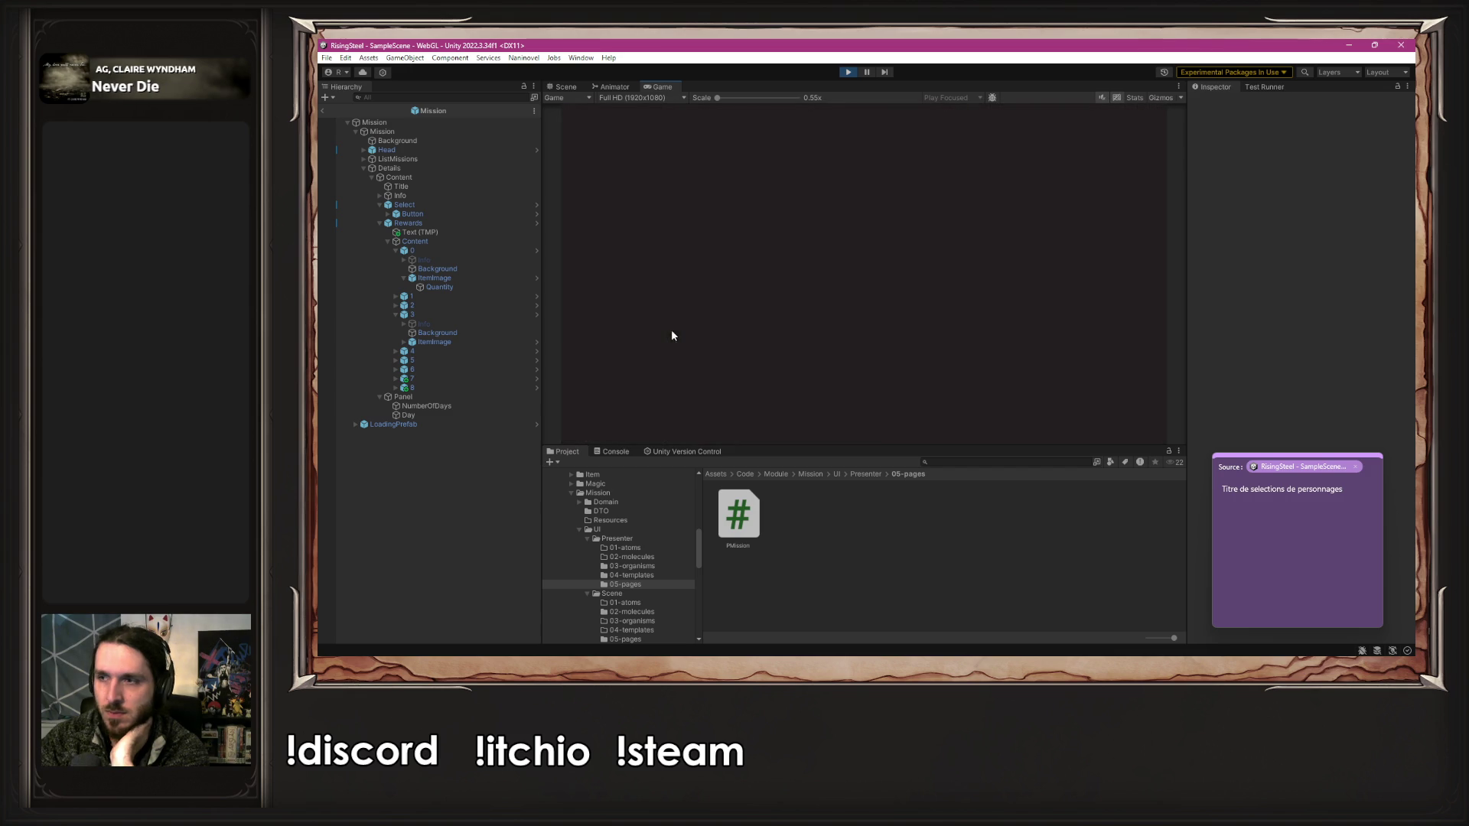
- Advance the village mission dialogue up to the fight with Bob
left_click(869, 357)
left_click(871, 363)
left_click(871, 362)
left_click(871, 363)
left_click(871, 362)
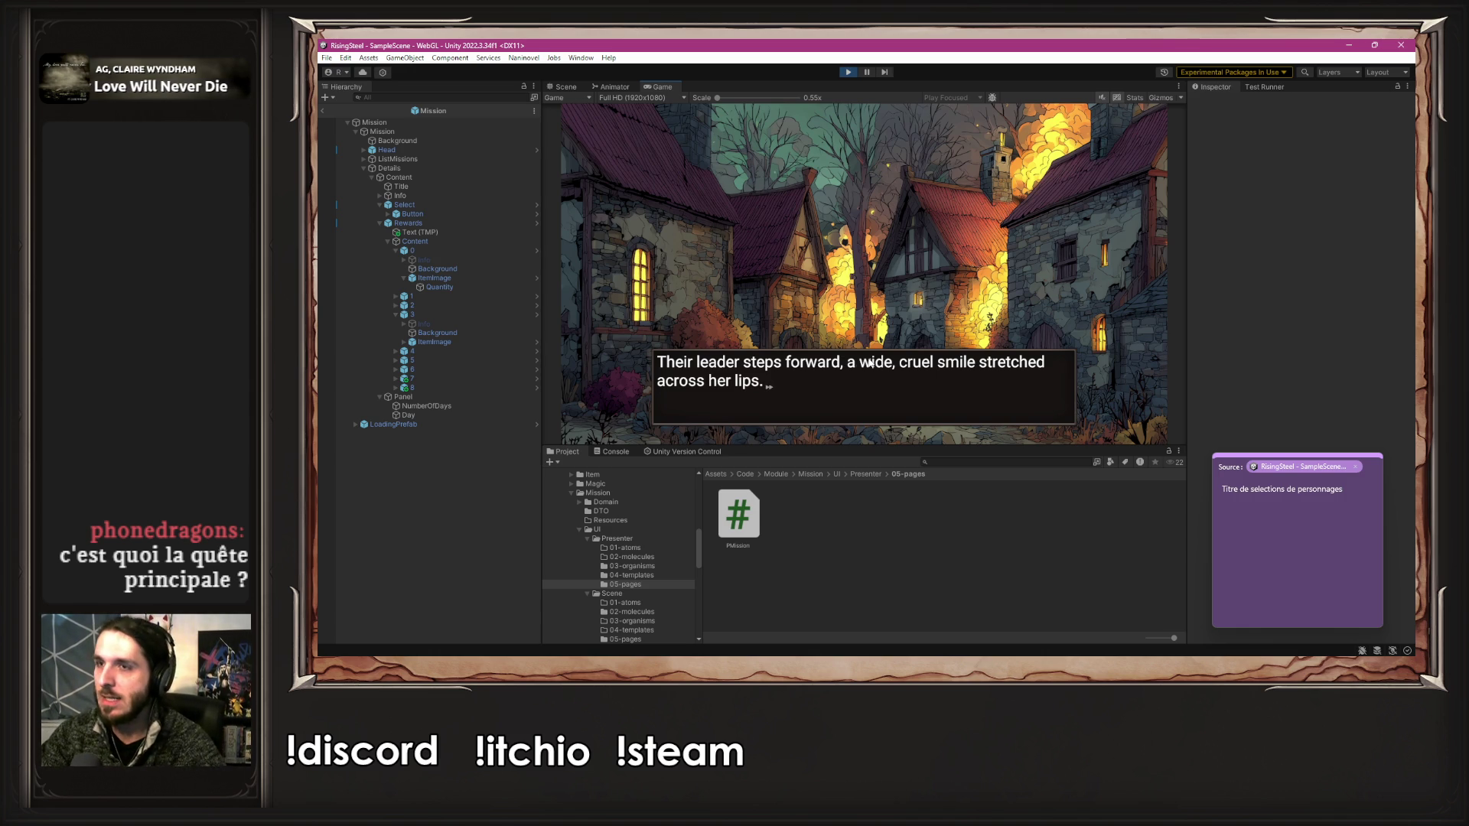
left_click(1045, 265)
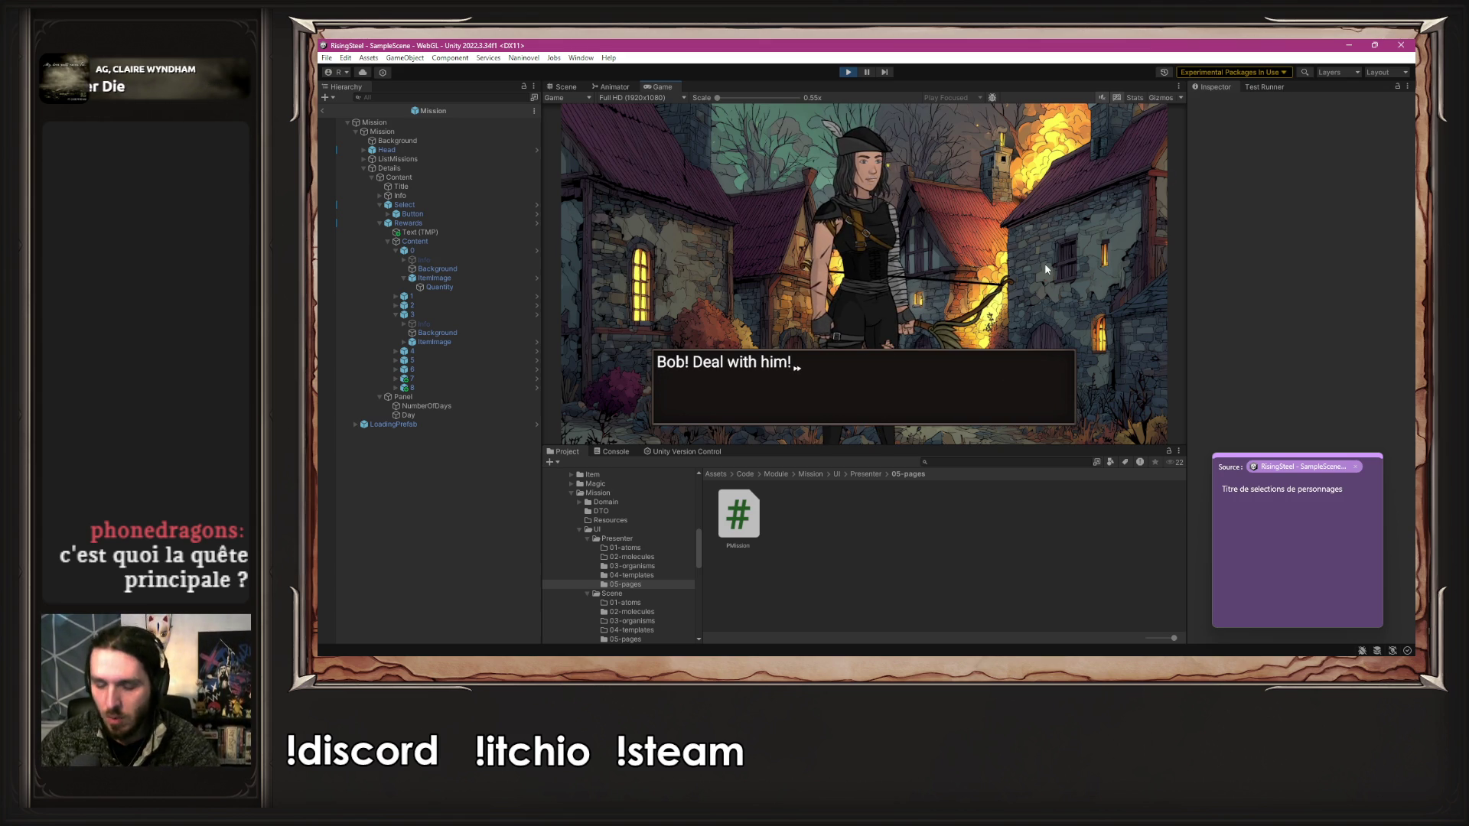
left_click(1044, 267)
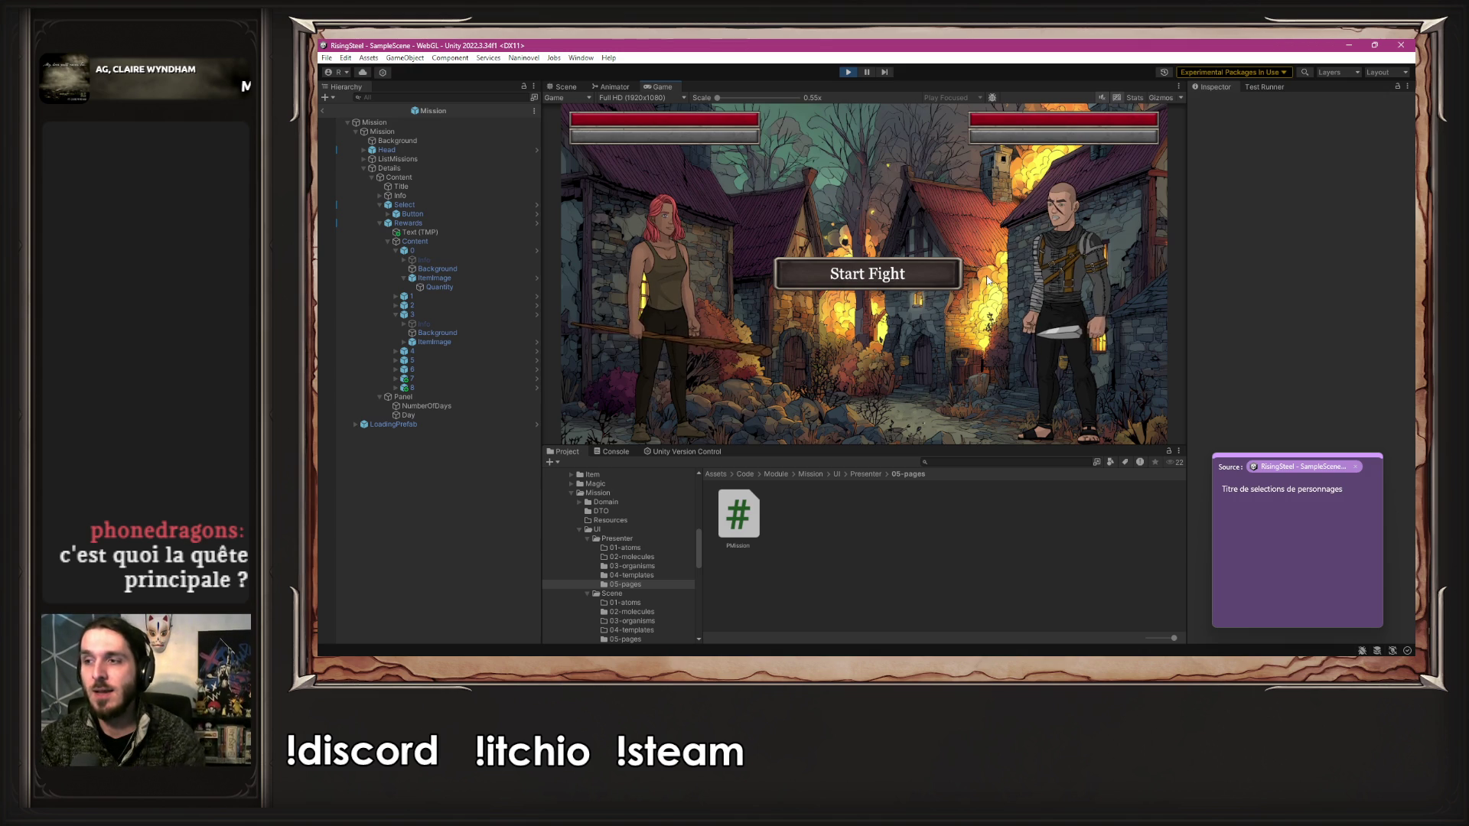
- Defeat Bob with three attacks and proceed to the leader's fight
left_click(901, 274)
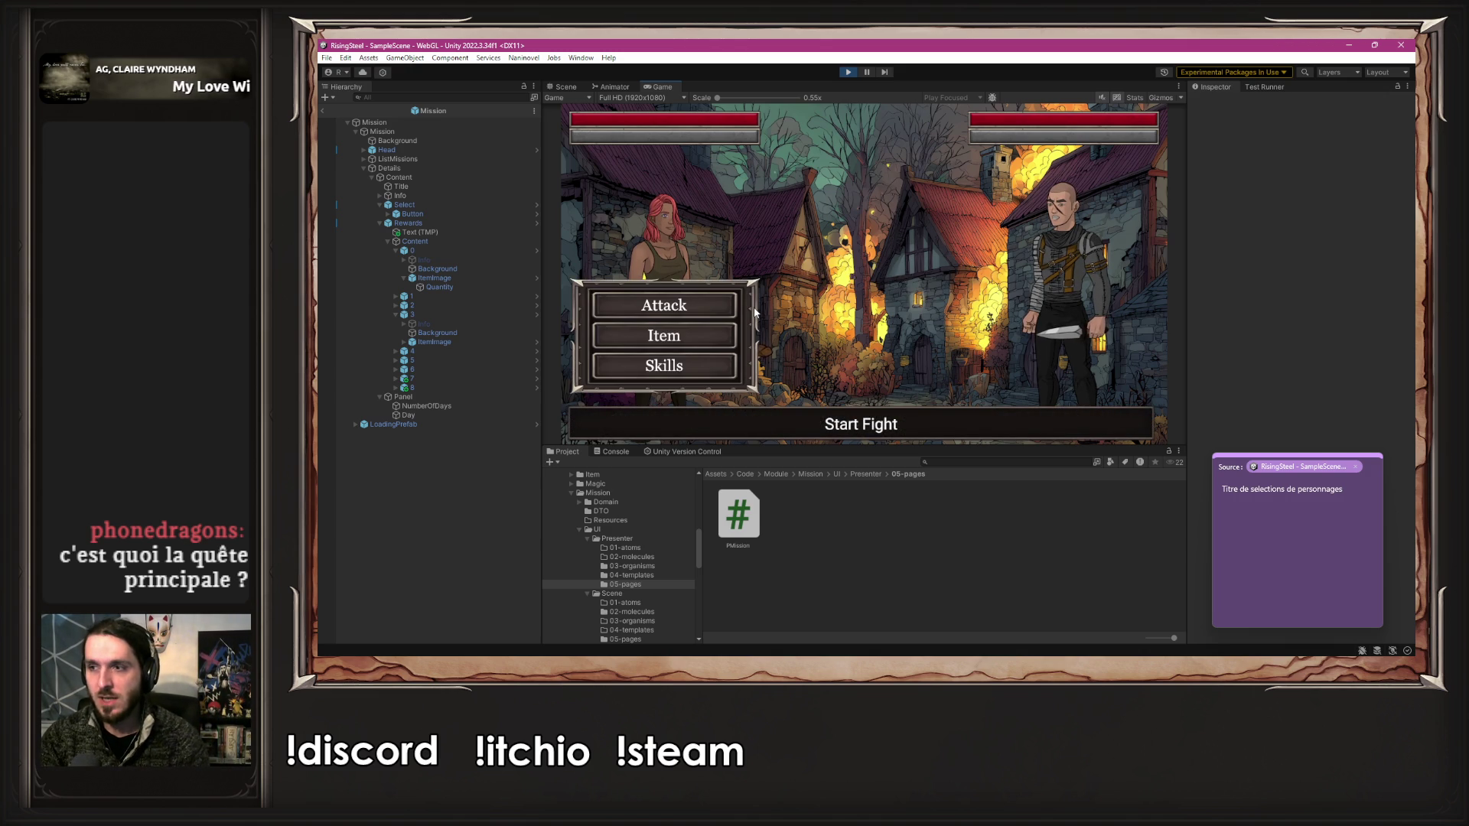
left_click(621, 296)
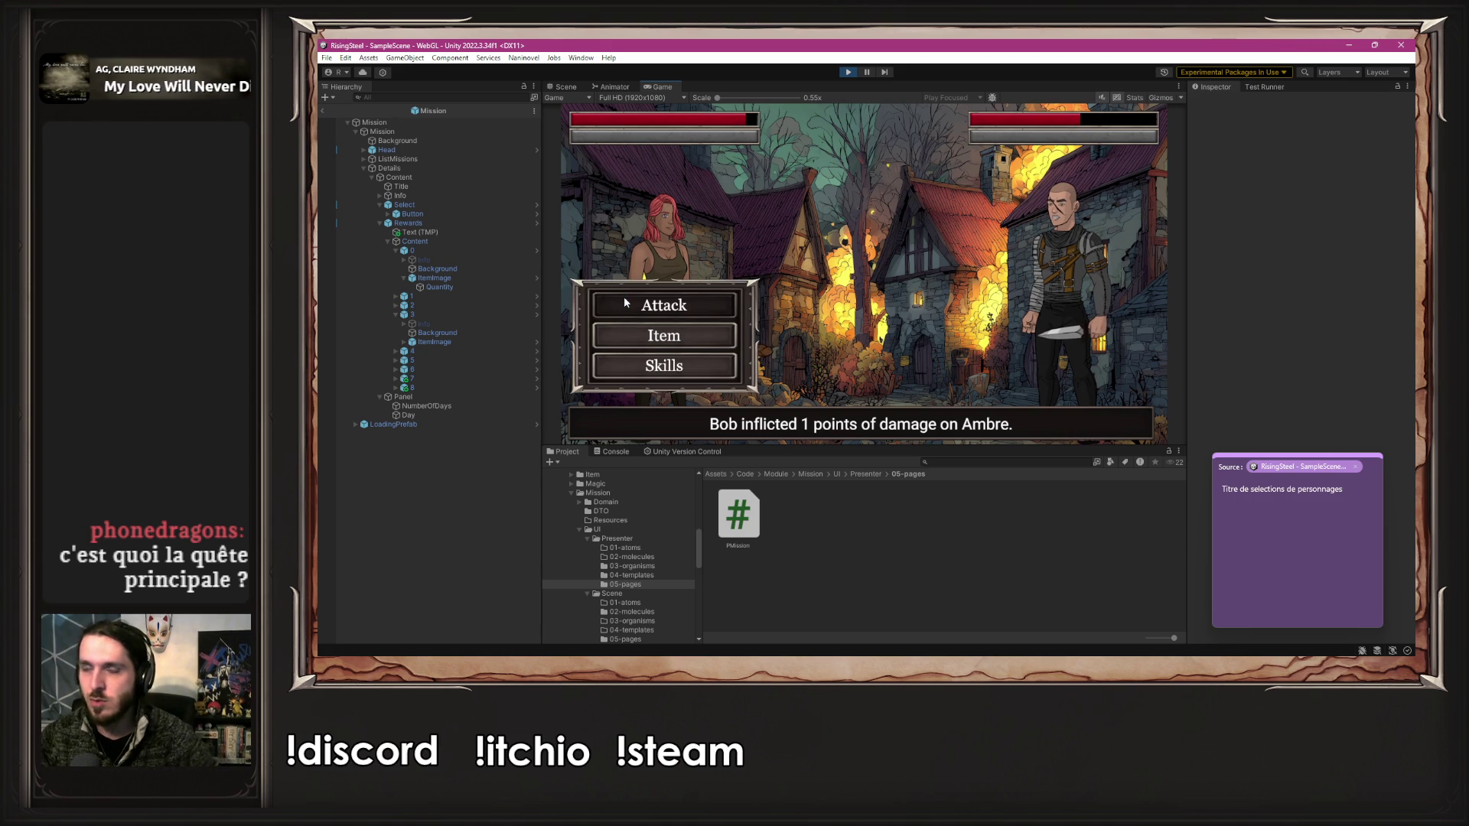
left_click(624, 303)
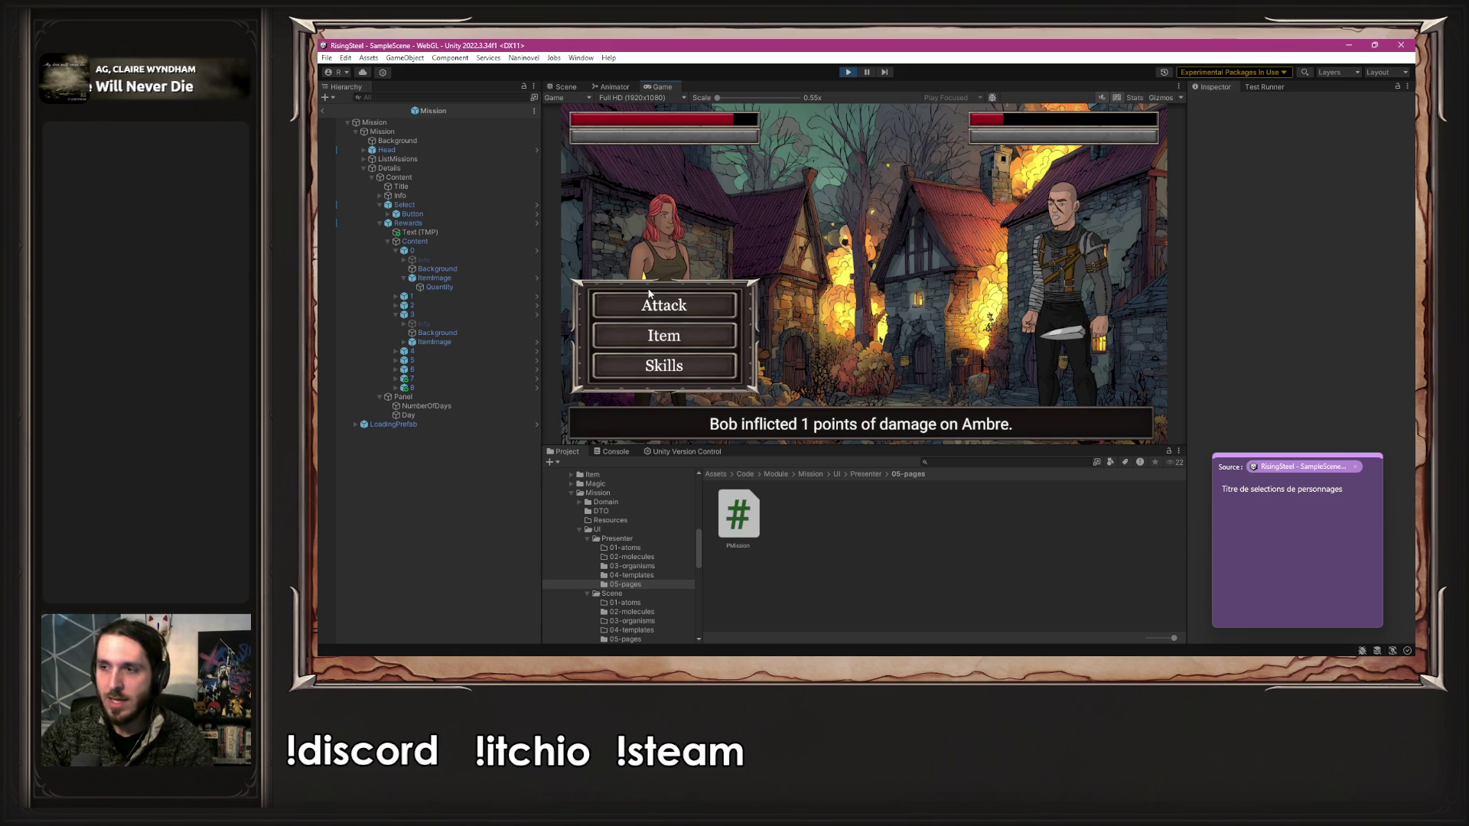
left_click(647, 306)
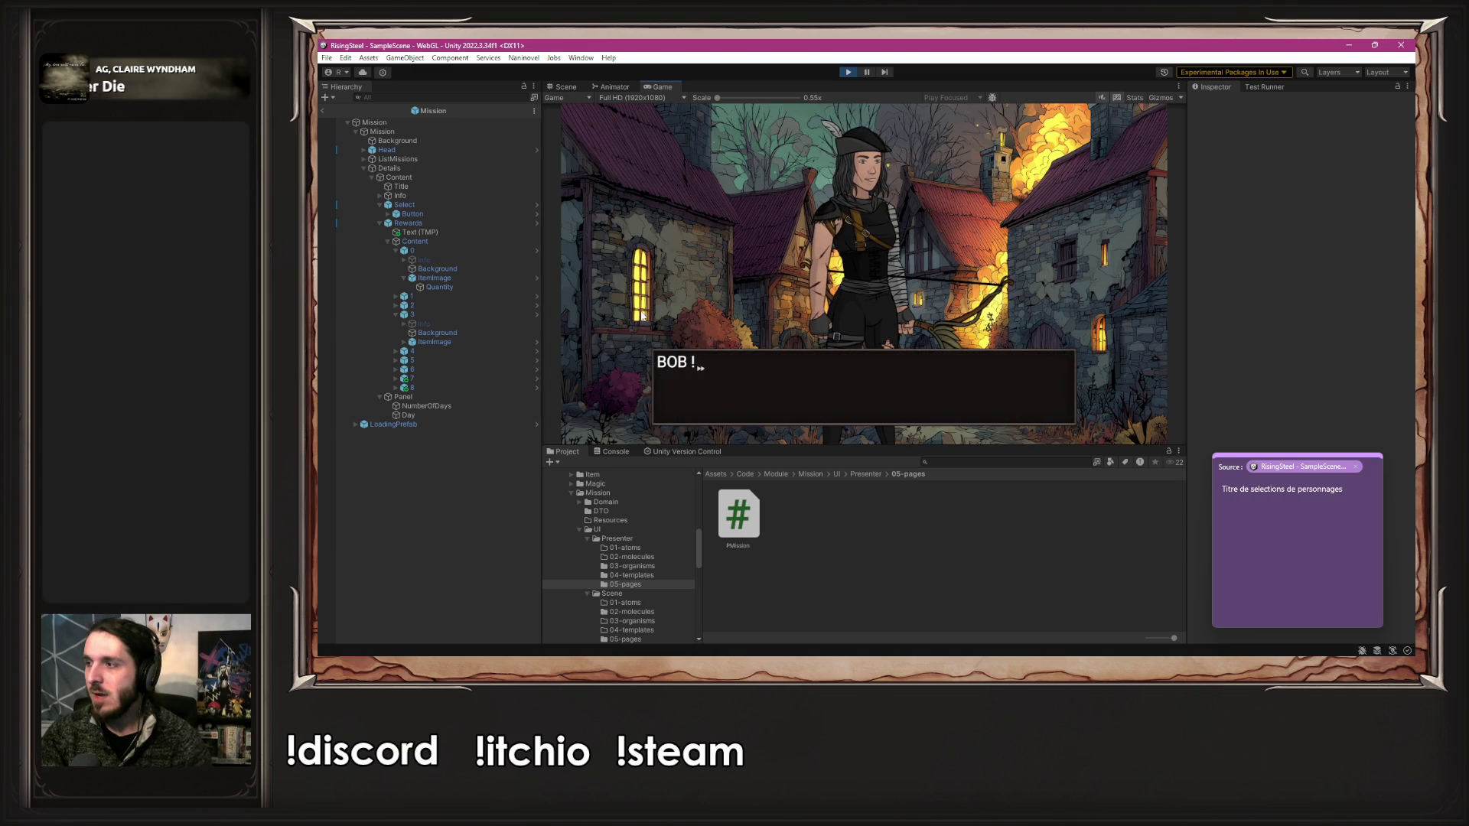
left_click(651, 321)
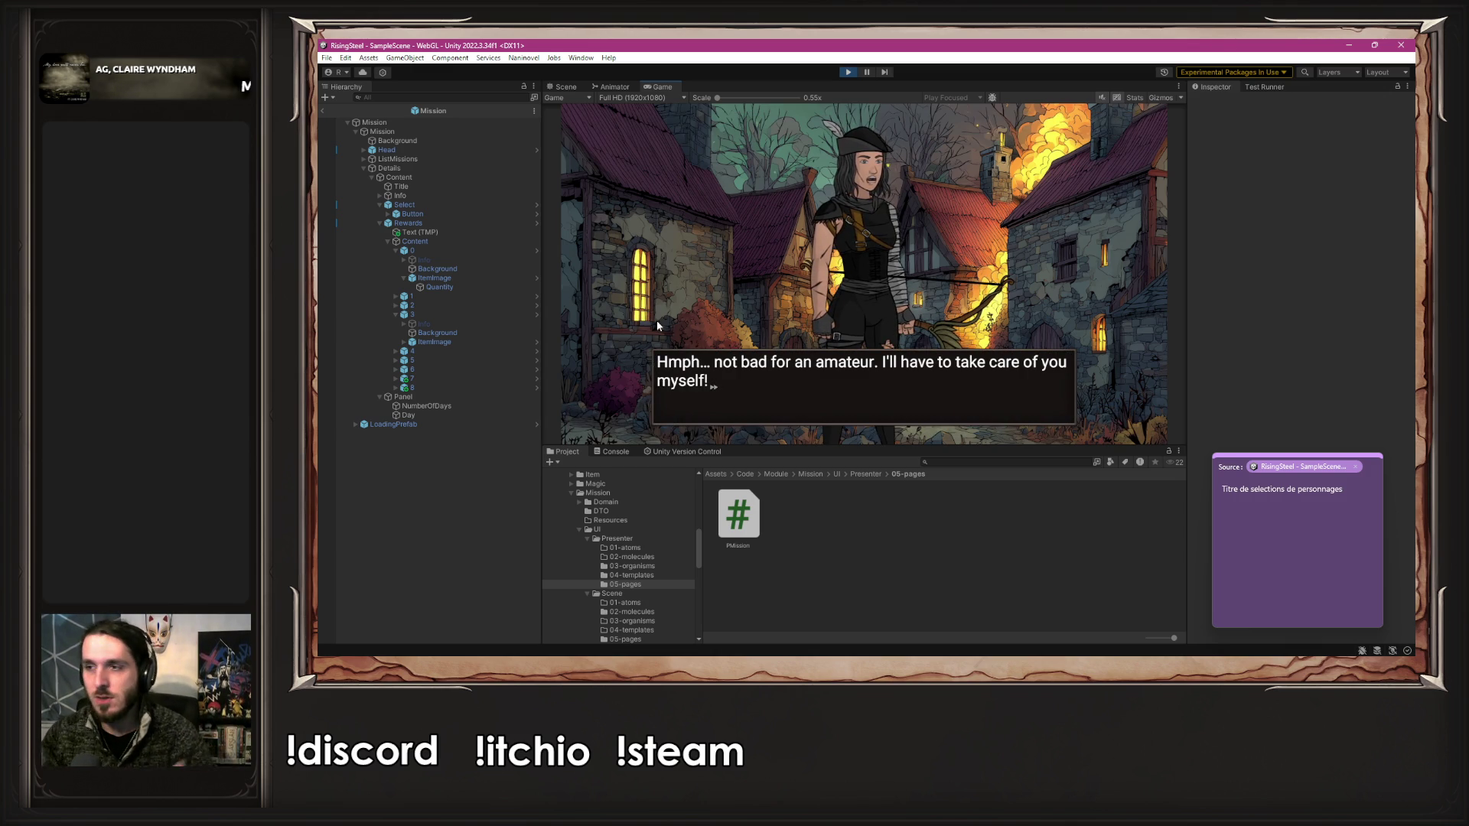
left_click(656, 325)
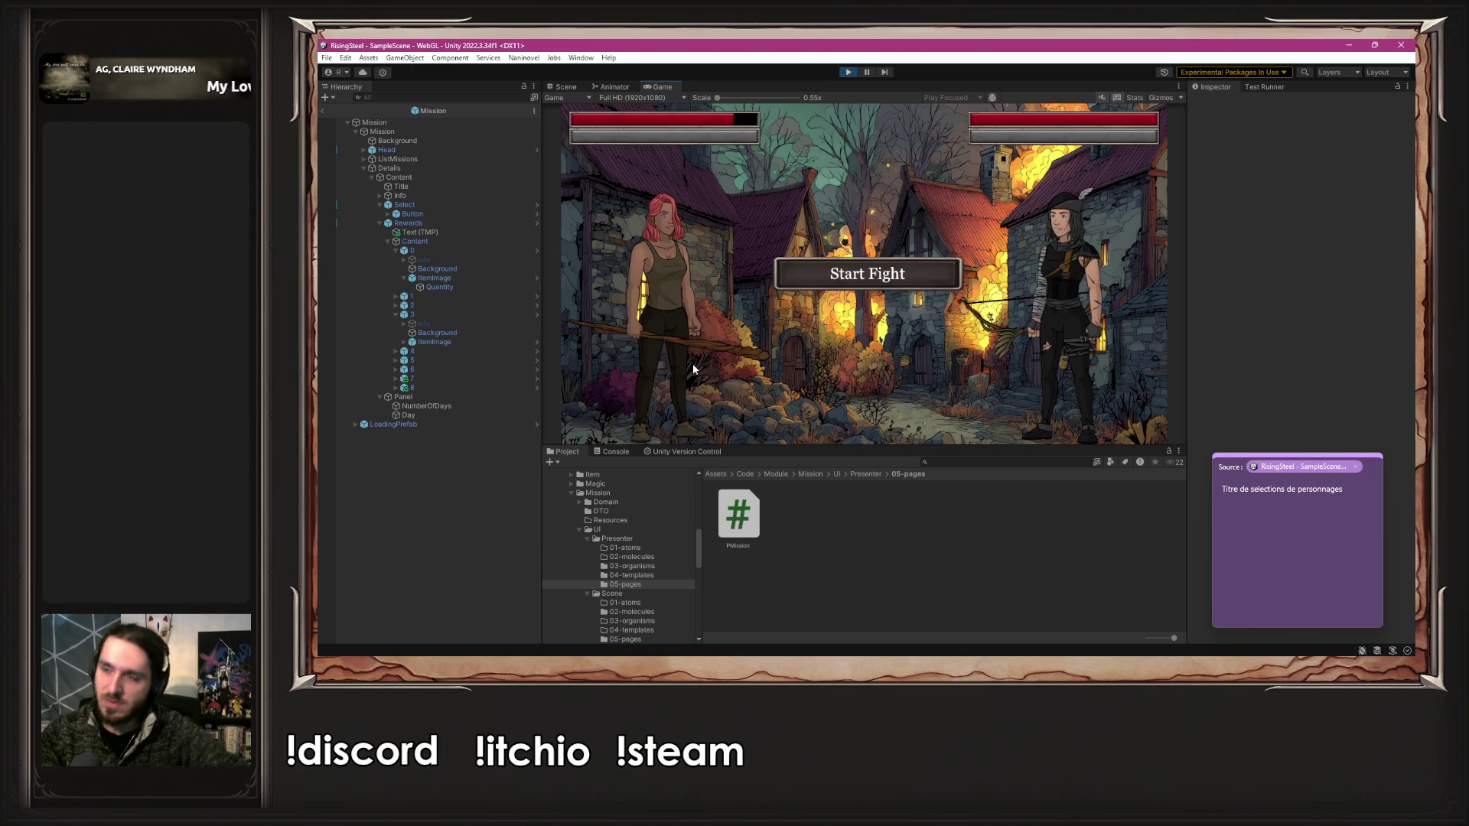
- Defeat Robin, the bandits' leader, with four attacks
left_click(797, 269)
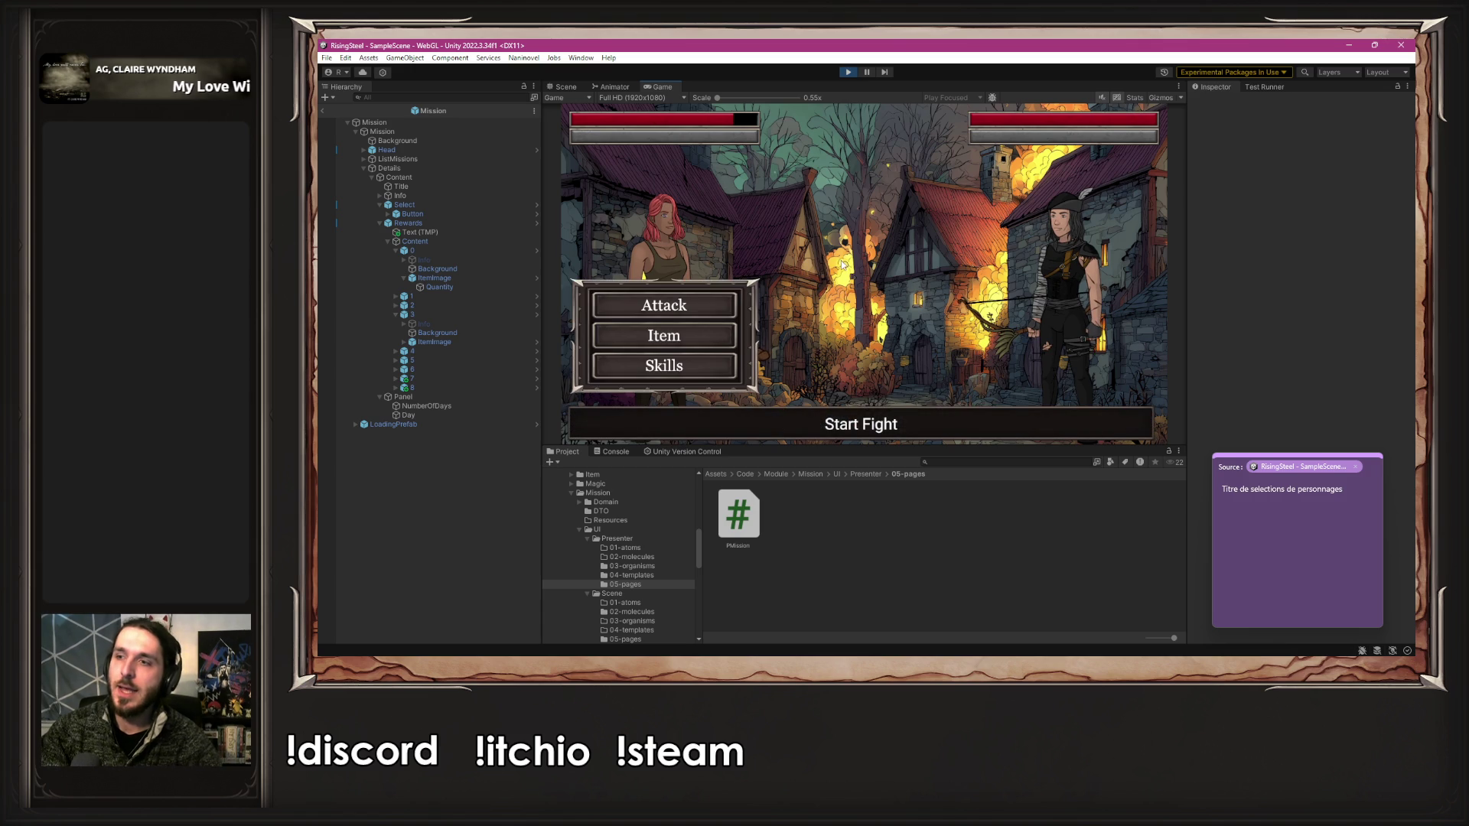
left_click(666, 306)
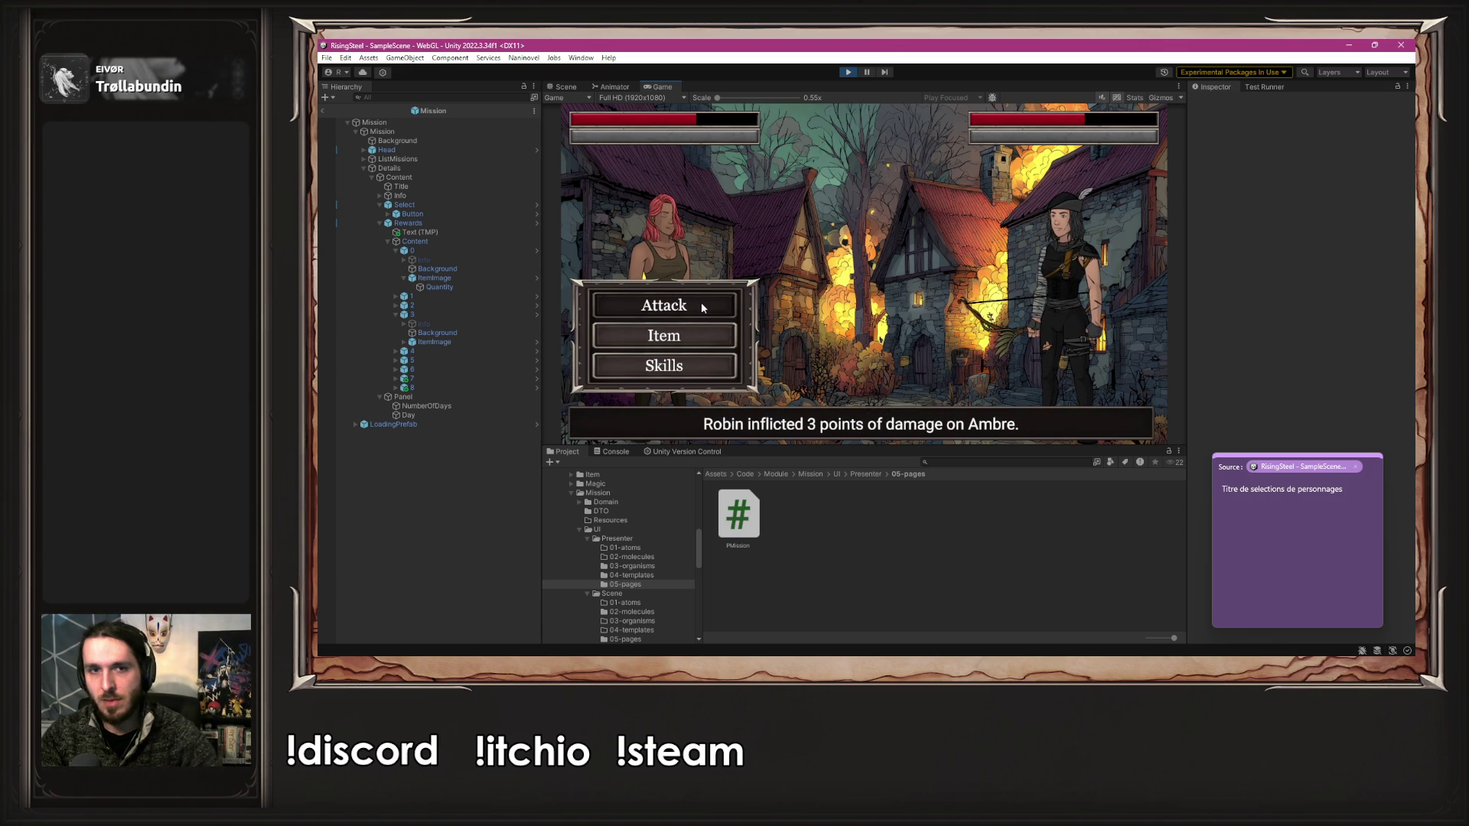
left_click(701, 303)
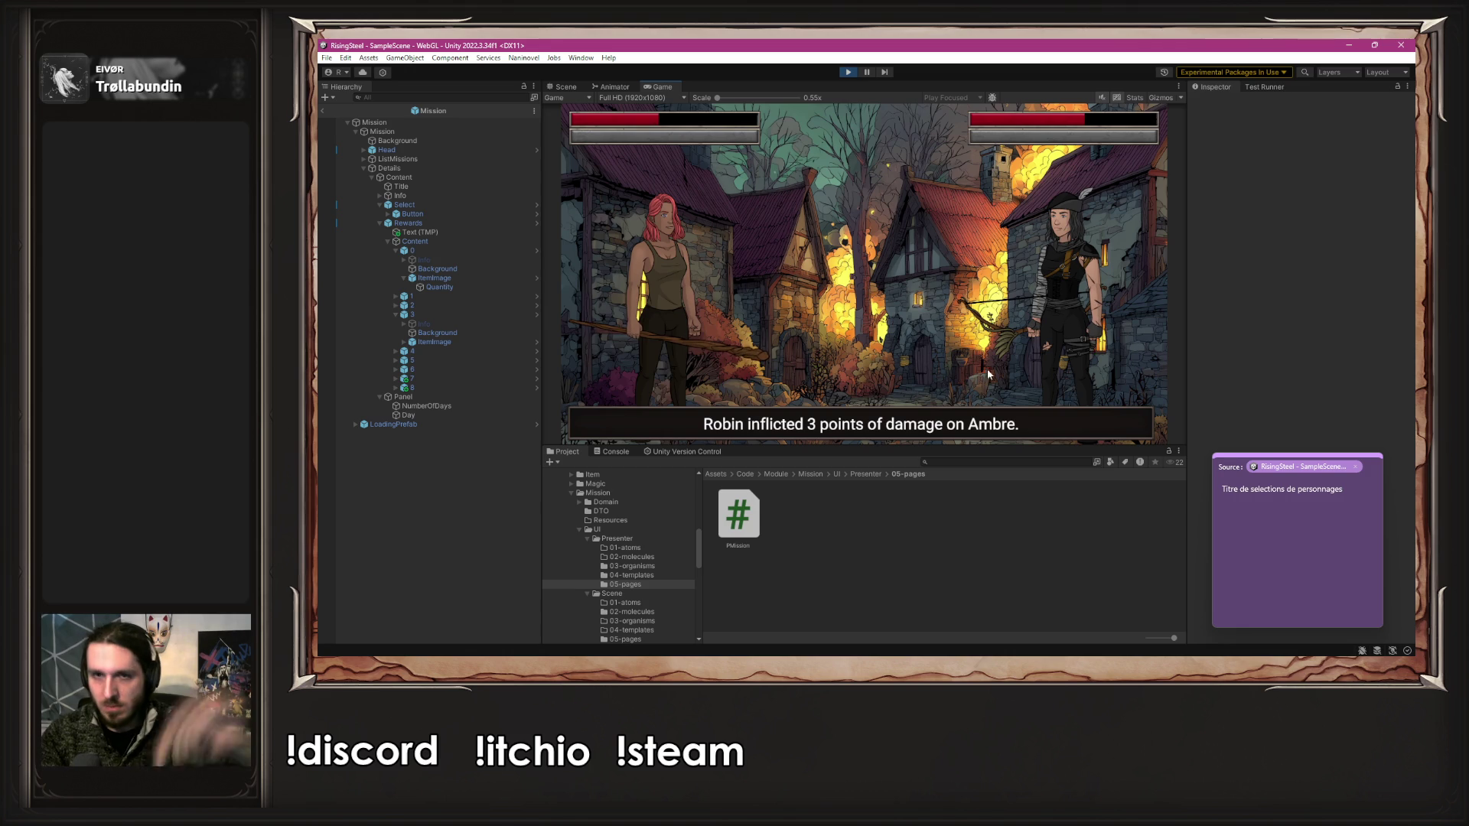
left_click(645, 308)
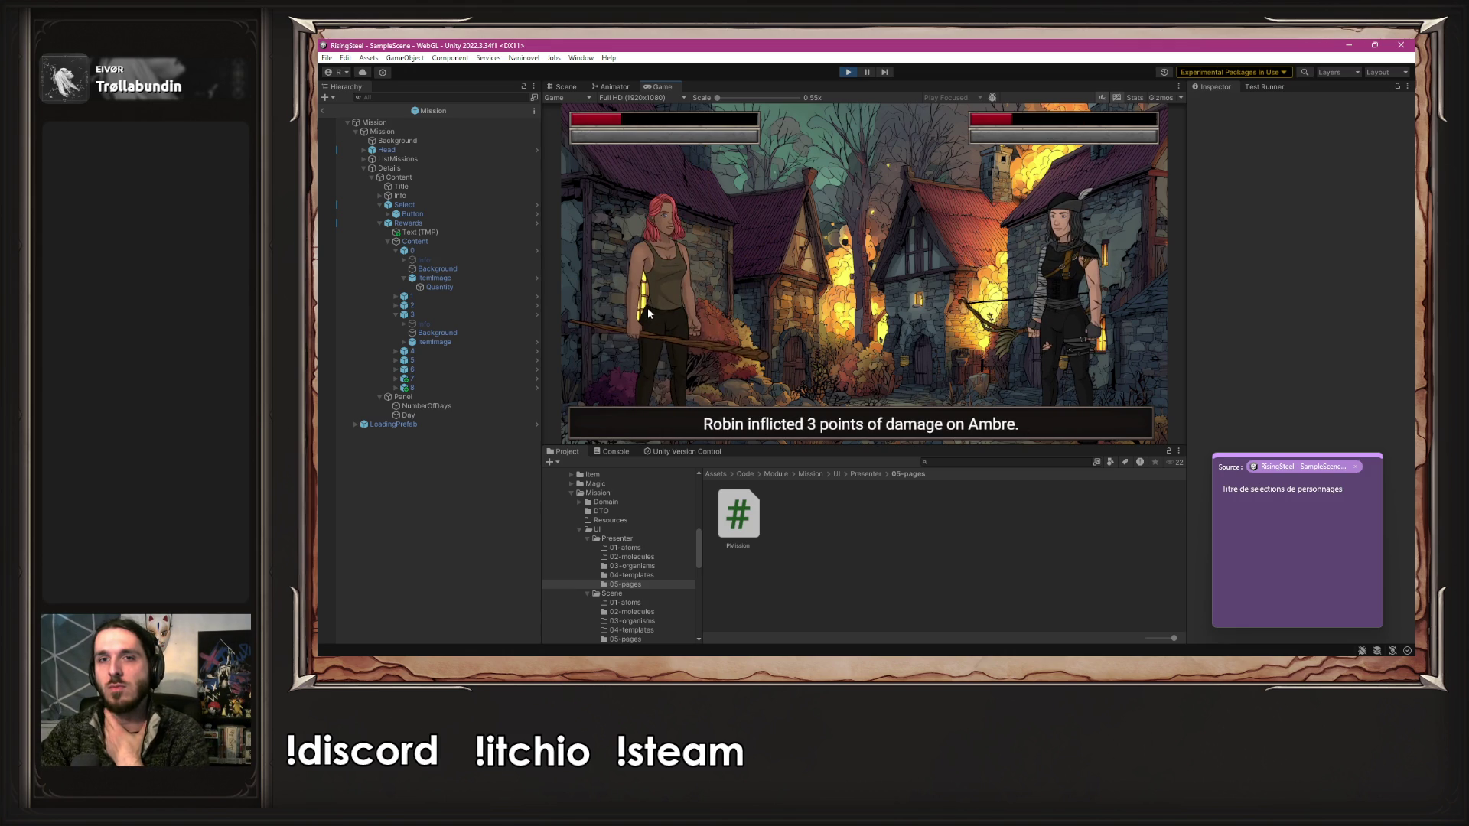
left_click(650, 307)
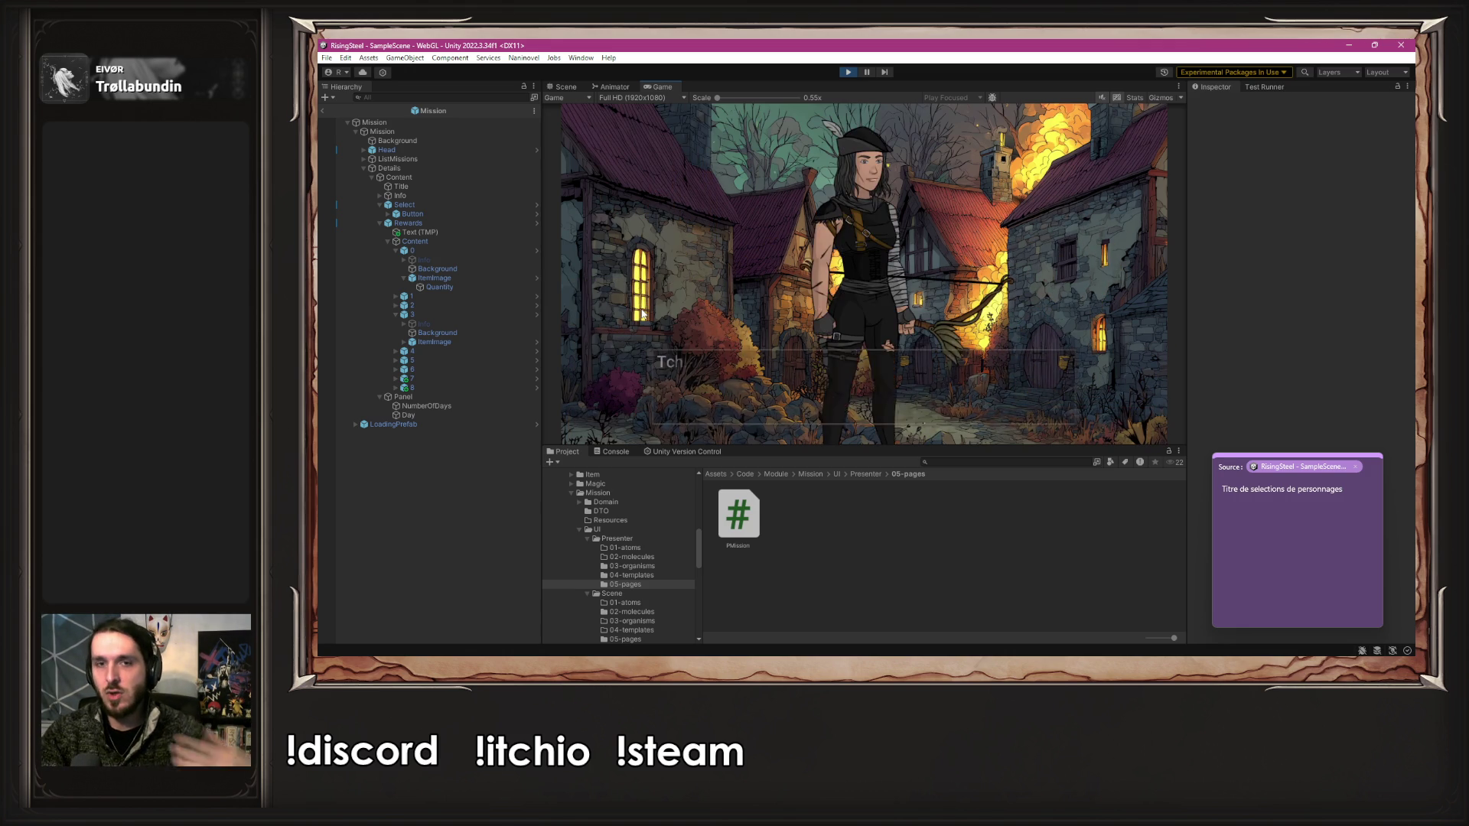
- Spare Robin and advance the soldier's dialogue until the camp screen returns
left_click(643, 314)
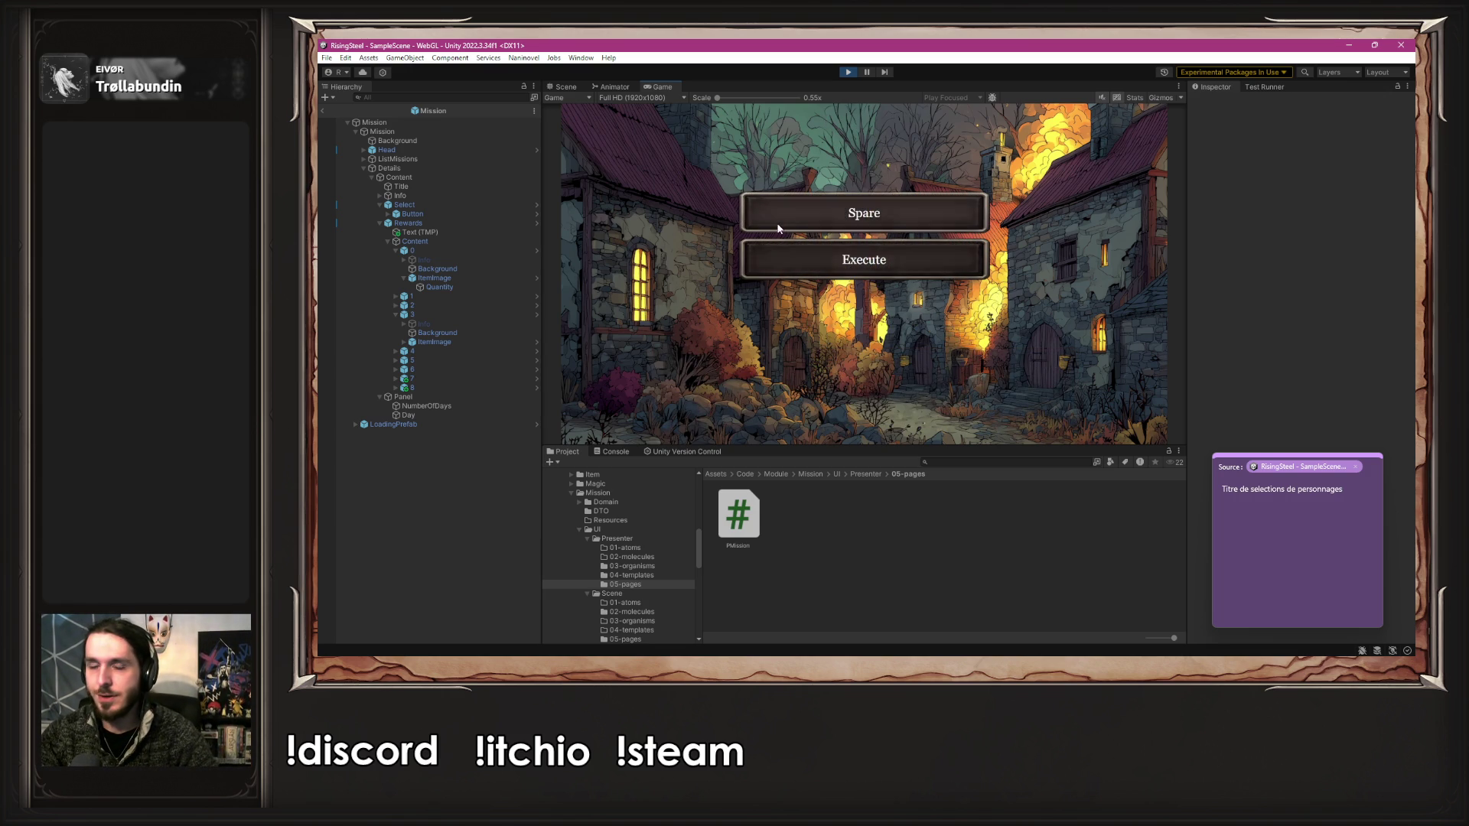
left_click(800, 207)
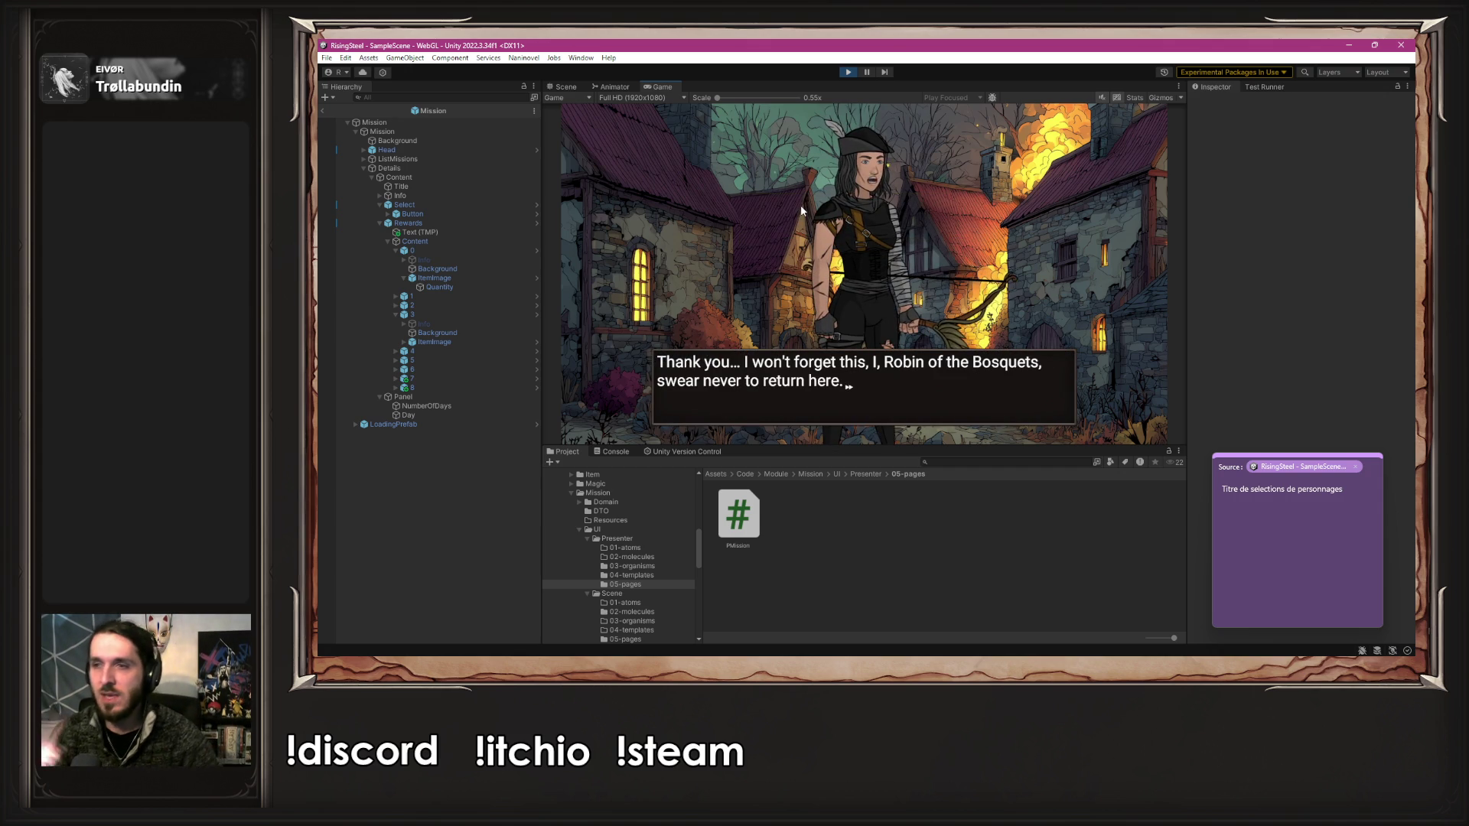
left_click(800, 211)
left_click(801, 210)
left_click(801, 210)
left_click(801, 211)
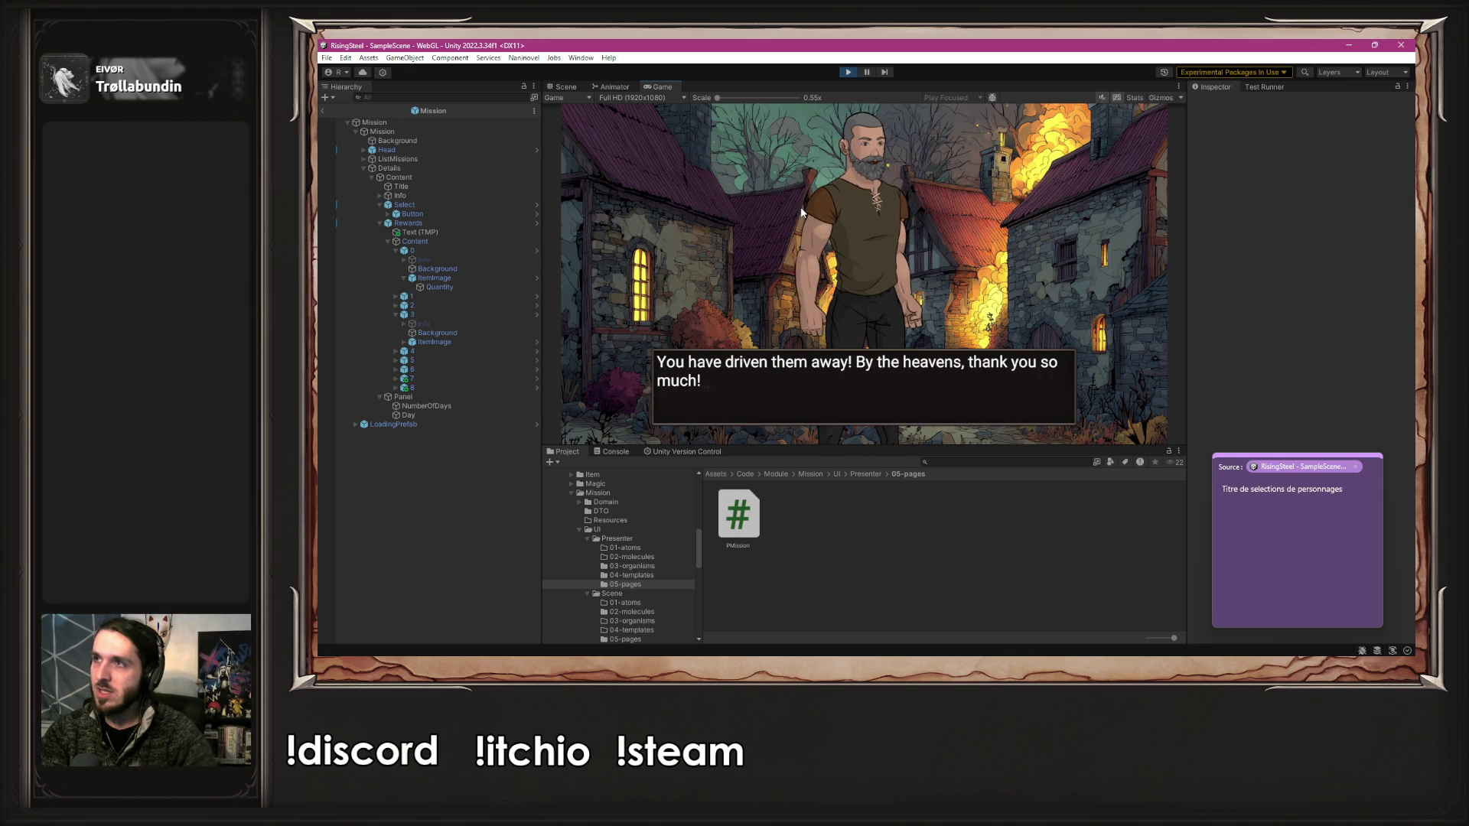
left_click(796, 215)
left_click(791, 216)
left_click(791, 216)
left_click(791, 213)
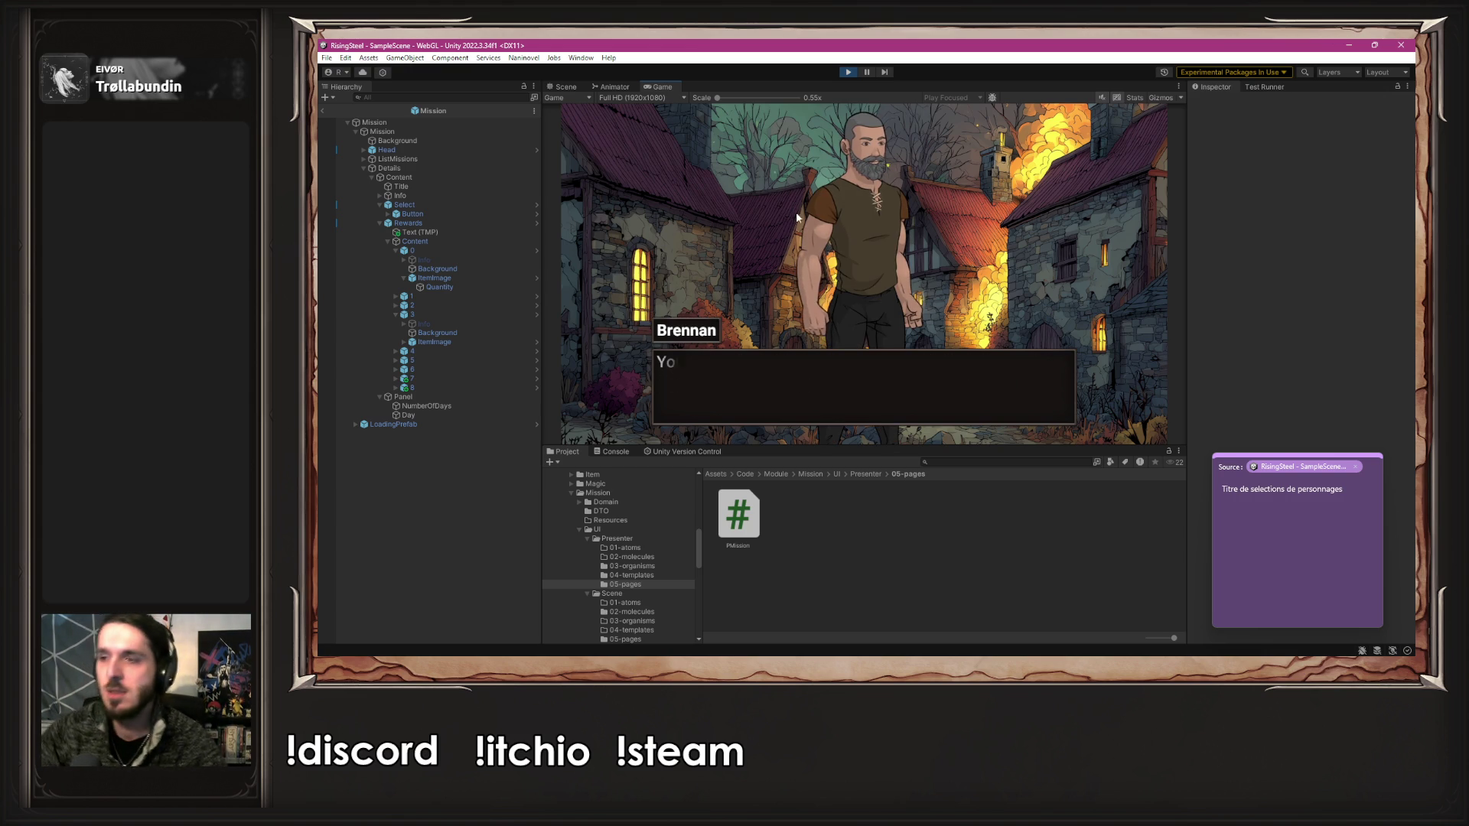
left_click(800, 218)
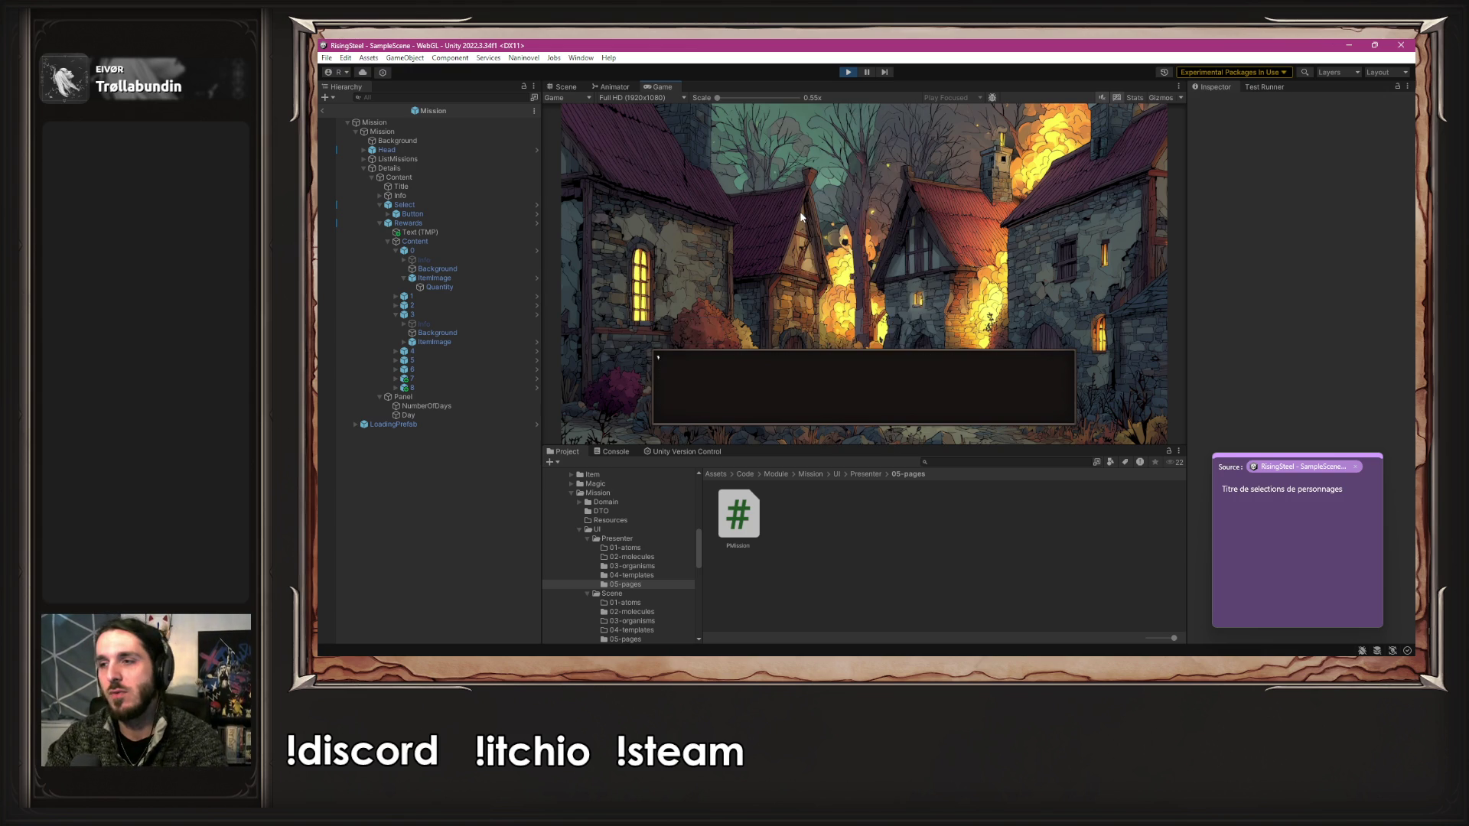
left_click(800, 218)
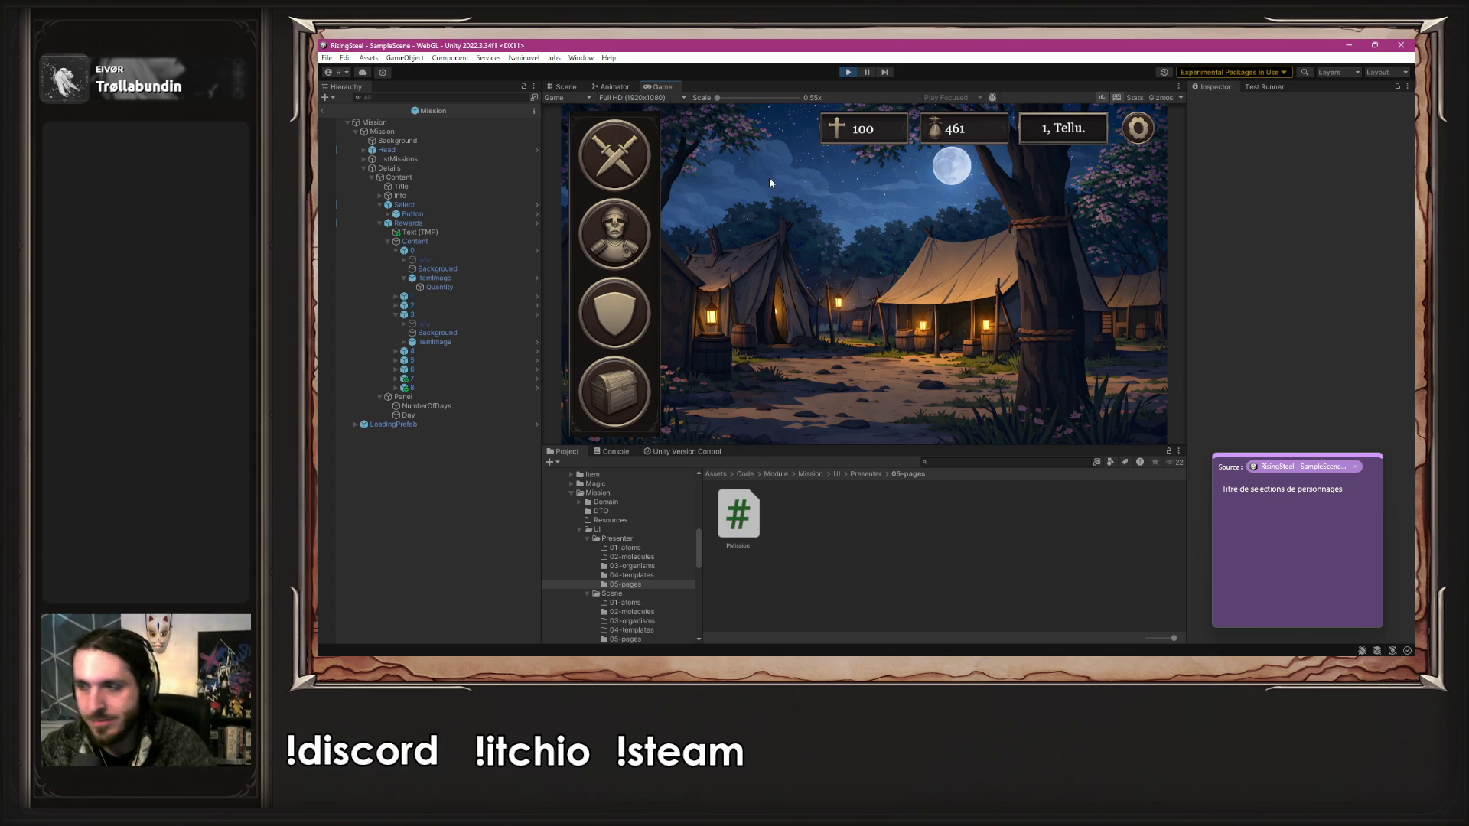
- Buy the Aspirant Scroll plus one more item, leaving 21 of 461 gold
left_click(634, 339)
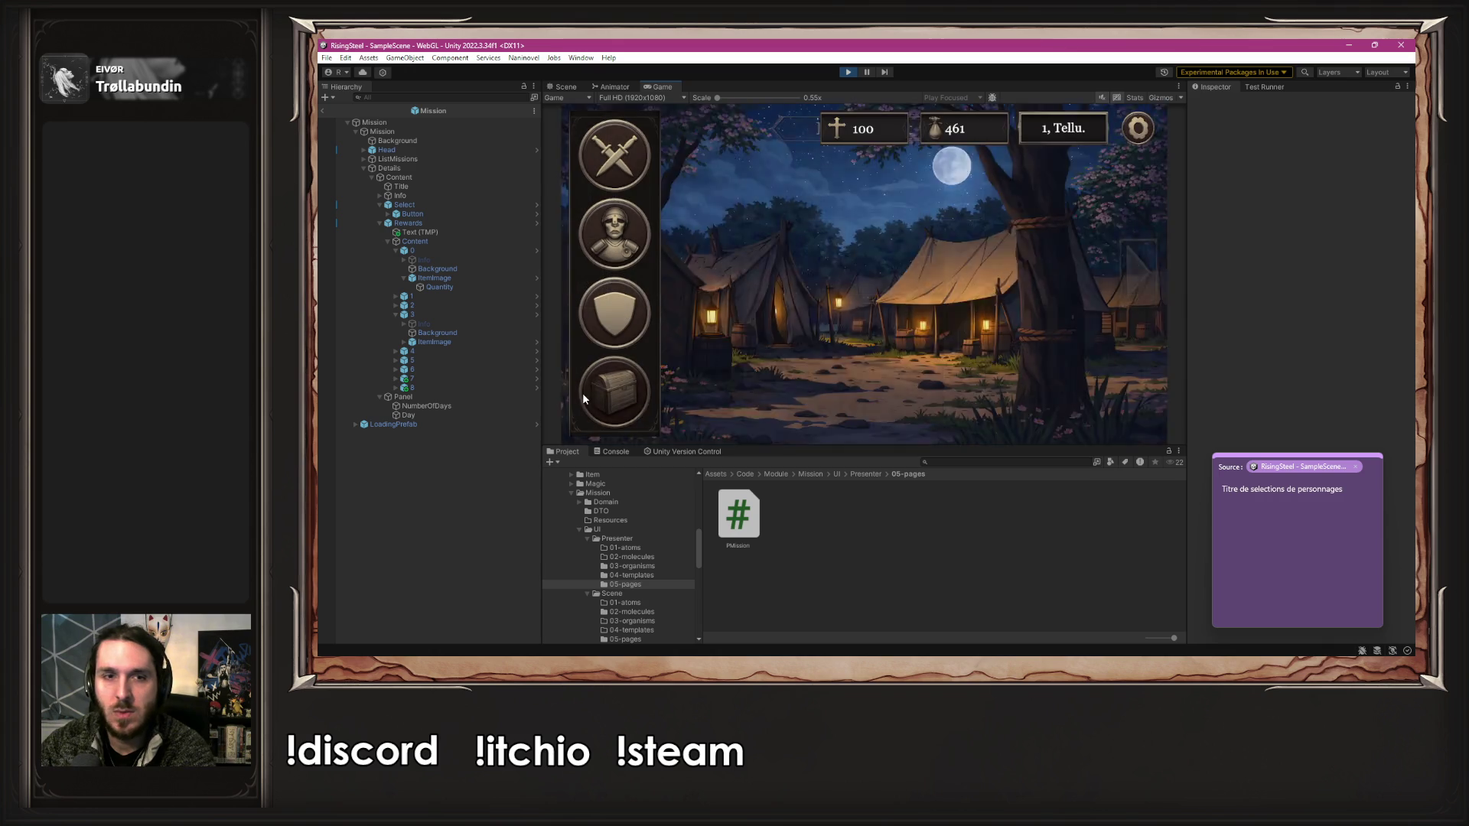
left_click(612, 390)
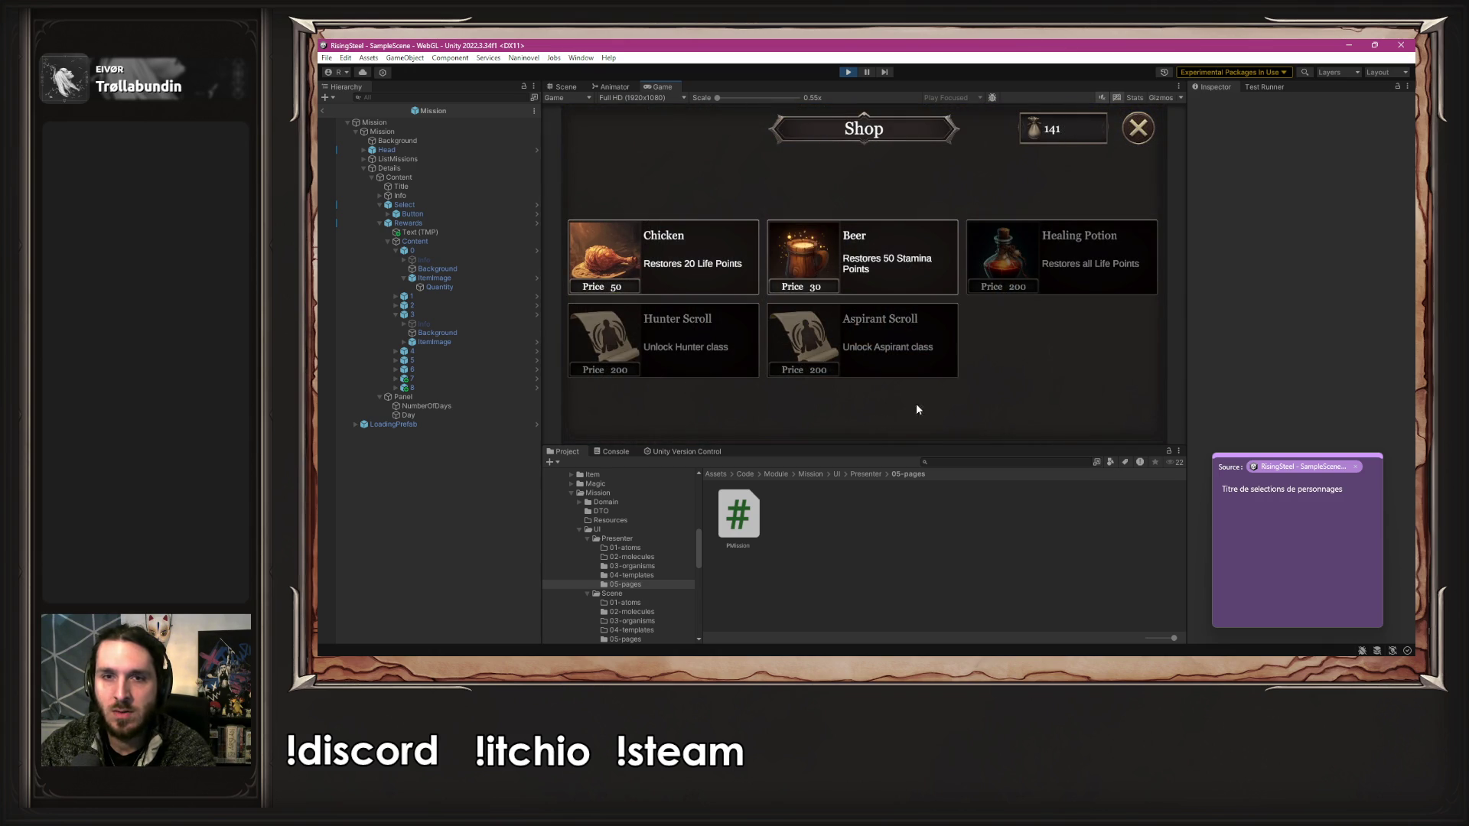
left_click(1131, 128)
left_click(623, 405)
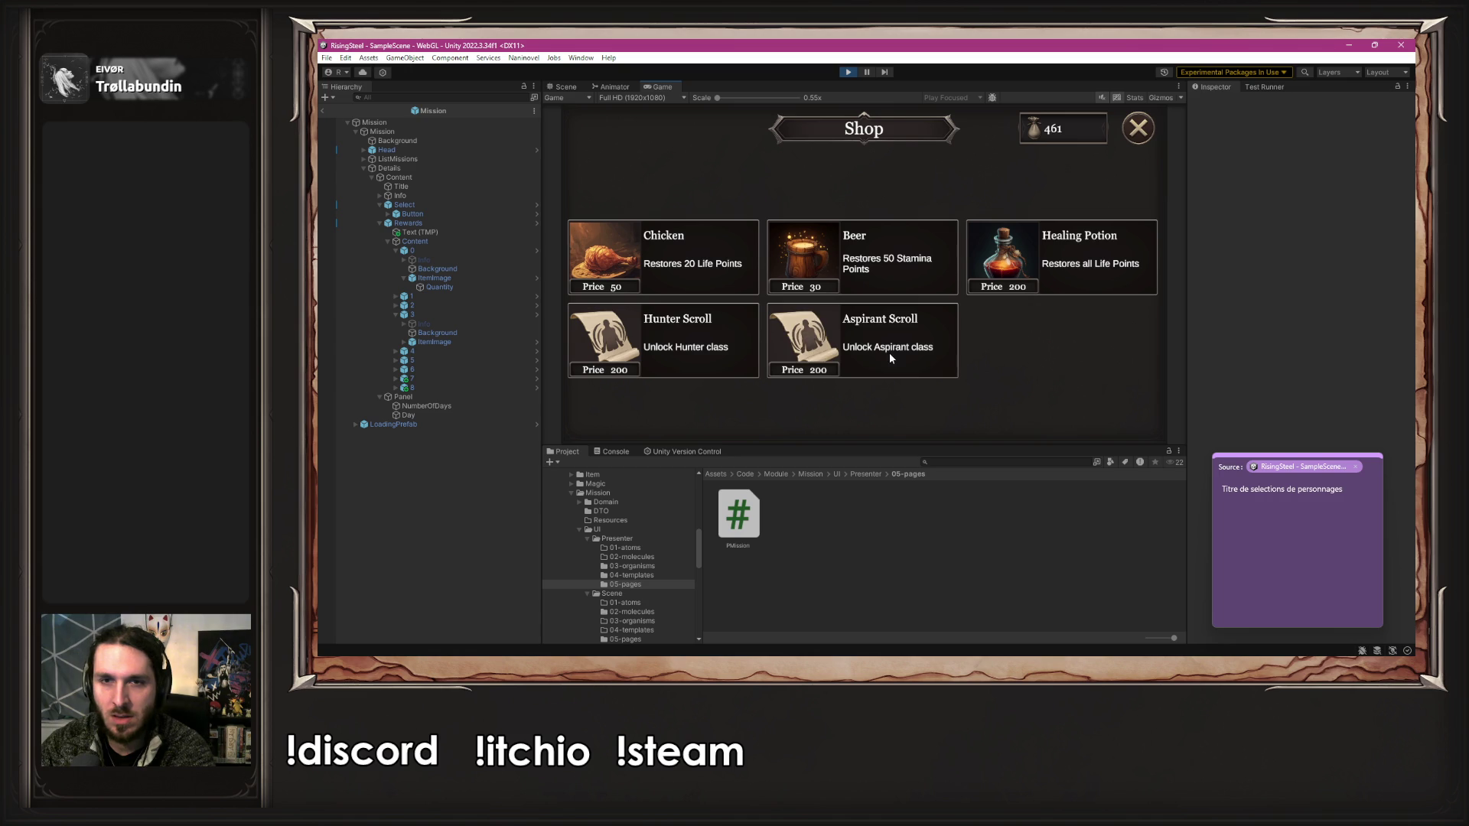
left_click(890, 355)
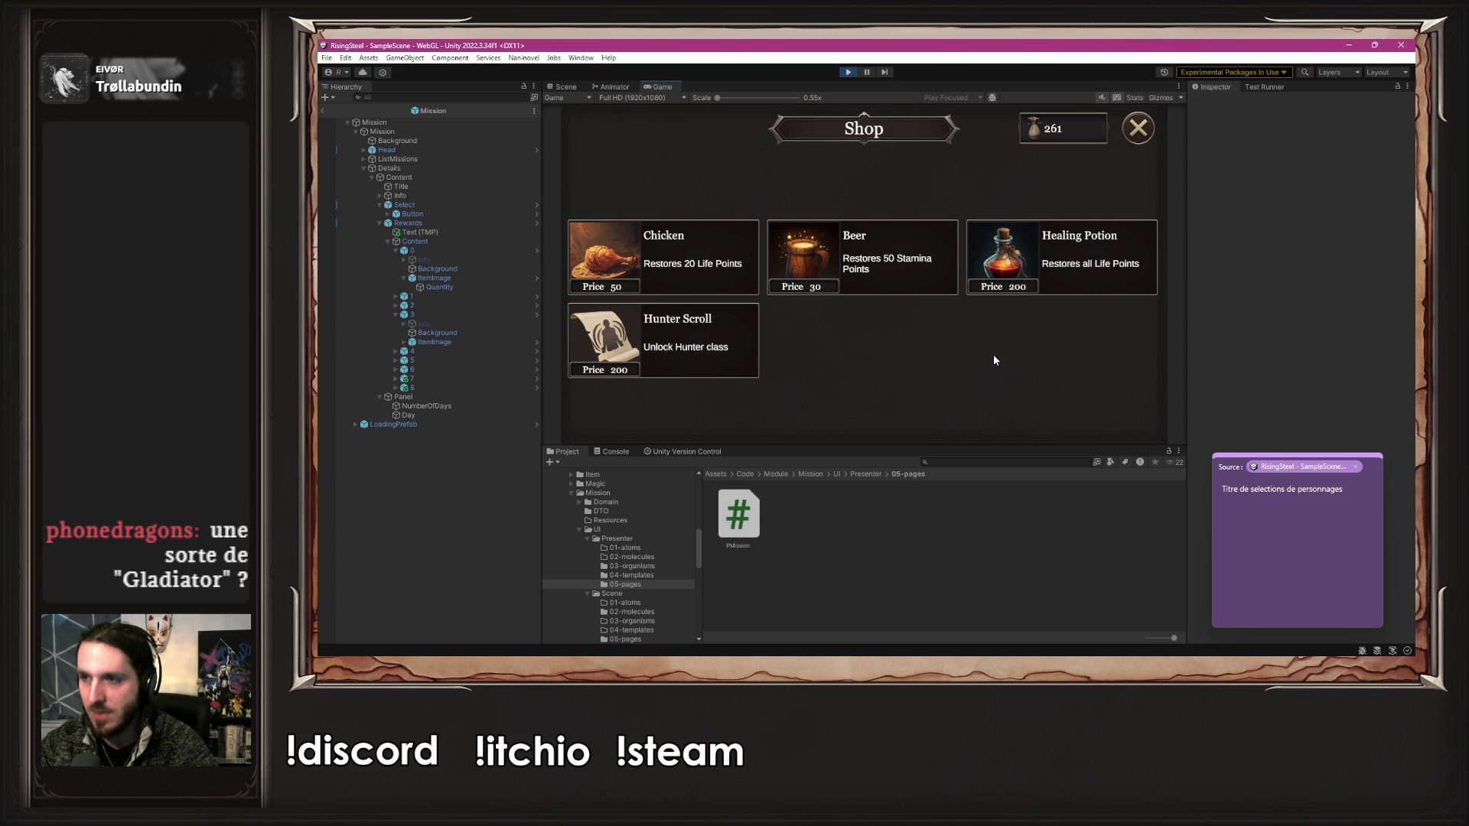
left_click(710, 265)
left_click(833, 261)
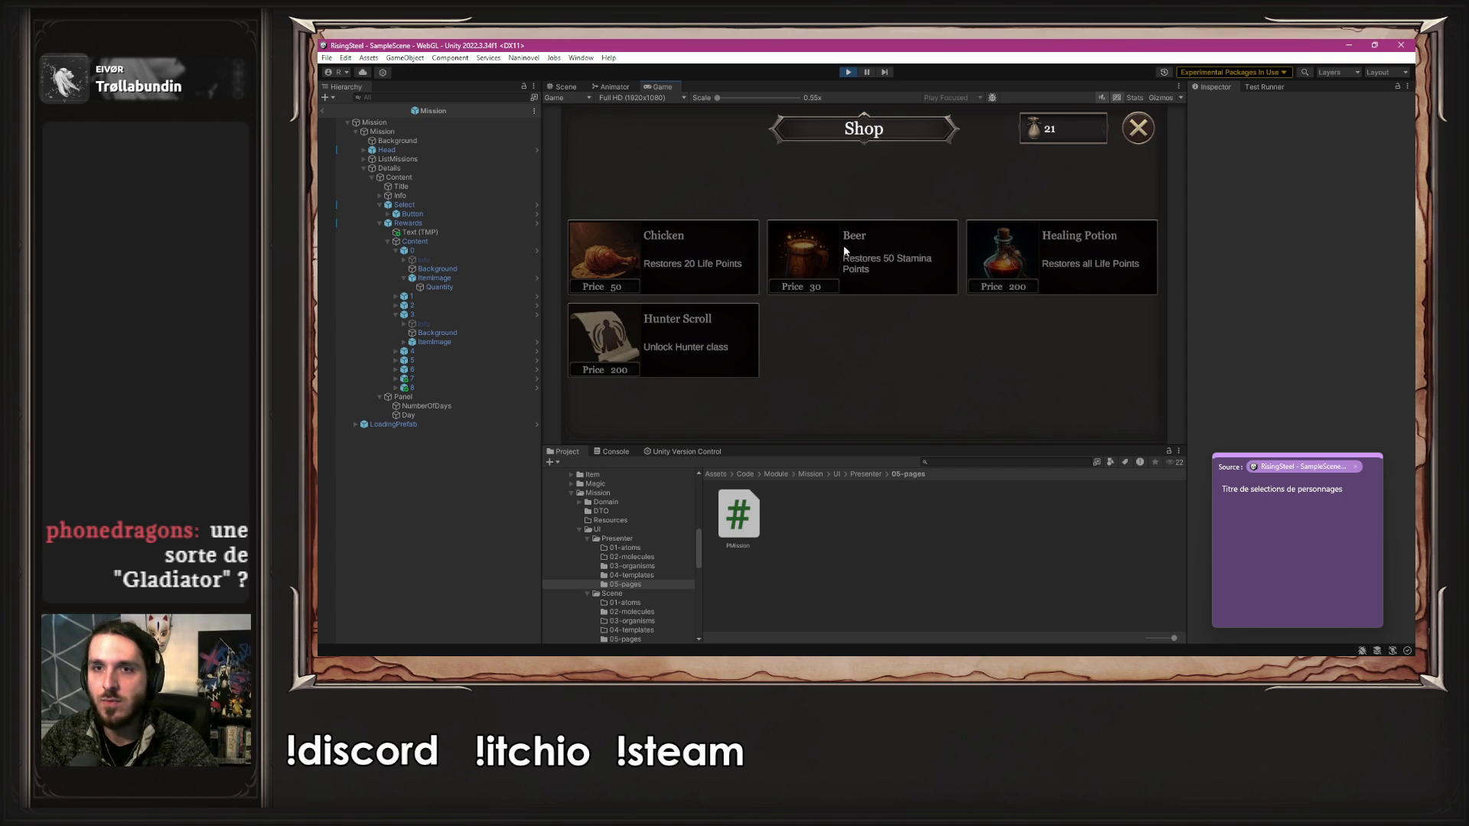
left_click(1152, 134)
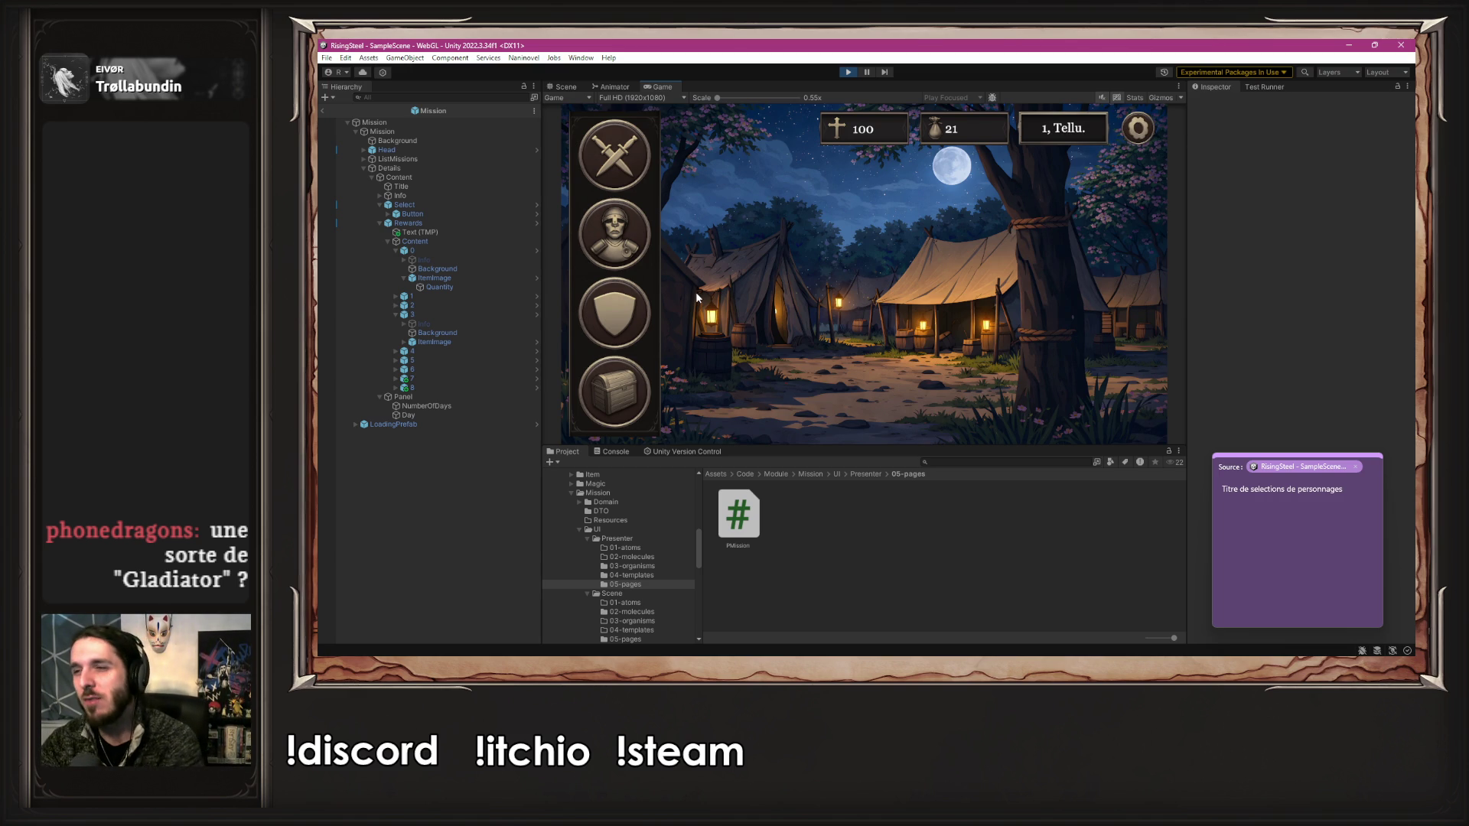
left_click(633, 294)
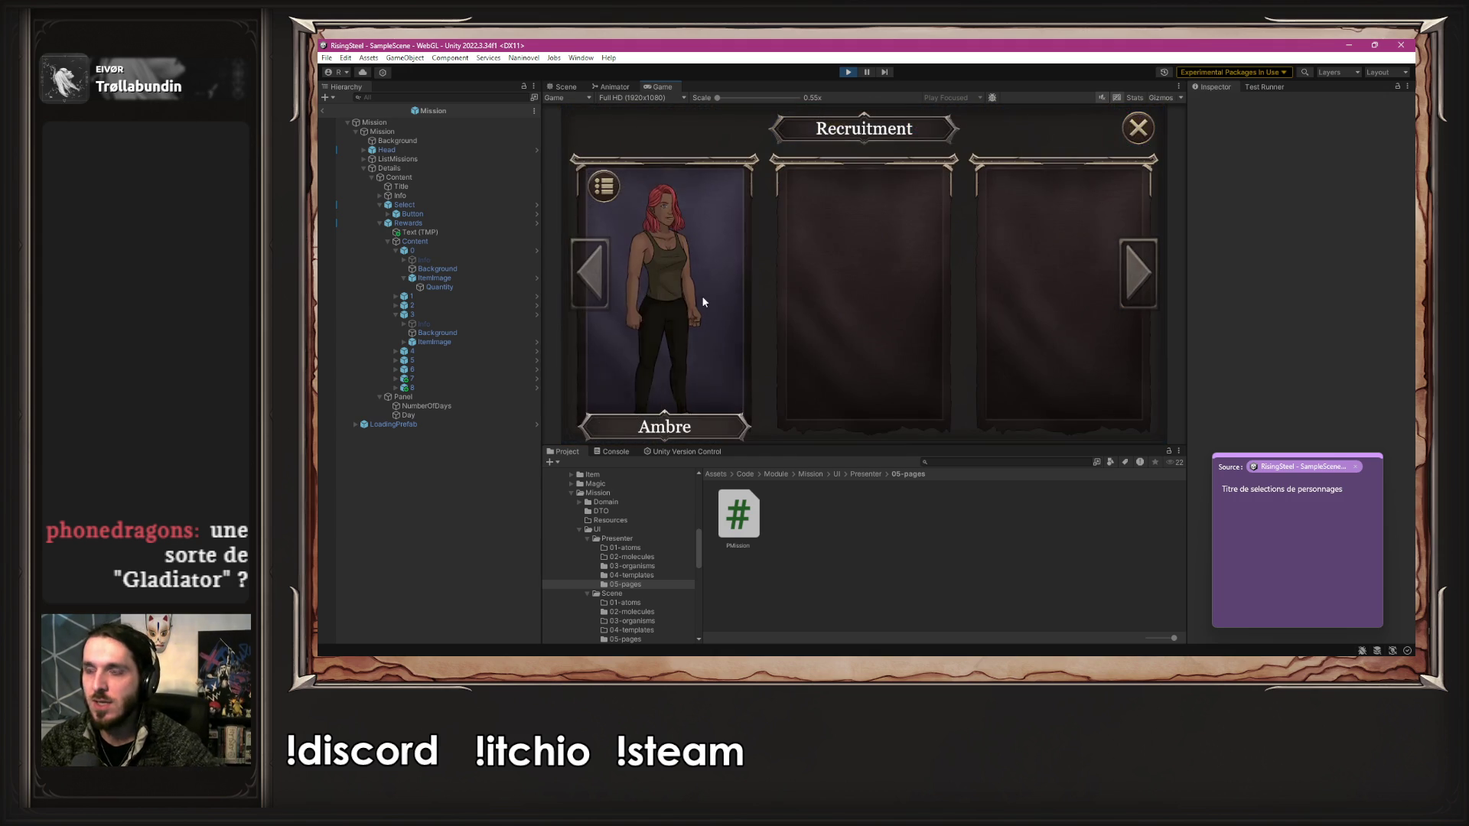
- Restore Ambre's stamina to 100/100 with a Beer and promote her to Aspirant
left_click(703, 301)
left_click(832, 140)
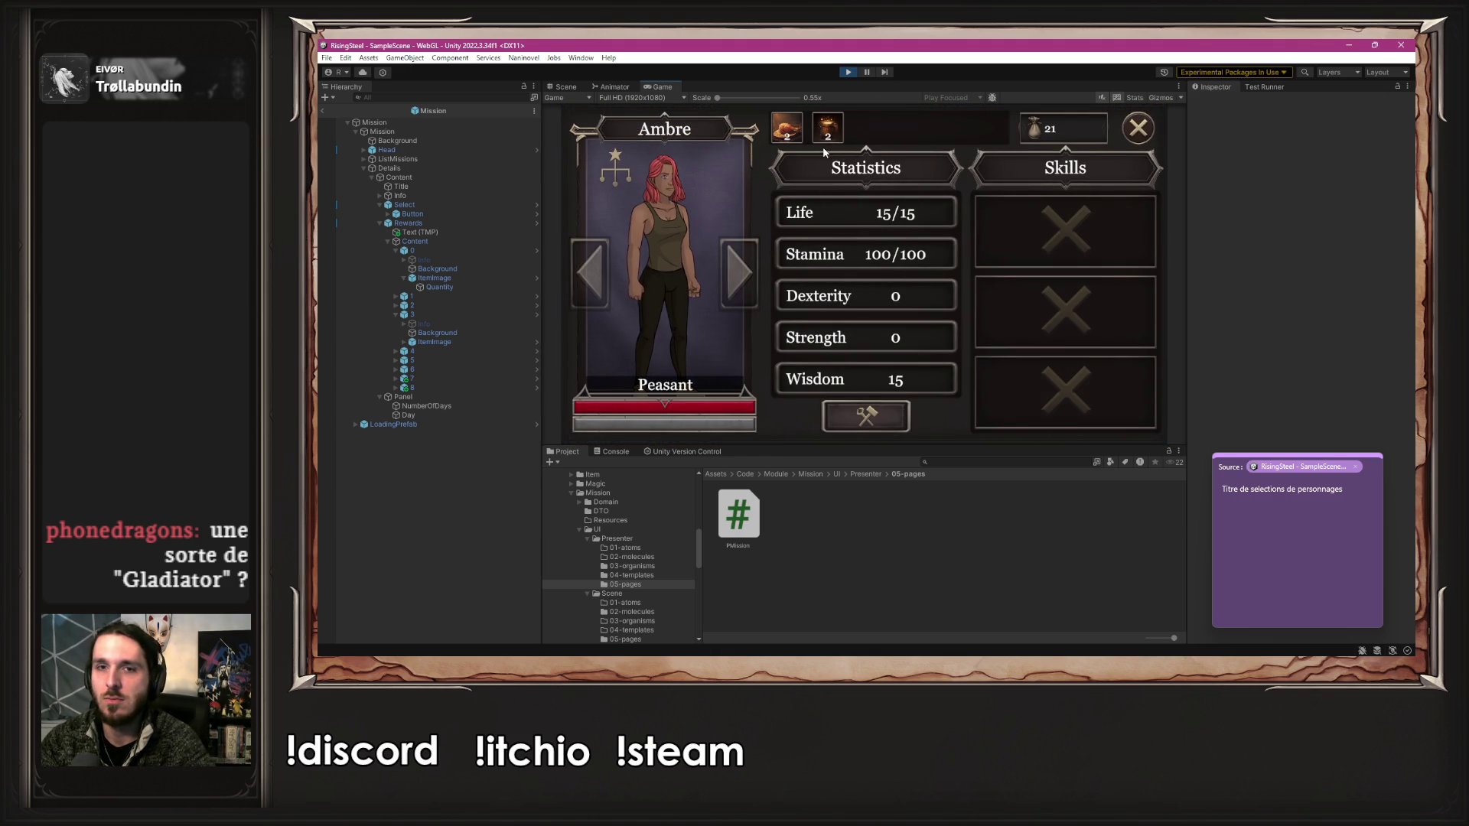
left_click(603, 173)
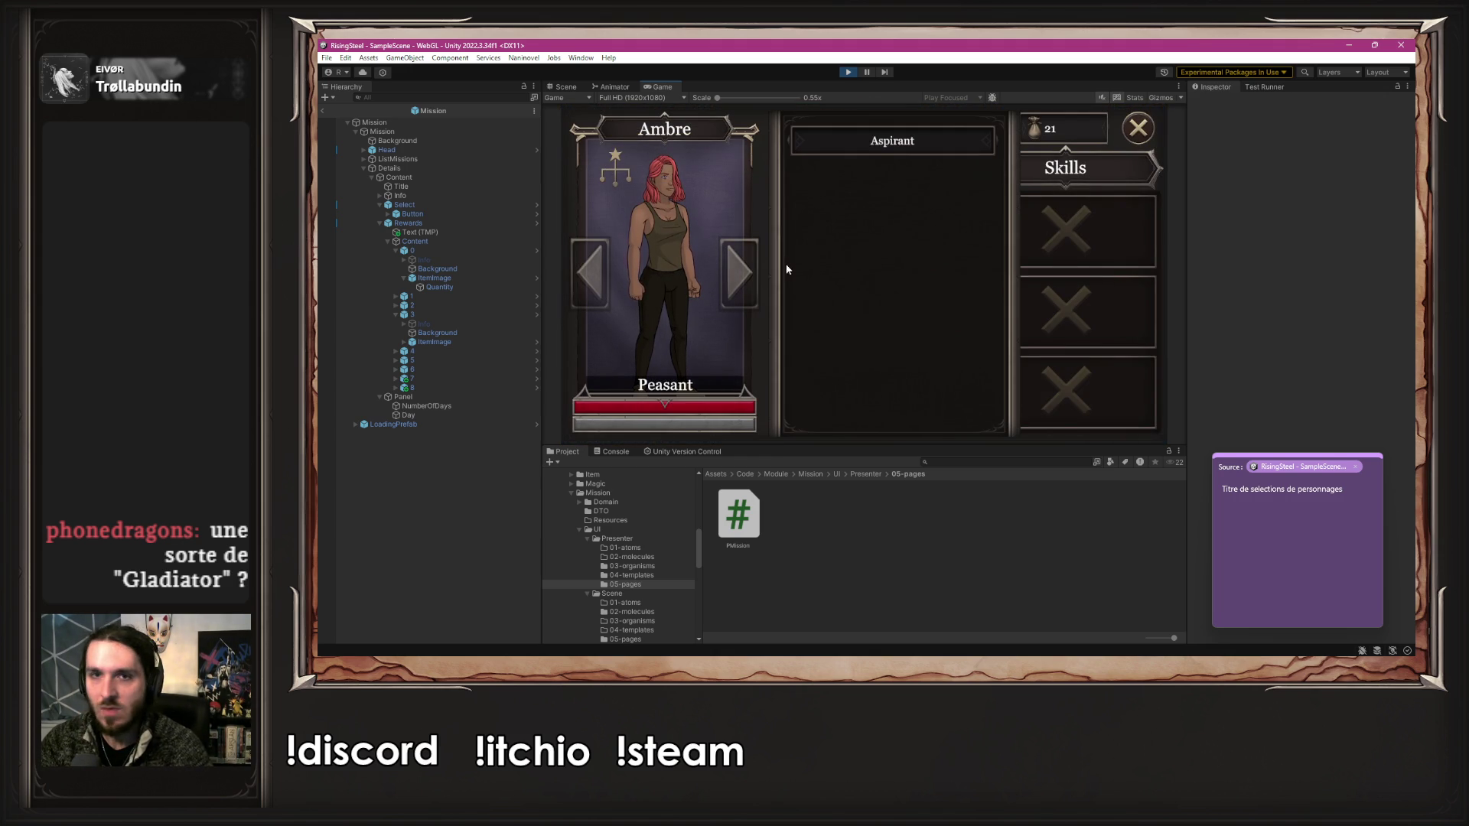
left_click(918, 142)
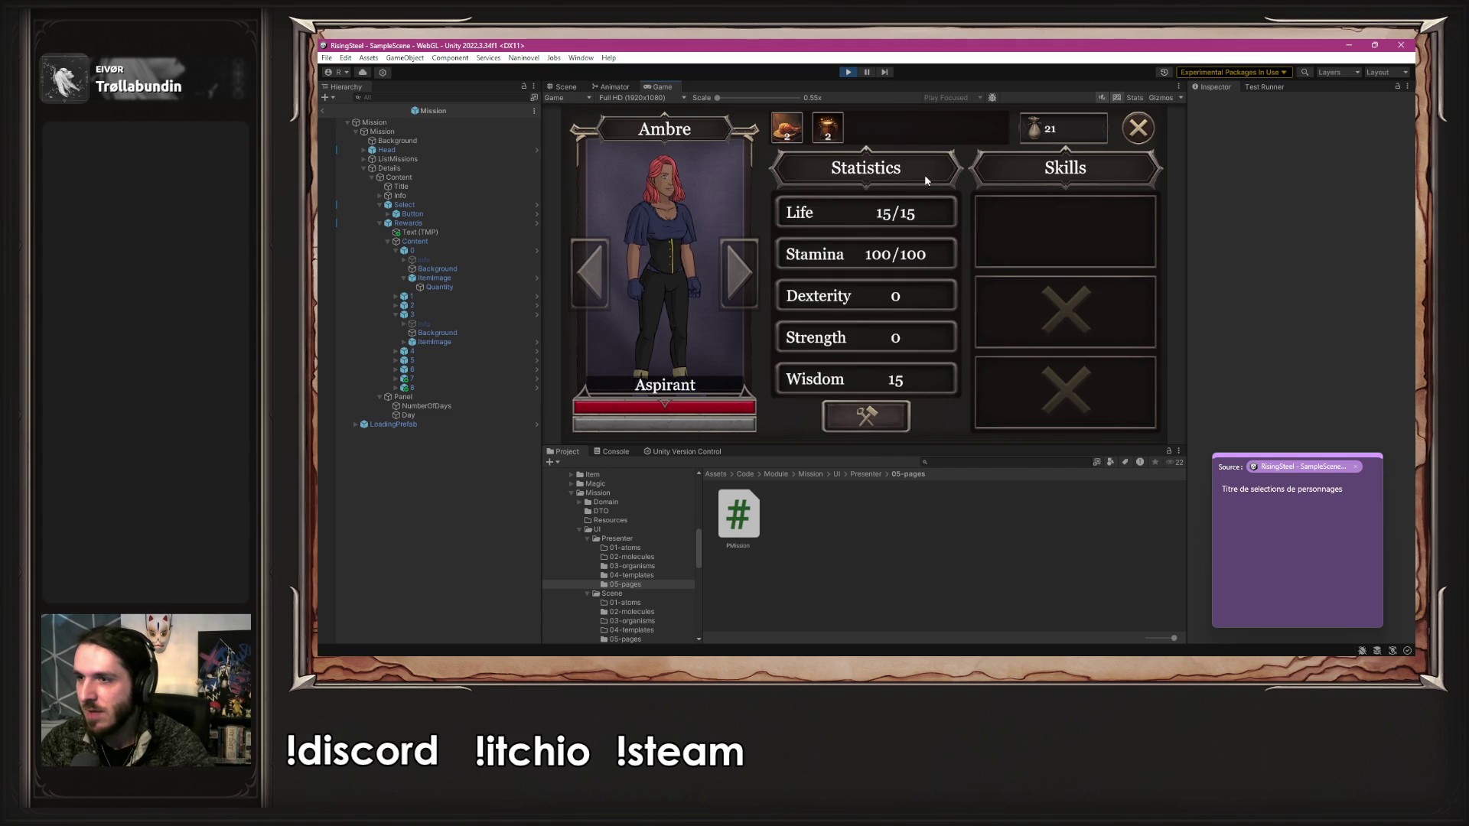
left_click(1054, 229)
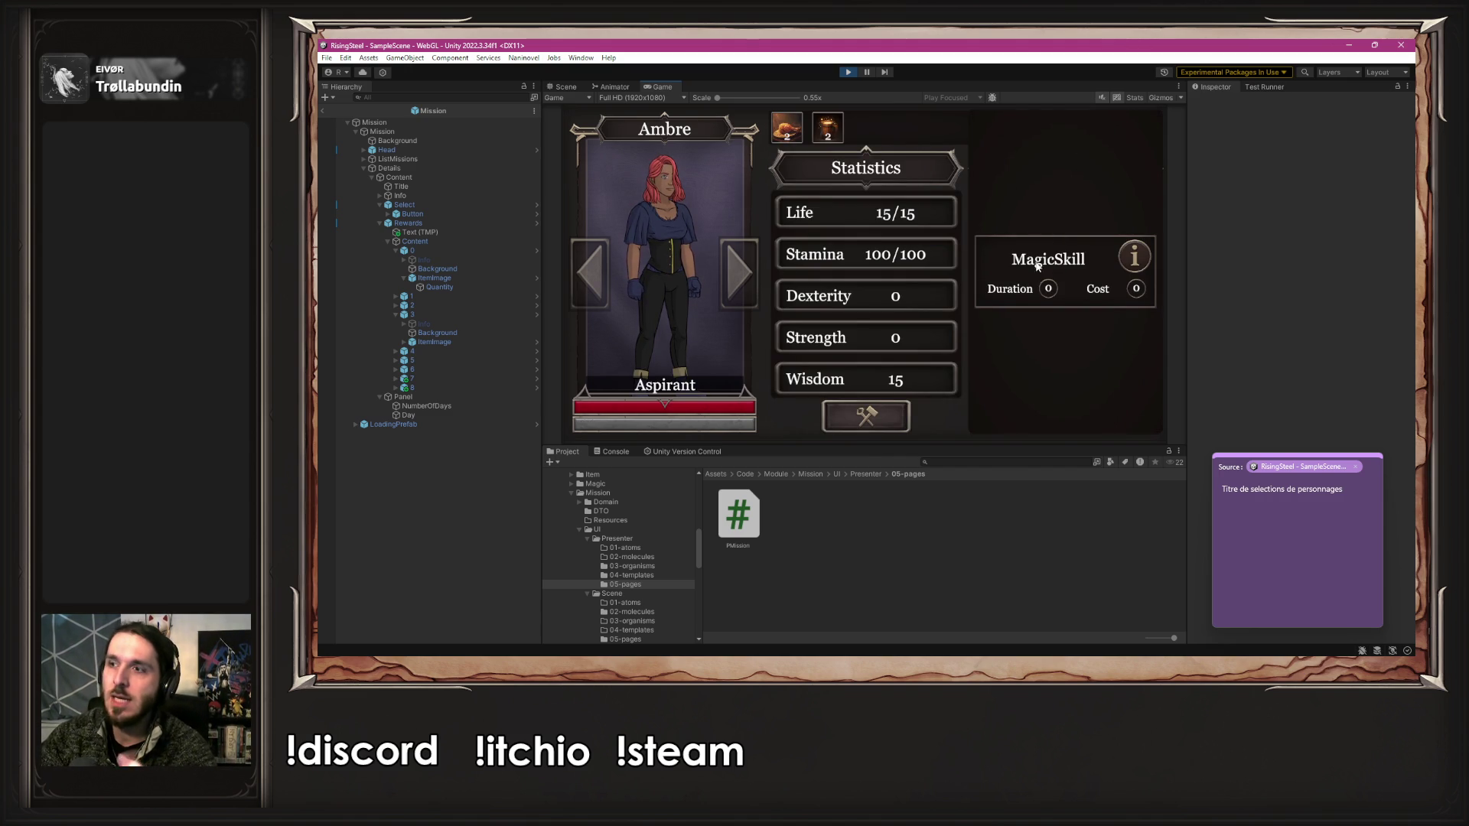
left_click(1032, 267)
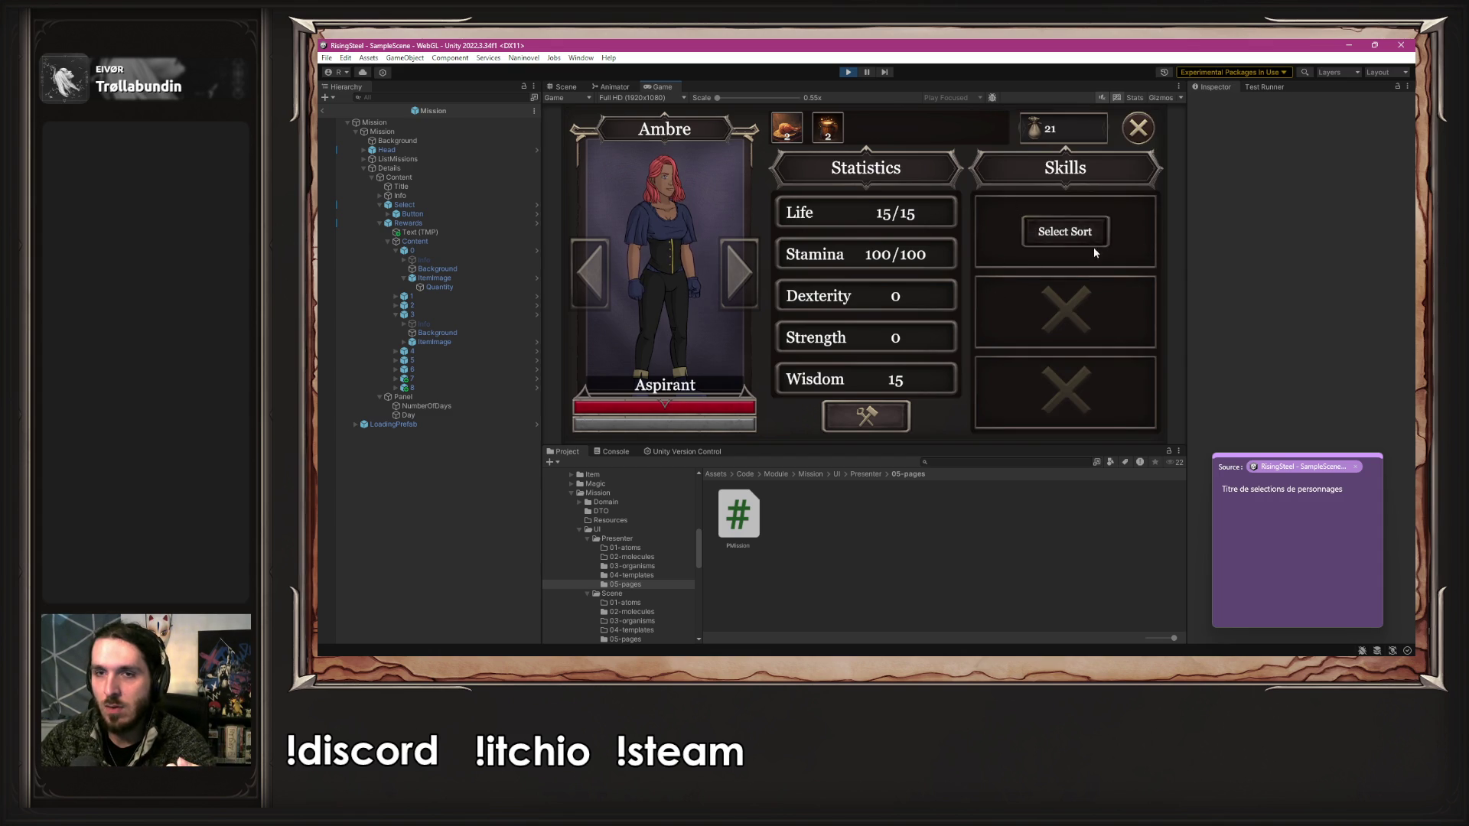
left_click(1061, 233)
- Choose Fire as the first element in the Element Craft screen
left_click(1060, 235)
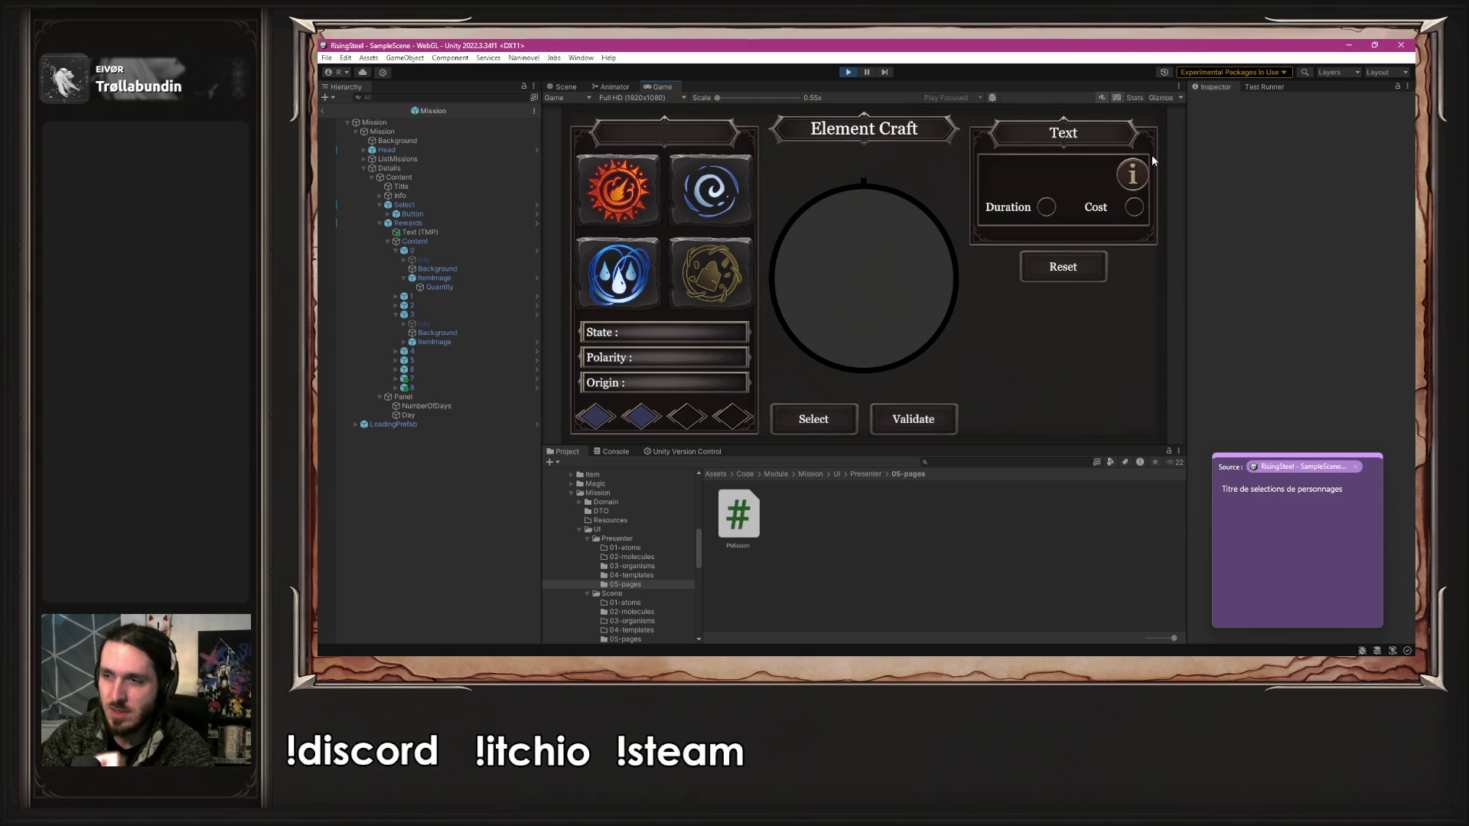
left_click(613, 204)
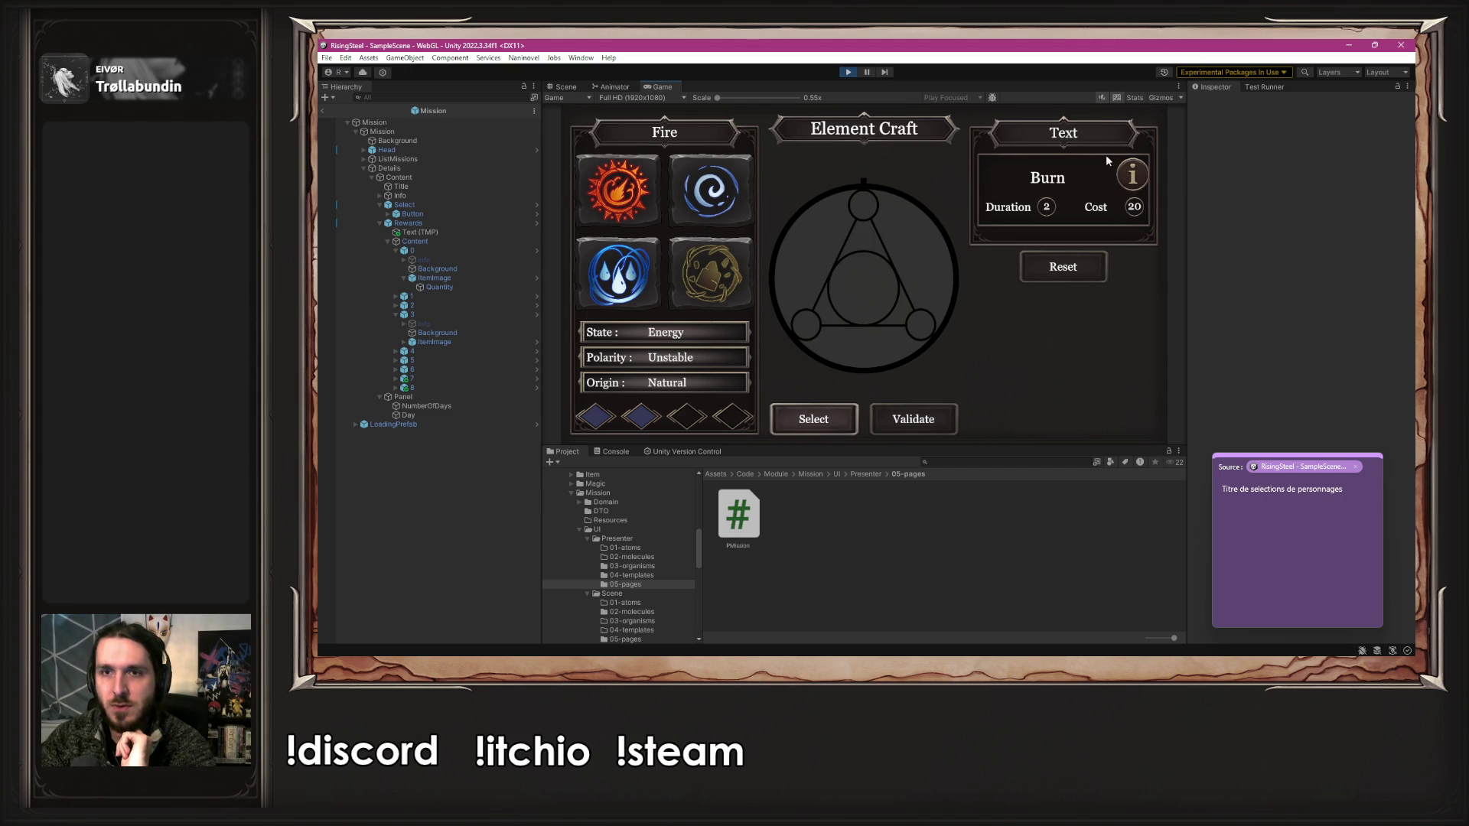
left_click(710, 192)
left_click(712, 276)
left_click(618, 272)
left_click(621, 183)
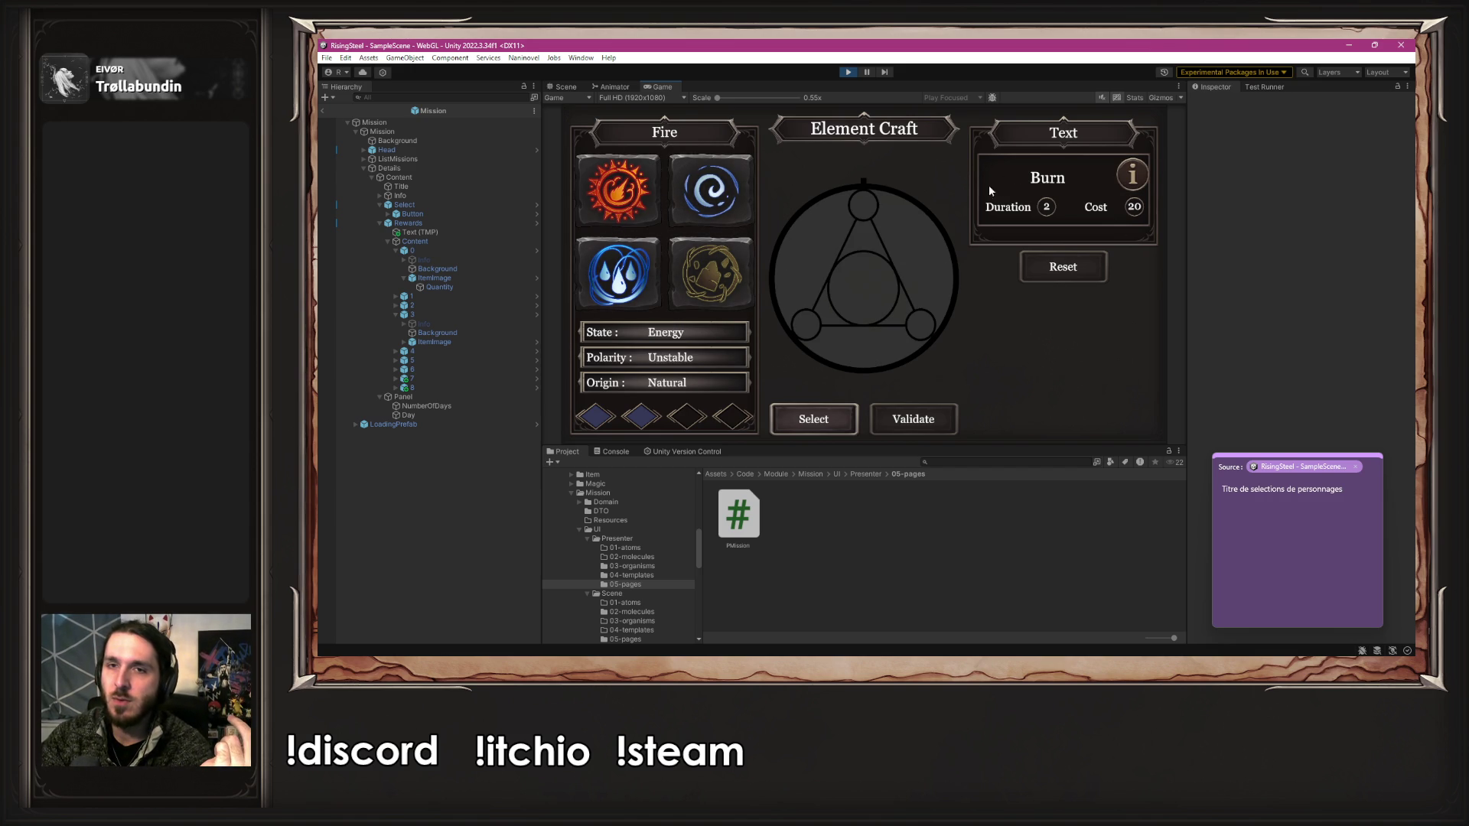
left_click(1063, 267)
left_click(625, 191)
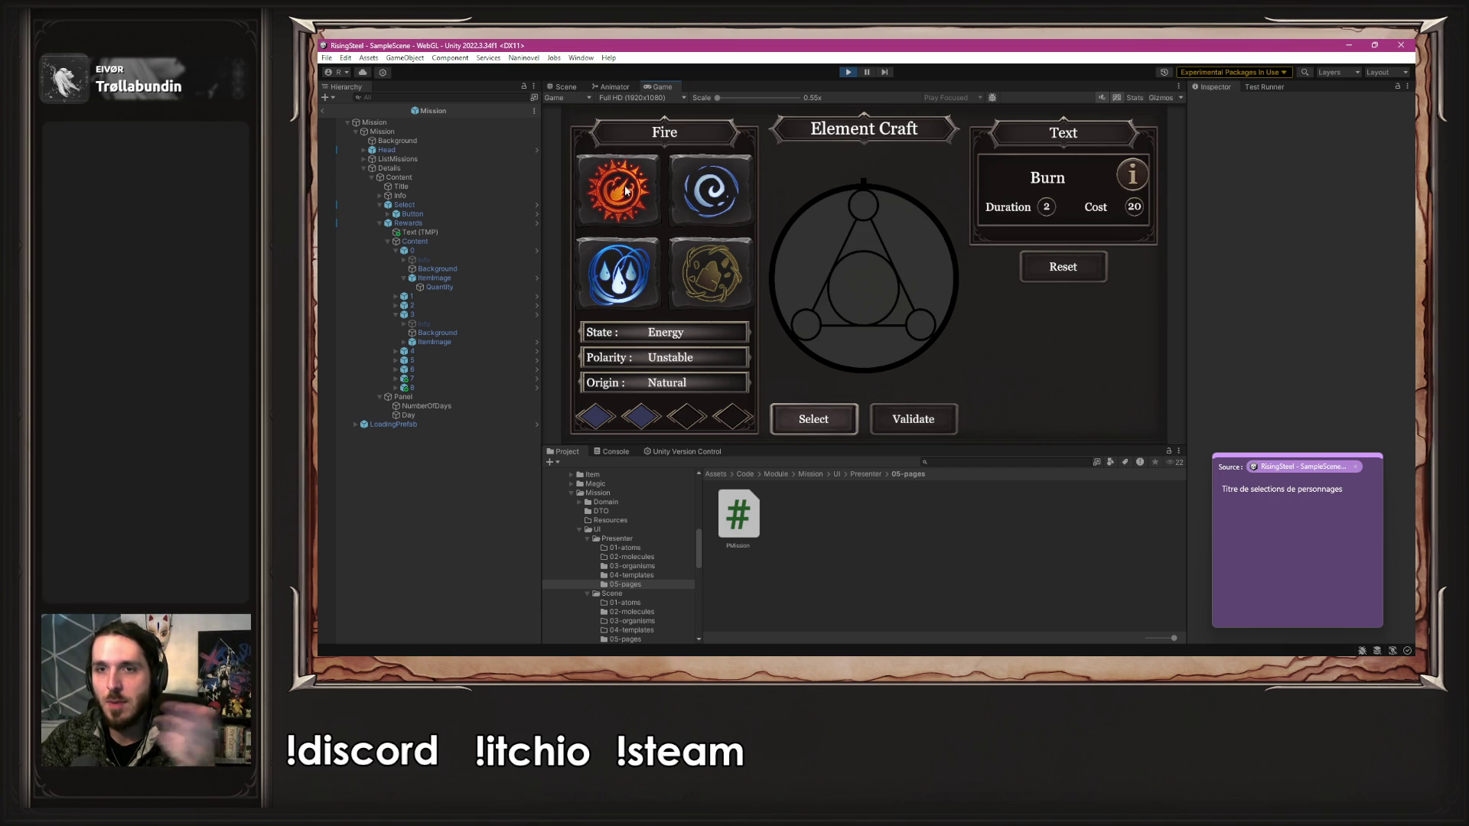
left_click(792, 405)
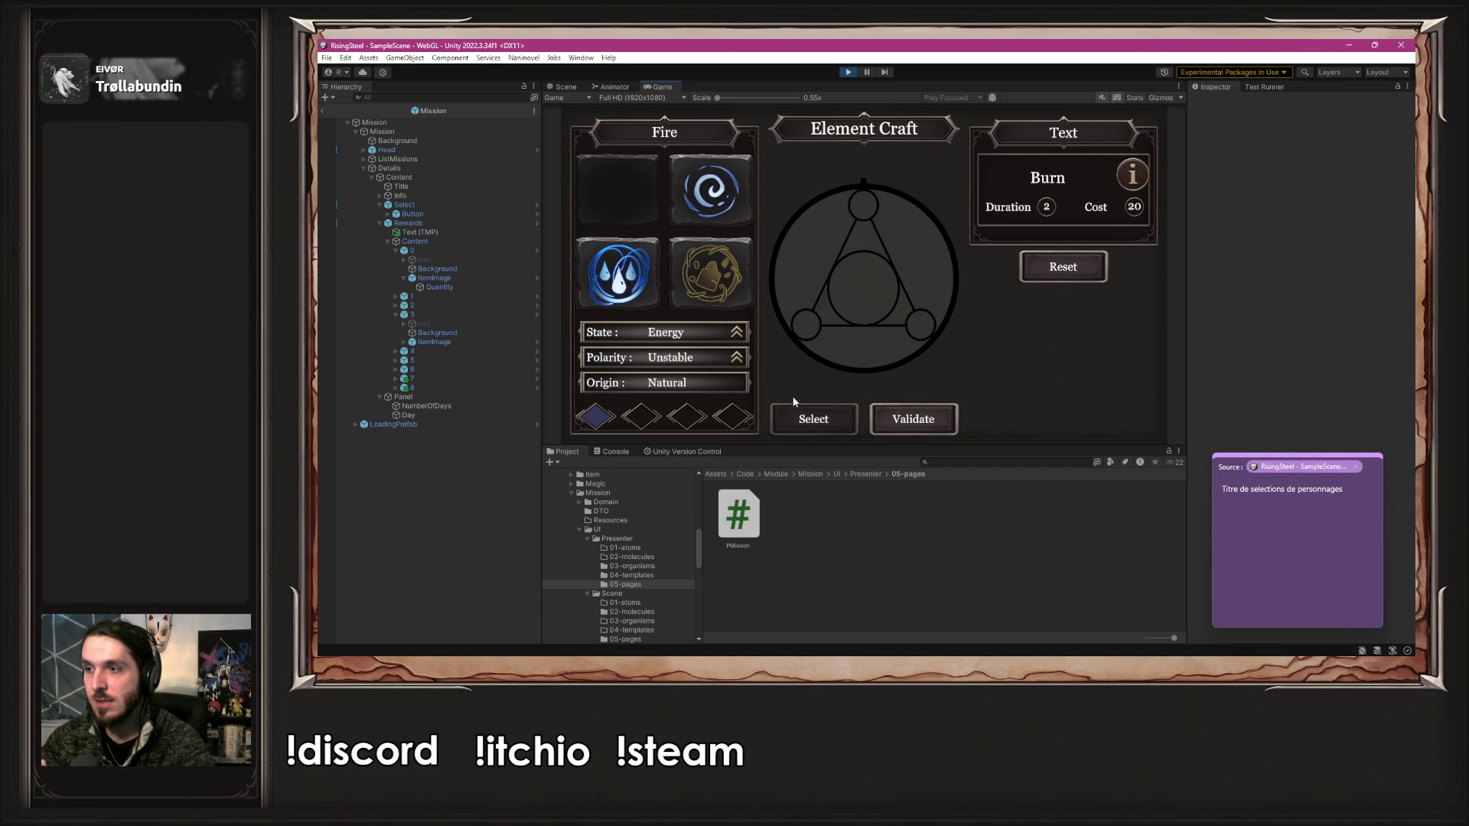
- Add Air for Blazing Fire, yielding Inferno with duration 3 and cost 50
left_click(714, 188)
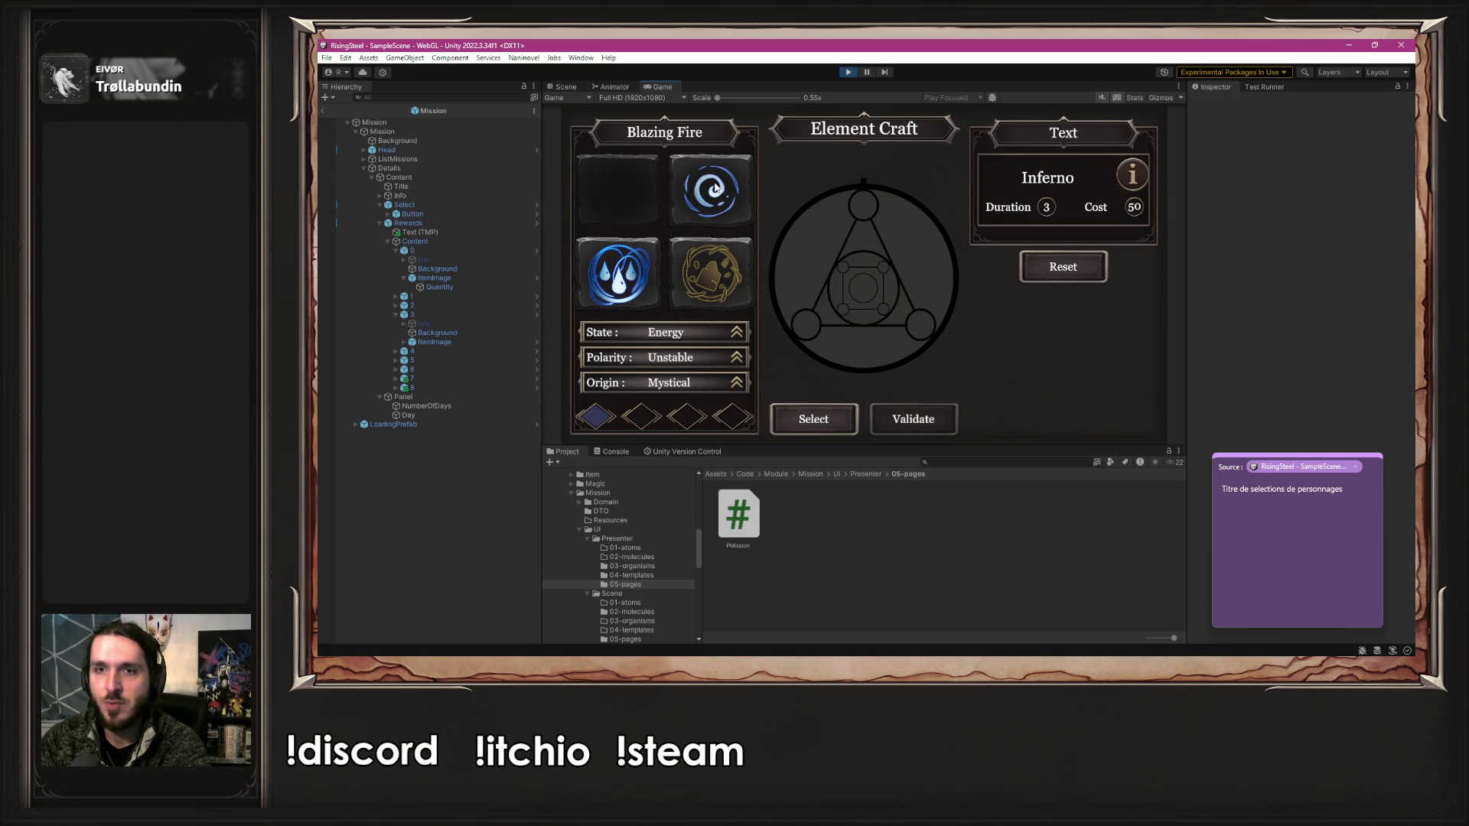
left_click(719, 251)
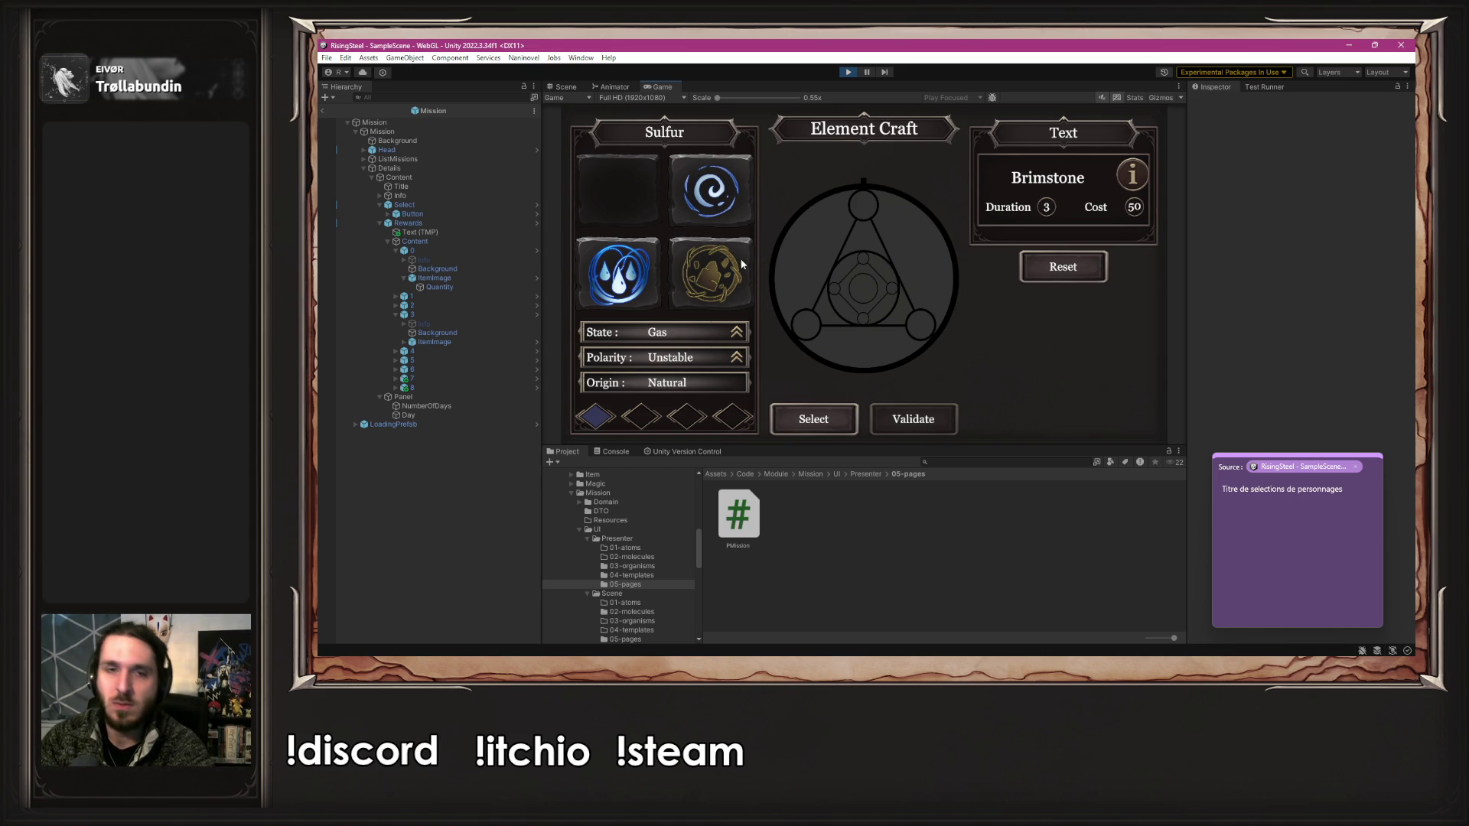
left_click(641, 275)
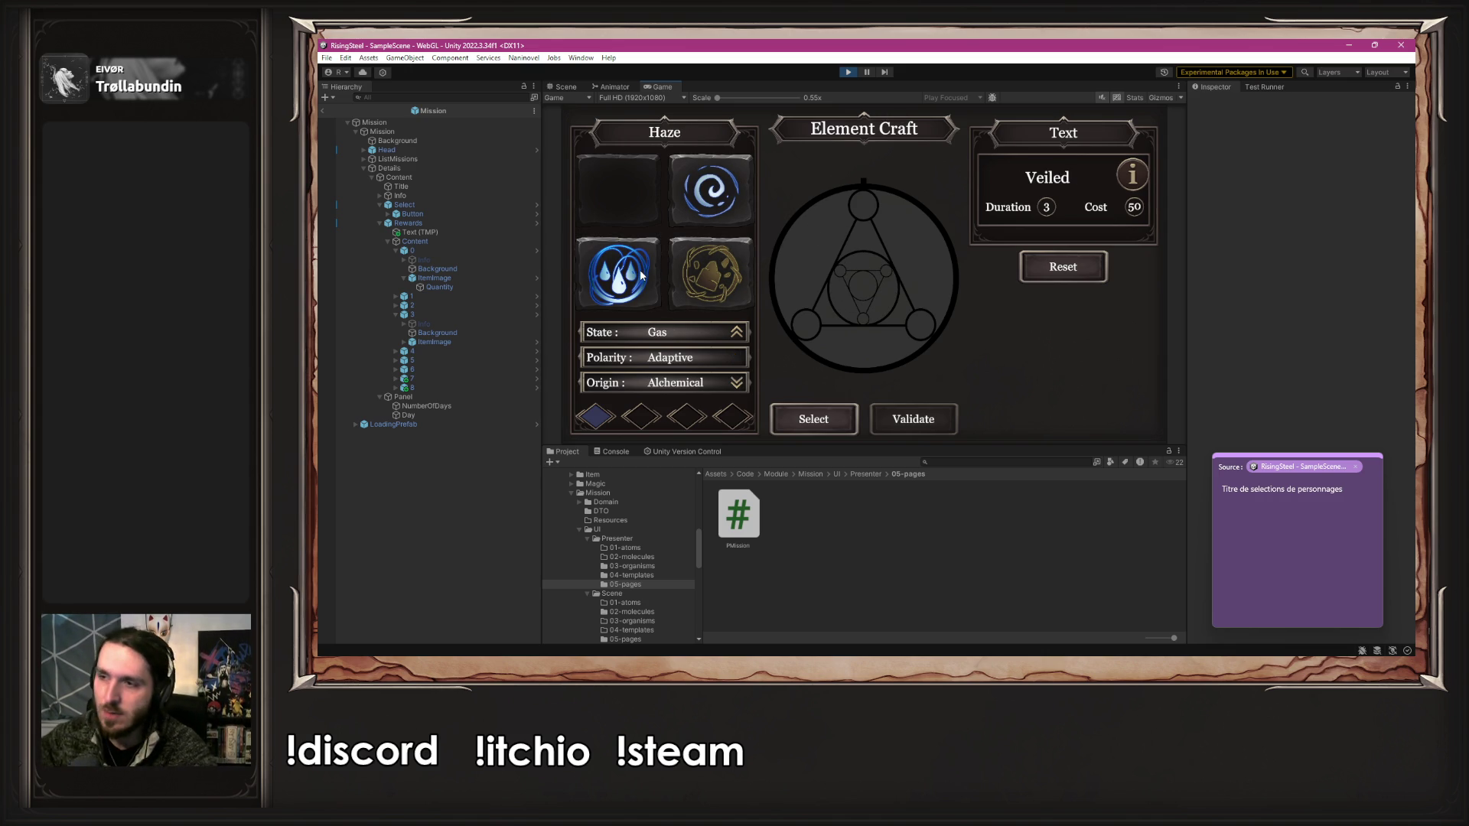
left_click(710, 193)
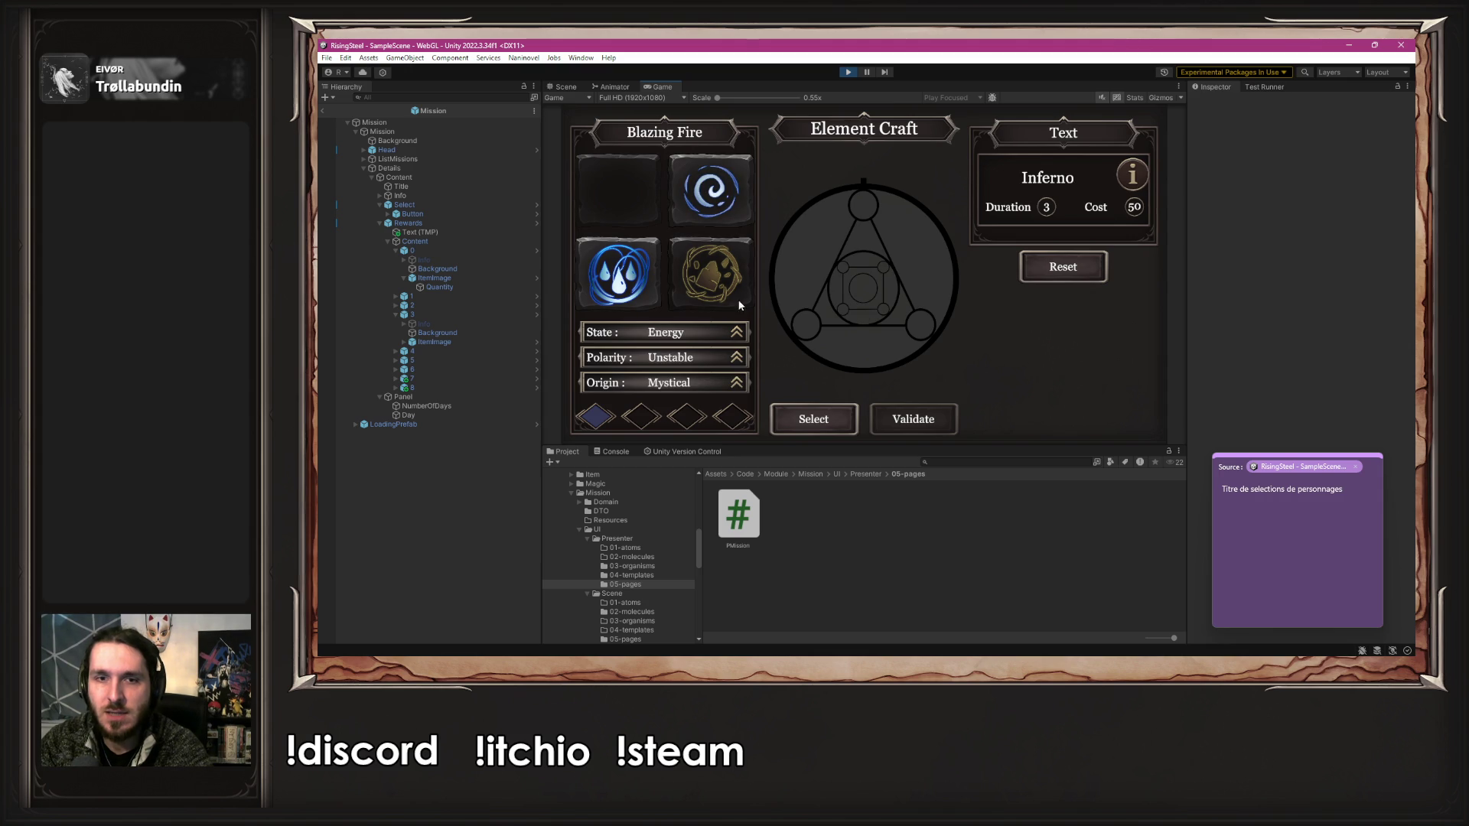
left_click(814, 423)
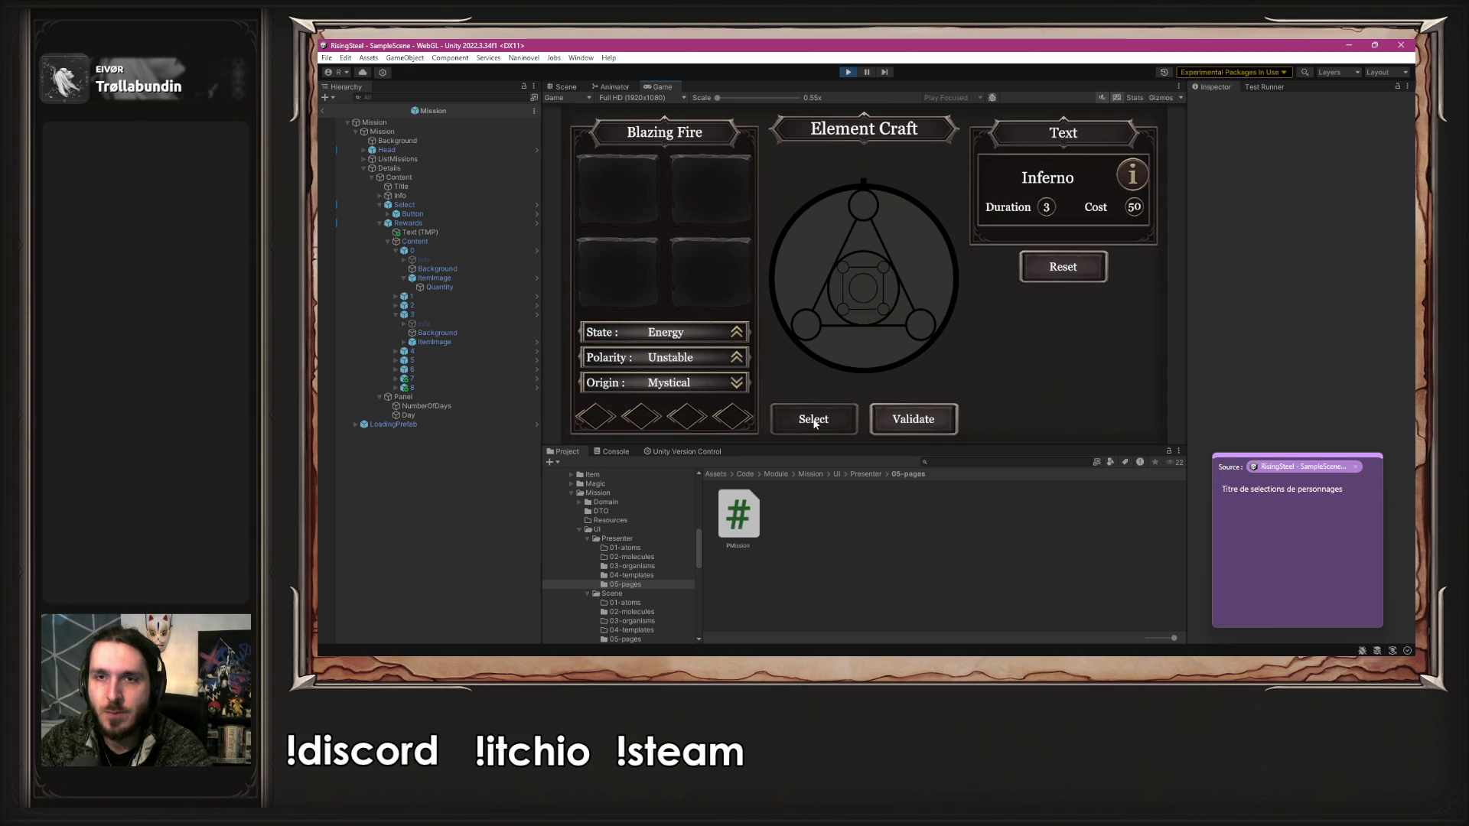
- Confirm the crafted Inferno spell and check its duration and cost
left_click(920, 422)
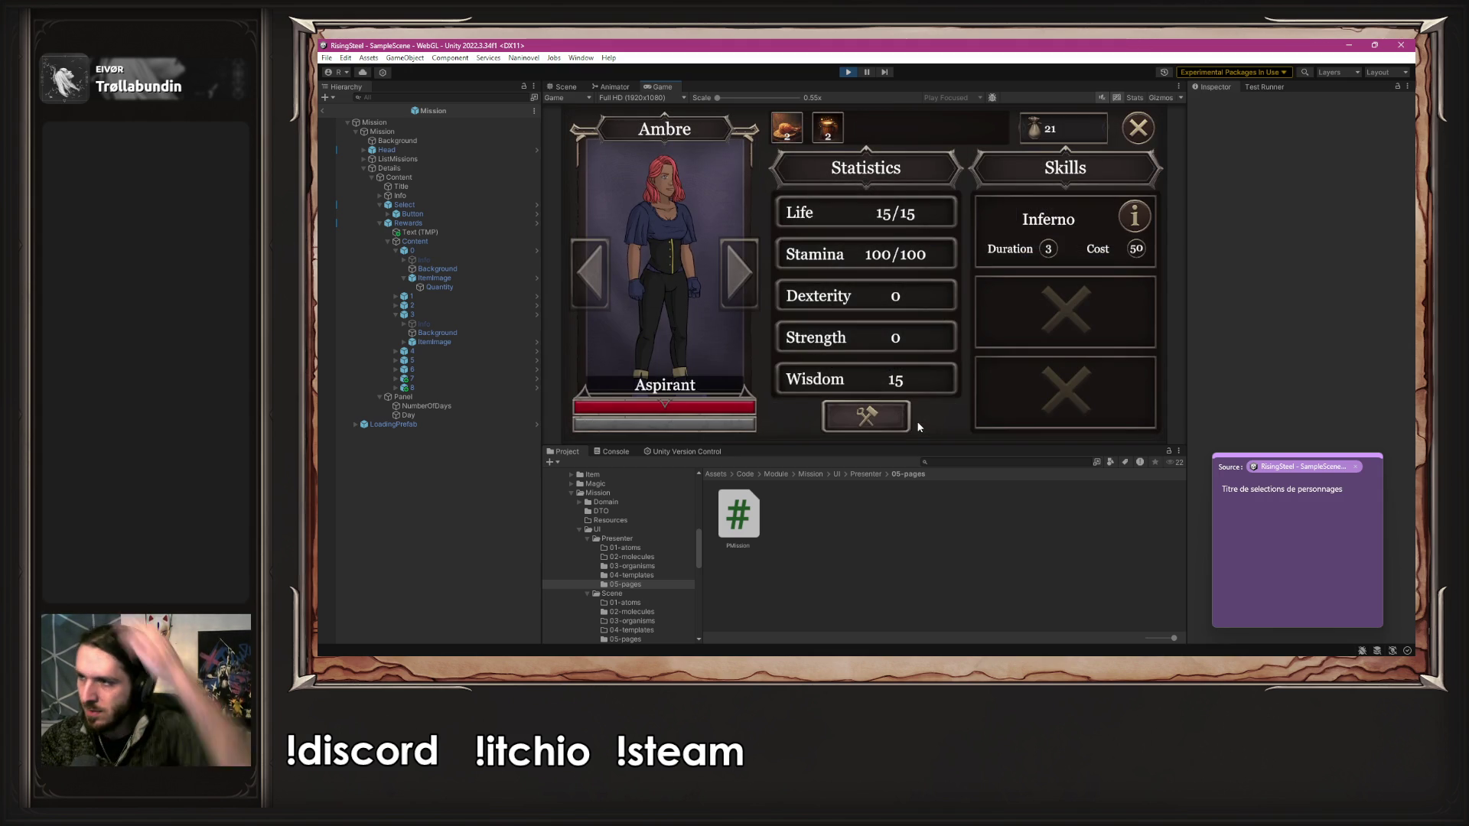
left_click(1144, 220)
left_click(1144, 219)
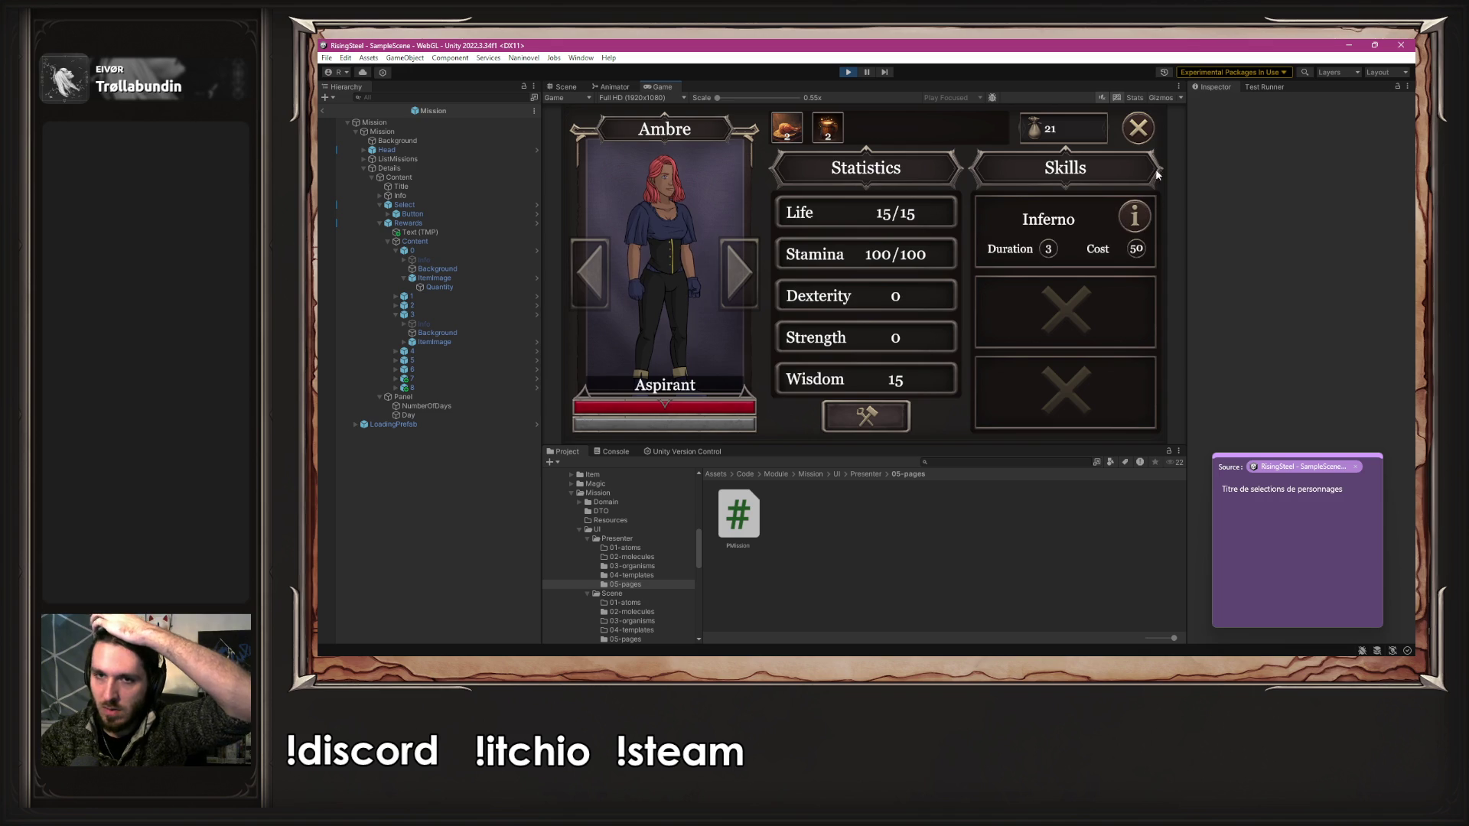
left_click(1139, 218)
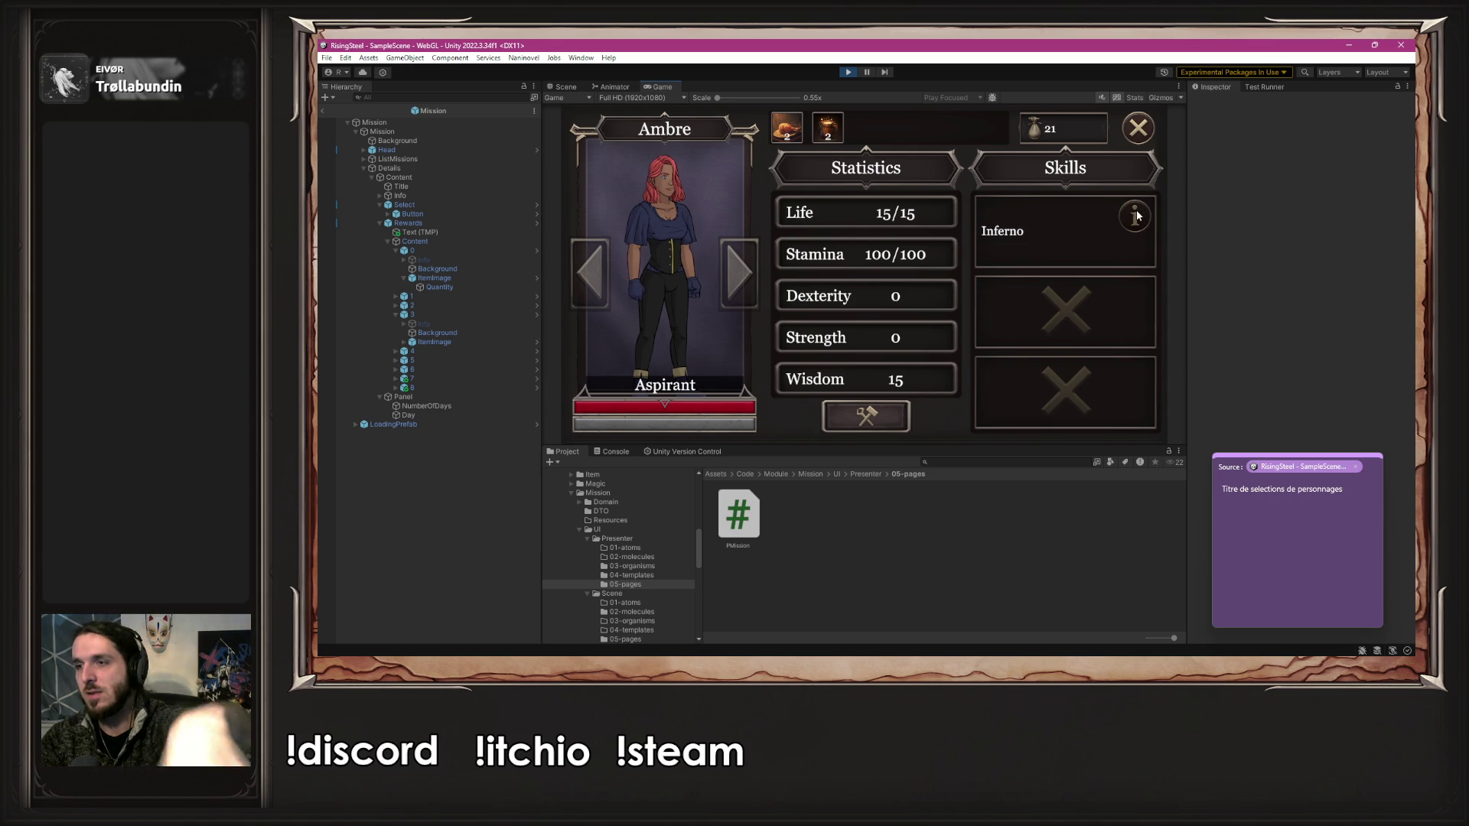
left_click(1135, 214)
left_click(1138, 128)
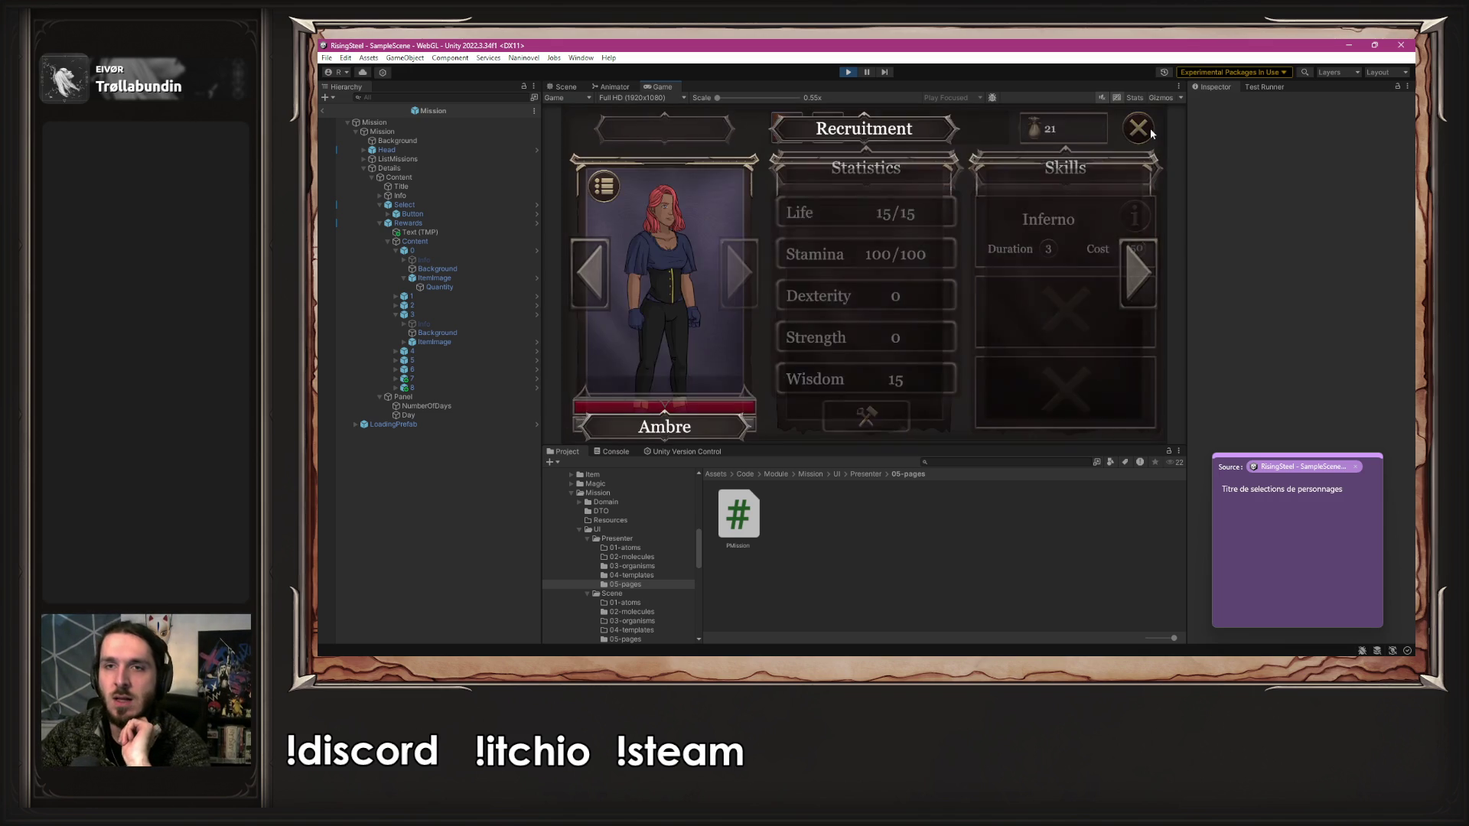
left_click(1135, 126)
- Fight an Arena battle with Ambre using Inferno and attacks, then stop Play mode
left_click(623, 176)
left_click(654, 220)
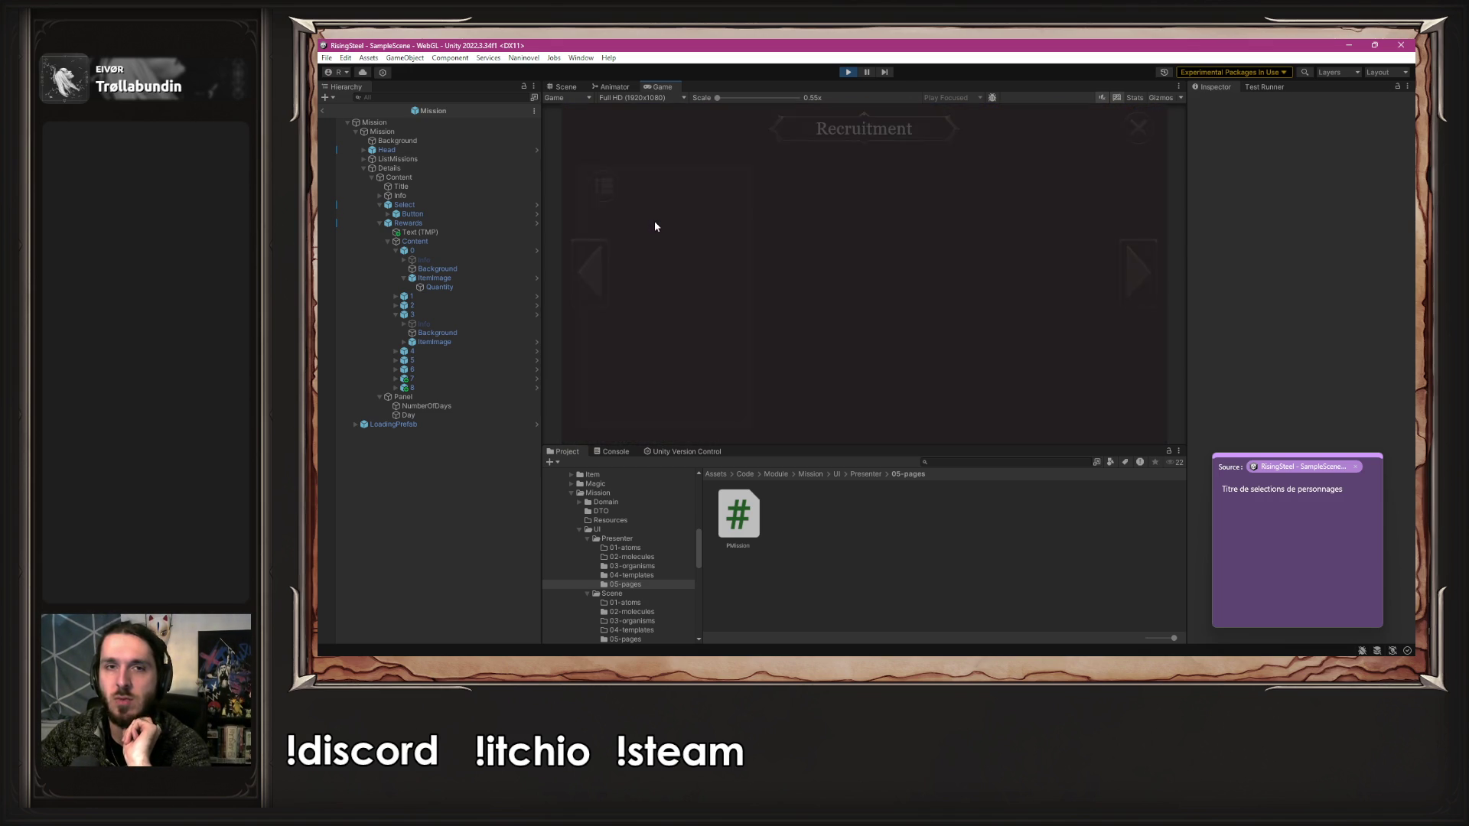
left_click(654, 225)
left_click(819, 289)
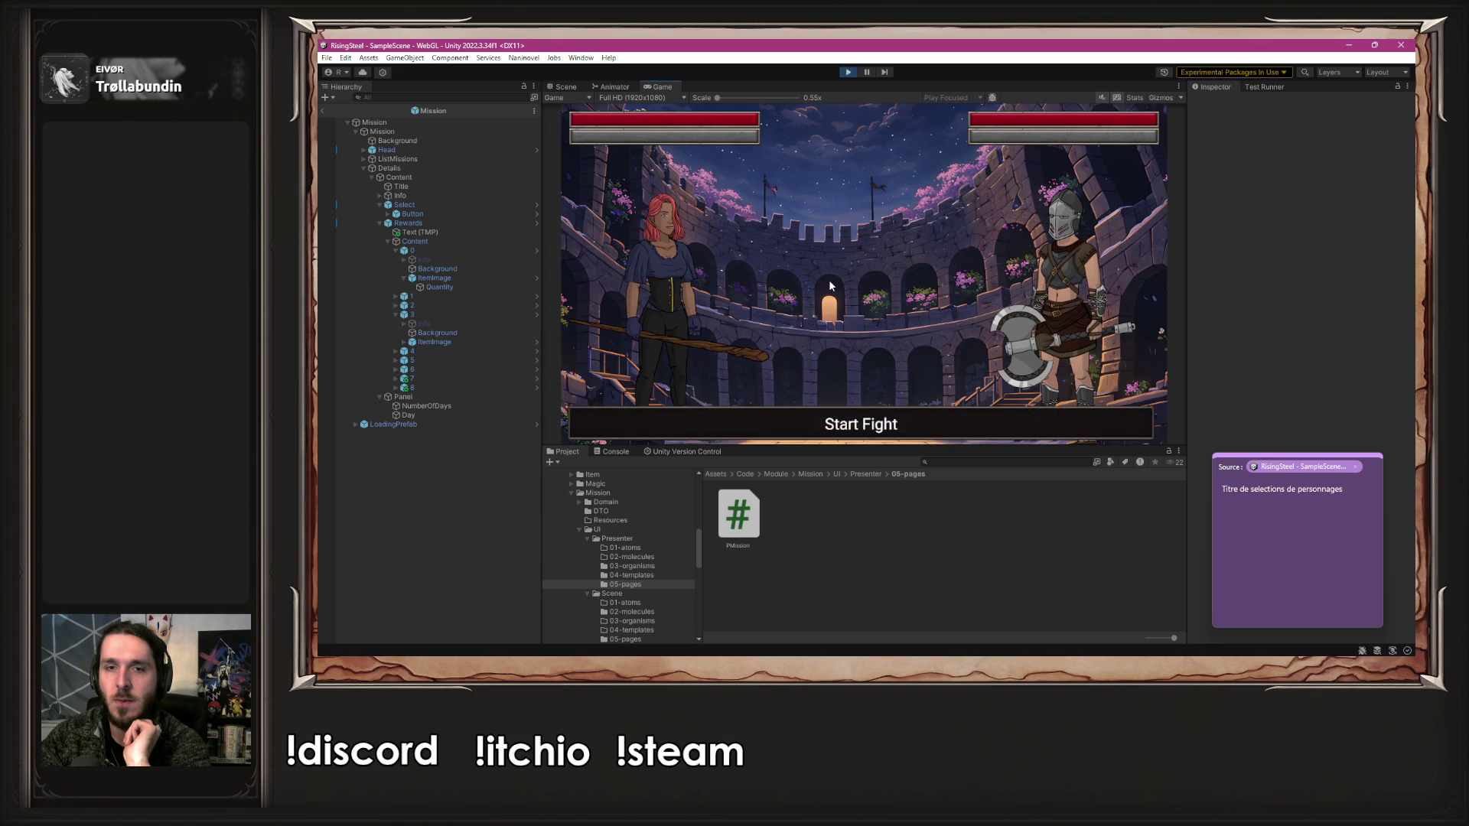
left_click(690, 367)
left_click(880, 187)
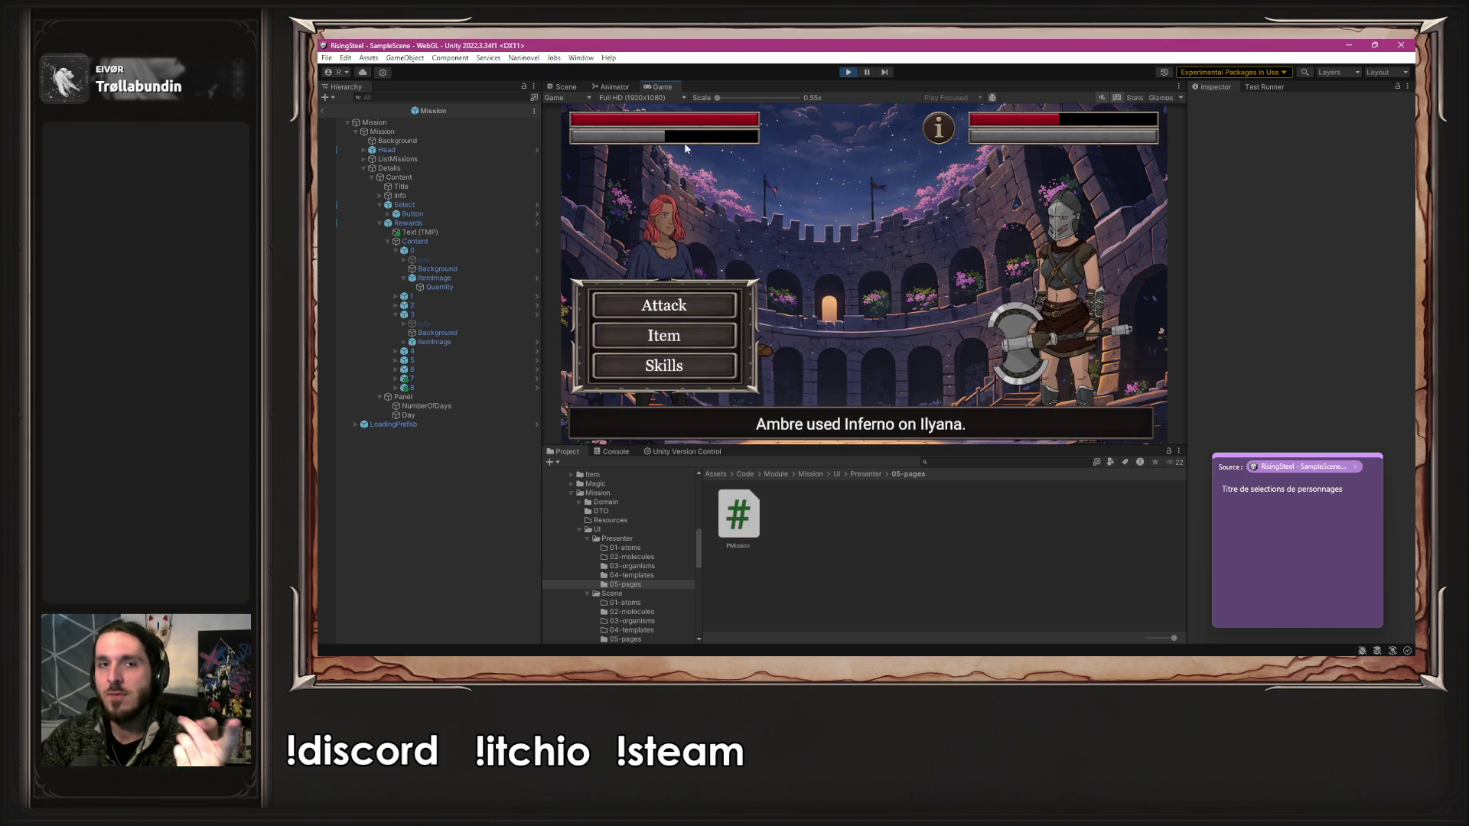
mouse_move(937, 139)
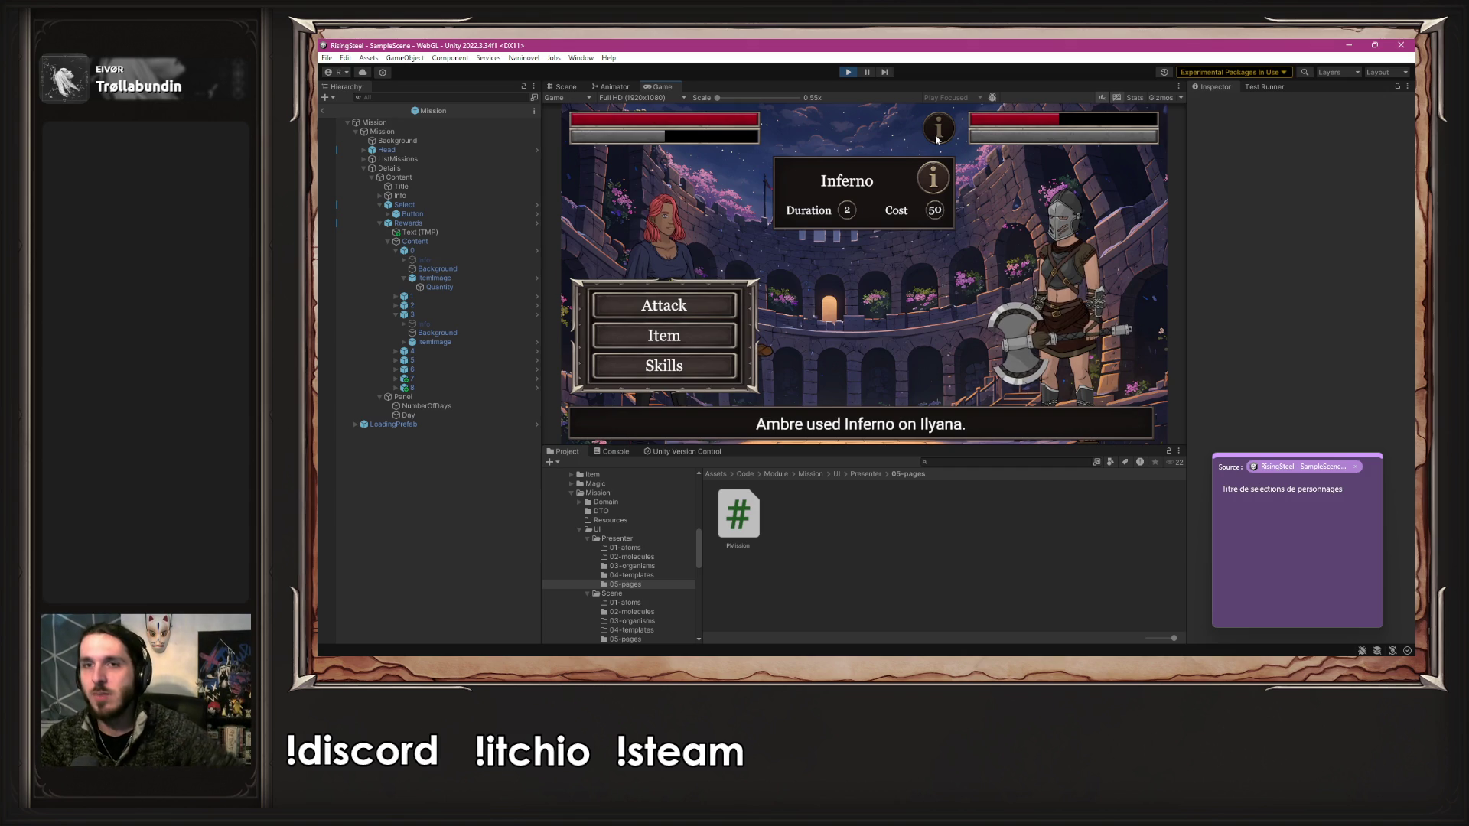
left_click(684, 304)
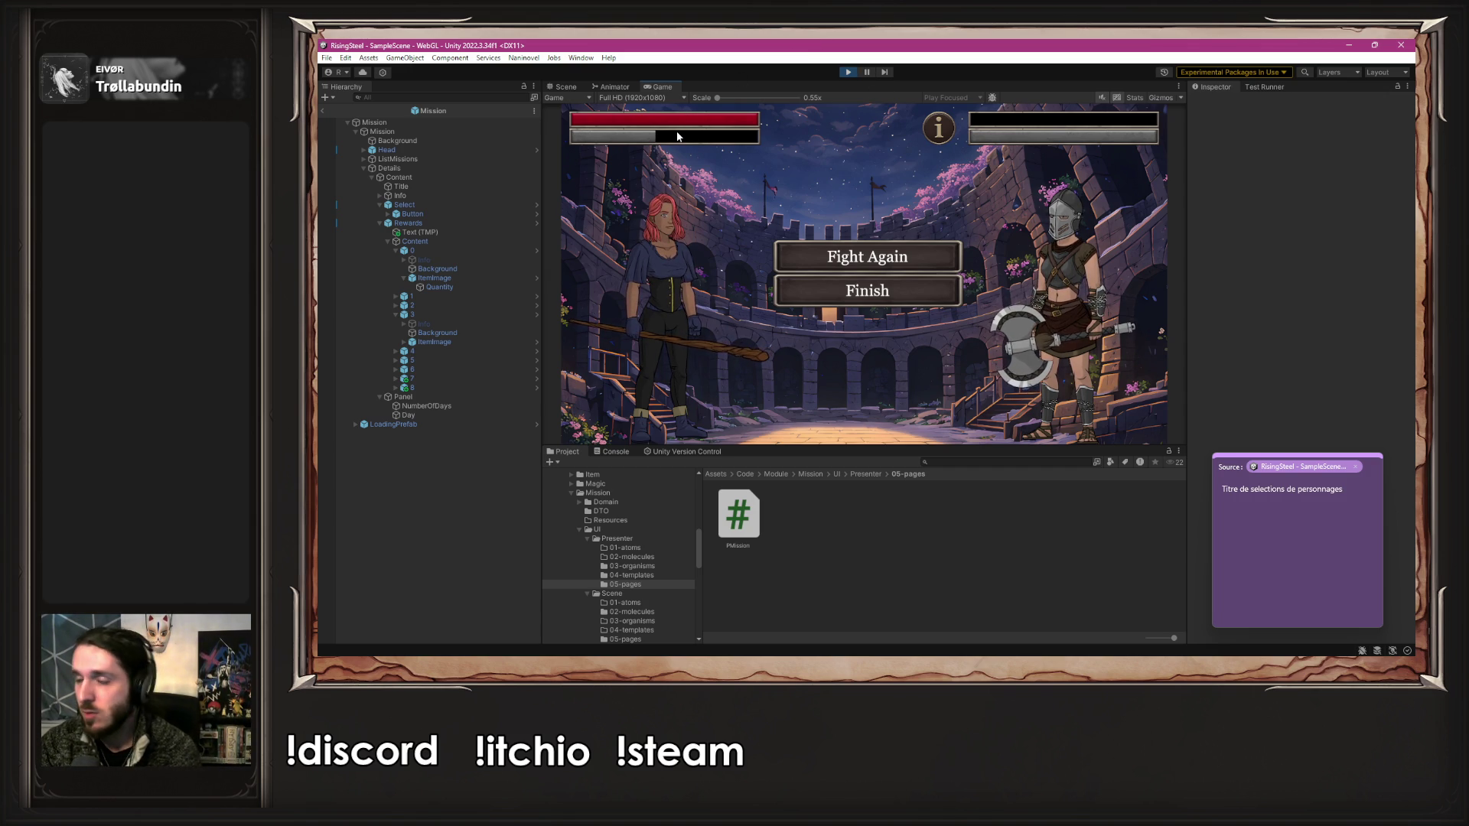
left_click(847, 72)
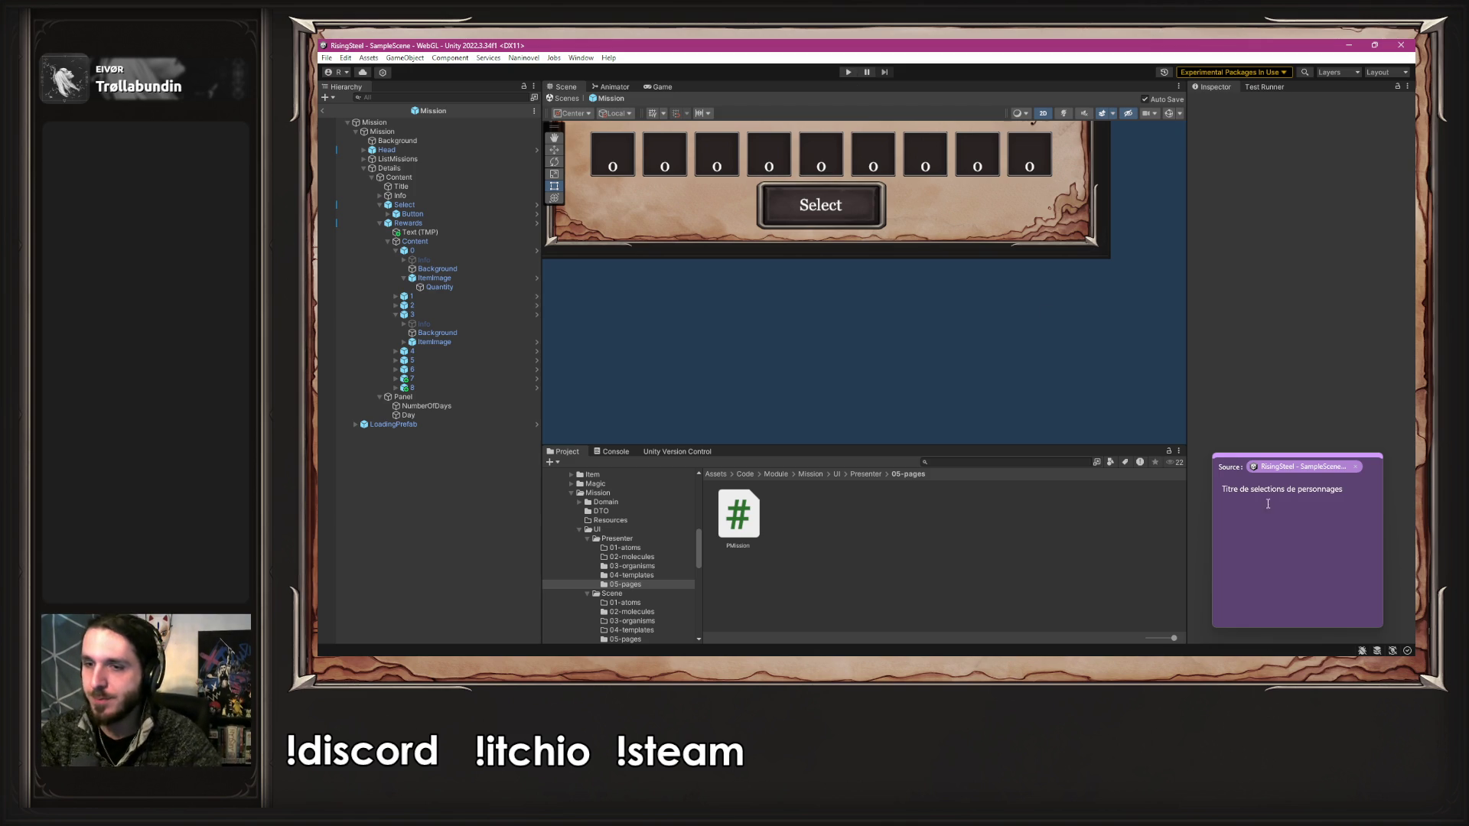
- Focus the selection-title sticky note, then restart the game in play mode
left_click(1353, 502)
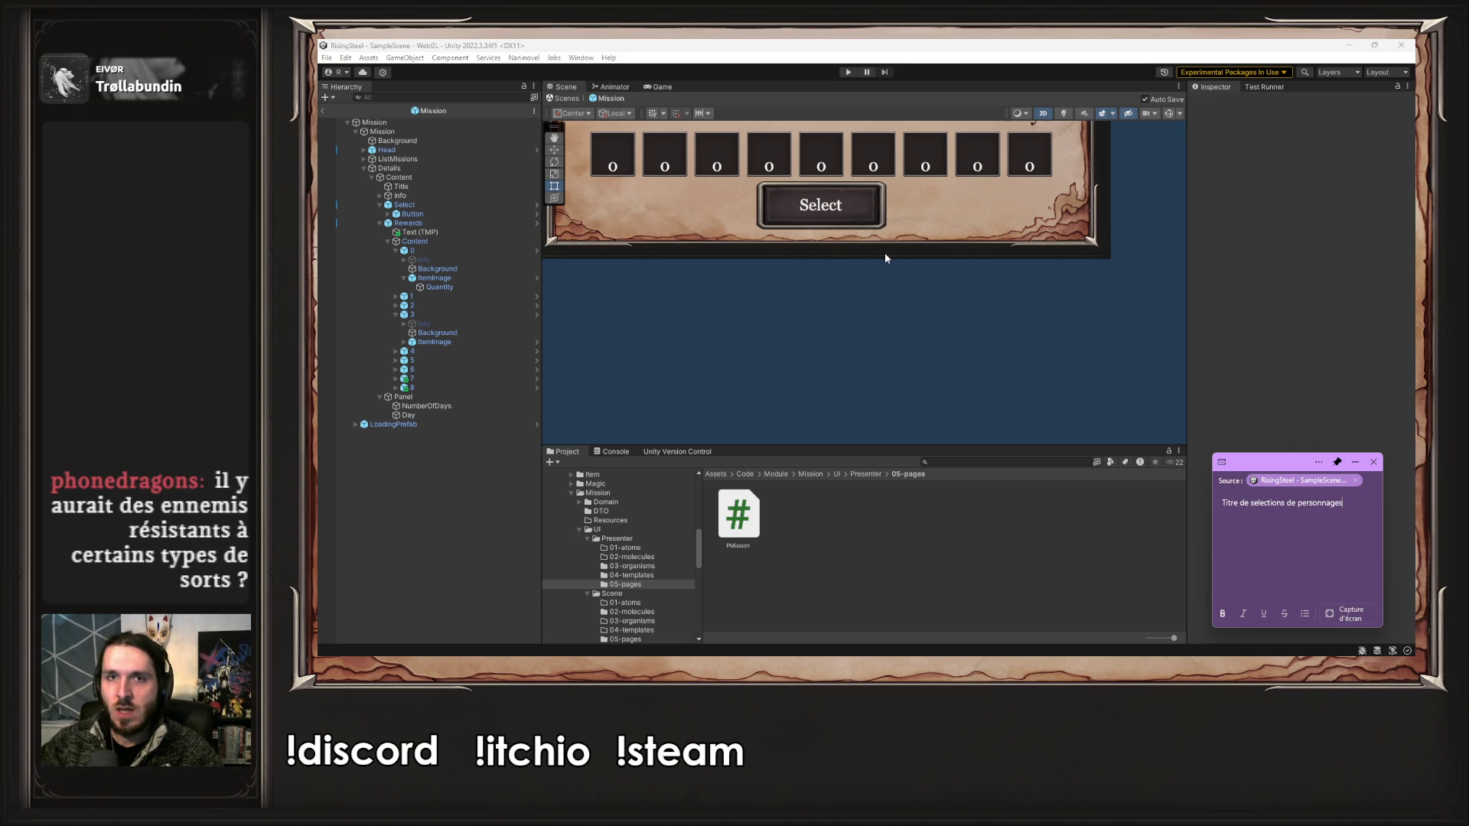
left_click(847, 71)
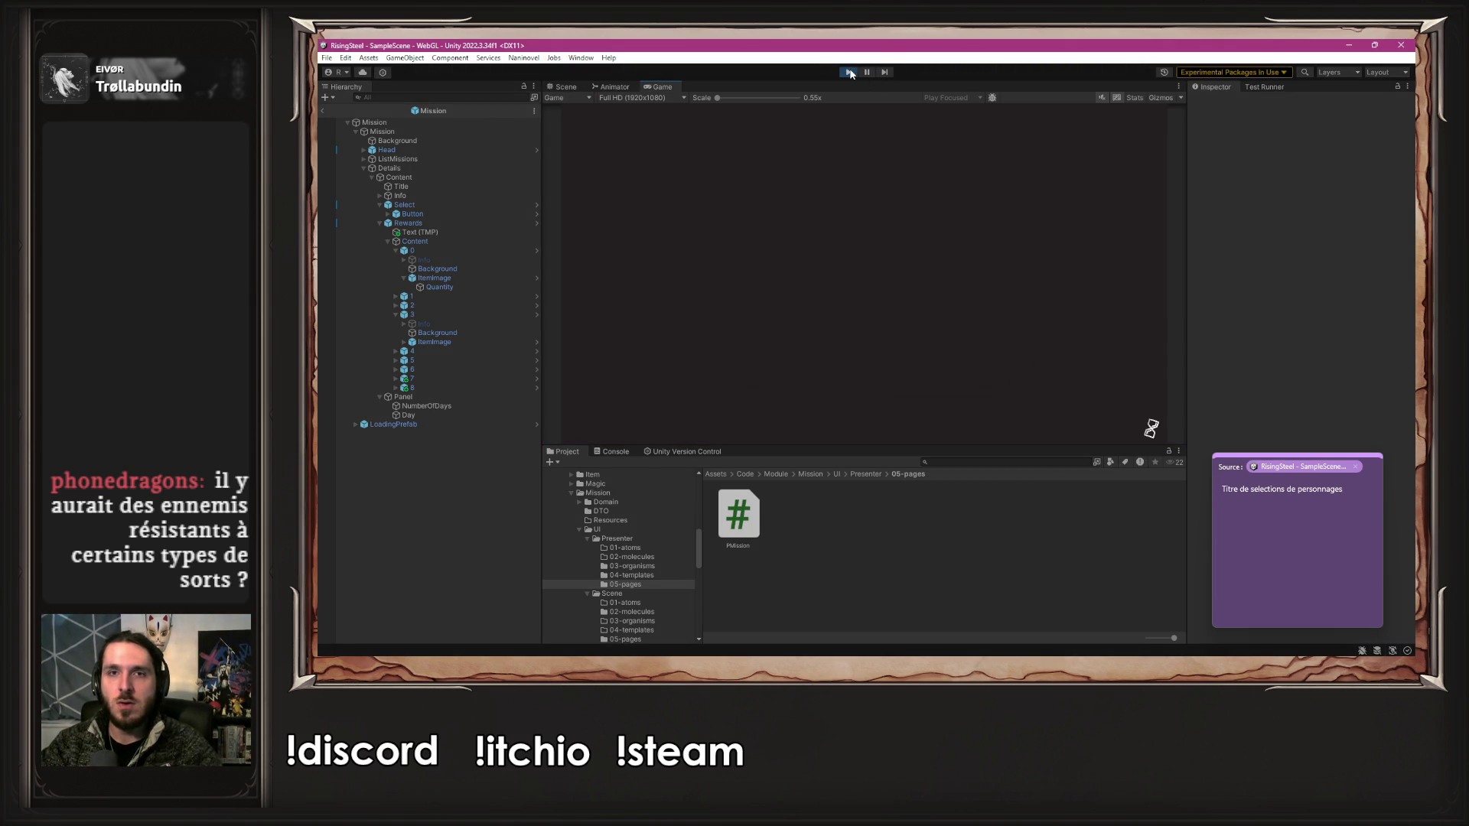
left_click(850, 72)
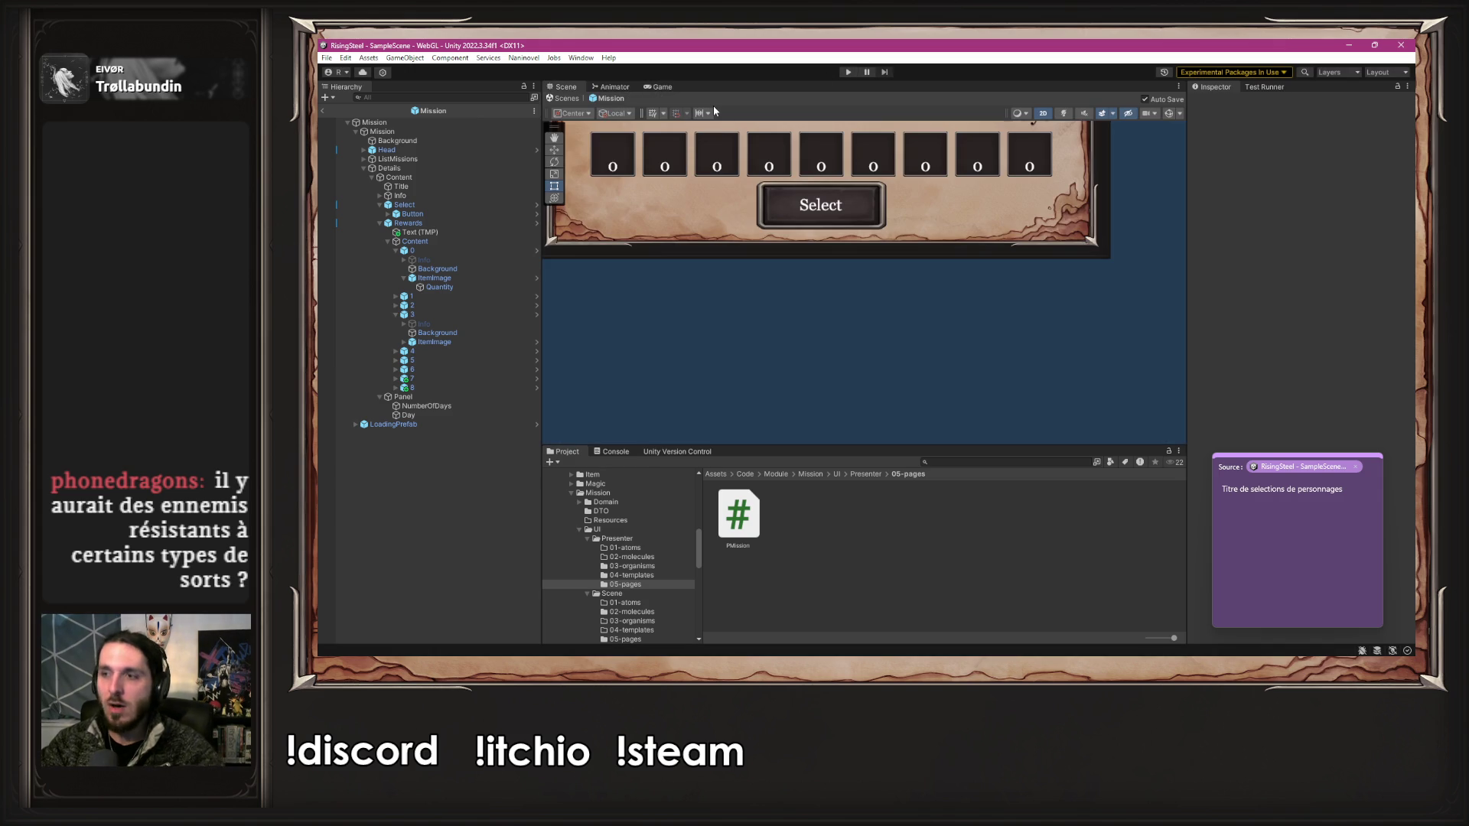
- Set Naninovel's Start Game Script to StartMagicModule in Project Settings and enter play mode
left_click(524, 58)
mouse_move(553, 127)
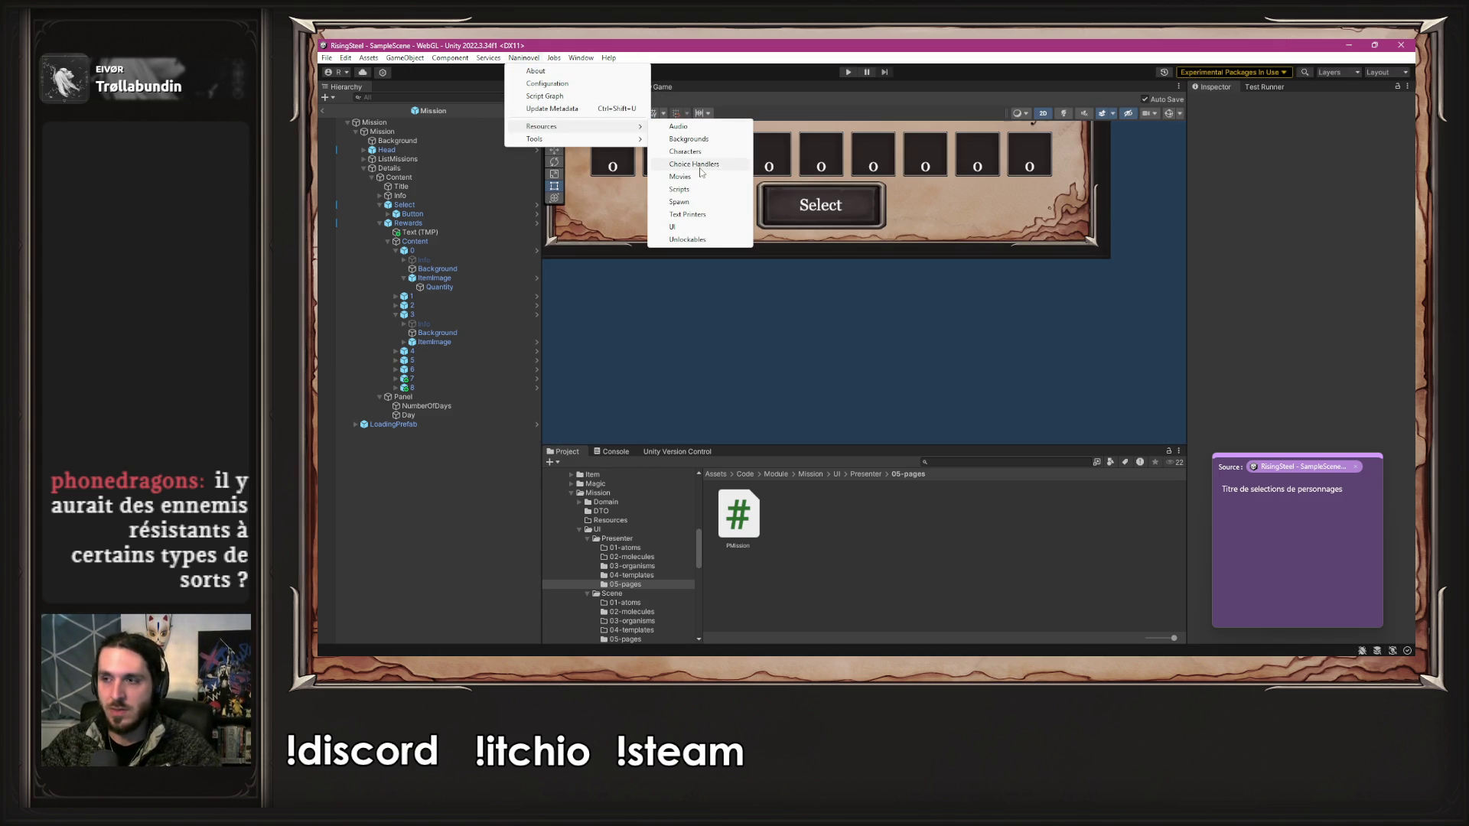
left_click(693, 190)
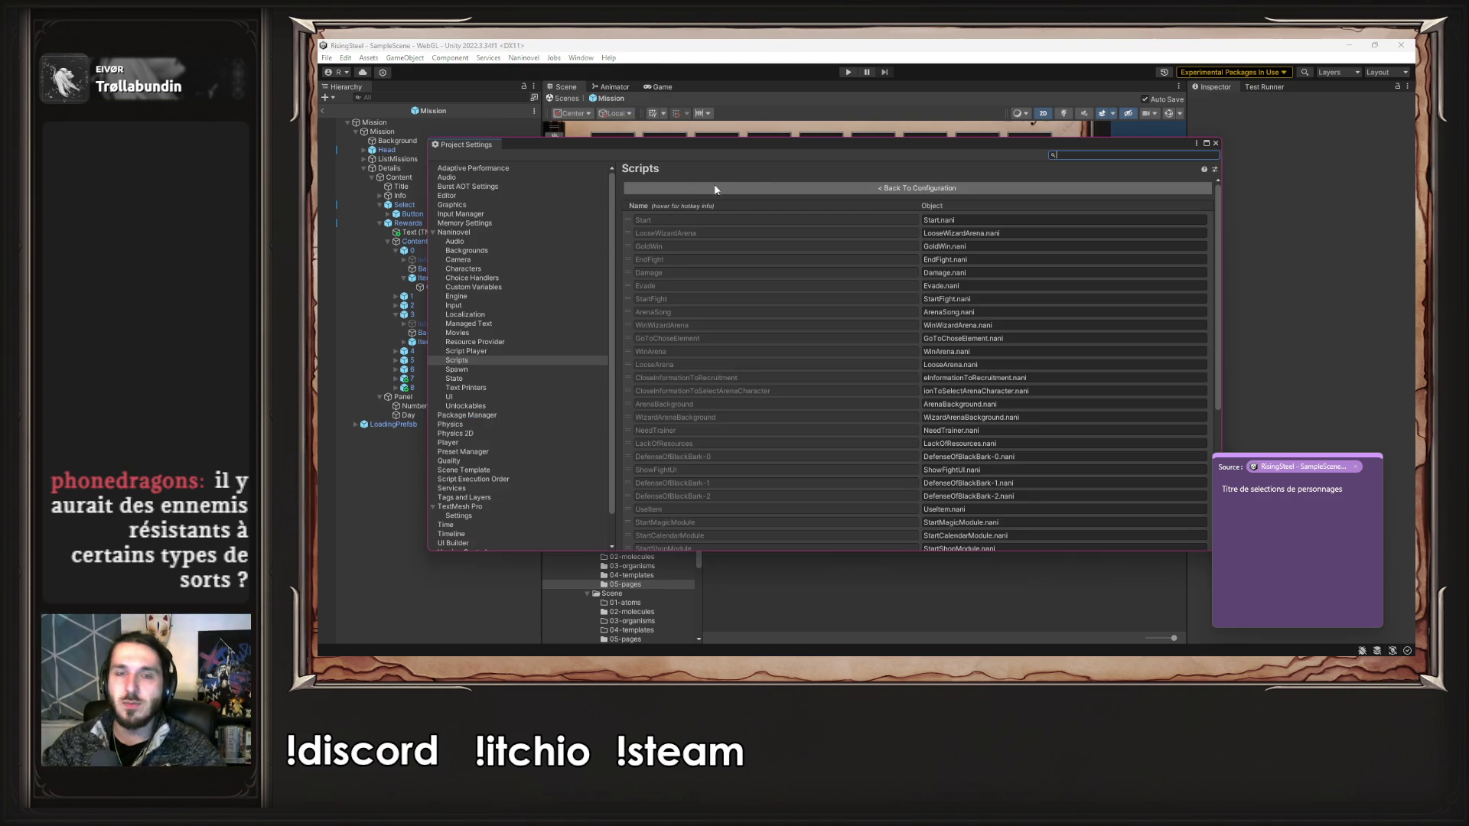
left_click(824, 291)
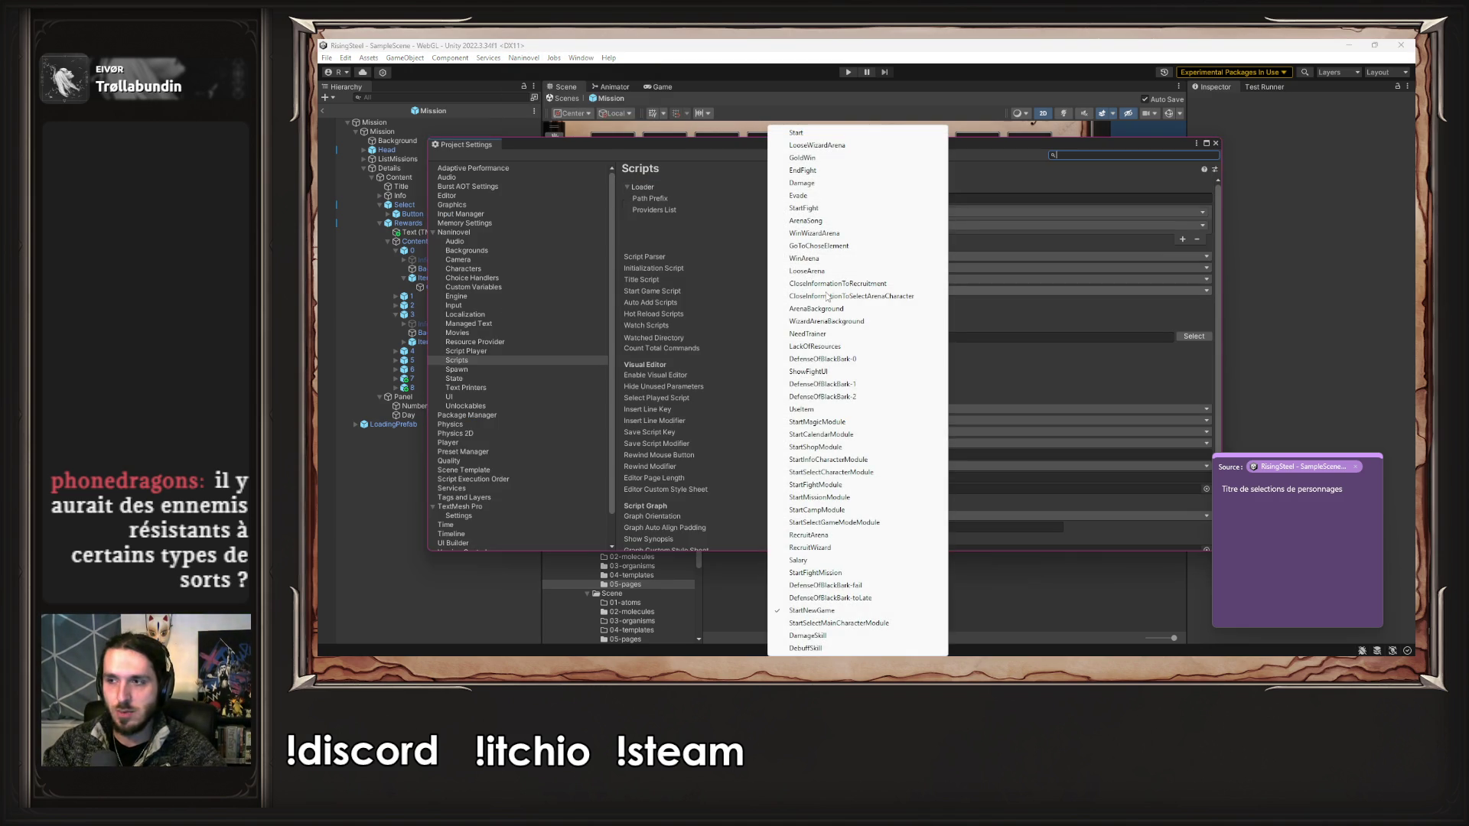
left_click(854, 424)
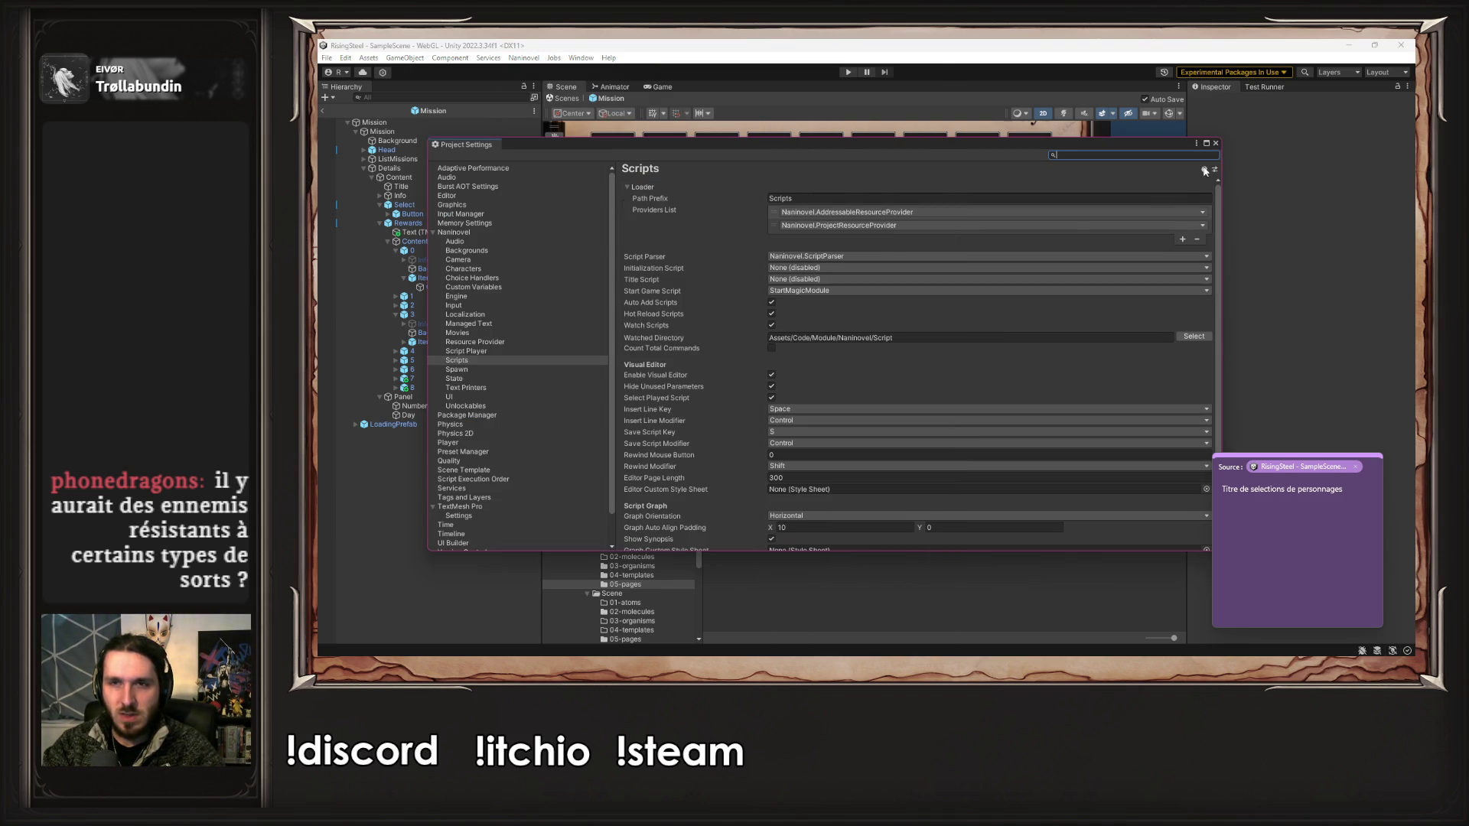
left_click(1163, 141)
left_click(847, 72)
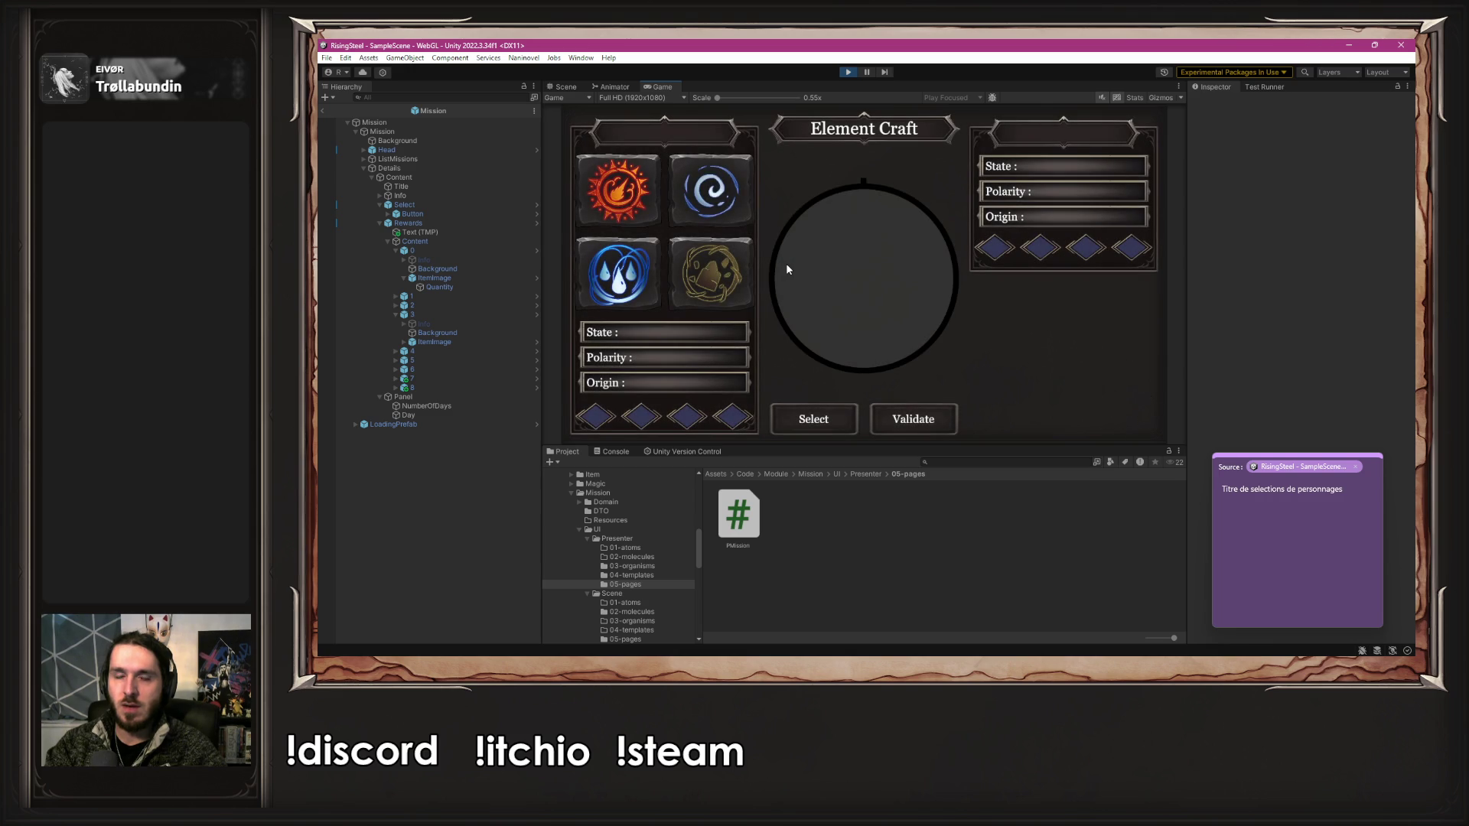
- Select Fire, preview Haze, Sulfur and Blazing Fire, place Sulfur second, then stop play
left_click(638, 204)
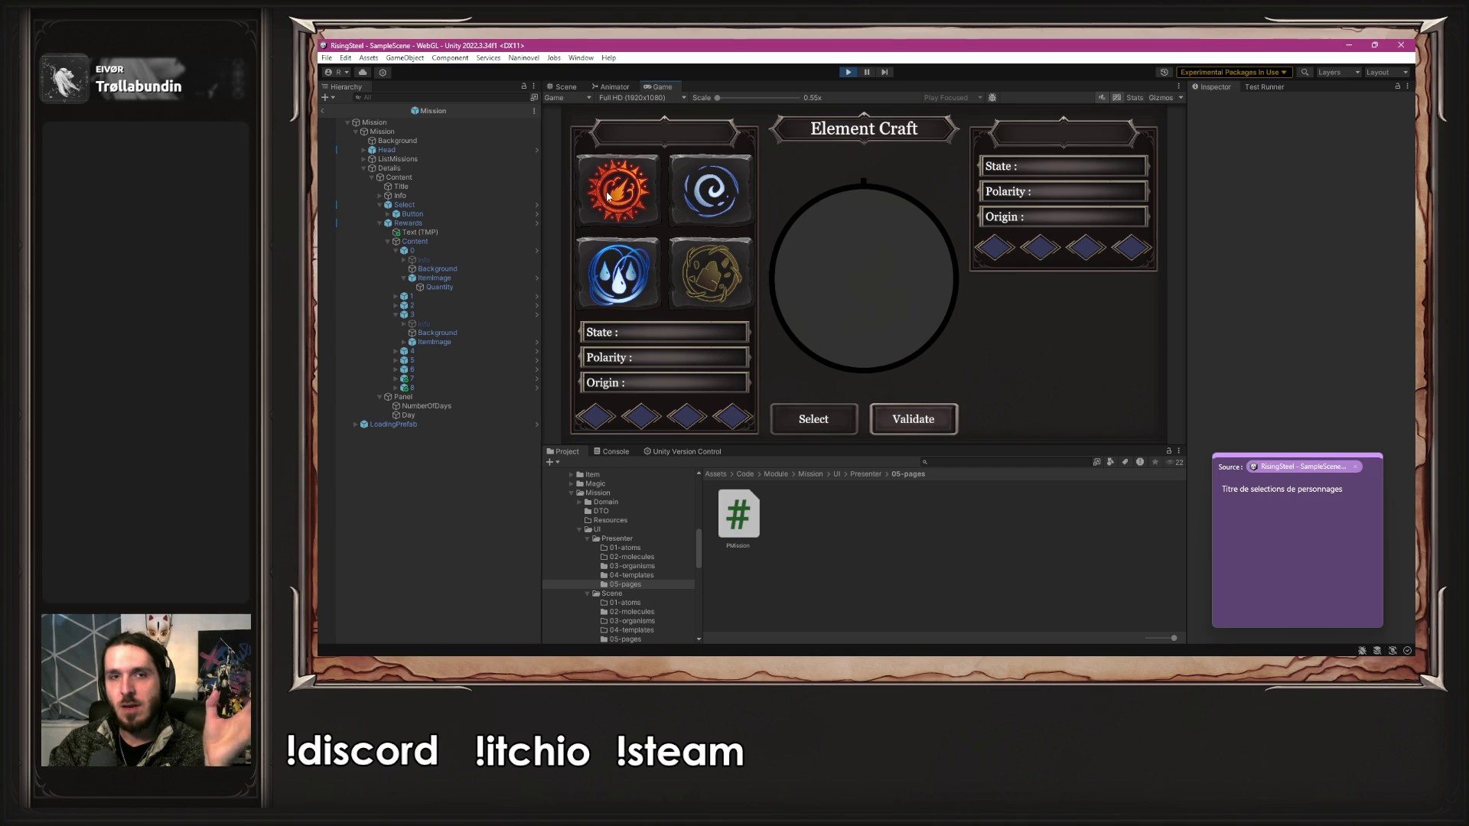
left_click(814, 423)
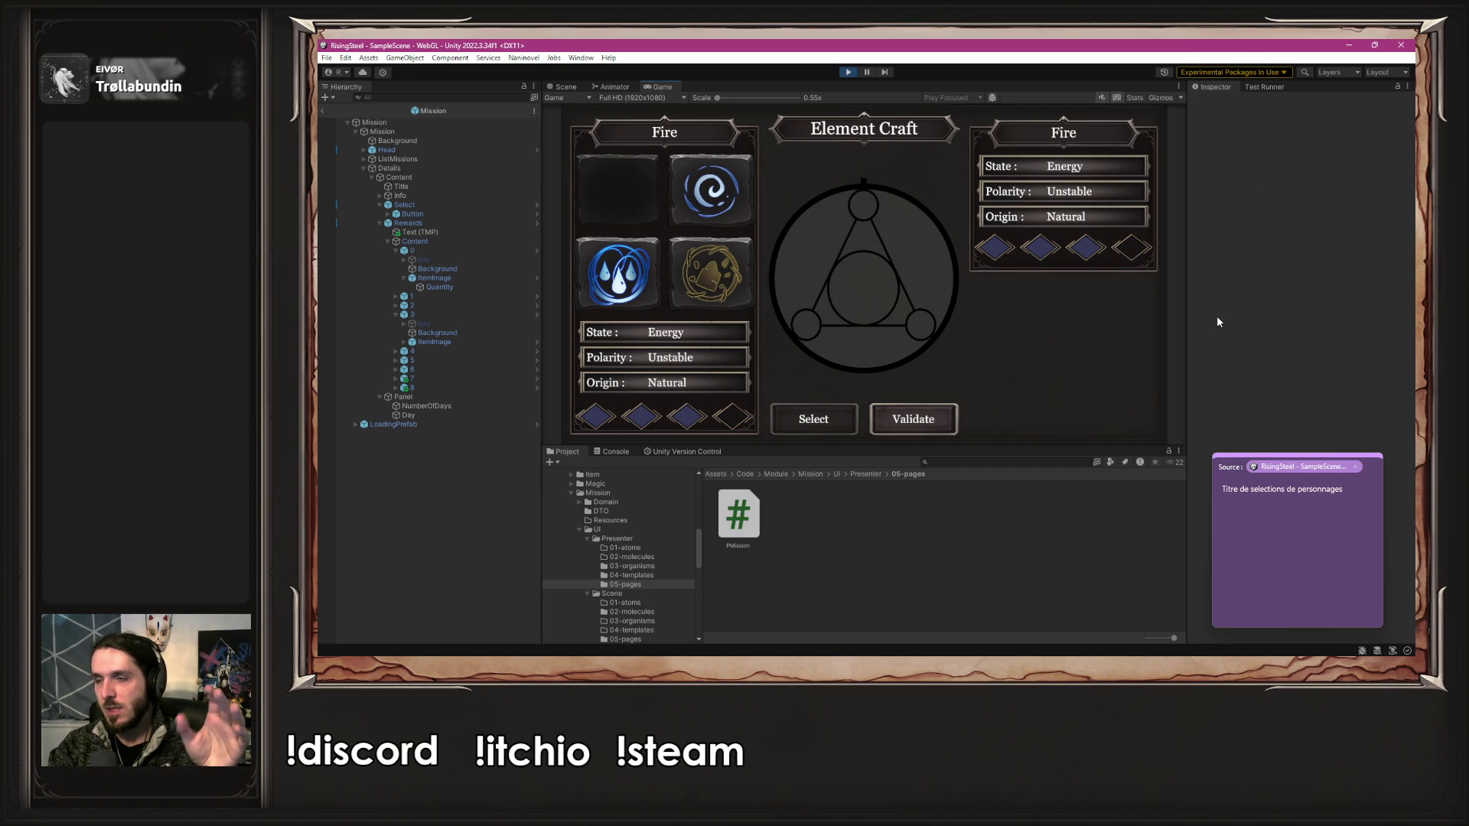
left_click(629, 279)
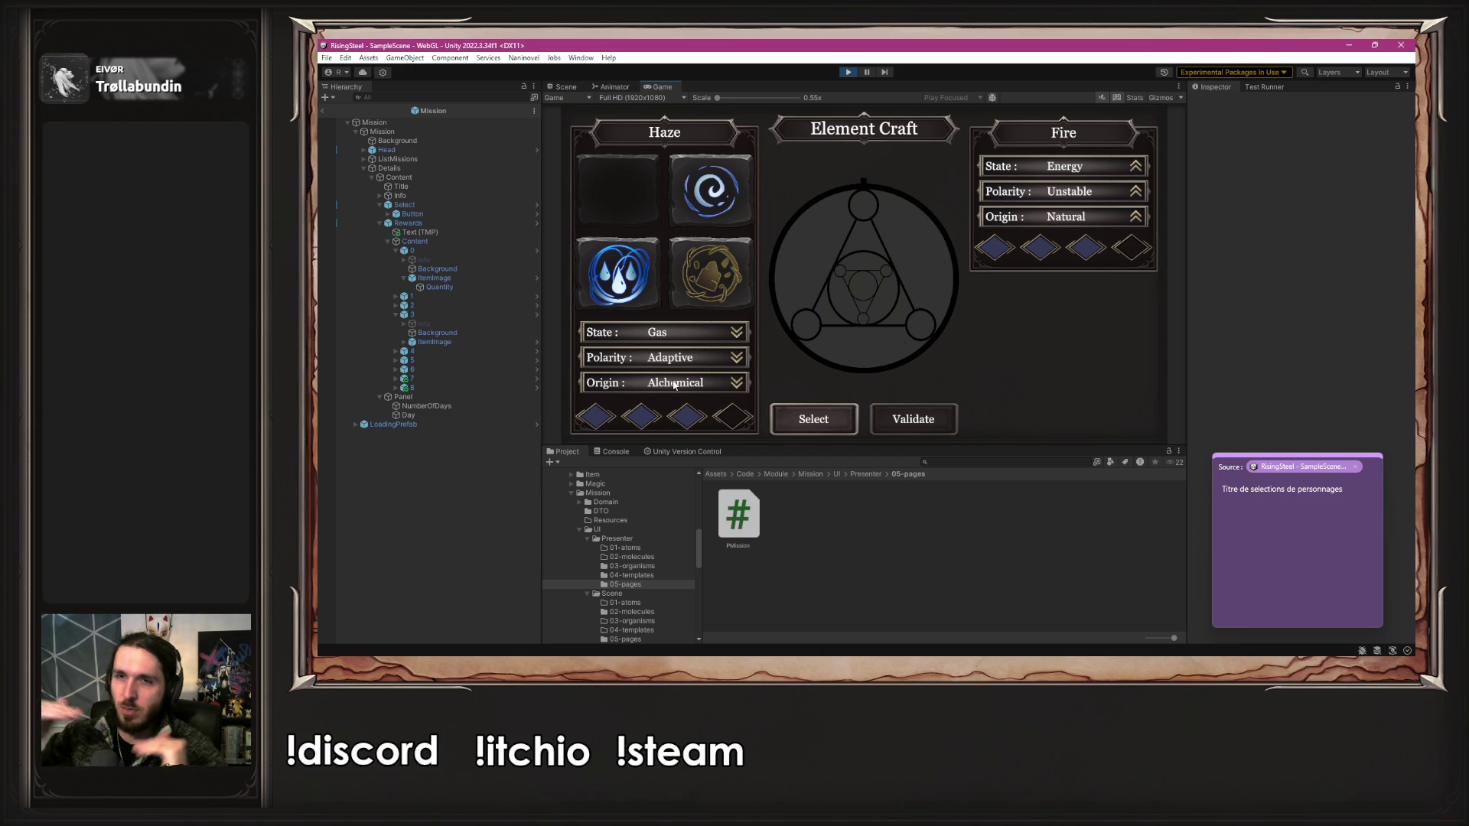
left_click(705, 287)
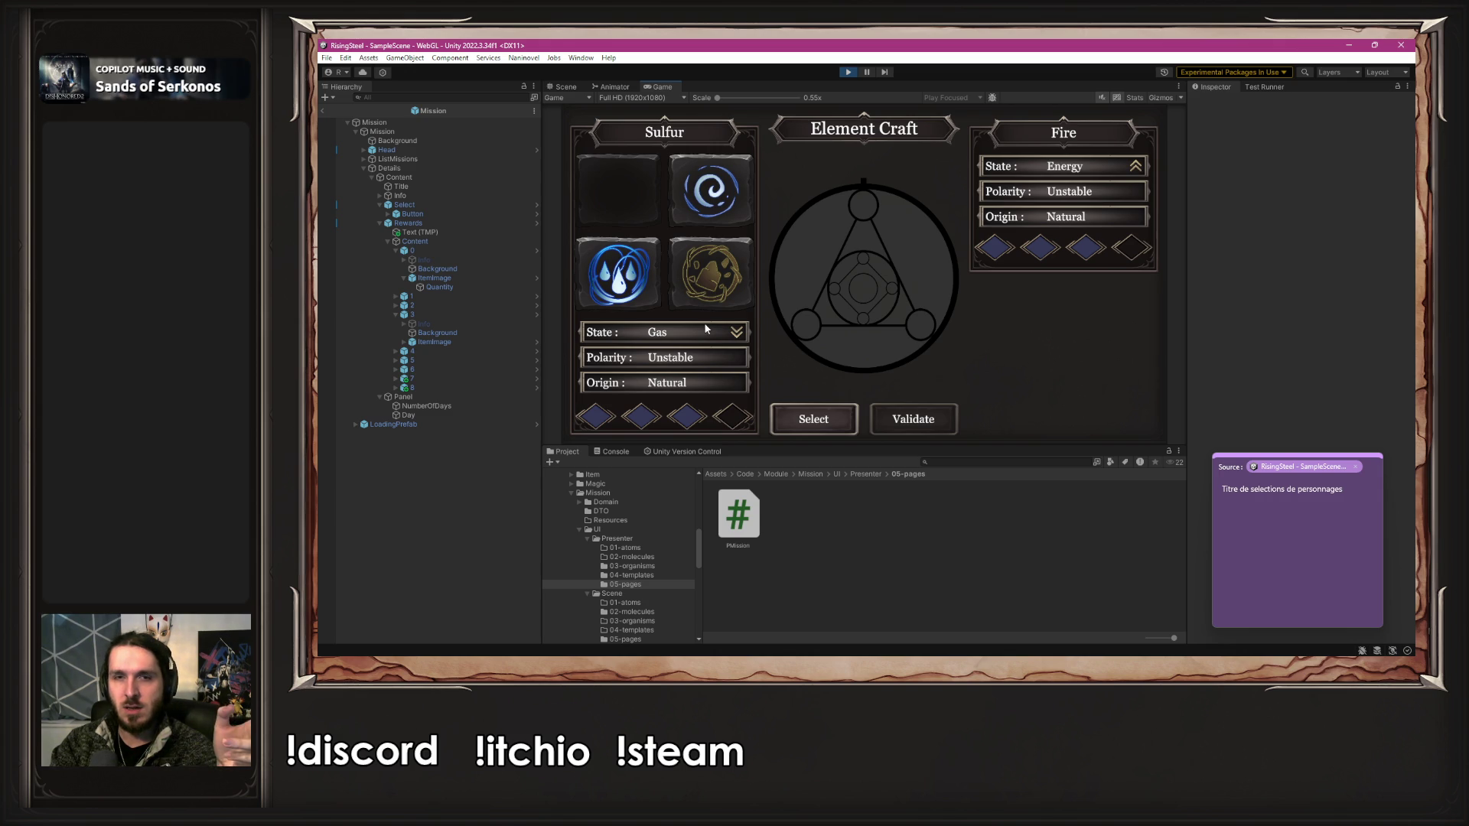
left_click(723, 226)
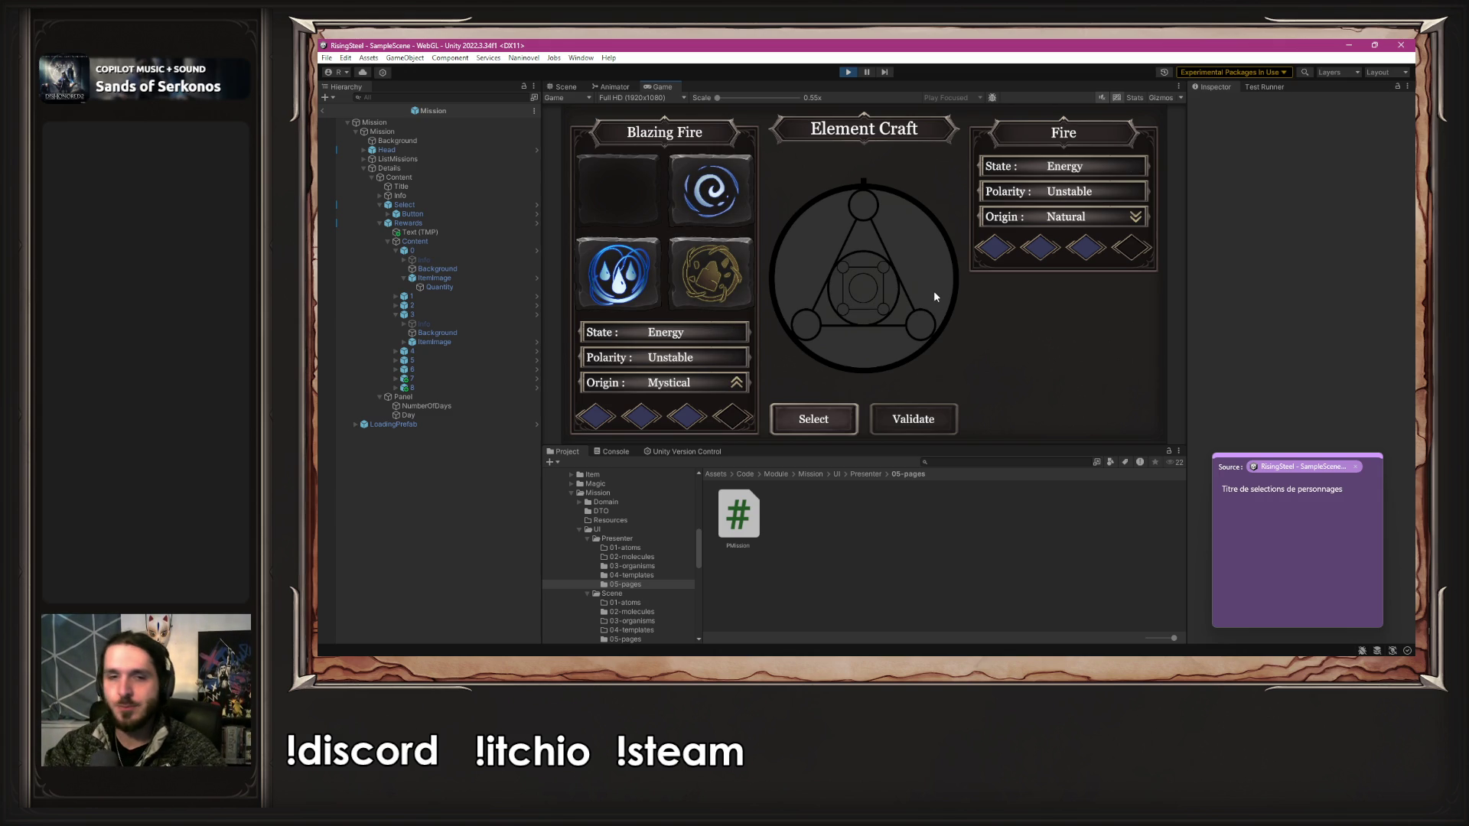
left_click(835, 414)
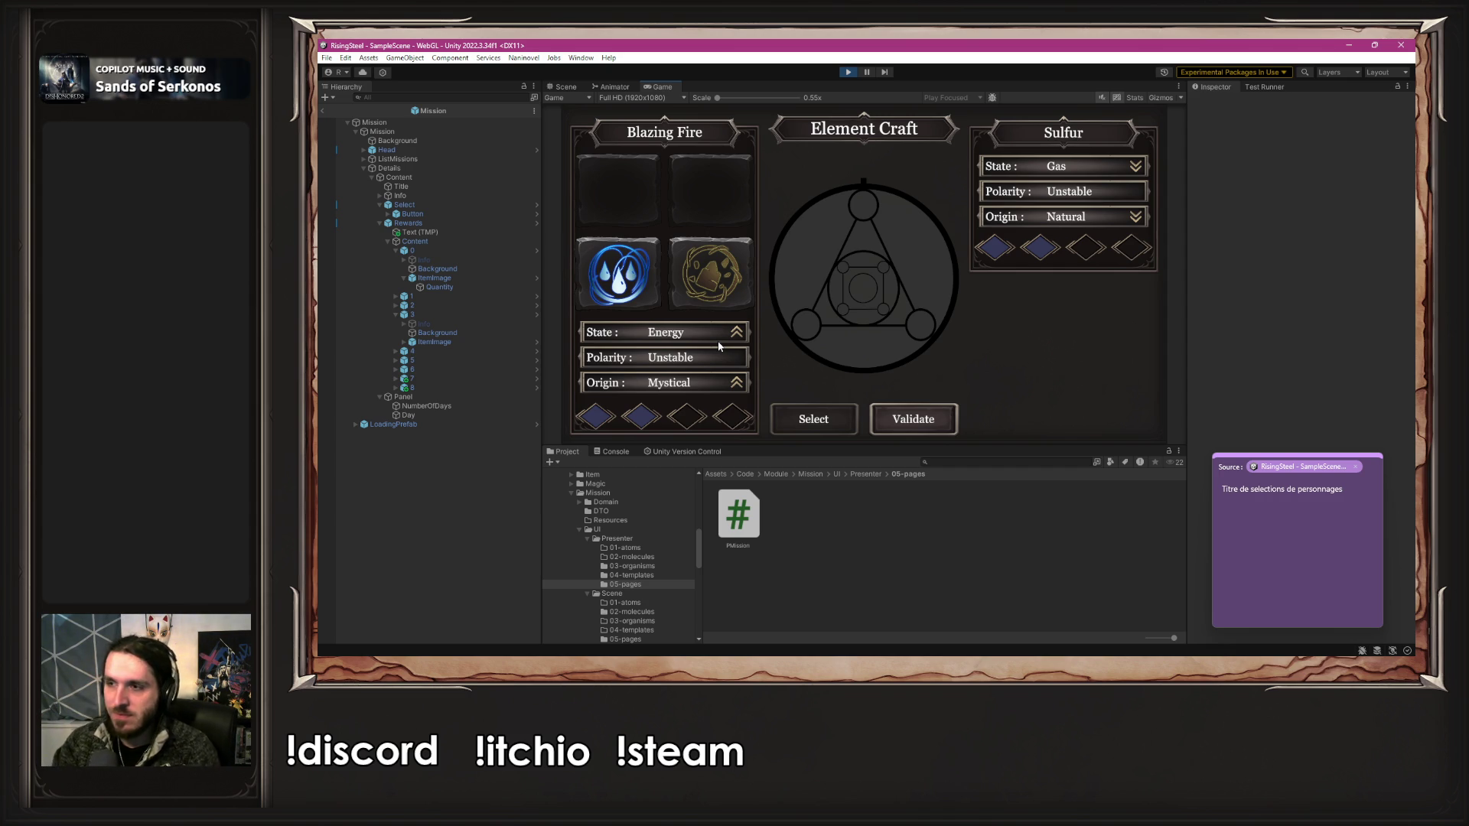
left_click(850, 72)
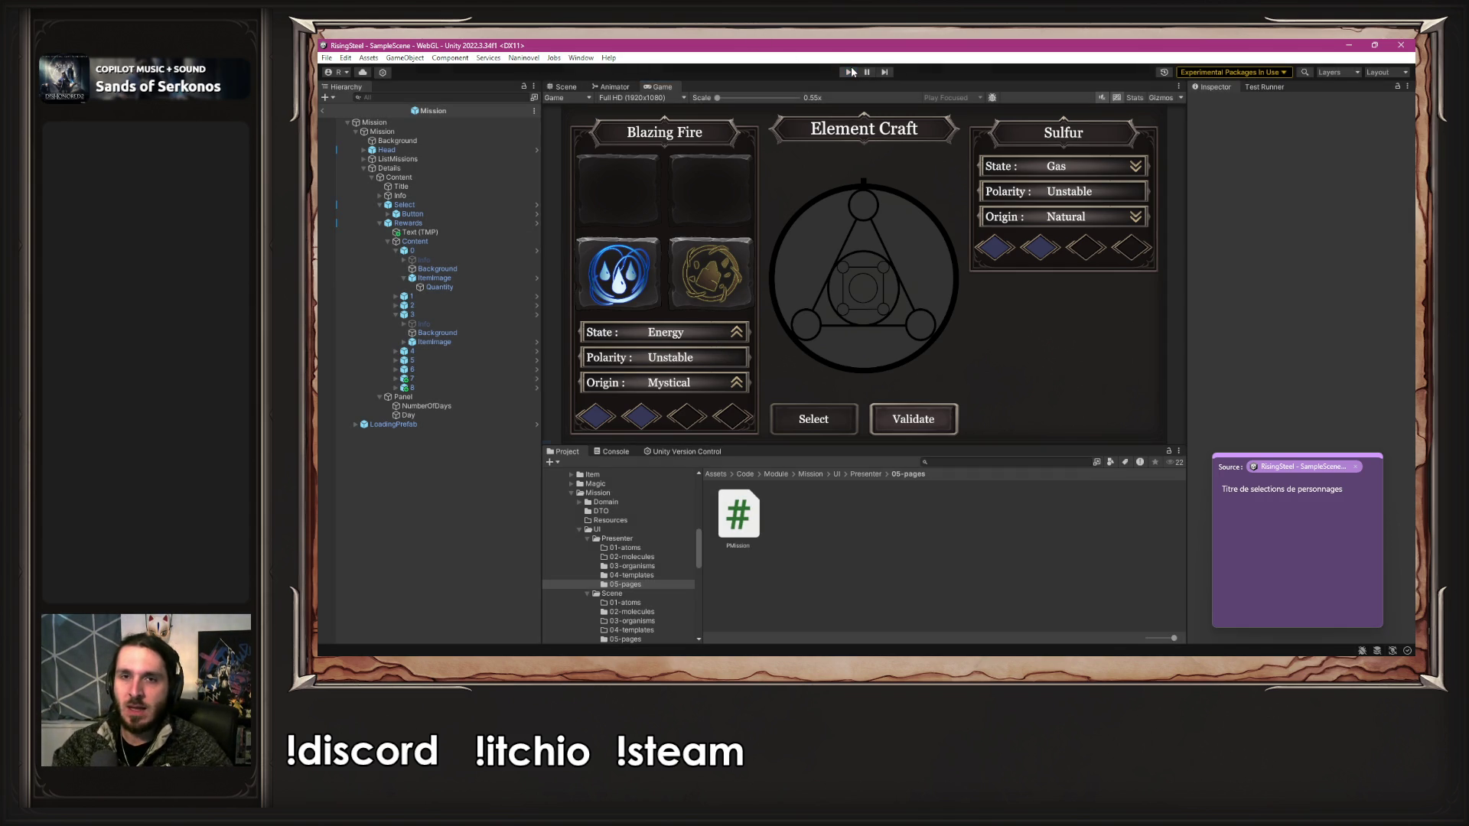
- Reset Naninovel's Start Game Script to StartNewGame and close Project Settings
mouse_move(781, 305)
left_mouse_down()
mouse_move(862, 381)
mouse_move(873, 456)
left_mouse_up()
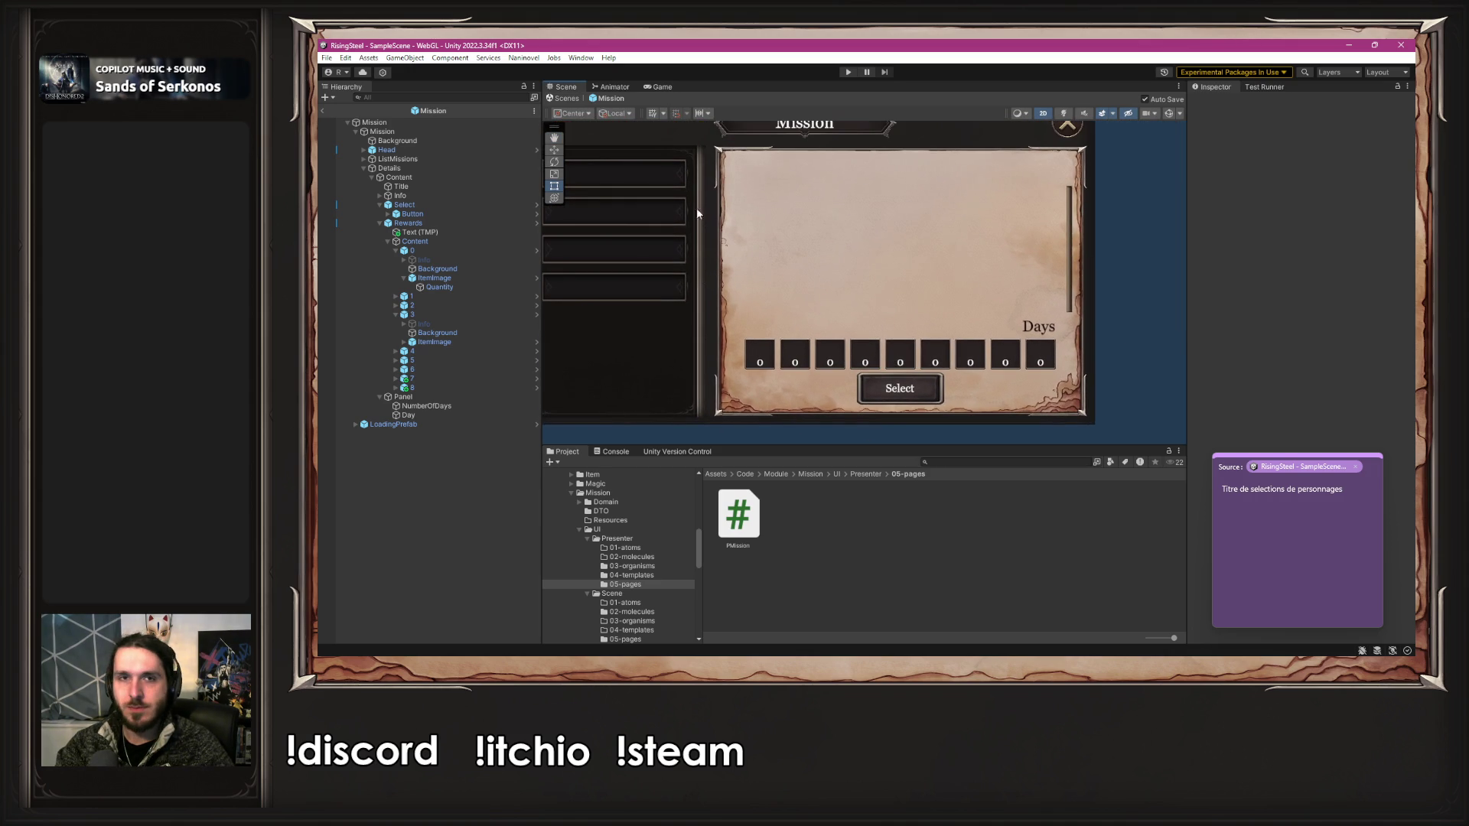
left_click(523, 57)
mouse_move(581, 126)
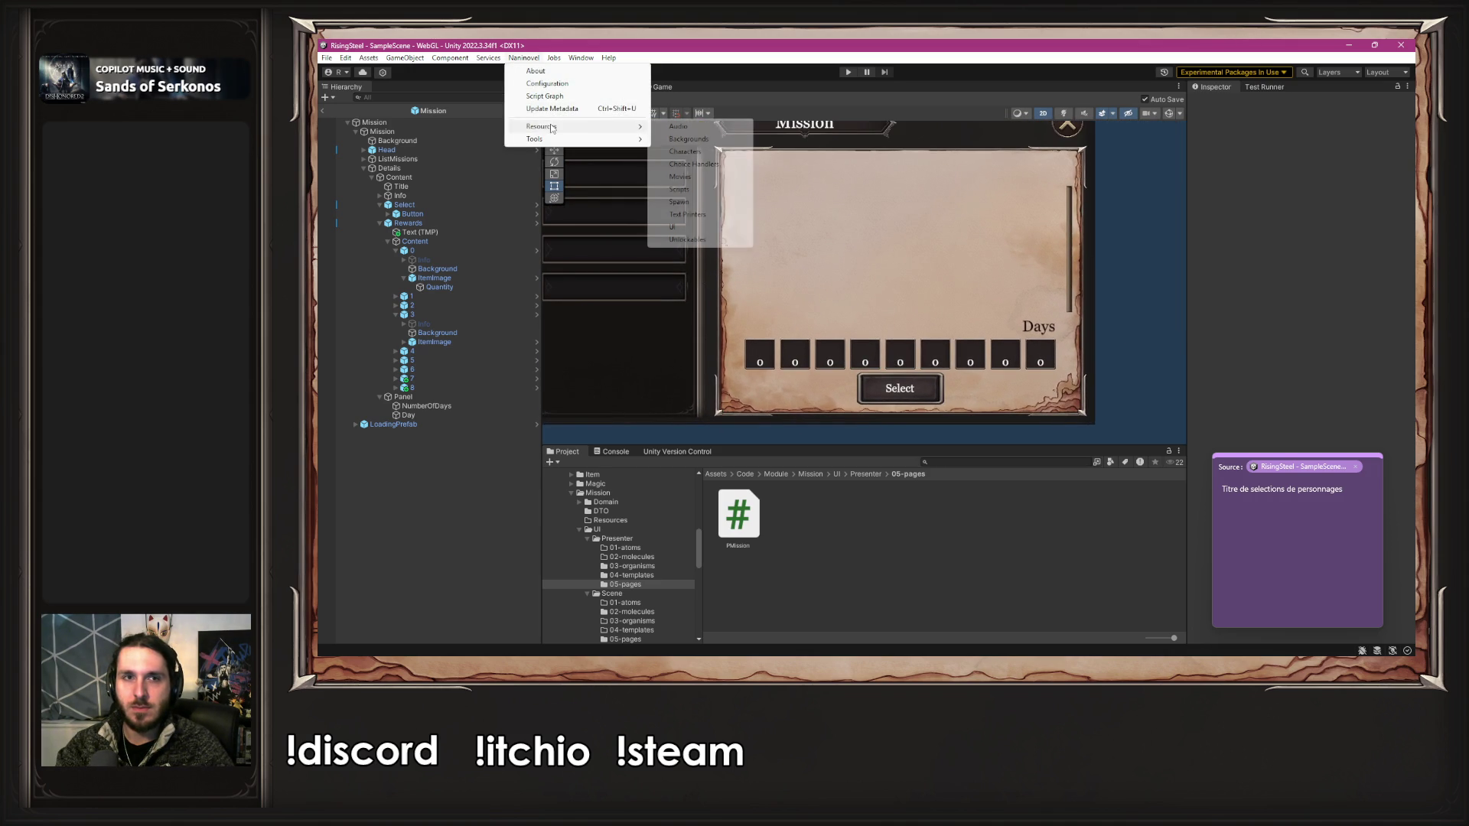
left_click(686, 190)
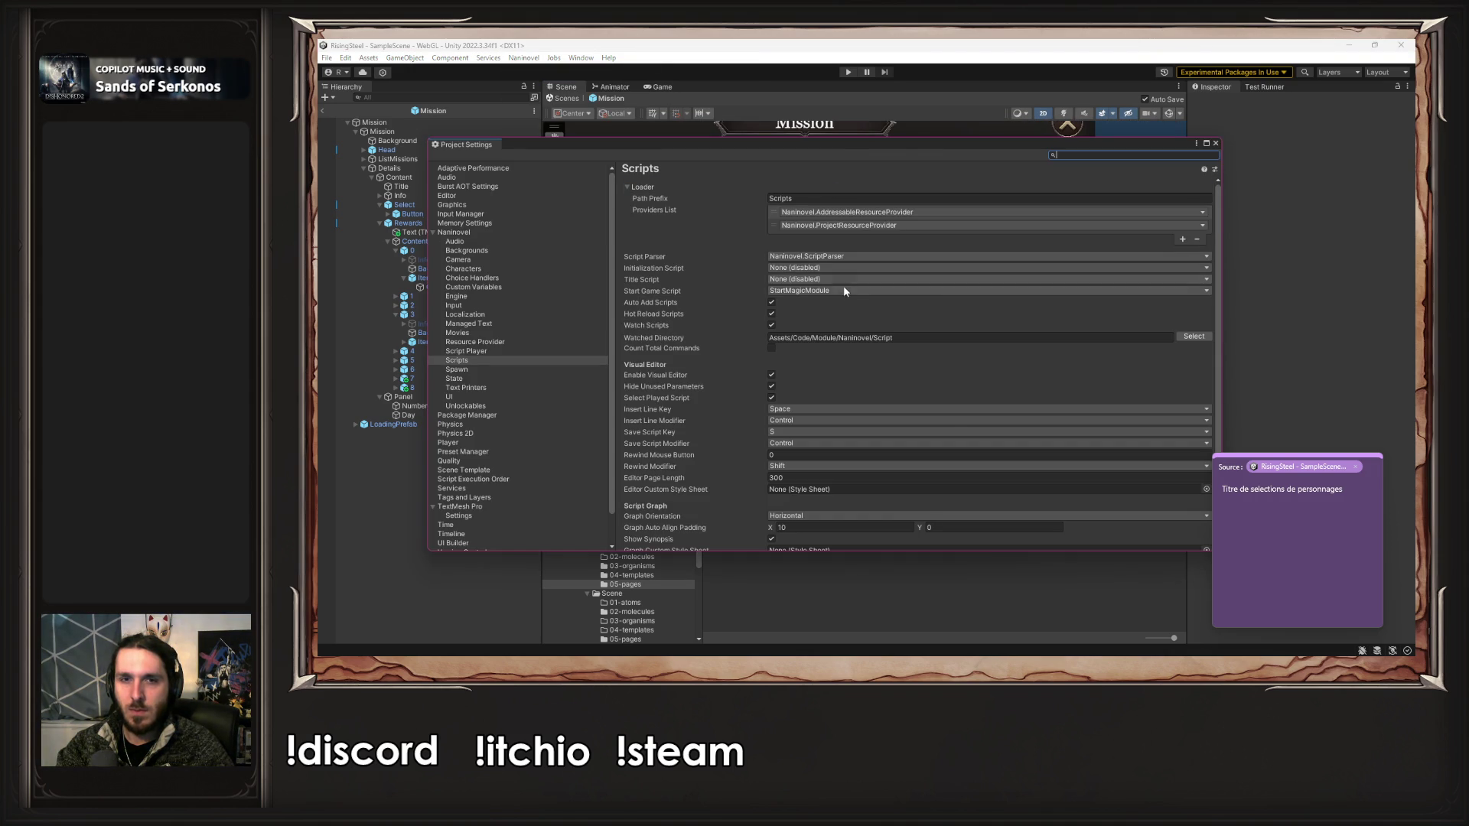
left_click(842, 284)
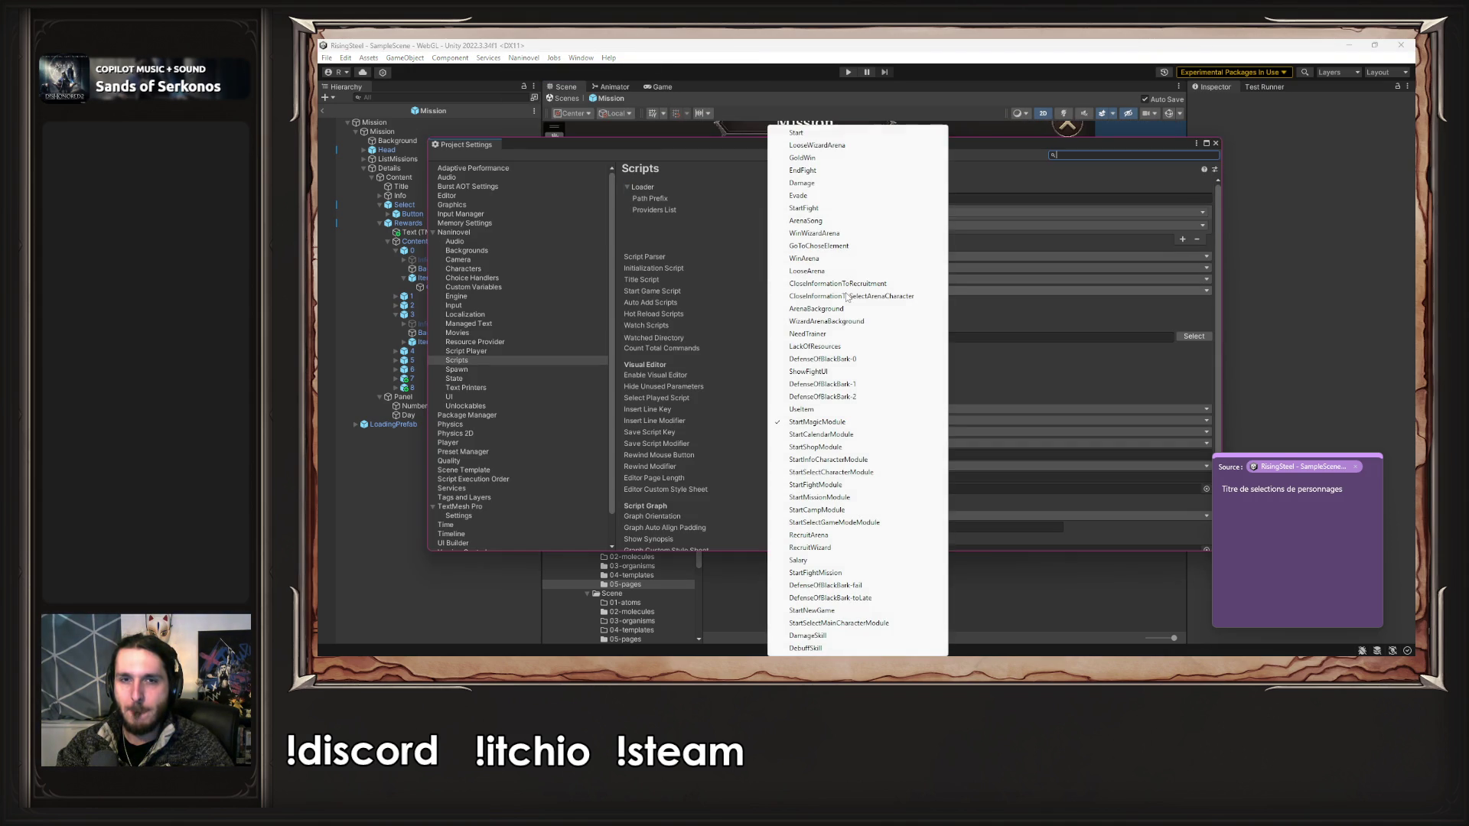
left_click(819, 612)
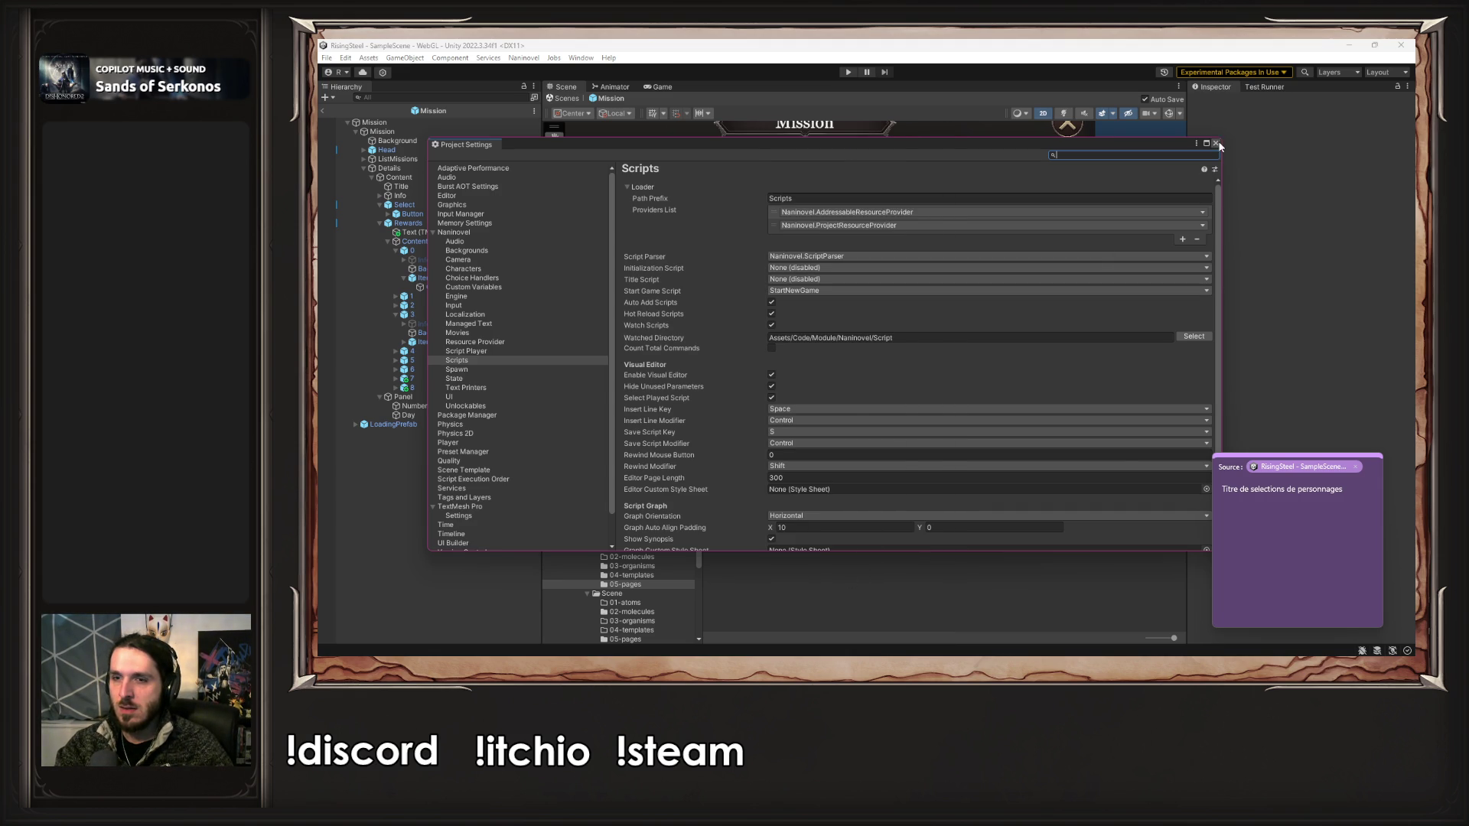
left_click(1216, 143)
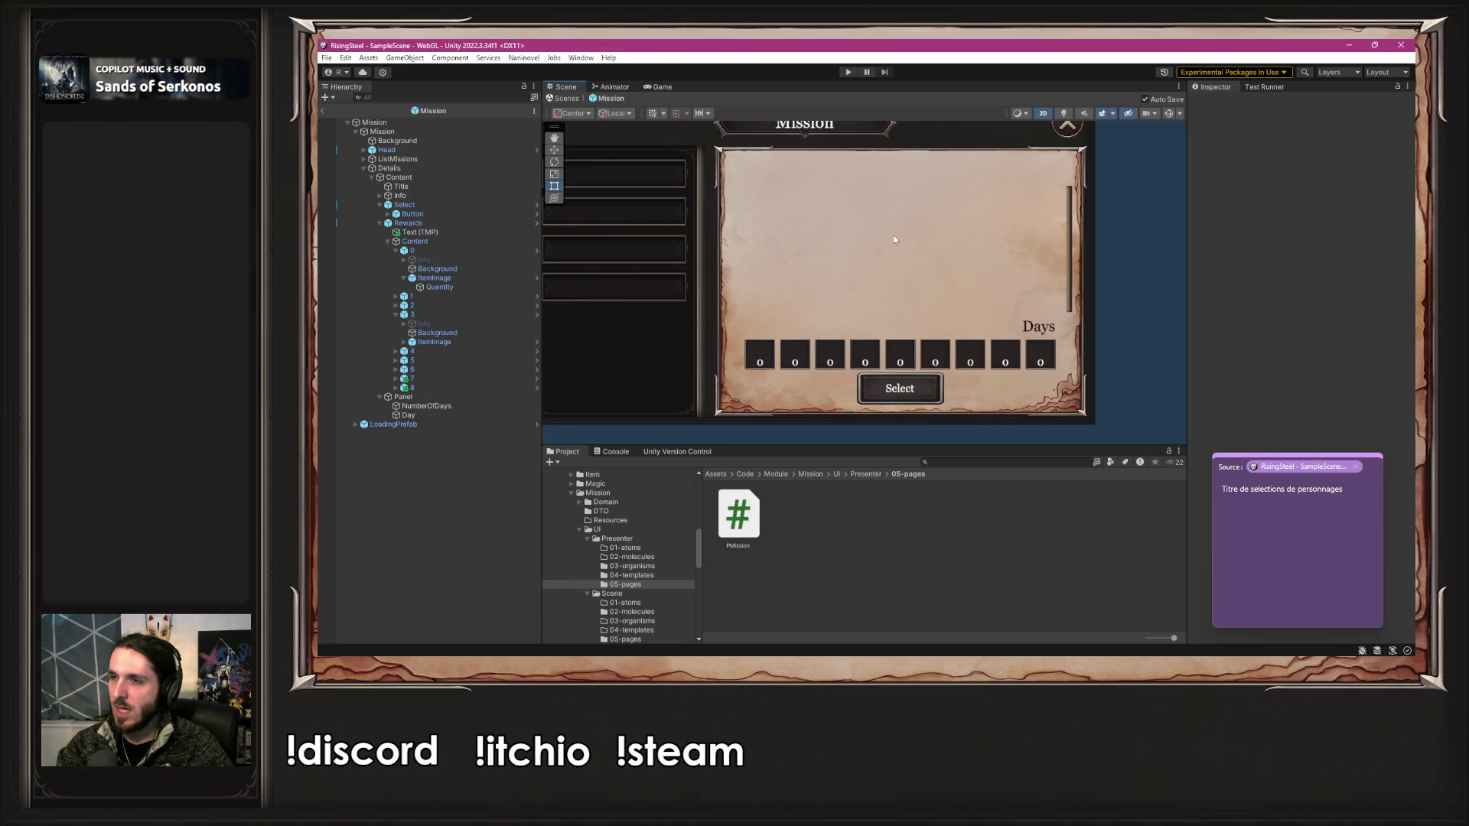
- Enter play mode, choose NEW GAME and load the first save slot into the camp
left_click(848, 72)
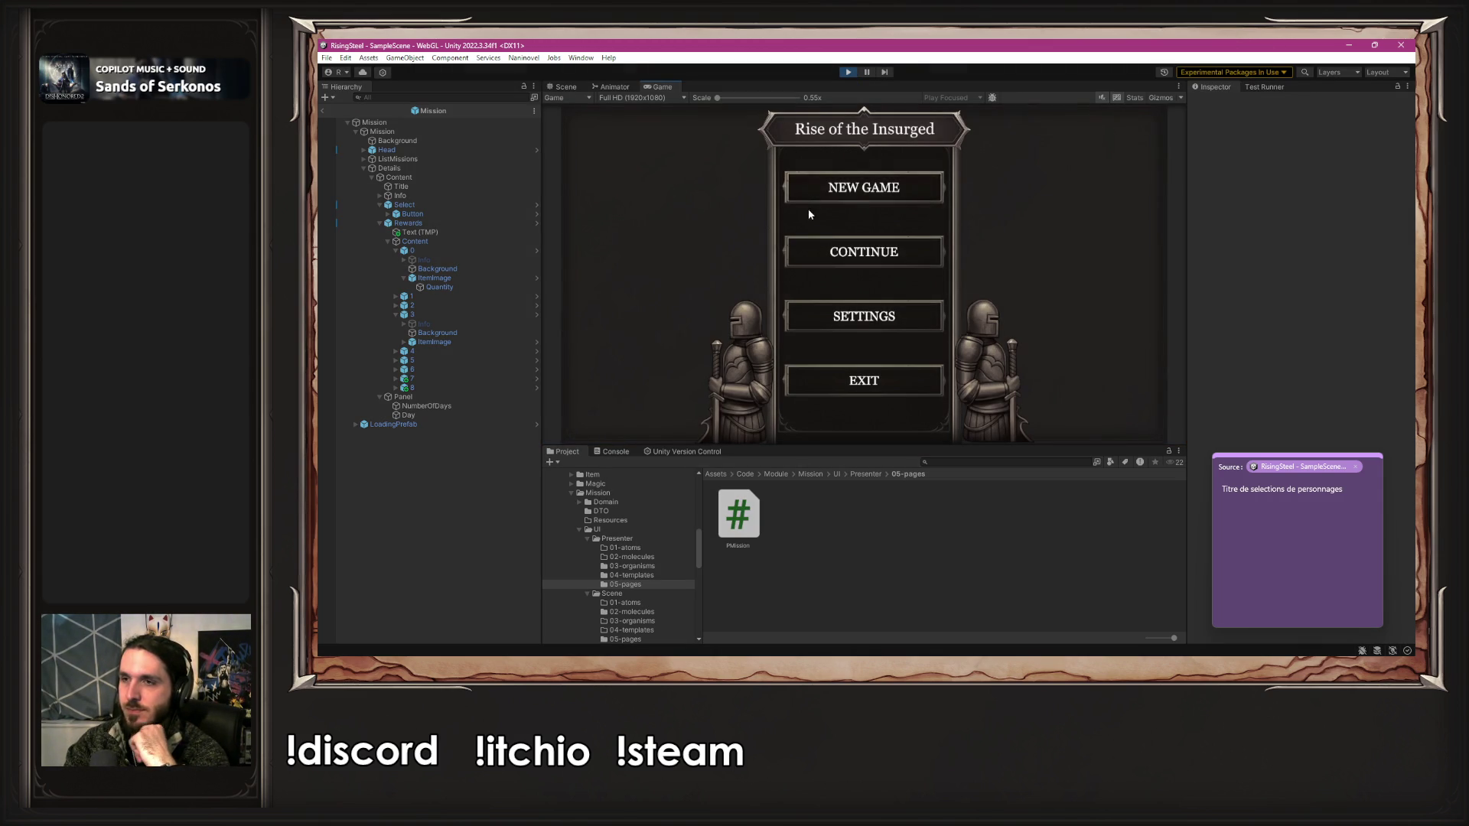
left_click(812, 255)
left_click(790, 223)
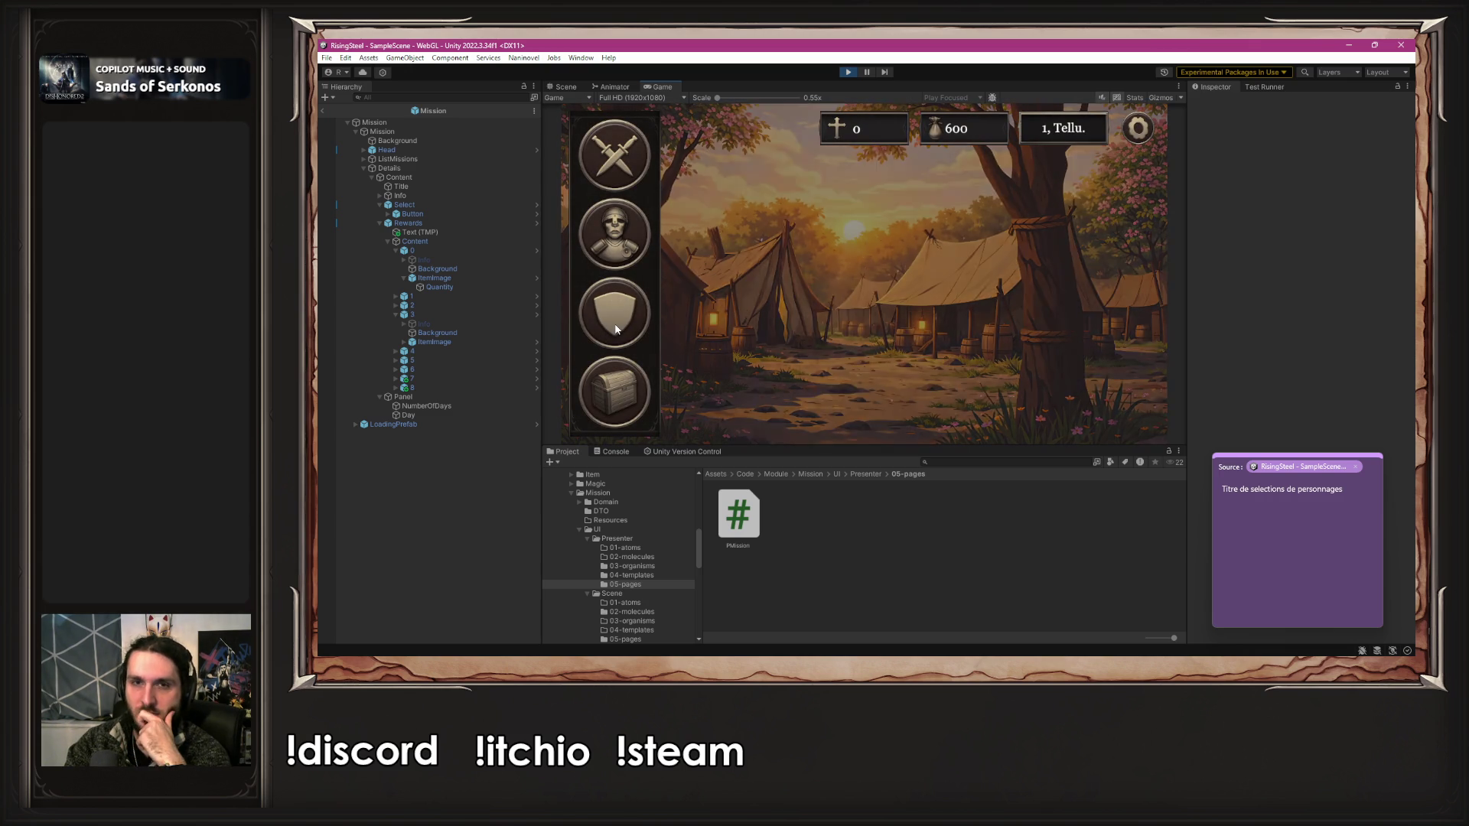
- Upgrade Ambre's stats from the camp tent, raising her Wisdom to 15, and confirm
left_click(728, 286)
left_click(727, 225)
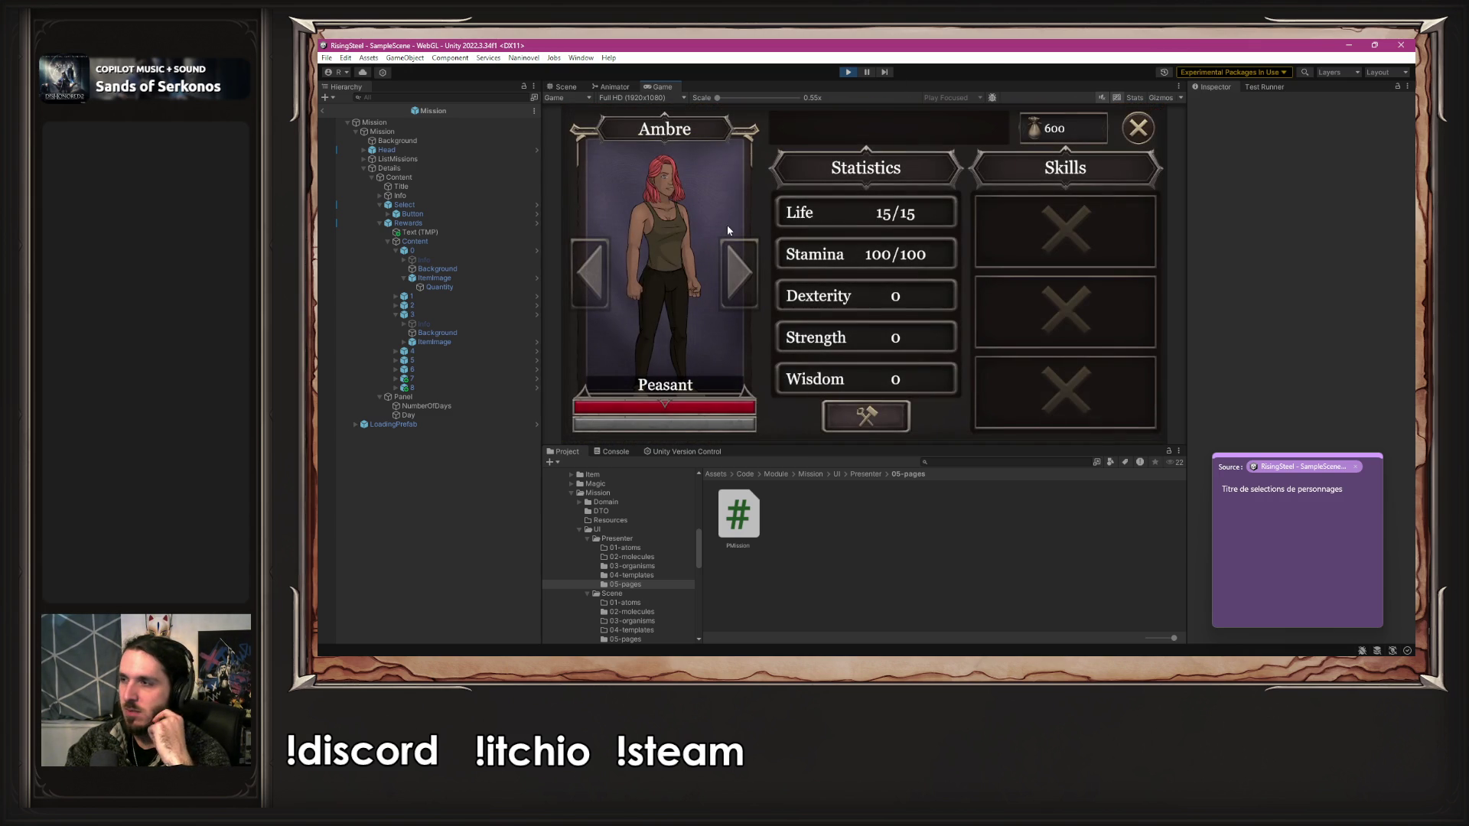
left_click(892, 420)
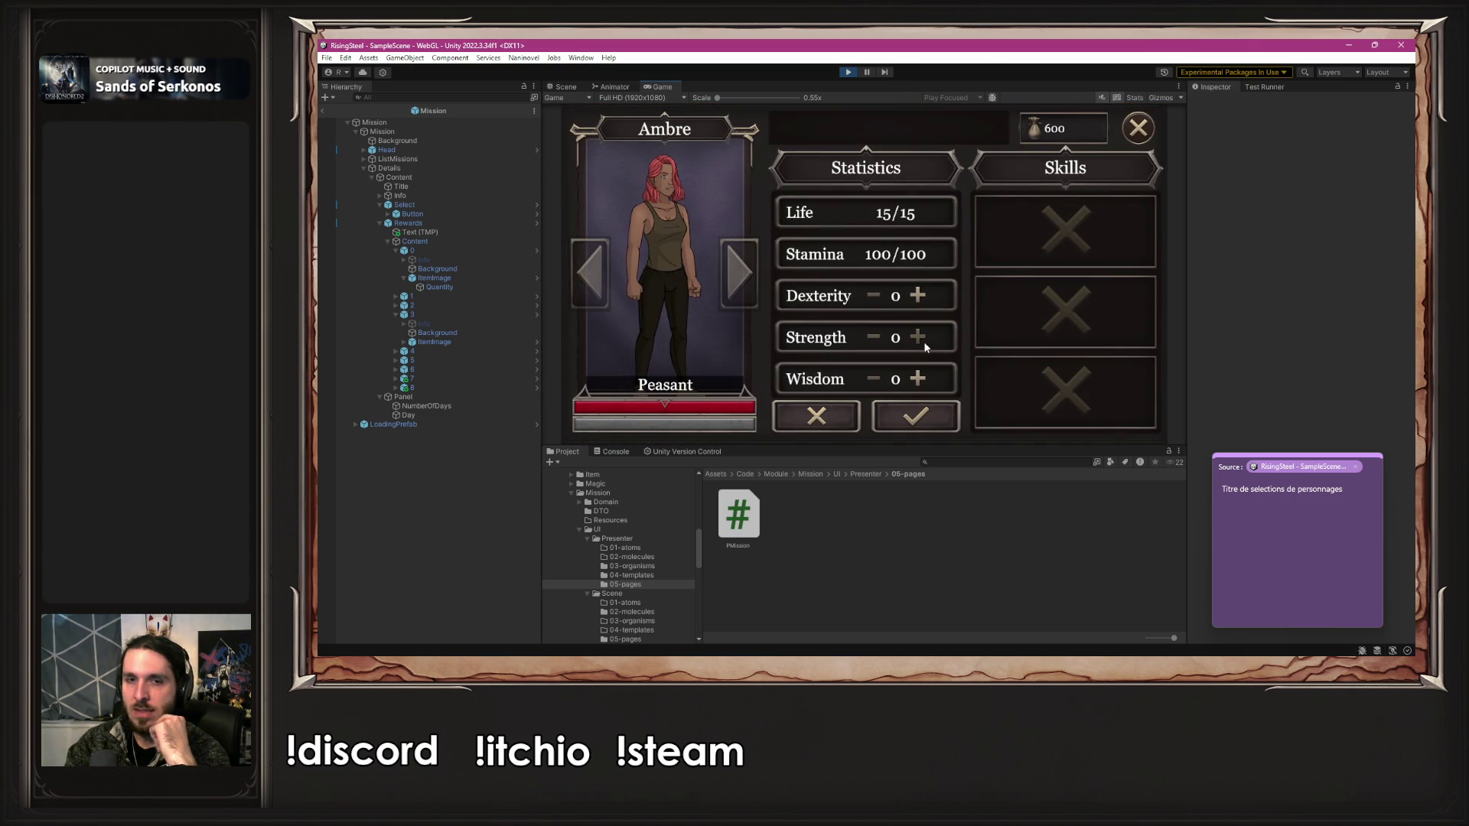
left_click(917, 379)
double_click(918, 379)
double_click(917, 379)
double_click(917, 379)
left_click(917, 379)
double_click(919, 380)
left_click(918, 380)
double_click(918, 379)
left_click(918, 380)
left_click(919, 379)
left_click(916, 416)
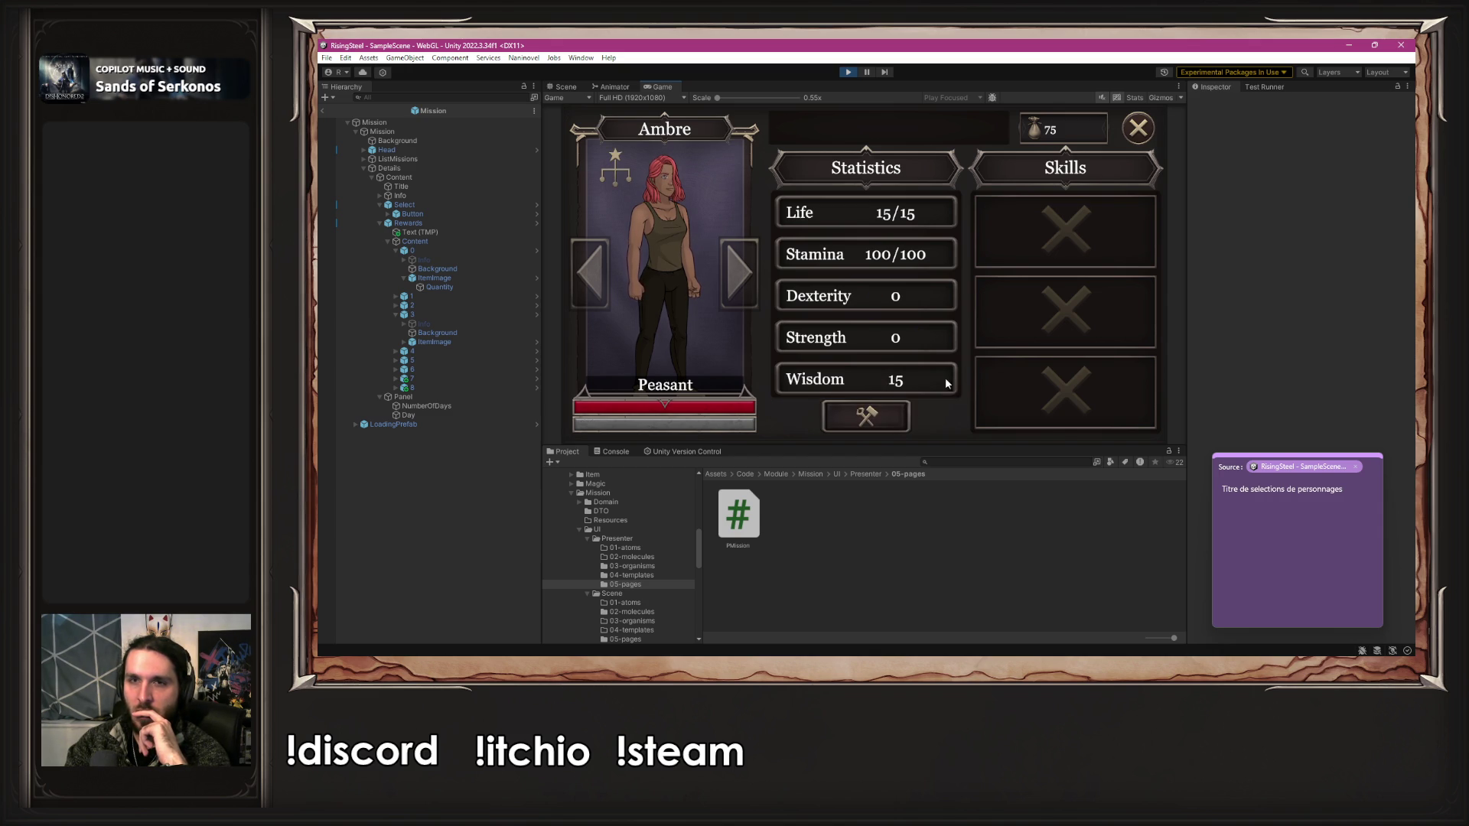
- Return to camp and accept the Defense of the Black Bark Village mission, reaching Recruitment
left_click(1137, 138)
left_click(1138, 130)
left_click(622, 158)
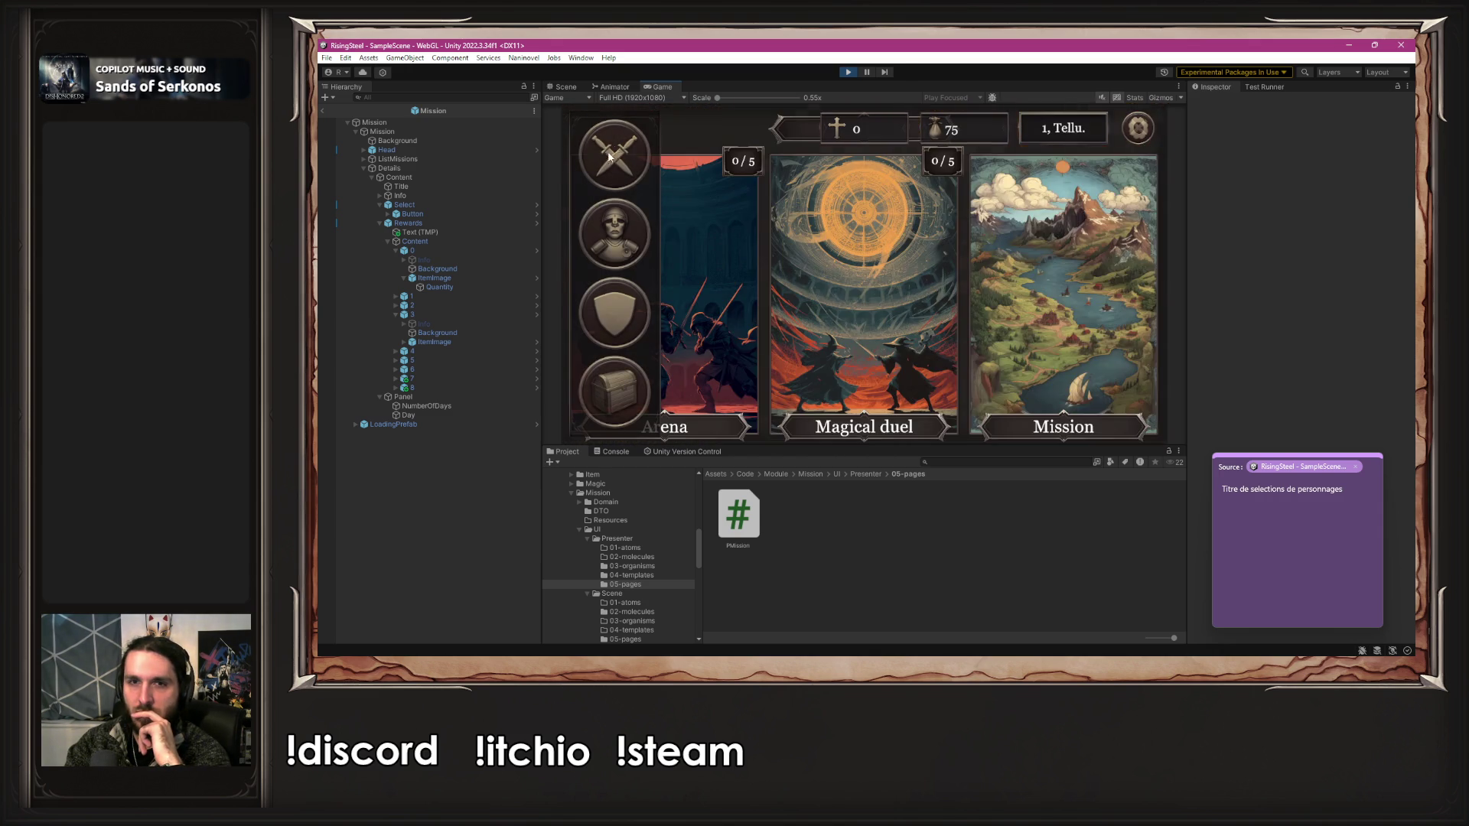
left_click(1101, 282)
left_click(658, 184)
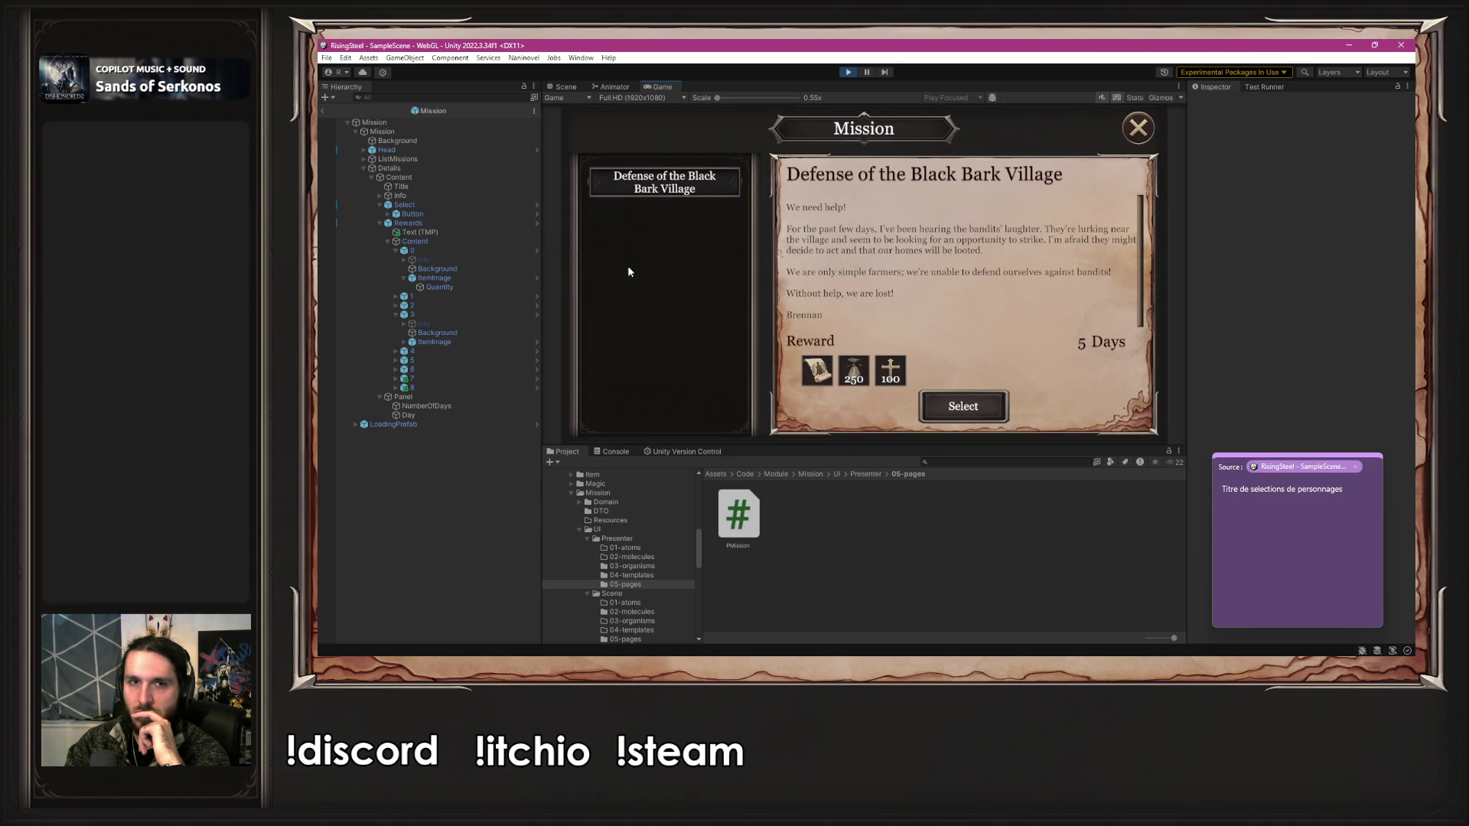
left_click(963, 407)
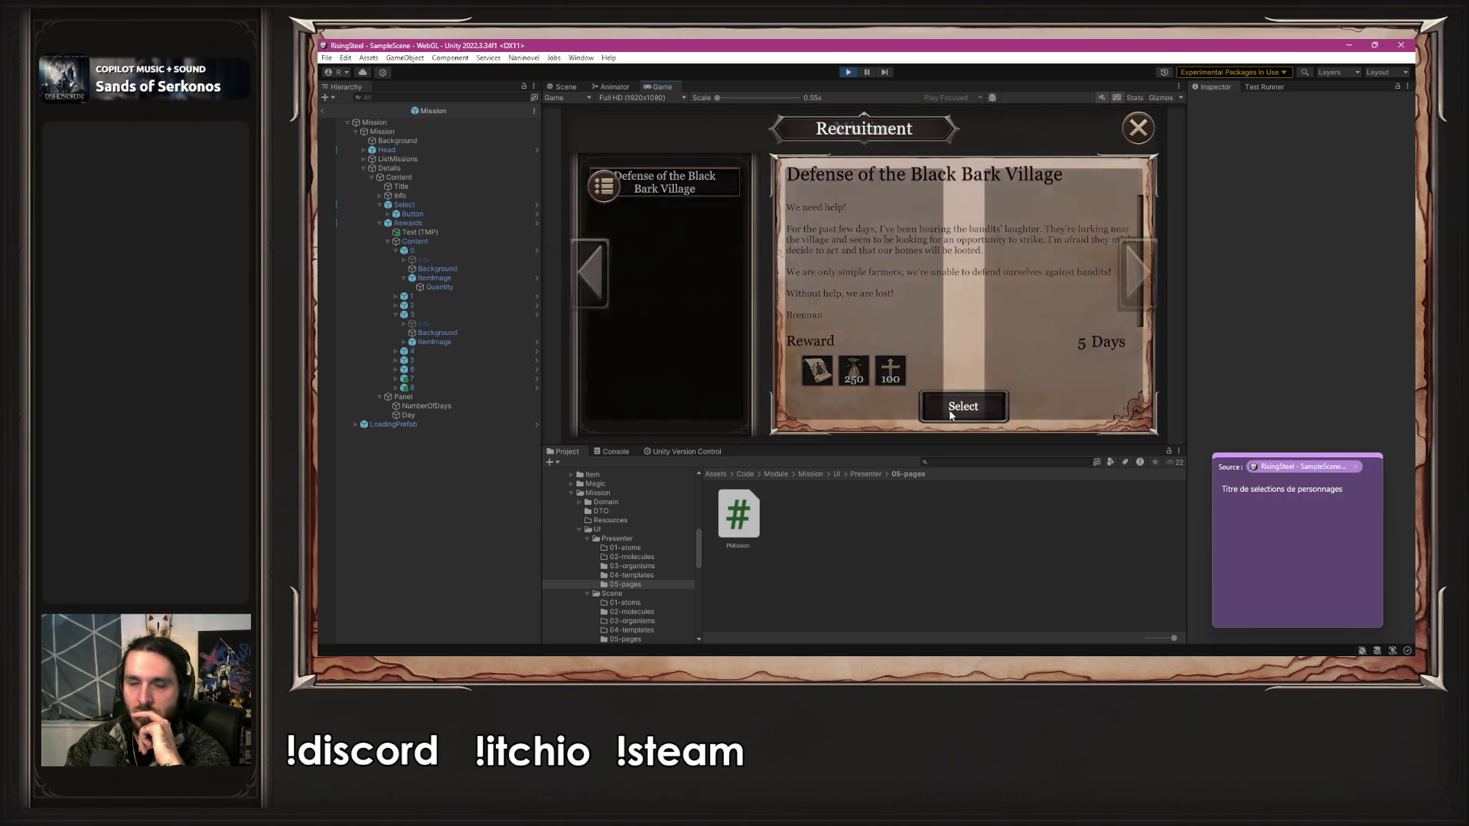
key("super+alt+s")
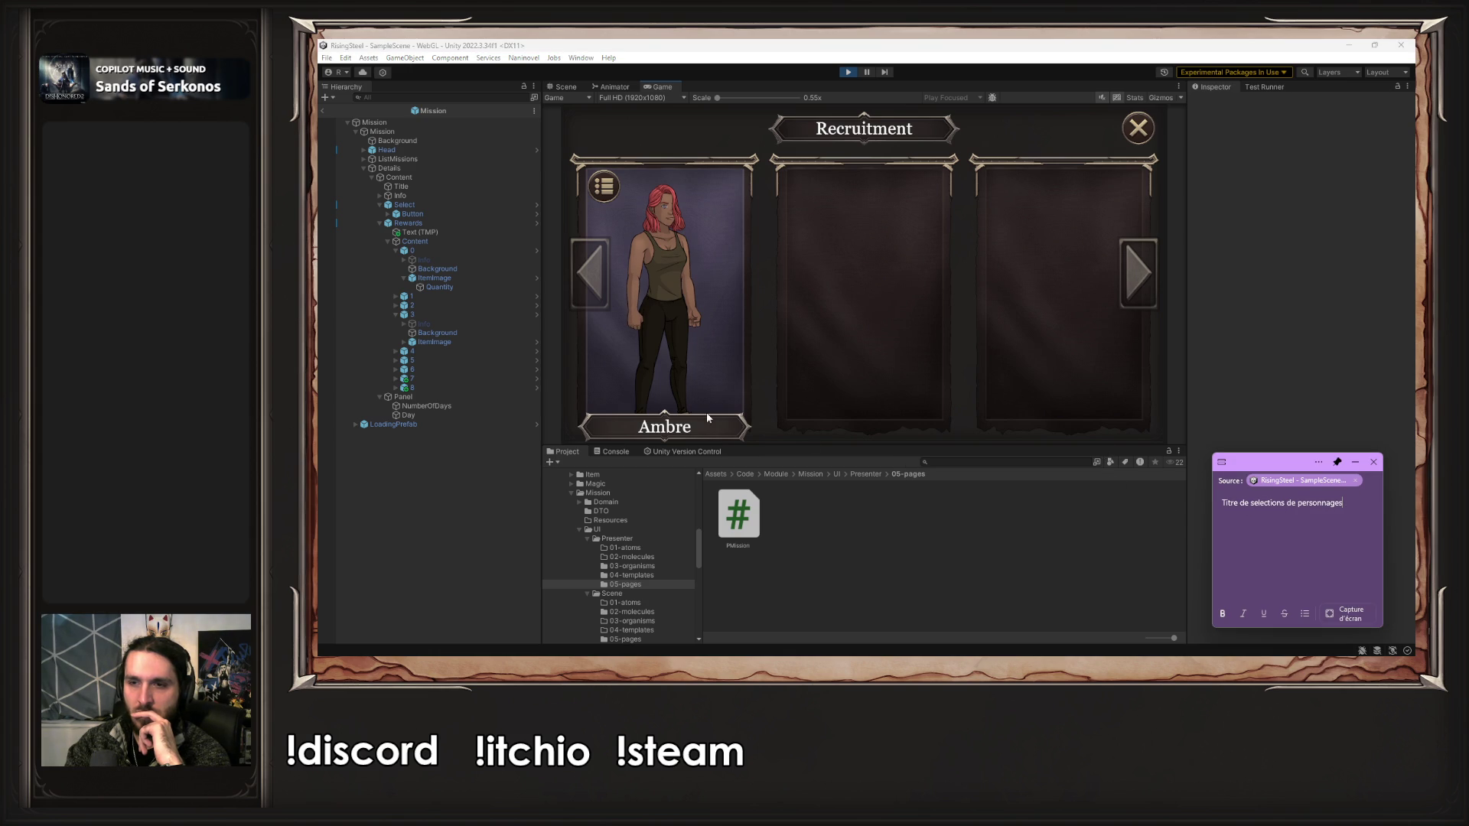
- Open Ambre's stats page, note 'Le bouton exit doit être au dessus de skills', stop play
left_click(651, 297)
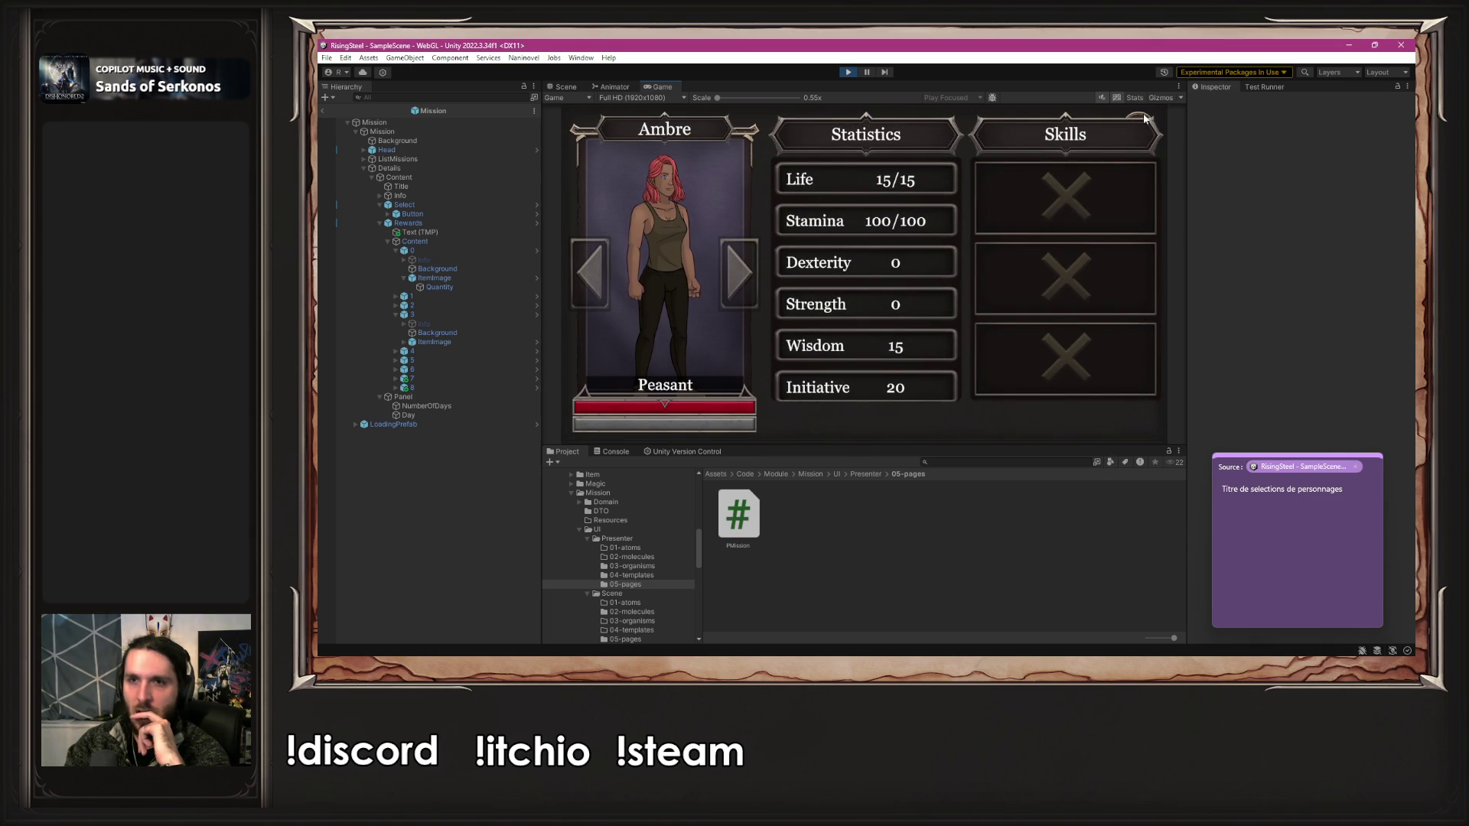
left_click(1356, 487)
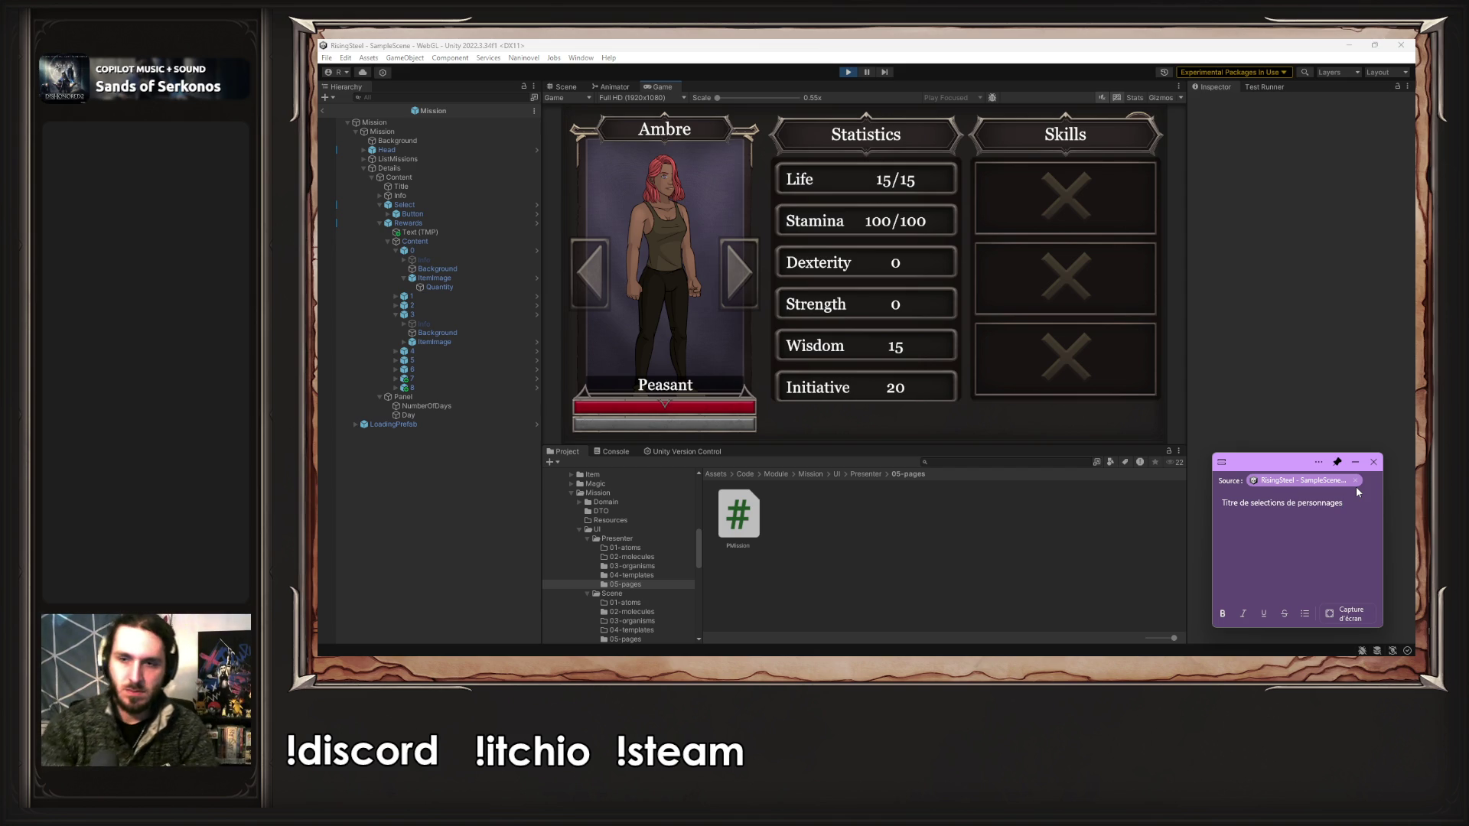
type("Le bou")
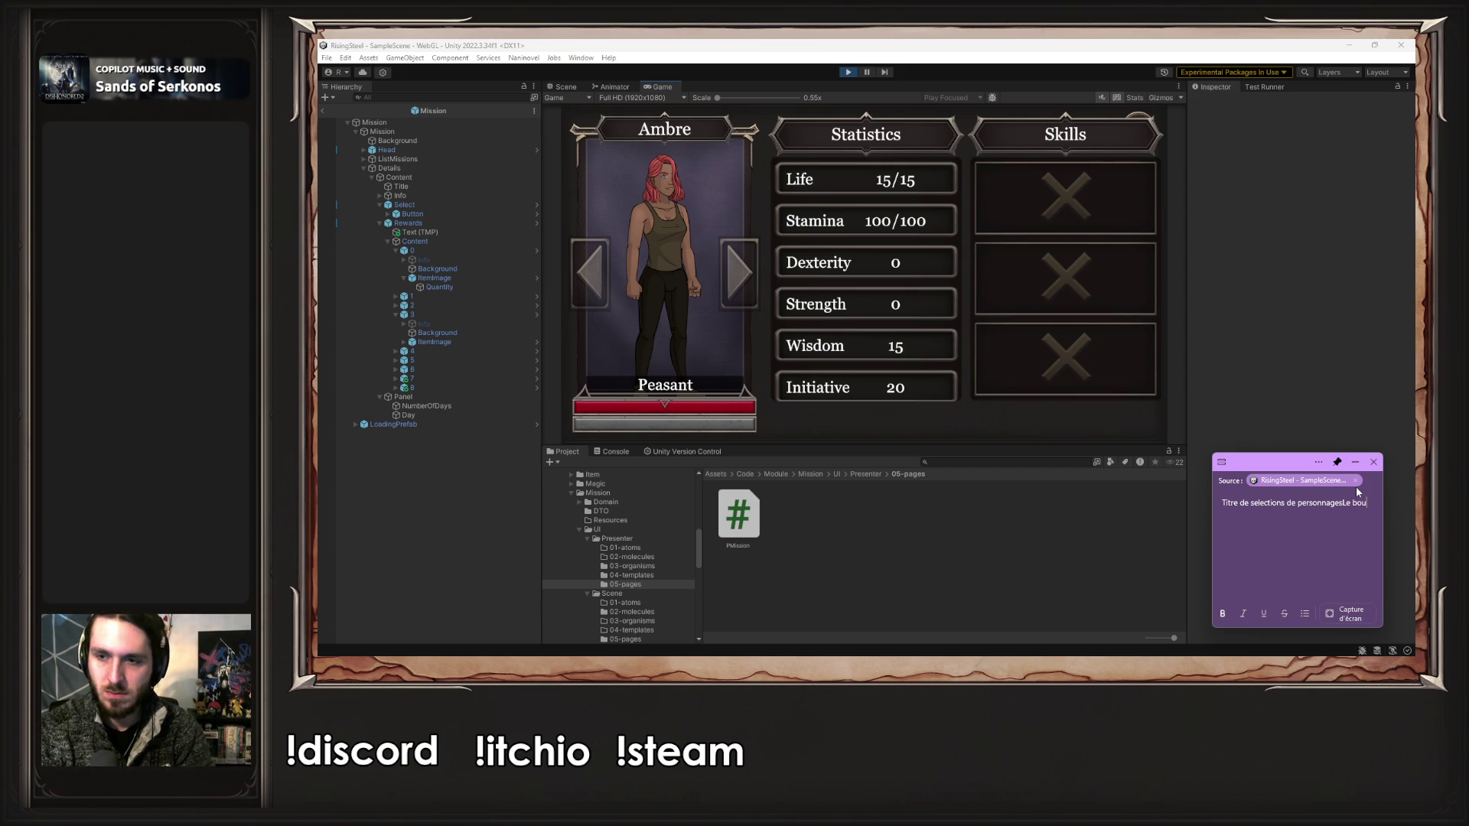
key("BackSpace")
key("BackSpace")
type("L")
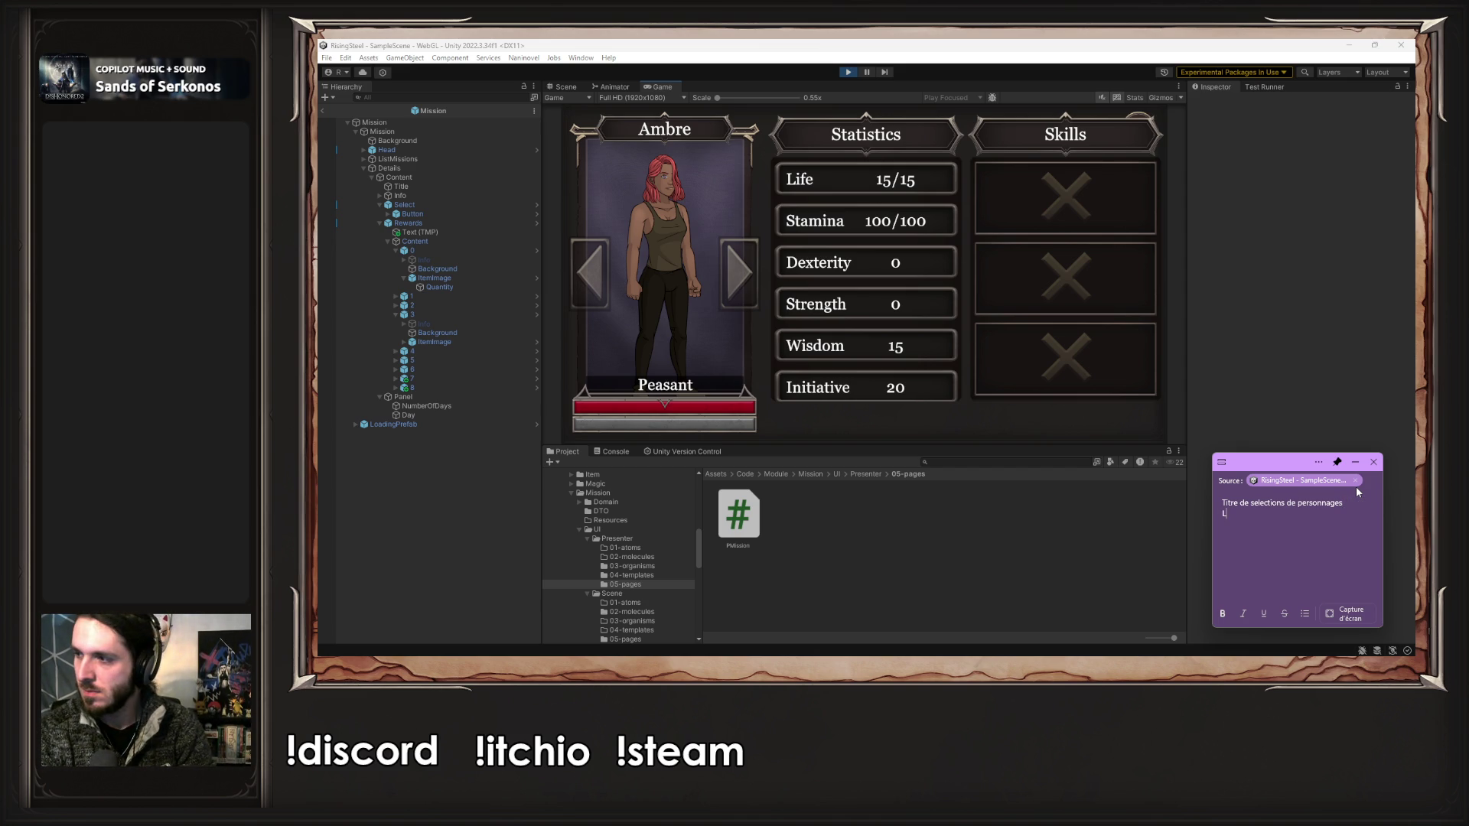
type("e bouton e")
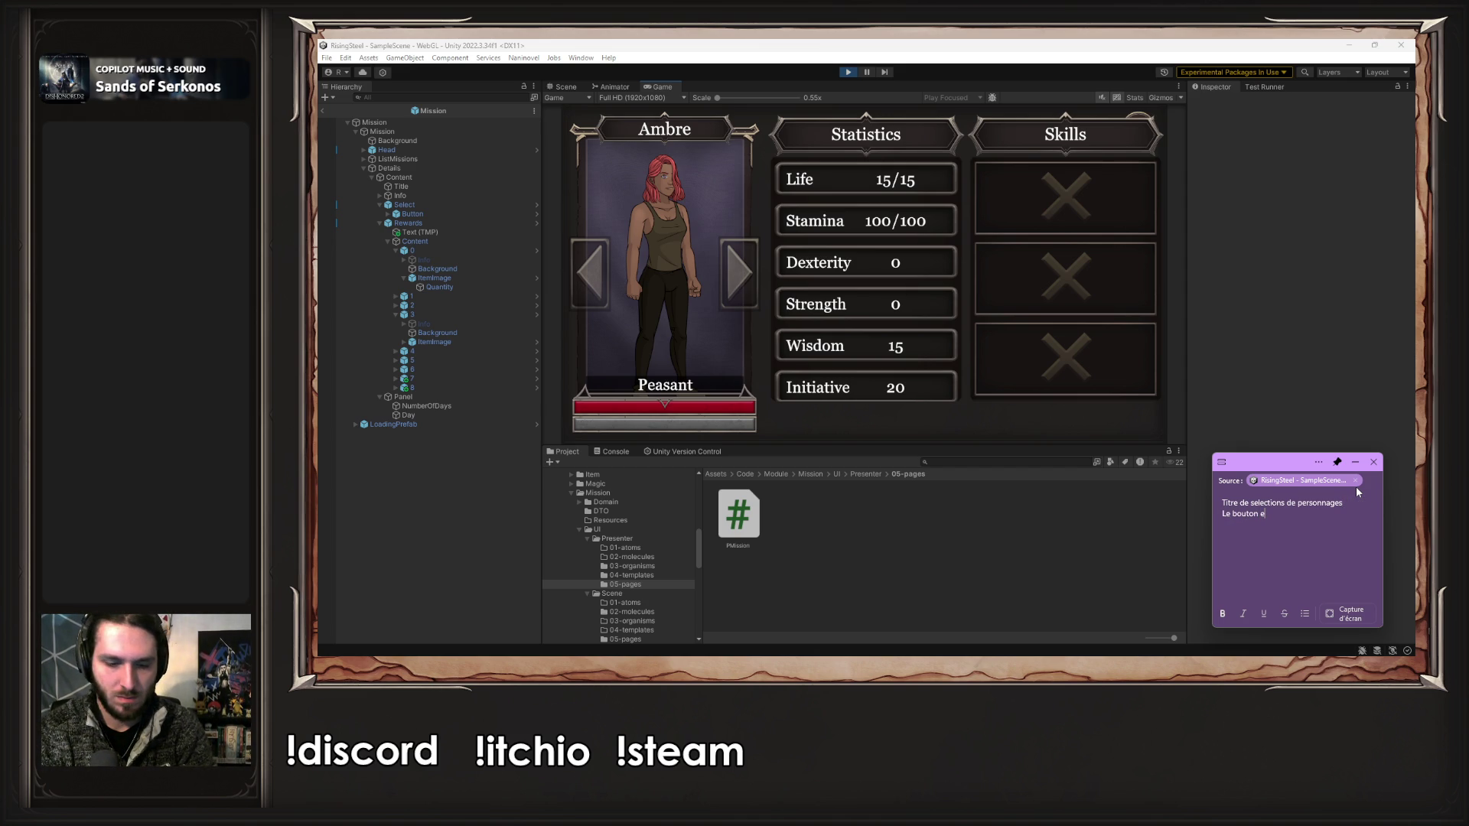
type("xit d oit être au dessus de skills")
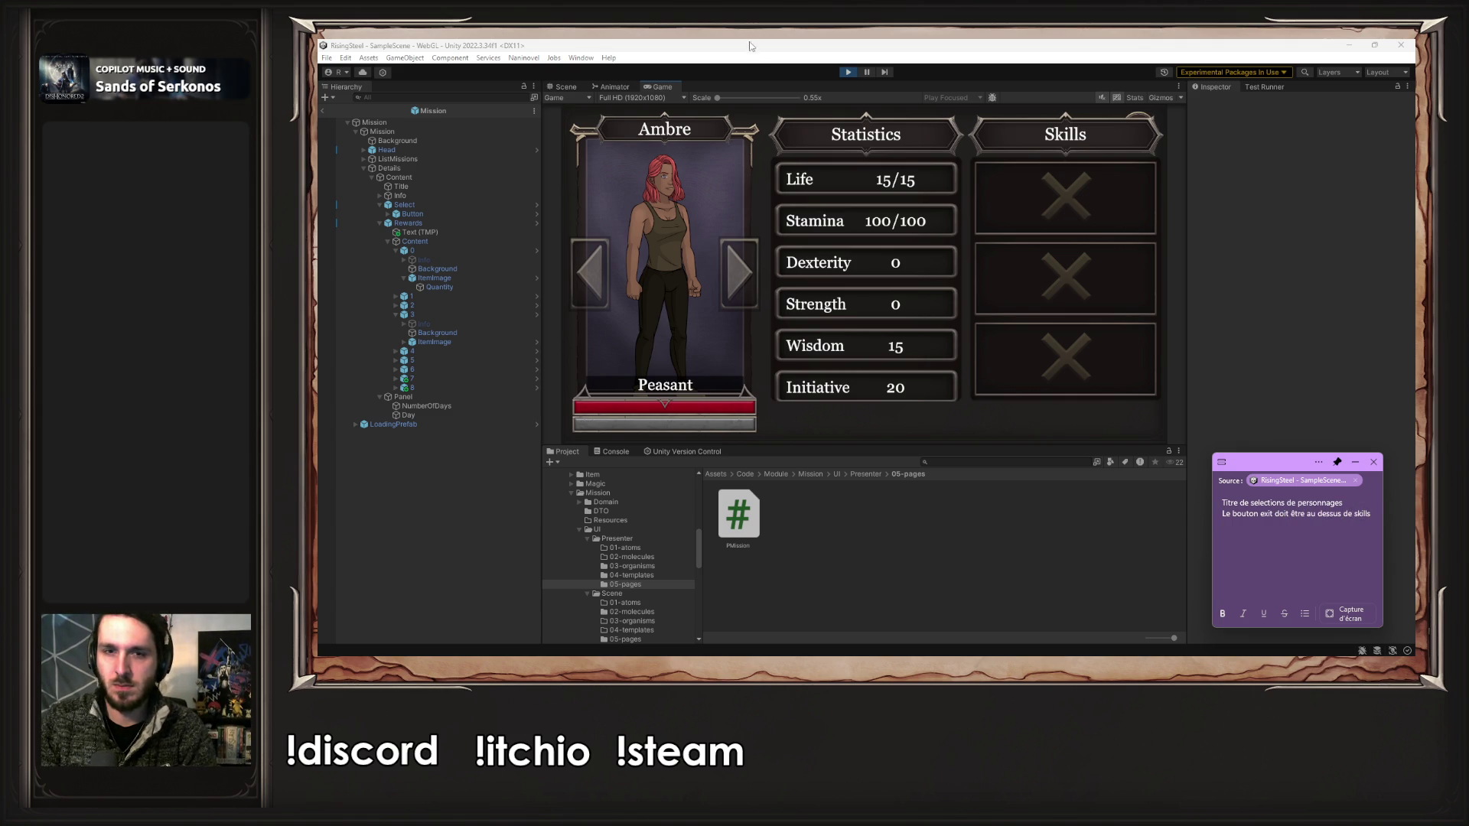
left_click(1128, 117)
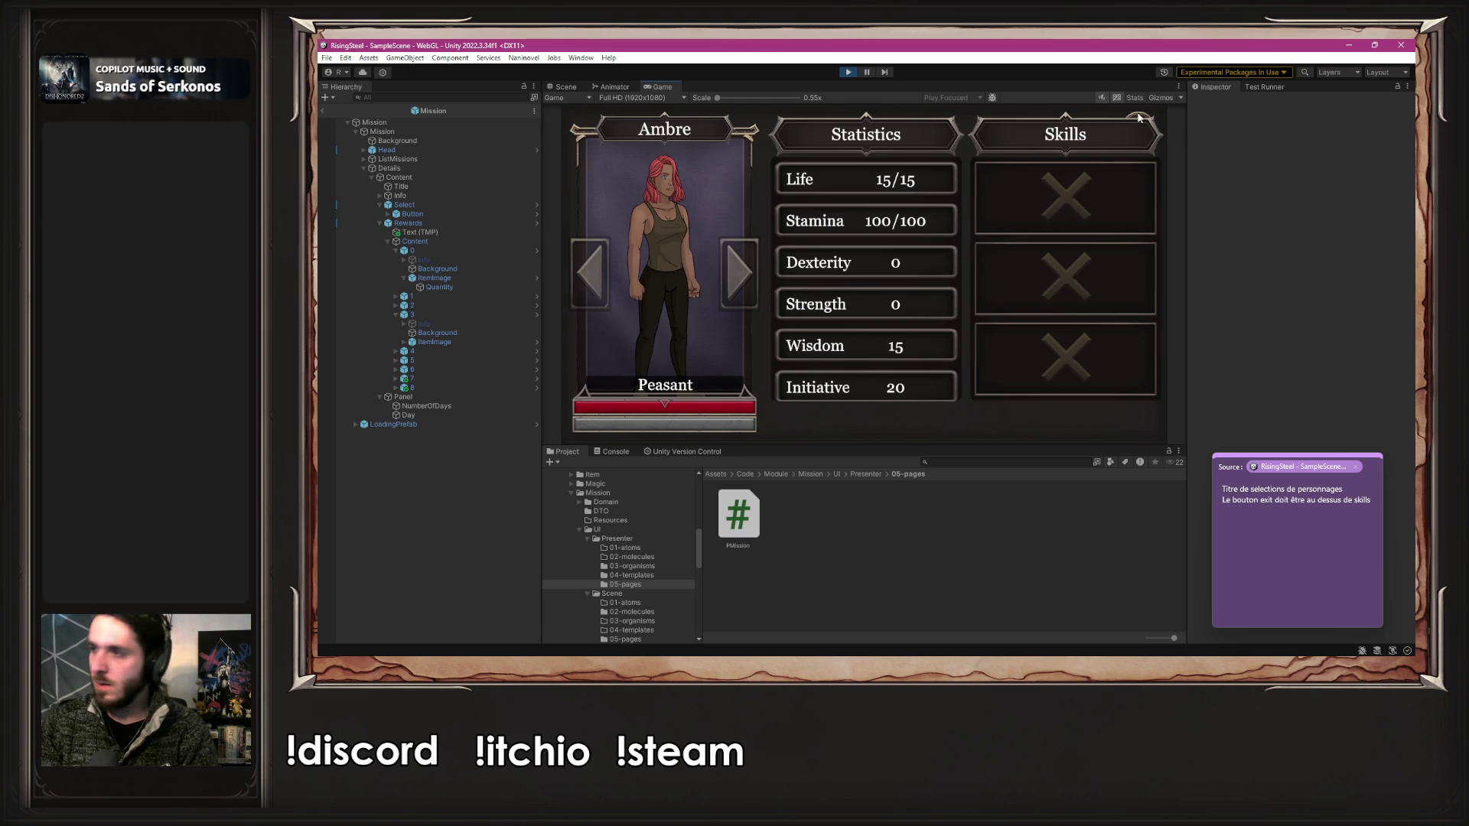
left_click(848, 73)
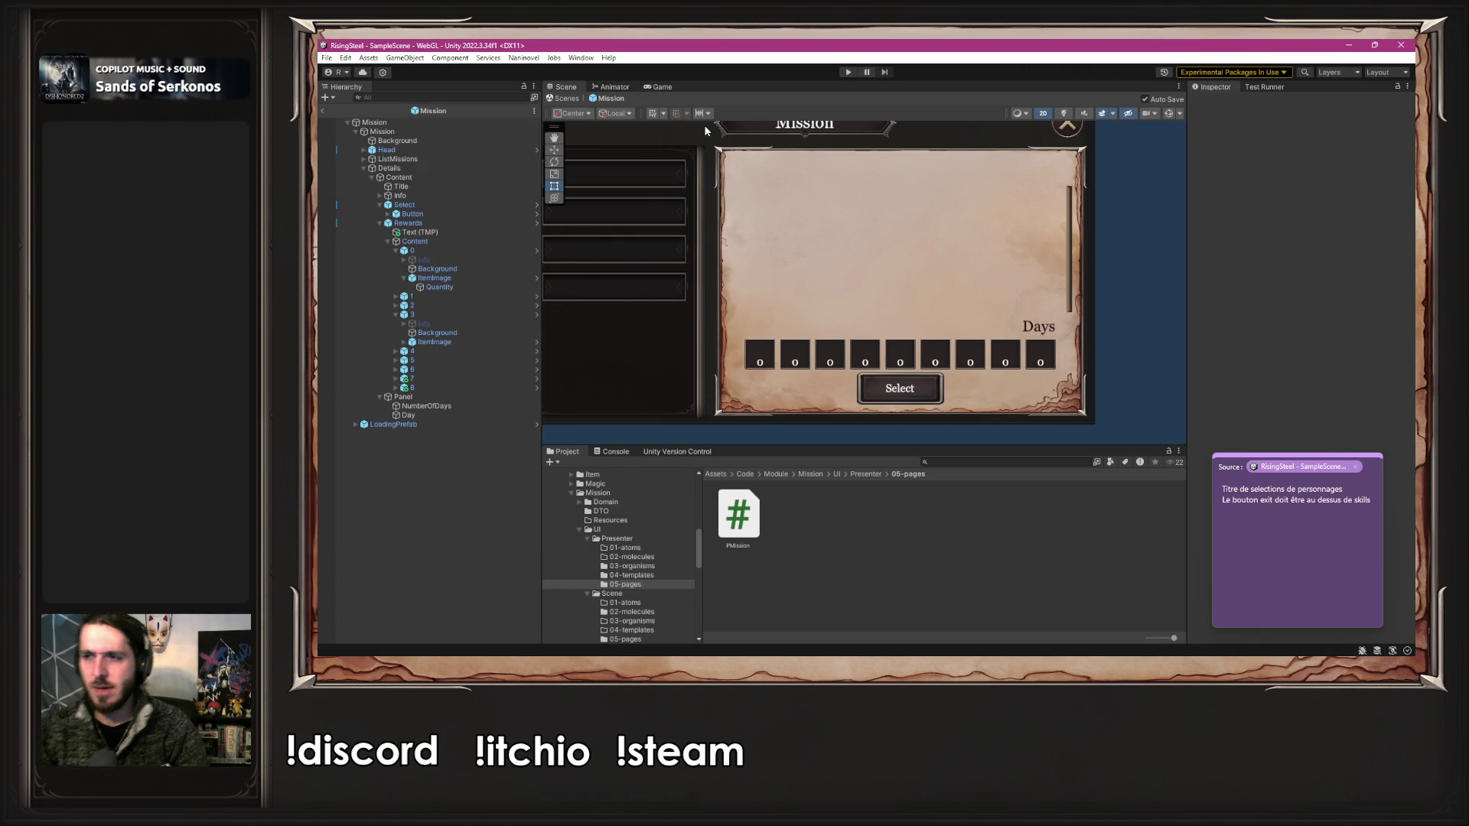
- Browse to InfoCharacter/UI/Scene/05-pages and open the CharacterEditable prefab
key("f")
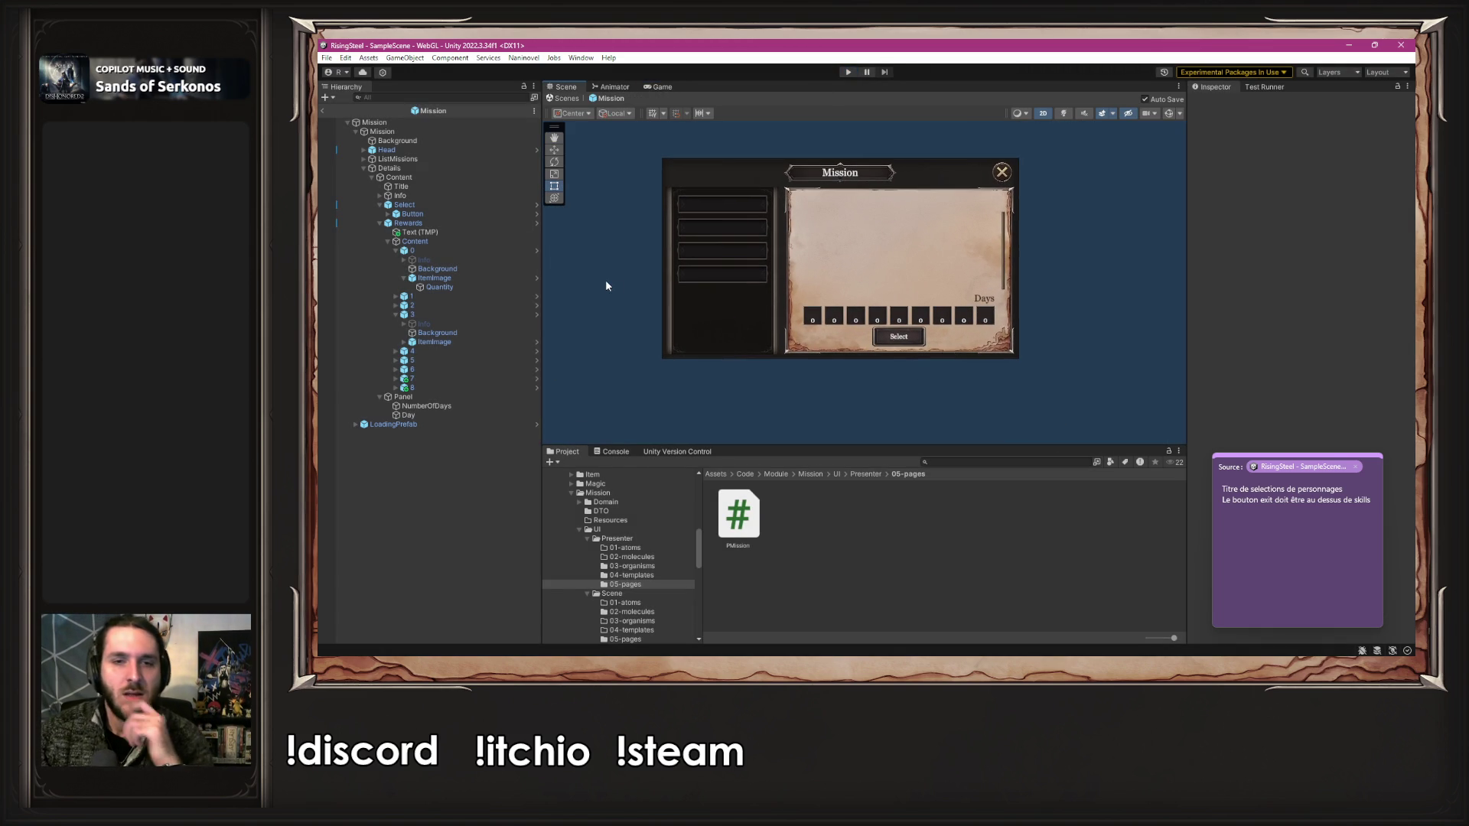
left_click_drag(775, 446, 776, 346)
scroll(601, 432, "up", 3)
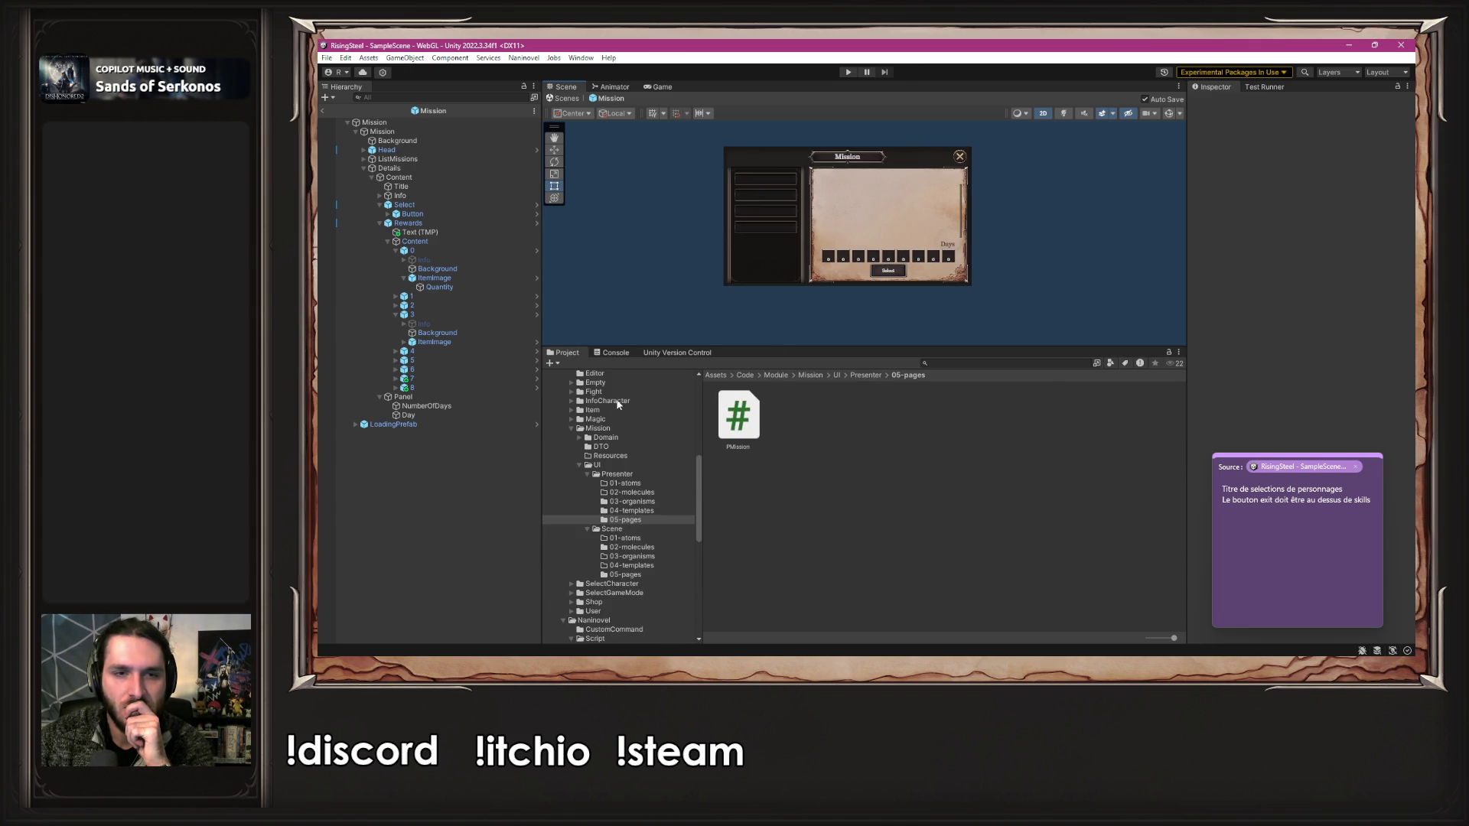
left_click(616, 405)
double_click(926, 420)
left_click(813, 429)
double_click(813, 429)
double_click(980, 410)
left_click(719, 422)
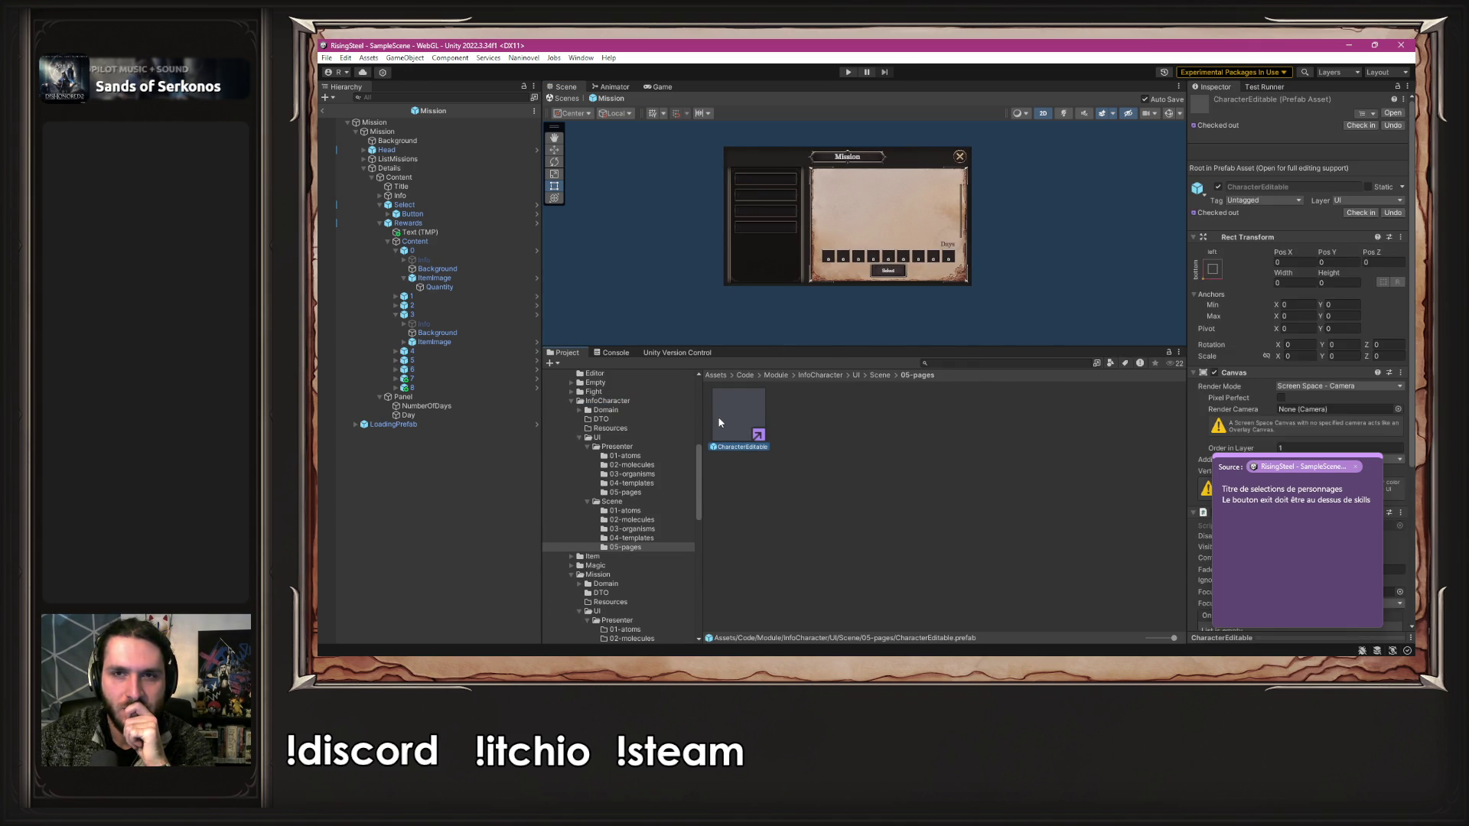
double_click(719, 422)
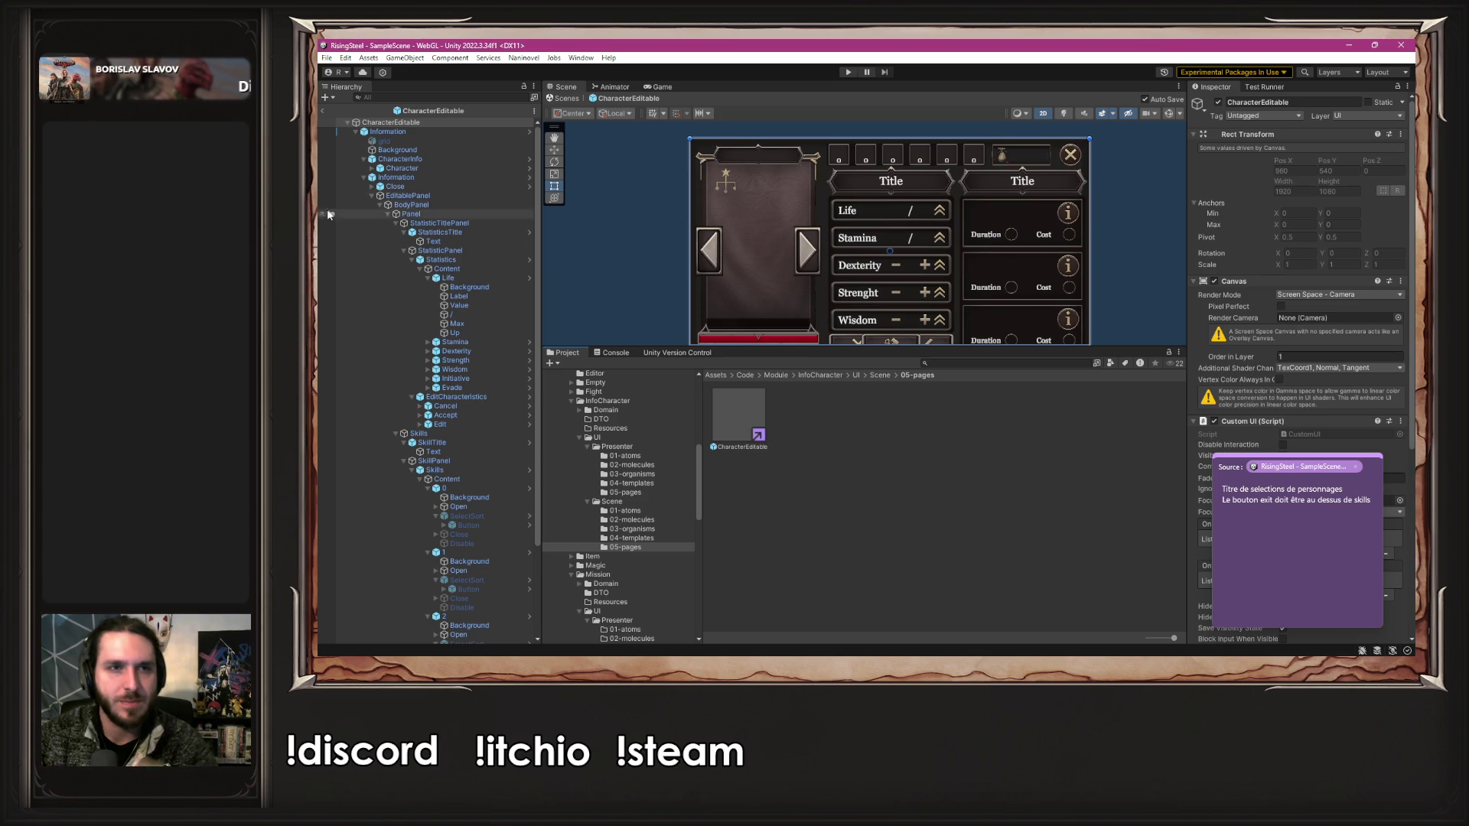
- Inspect CharacterEditable's Information, Close, OtherSkills, Cost, CharacterInfo and EditablePanel objects
left_click(372, 196)
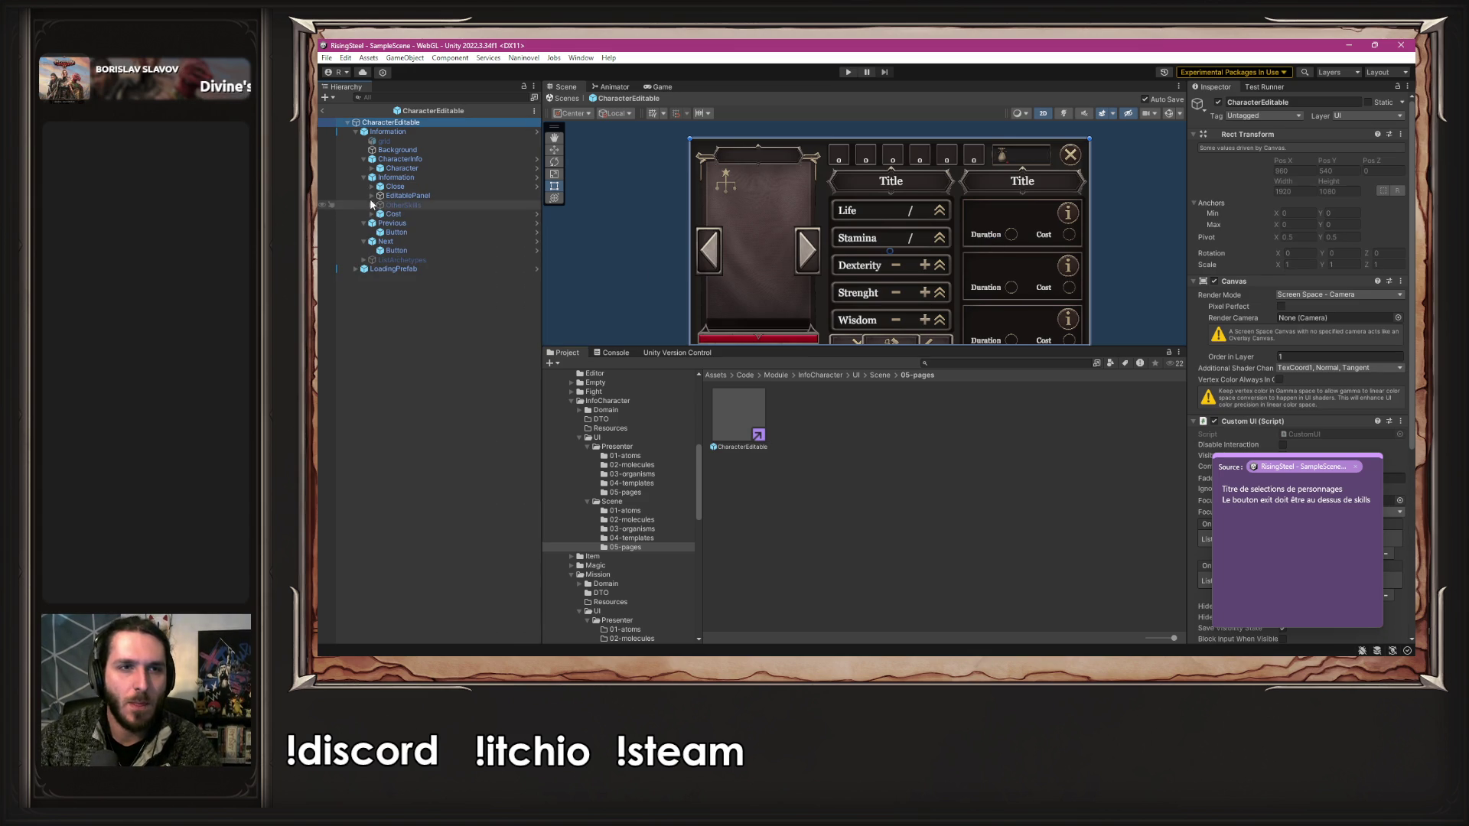
left_click(396, 177)
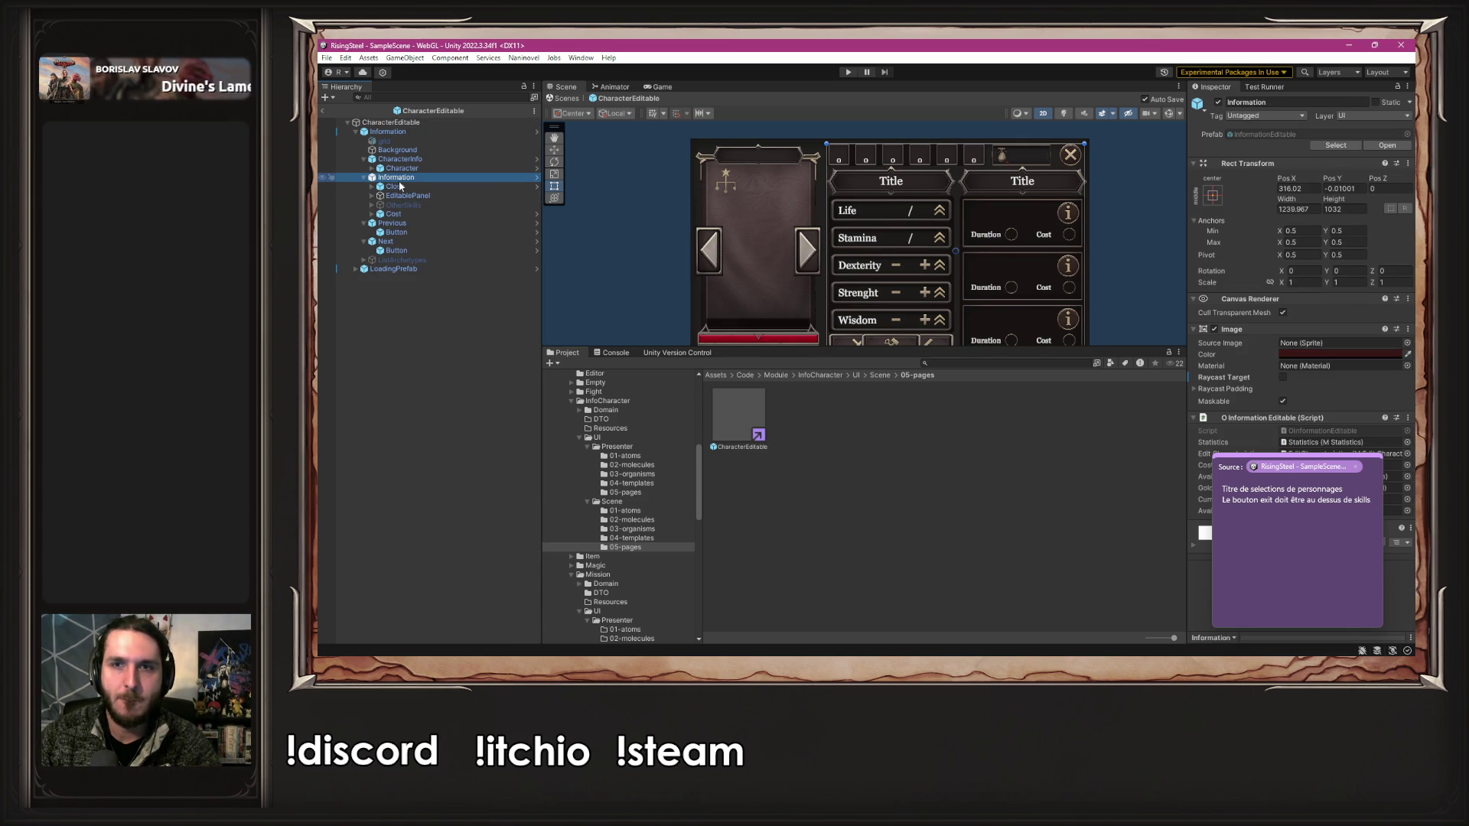
left_click(411, 188)
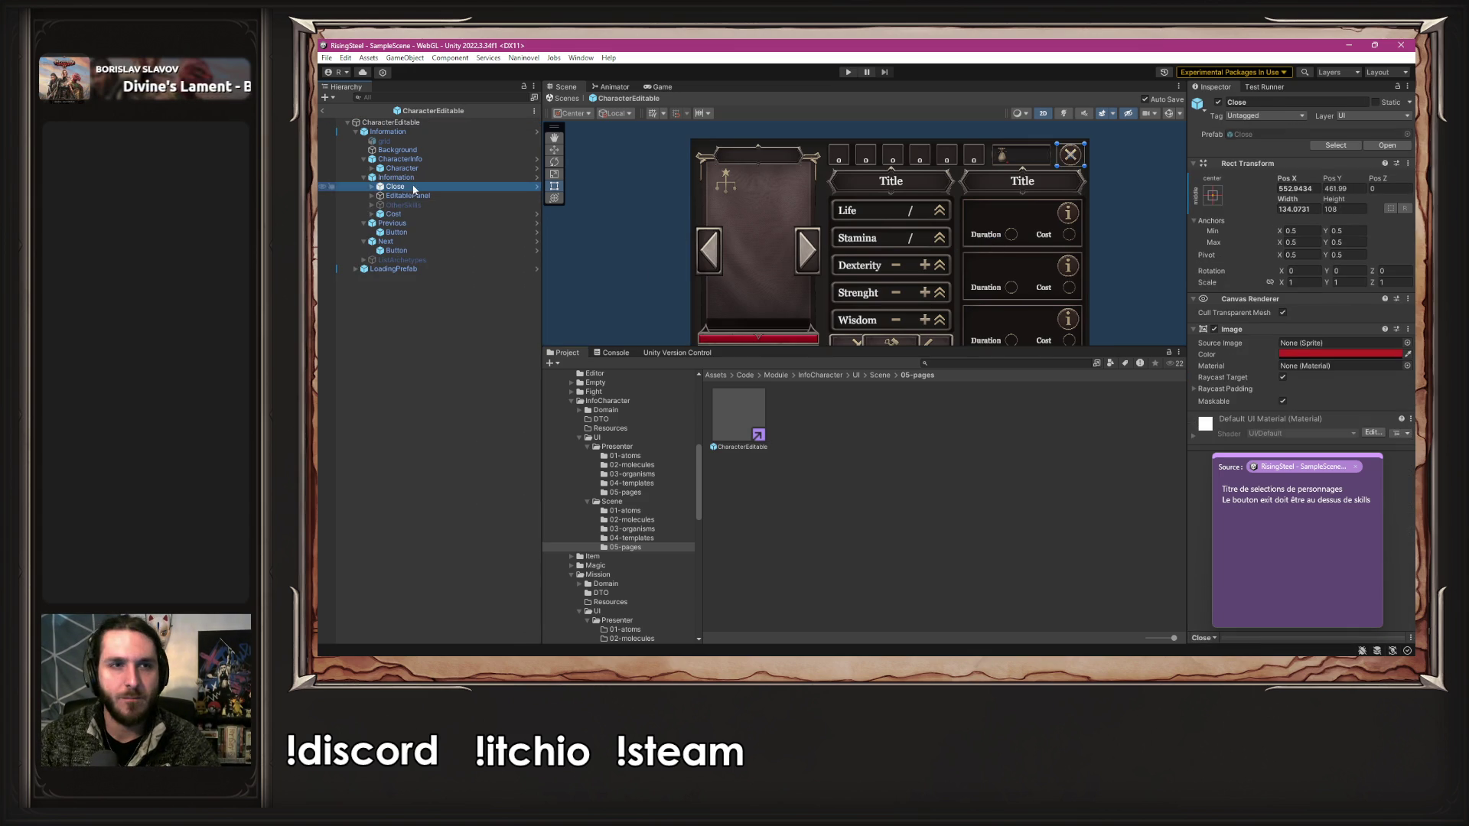
left_click(425, 205)
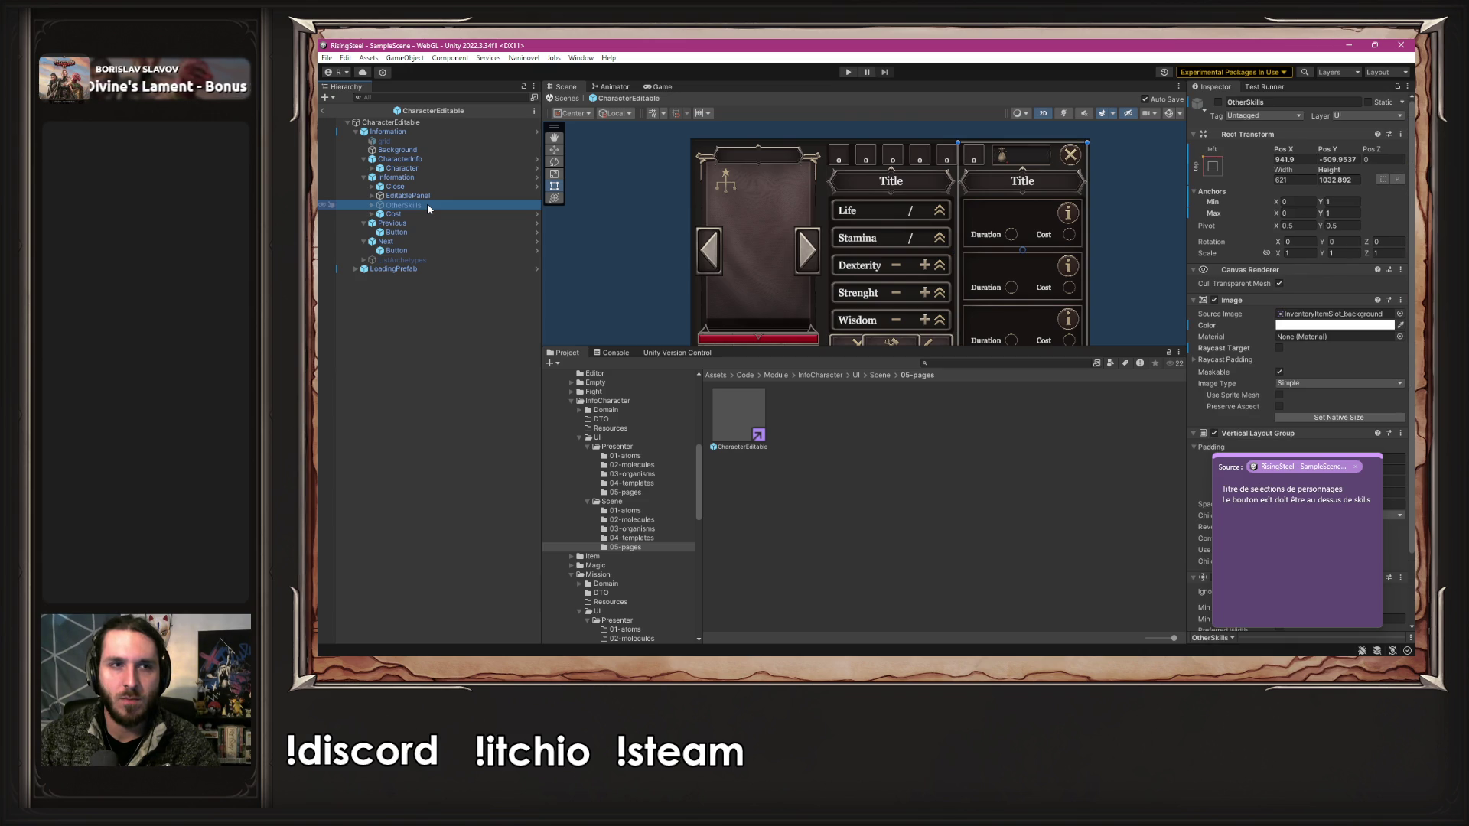
left_click(420, 214)
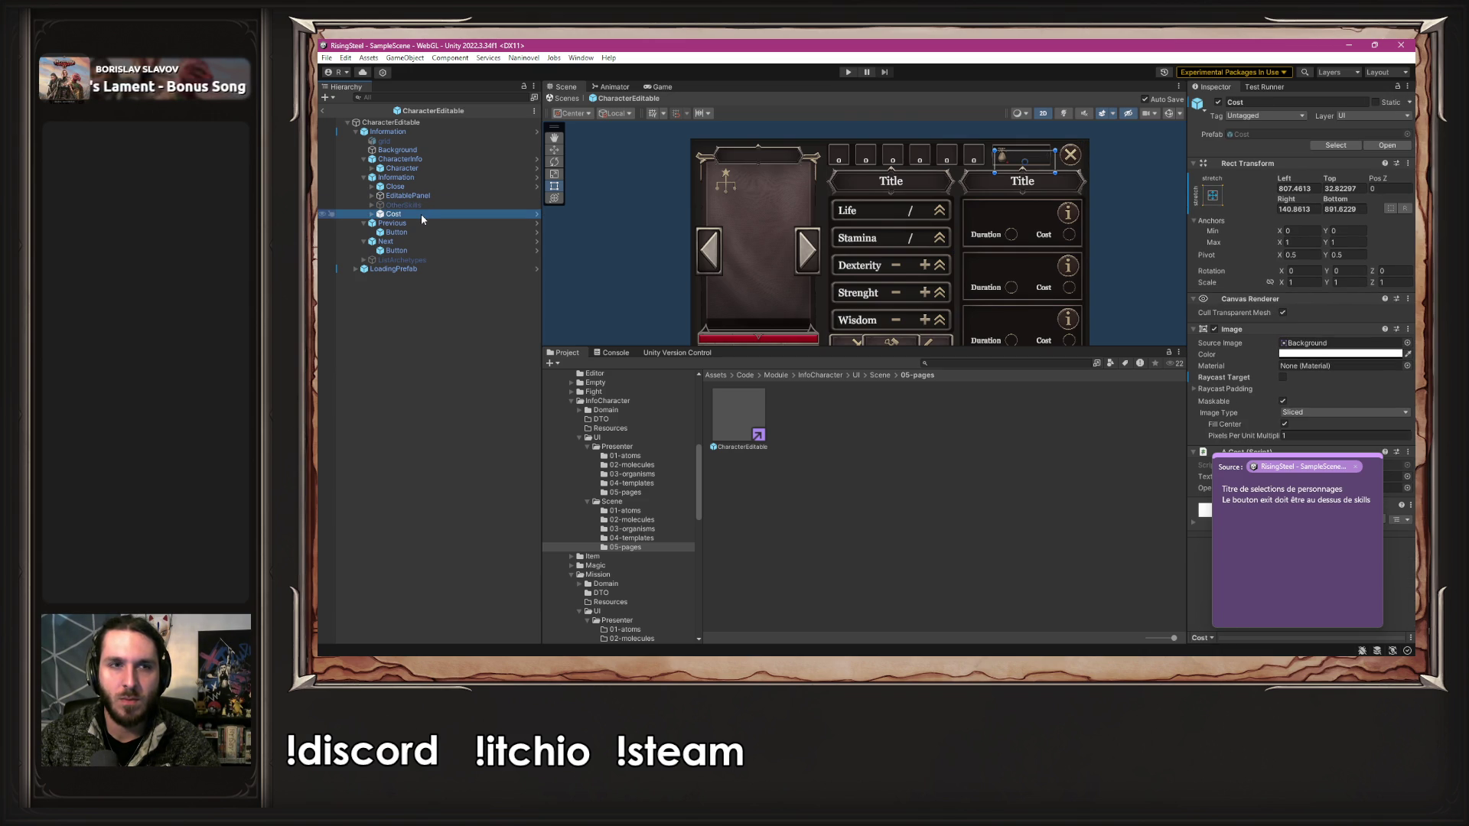
left_click(430, 159)
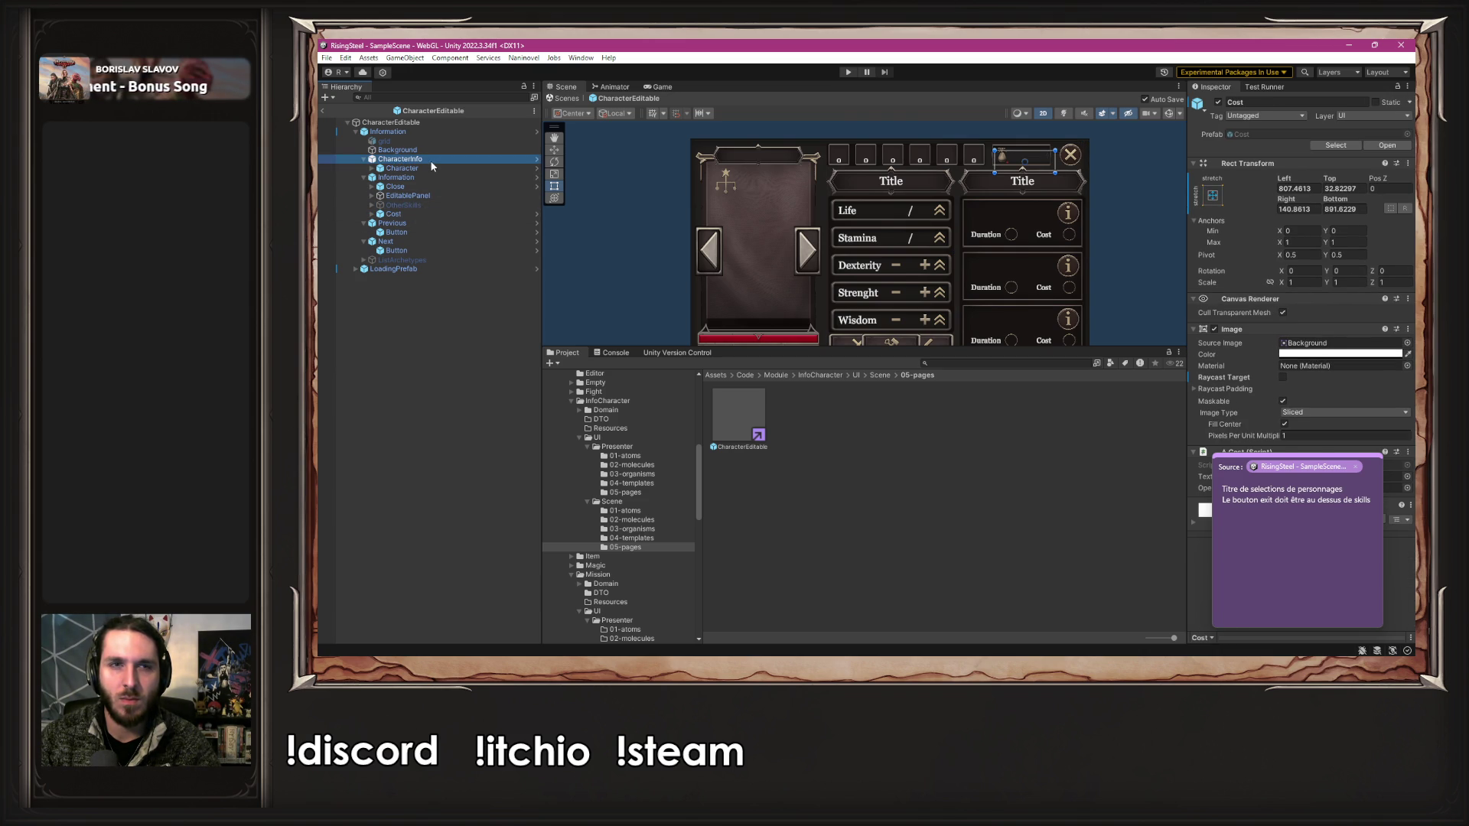
left_click(438, 196)
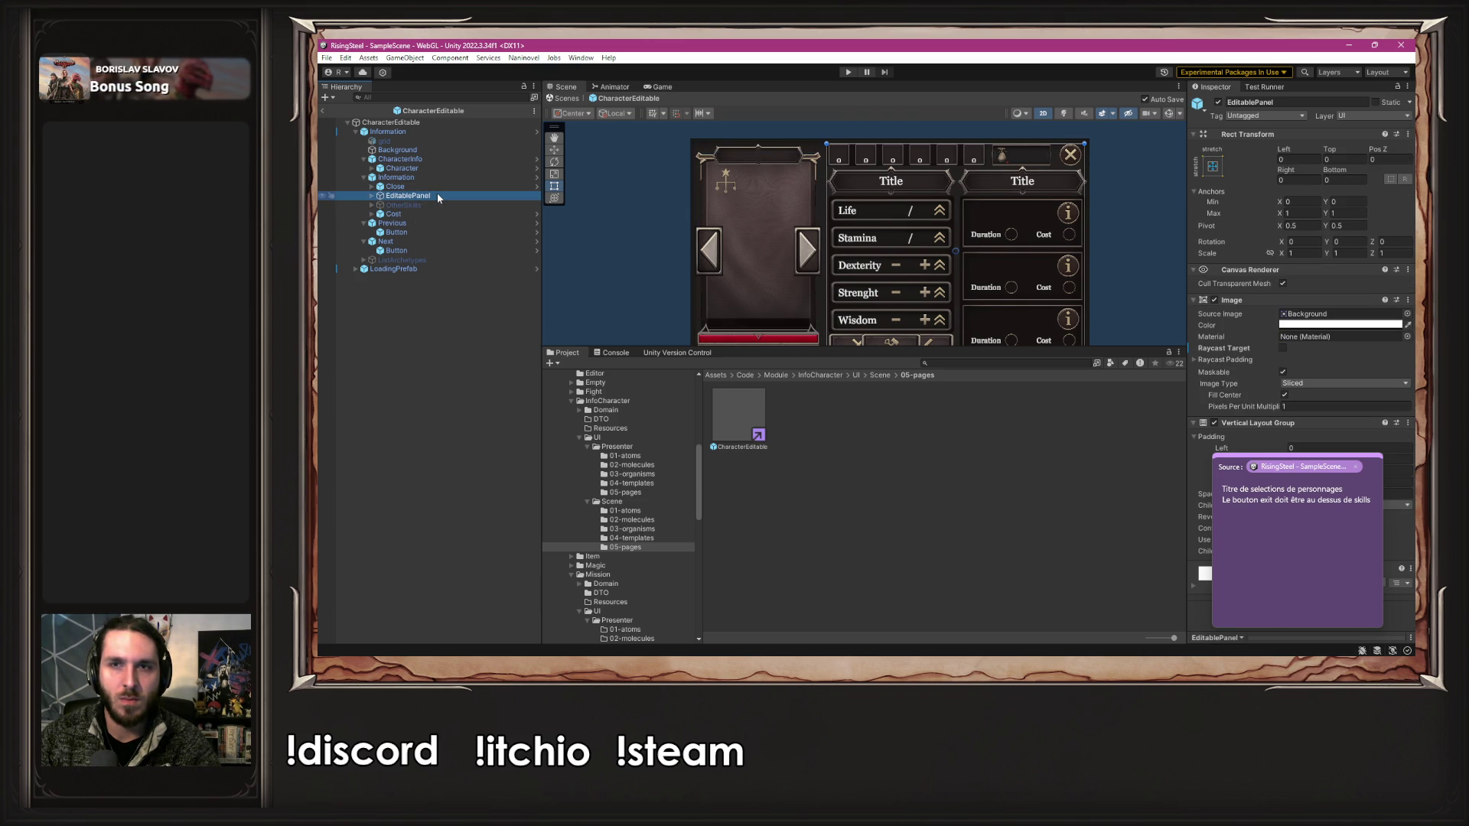
- Drag Close below Cost, dismiss the restructure warning and open nested InformationEditable
left_click(399, 188)
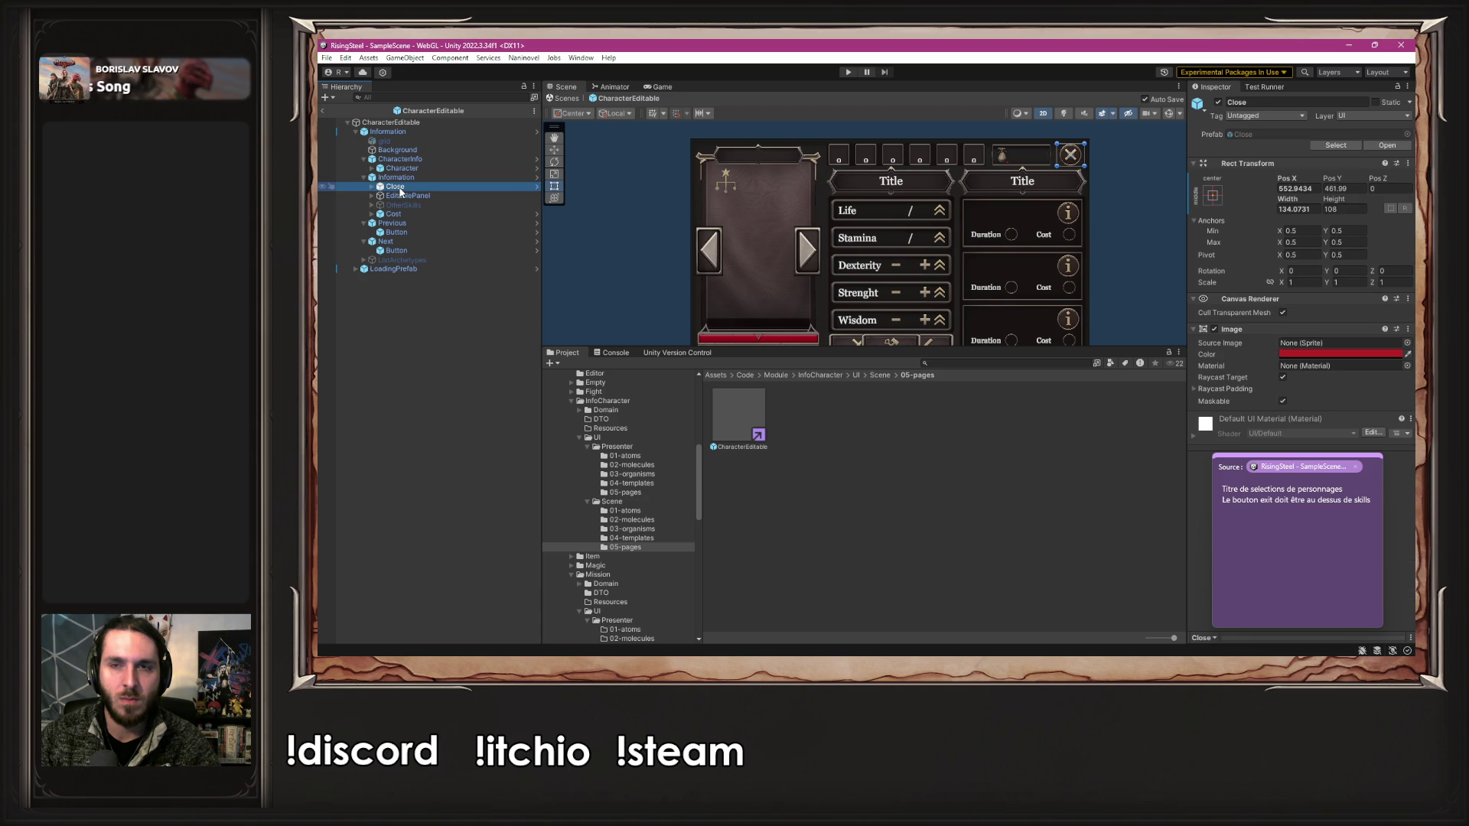
left_click_drag(405, 190, 419, 223)
left_click(946, 380)
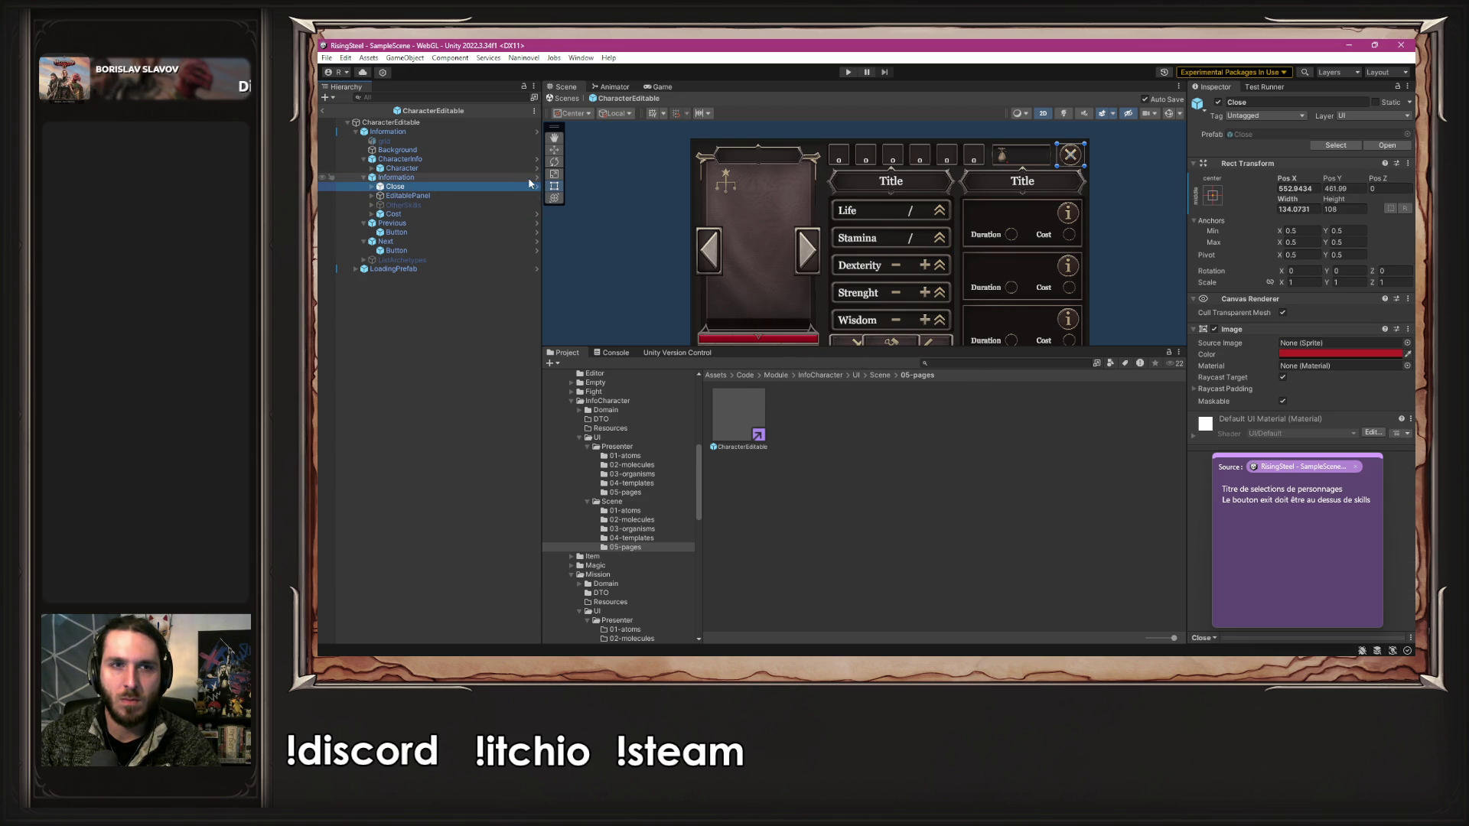
left_click(535, 177)
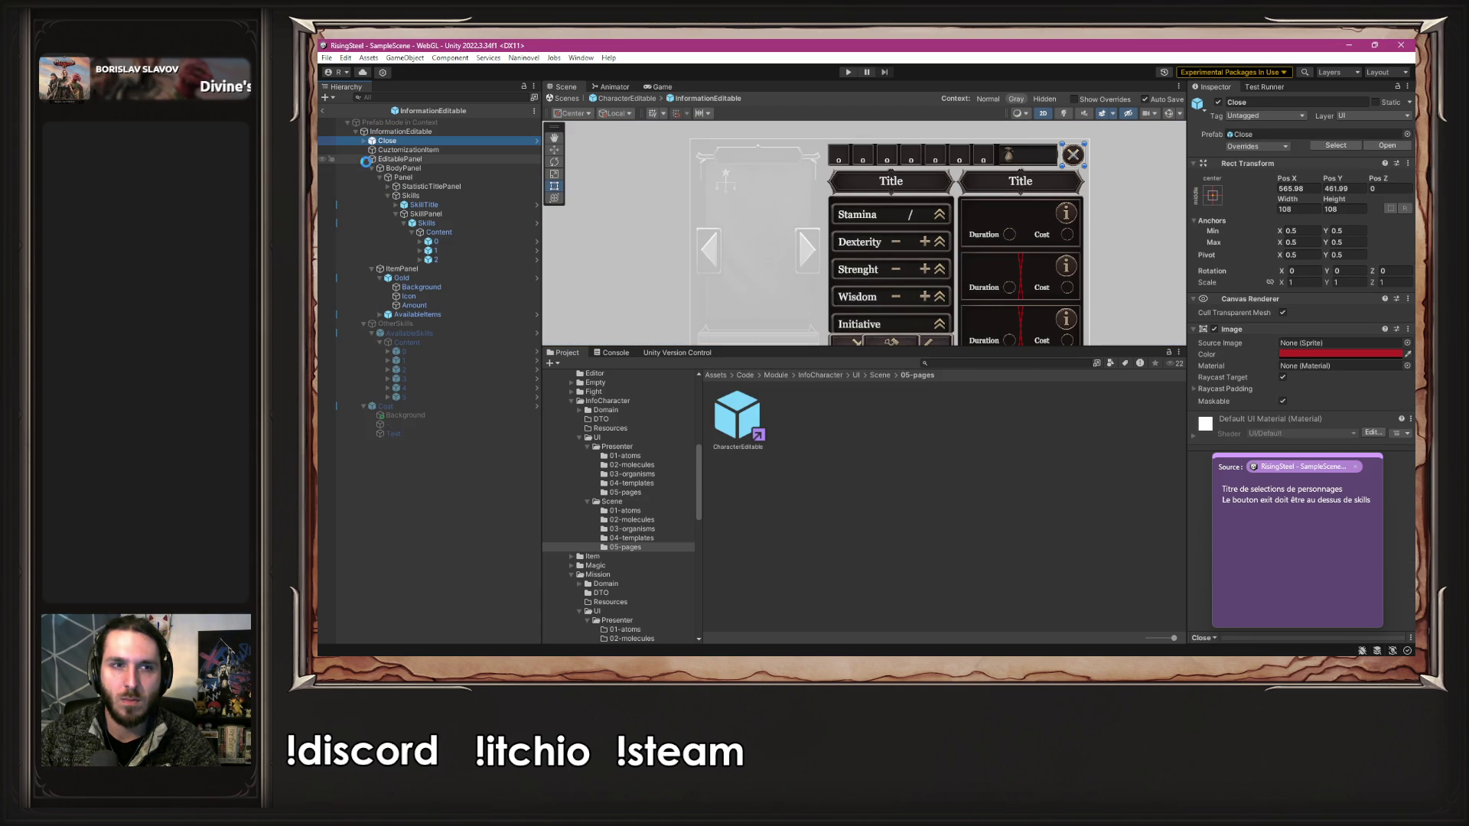
- In InformationEditable, move the Close object below Cost in the hierarchy
left_click(365, 160)
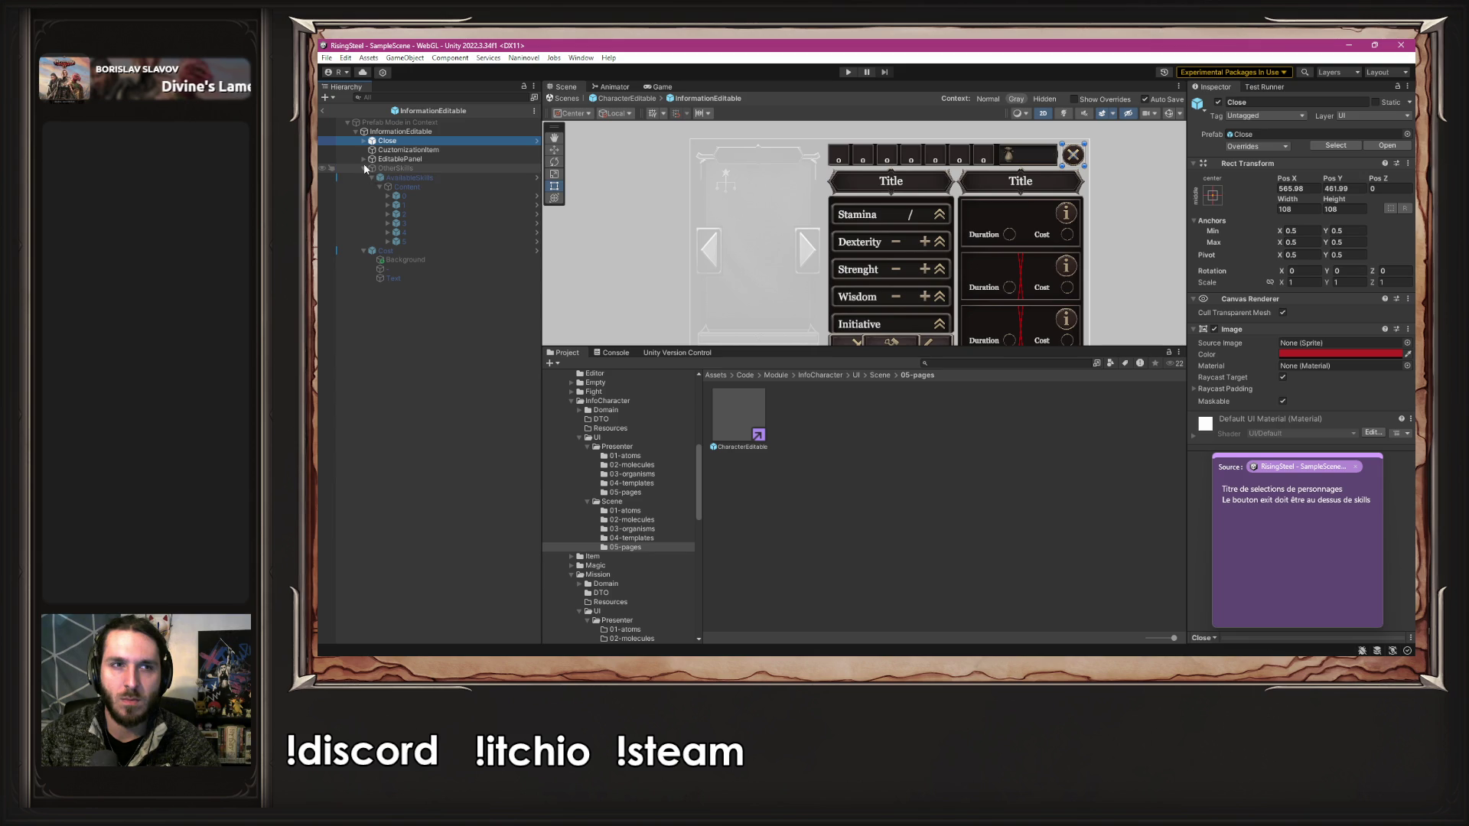
left_click(363, 168)
left_click(362, 177)
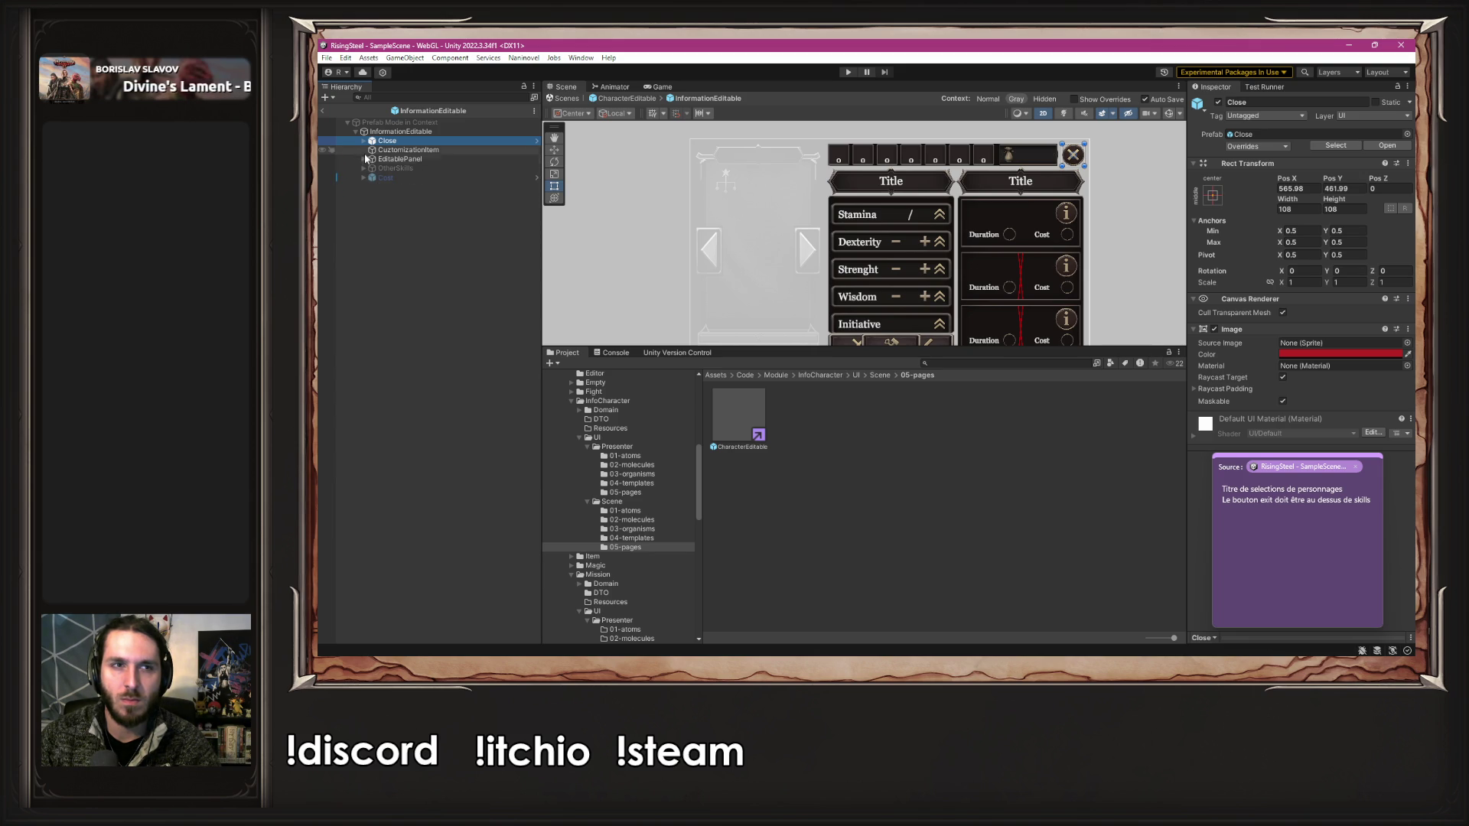
left_click(363, 158)
left_click(378, 177)
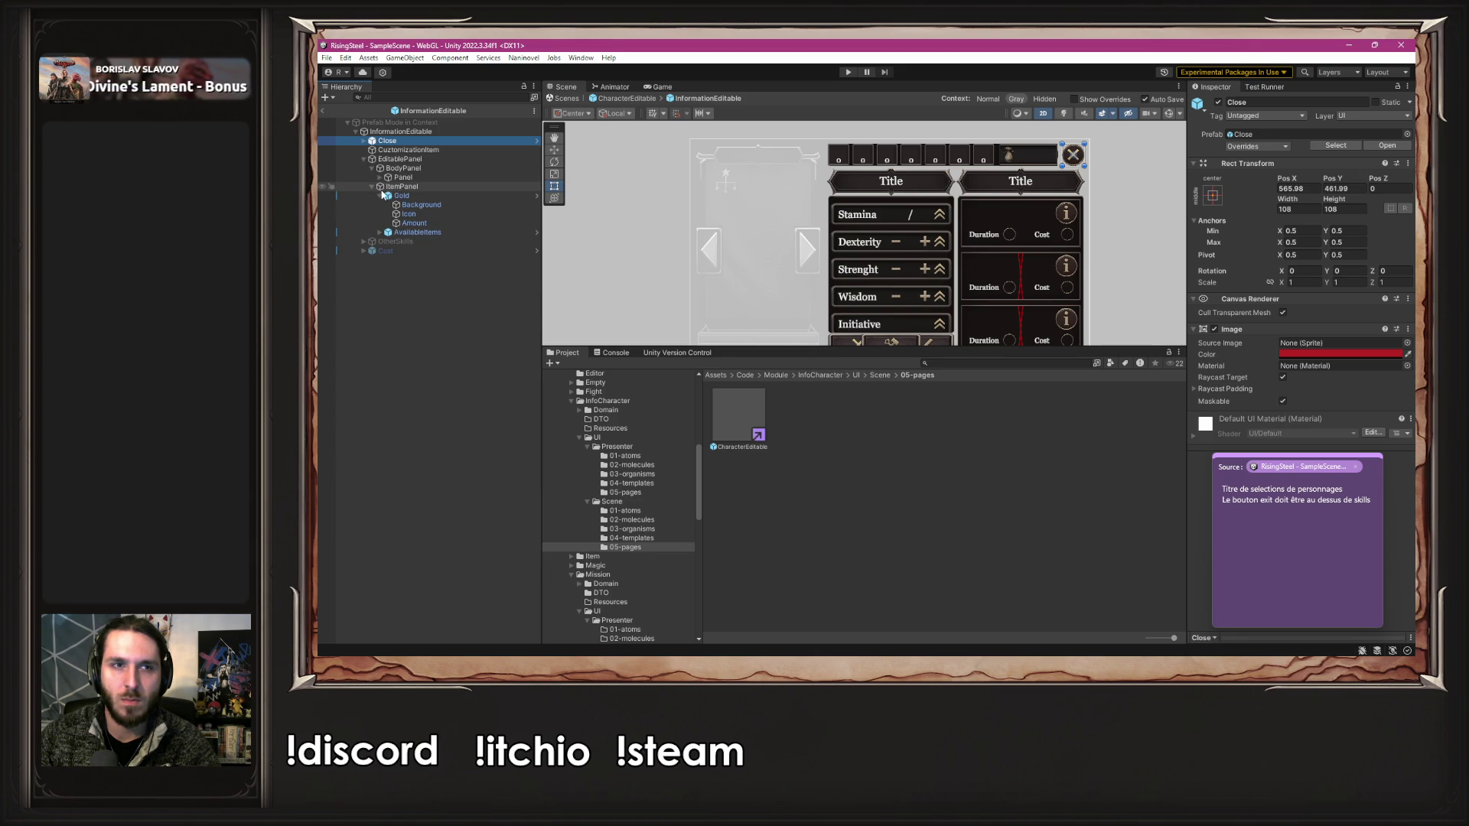
left_click(405, 169)
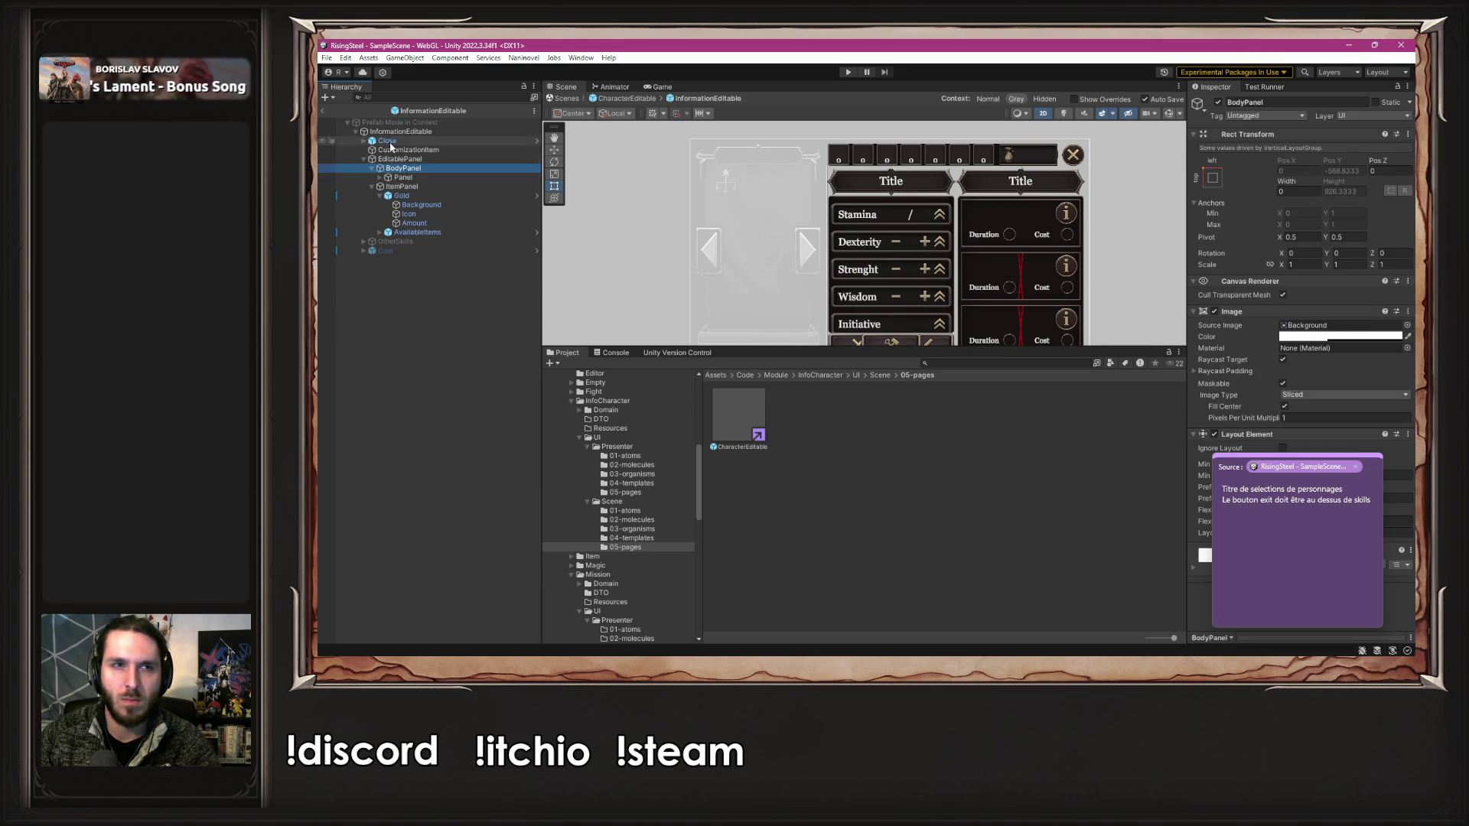
left_click(386, 141)
left_click(364, 159)
left_click_drag(401, 142, 403, 182)
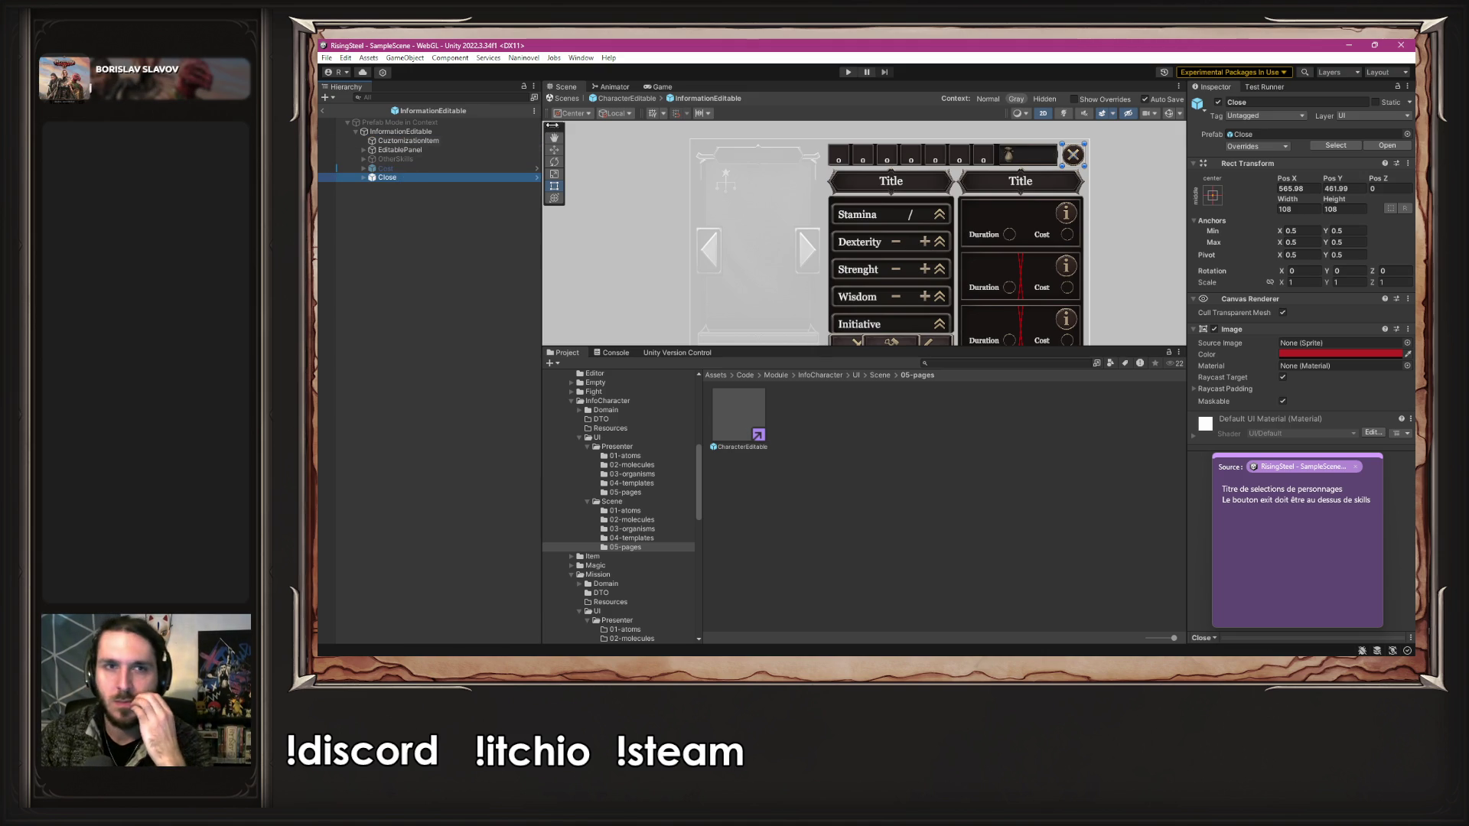
- Return to CharacterEditable, deselect Close and enter play mode
left_click(602, 100)
left_click(1149, 233)
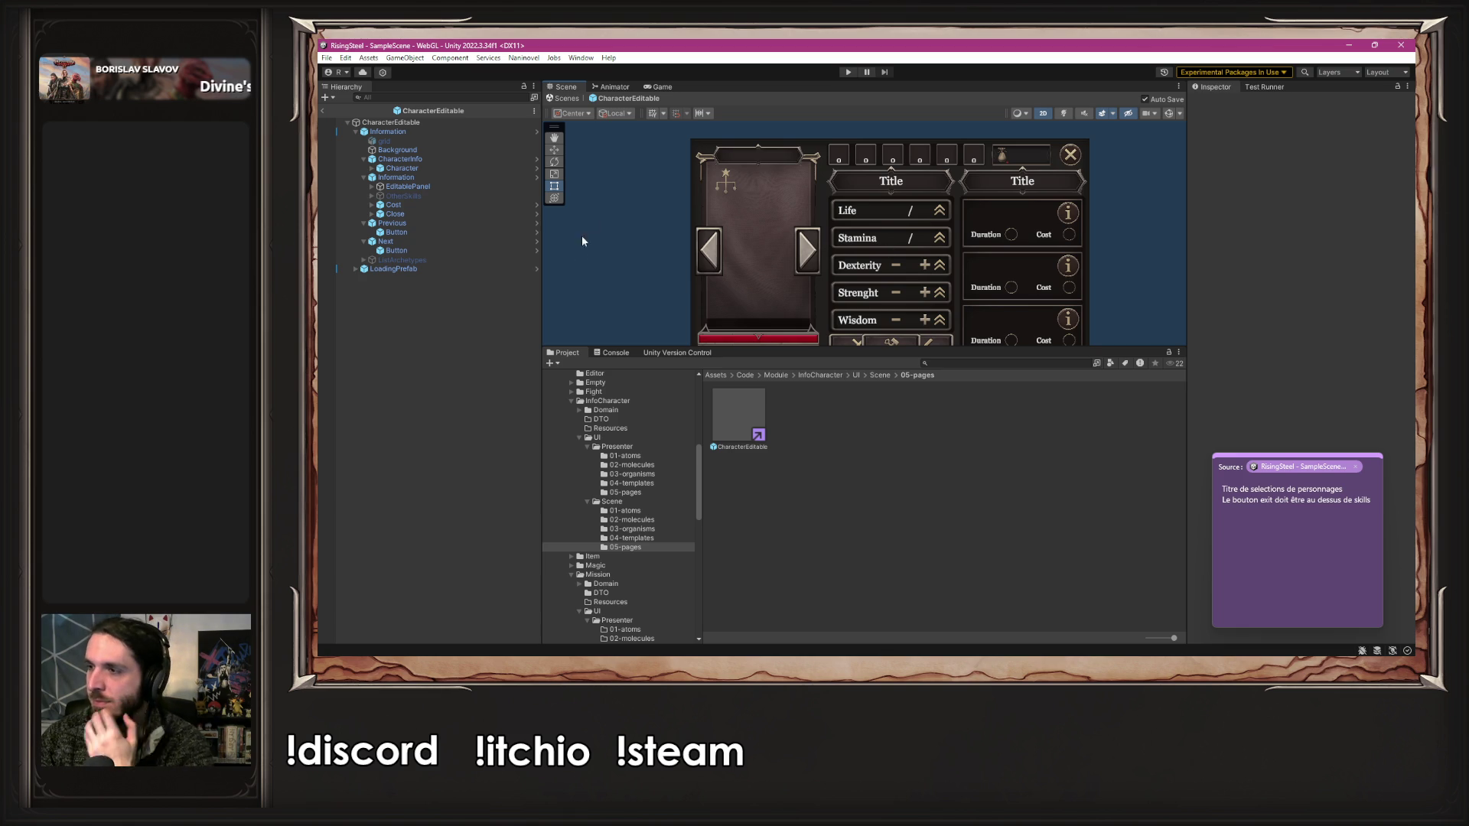
left_click(846, 71)
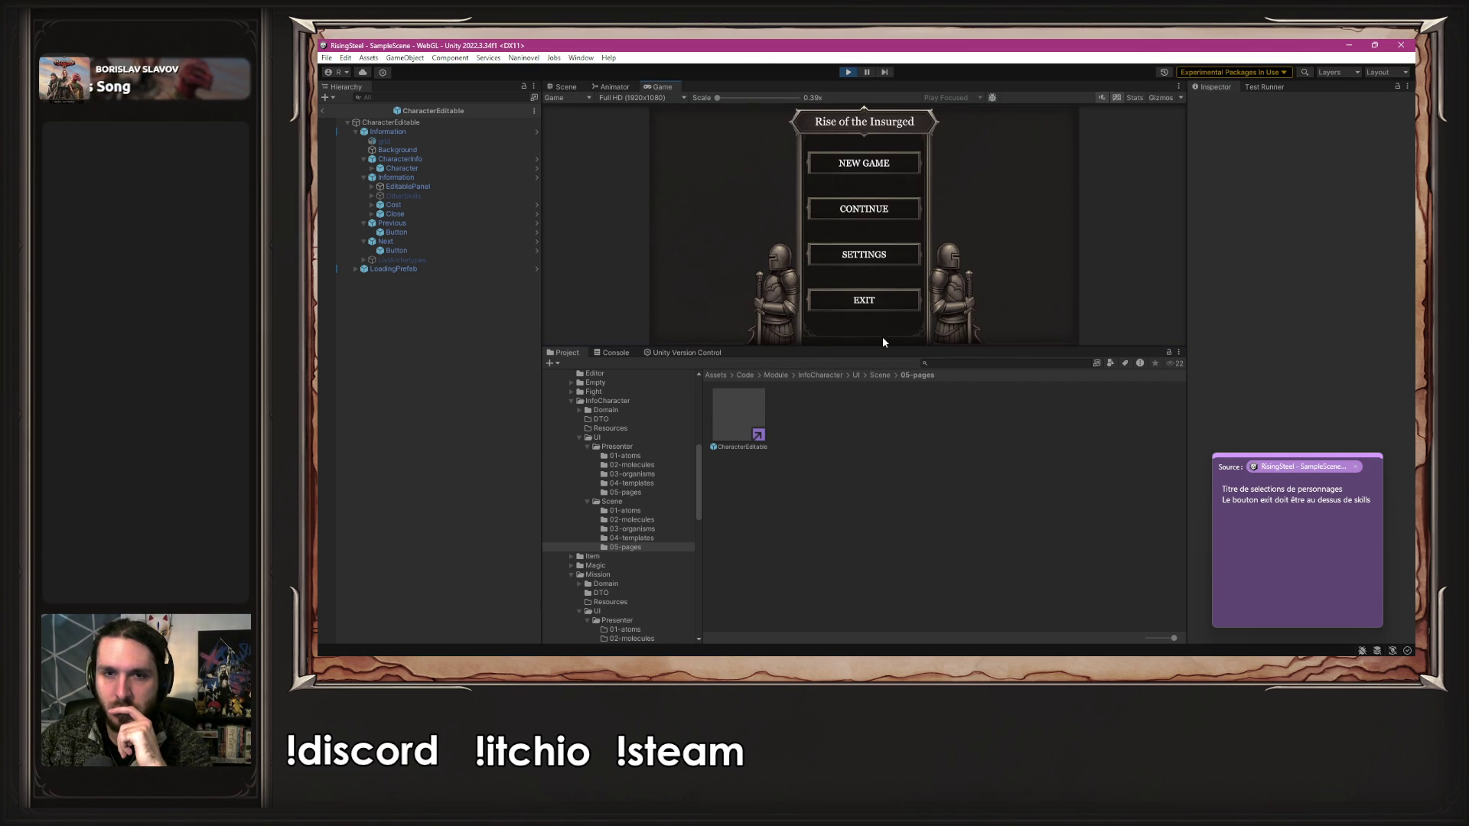
- Continue from save slot 1 and select the Black Bark Village mission, then stop play
left_click_drag(882, 347, 882, 485)
left_click(897, 274)
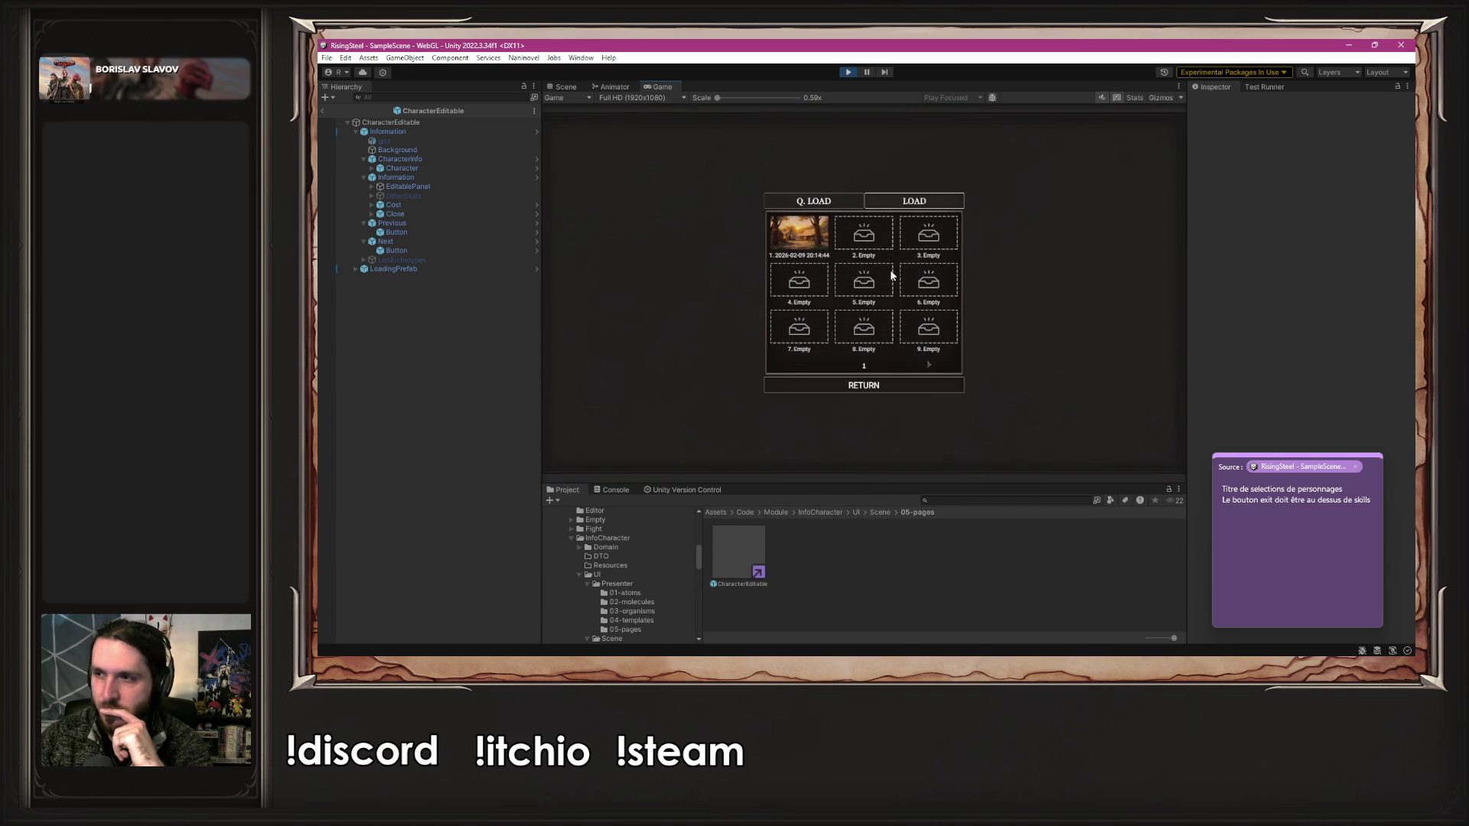
left_click(823, 245)
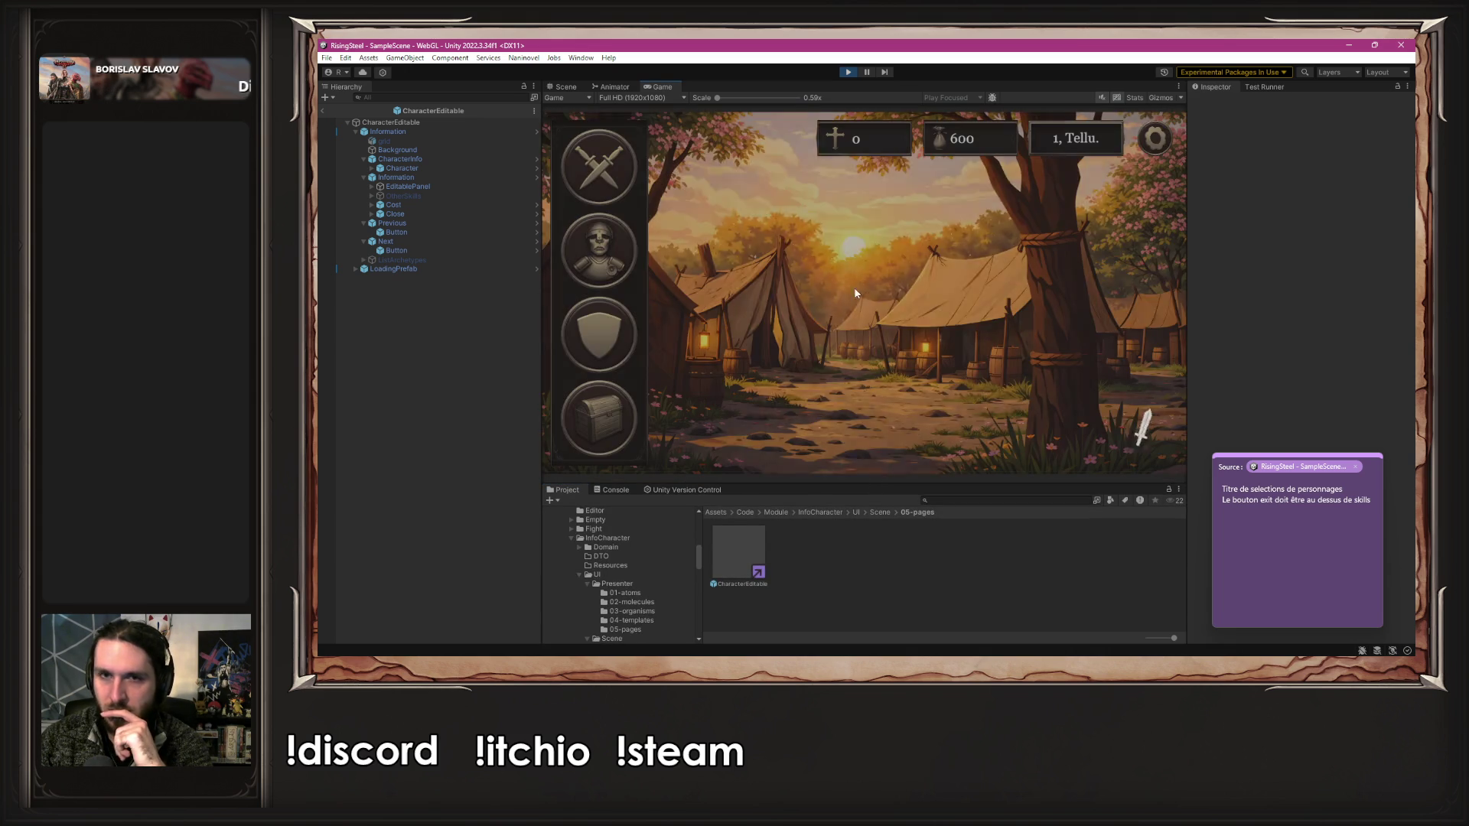
left_click(630, 167)
left_click(1029, 250)
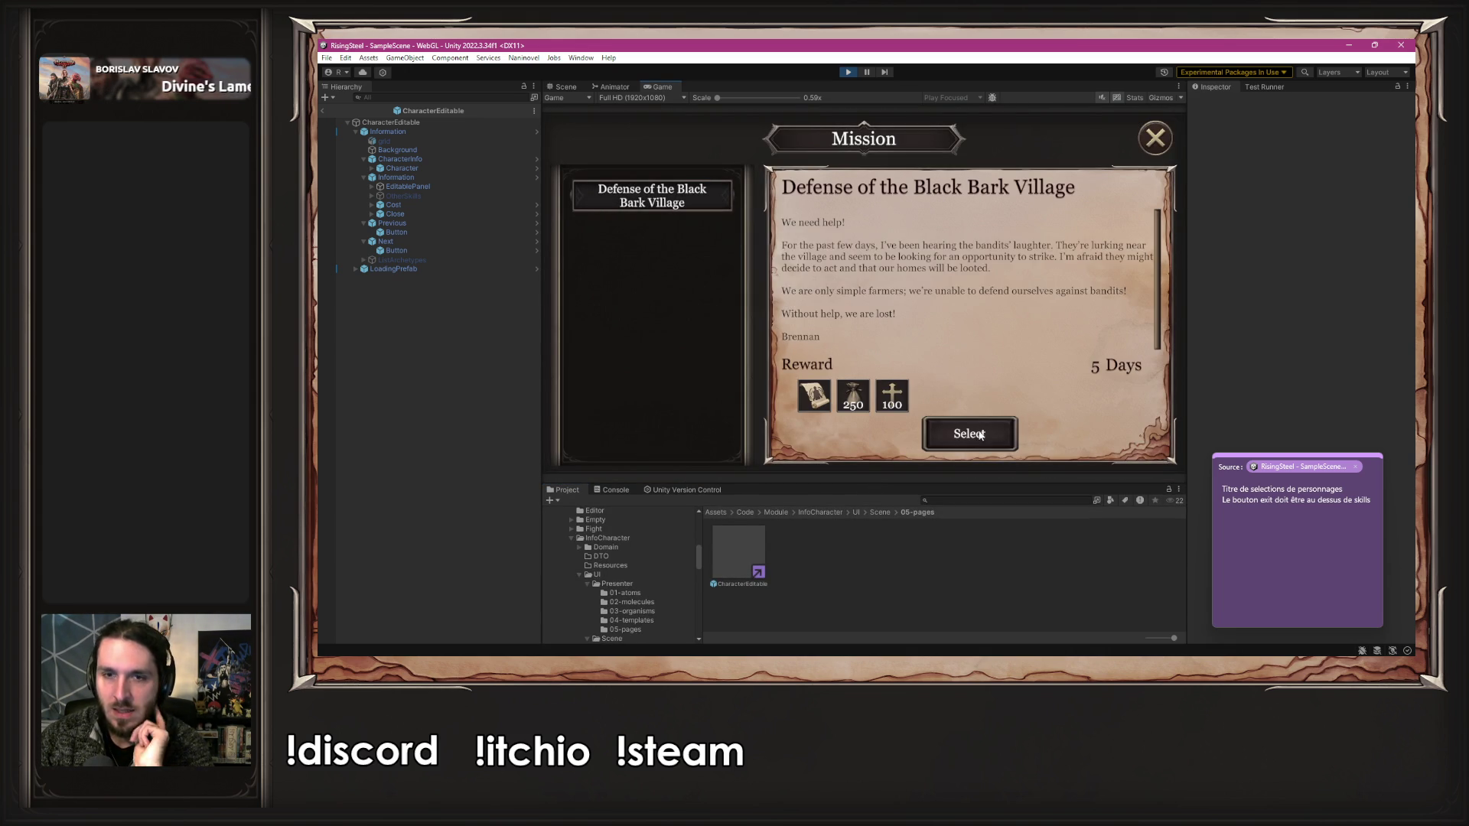
left_click(657, 291)
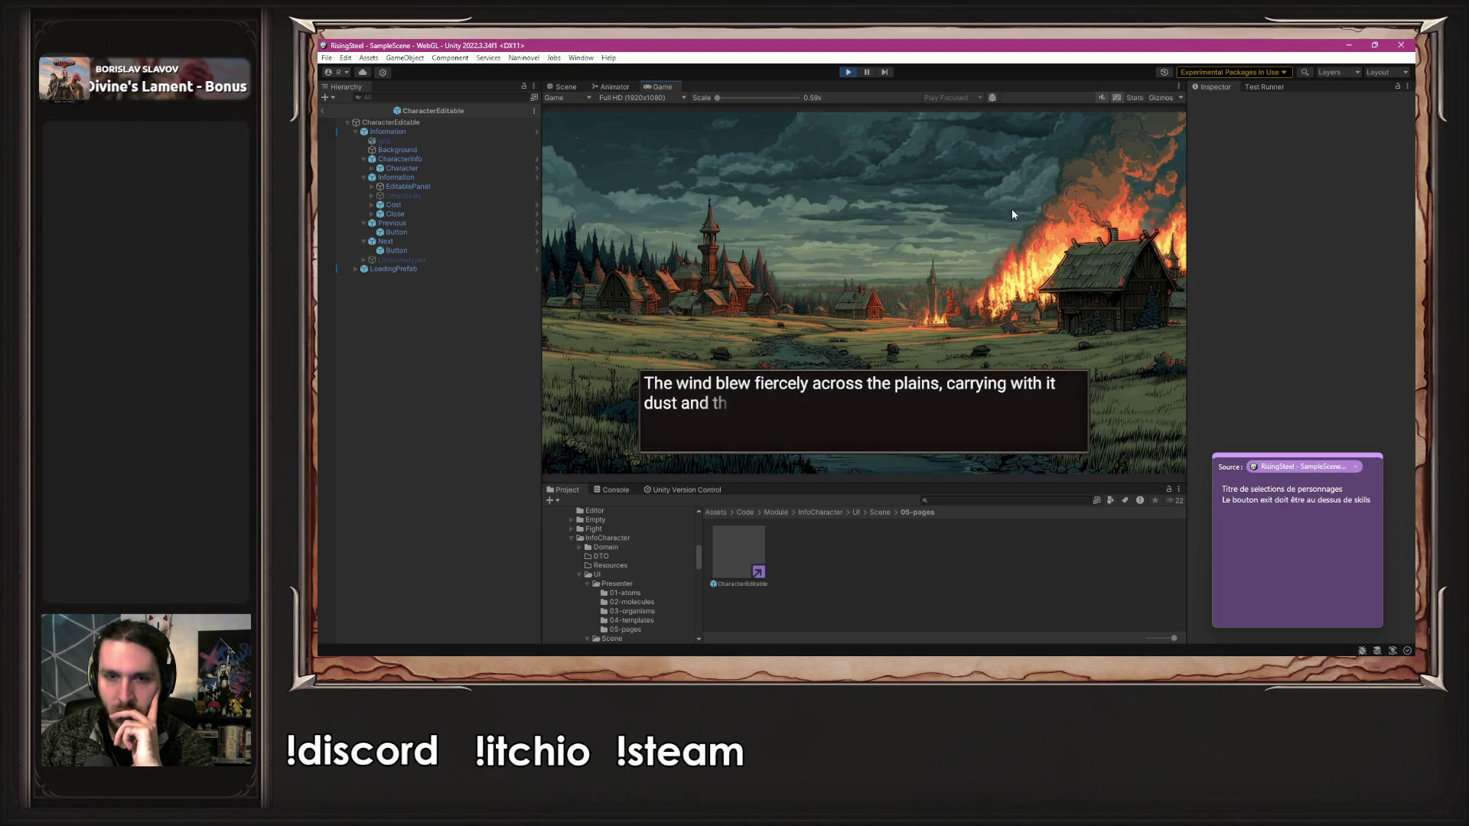
left_click(848, 72)
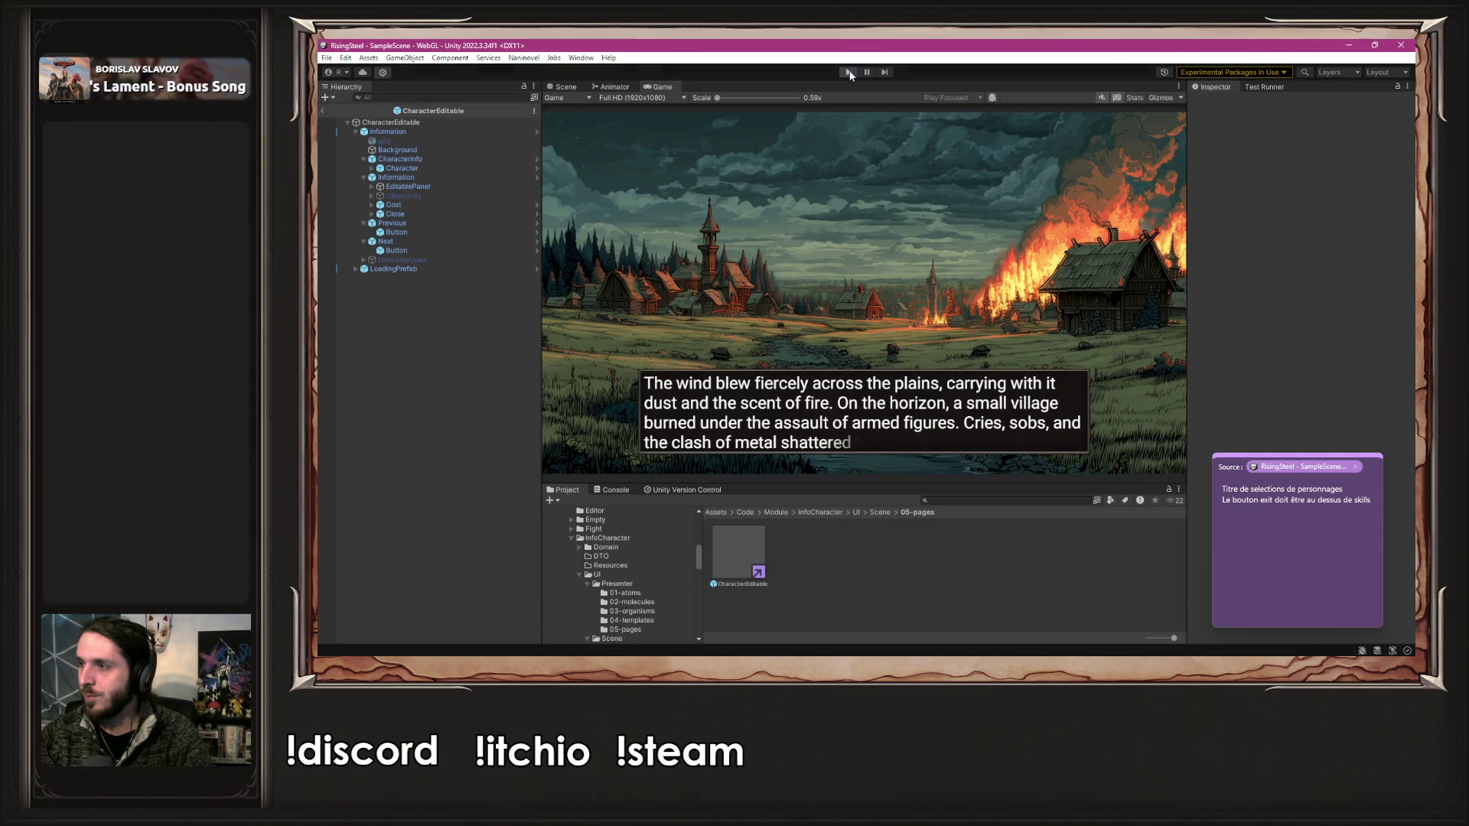
- Restart play, continue from save slot 1 and select the Black Bark Village mission again
left_click(848, 71)
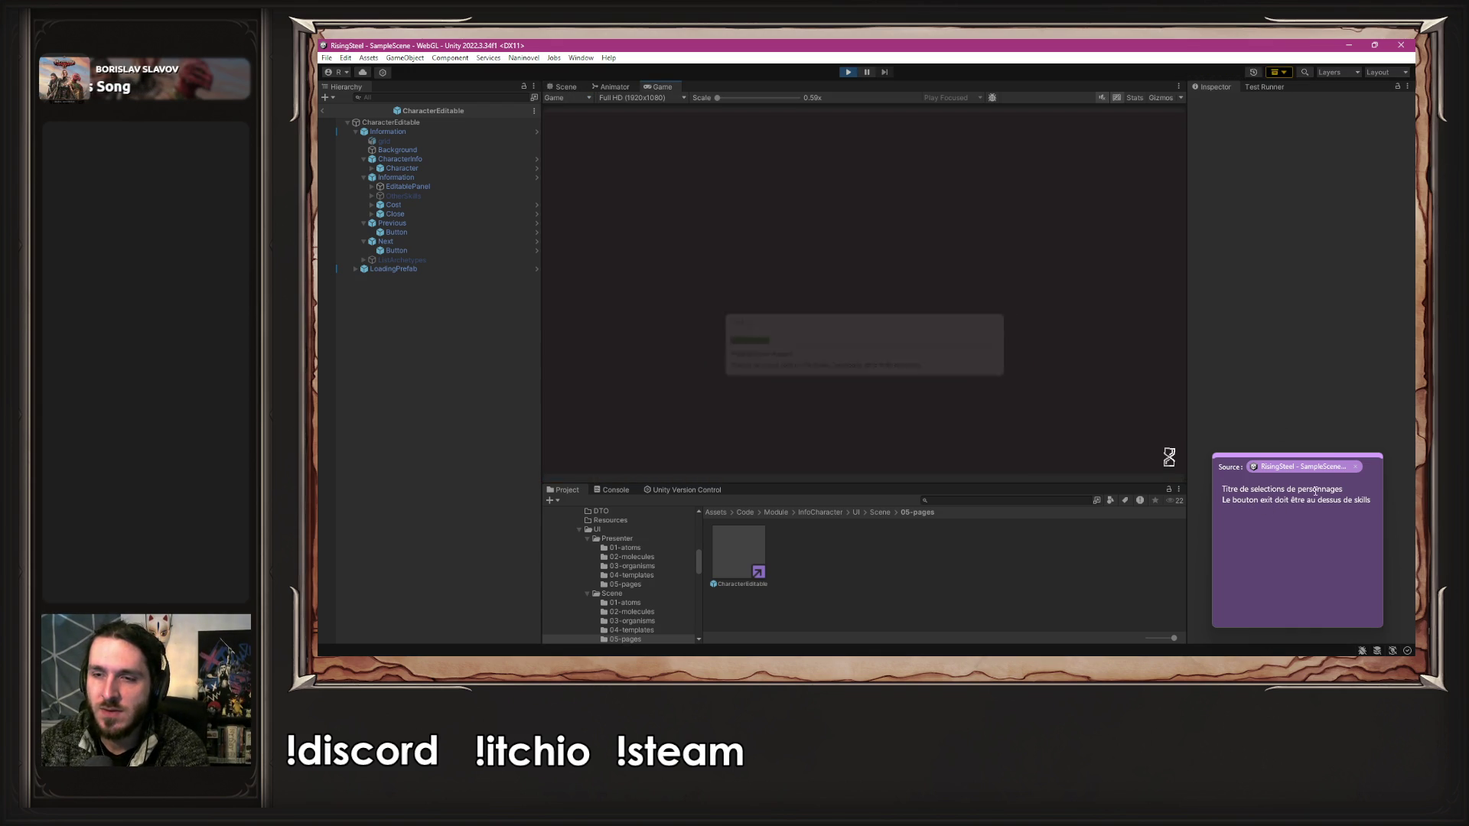
left_click_drag(1261, 489, 1362, 492)
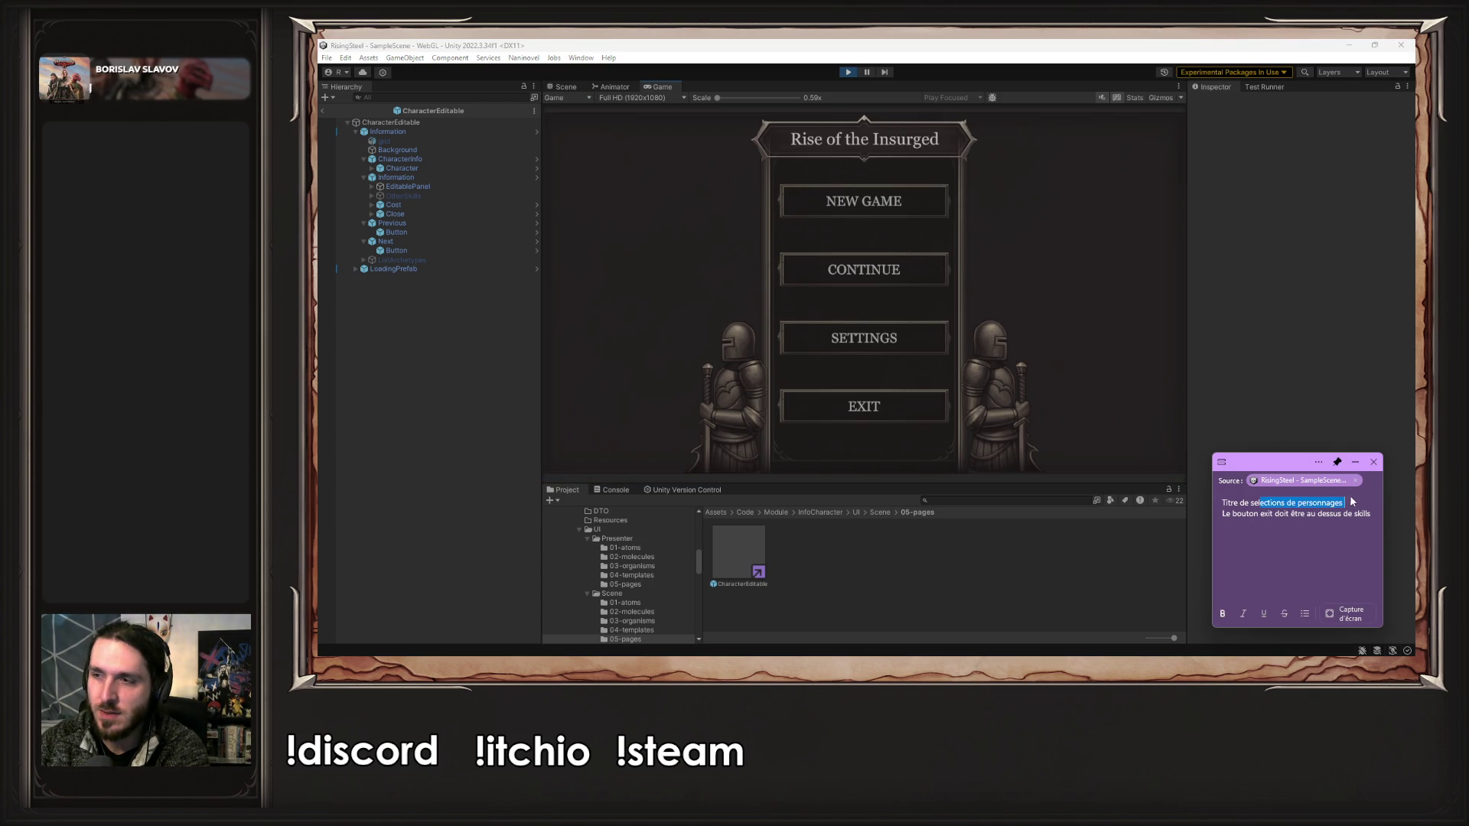
left_click(847, 266)
left_click(847, 266)
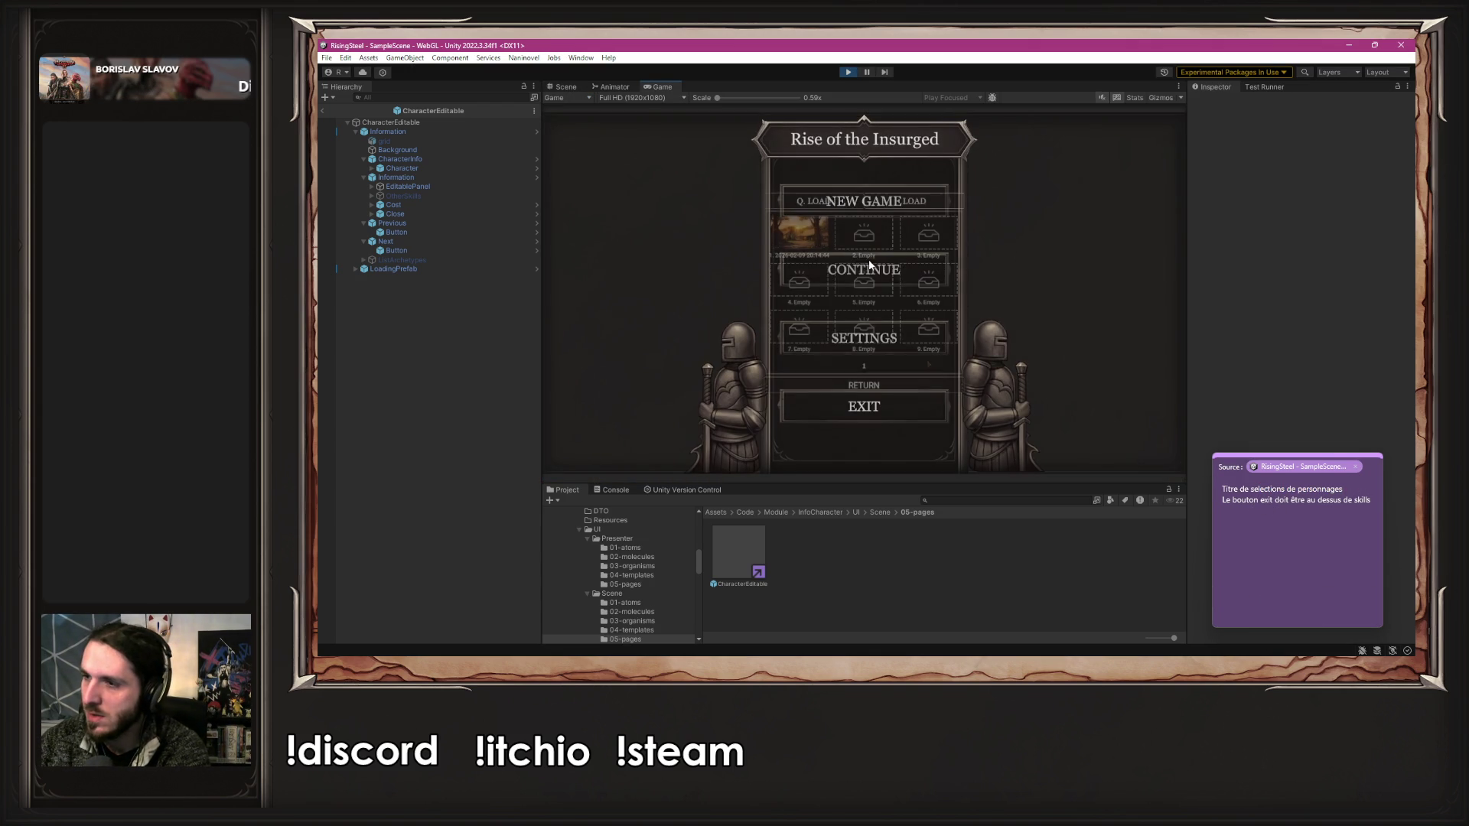
left_click(788, 259)
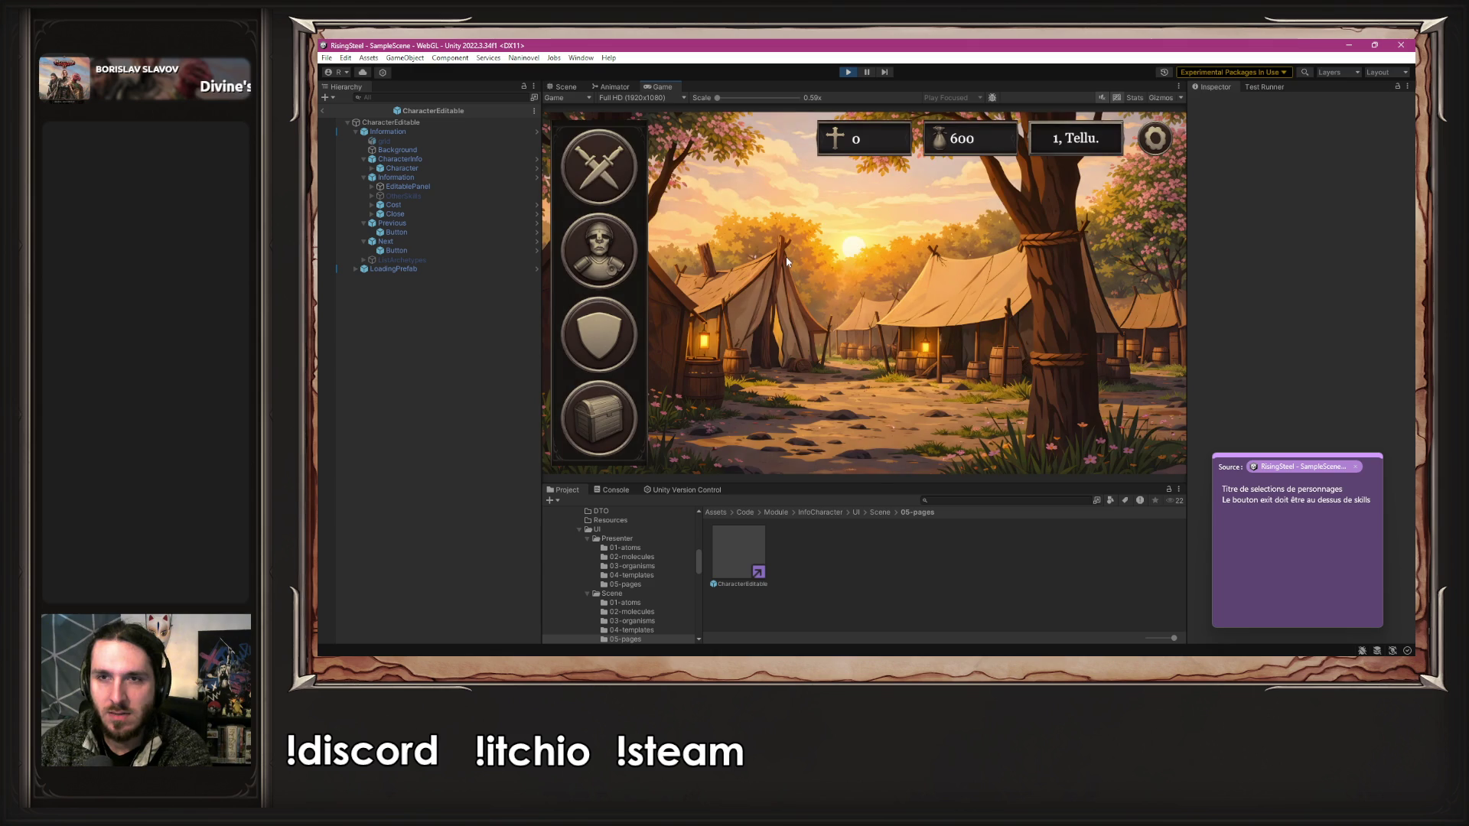
left_click(598, 136)
left_click(999, 281)
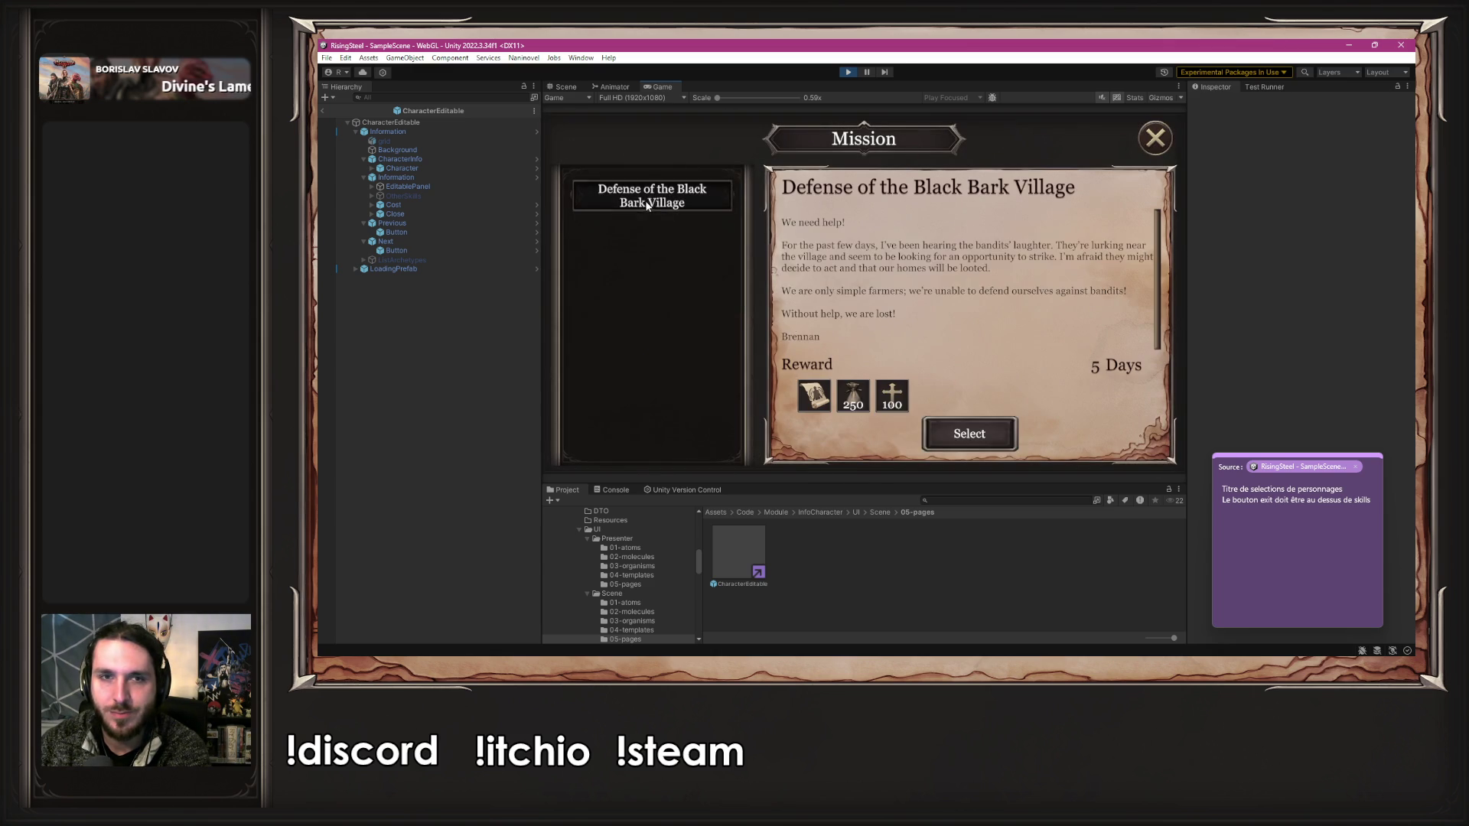
left_click(934, 433)
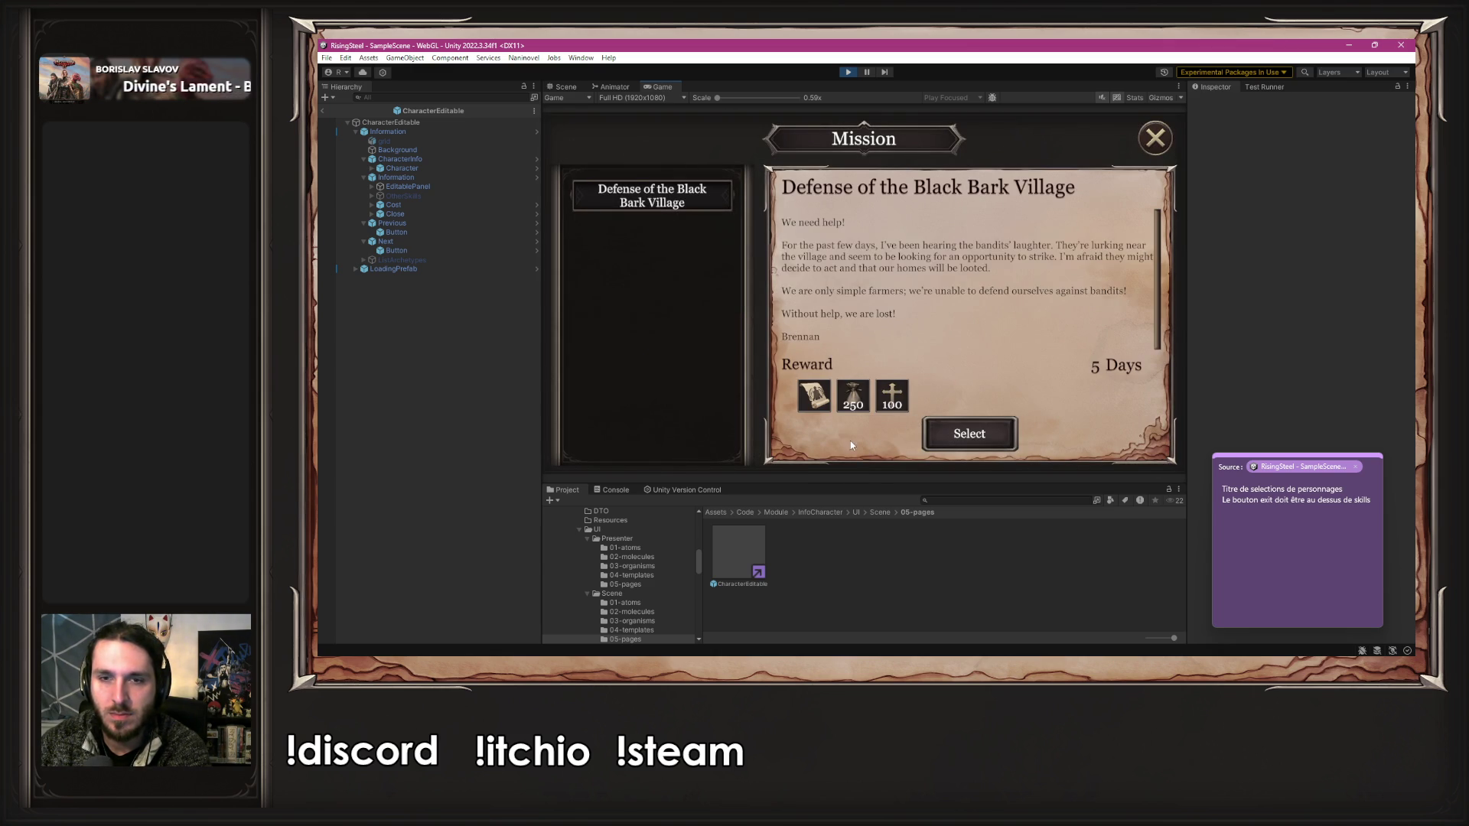
- Review Ambre's statistics and skills details, then advance the story narration
left_click(588, 200)
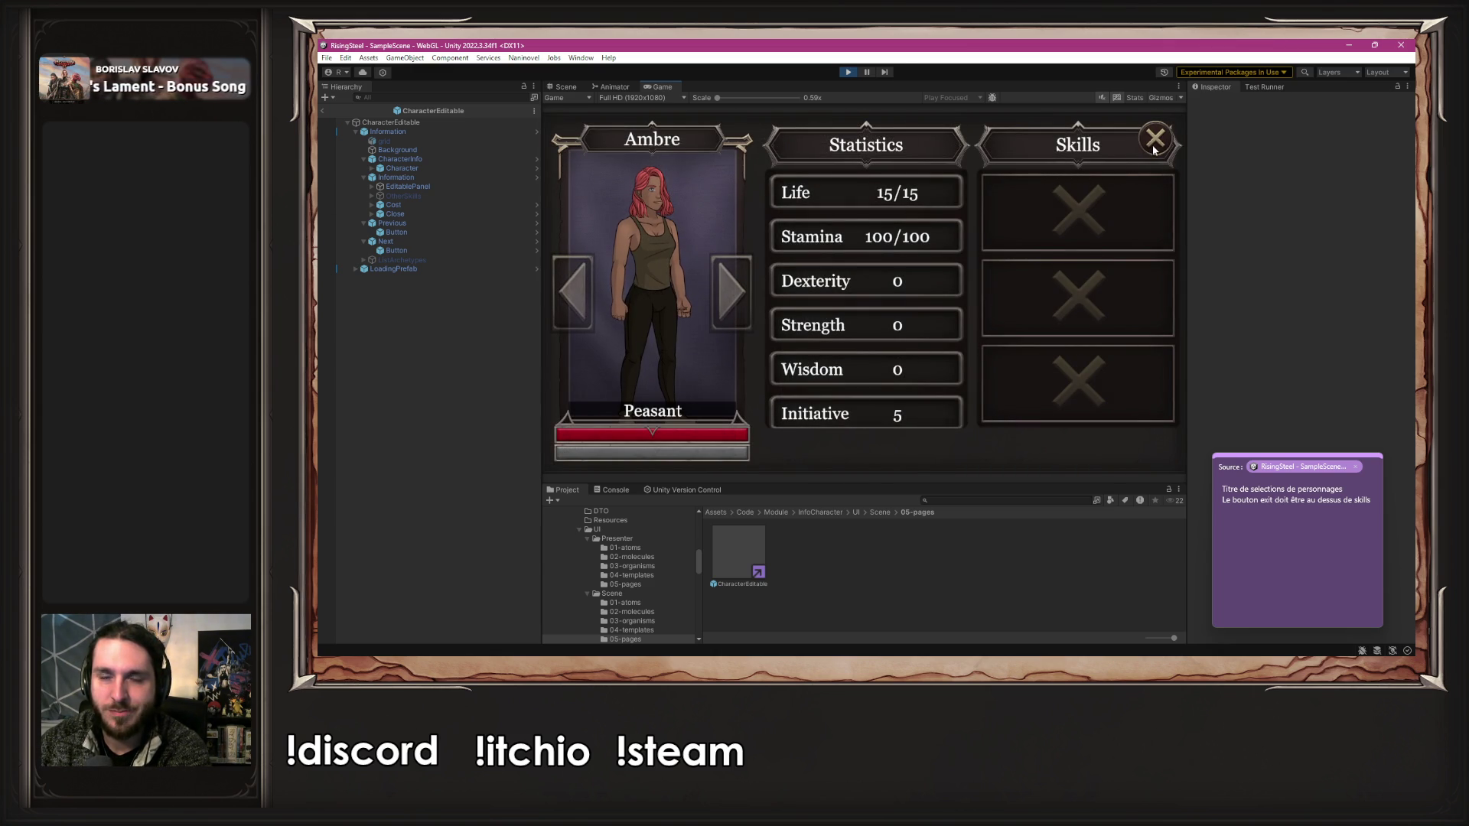
scroll(909, 316, "down", 1)
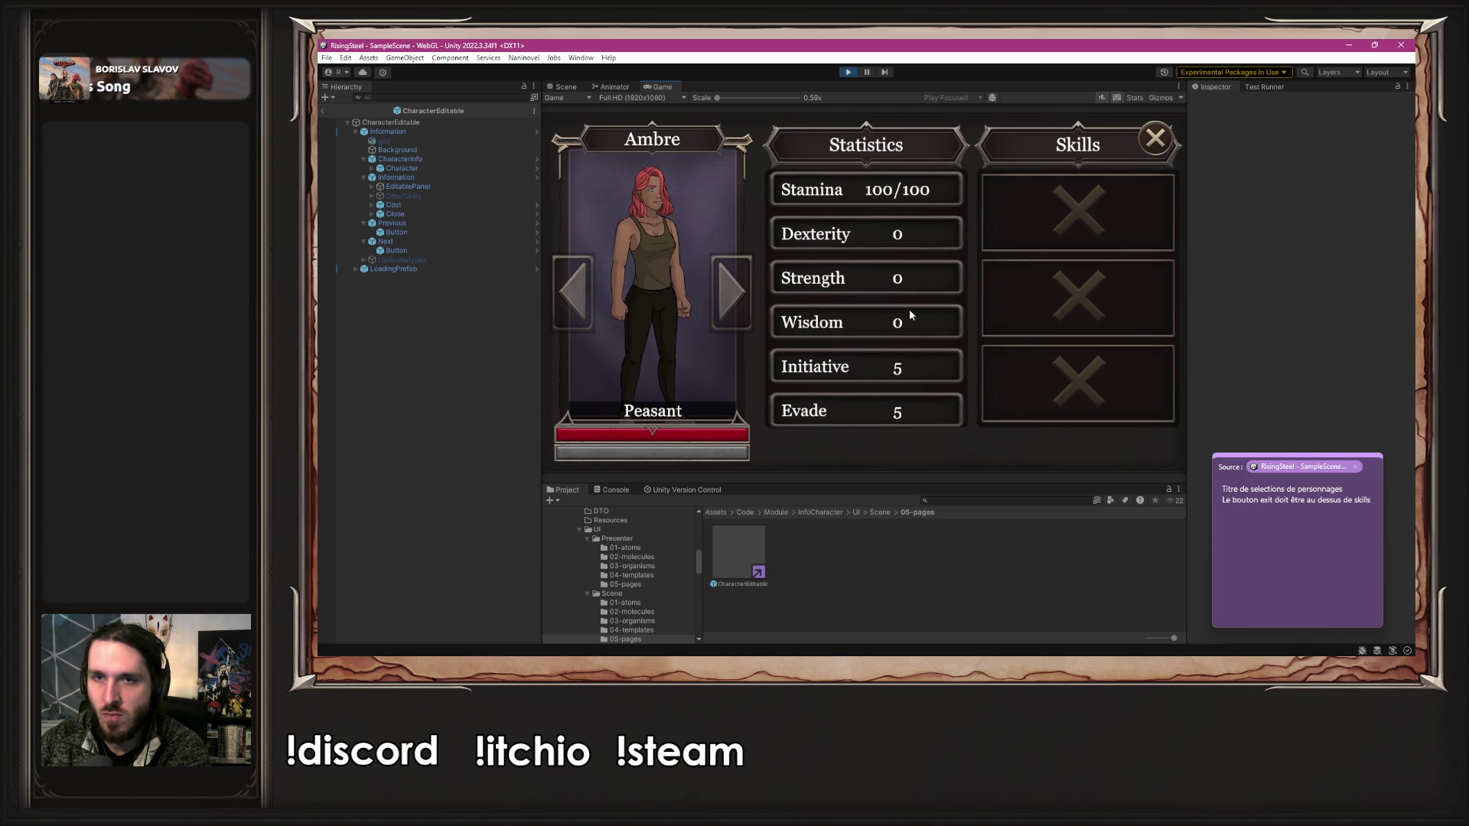
left_click(1156, 138)
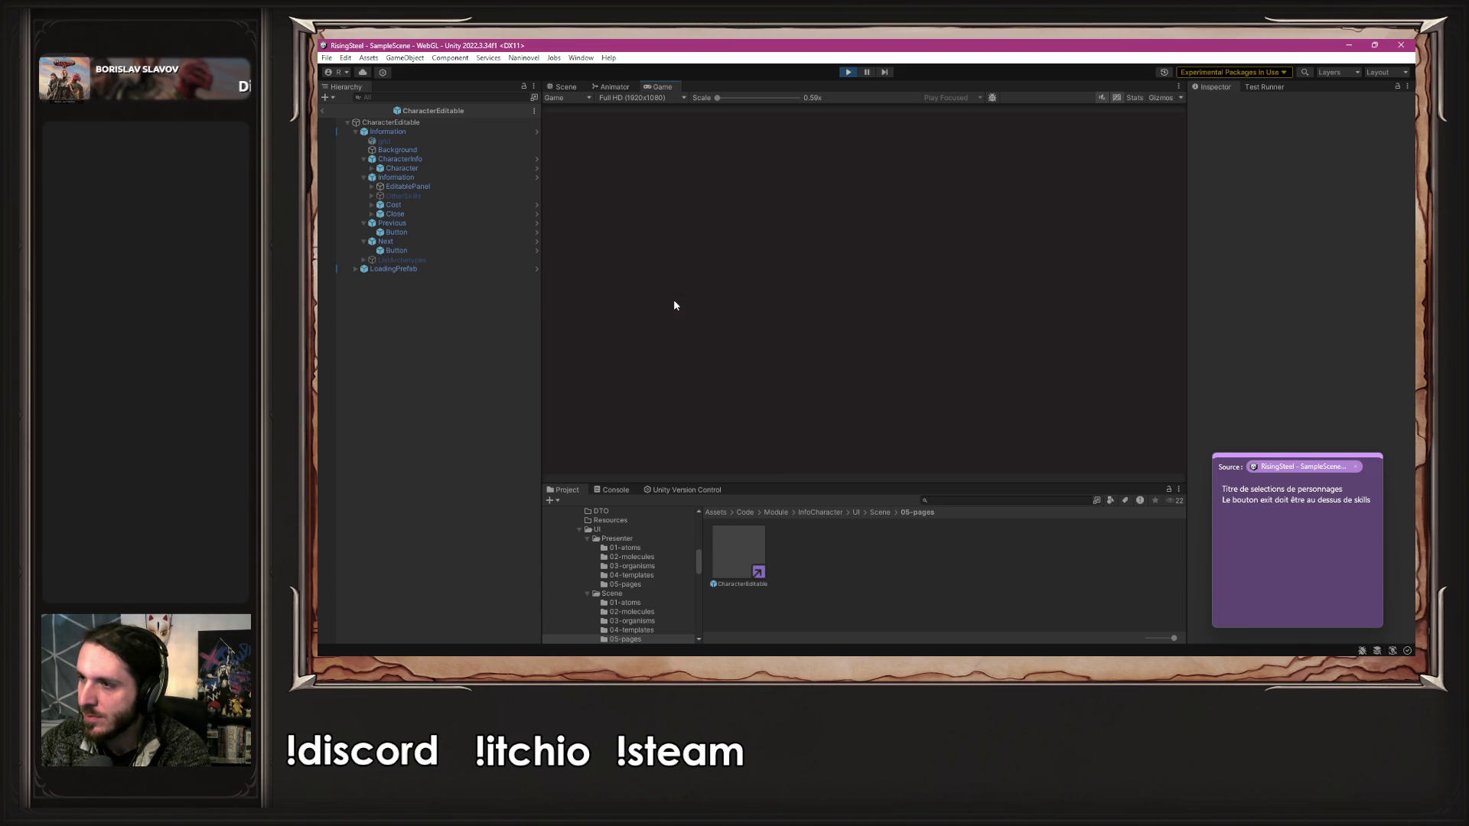
left_click(674, 304)
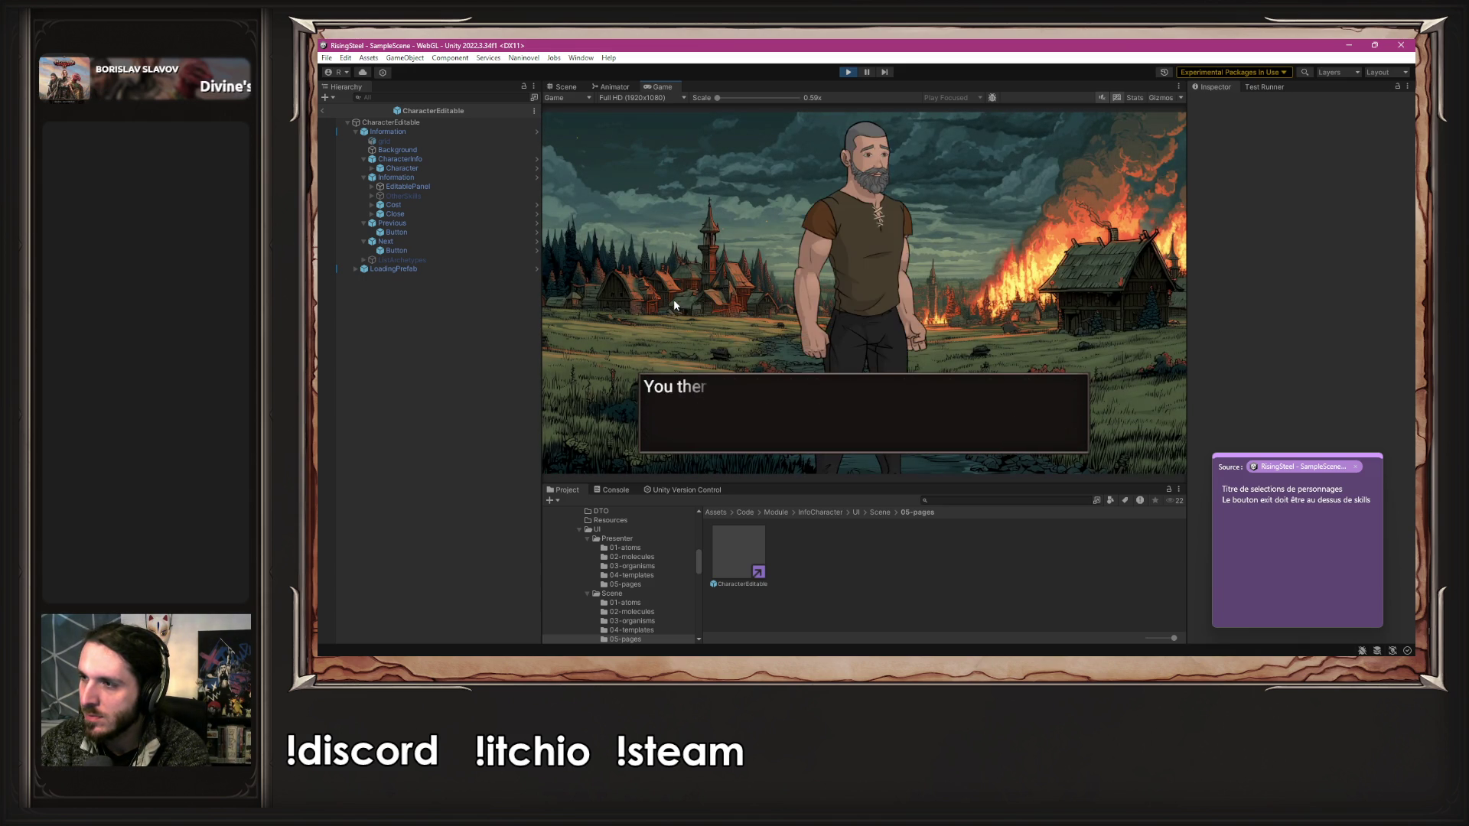
left_click(673, 305)
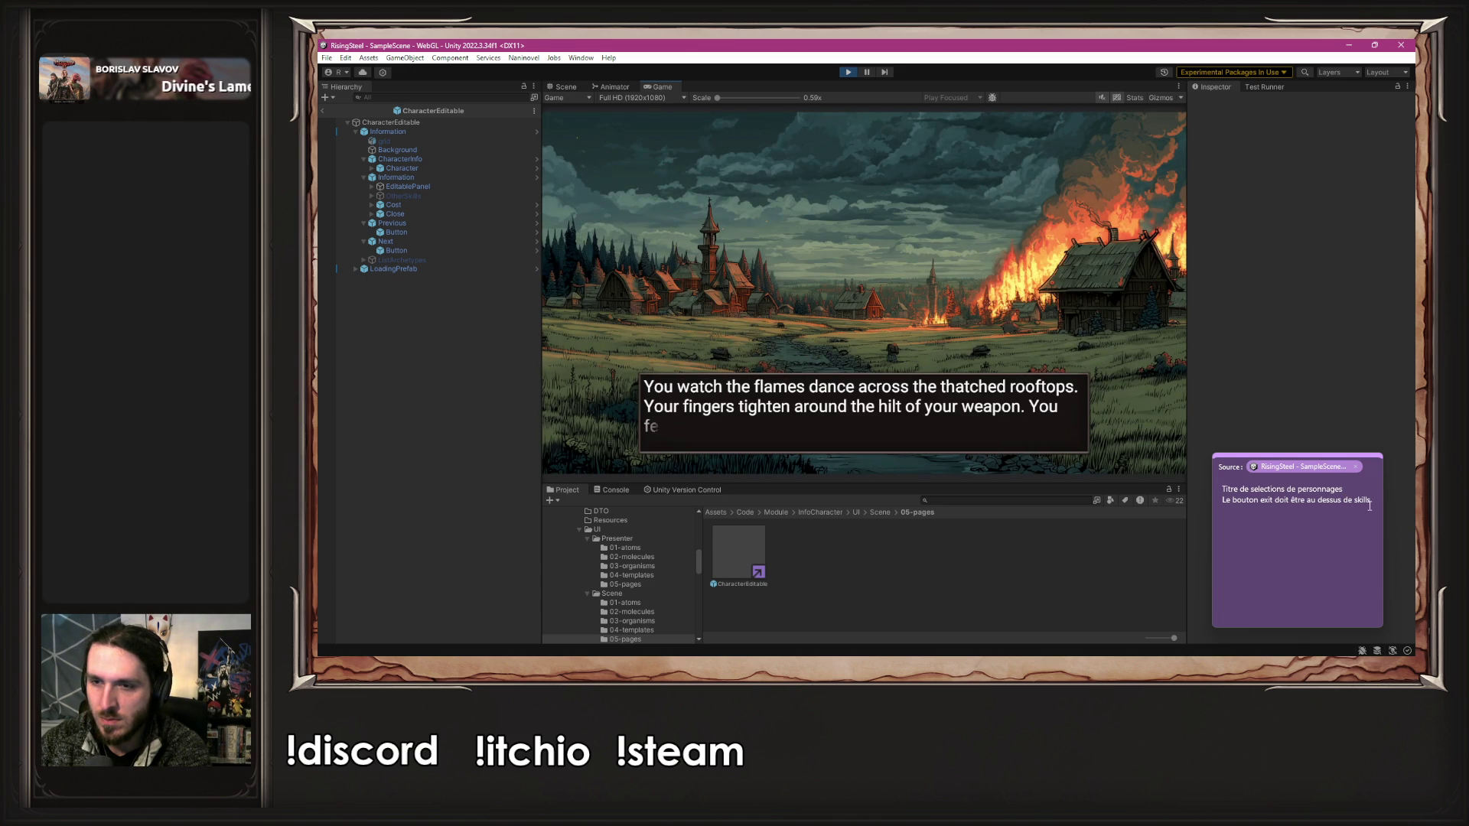
- Add a '(à améliorer)' line after skills in the sticky note
left_click(1373, 531)
key("Return")
type("(à ")
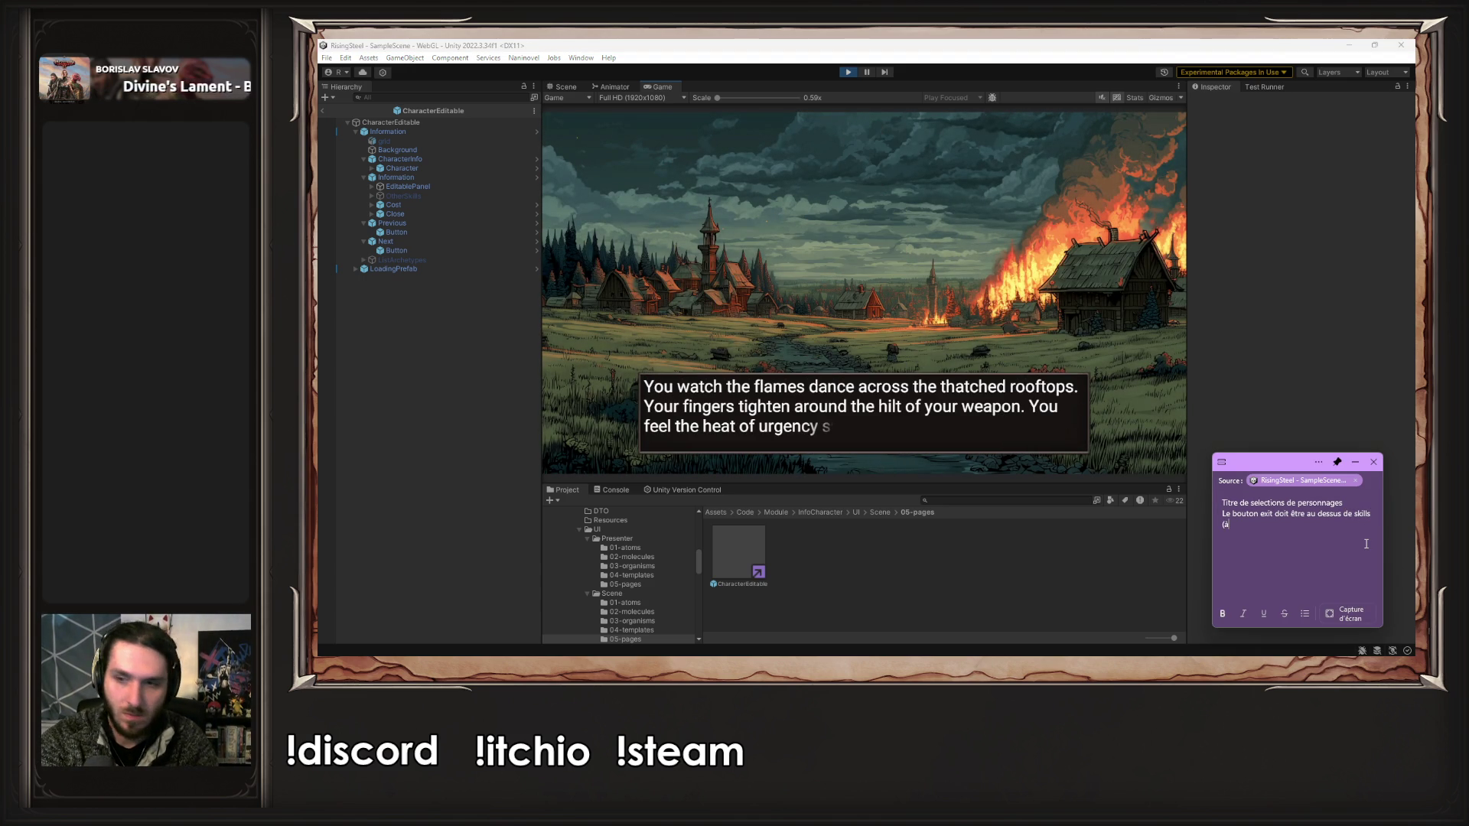
type("améliorer)")
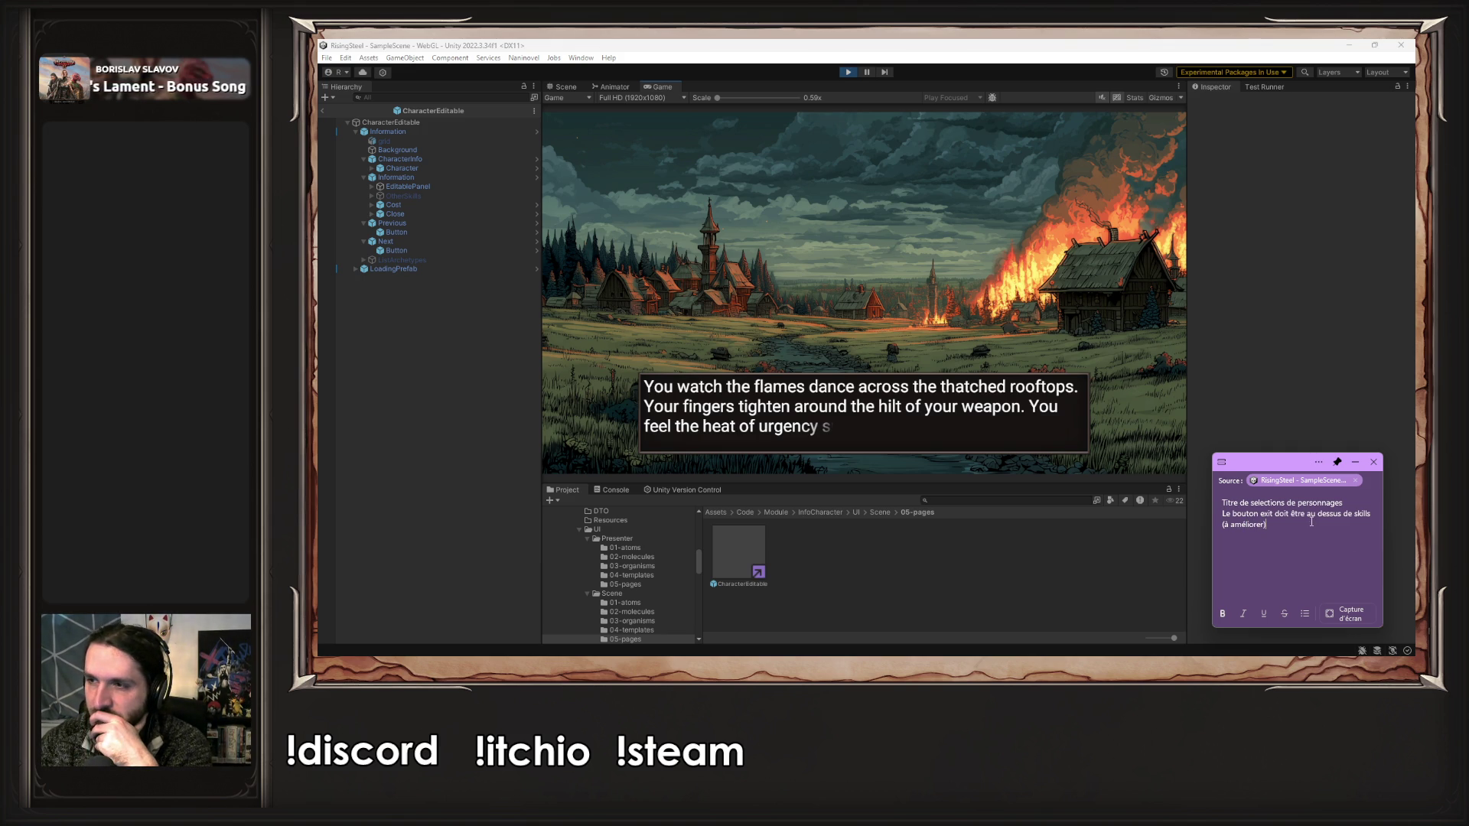
- Advance the dialogue, start the fight against Bob, have Ambre attack, then stop play
left_click(1092, 373)
left_click(1092, 373)
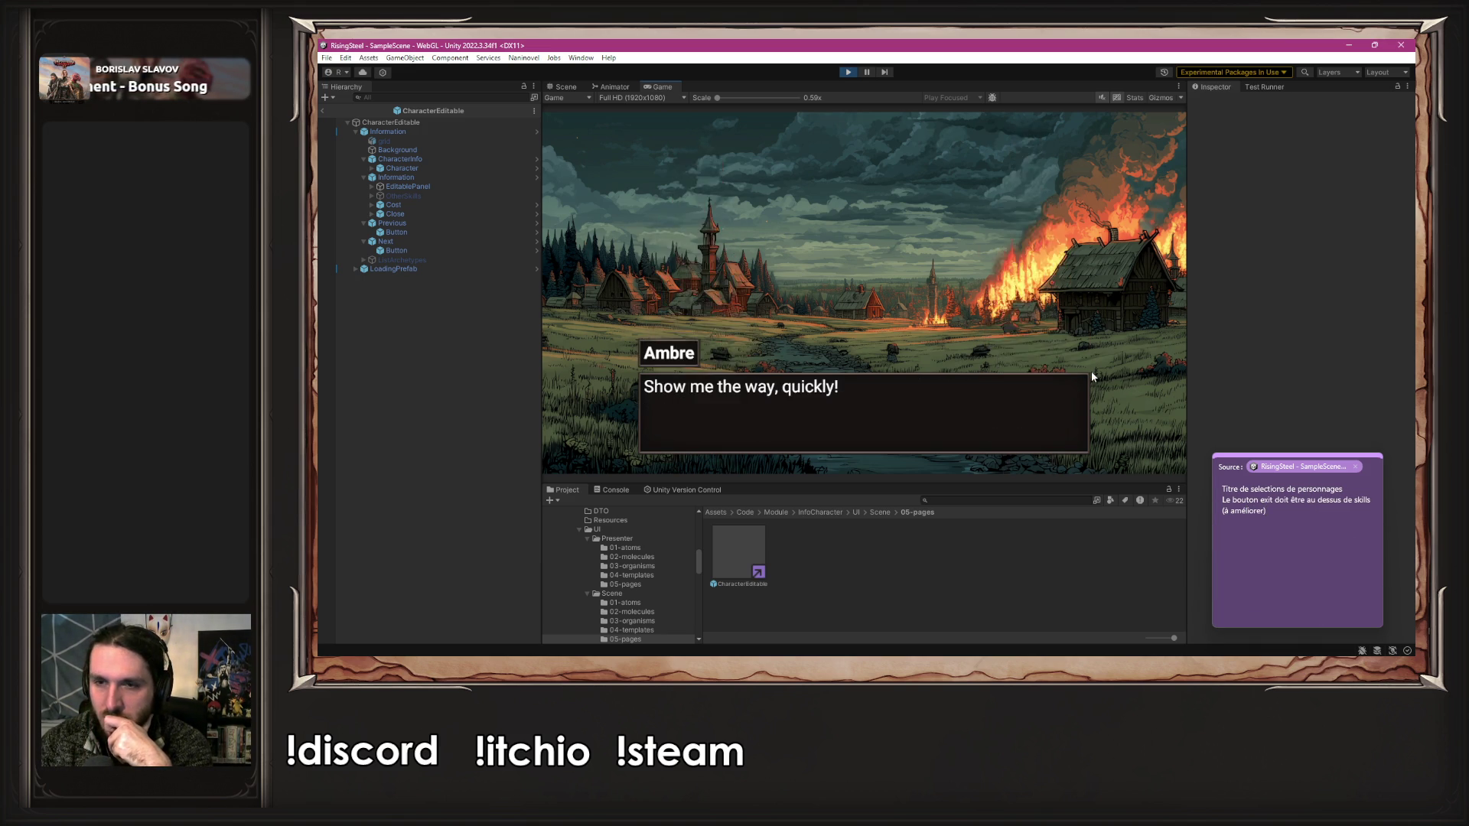
left_click(1092, 373)
left_click(1092, 373)
left_click(1092, 374)
left_click(1092, 373)
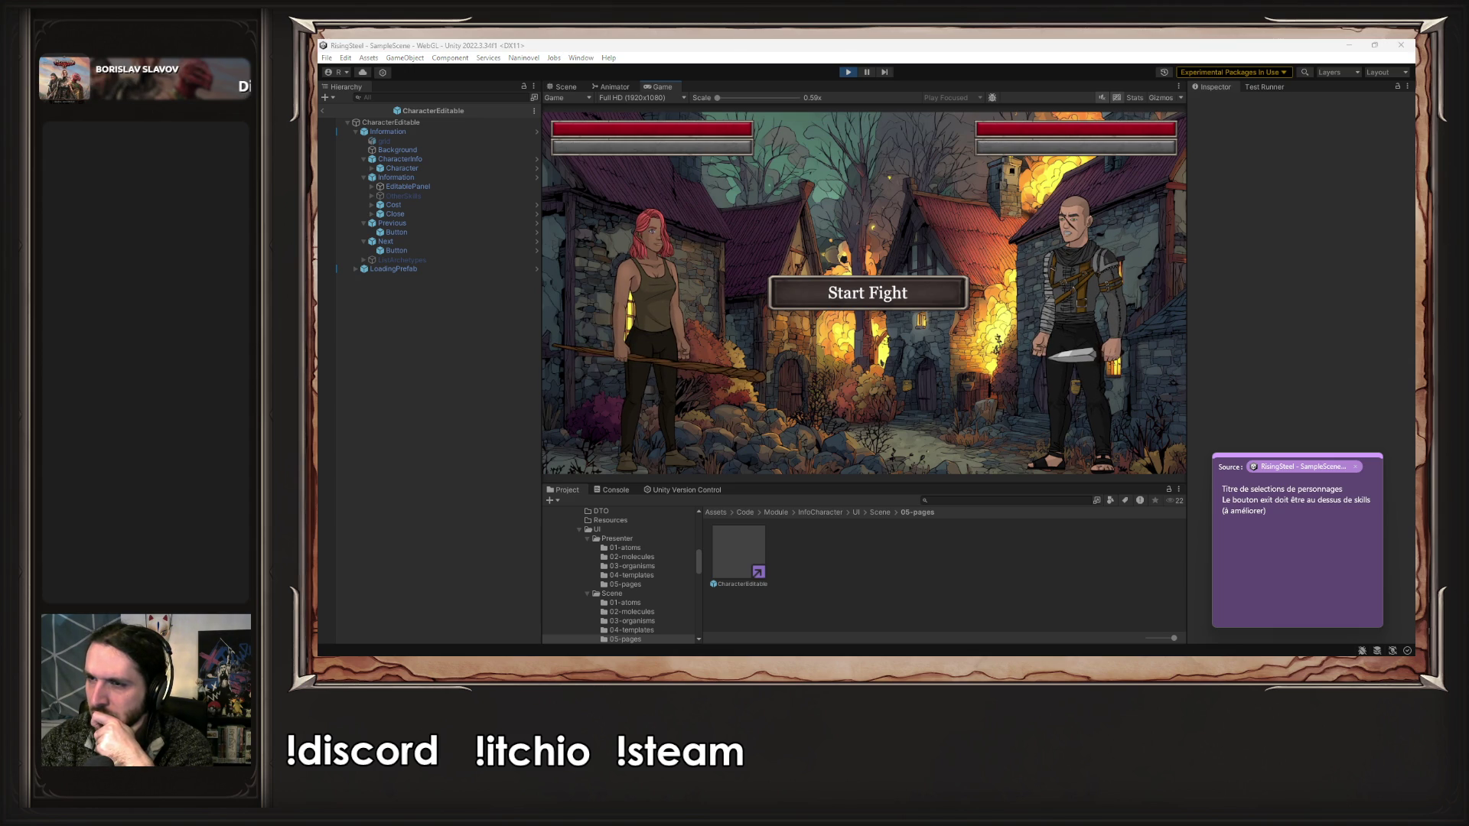
left_click(931, 298)
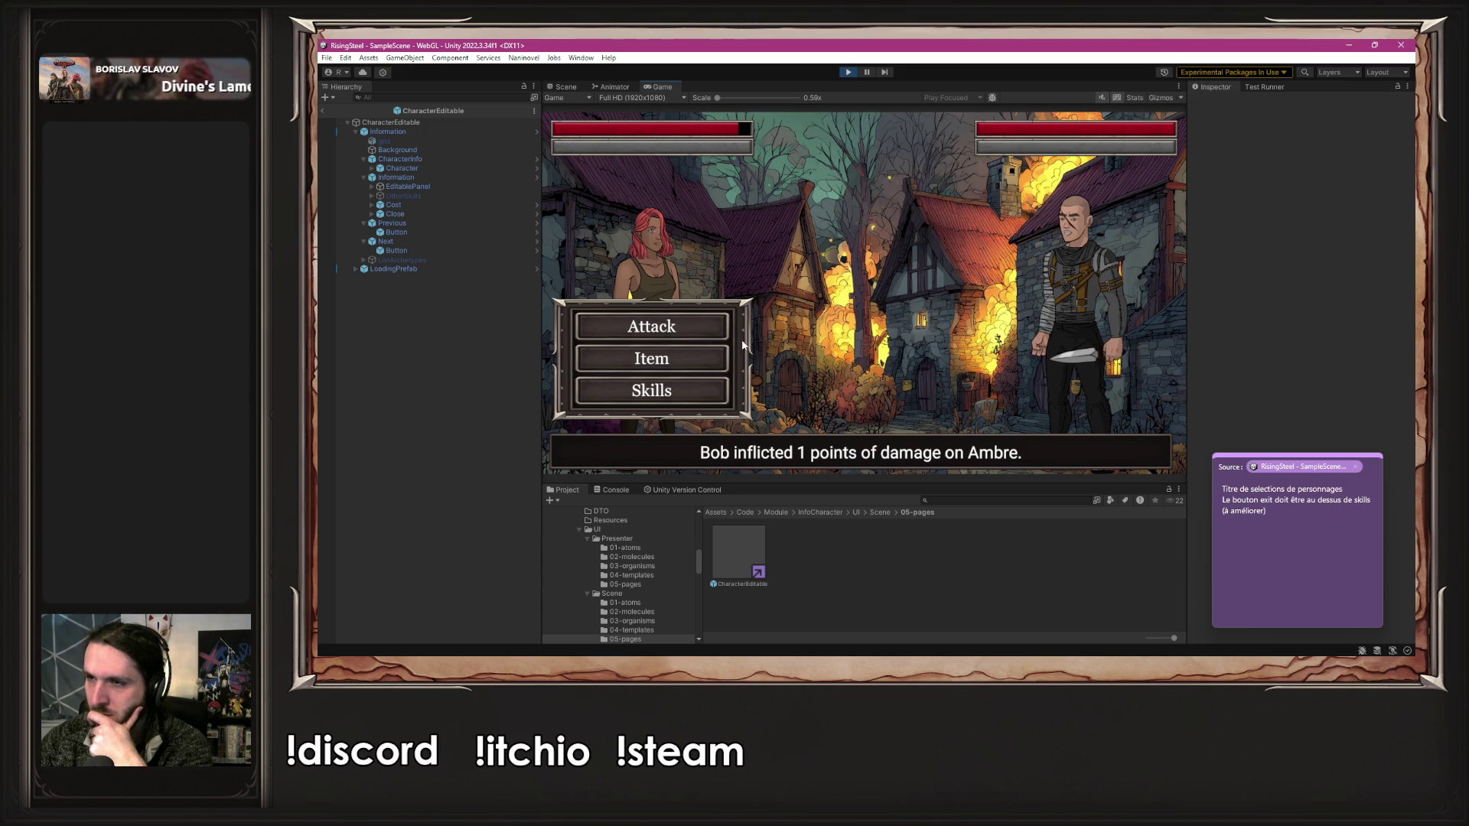
left_click(704, 322)
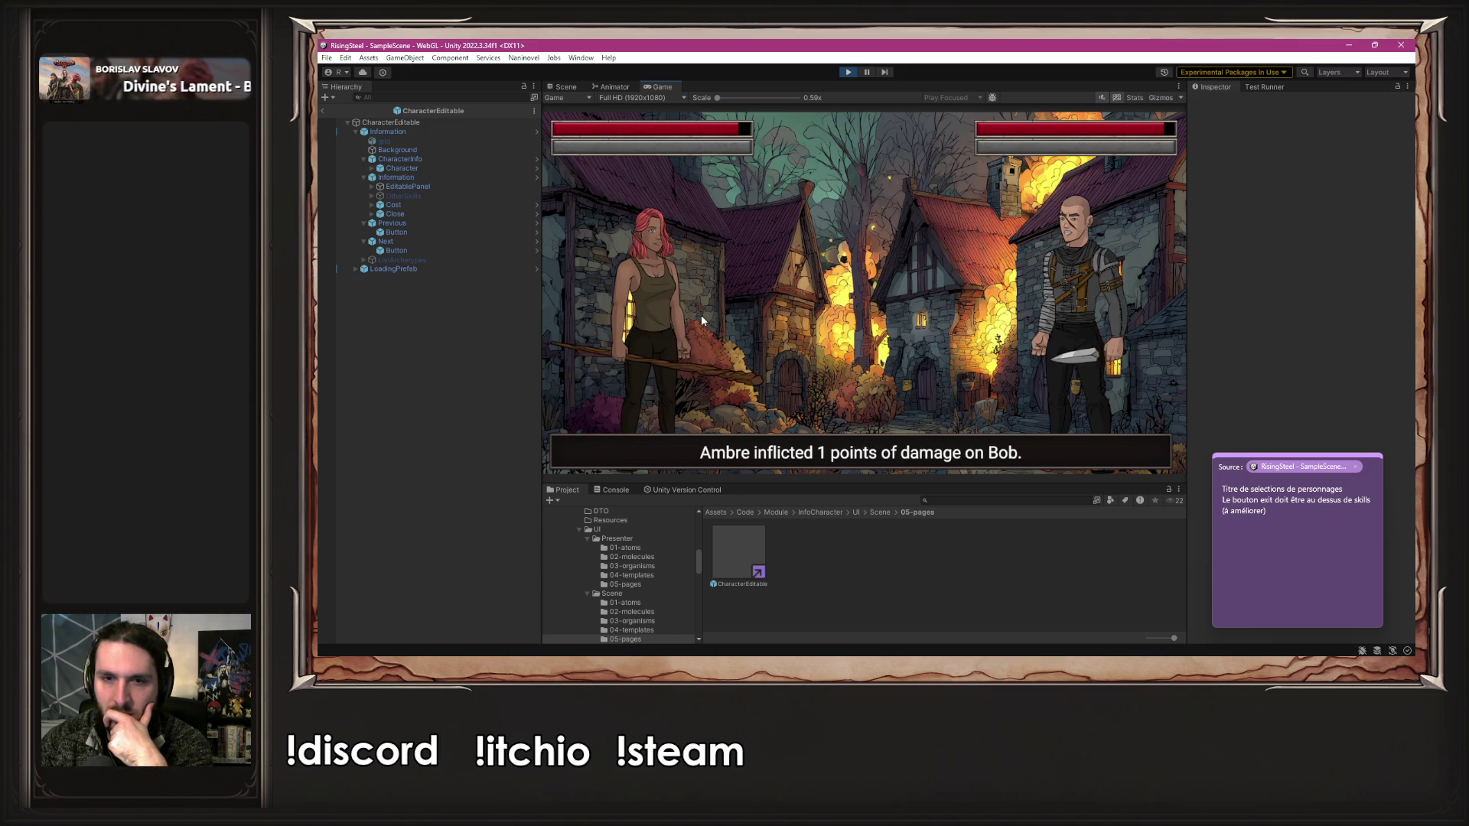
left_click(848, 73)
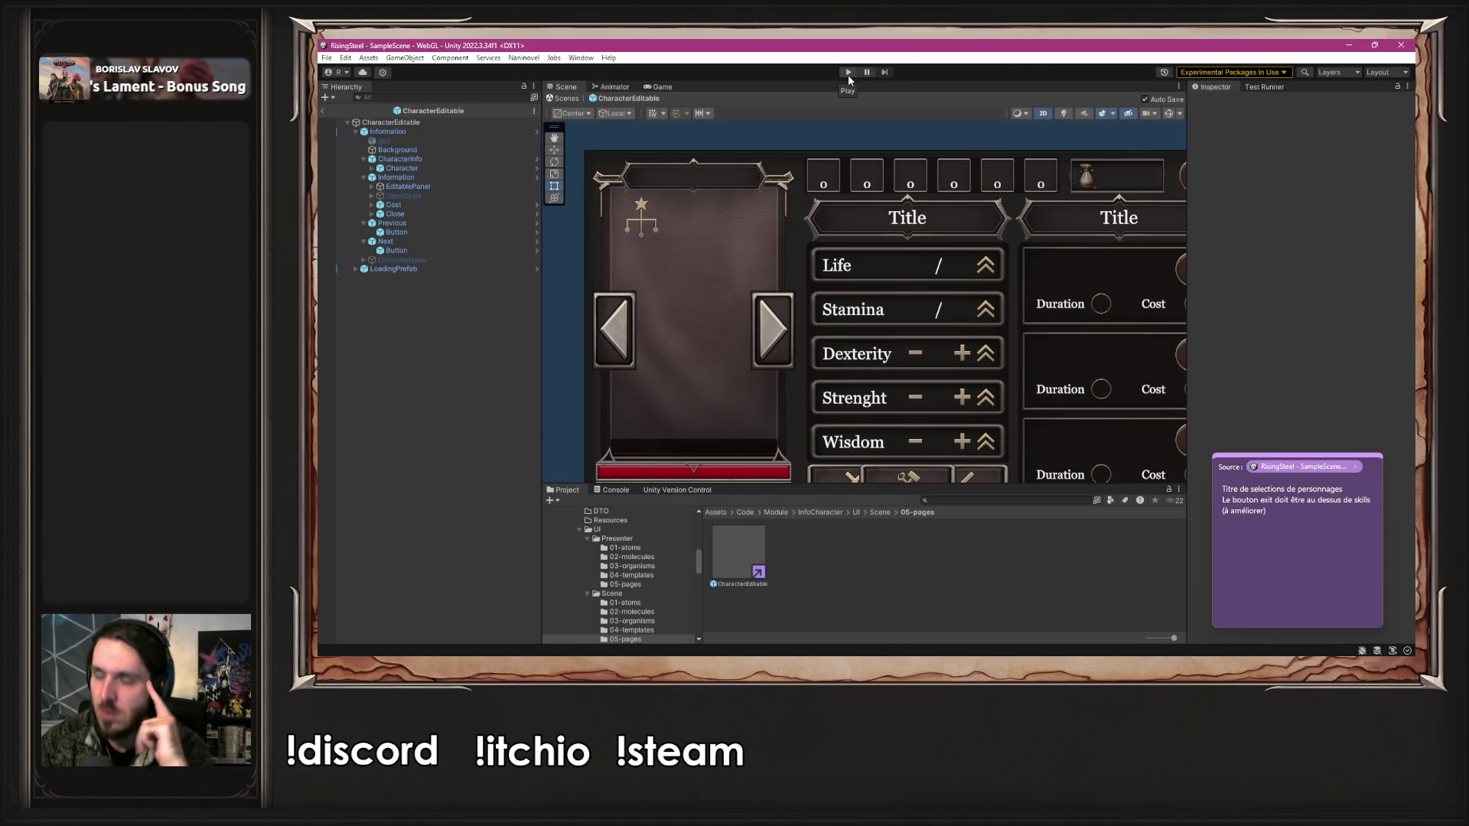
- Enlarge the Project panel, collapse InfoCharacter, and open the Mission module's Domain folder
scroll(566, 218, "down", 3)
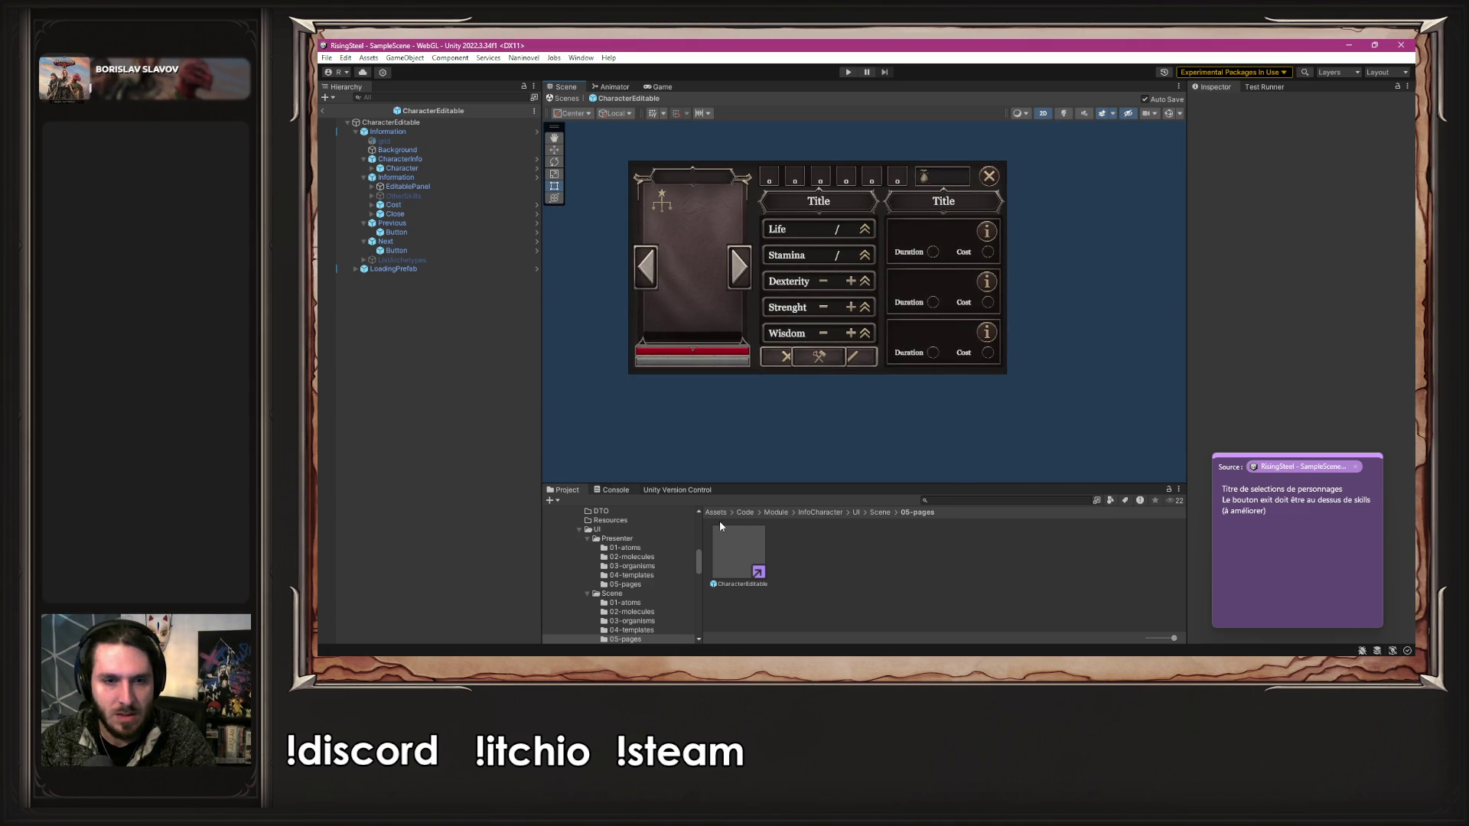
left_click_drag(807, 481, 806, 379)
scroll(663, 485, "up", 10)
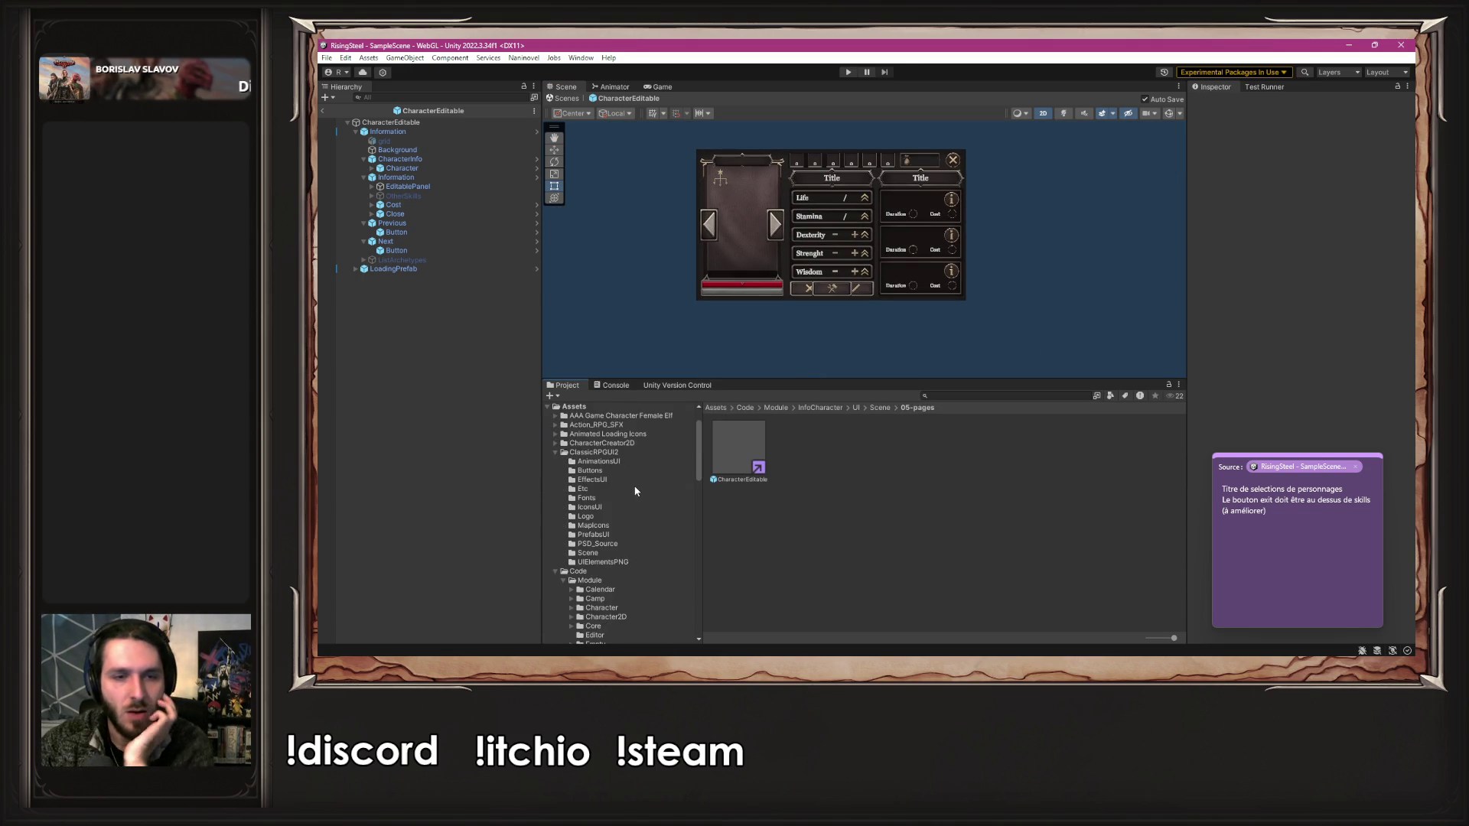
scroll(622, 499, "down", 5)
left_click(573, 492)
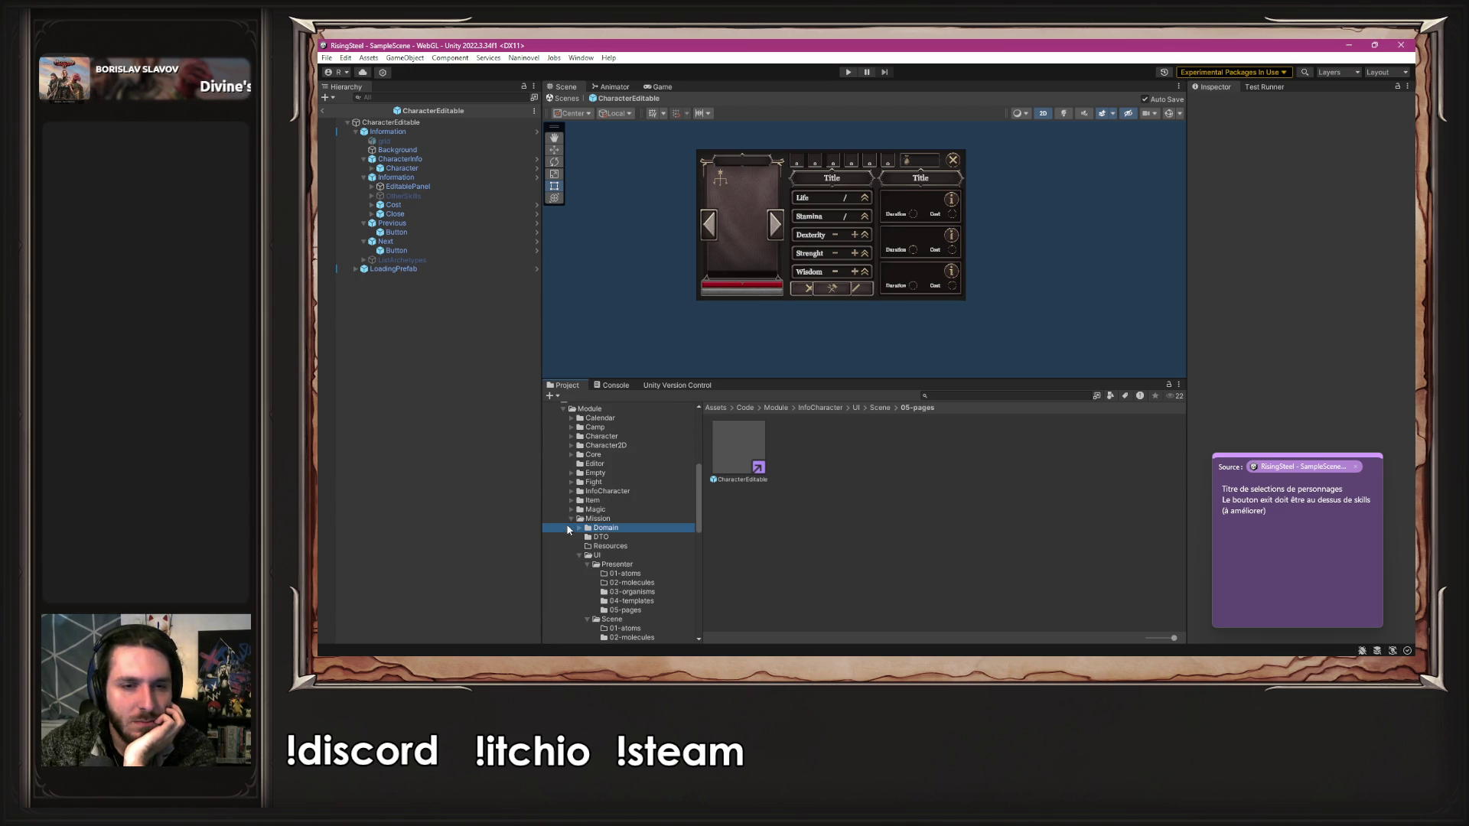
left_click(568, 529)
left_click(570, 519)
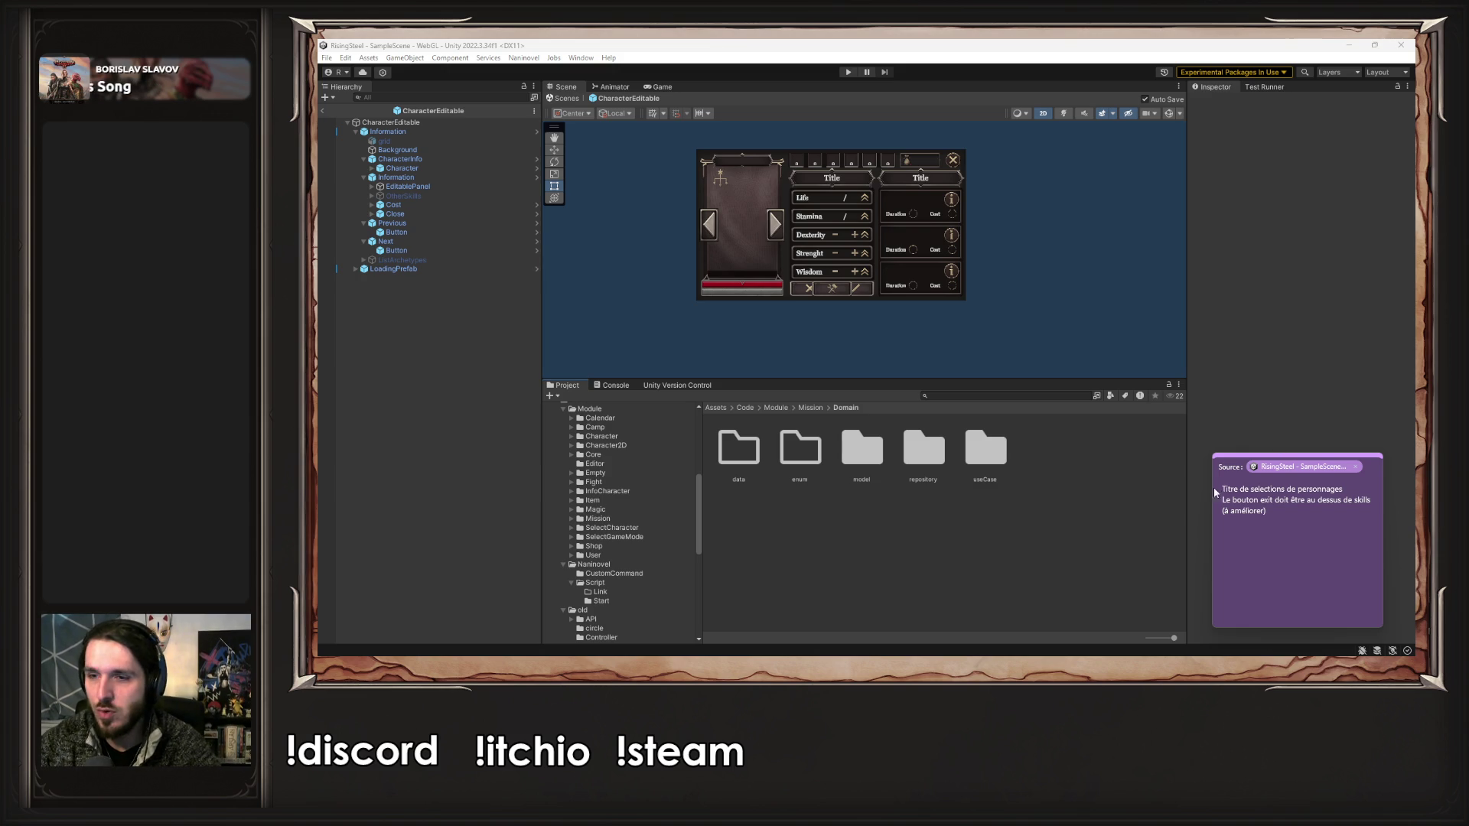
- Place the caret at the end of the sticky note's first line
left_click(1356, 490)
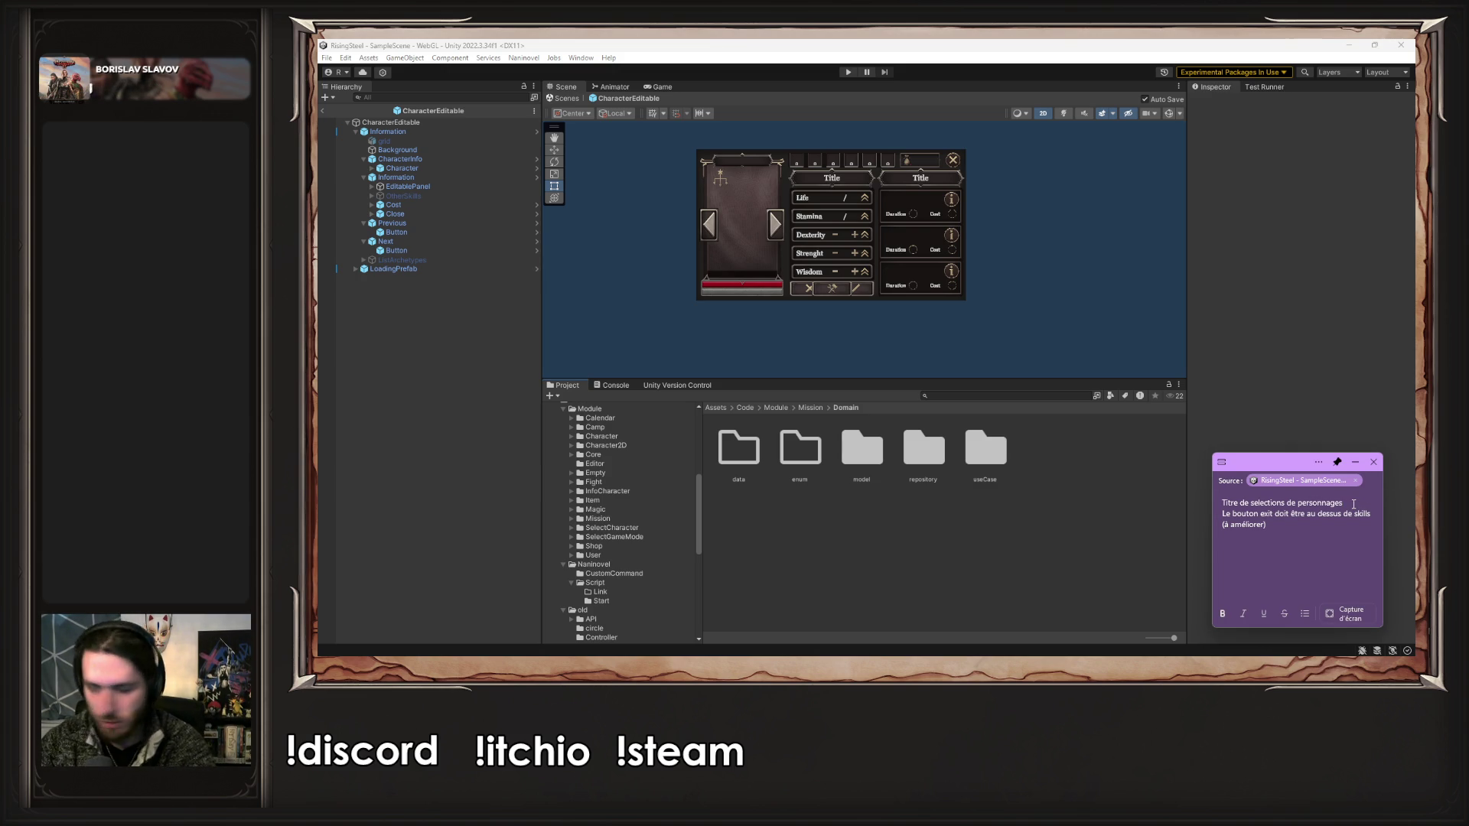
- Add a new line to the note, then open the Recruitment prefab from SelectCharacter/UI/Scene/05-pages
key("Return")
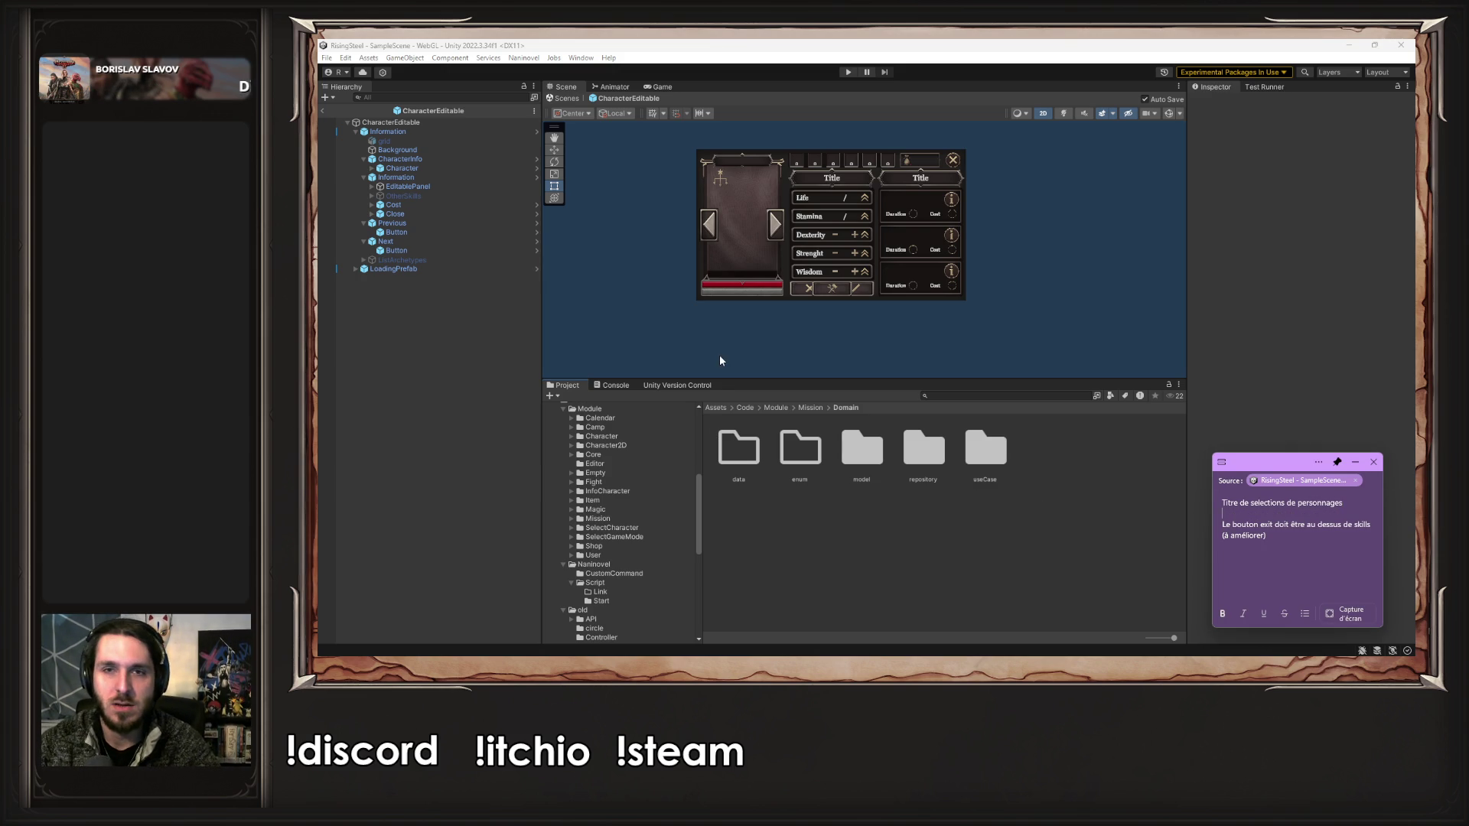
left_click(724, 361)
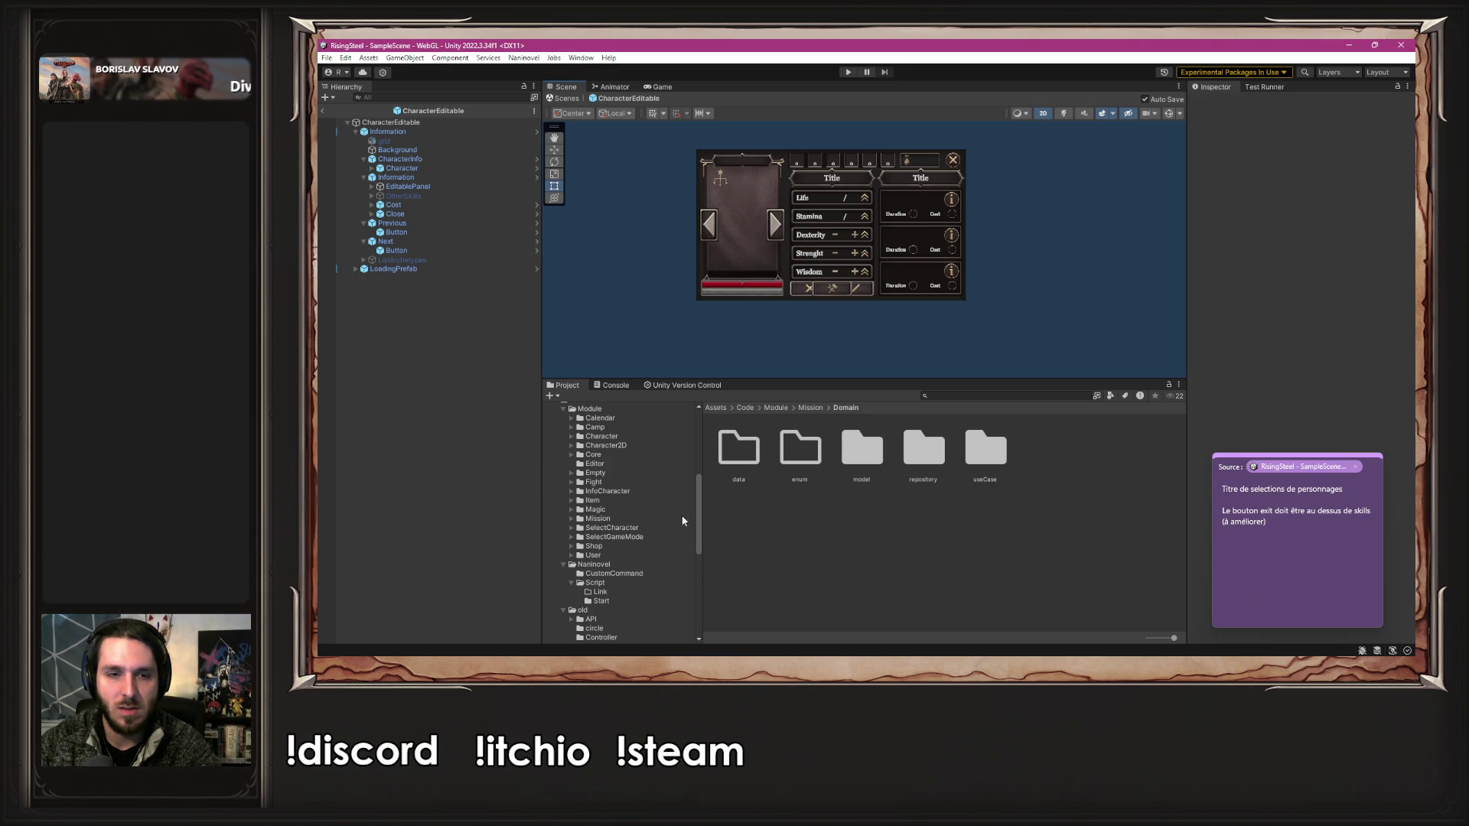
left_click(620, 528)
double_click(953, 459)
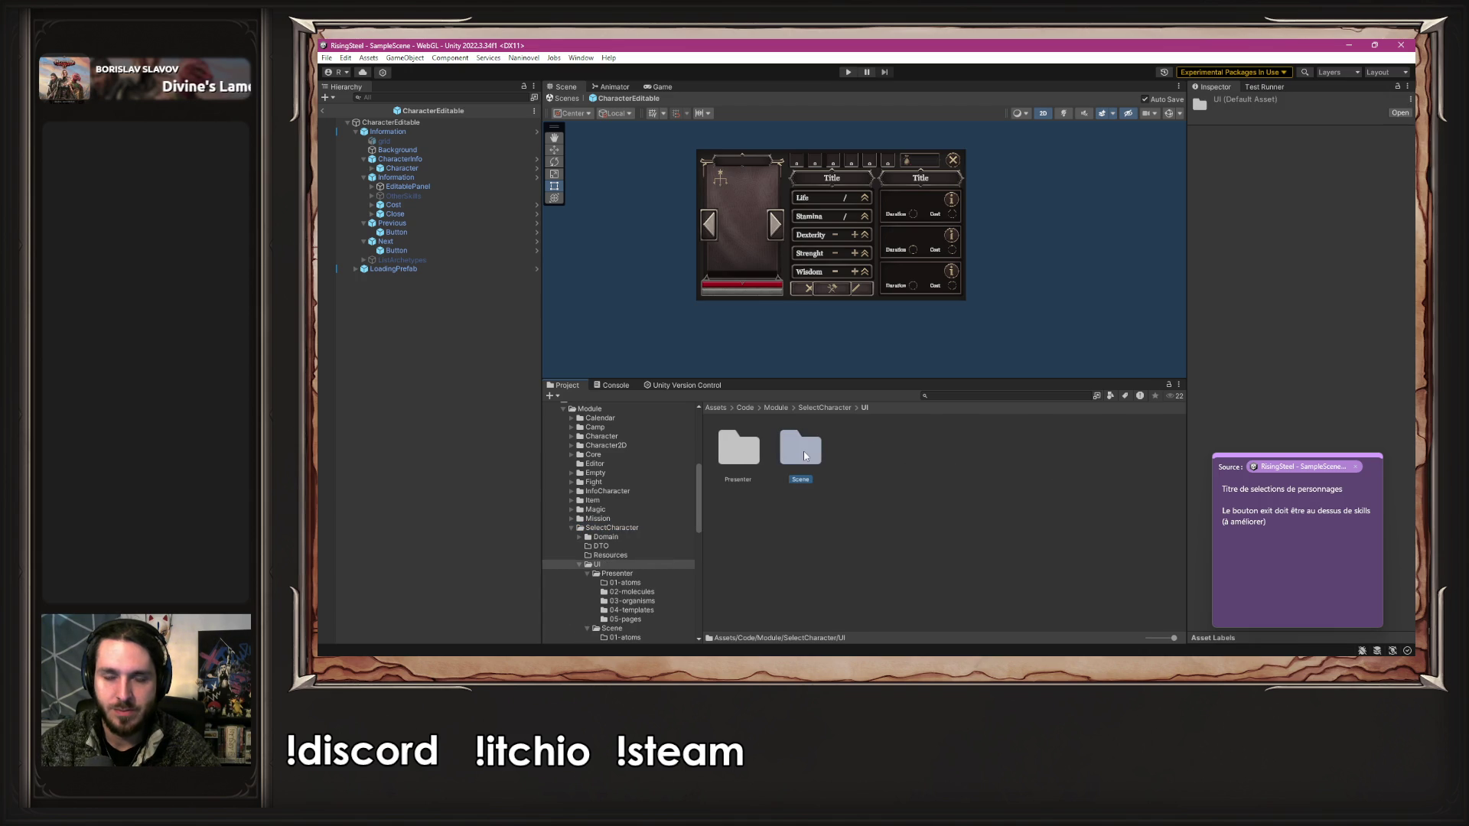
double_click(800, 452)
left_click(976, 464)
double_click(976, 465)
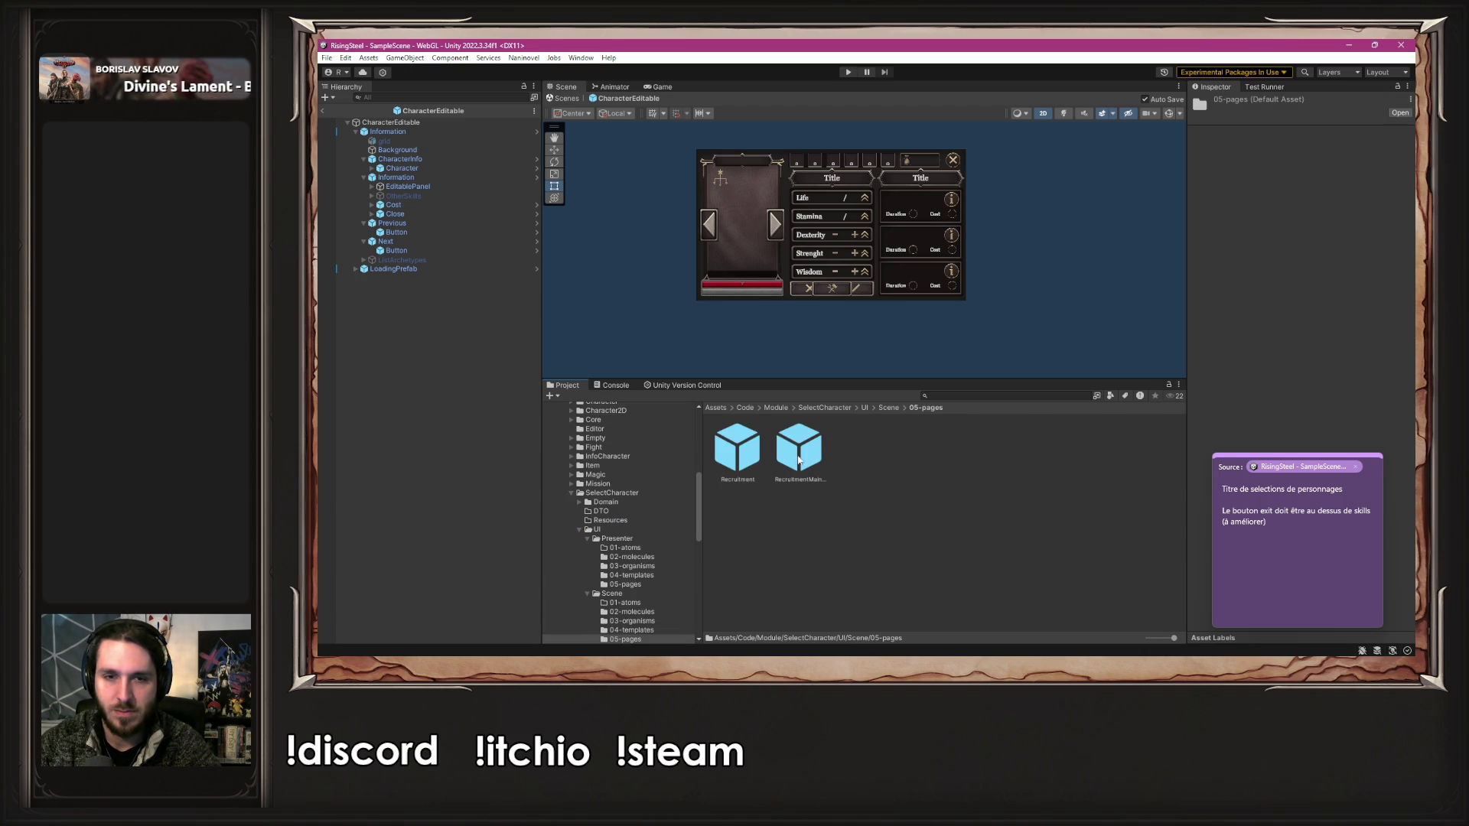
left_click(744, 454)
double_click(744, 454)
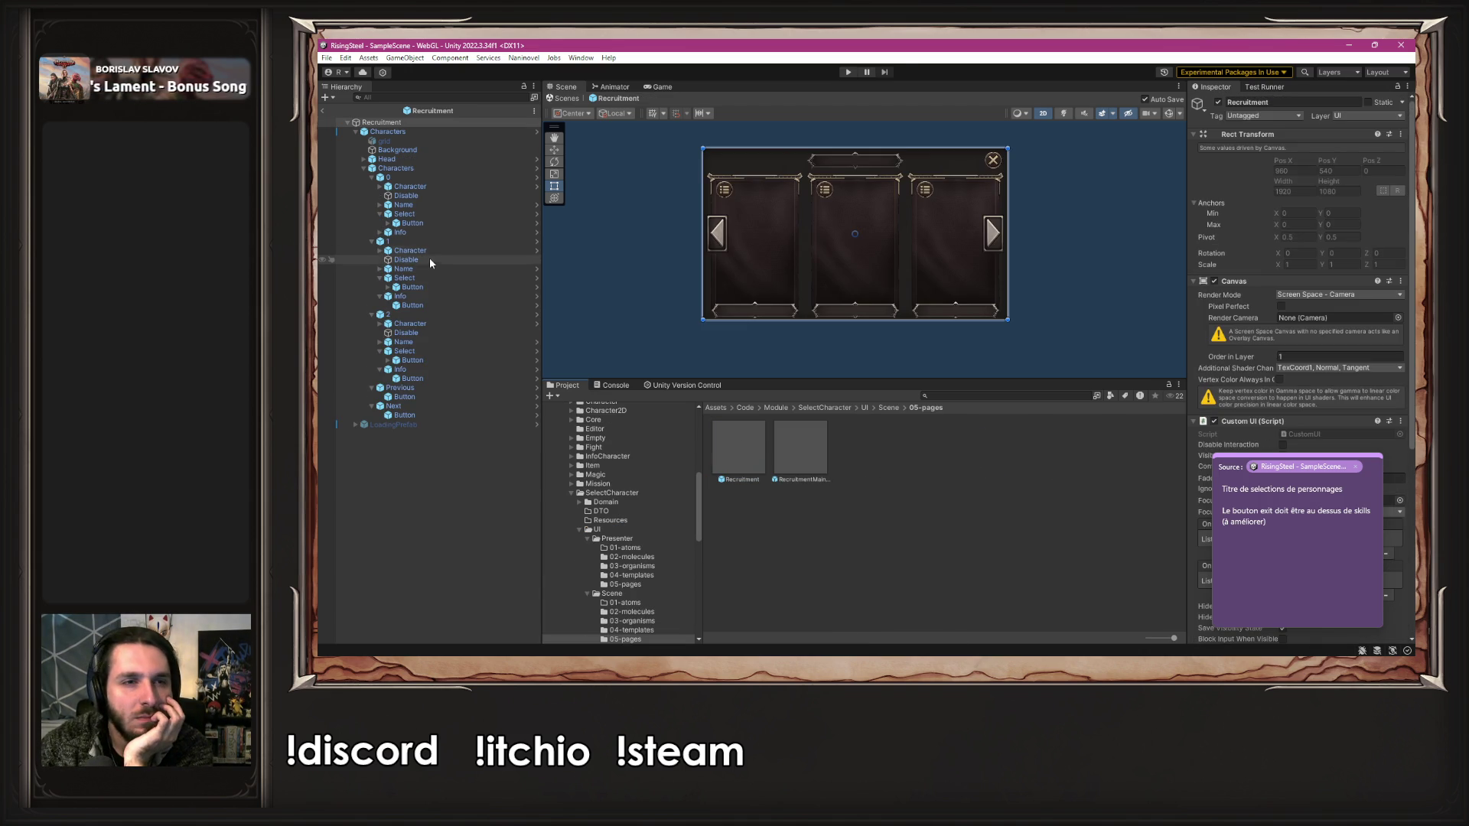
- Collapse slots 0–2, select Head > Title > Text (TMP), and move the sticky note up-left
left_click(371, 241)
left_click(372, 178)
left_click(370, 196)
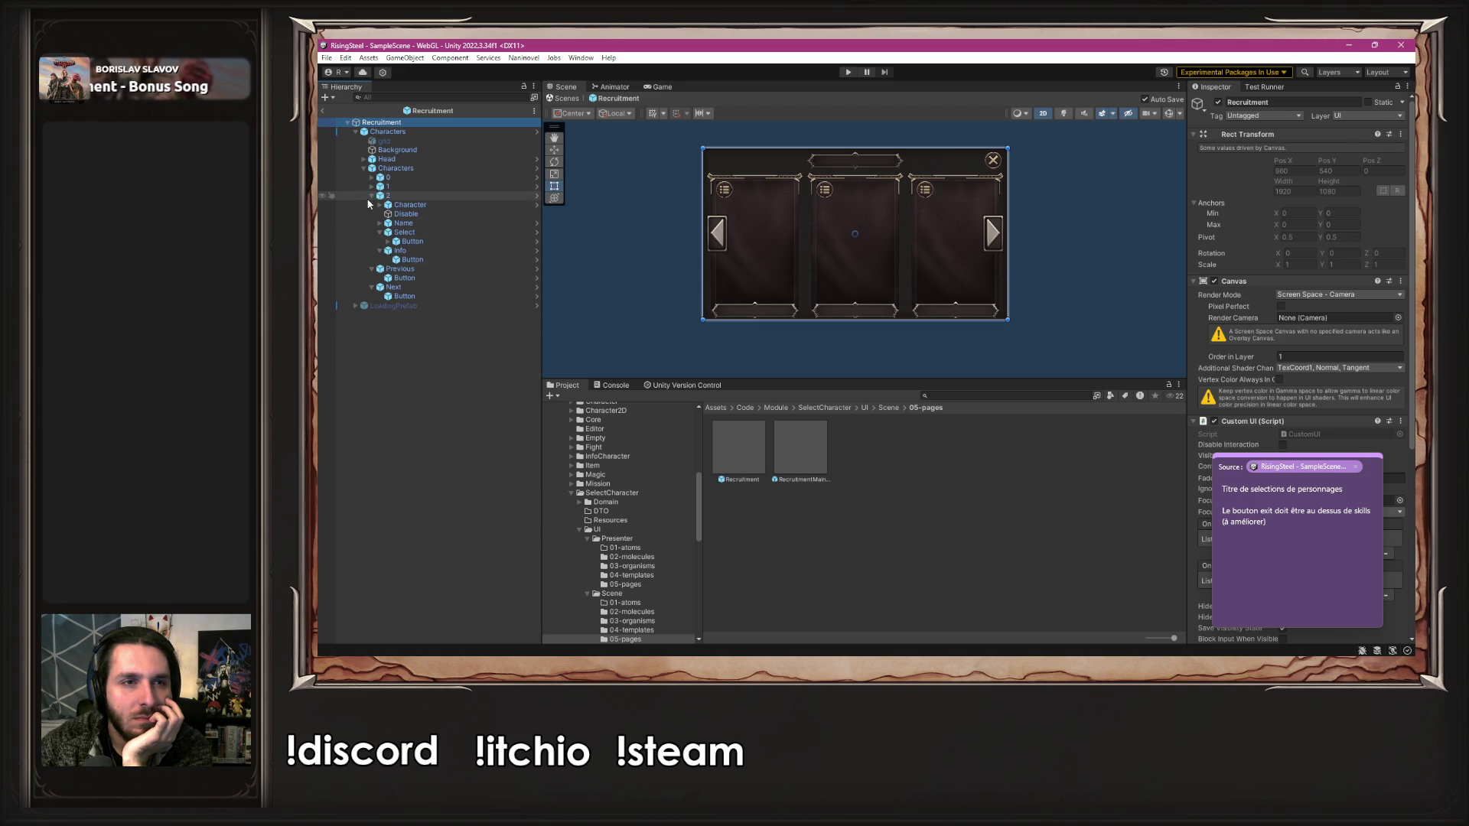
left_click(371, 195)
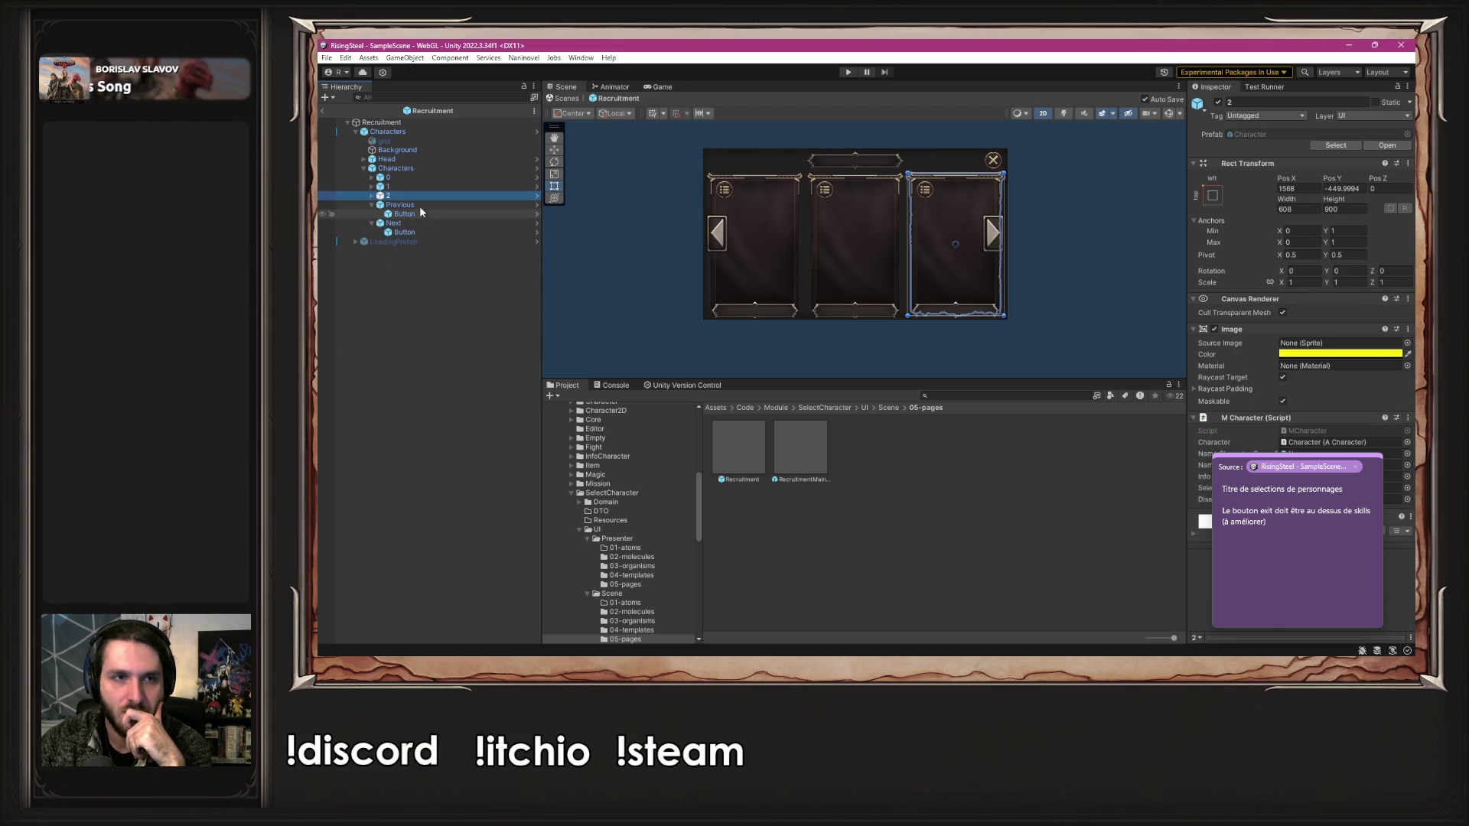
left_click(382, 160)
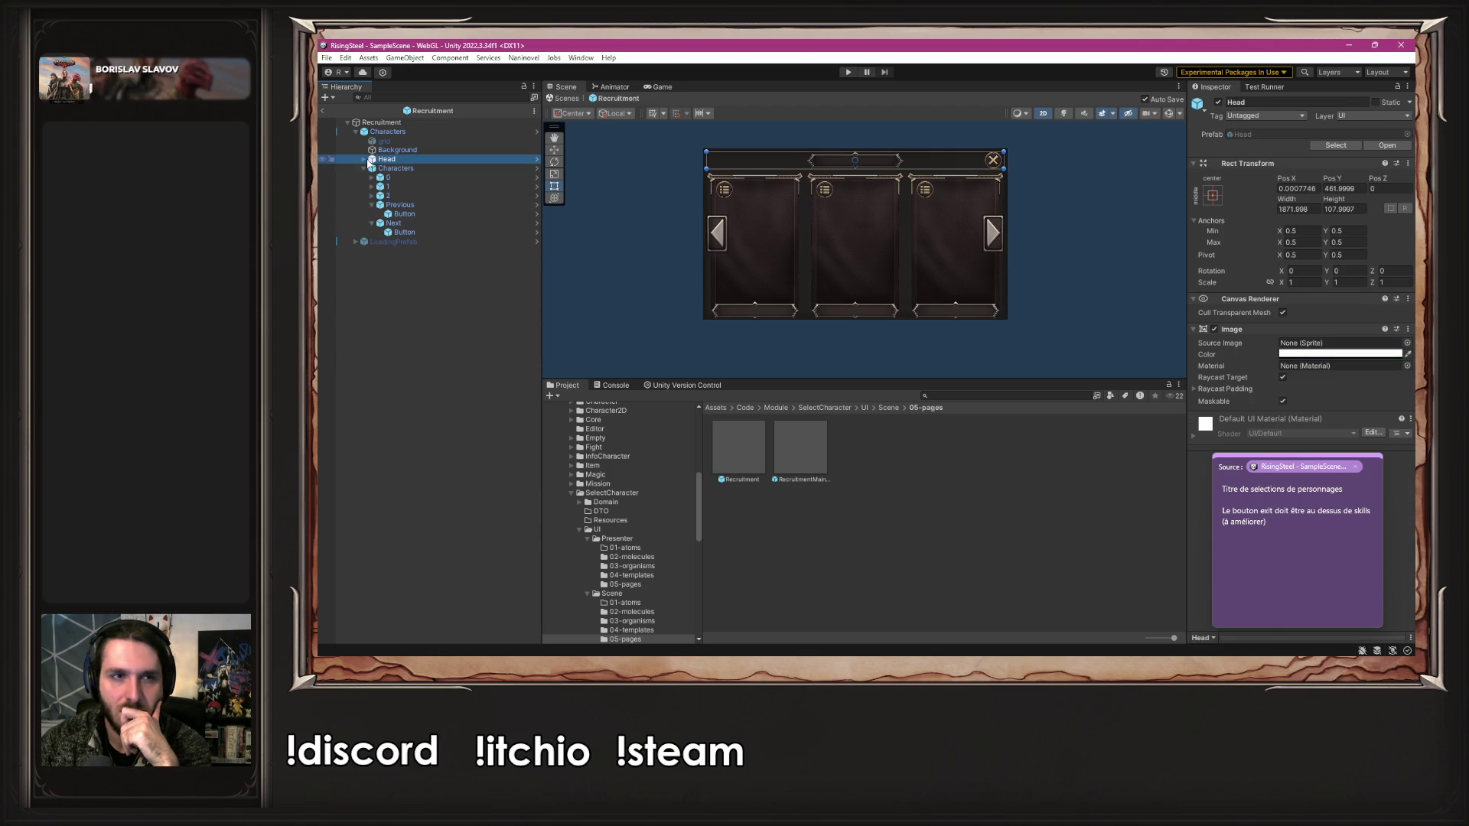
left_click(363, 159)
left_click(379, 177)
left_click(373, 178)
left_click(412, 187)
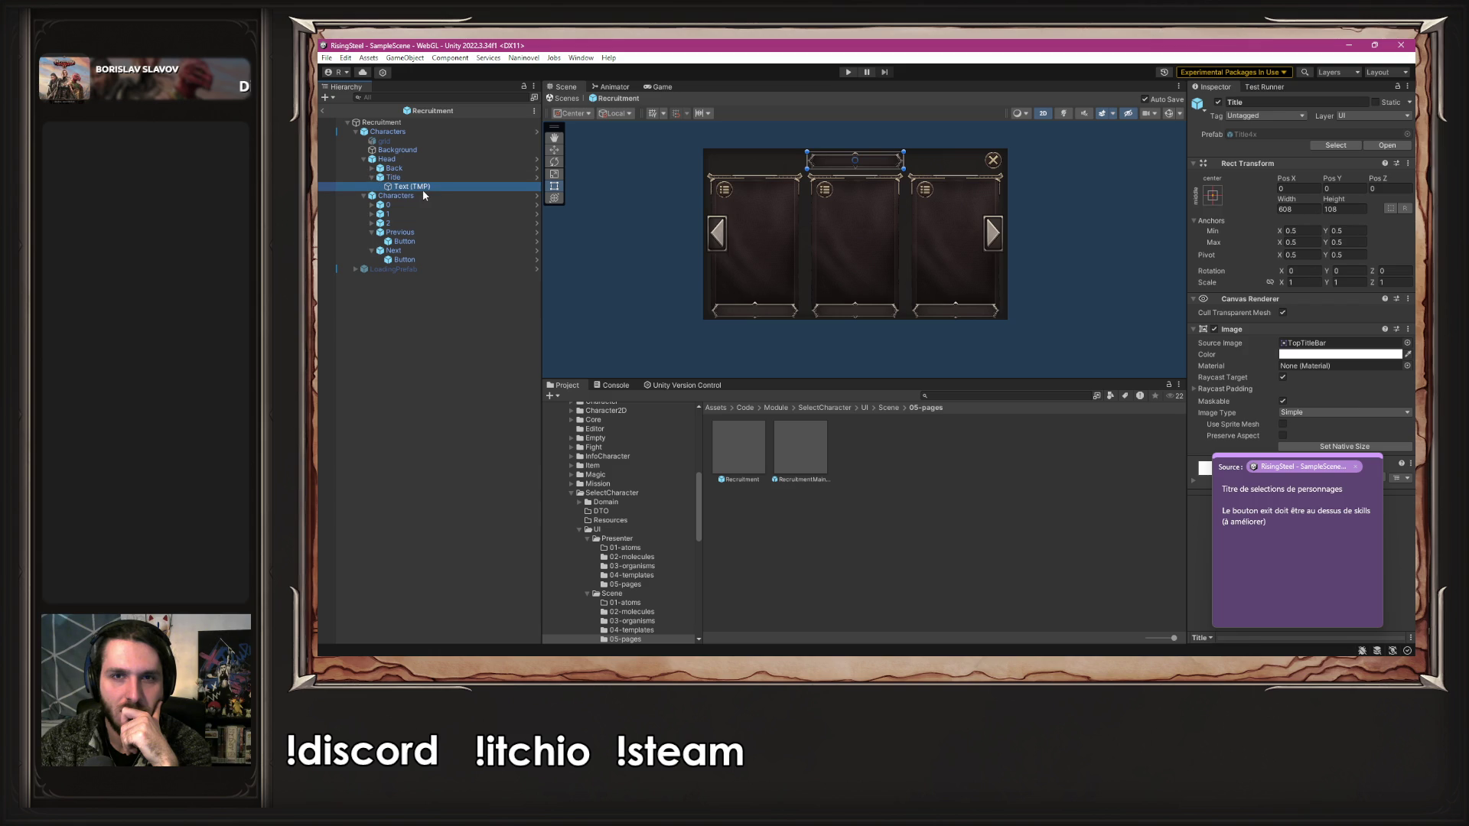
left_click(1311, 457)
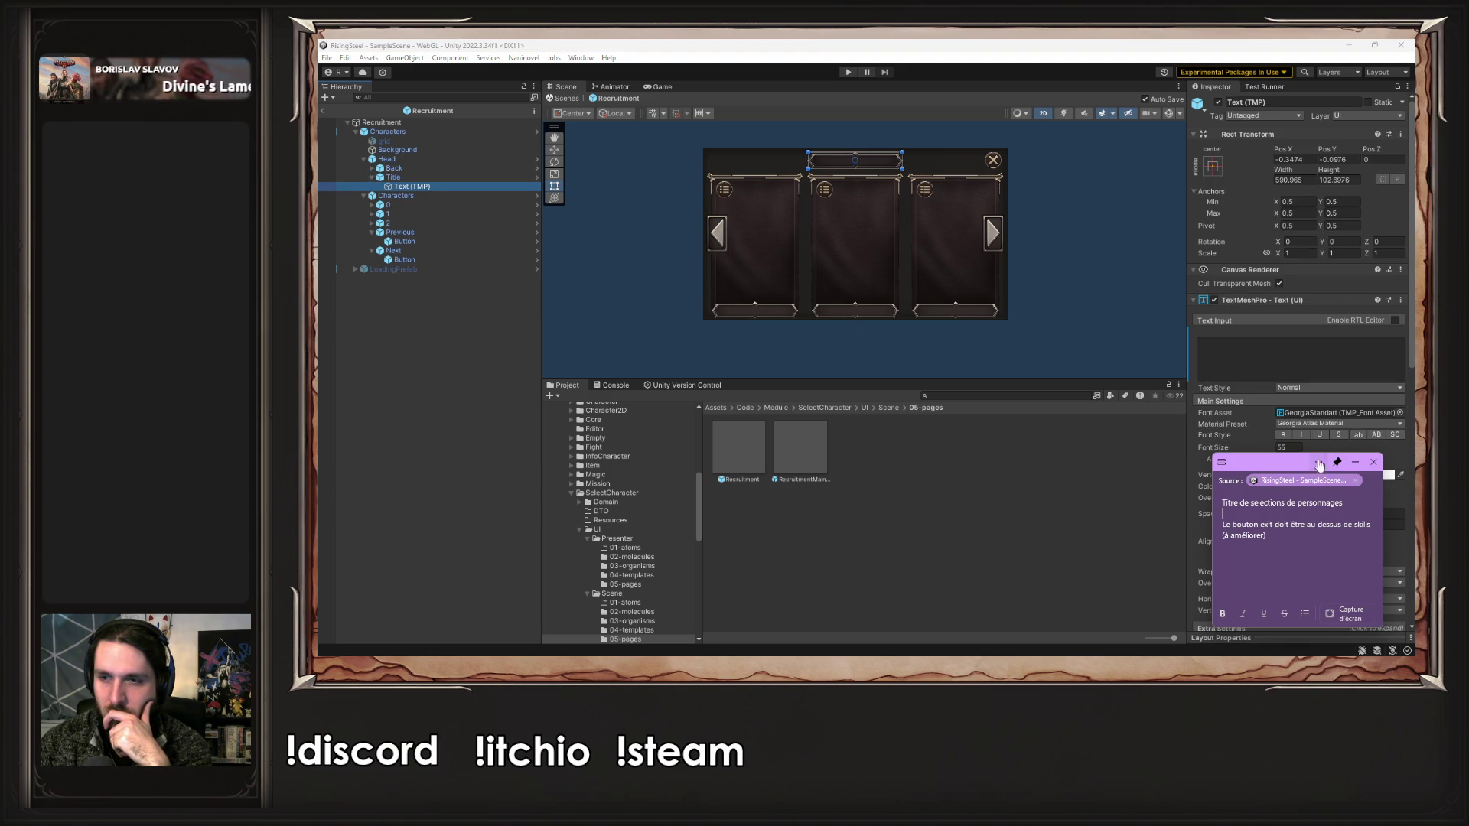
left_click_drag(1277, 467, 1227, 334)
- Close the sticky note and remove the Managed Text Provider component from the title's Text (TMP)
left_click(1326, 330)
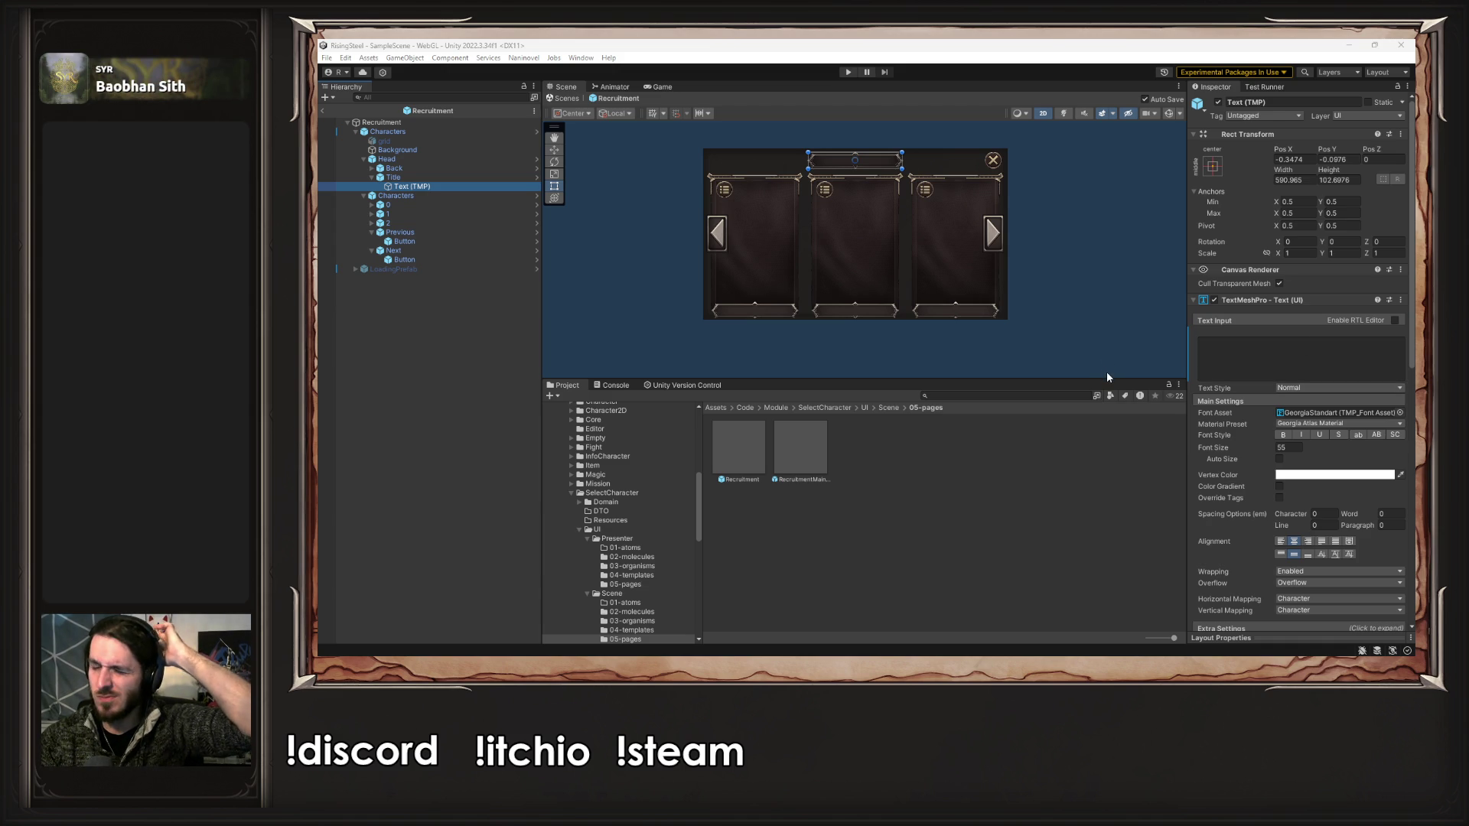
scroll(1302, 397, "down", 5)
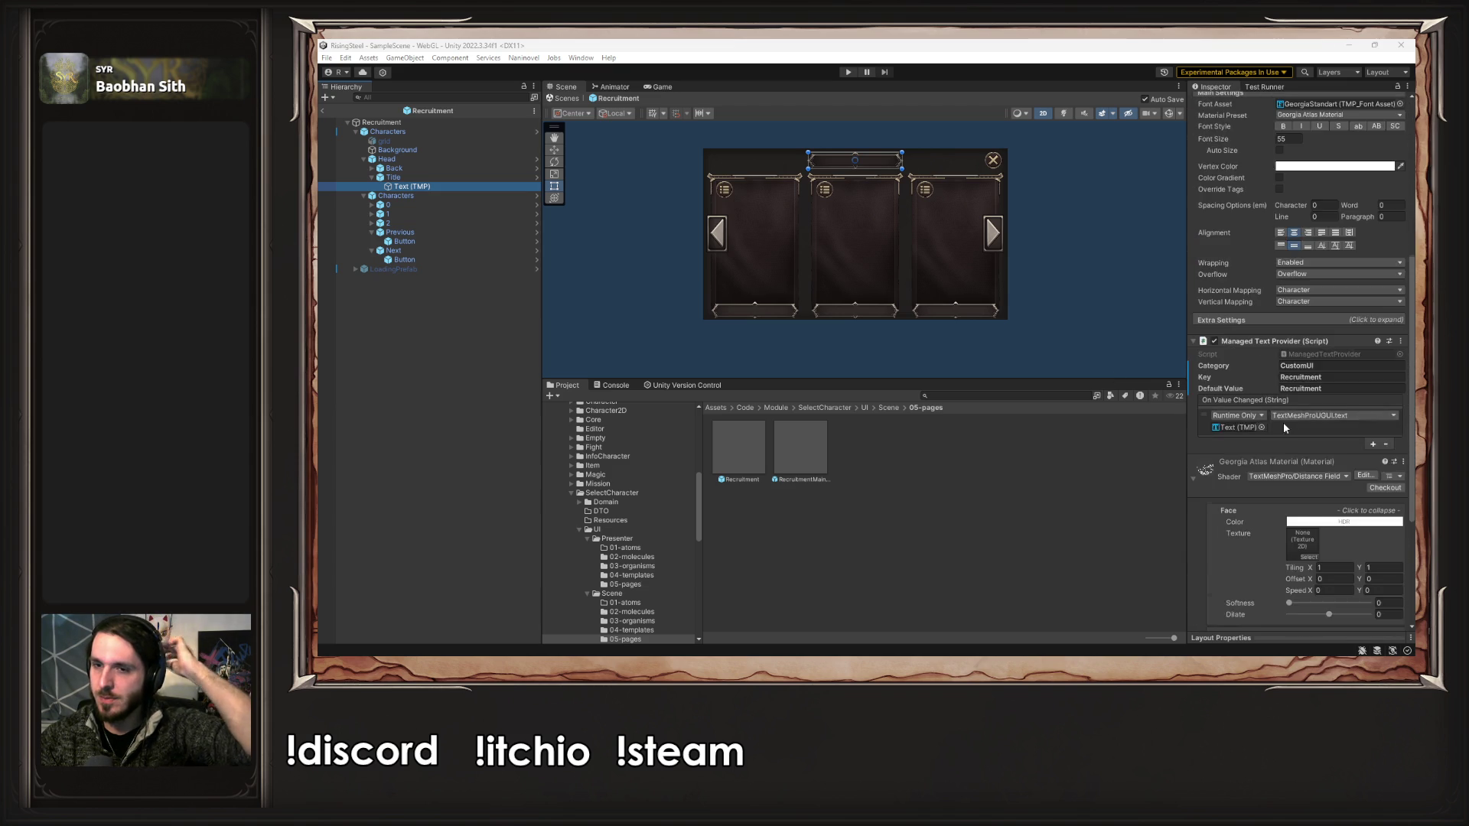
scroll(1284, 422, "down", 3)
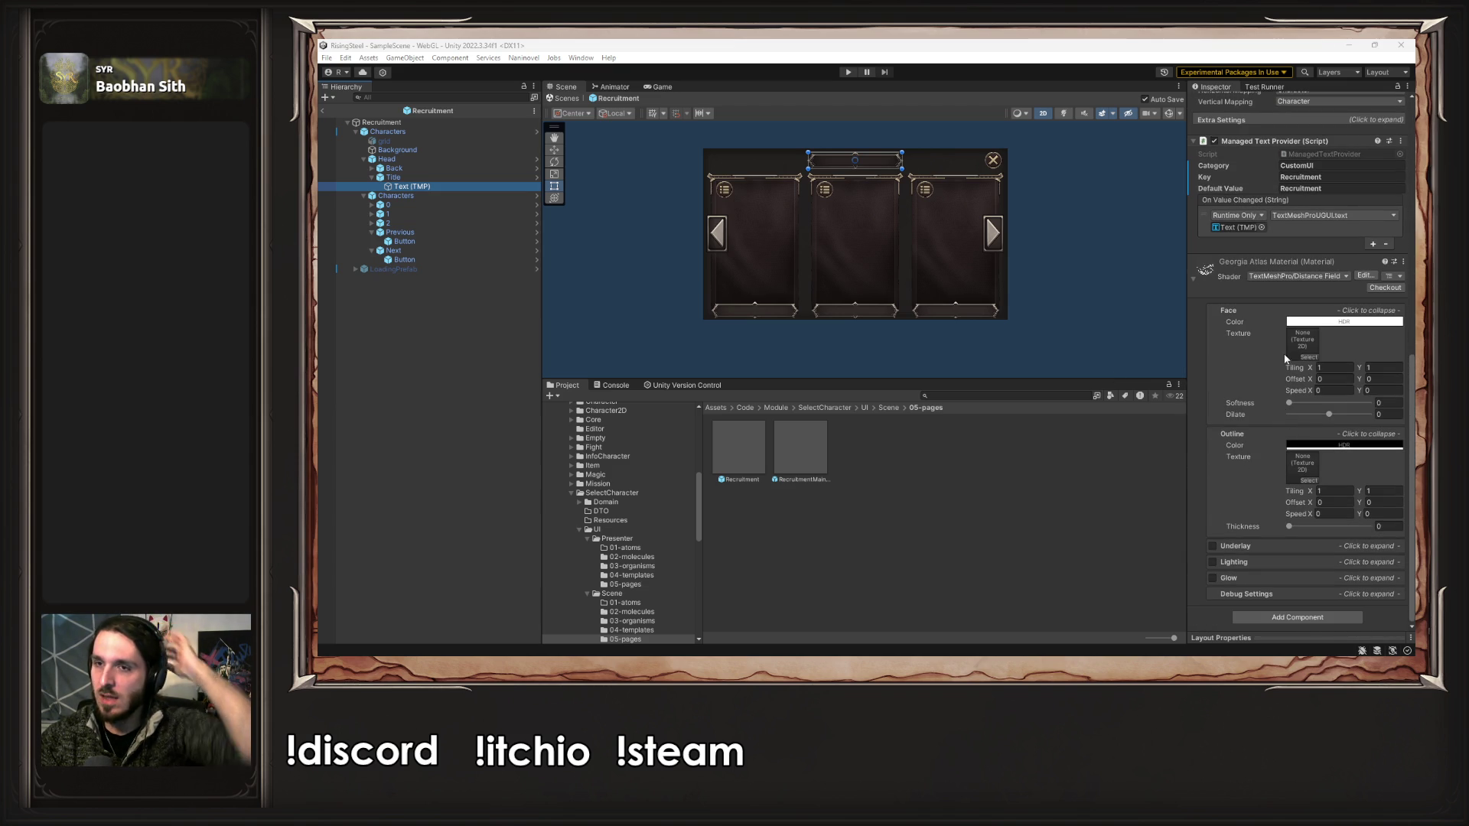
scroll(1286, 357, "up", 2)
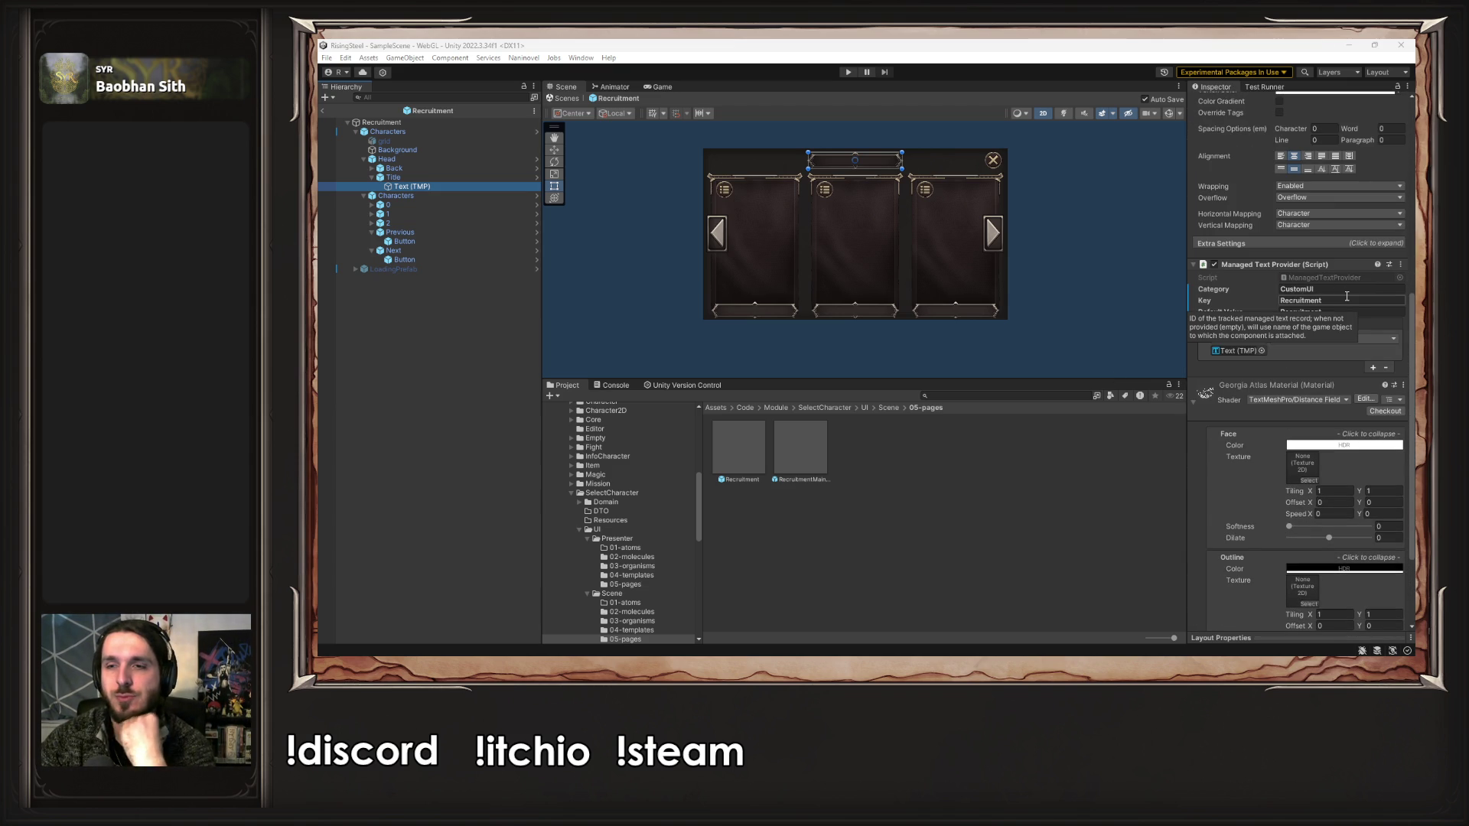
left_click(1401, 264)
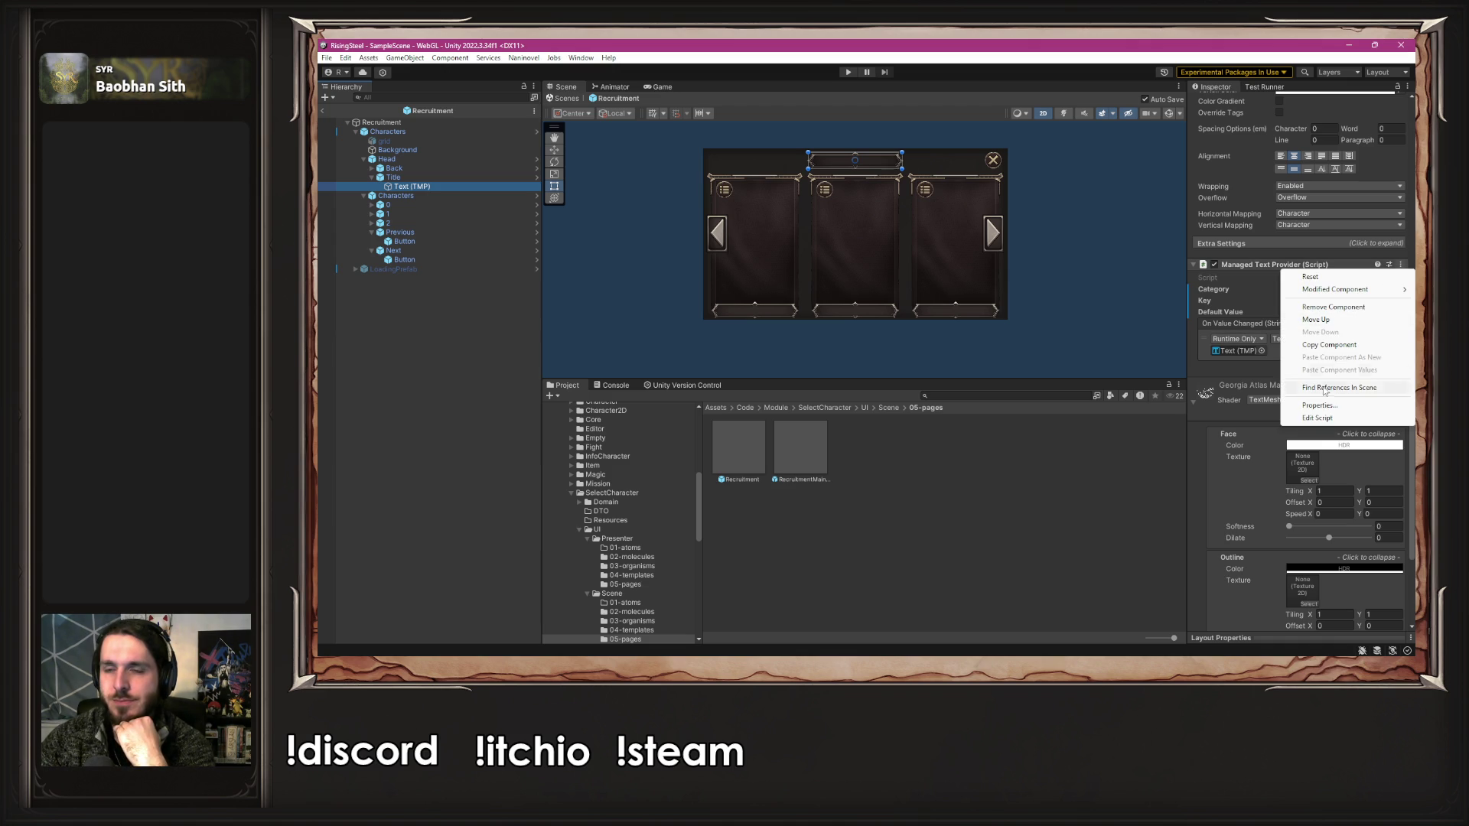
left_click(1346, 306)
- Review the Text (TMP) inspector, then switch over to Visual Studio Code
scroll(1277, 334, "up", 3)
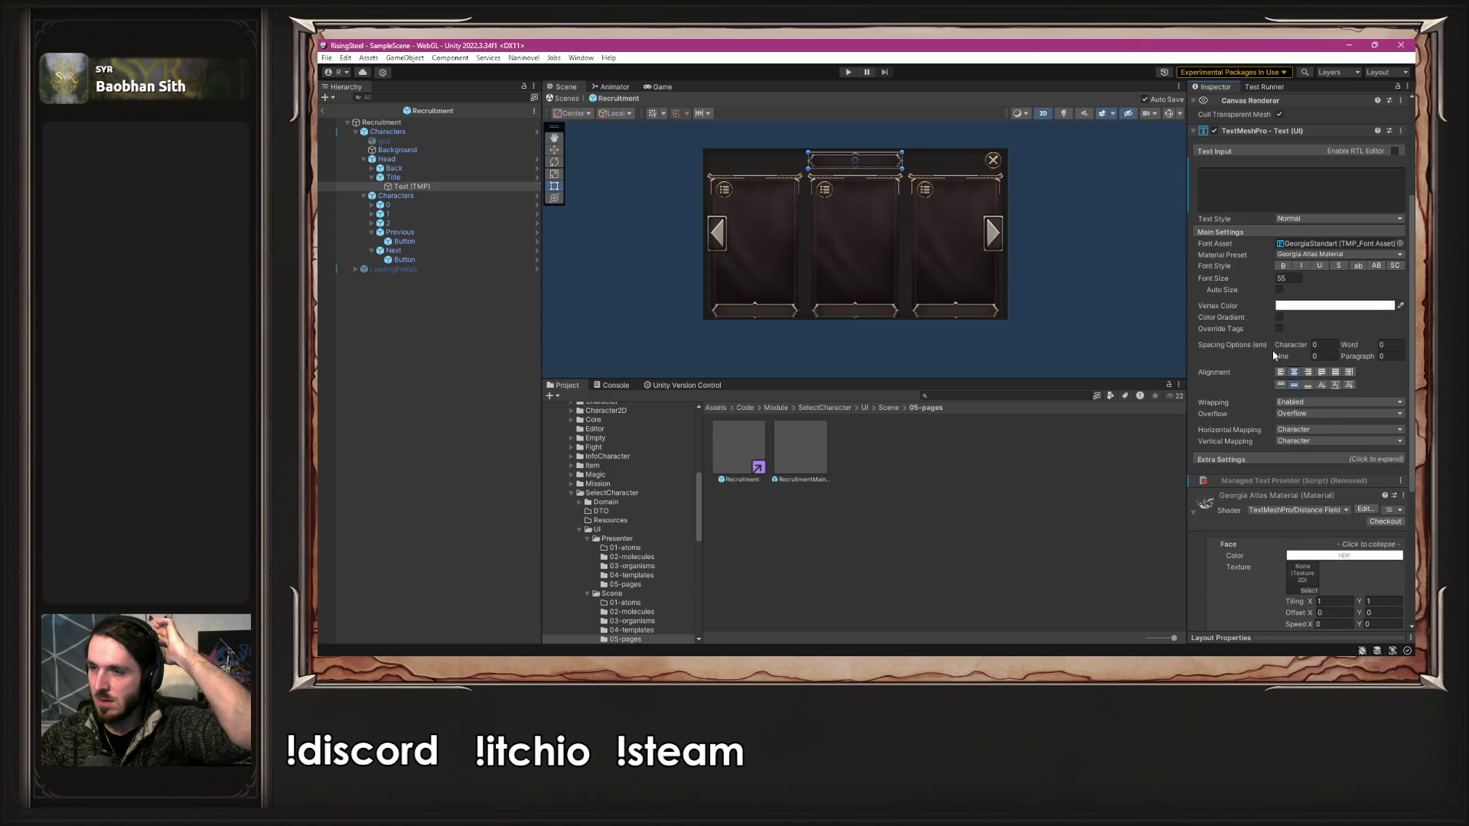
scroll(1275, 363, "up", 2)
scroll(1277, 337, "up", 2)
scroll(1278, 324, "down", 1)
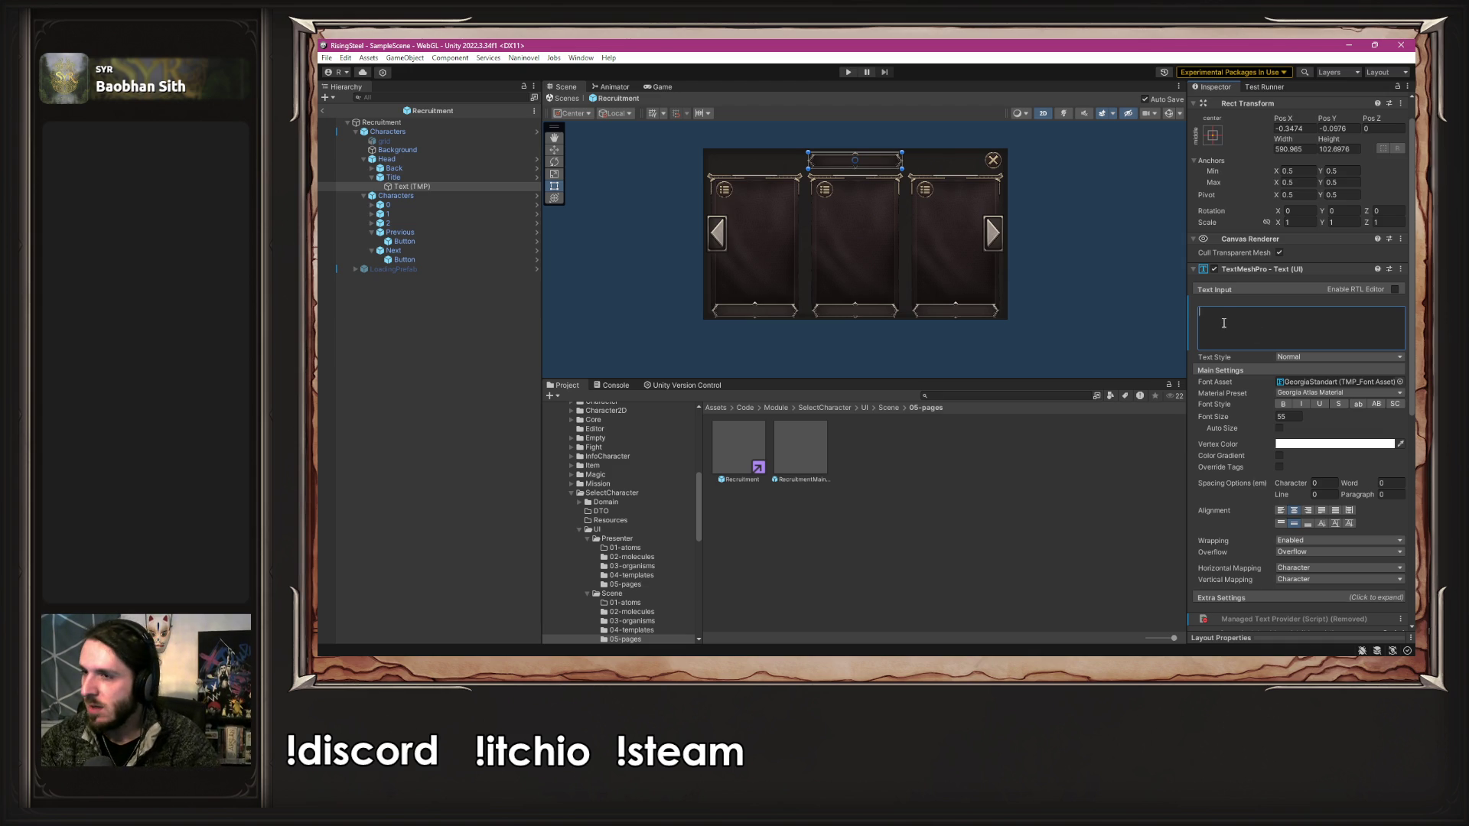
key("alt+Tab")
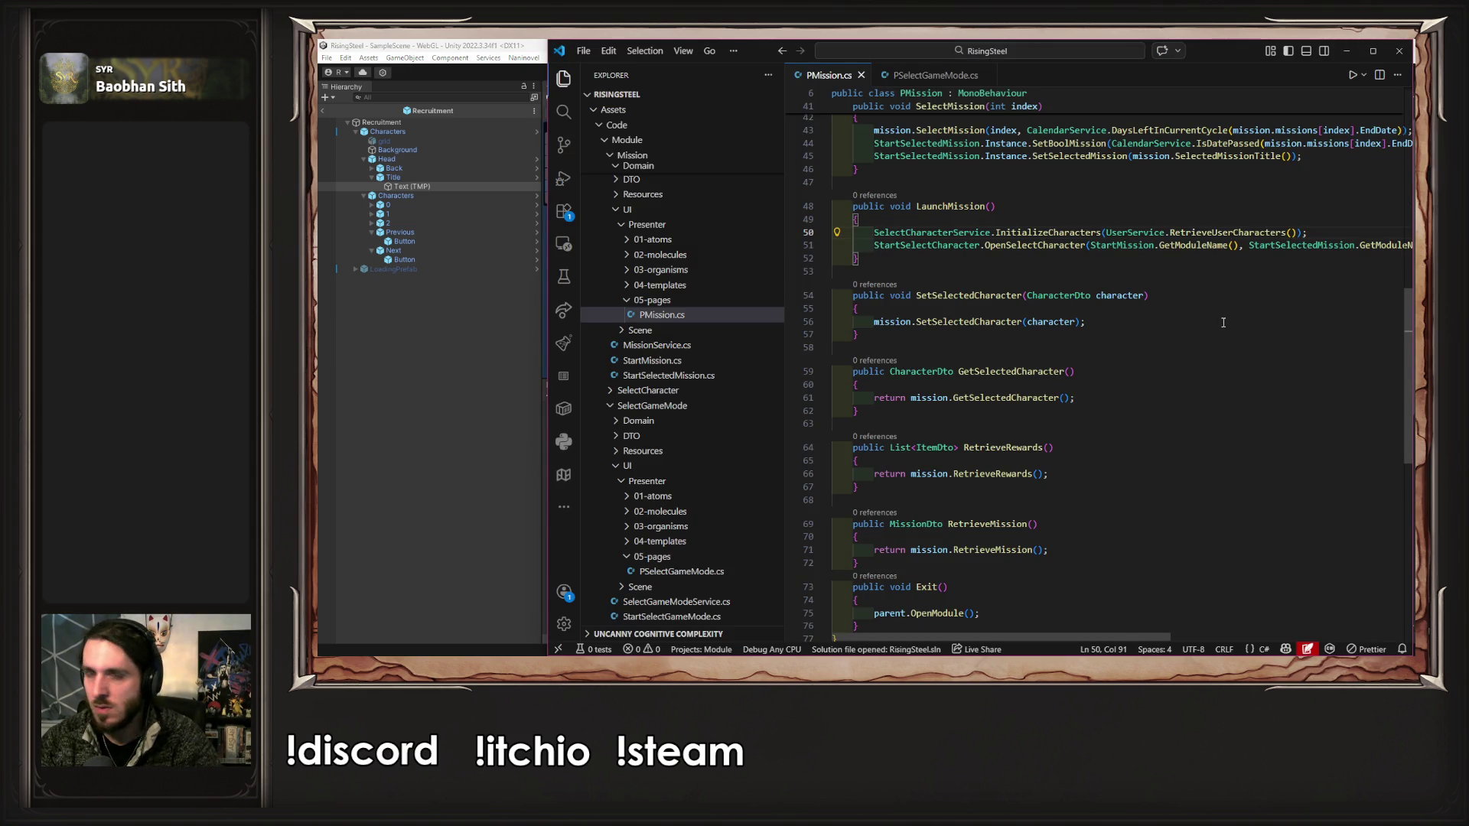
- Close the PMission.cs and PSelectGameMode.cs tabs and collapse the SelectGameMode folders
middle_click(833, 81)
middle_click(833, 81)
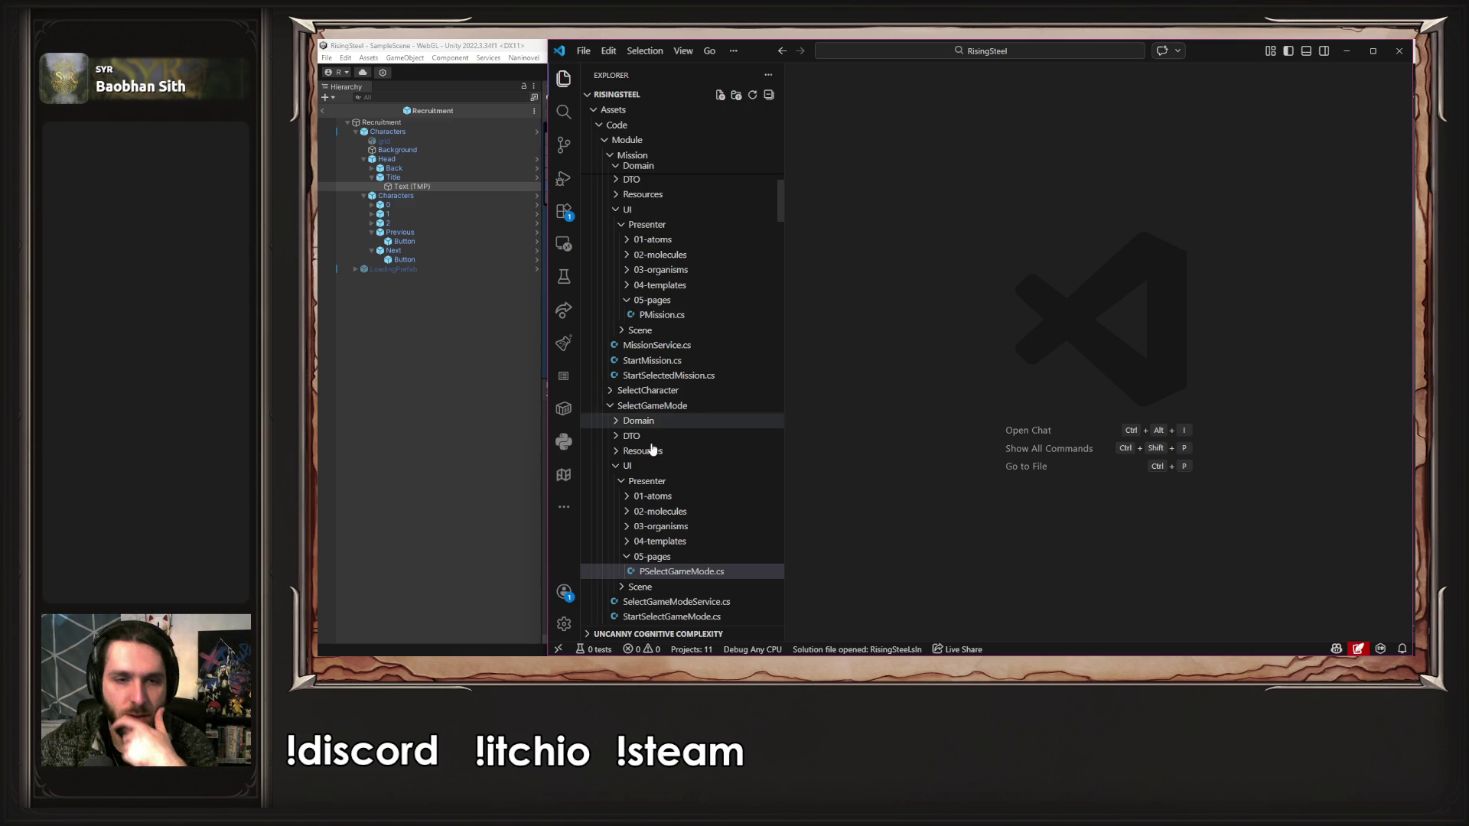
scroll(662, 457, "down", 3)
left_click(694, 444)
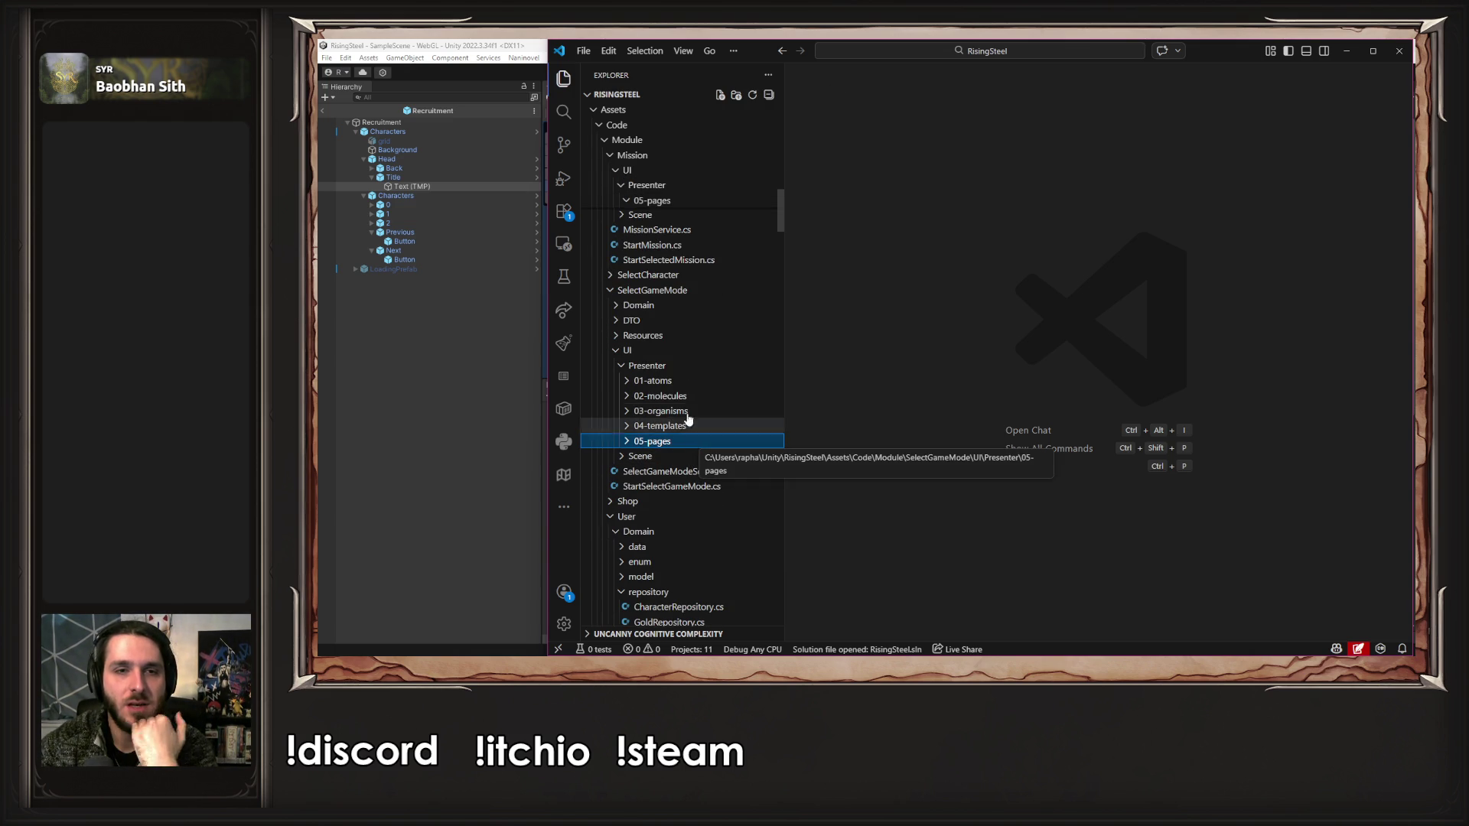
left_click(684, 294)
- Open PSelectCharacter.cs from SelectCharacter/UI/Presenter/05-pages with the Explorer sidebar hidden
left_click(673, 277)
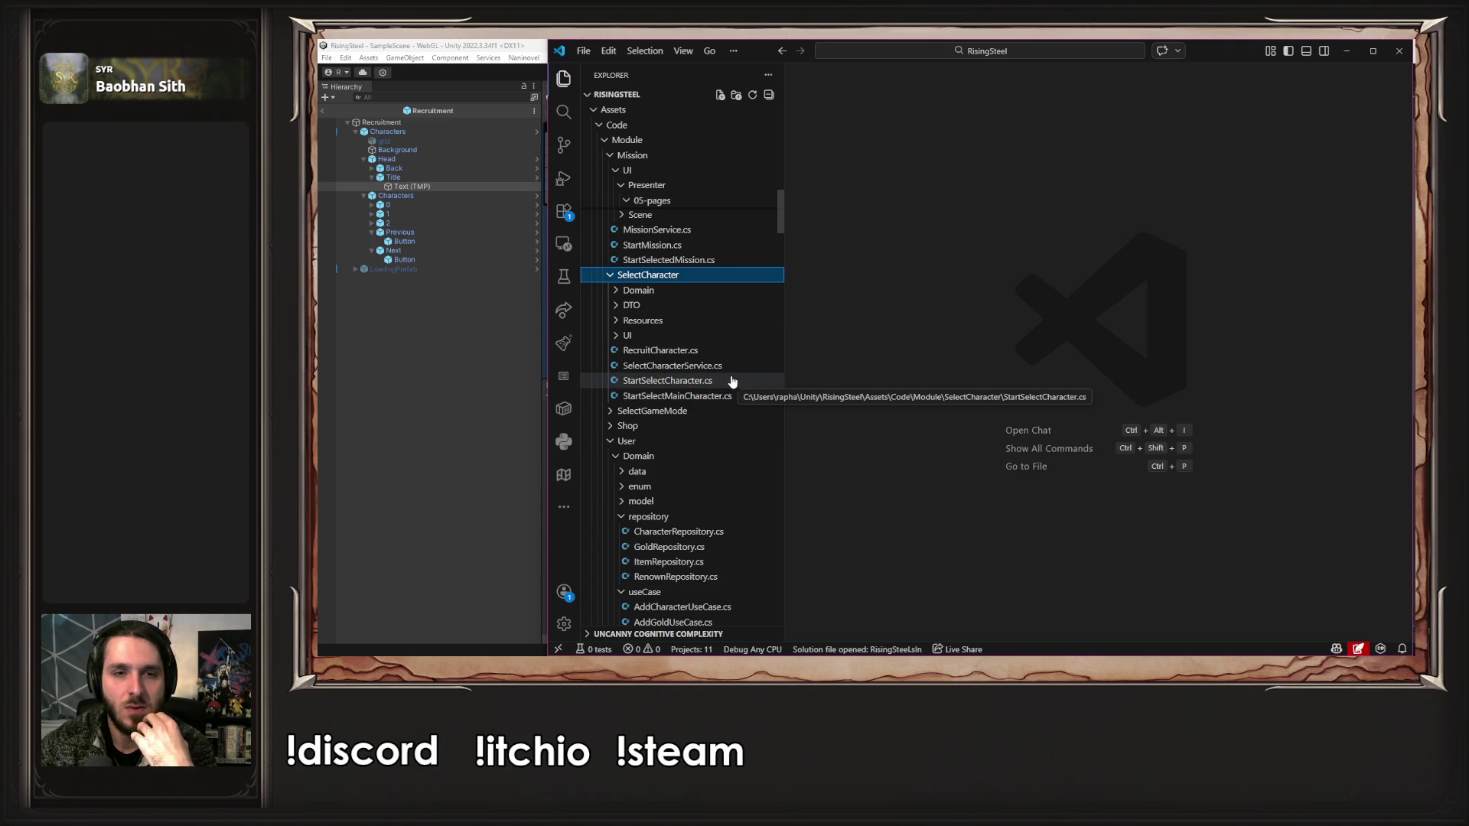
left_click(712, 335)
left_click(704, 350)
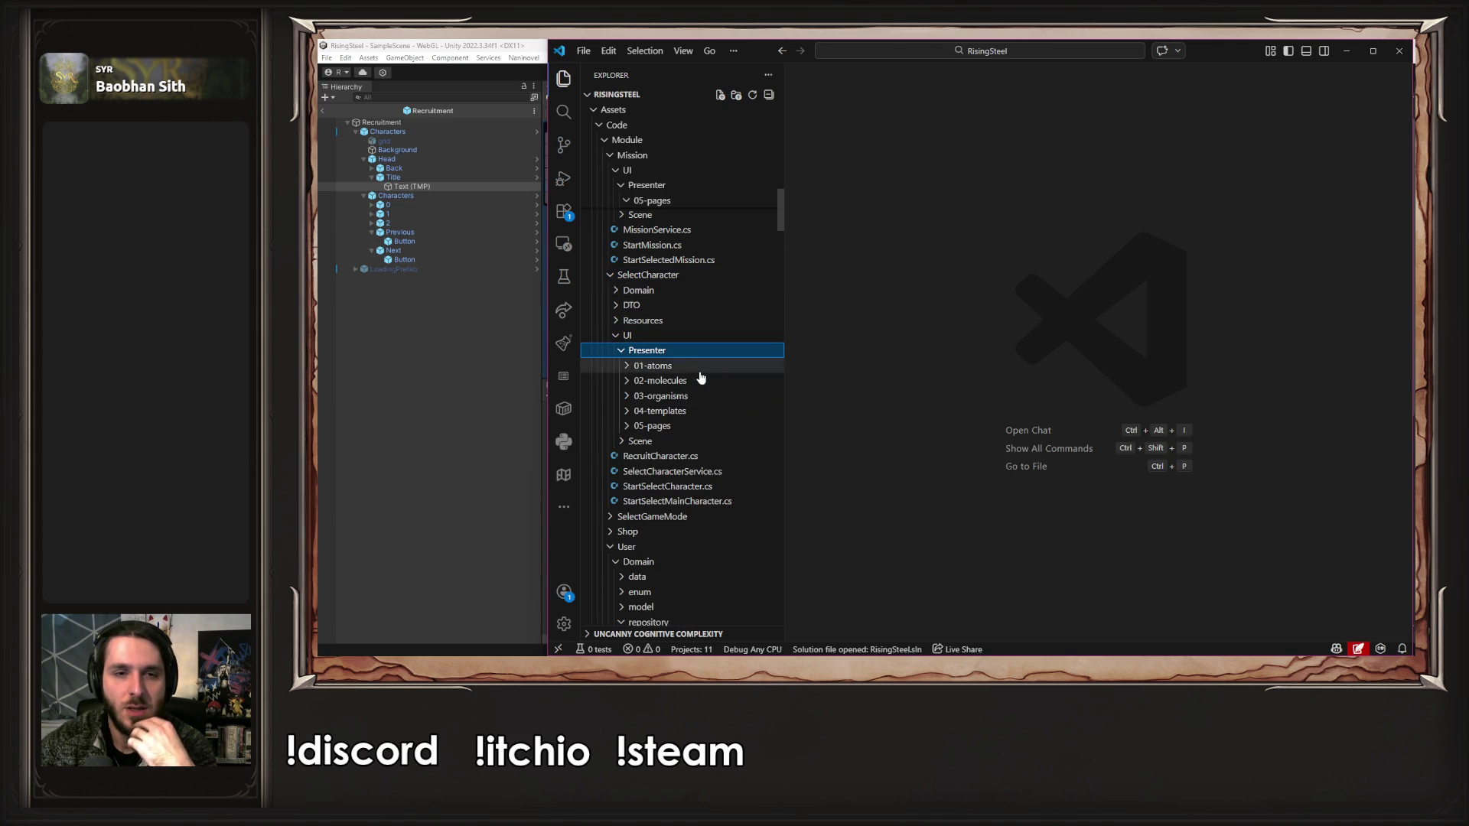
left_click(711, 426)
left_click(711, 442)
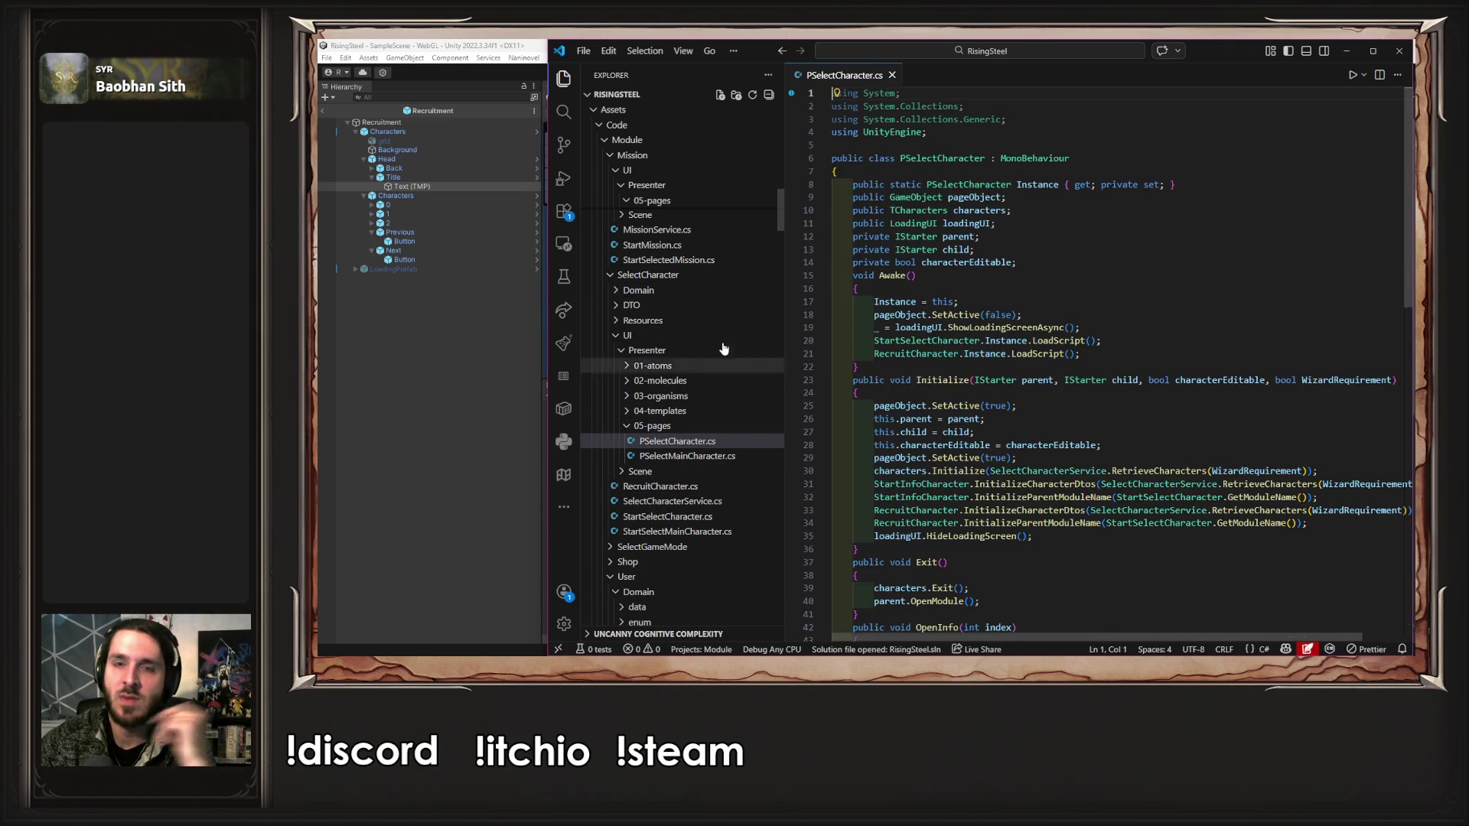
left_click(564, 78)
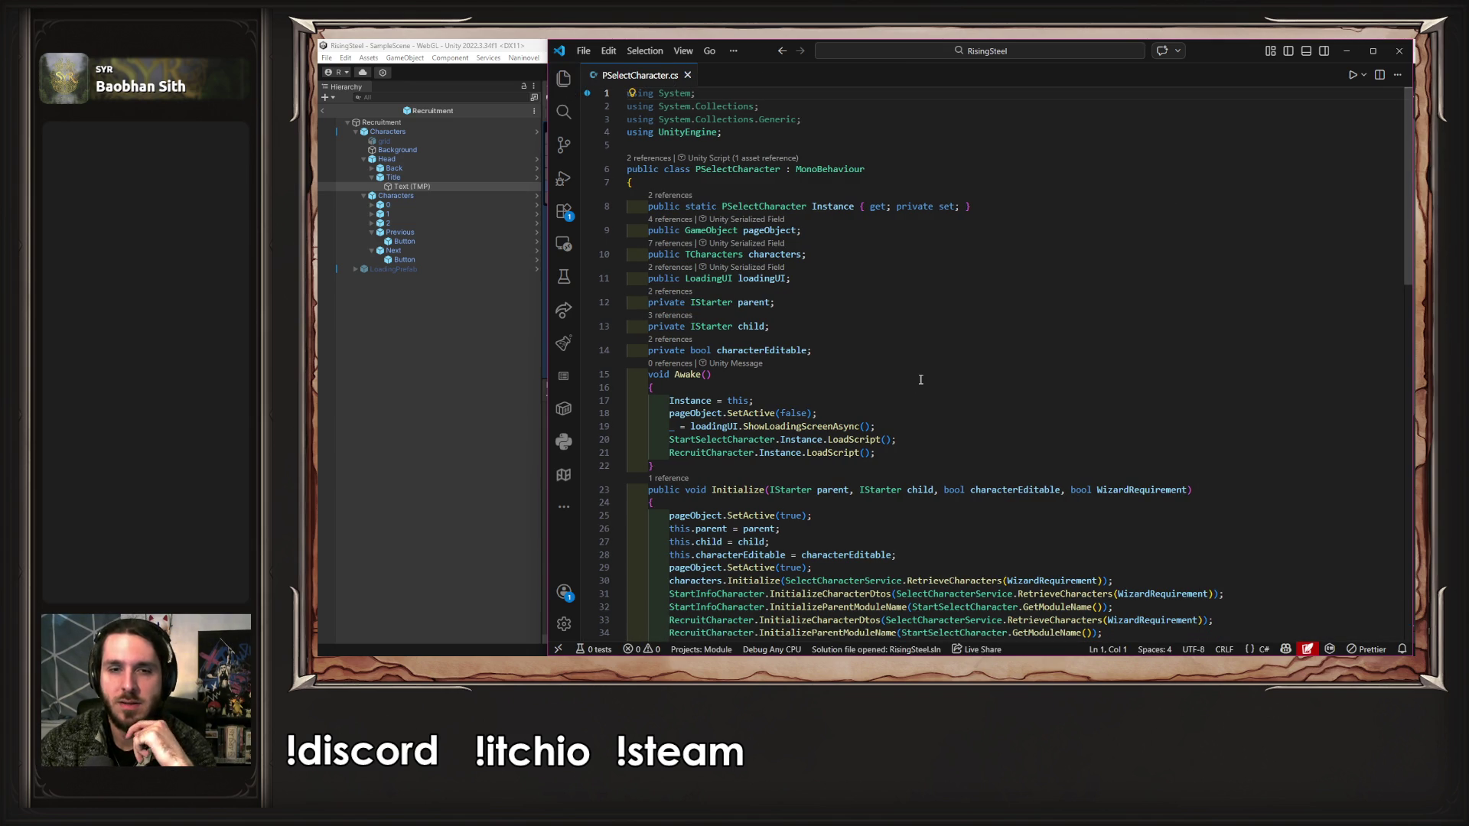
scroll(922, 379, "down", 3)
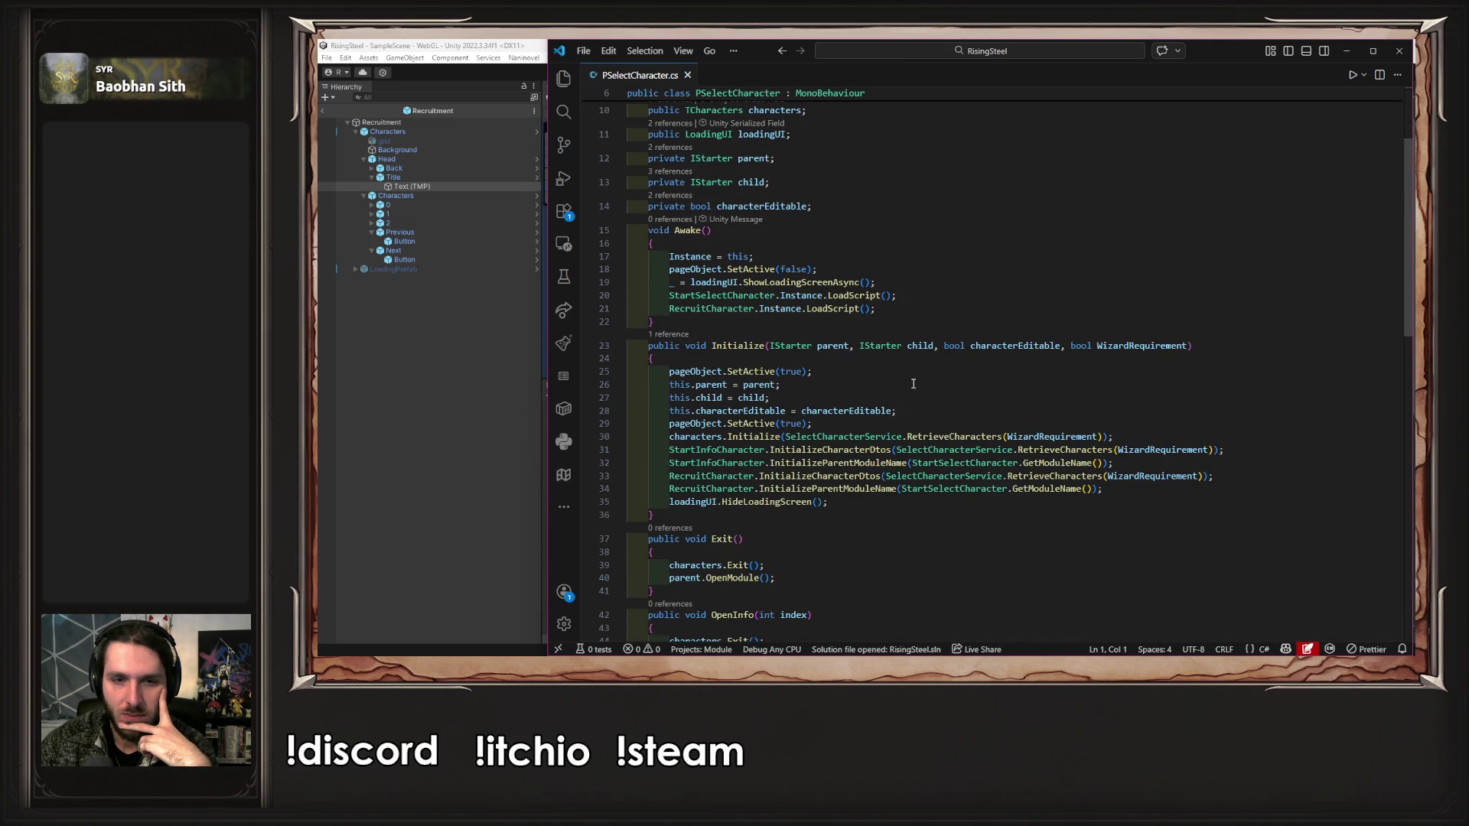
scroll(912, 383, "up", 3)
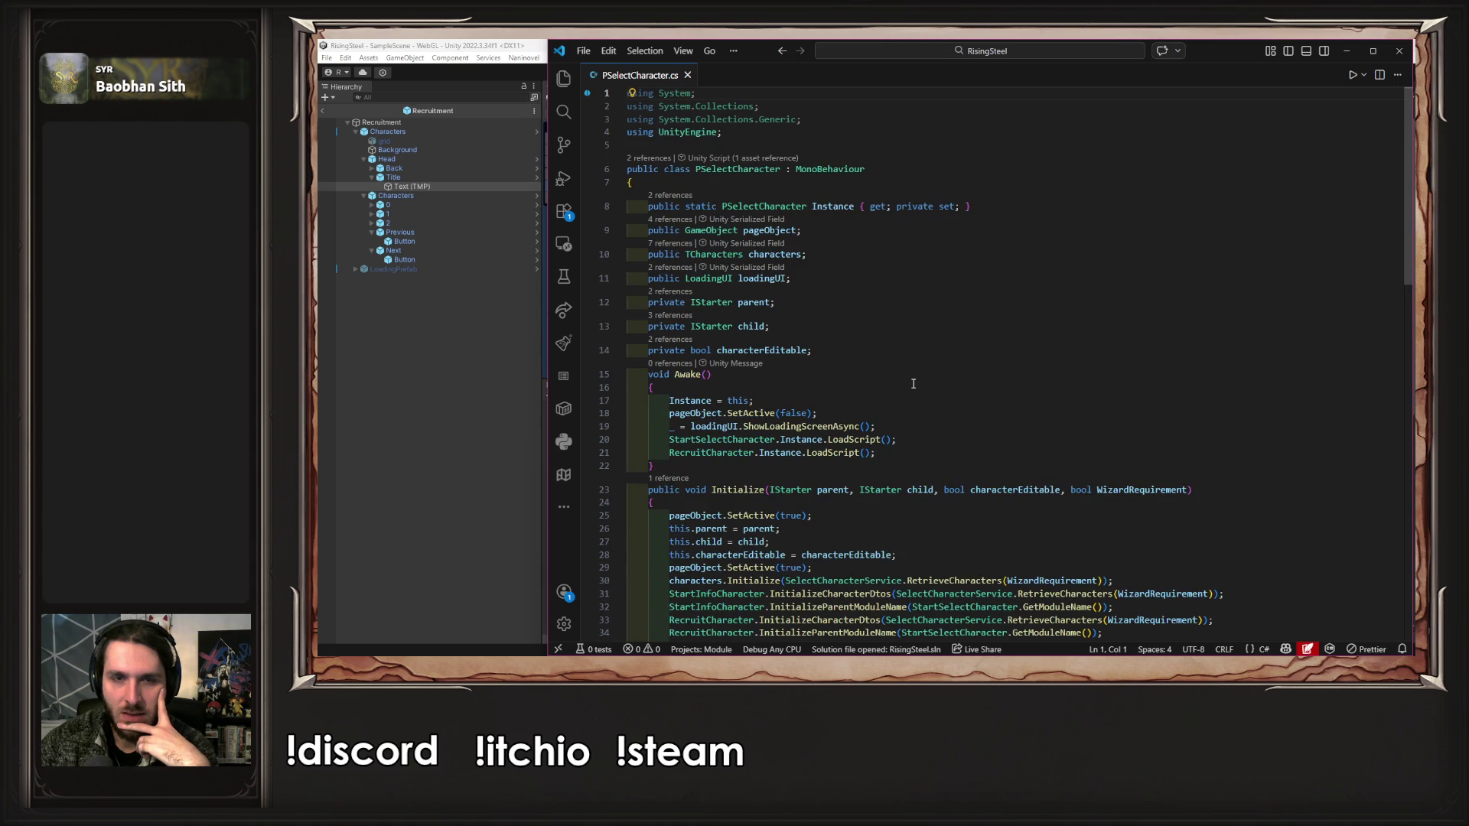
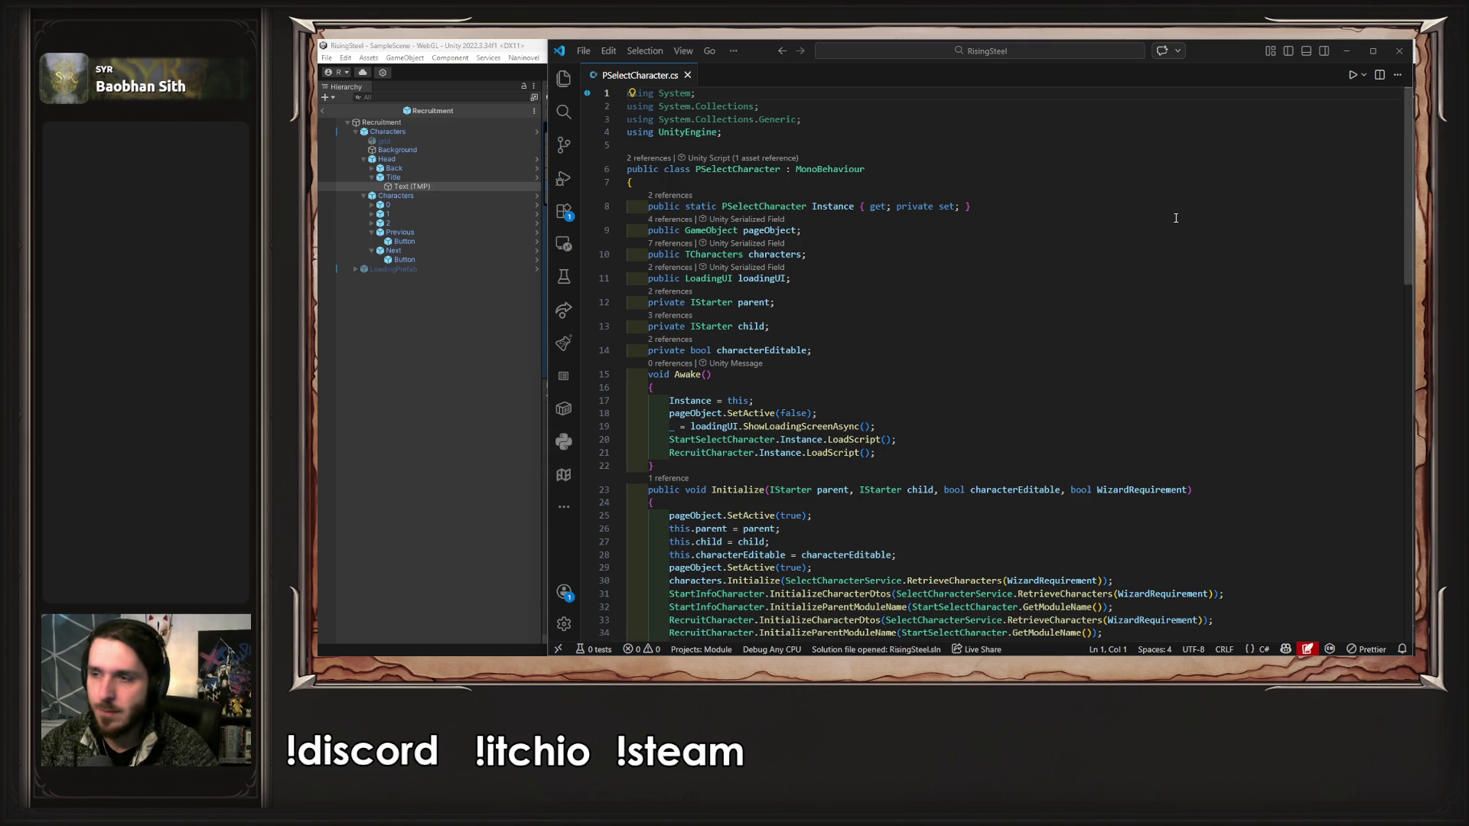
- Add a temporary TextMeshProUGUI title field below loadingUI in PSelectCharacter.cs and save
scroll(1068, 167, "down", 3)
scroll(1047, 176, "up", 1)
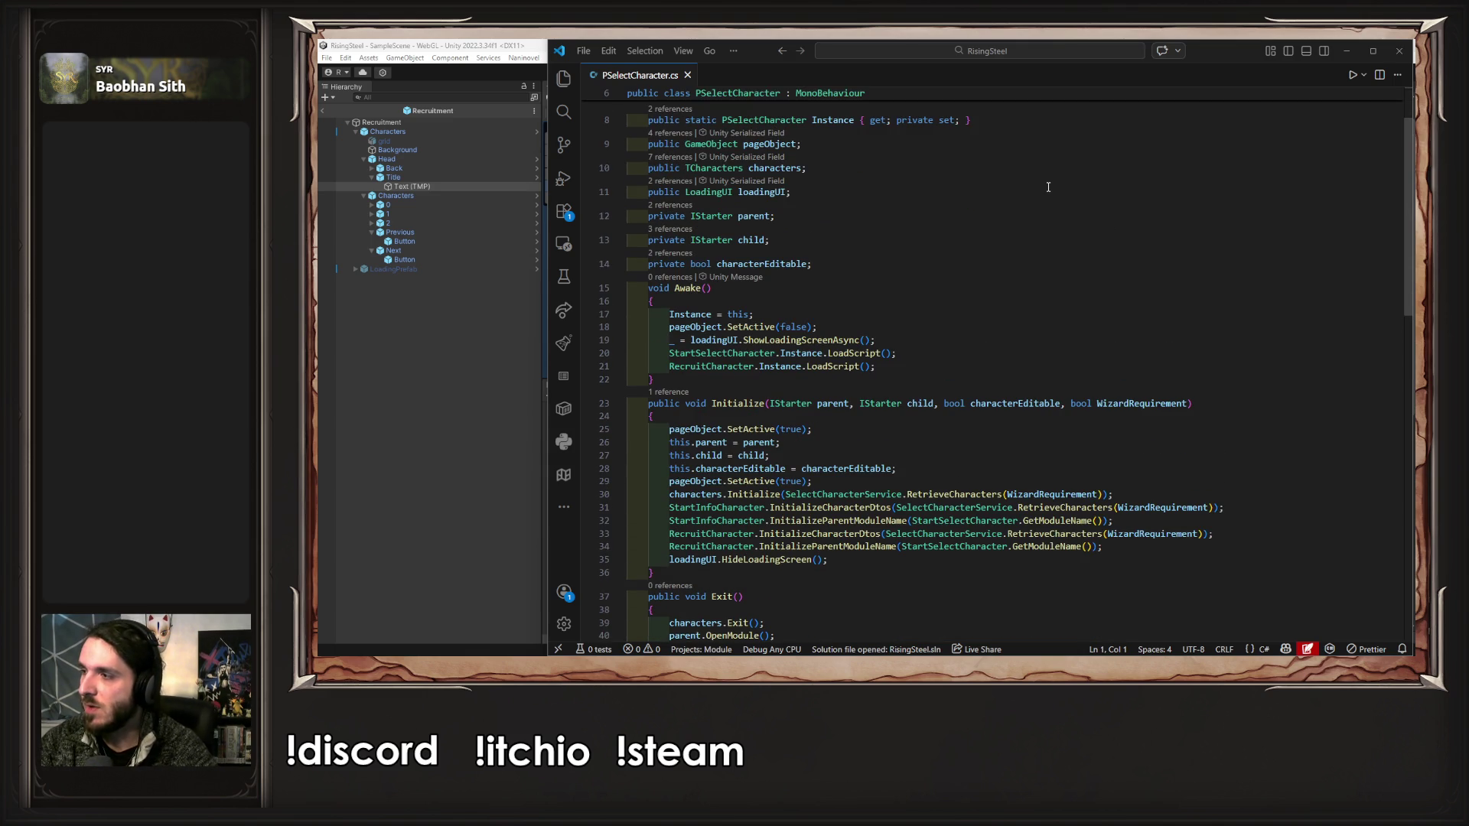
scroll(1048, 187, "up", 2)
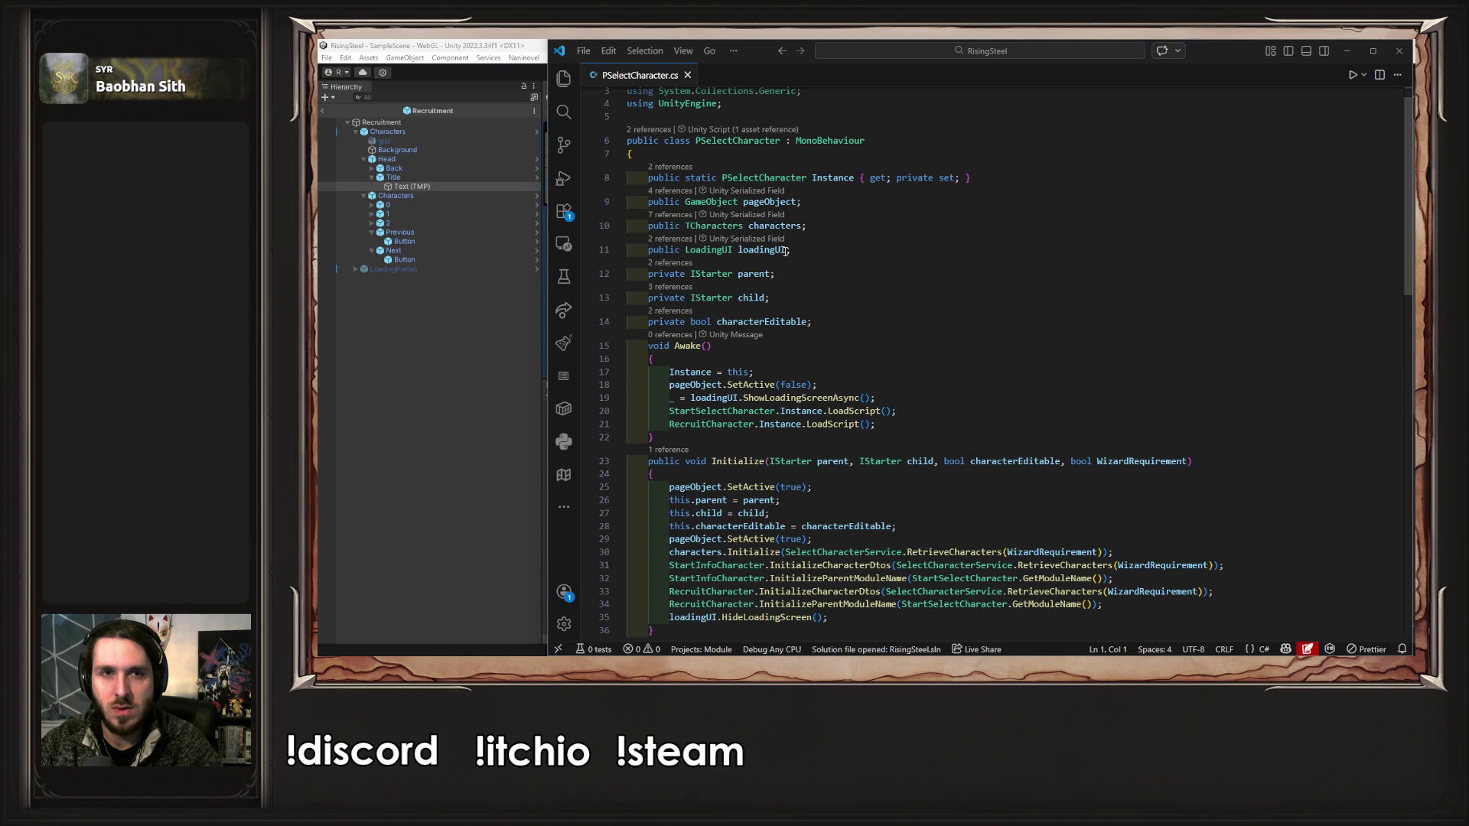
mouse_move(786, 251)
left_click(800, 281)
left_click(818, 292)
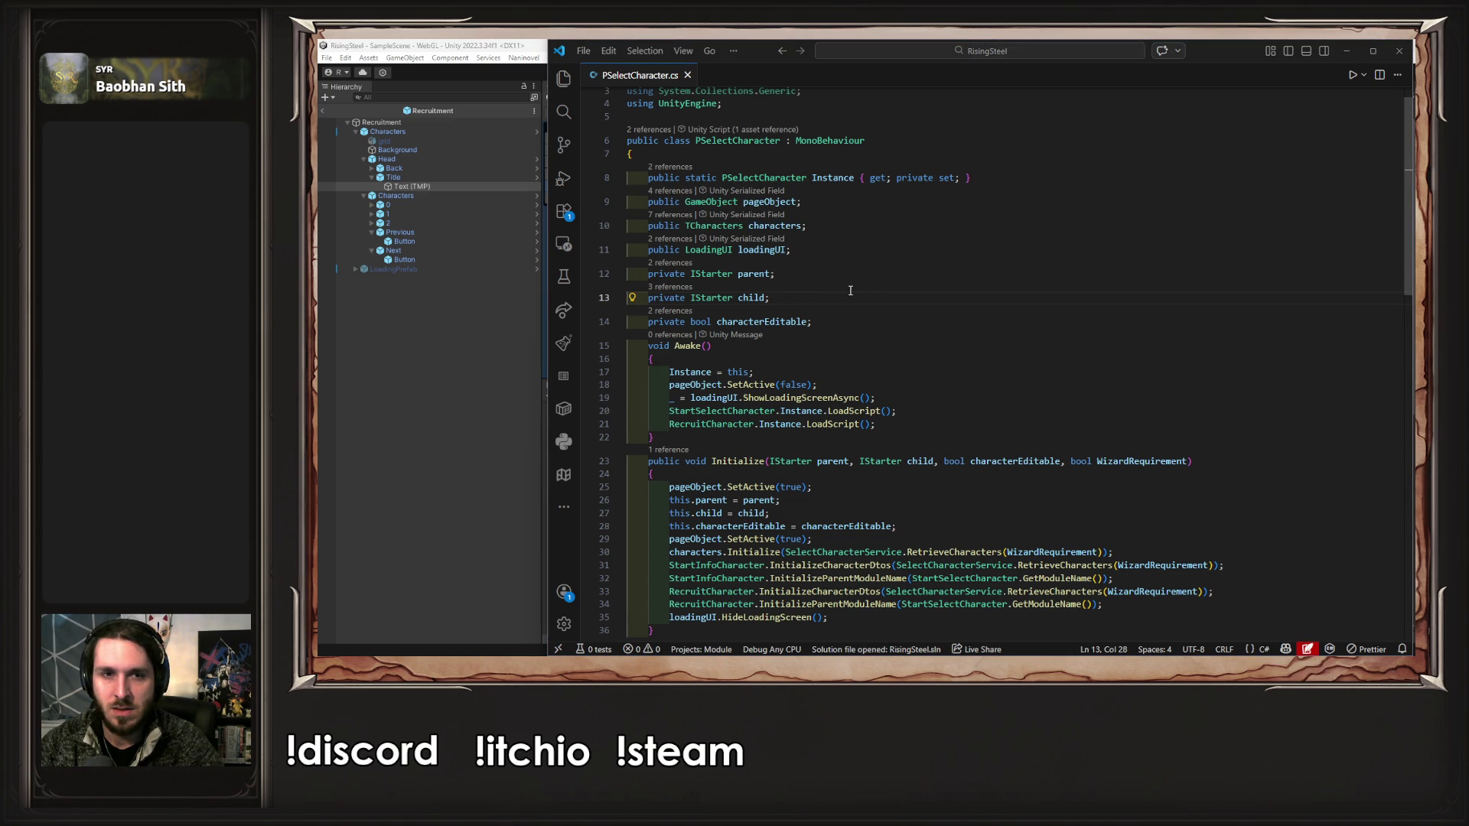
left_click(840, 249)
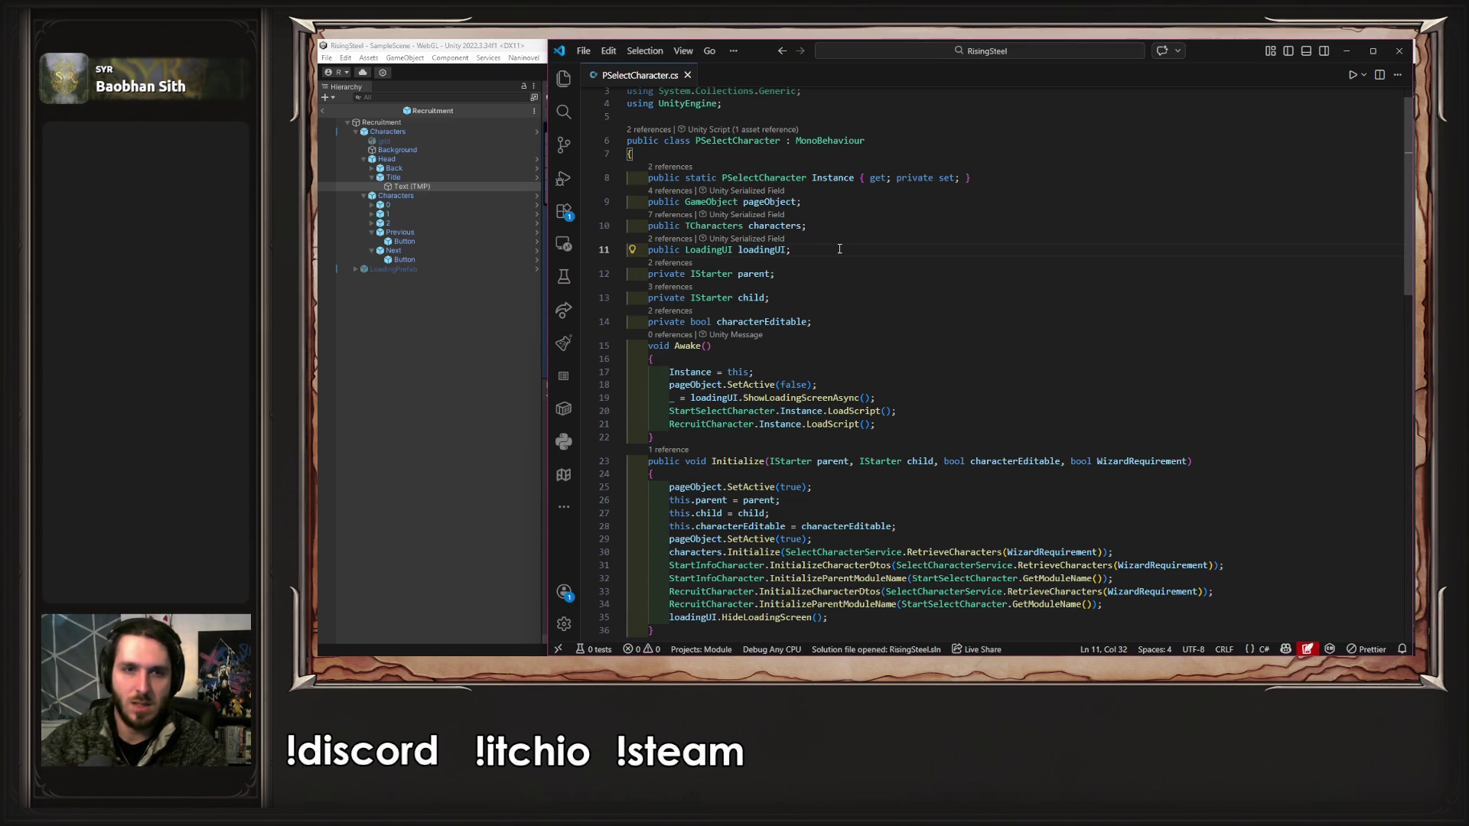
key("Return")
type("pu")
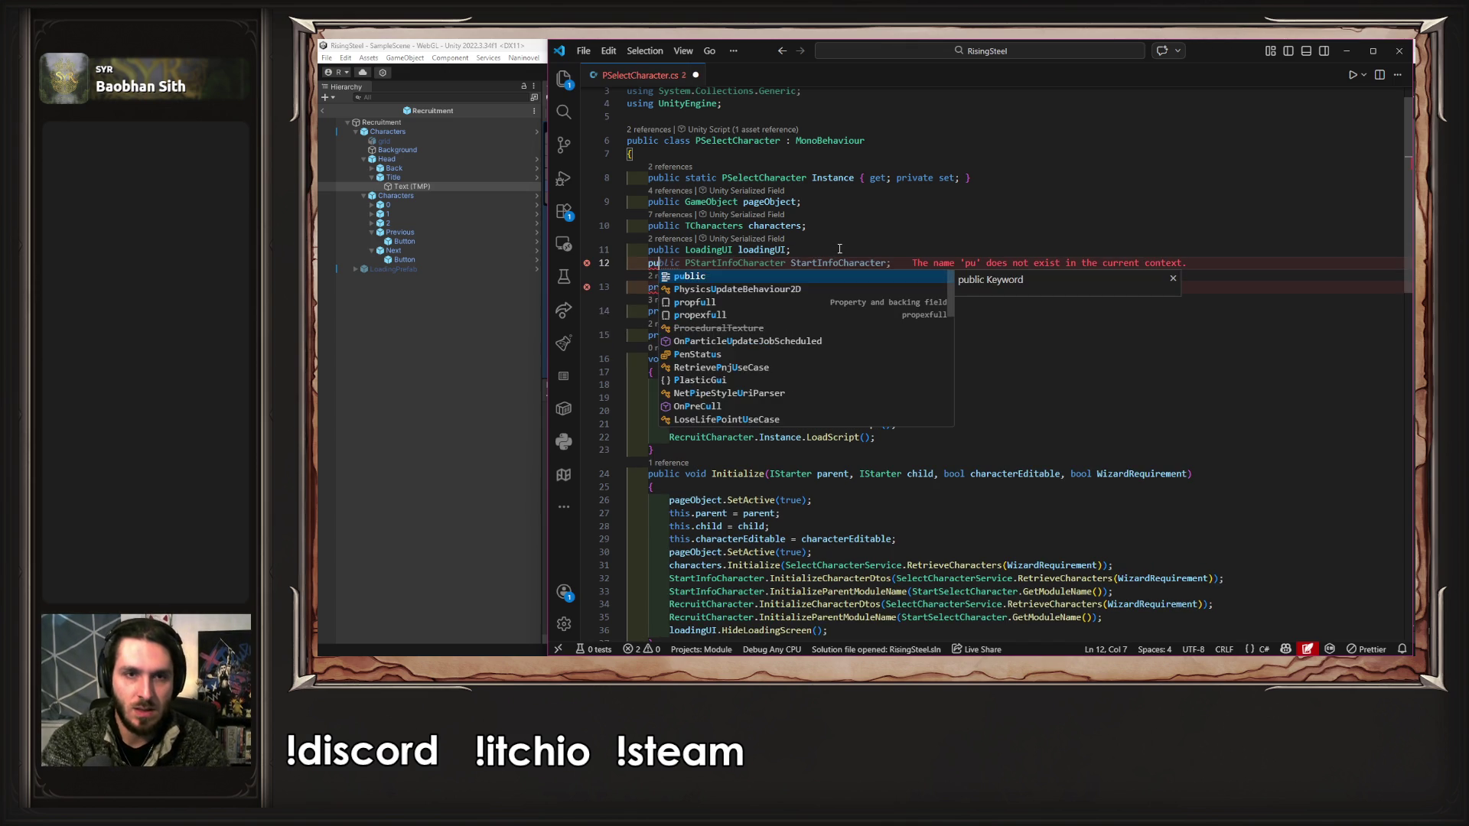
type("blic Text")
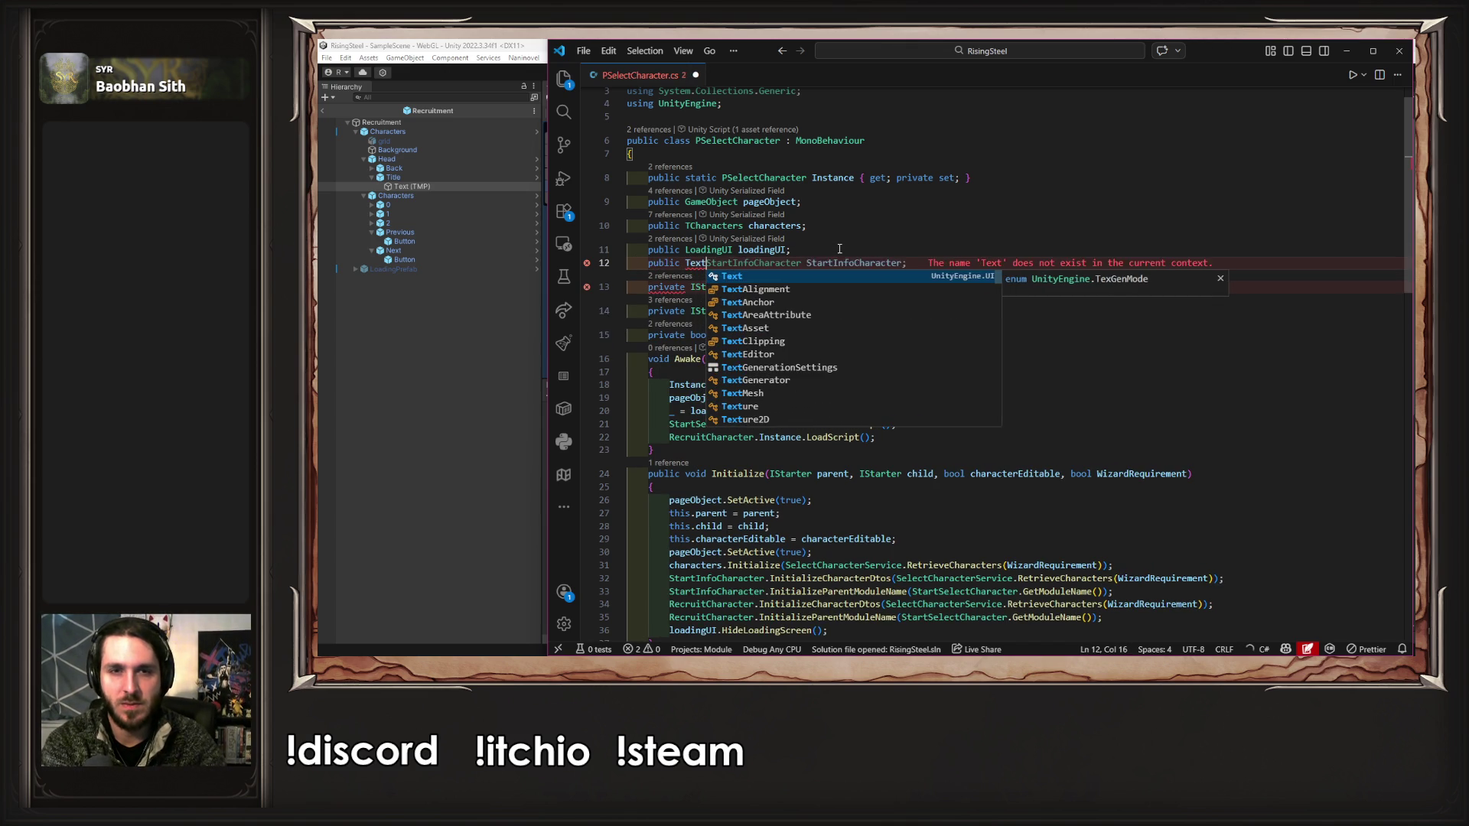
type("e")
type("Mes")
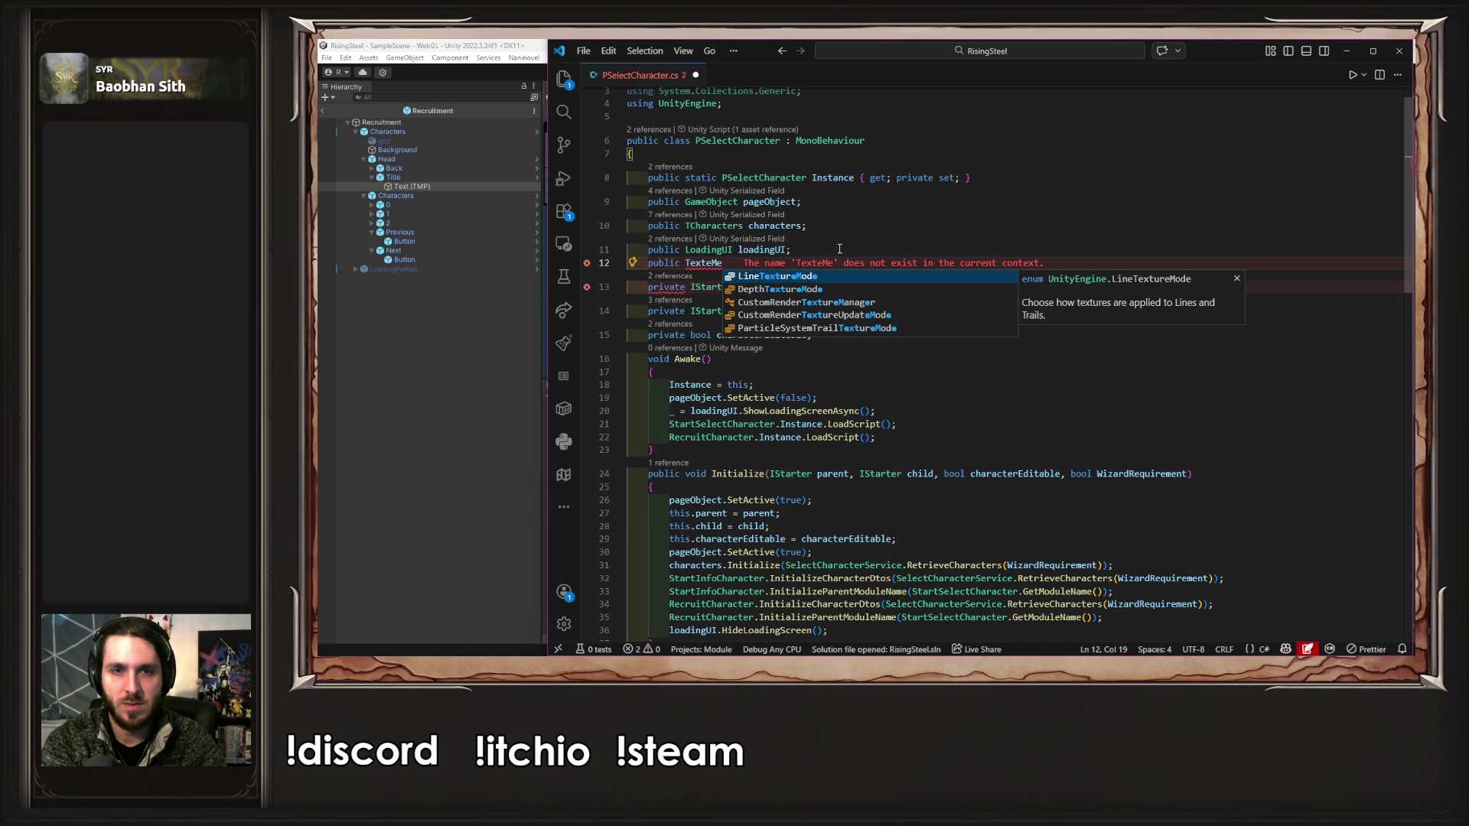
key("Tab")
key("ctrl+s")
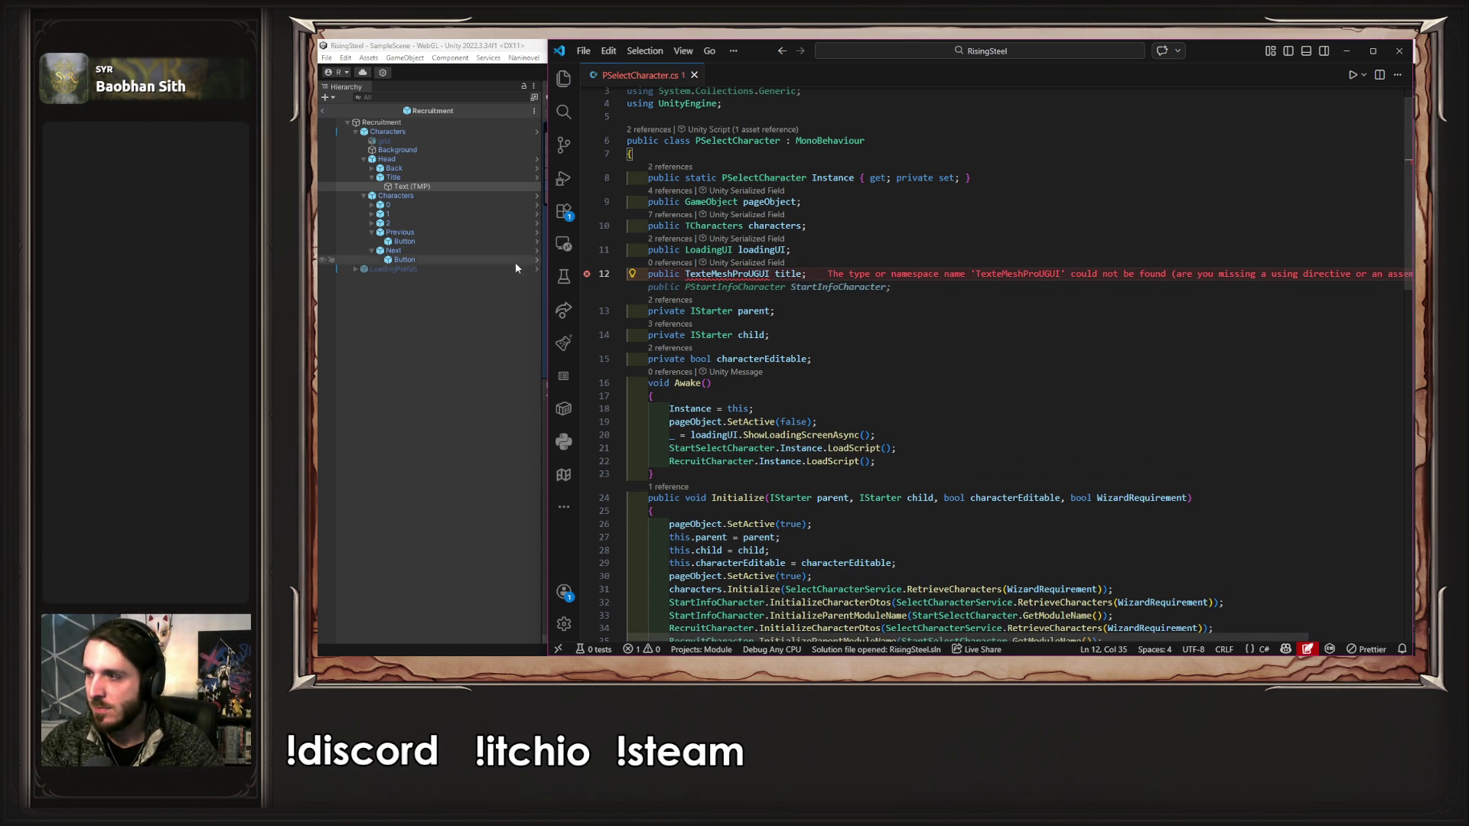
- Import TMPro via the 'using TMPro;' quick fix, delete the temporary field, and open TCharacters
mouse_move(721, 274)
left_click(809, 262)
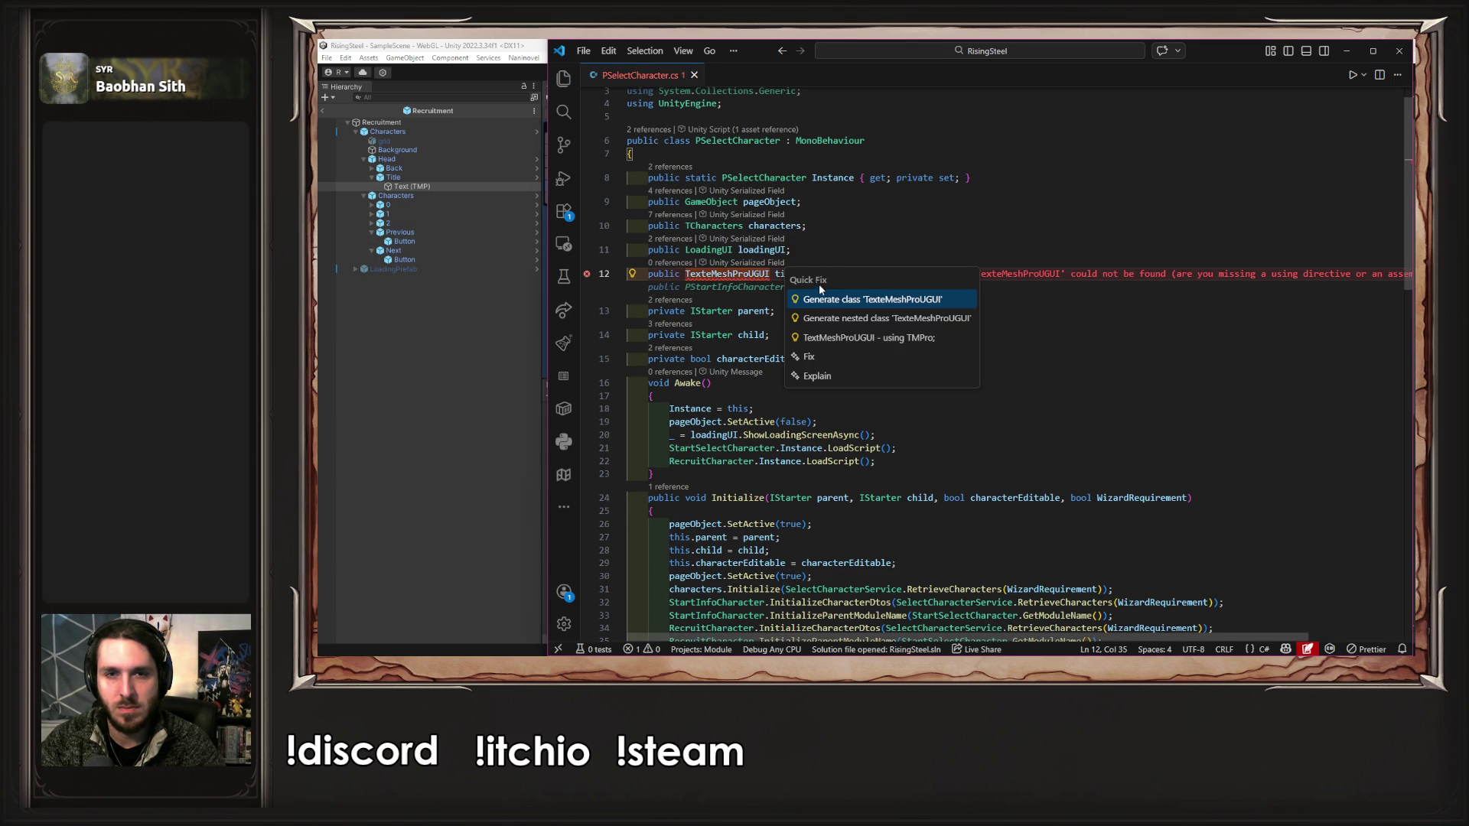
left_click(864, 342)
key("ctrl+s")
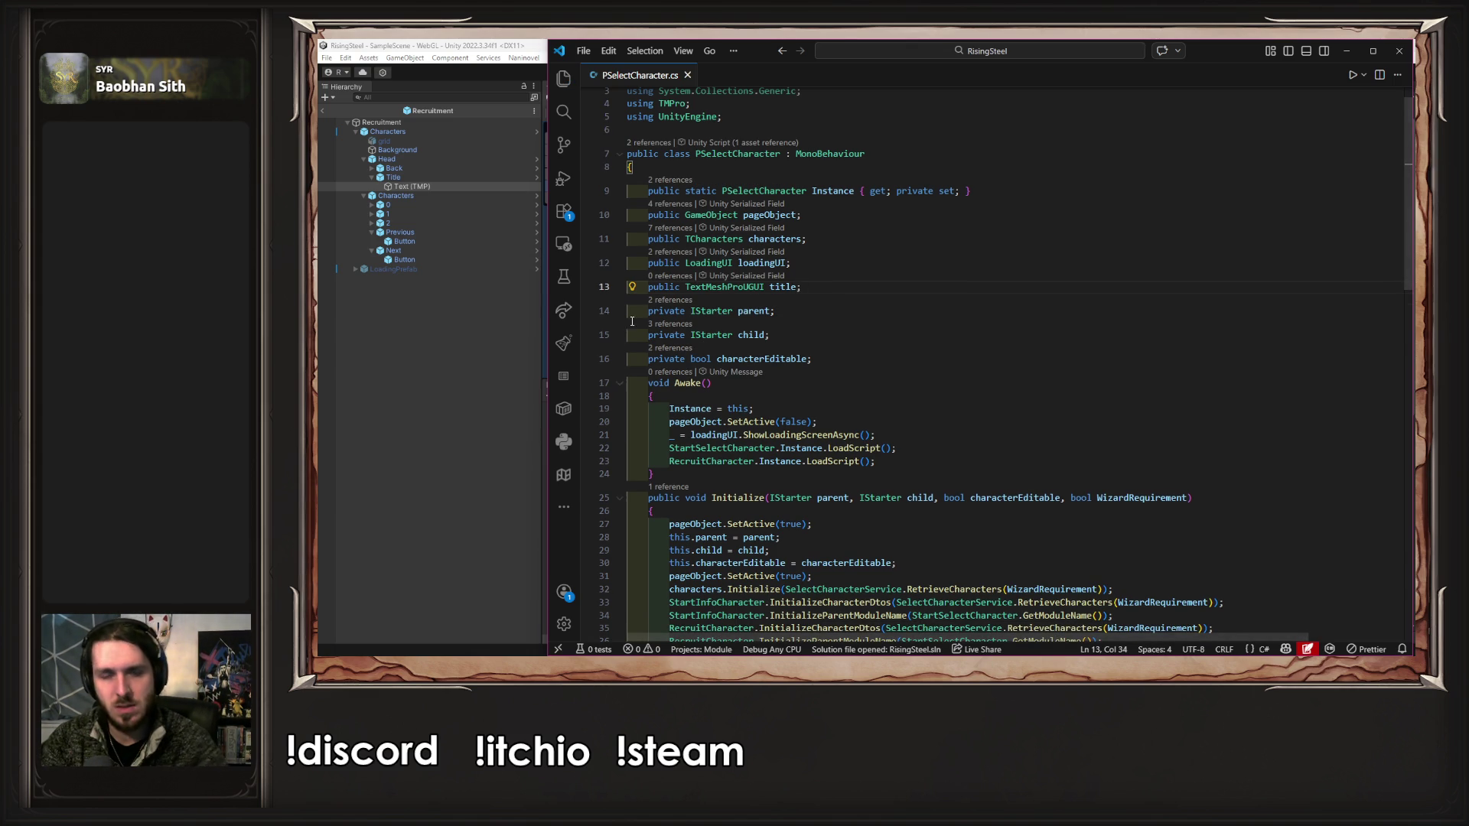
left_click_drag(801, 288, 645, 293)
key("ctrl+c")
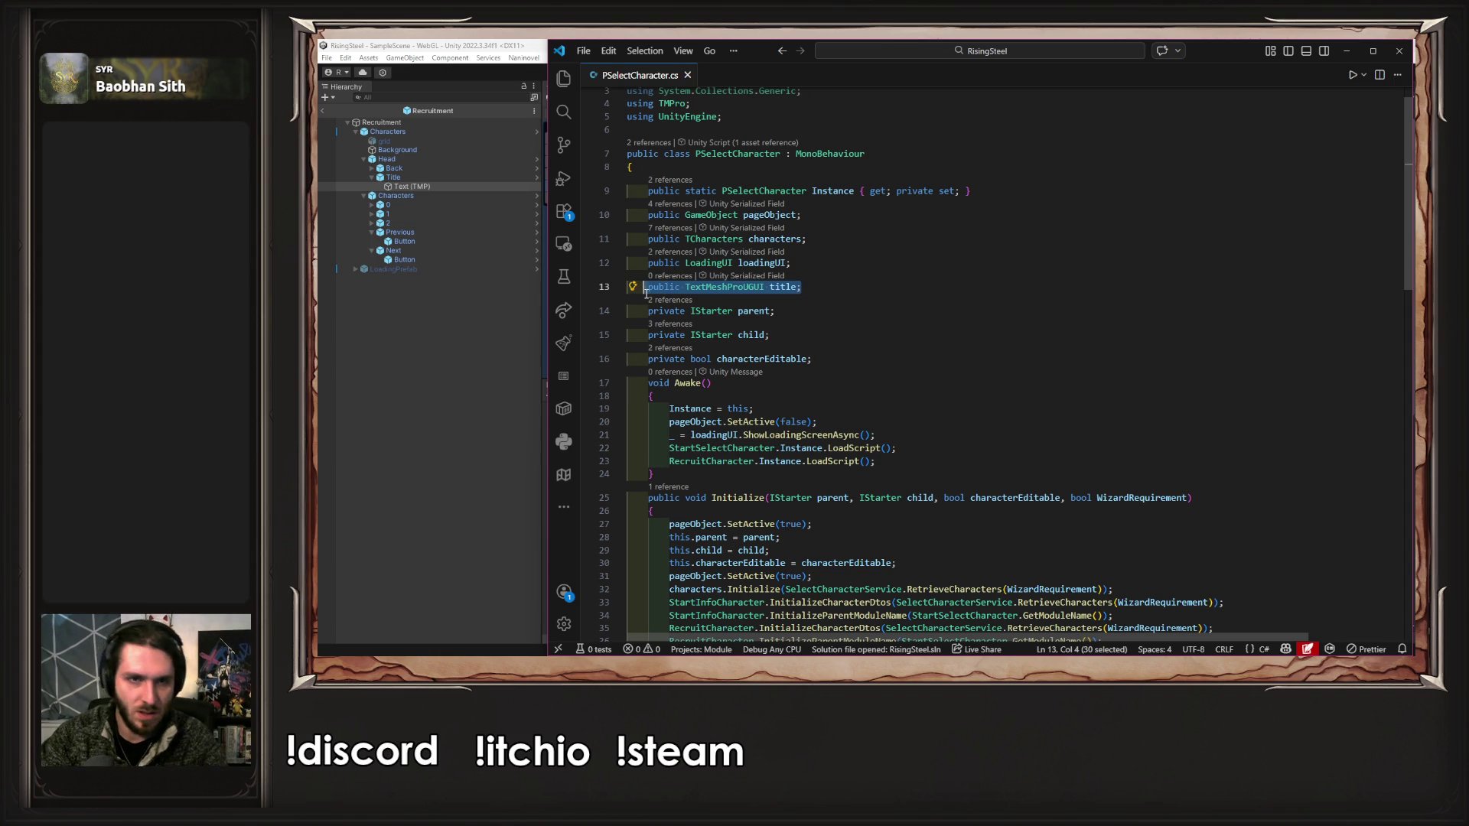
key("BackSpace")
key("BackSpace")
key("BackSpace")
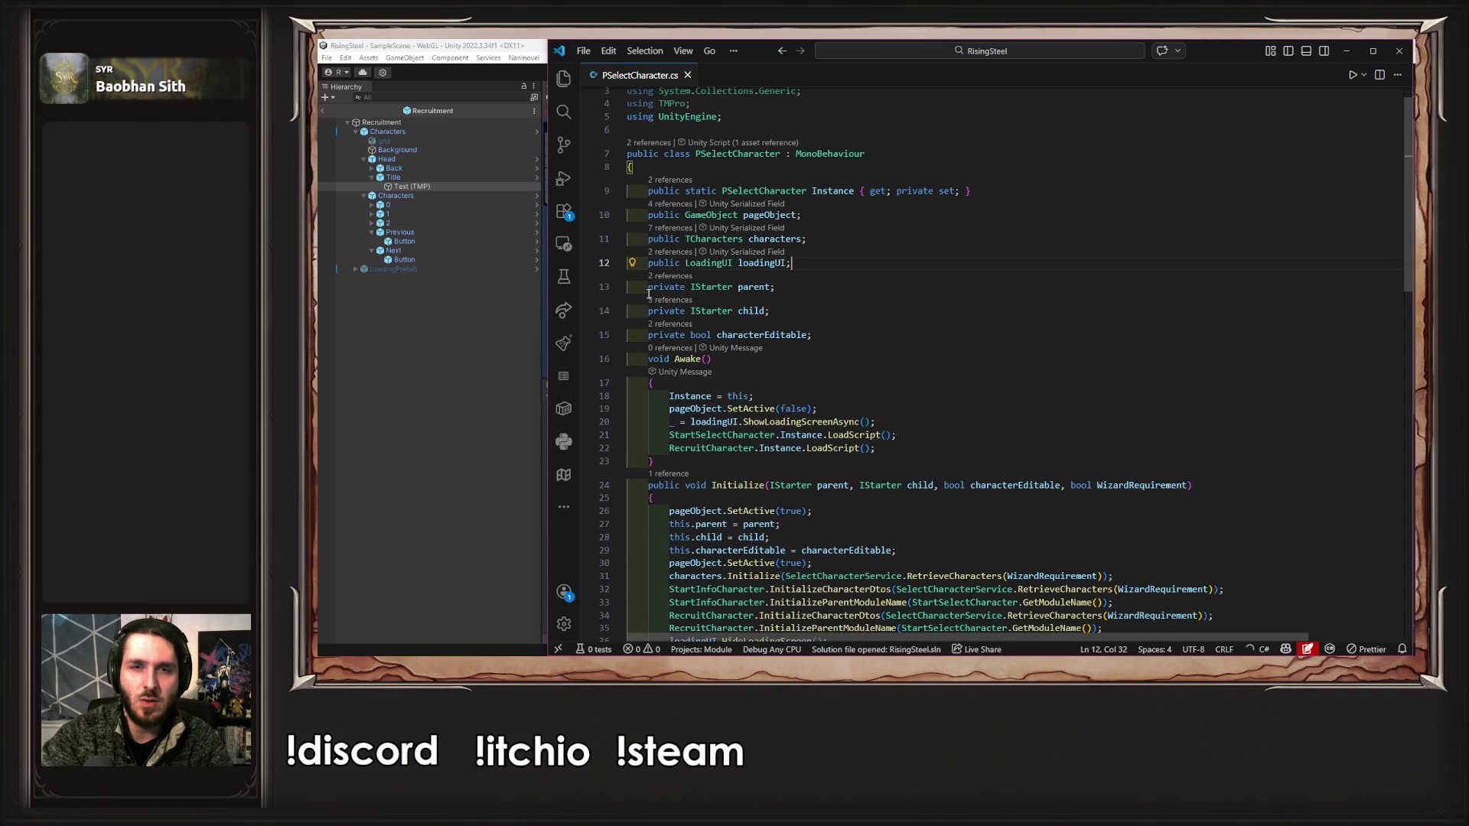
left_click(713, 239, "ctrl")
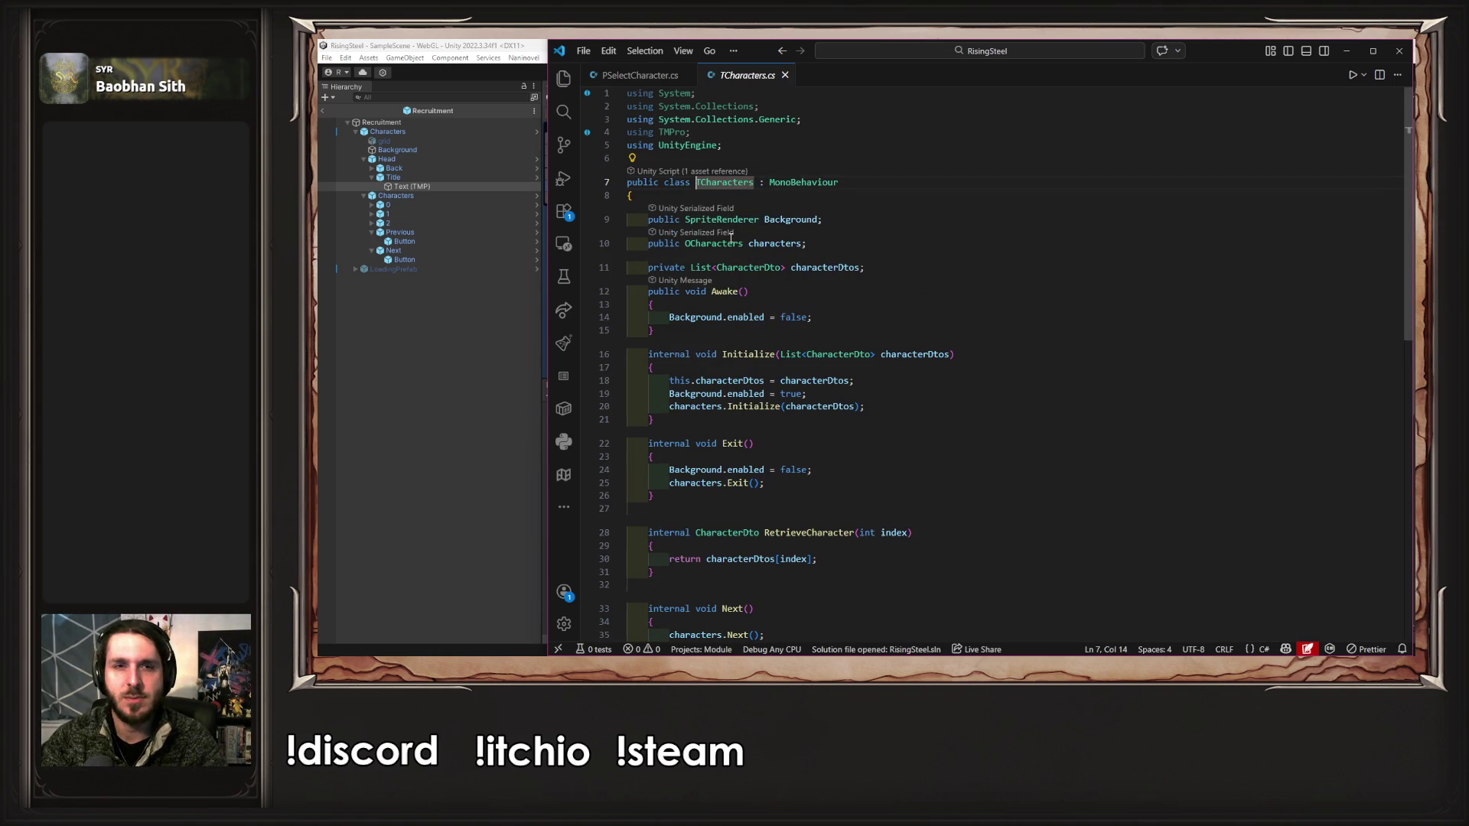
- Paste the TextMeshProUGUI title field below the TCharacters class's opening brace
key("End")
key("shift+Down")
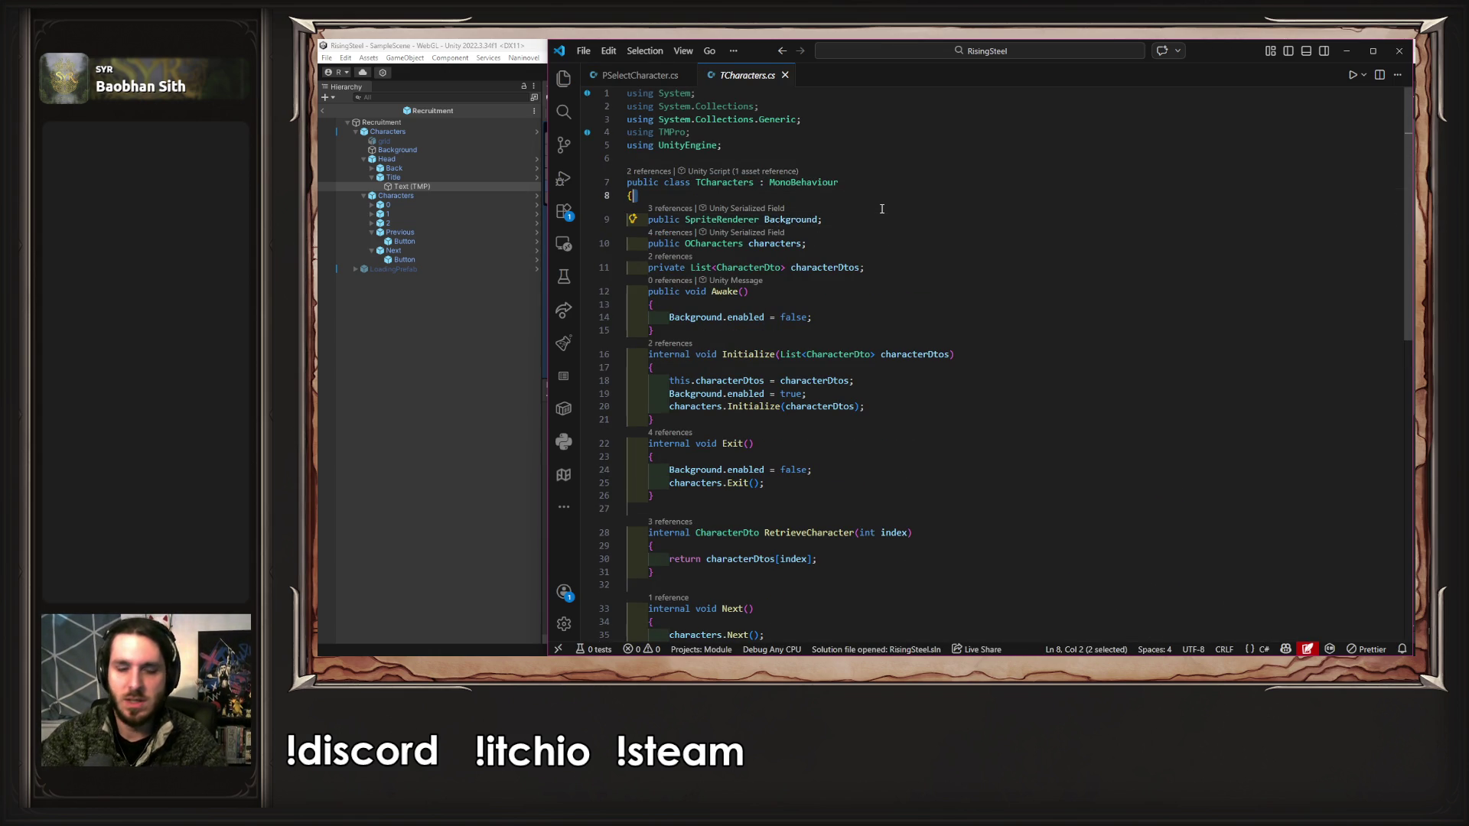
key("End")
key("Return")
key("ctrl+v")
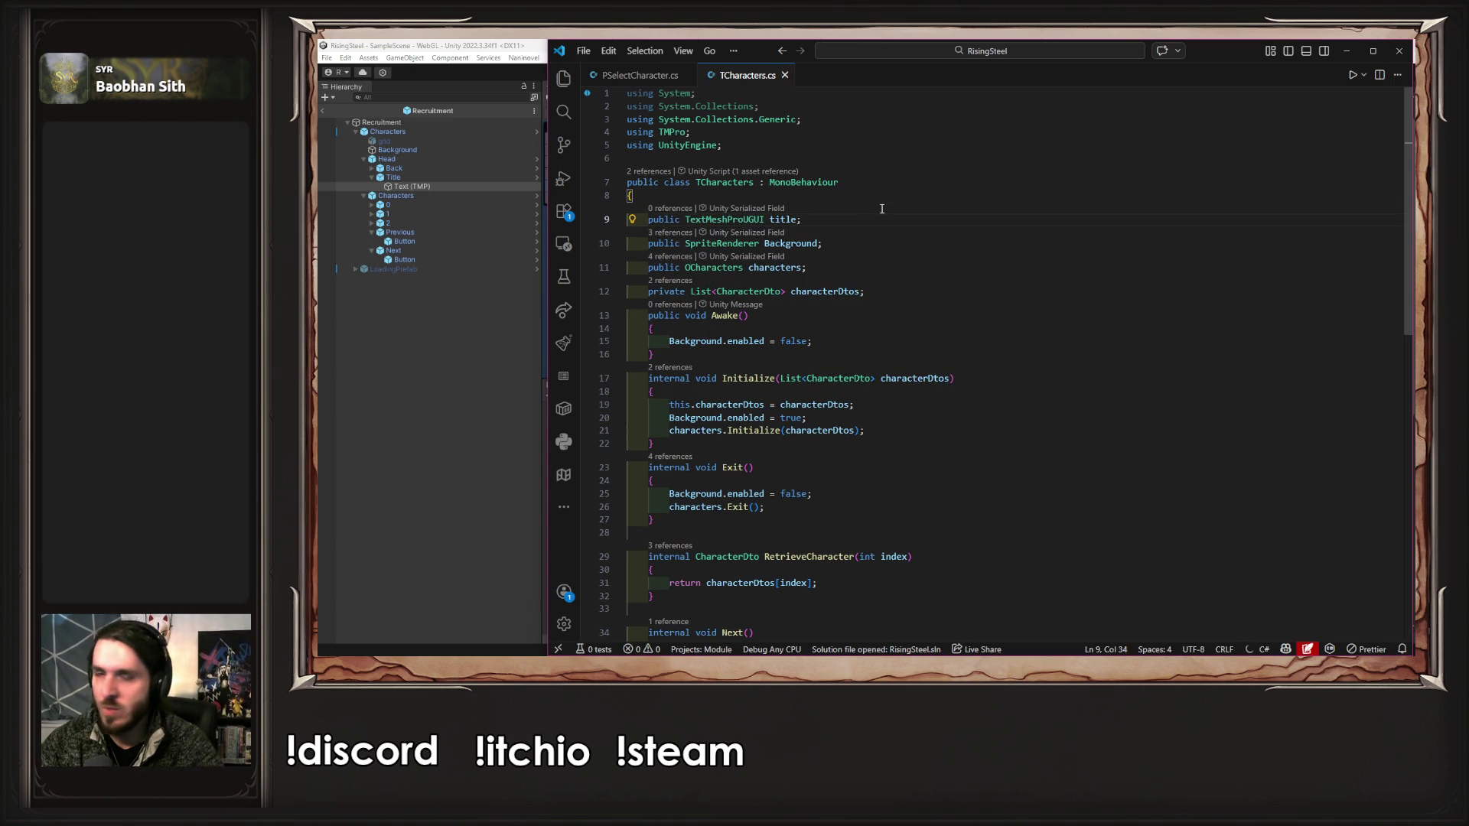
double_click(782, 220)
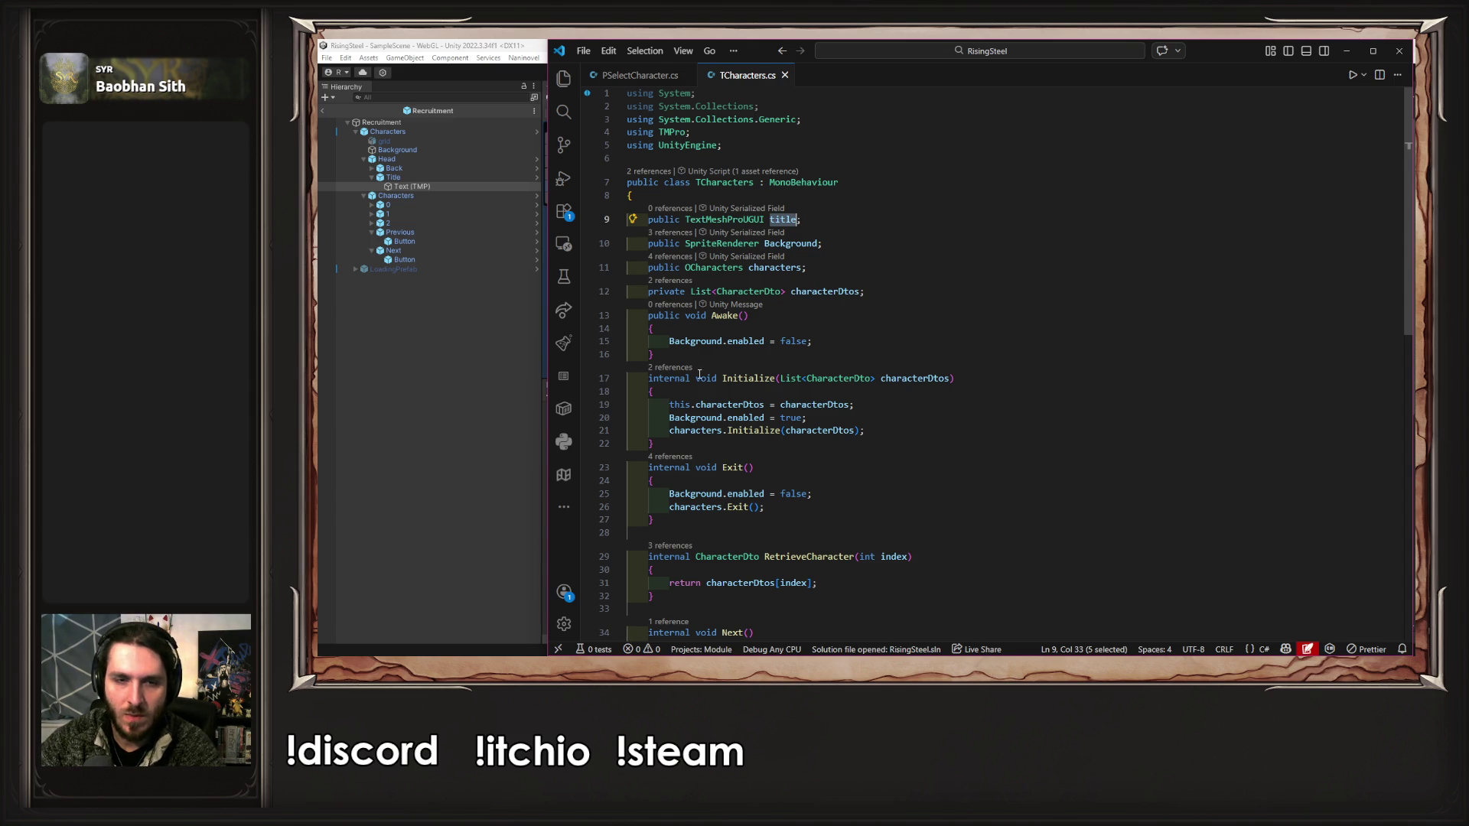
- Add a string title parameter to Initialize that sets this.title.text, save, and return to PSelectCharacter.cs
left_click(671, 368)
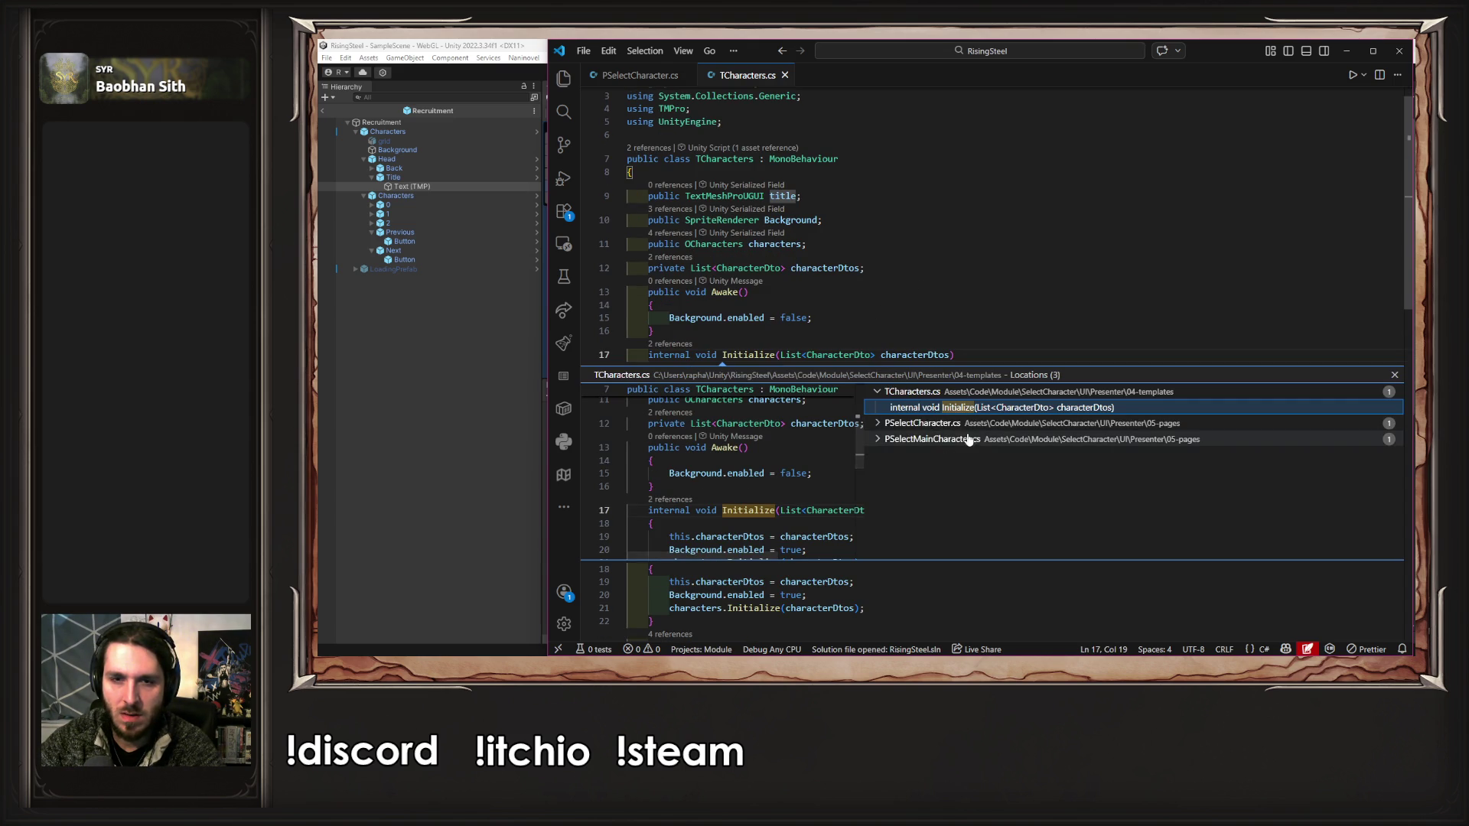
left_click(1395, 375)
double_click(788, 197)
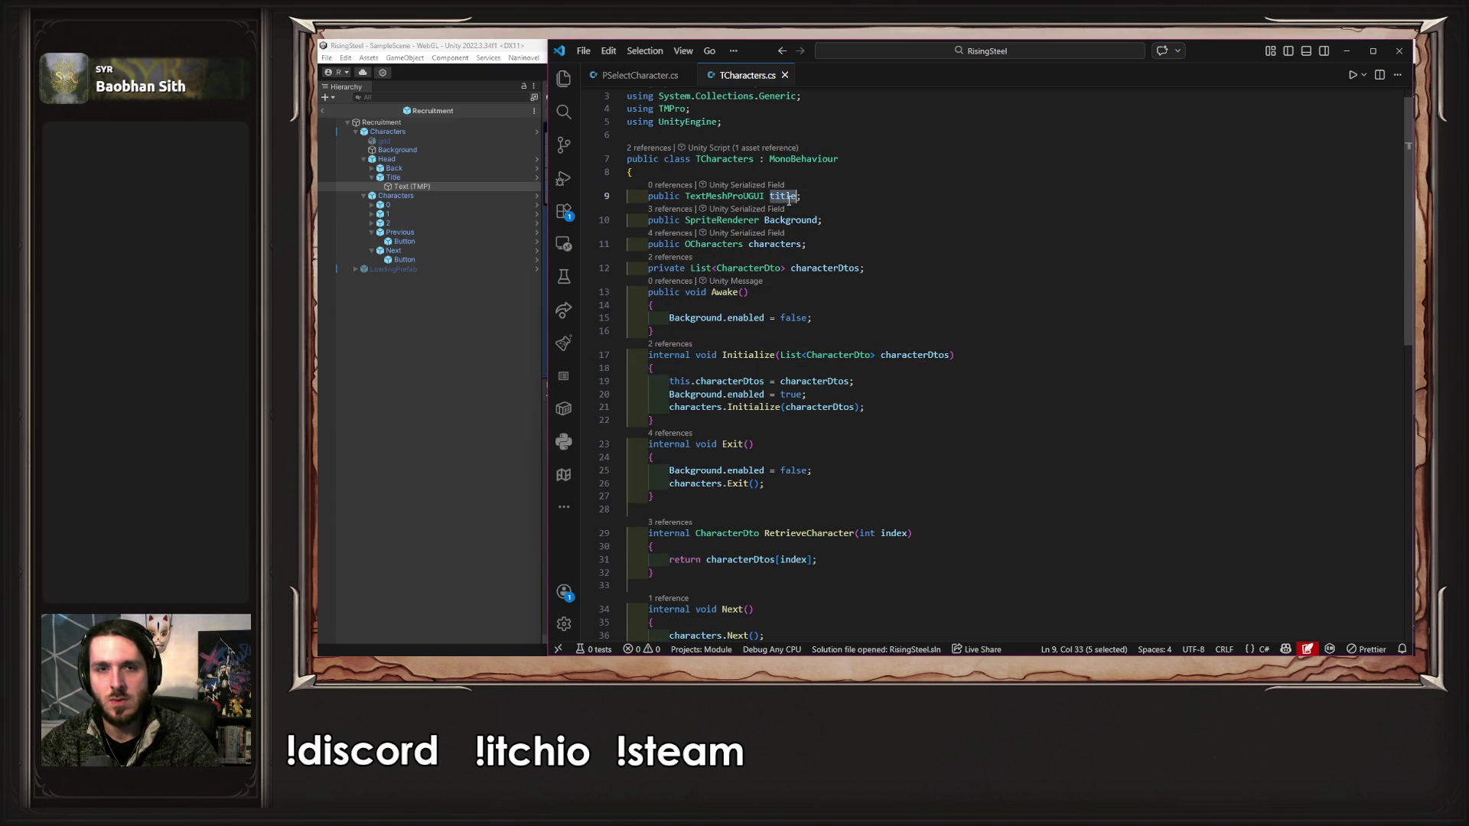
left_click(987, 356)
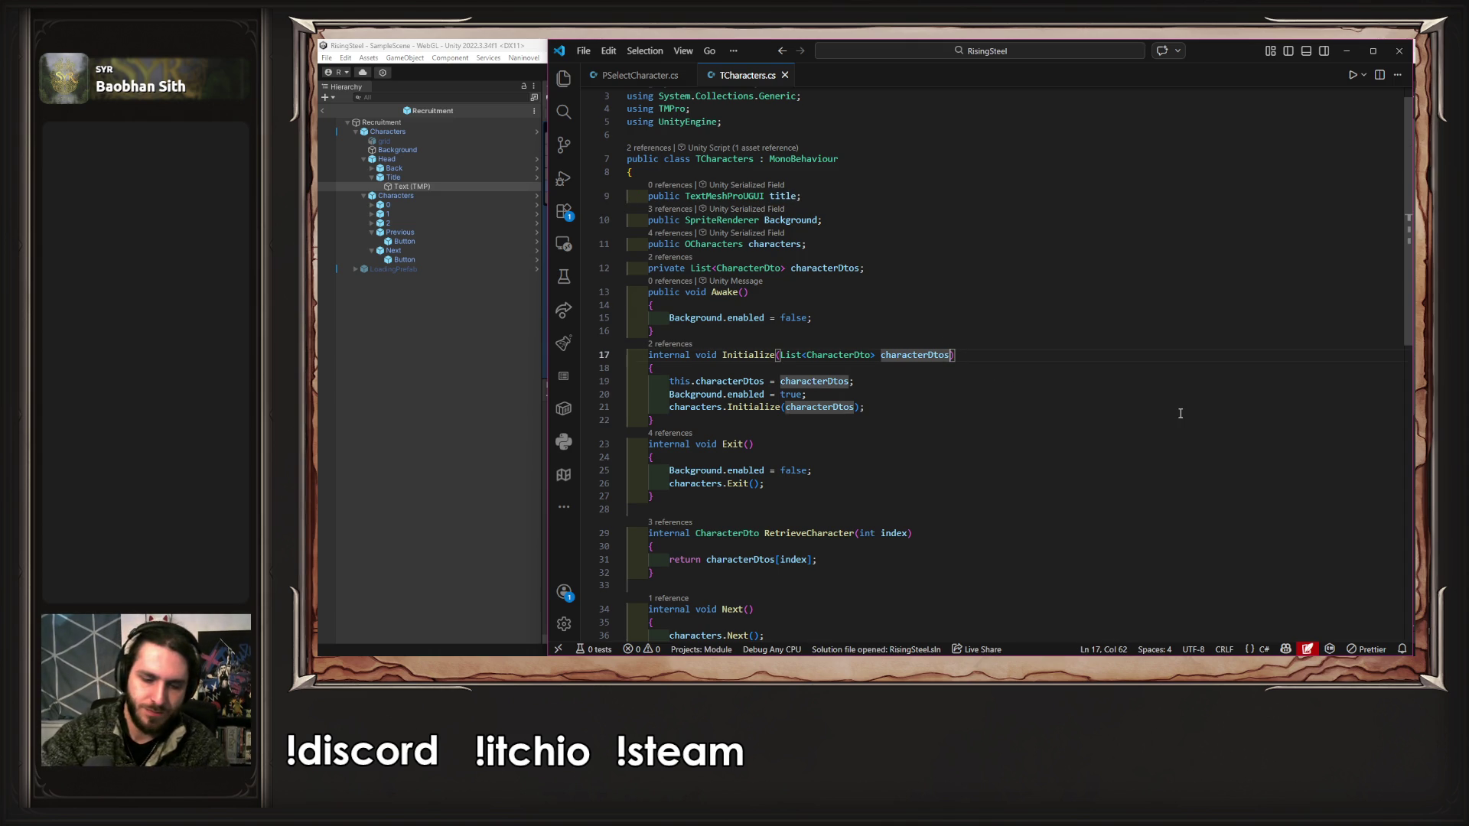
type(", string title")
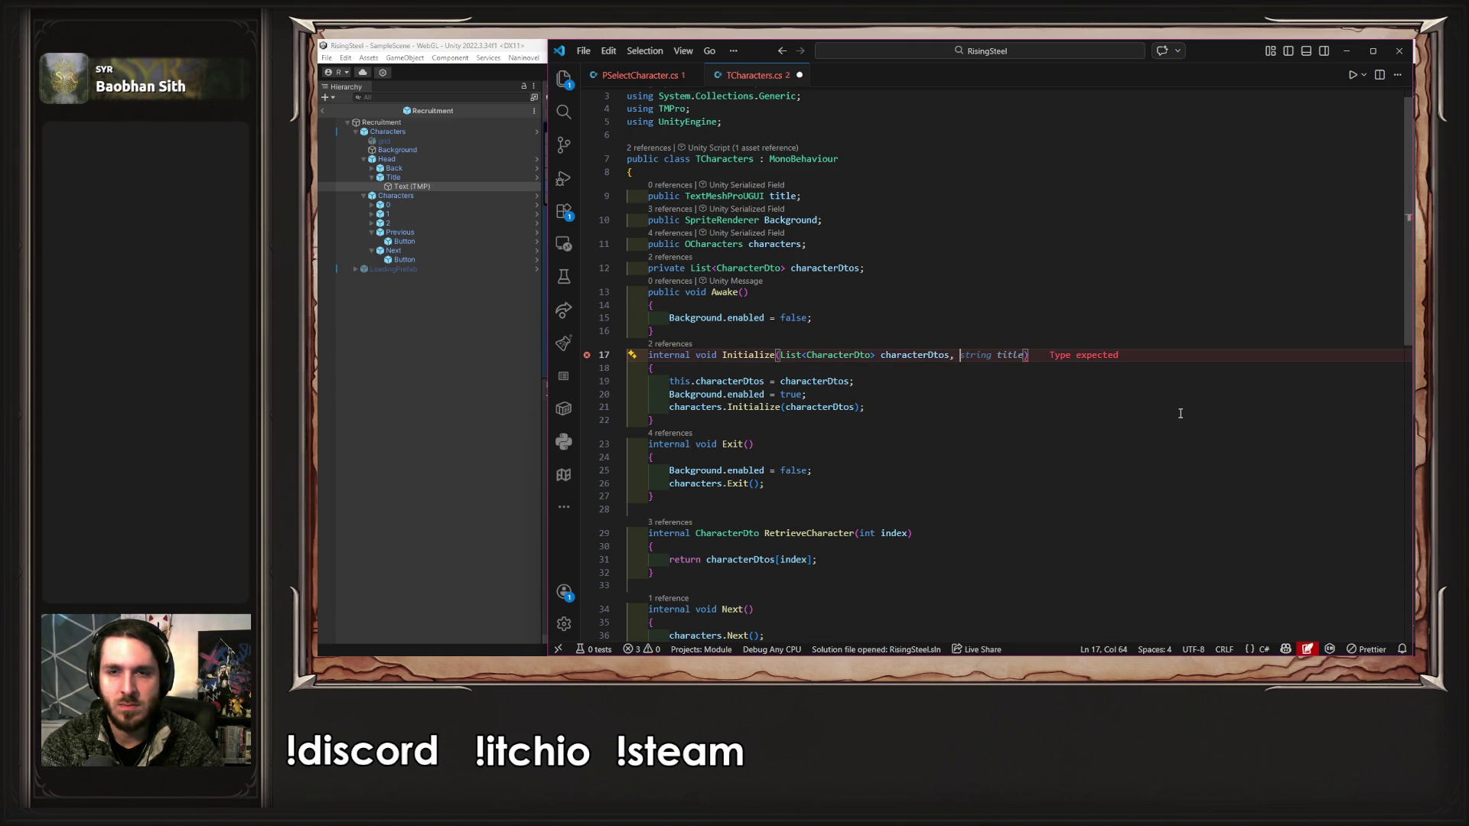
key("Tab")
key("Tab")
key("ctrl+s")
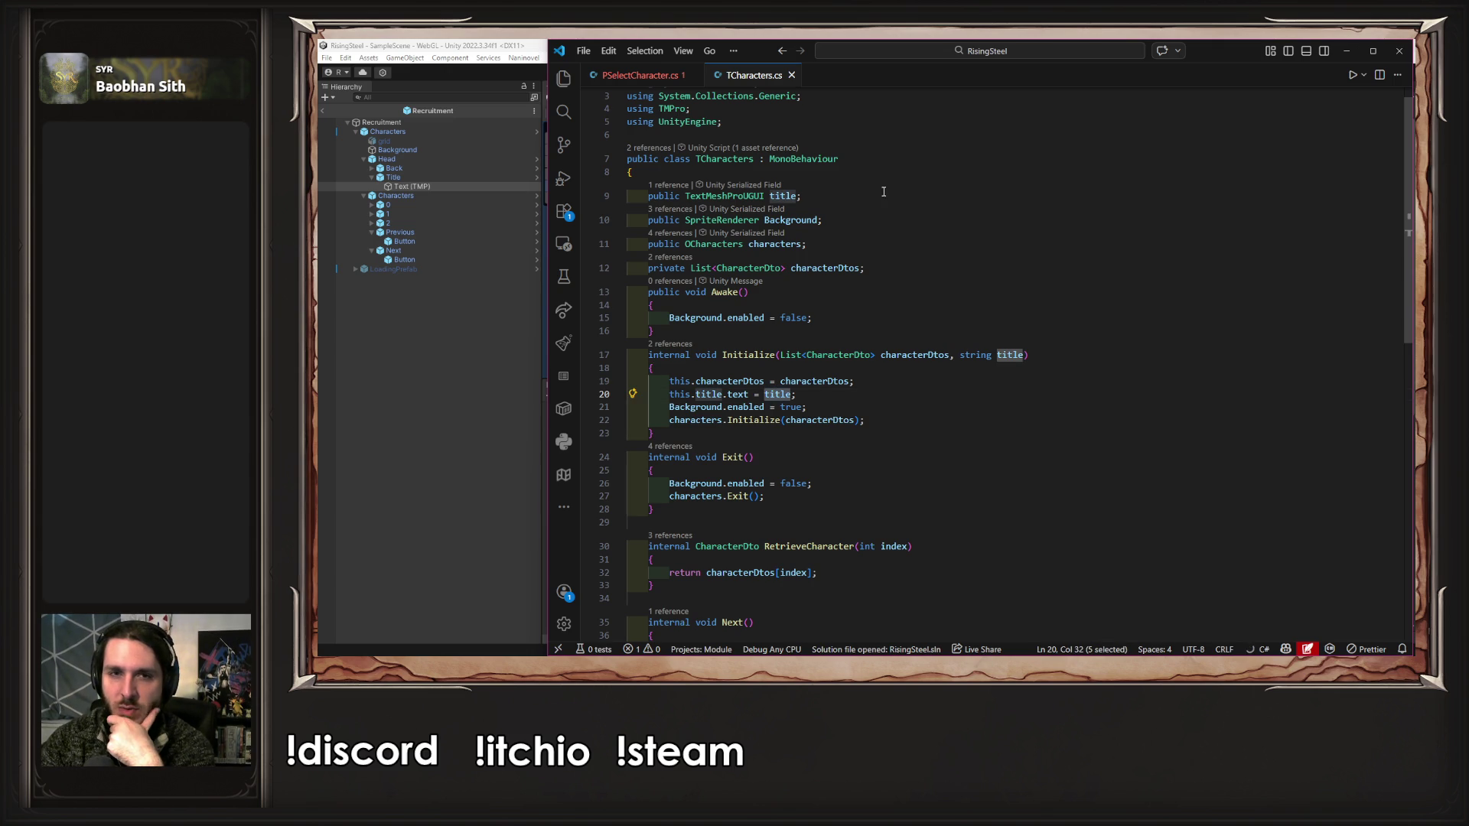
left_click(665, 172)
left_click(633, 80)
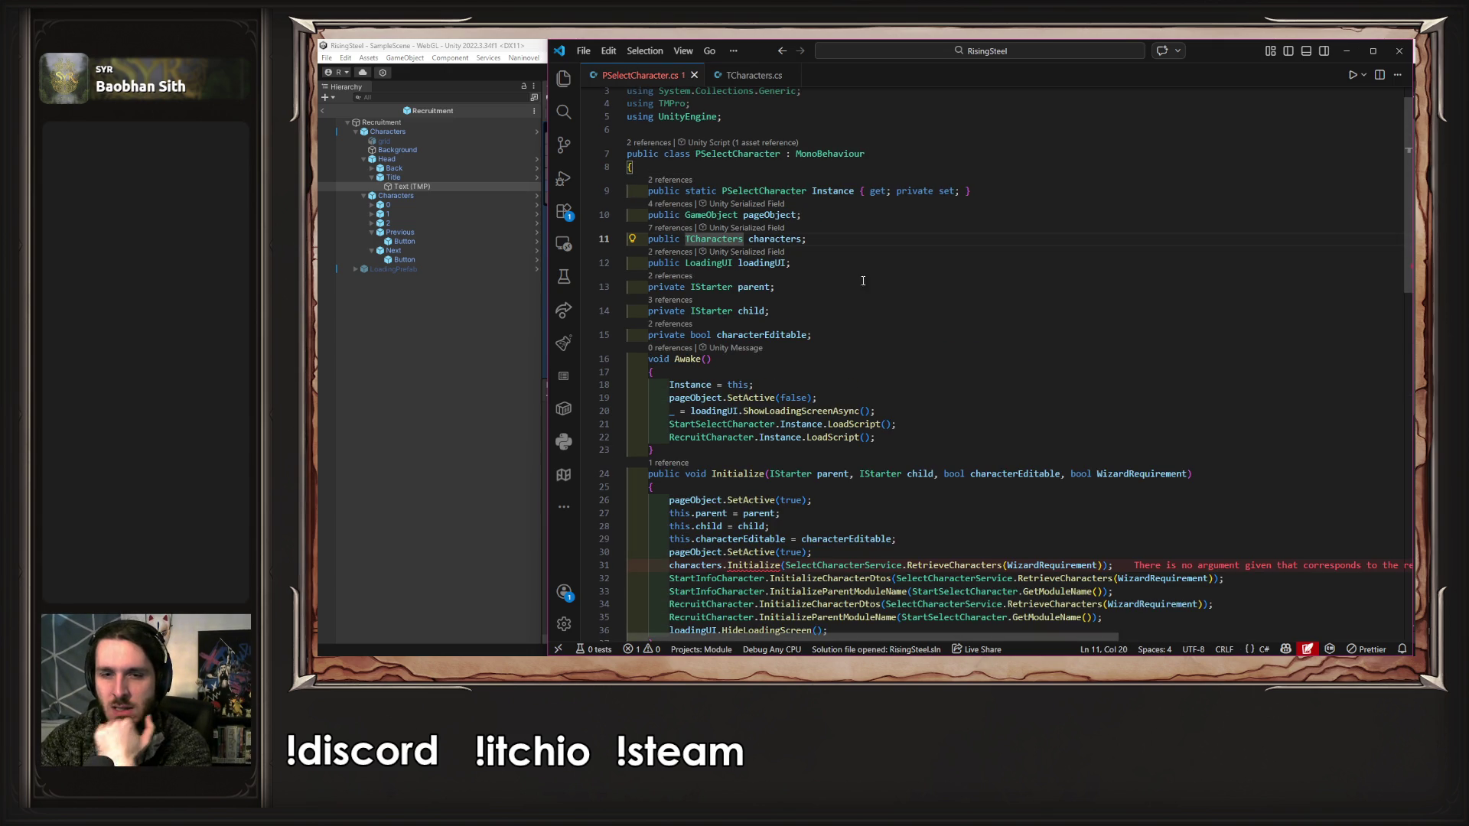
- Add string title to PSelectCharacter.Initialize, pass title to characters.Initialize, save, and recompile in Unity
scroll(886, 287, "down", 3)
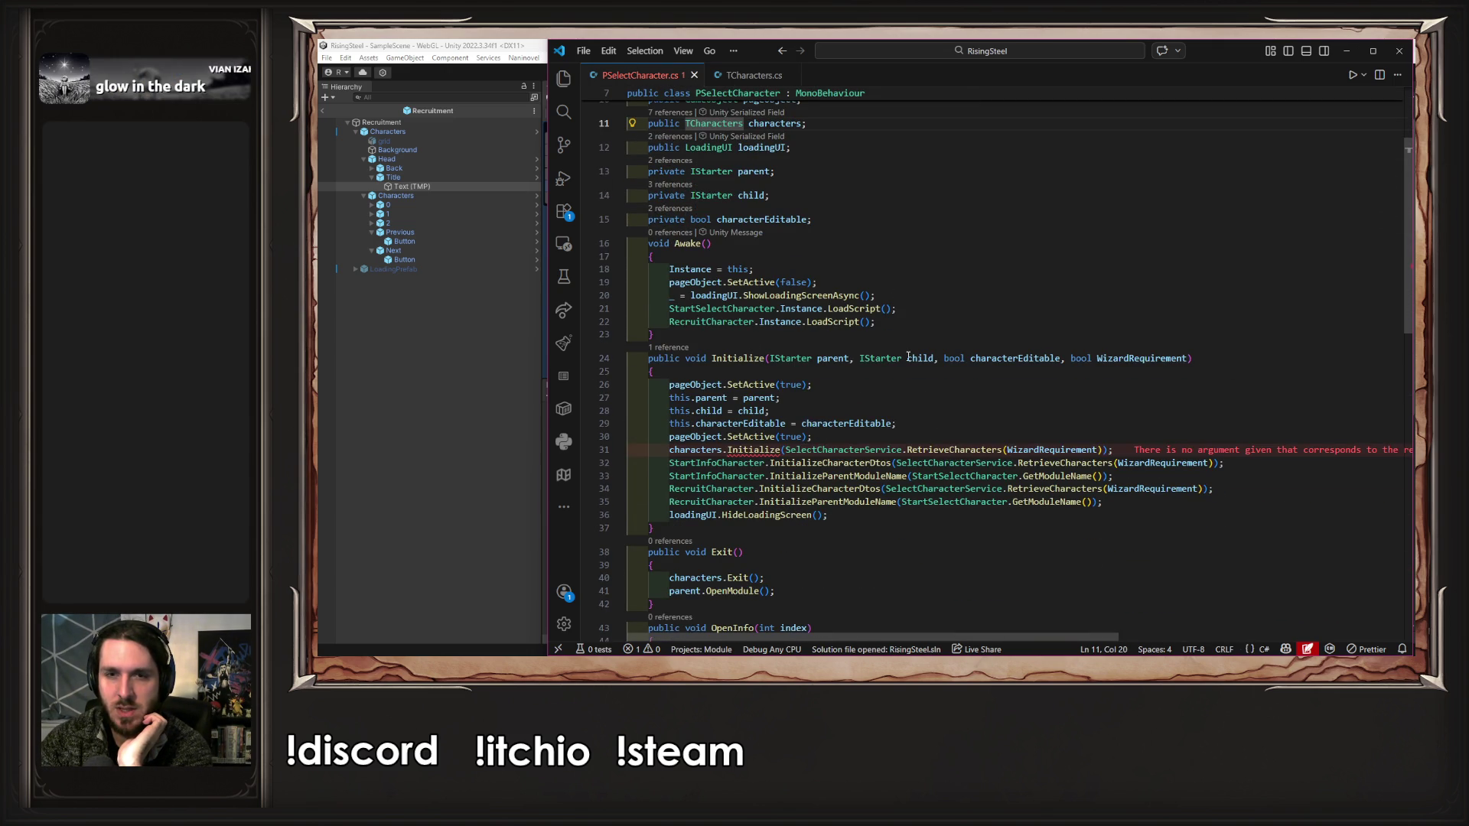
left_click(943, 359)
left_click(943, 359)
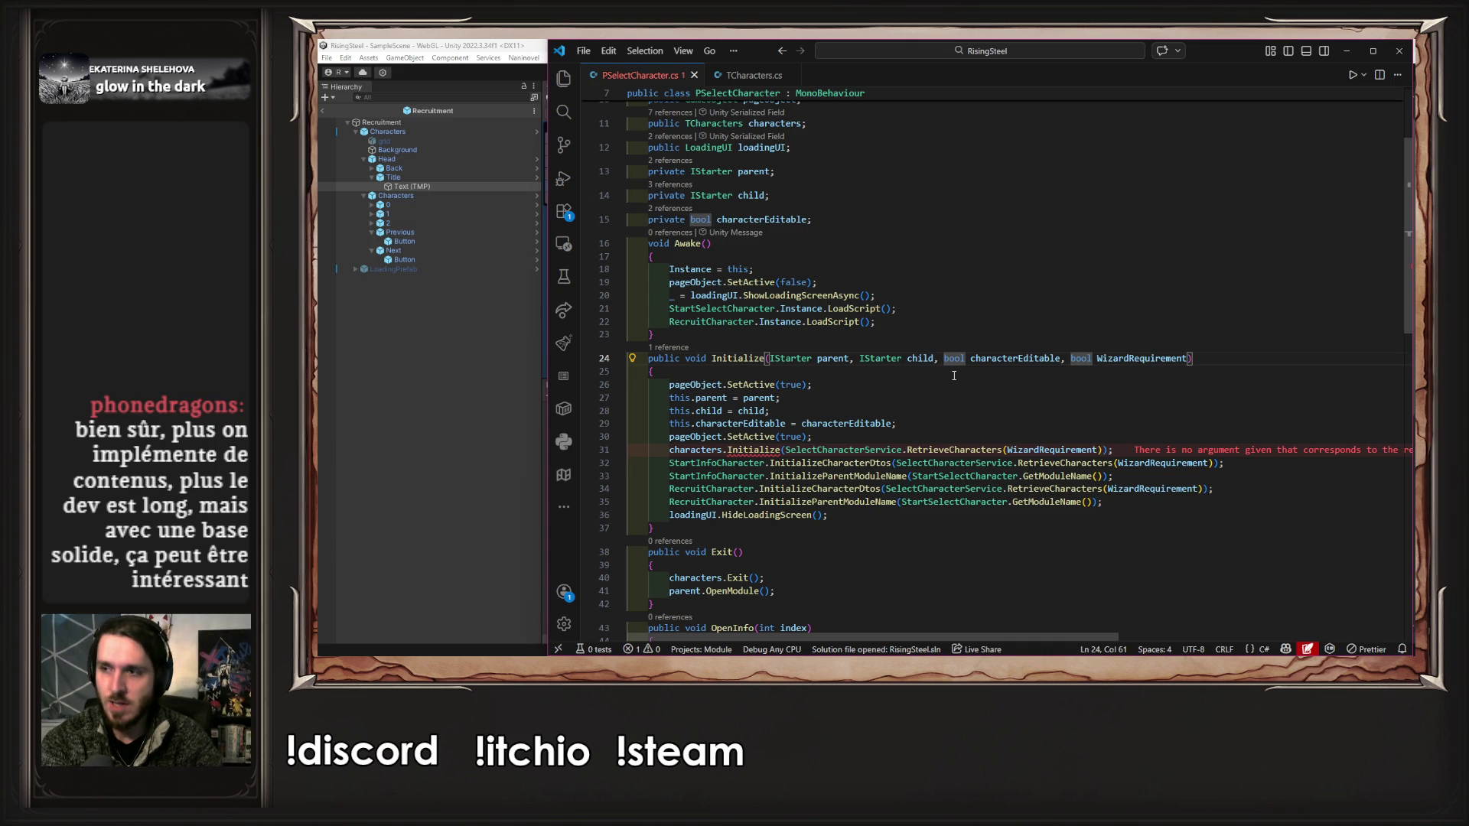
type(",")
key("Tab")
key("Down")
key("Down")
key("Down")
key("End")
key("Left")
key("Left")
type(", title")
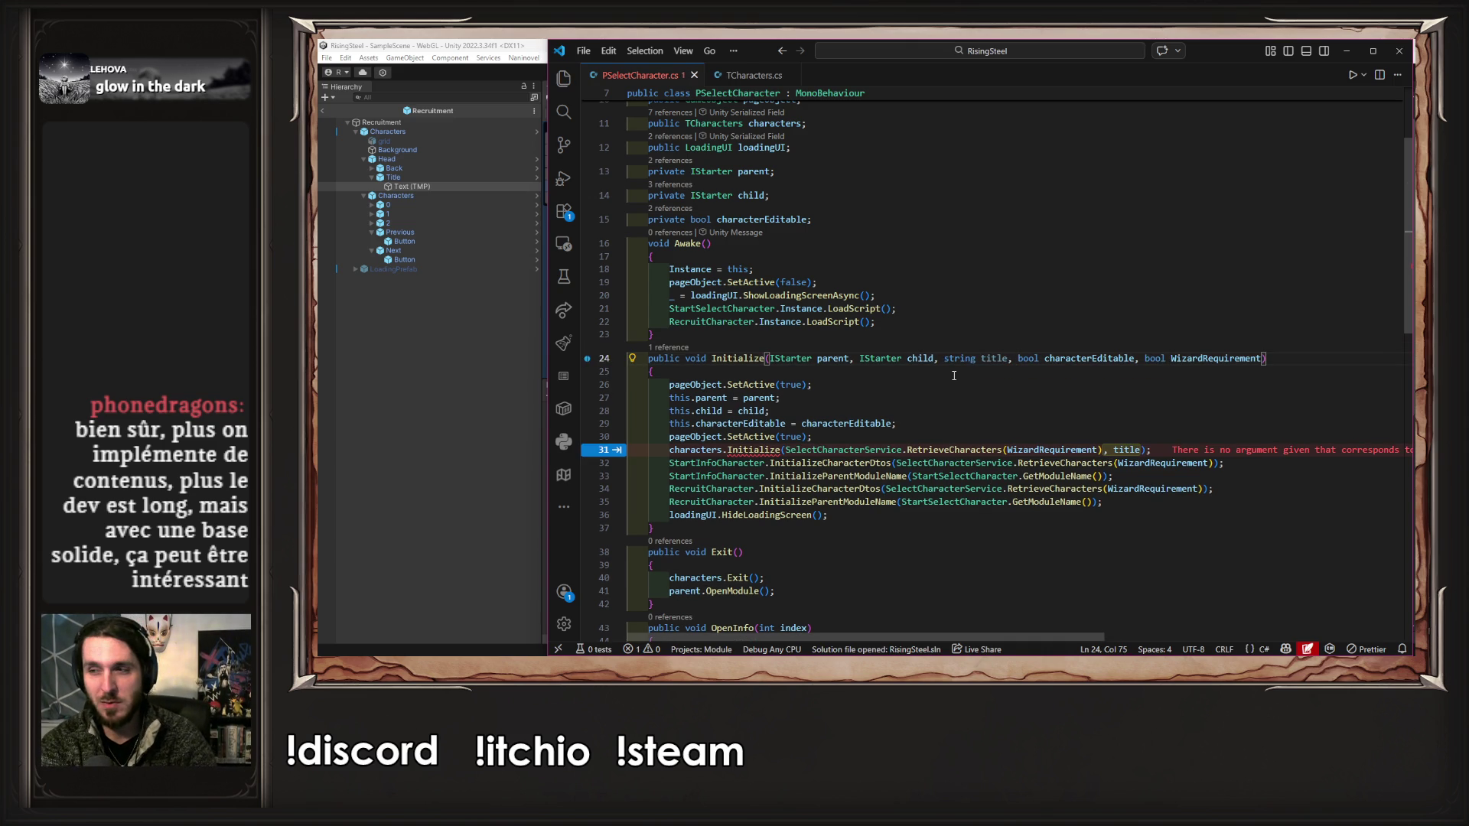
key("ctrl+s")
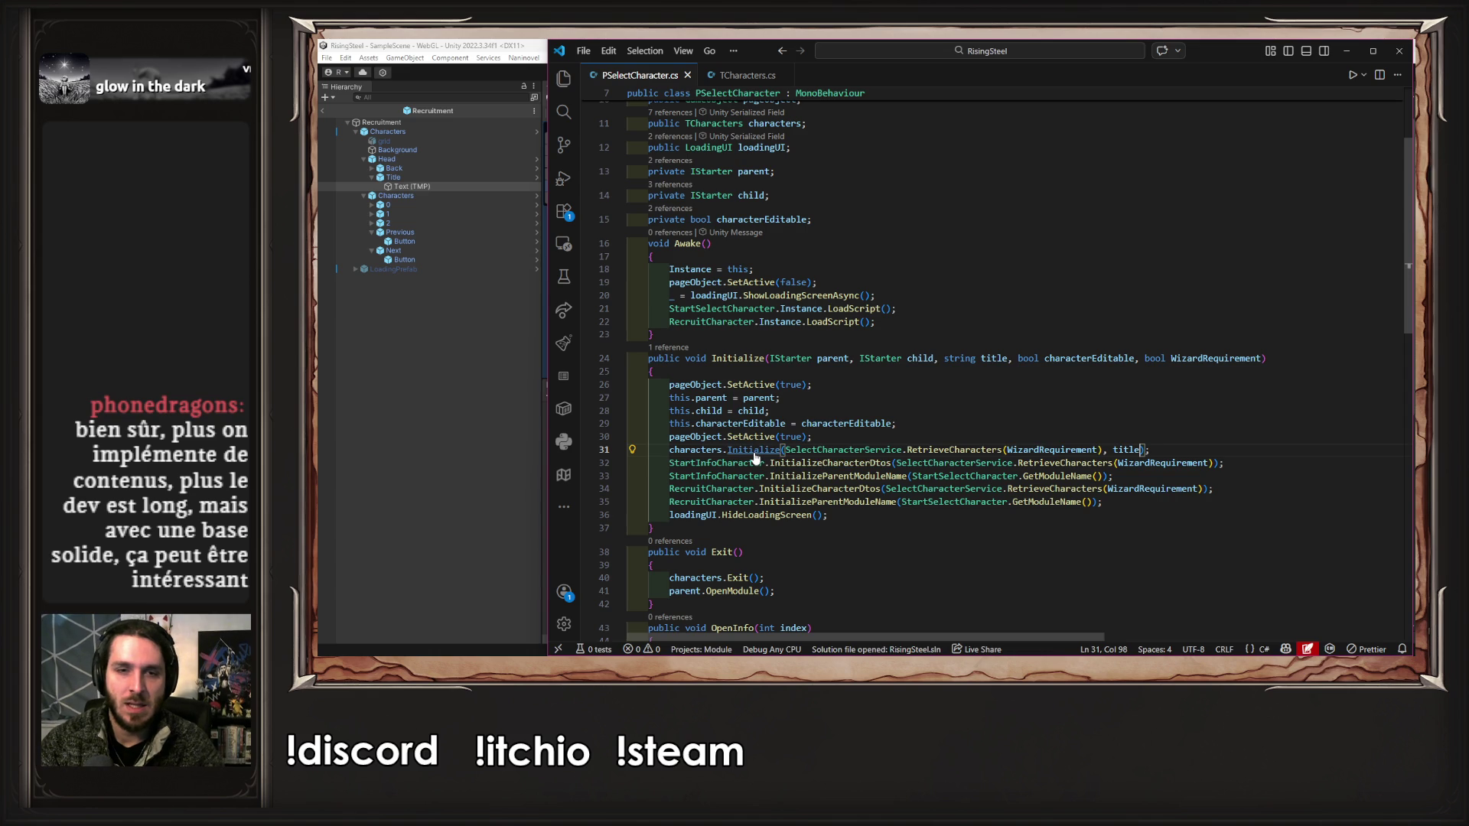
mouse_move(755, 457)
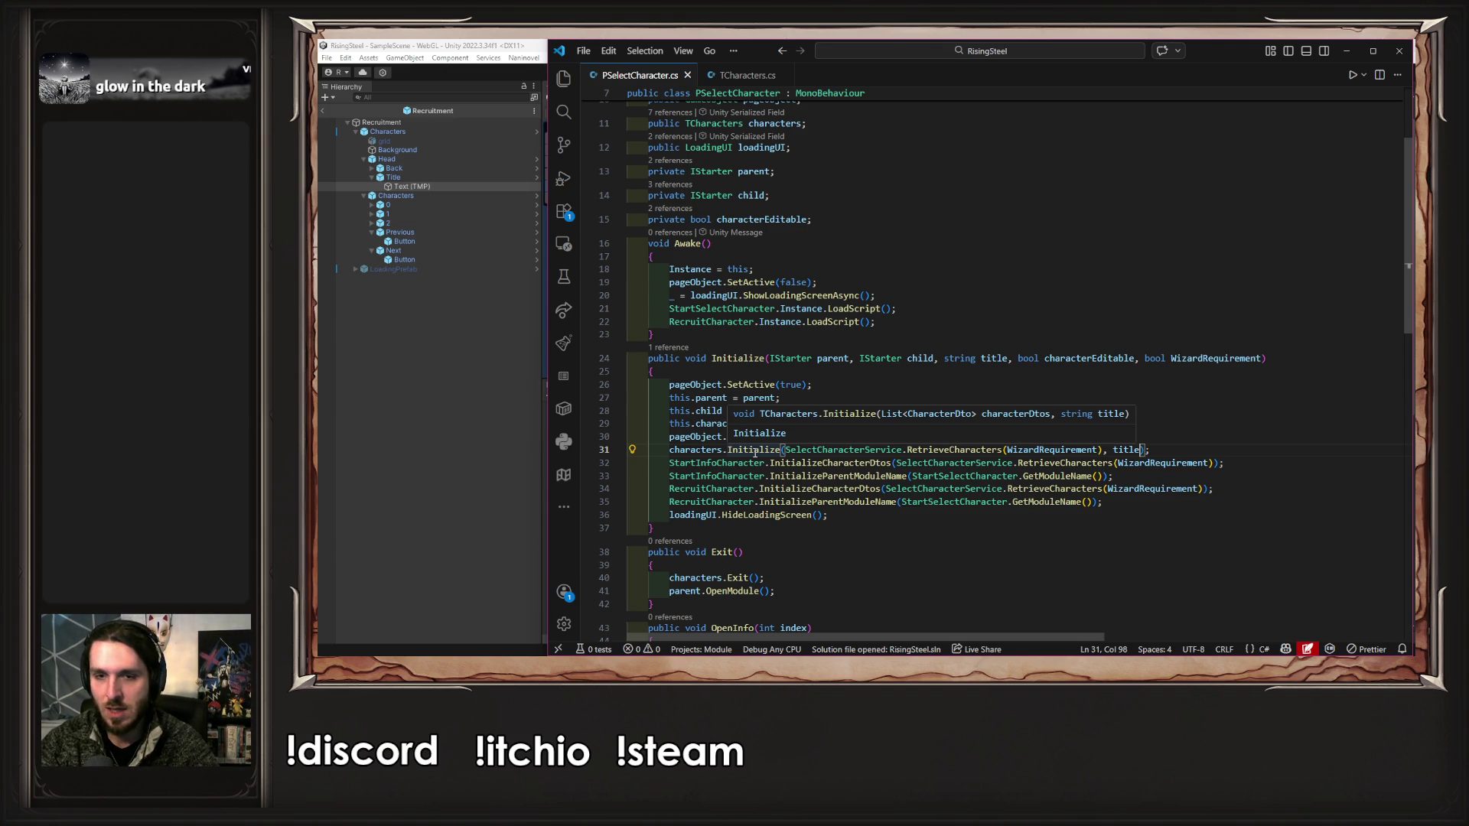
left_click(382, 566)
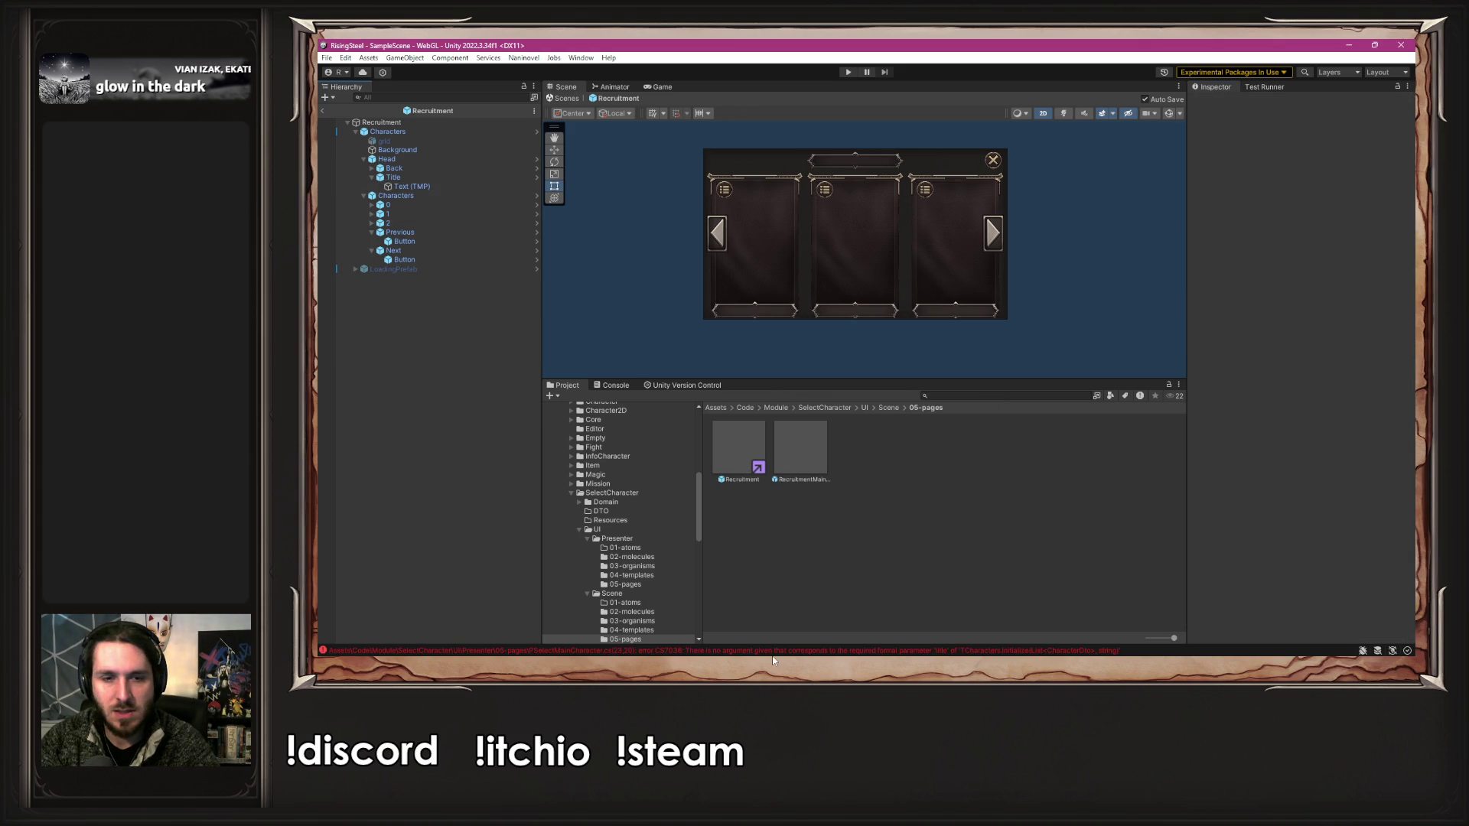
- Open the missing-title error line in PSelectMainCharacter.cs, then return to Unity's Project files view
left_click(760, 655)
left_click(705, 405)
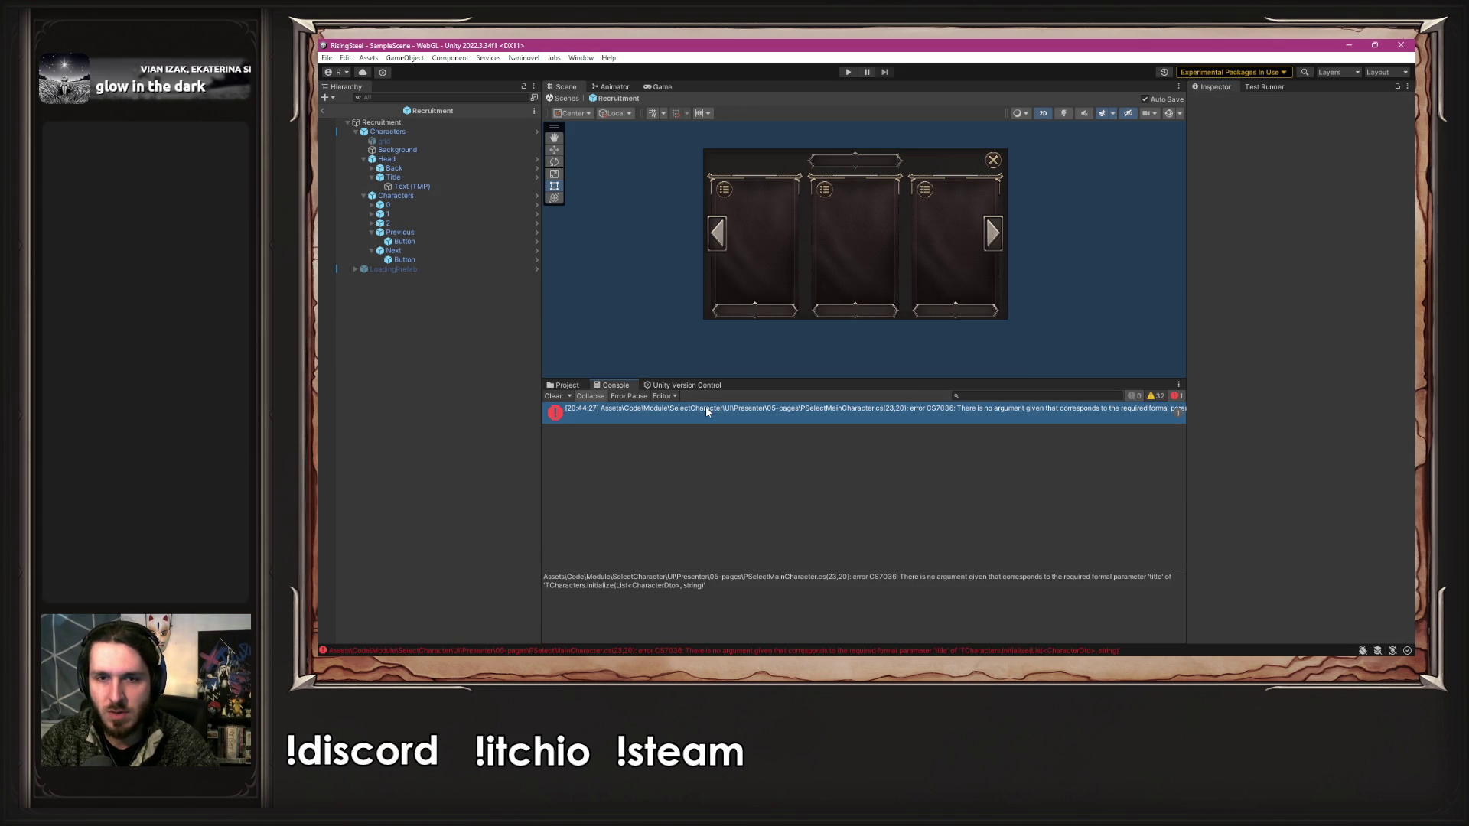
double_click(706, 407)
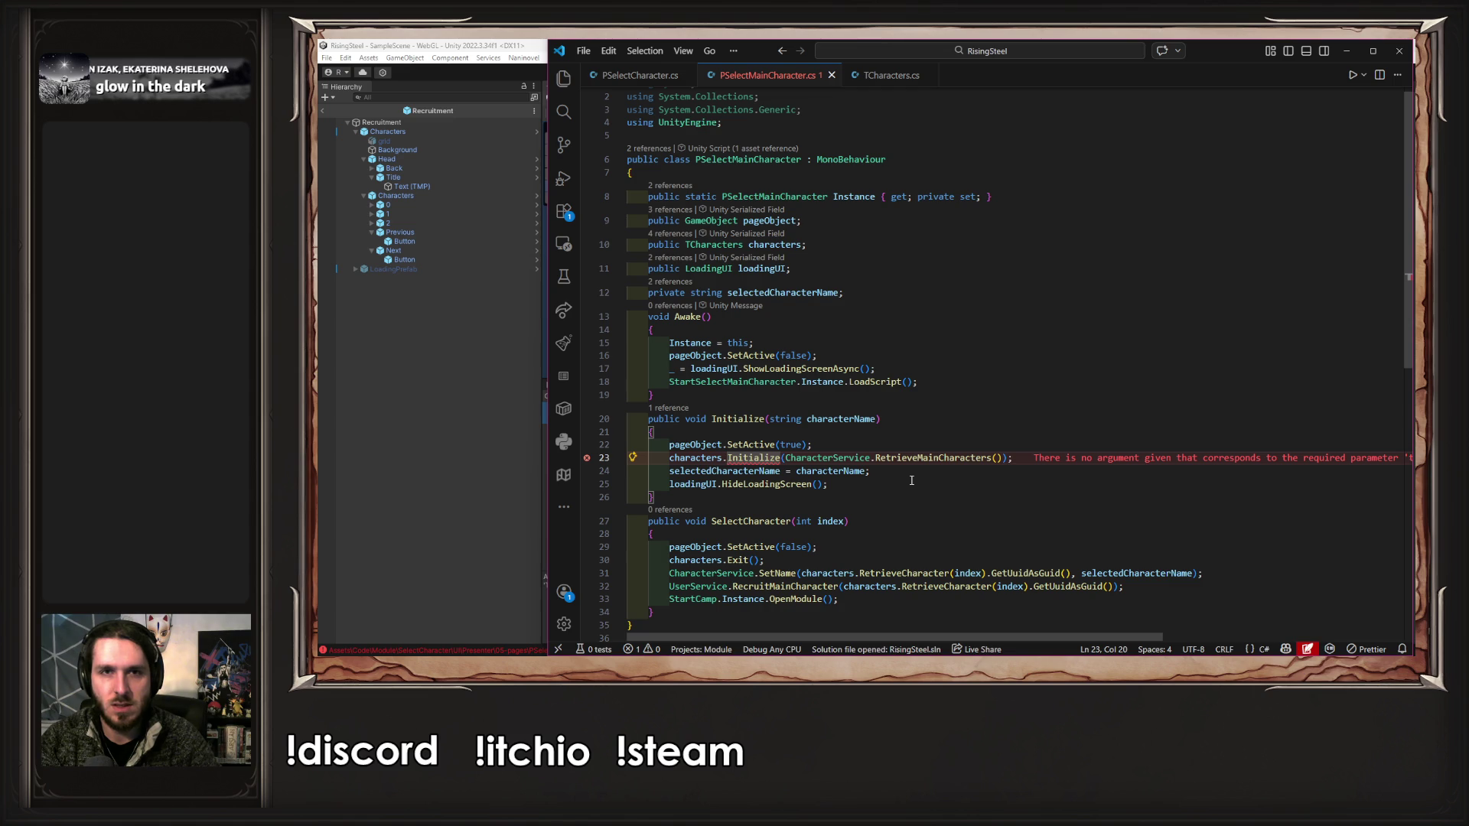
left_click(1004, 458)
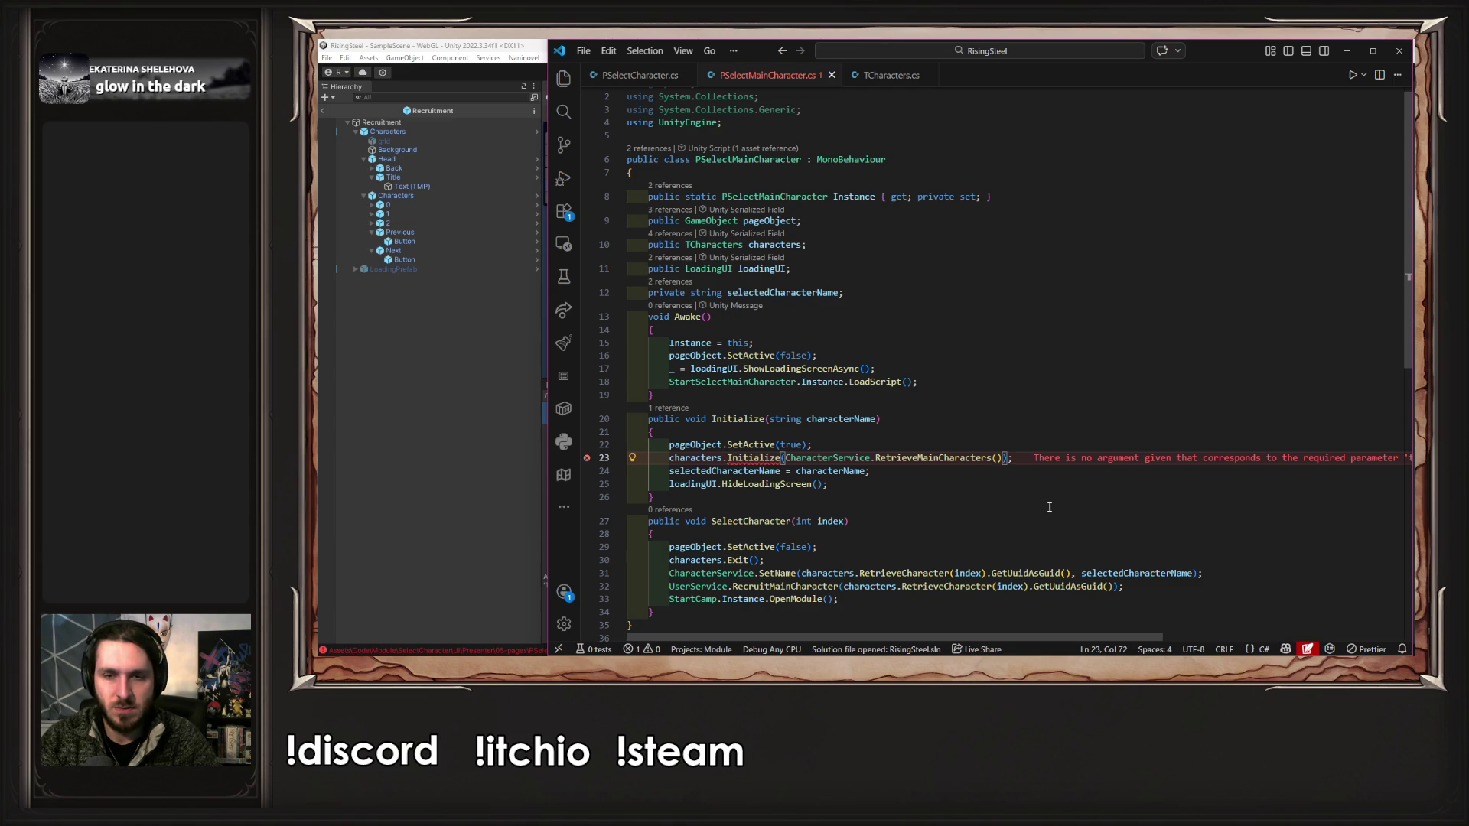
key("Up")
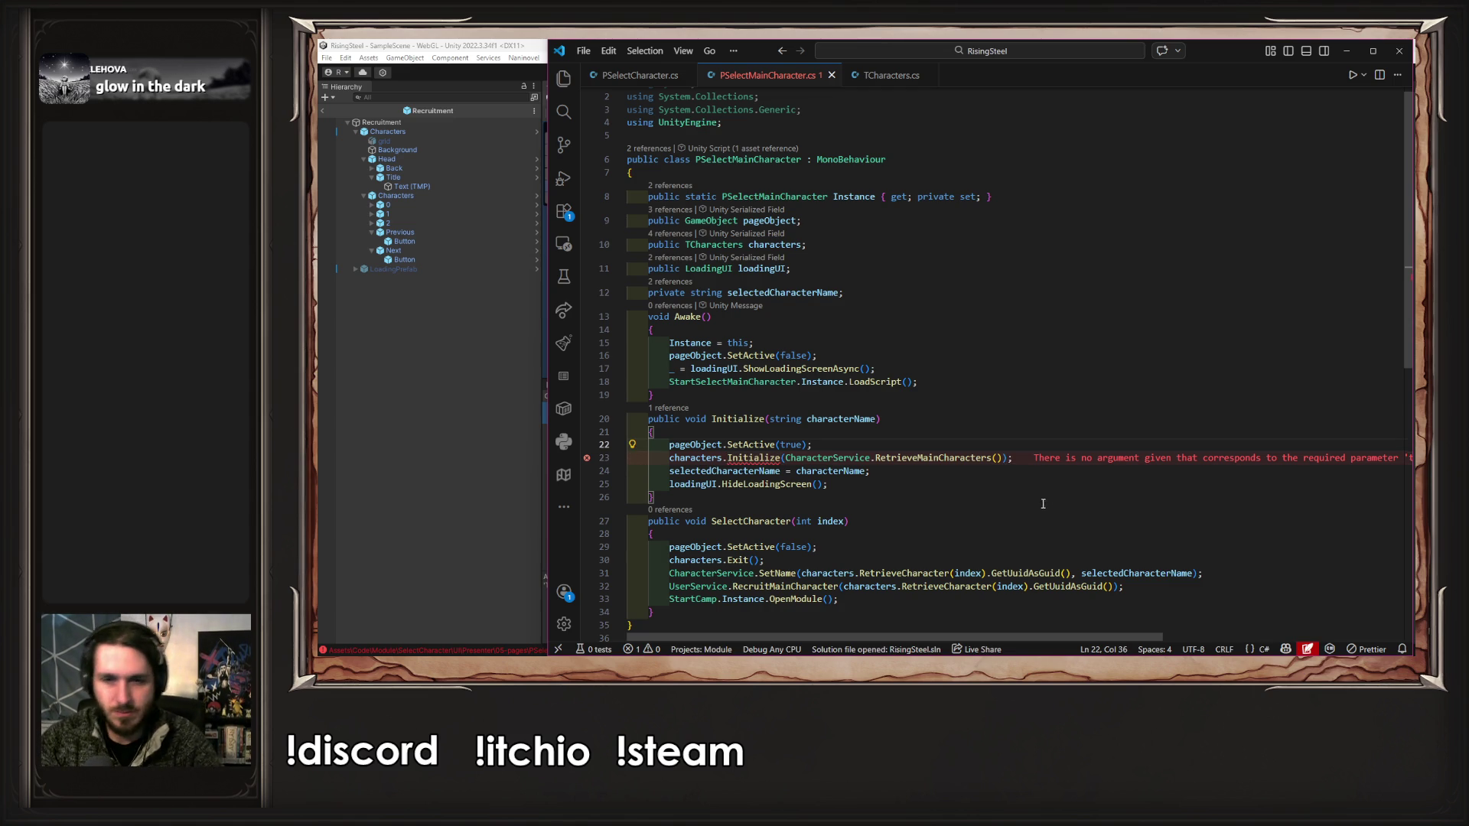
left_click(1008, 459)
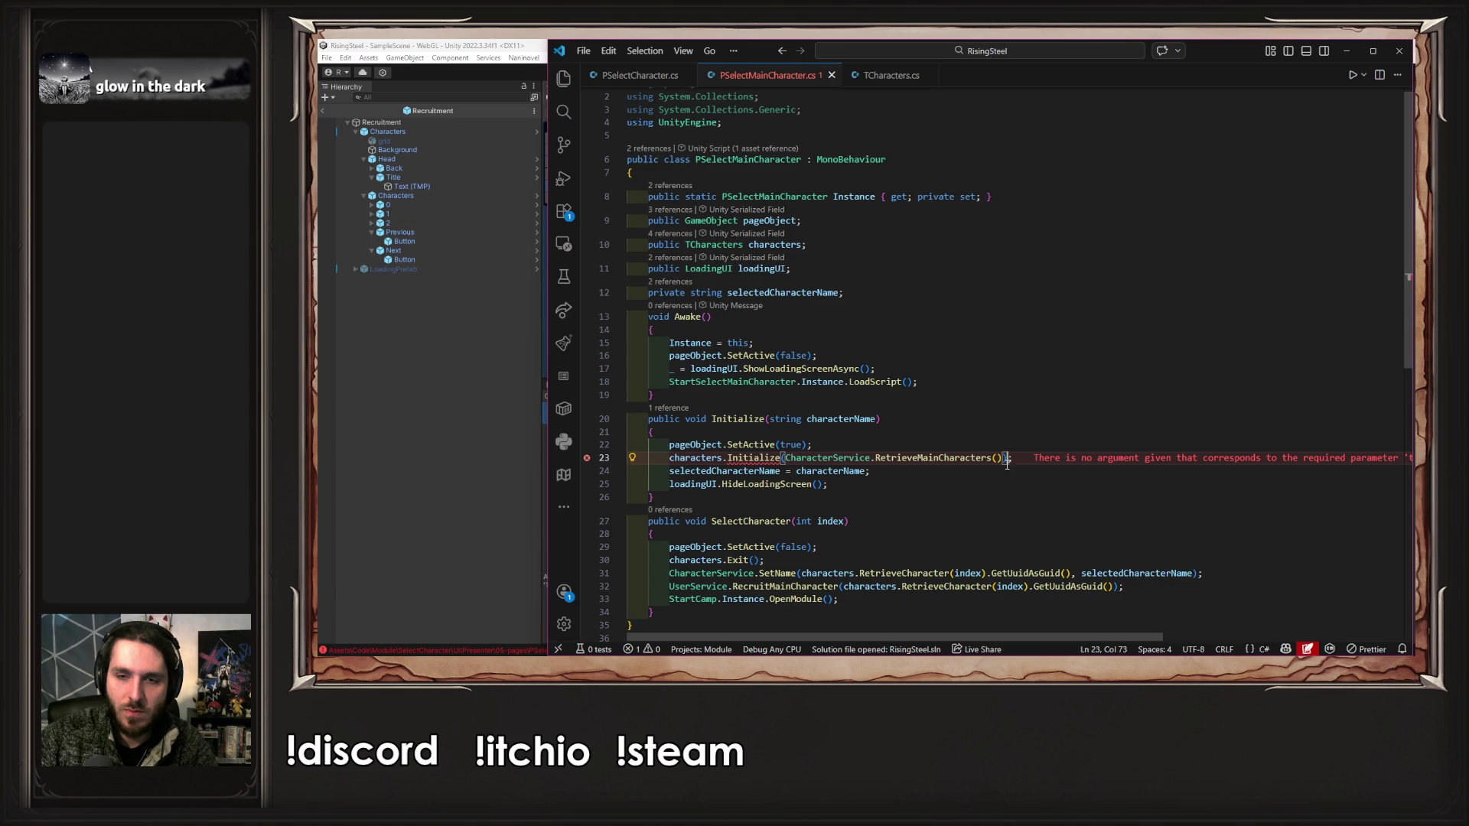
left_click(437, 533)
left_click(562, 384)
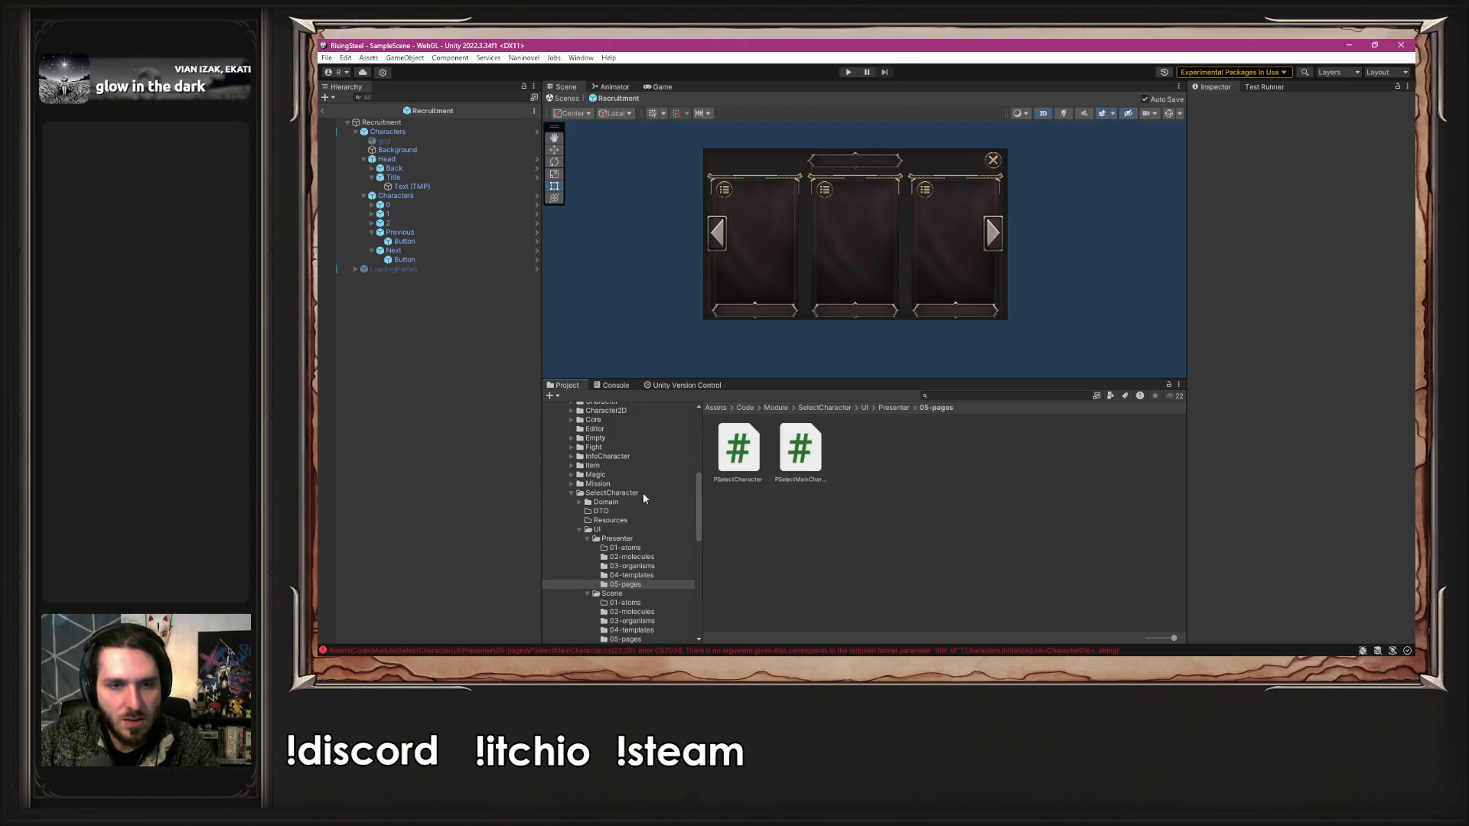
- Open the ChooseElement prefab from the Magic > UI > Scene folder
left_click(597, 475)
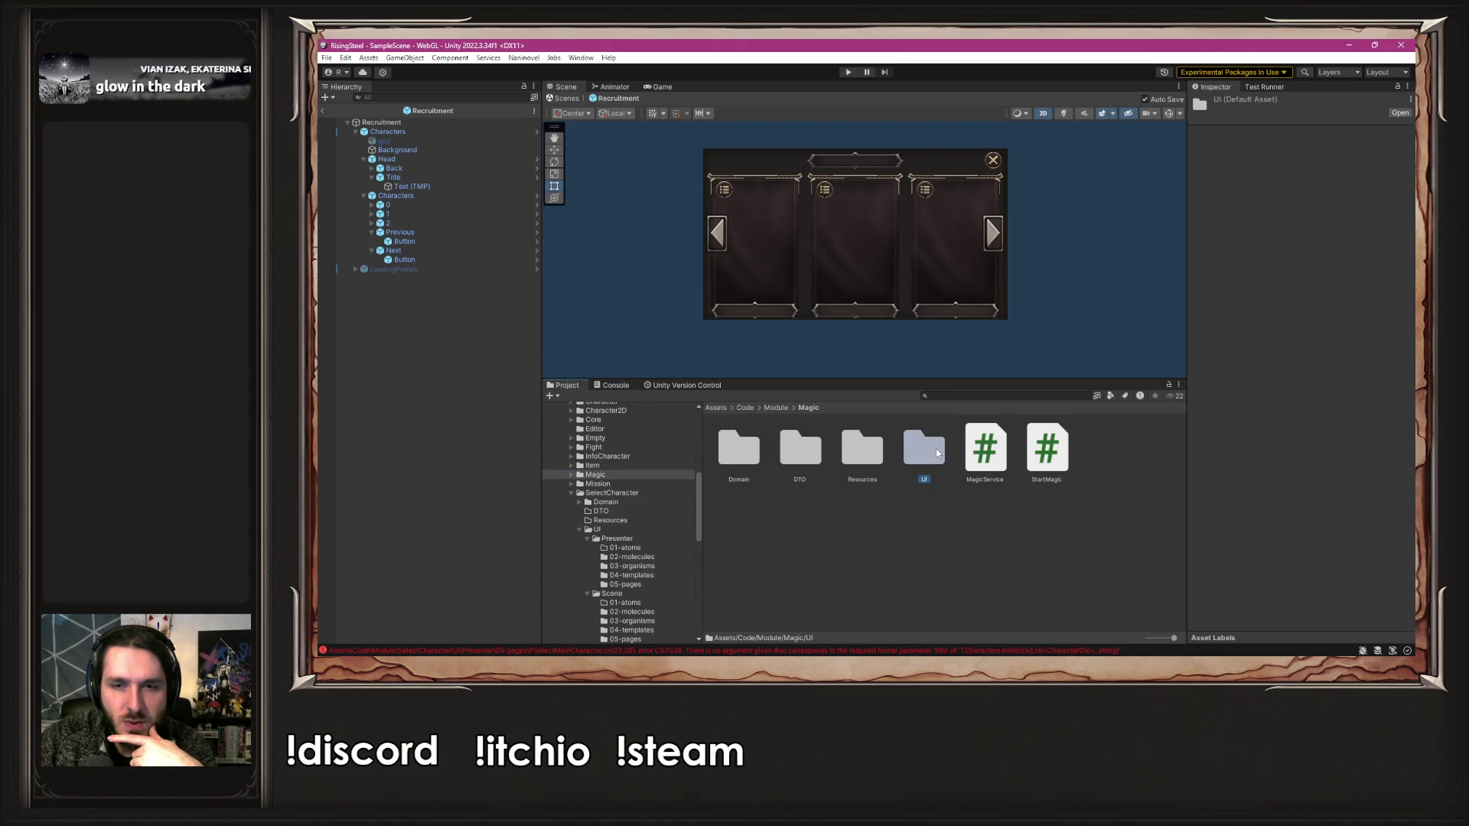
double_click(932, 448)
double_click(862, 453)
double_click(737, 452)
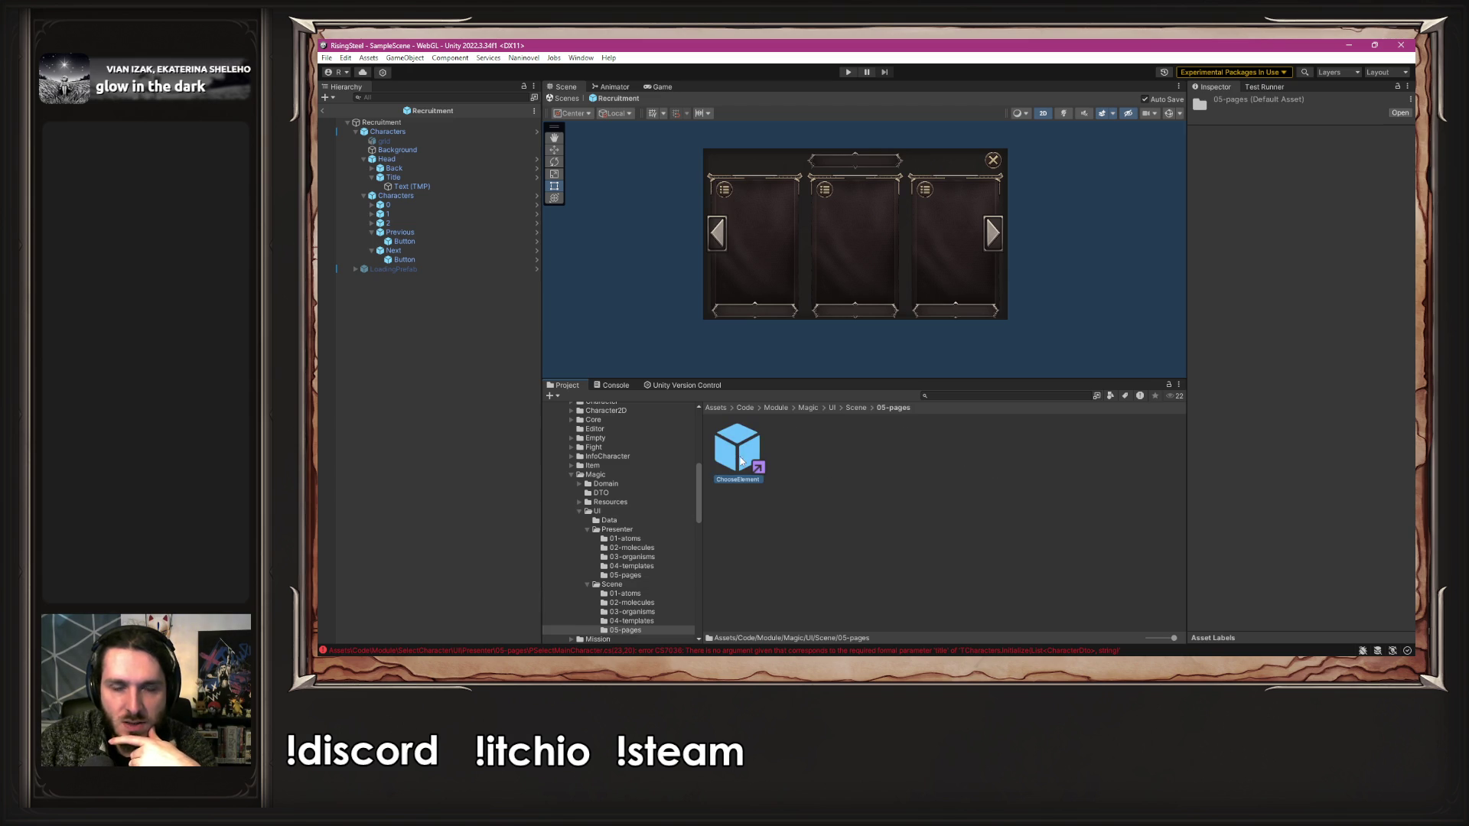
scroll(862, 236, "up", 5)
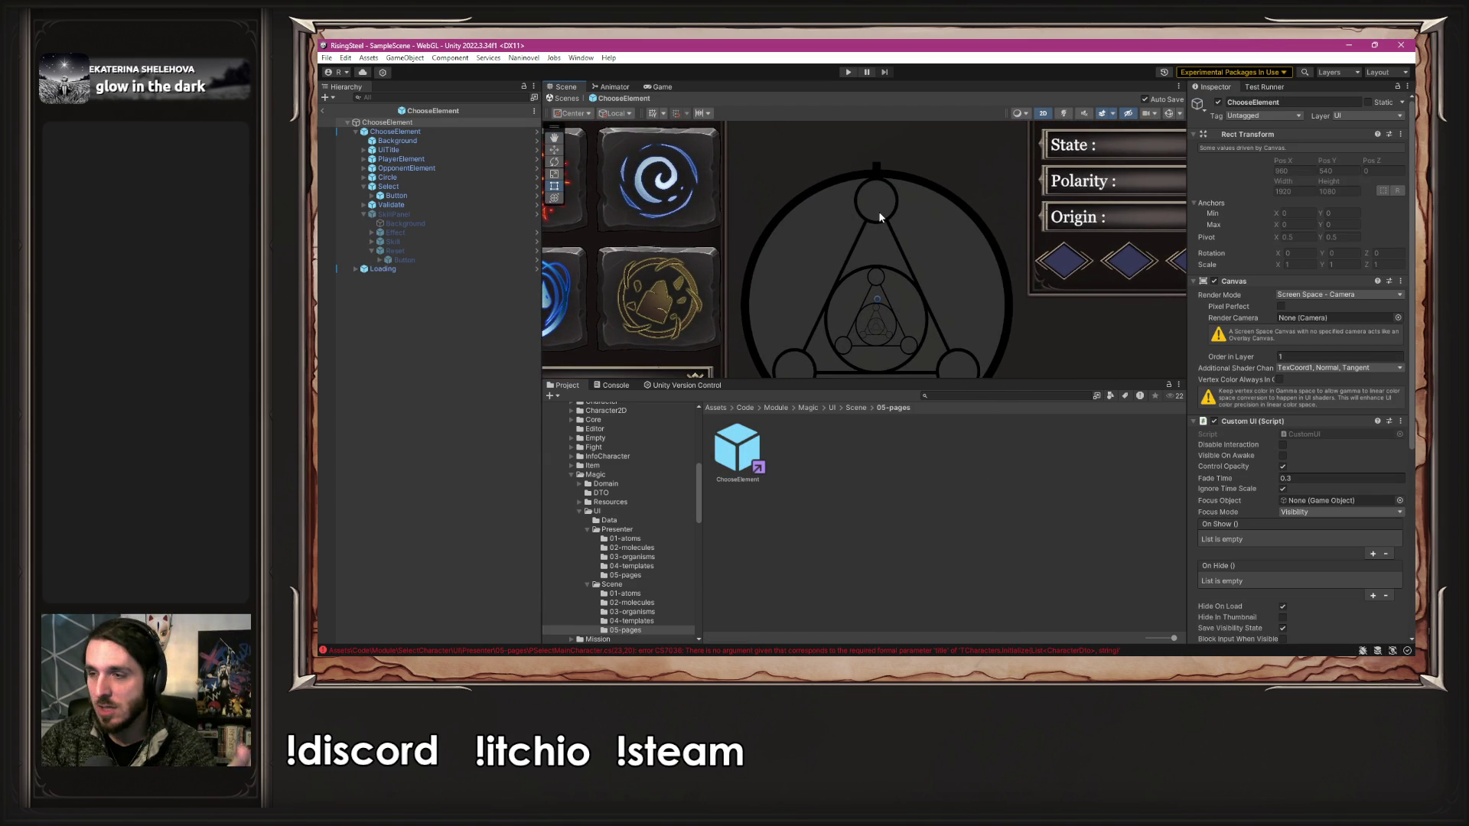
scroll(918, 230, "down", 2)
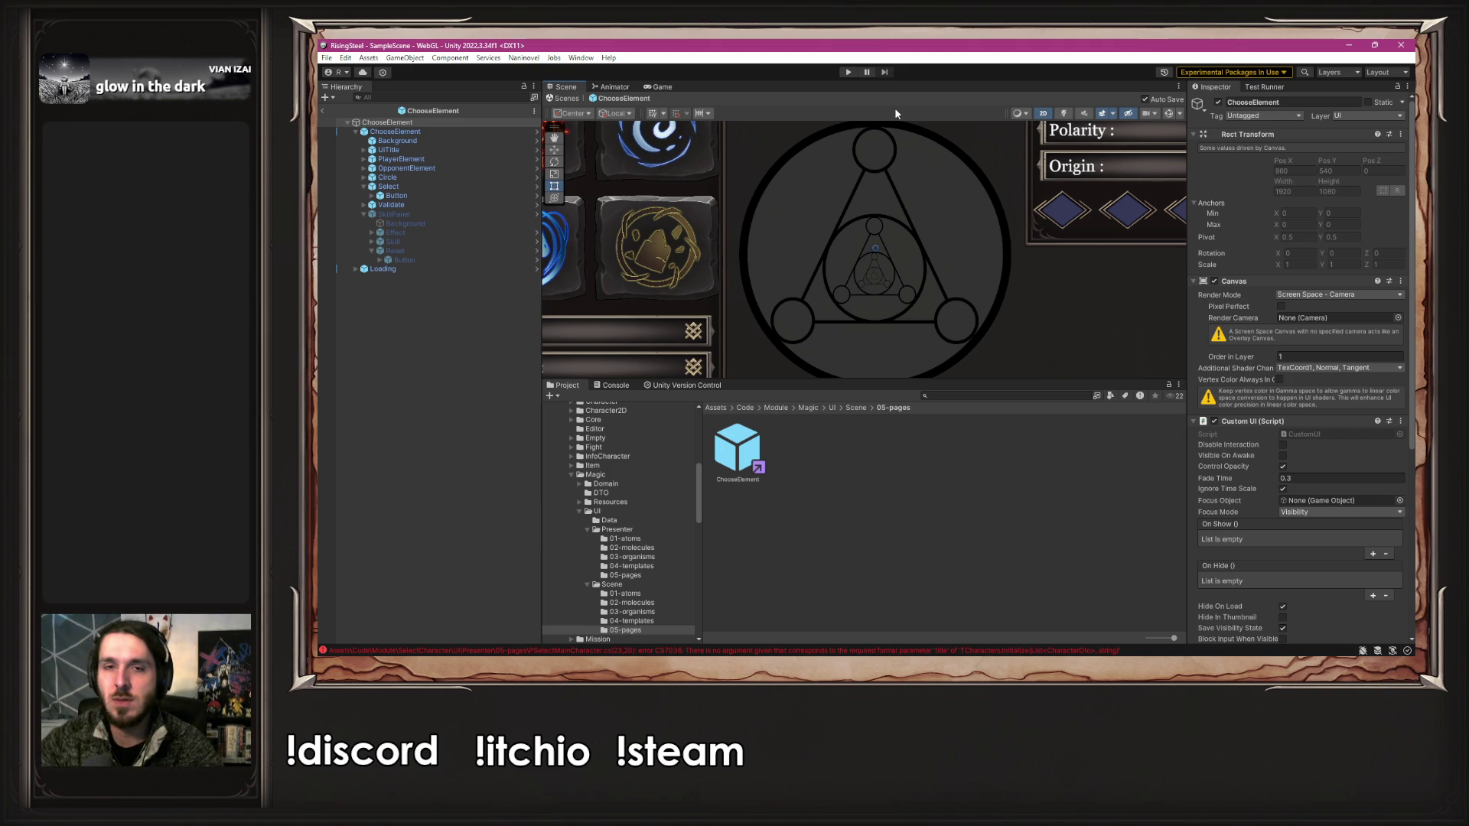
- Frame the whole ChooseElement canvas, then jump to the CS7036 error in PSelectMainCharacter.cs
scroll(879, 248, "down", 1)
scroll(986, 363, "down", 1)
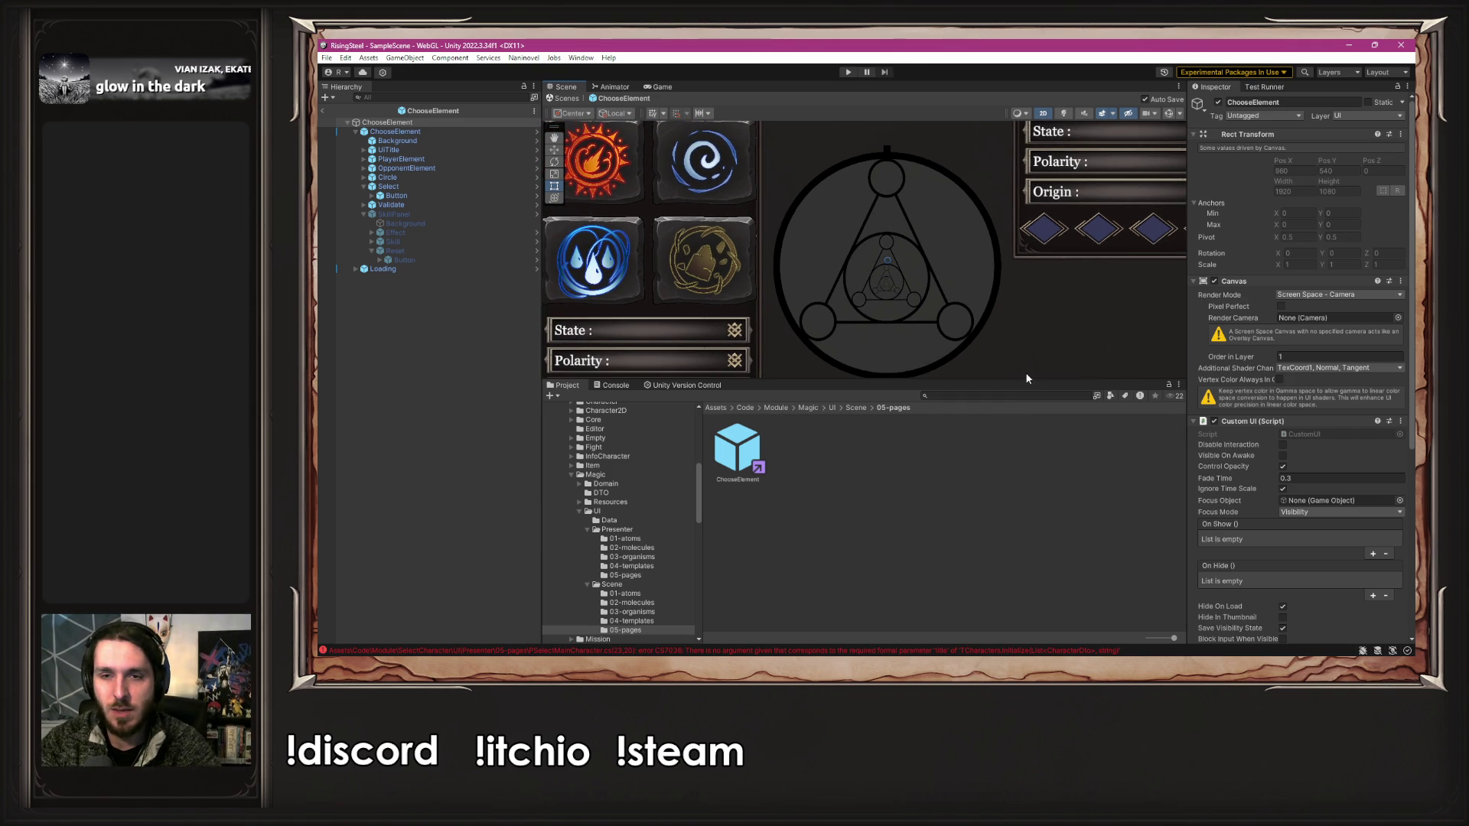
left_click_drag(995, 380, 1027, 456)
scroll(988, 347, "down", 1)
key("f")
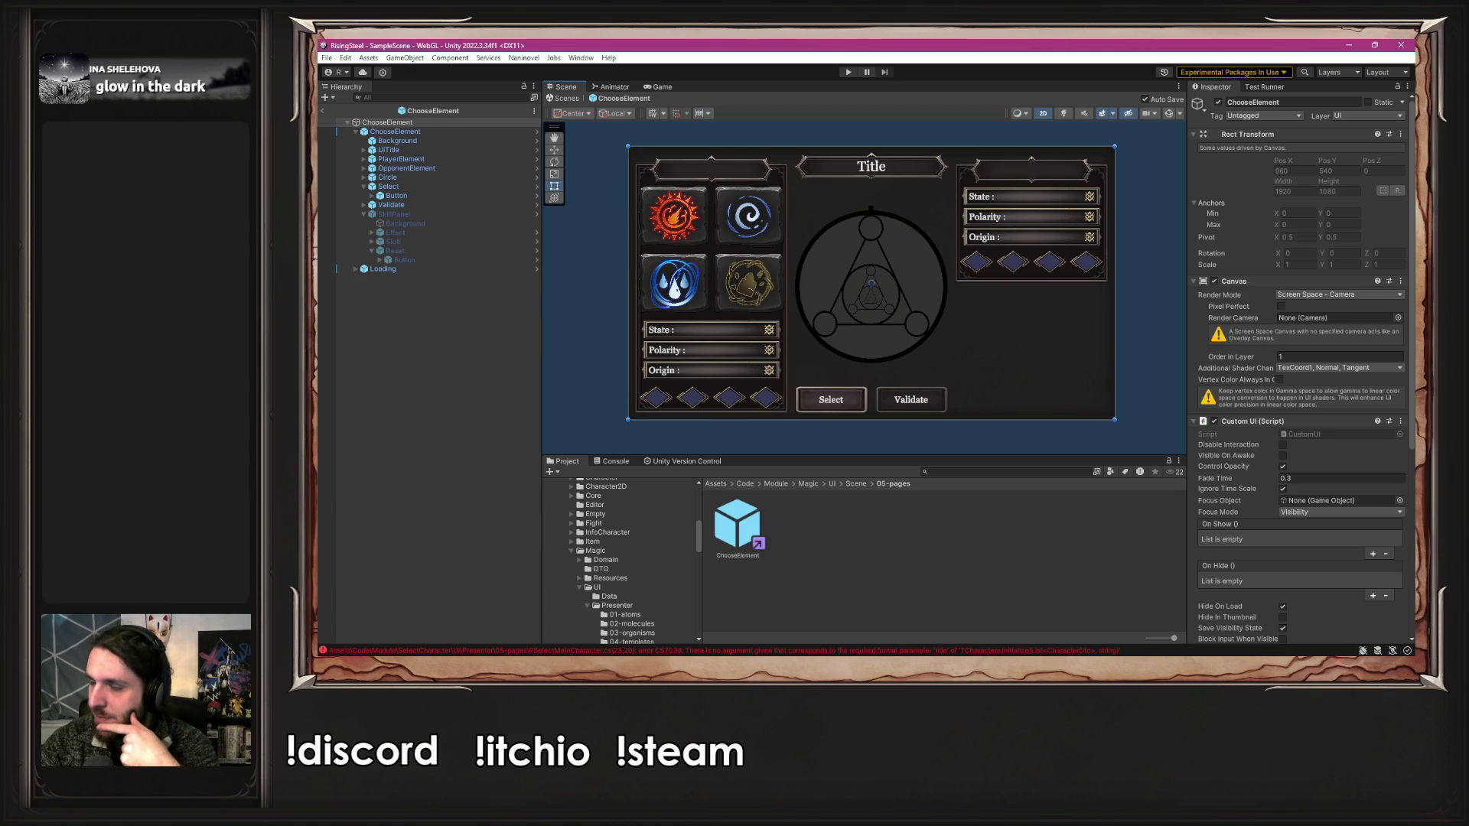
left_click(782, 651)
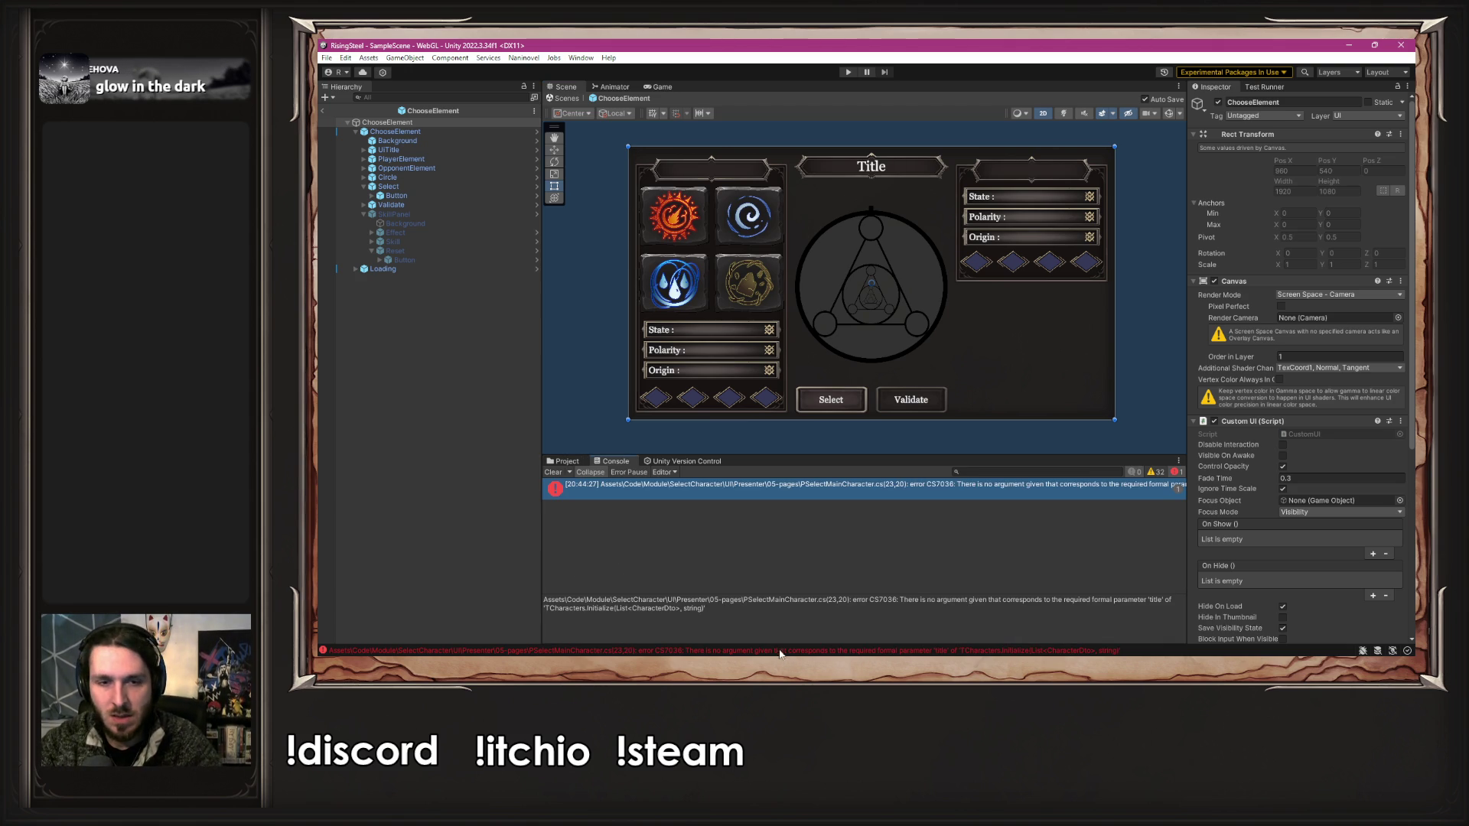
double_click(748, 489)
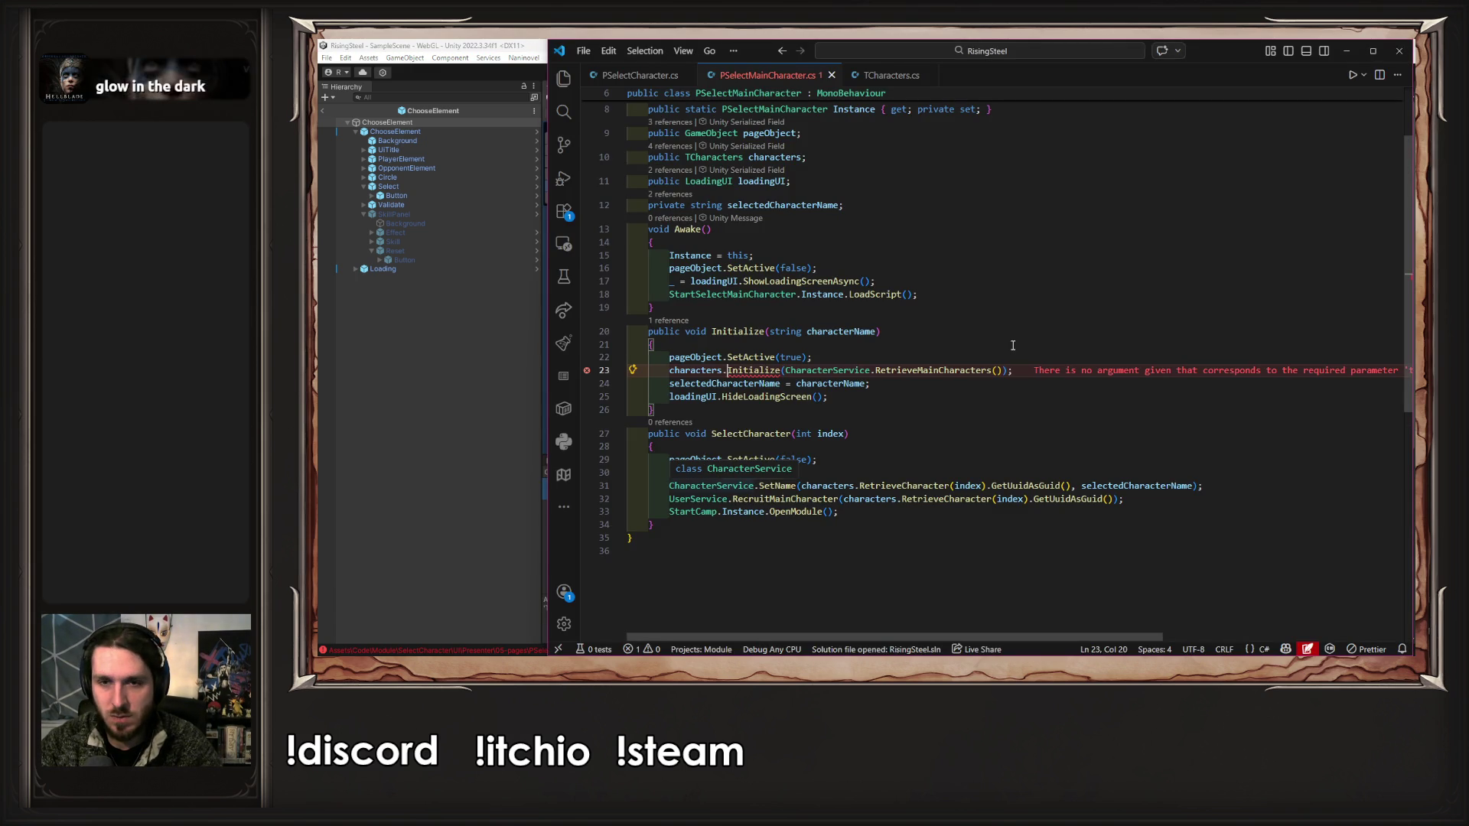
- Add a string title parameter to PSelectMainCharacter.Initialize, passing it to characters.Initialize, and recompile
left_click(1004, 374)
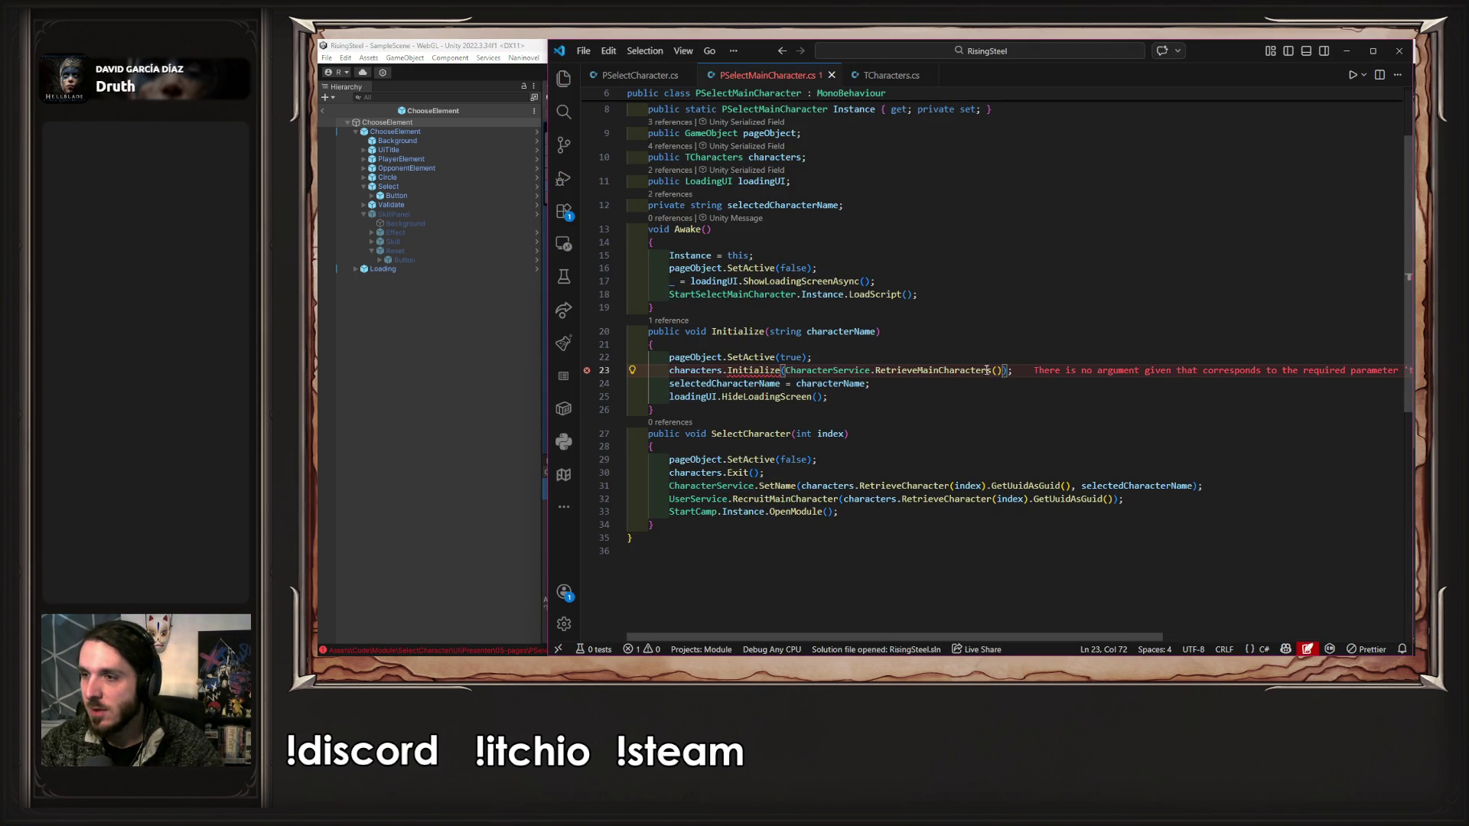
left_click(876, 334)
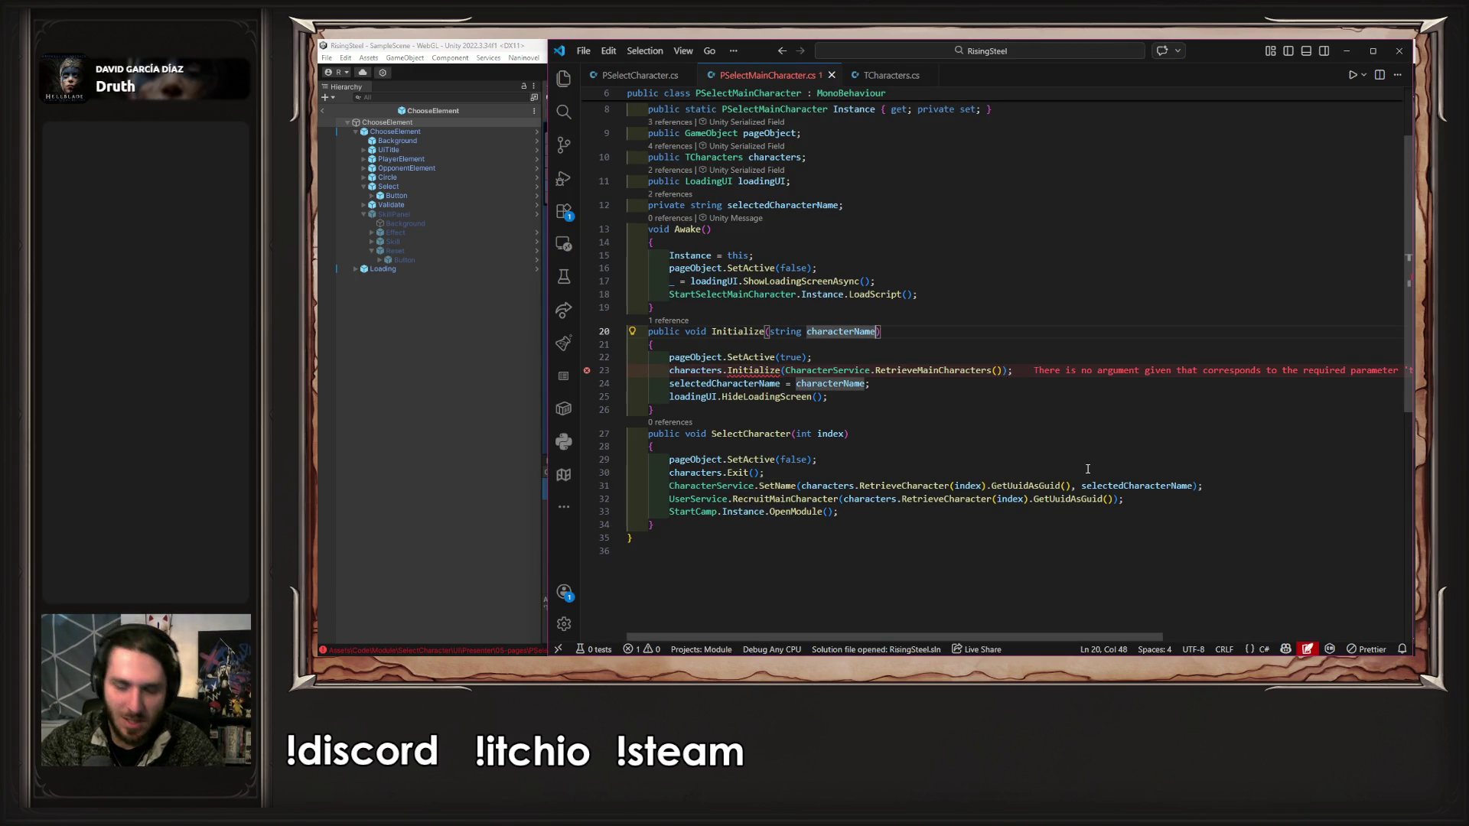
type(", ")
type("str")
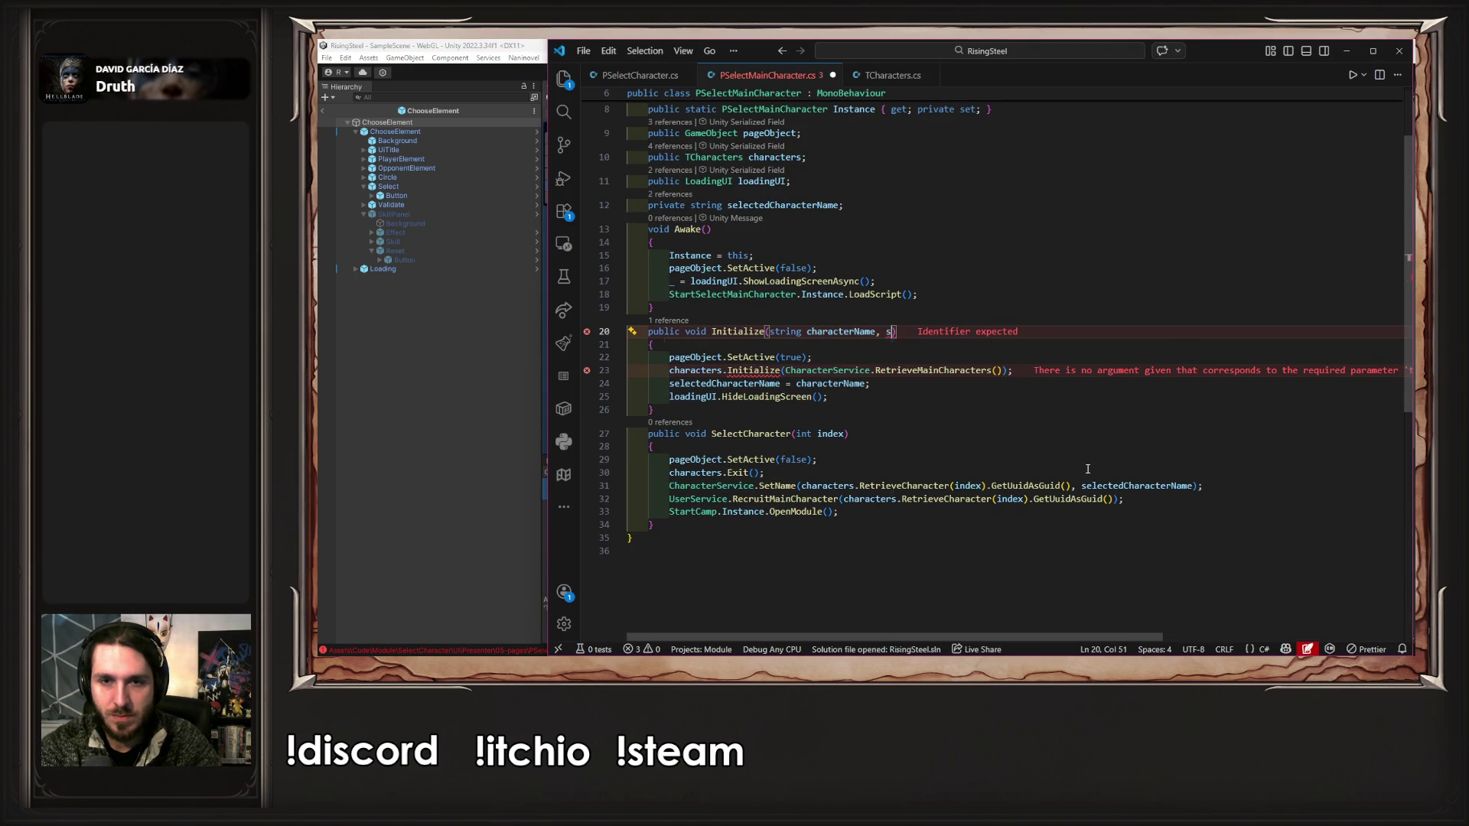
key("Tab")
key("Tab")
key("ctrl+s")
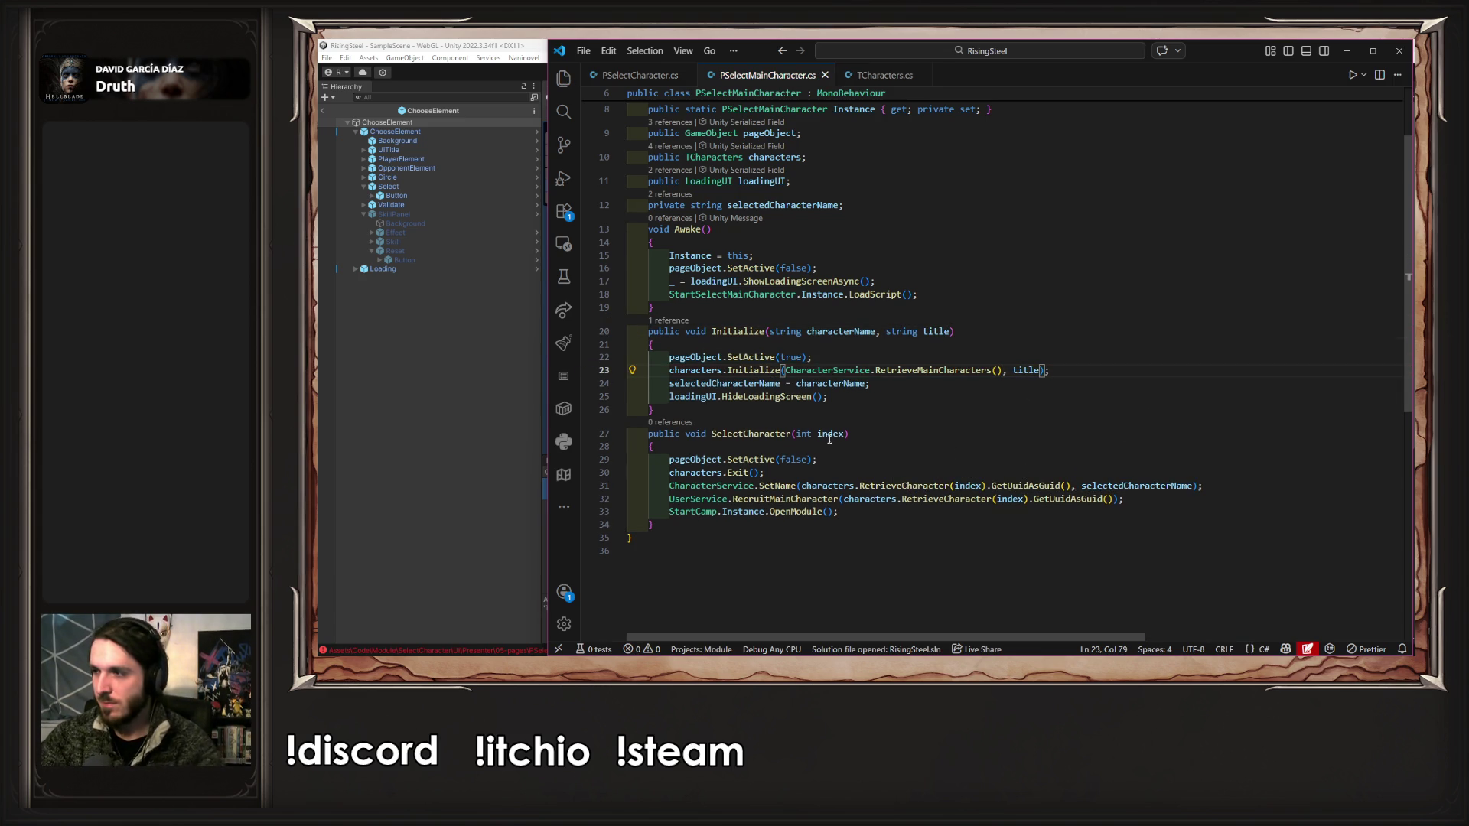
left_click(378, 438)
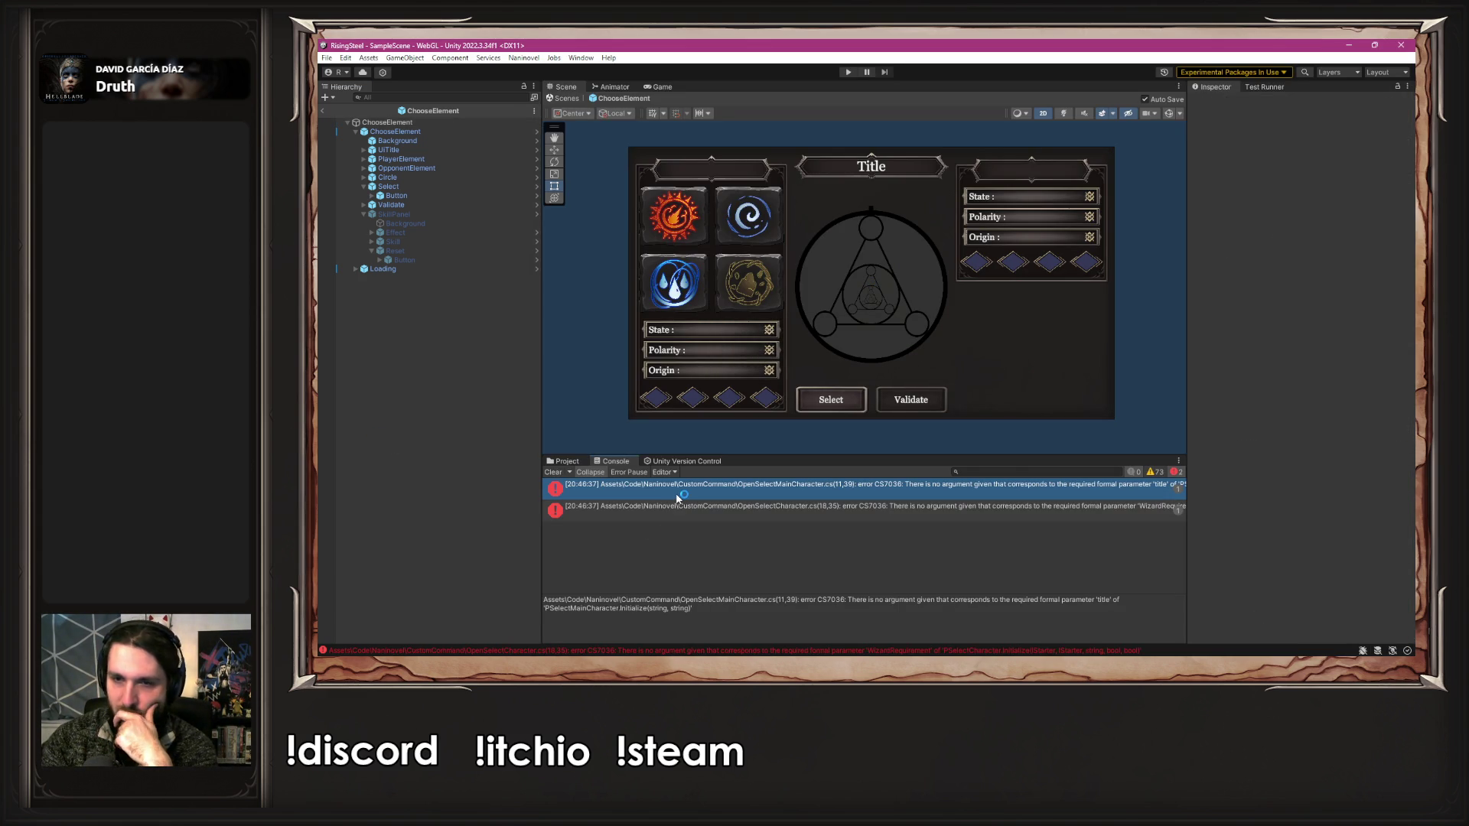
- Pass "MainCharacter" as the title argument after characterName.Value in OpenSelectMainCharacter.cs, then recompile
double_click(676, 494)
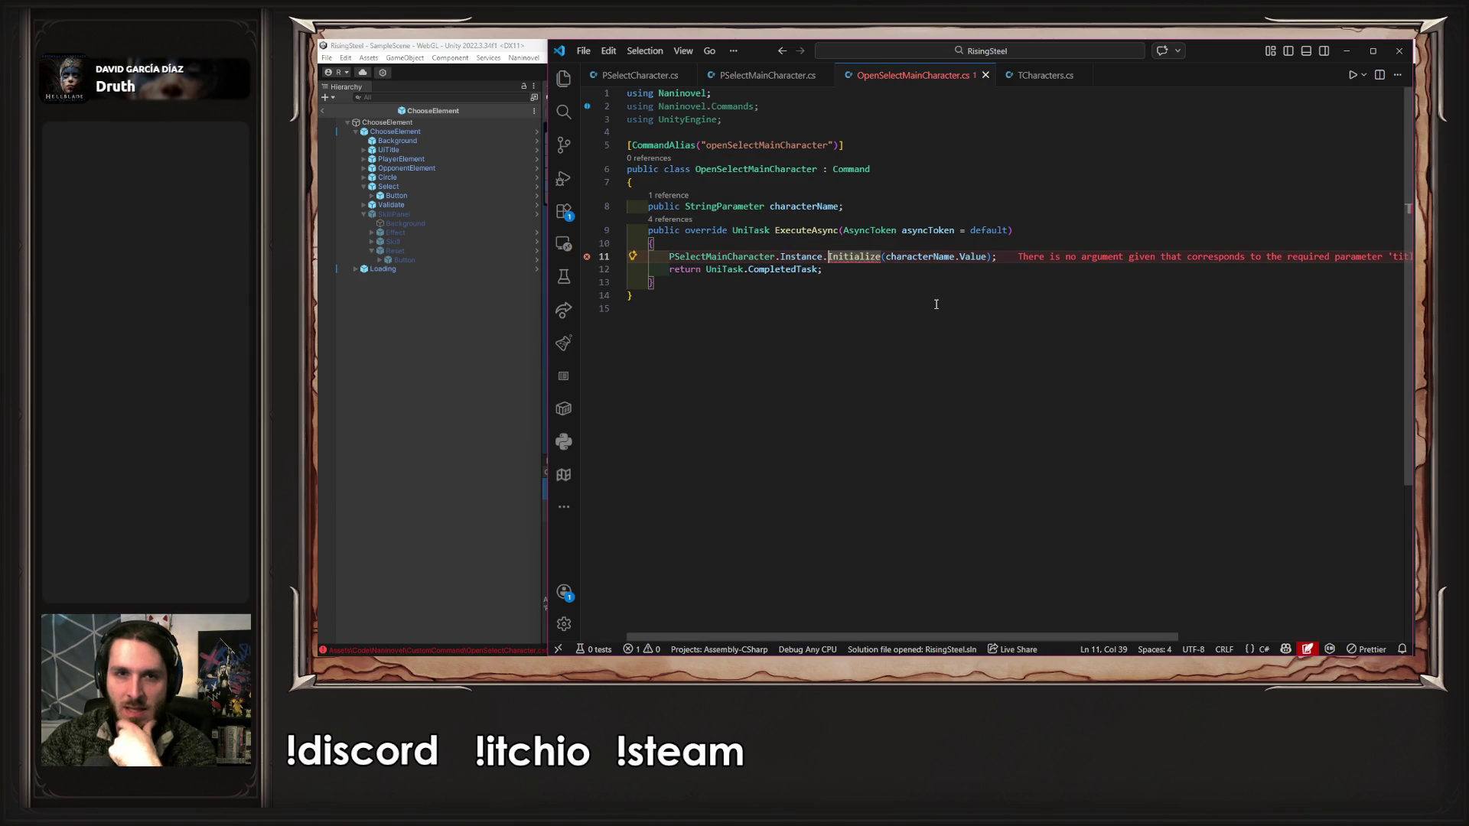
left_click(992, 259)
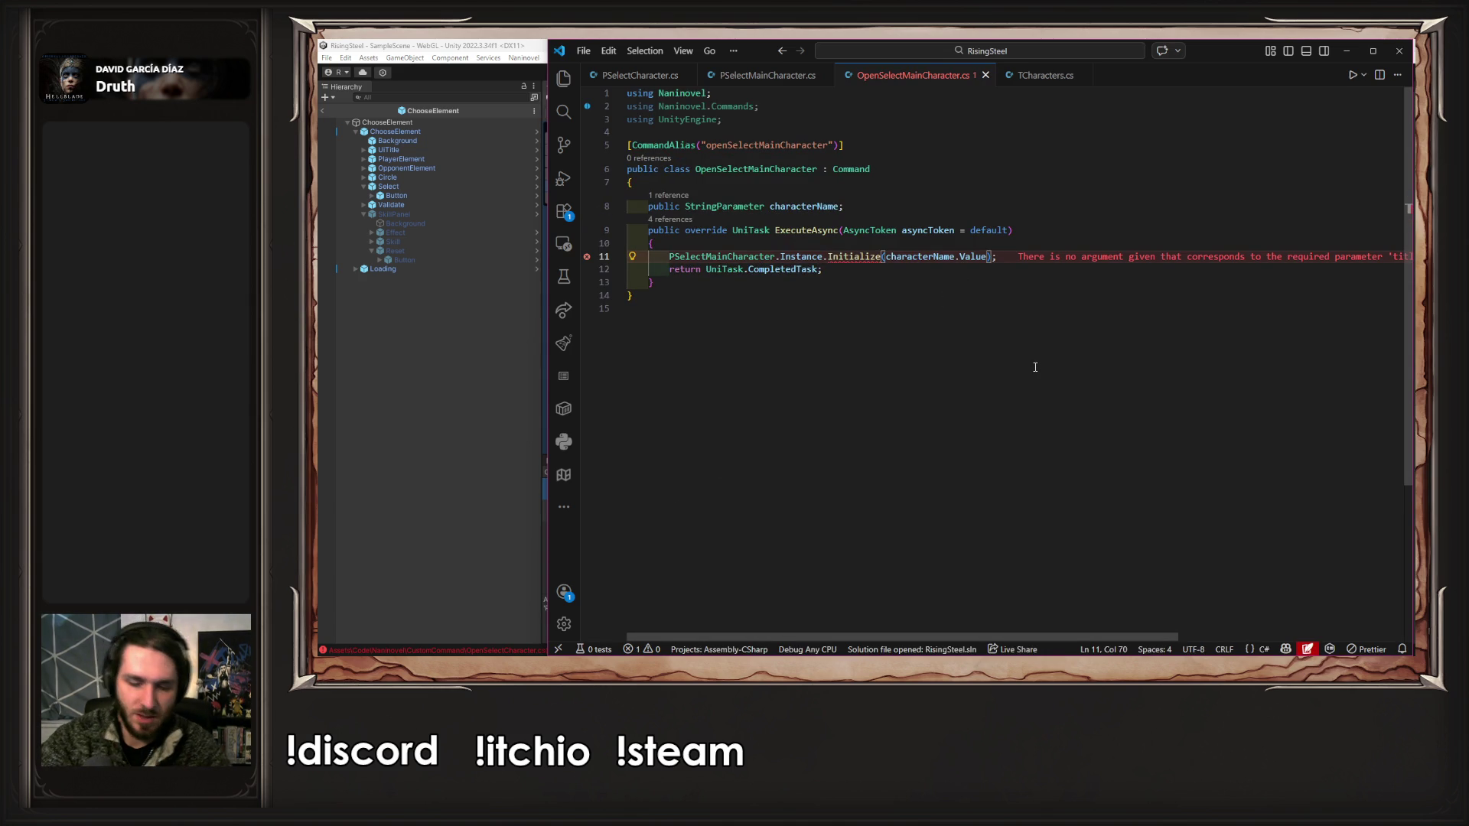
key("Left")
type(", \"")
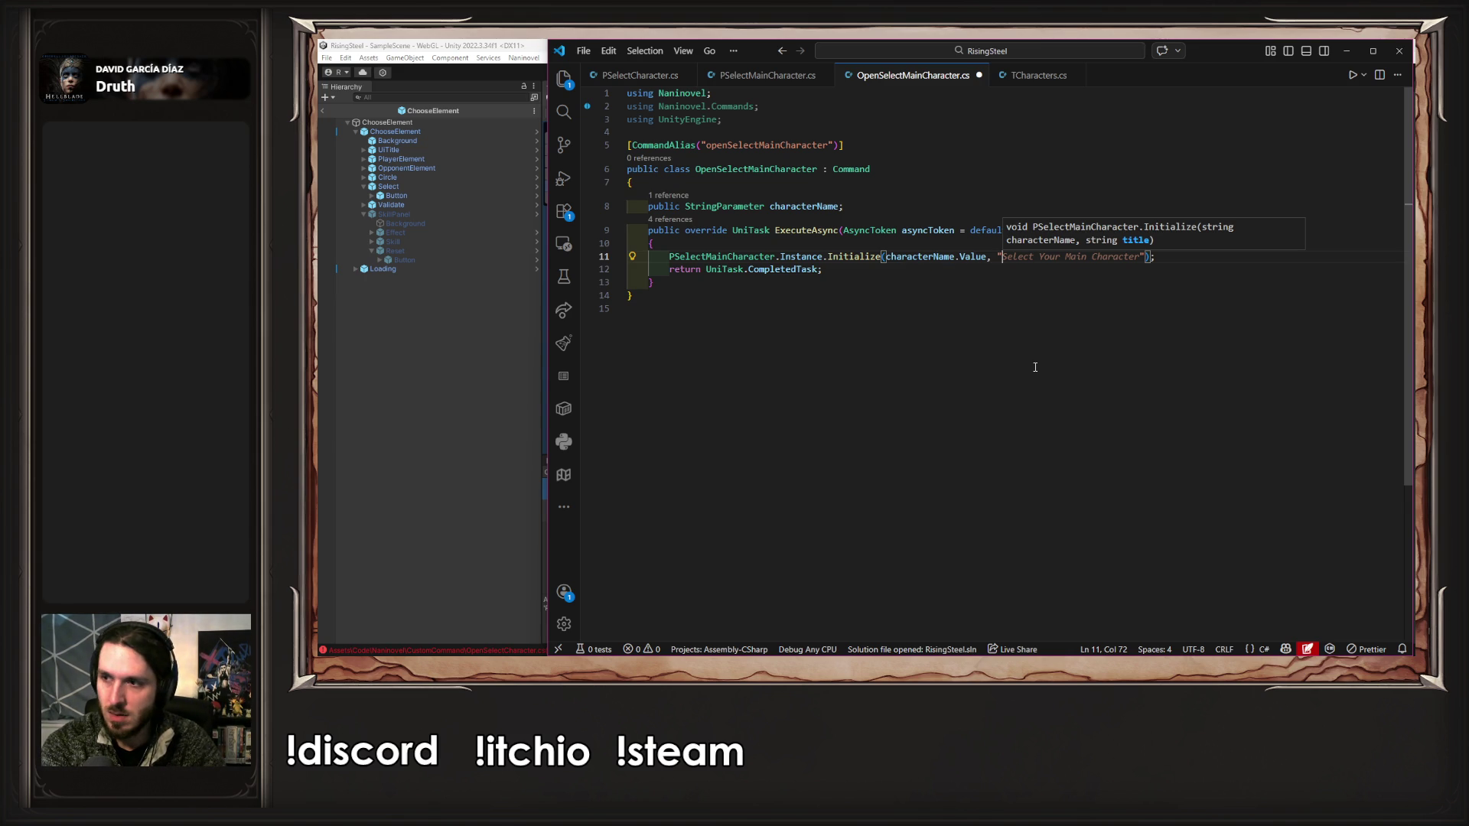
type("MainCha")
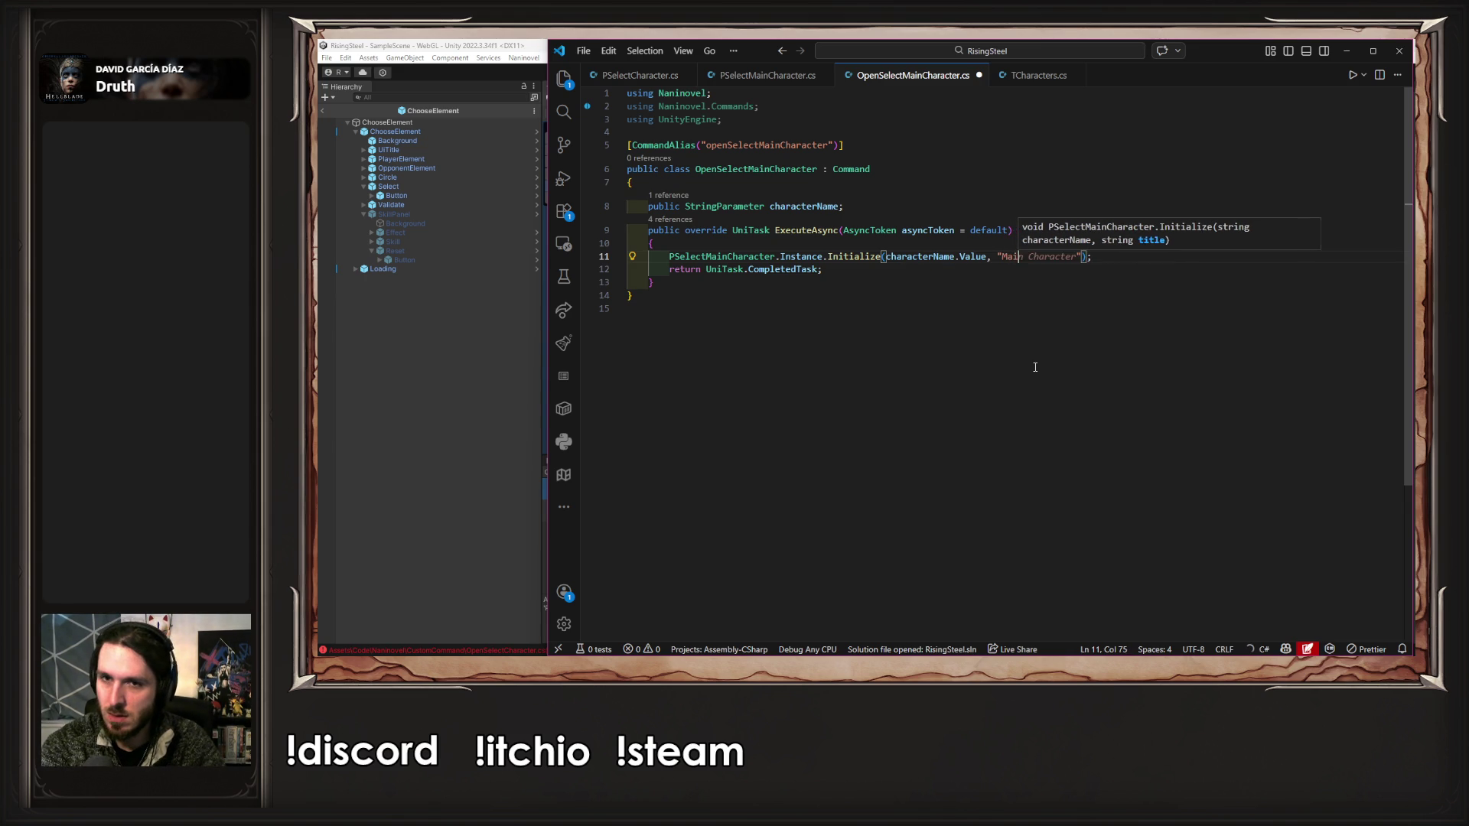
type("racter")
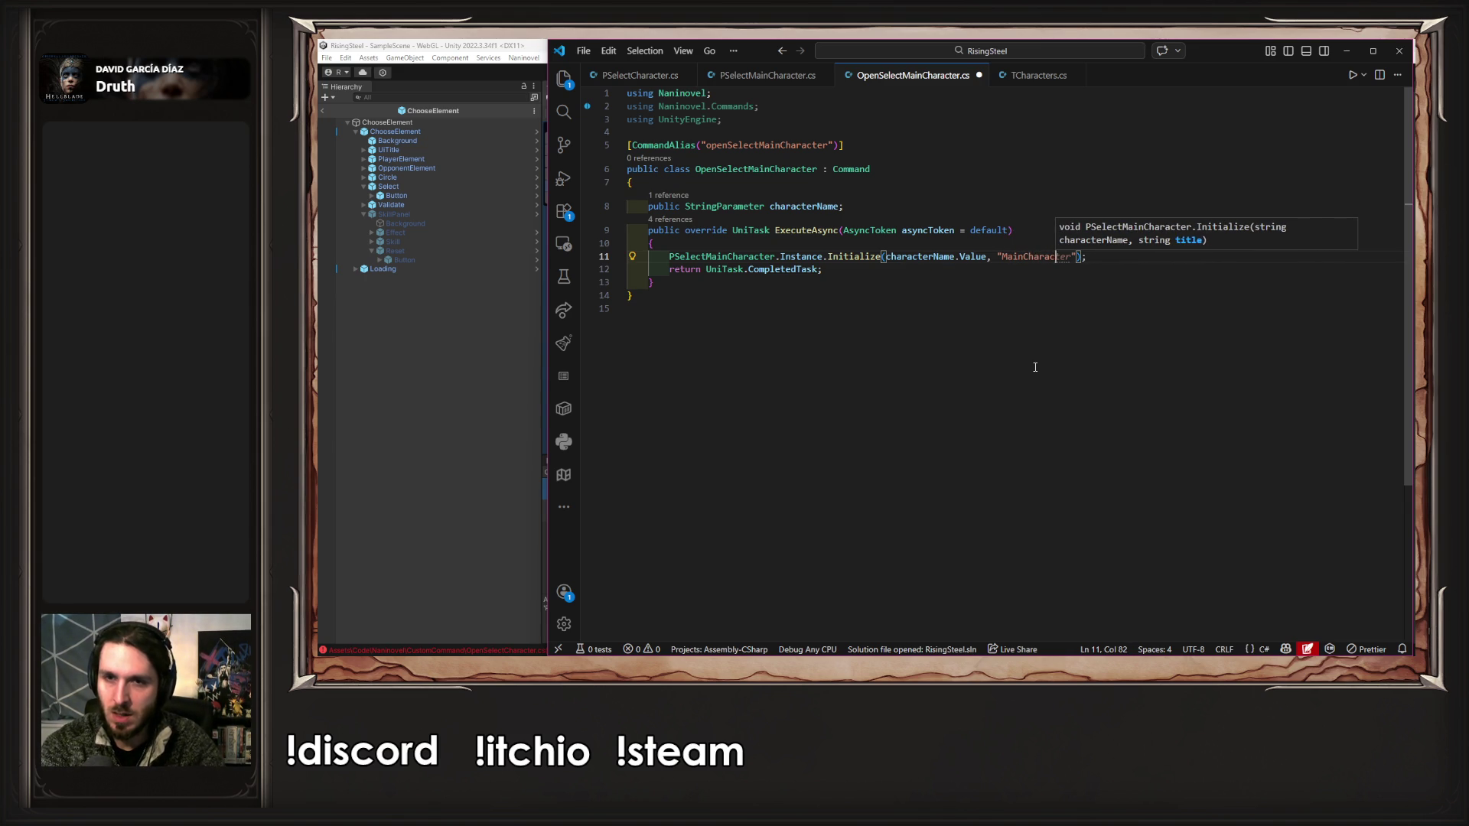
key("Escape")
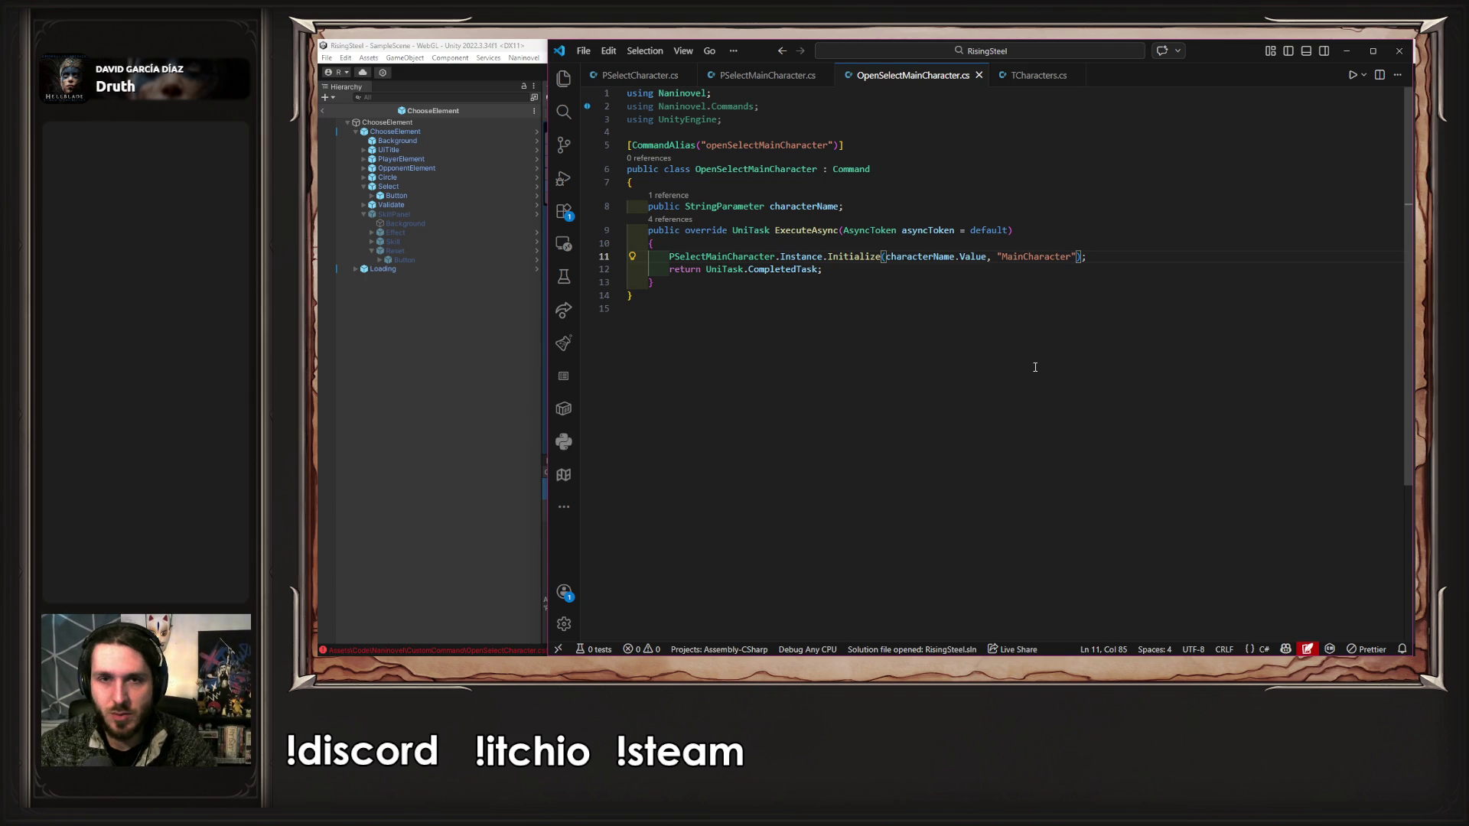
left_click(491, 427)
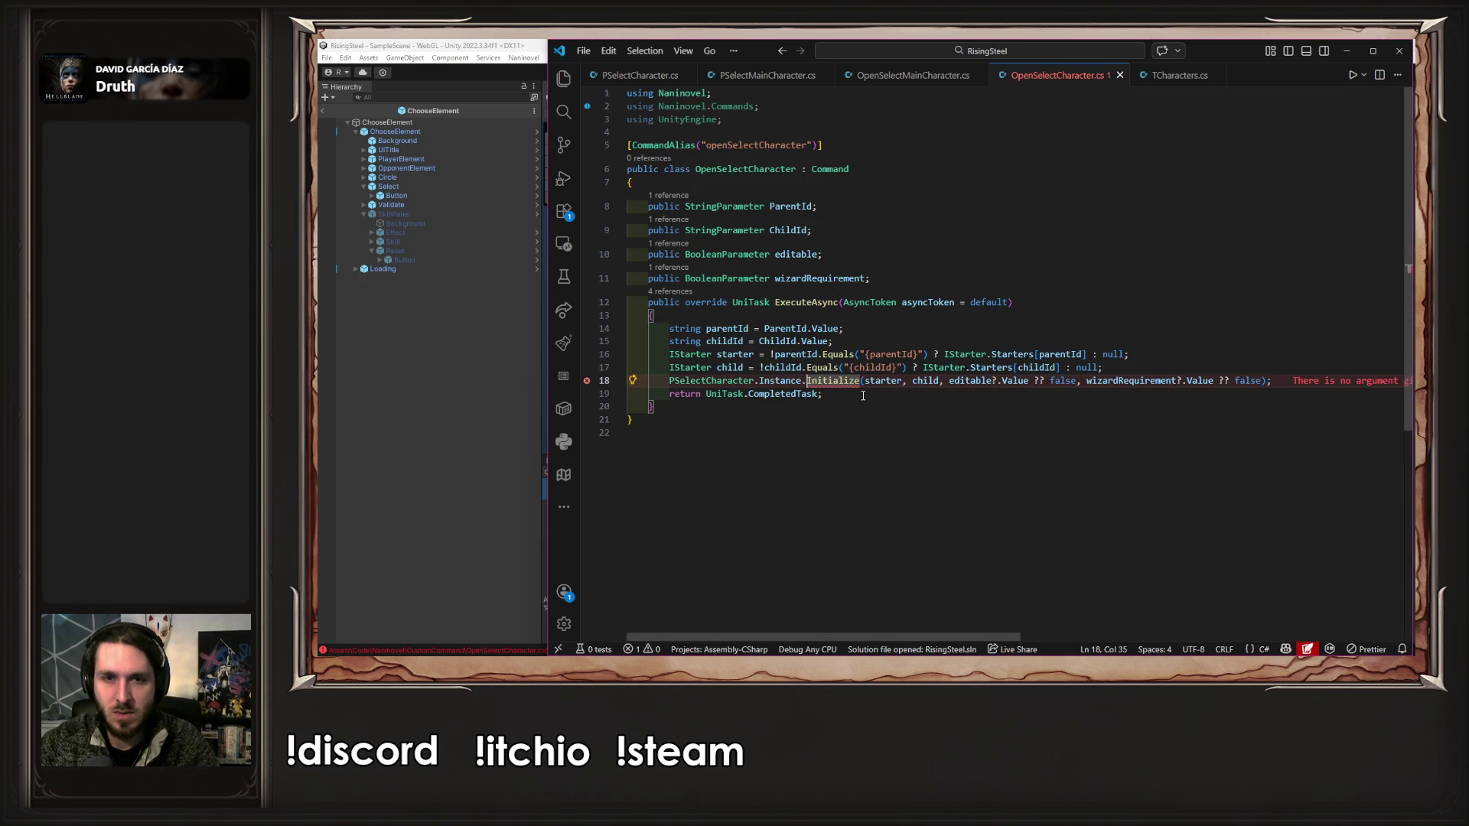
- Add a 'public StringParameter title;' field after ChildId in OpenSelectCharacter.cs and save
left_click(858, 230)
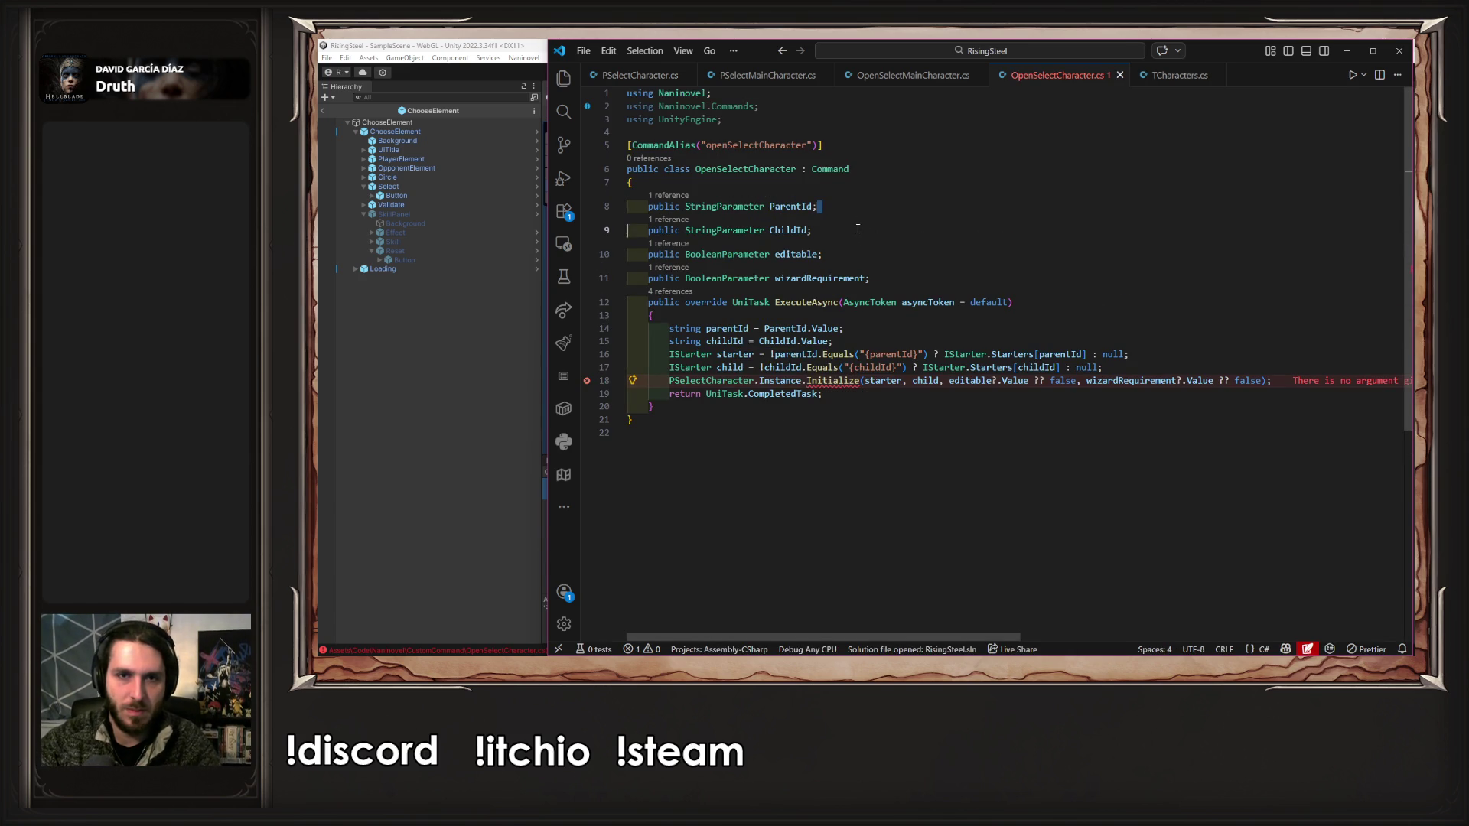
key("Return")
type("public StringParameter title;")
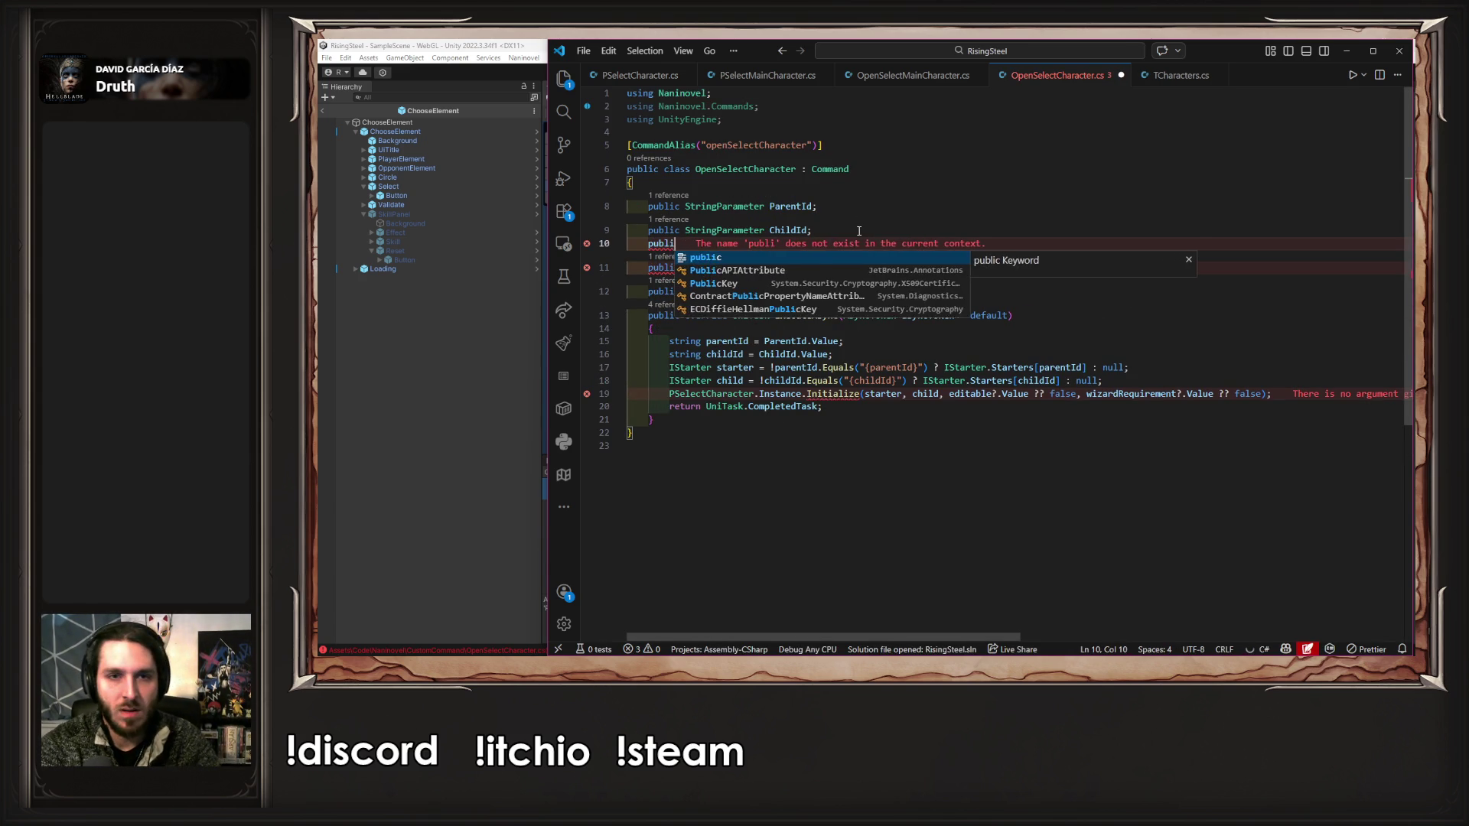
key("ctrl+s")
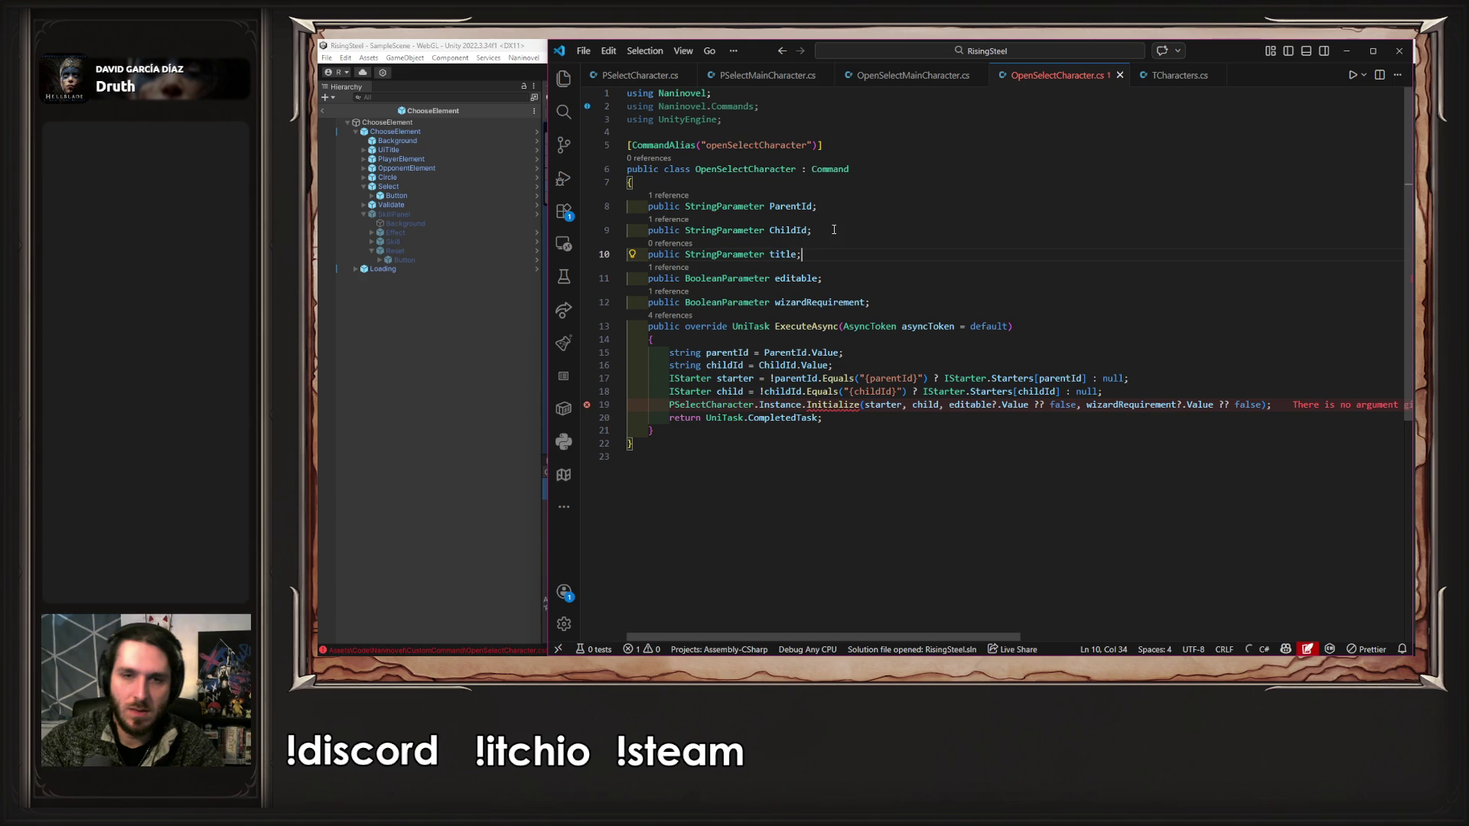
- Pass title.Value into the PSelectCharacter Initialize call, save, and recompile in Unity
double_click(793, 253)
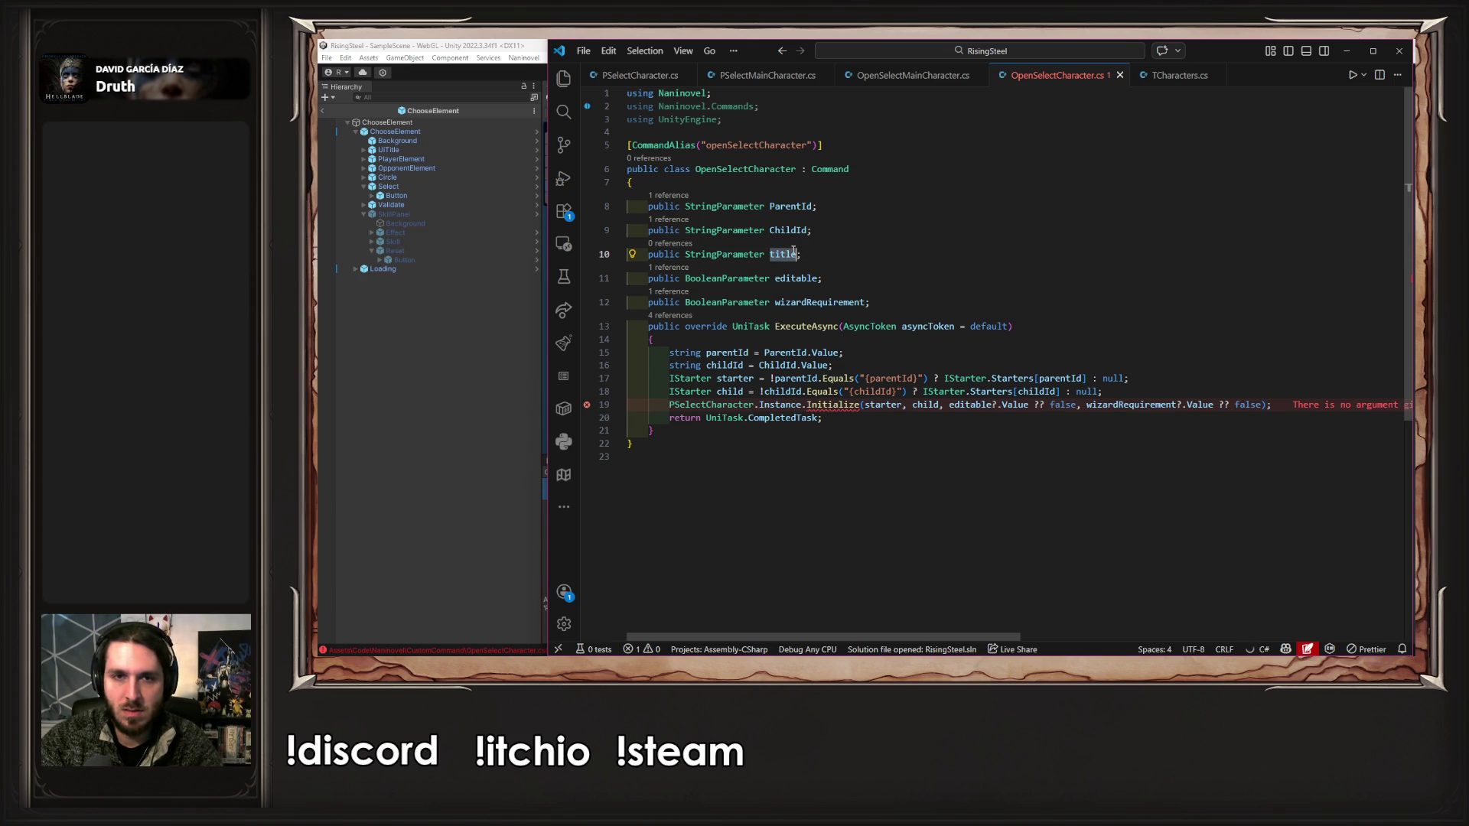
left_click(1257, 405)
key("Tab")
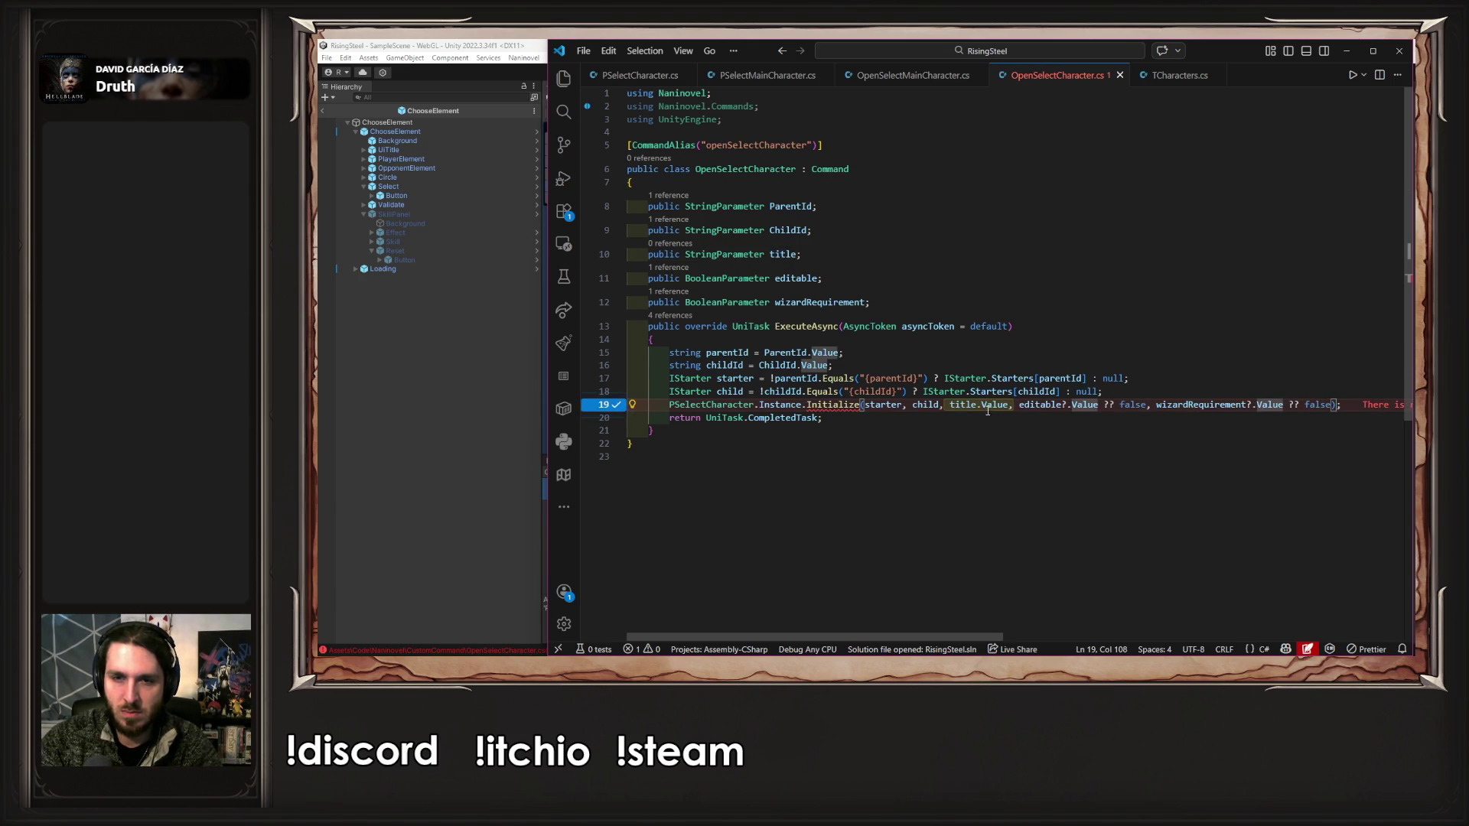
left_click(982, 405)
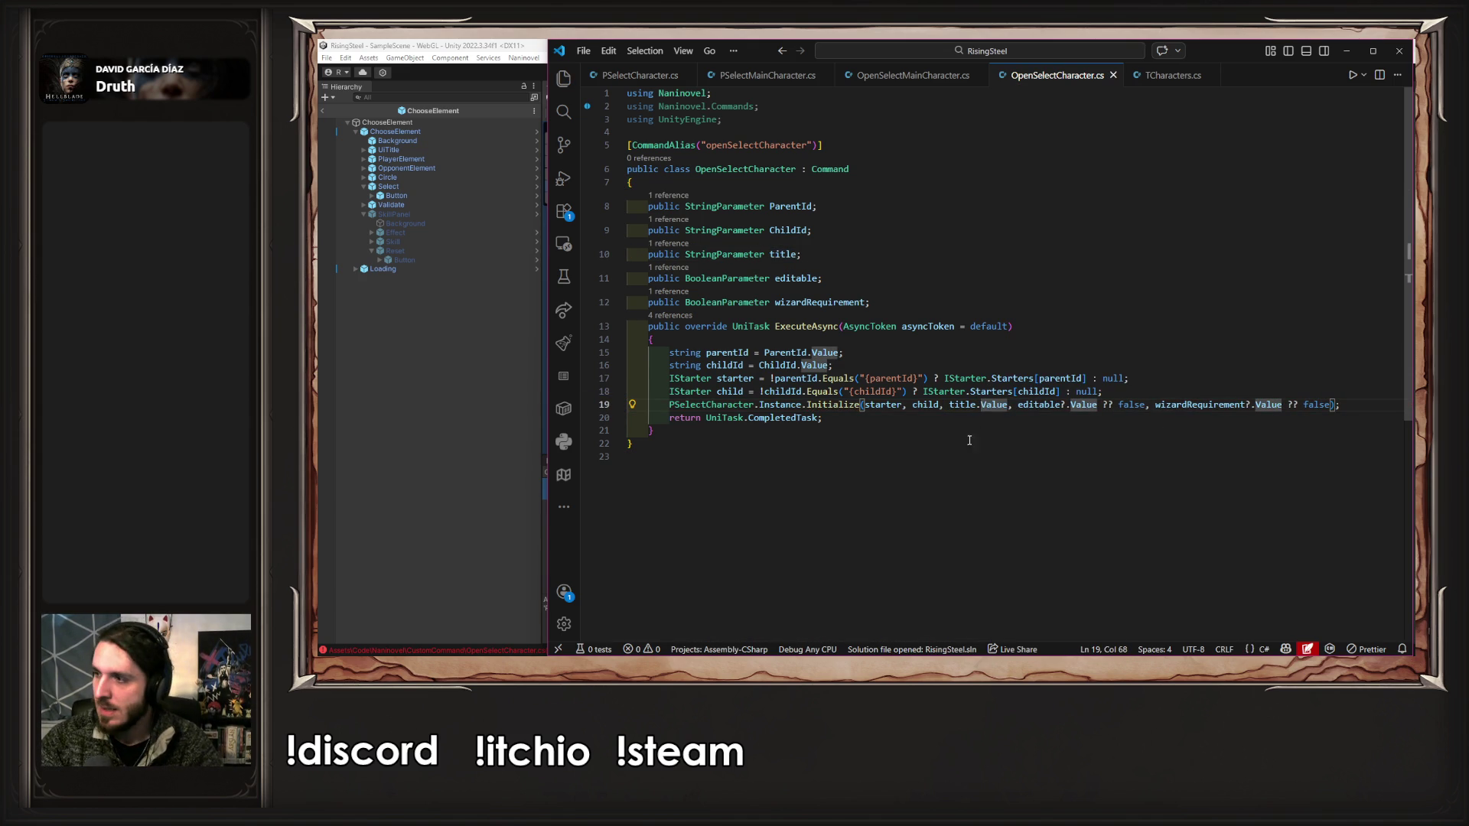
left_click(927, 443)
key("ctrl+s")
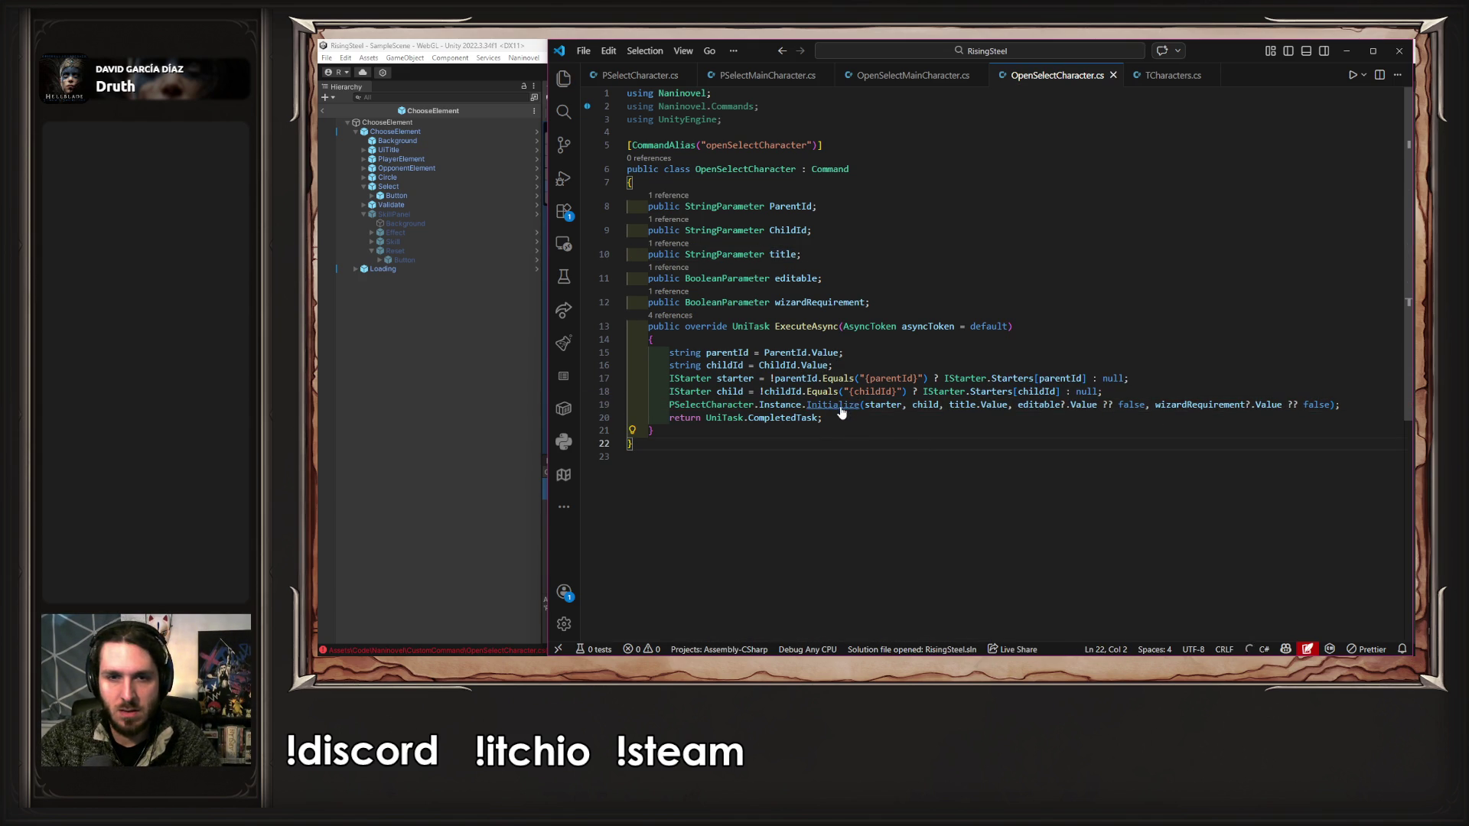
left_click(456, 285)
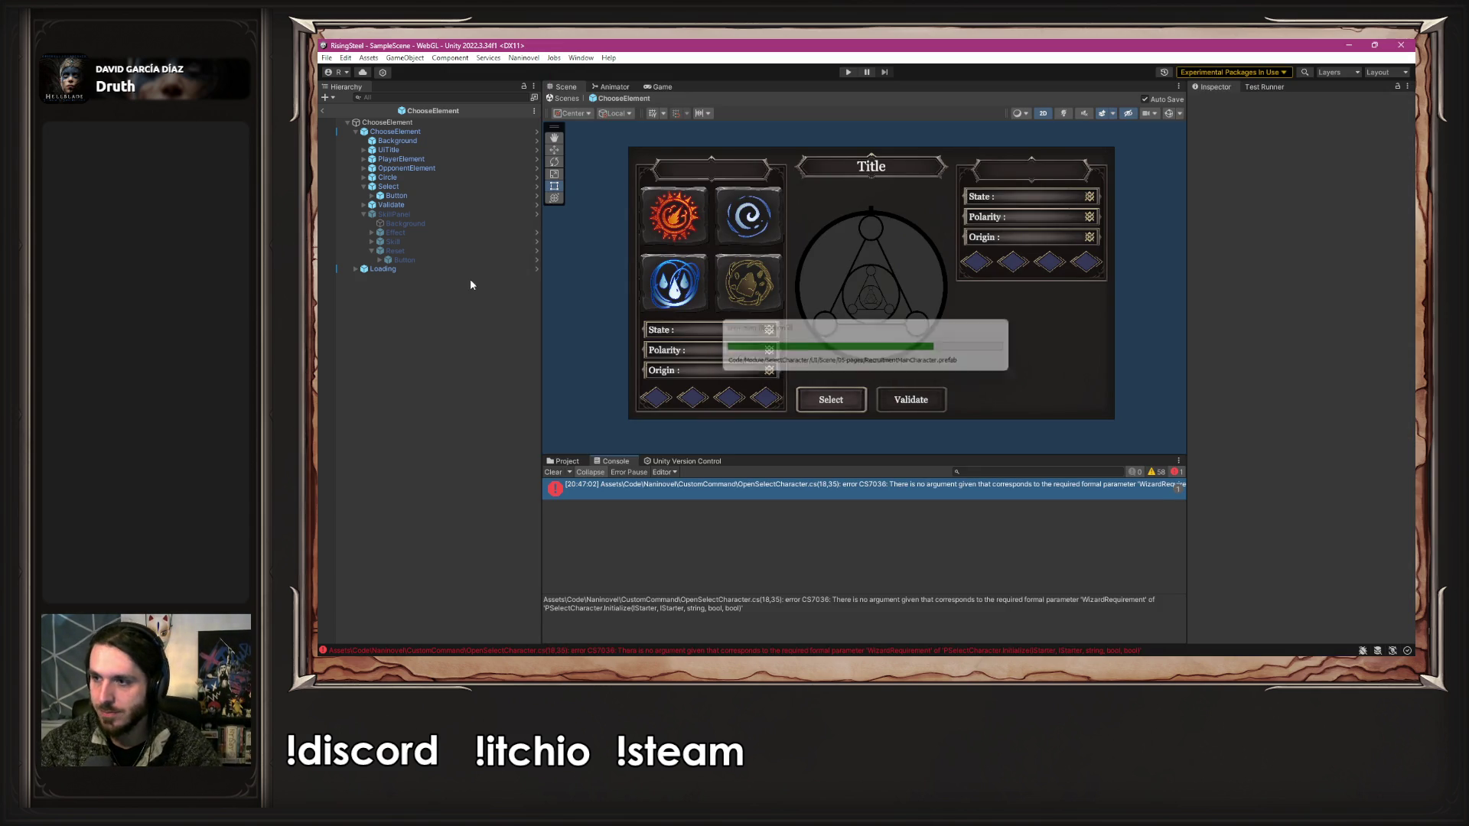
- Close the PSelectCharacter.cs, PSelectMainCharacter.cs and OpenSelectMainCharacter.cs tabs, keeping OpenSelectCharacter.cs
key("alt+Tab")
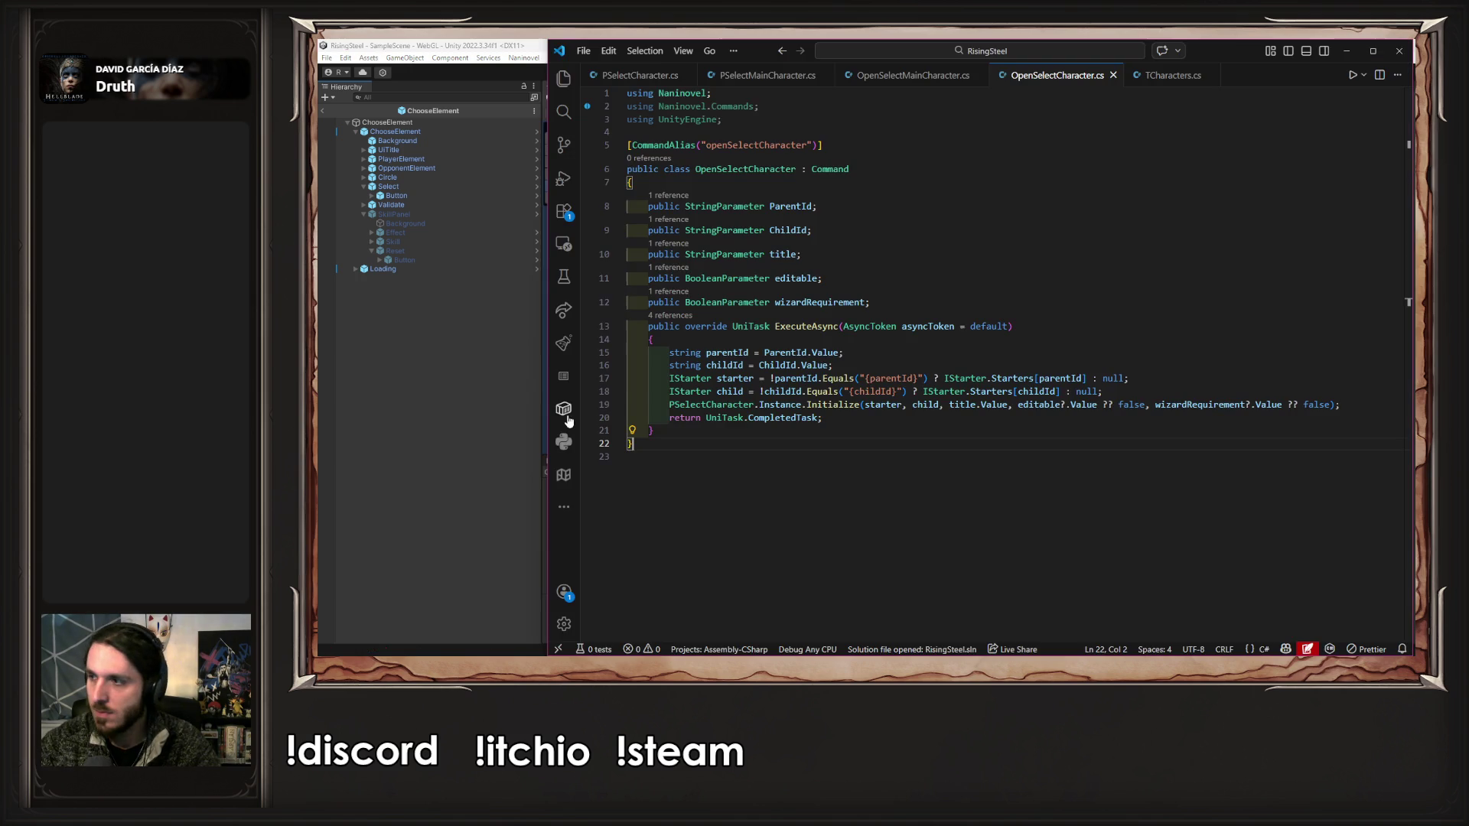
left_click(564, 78)
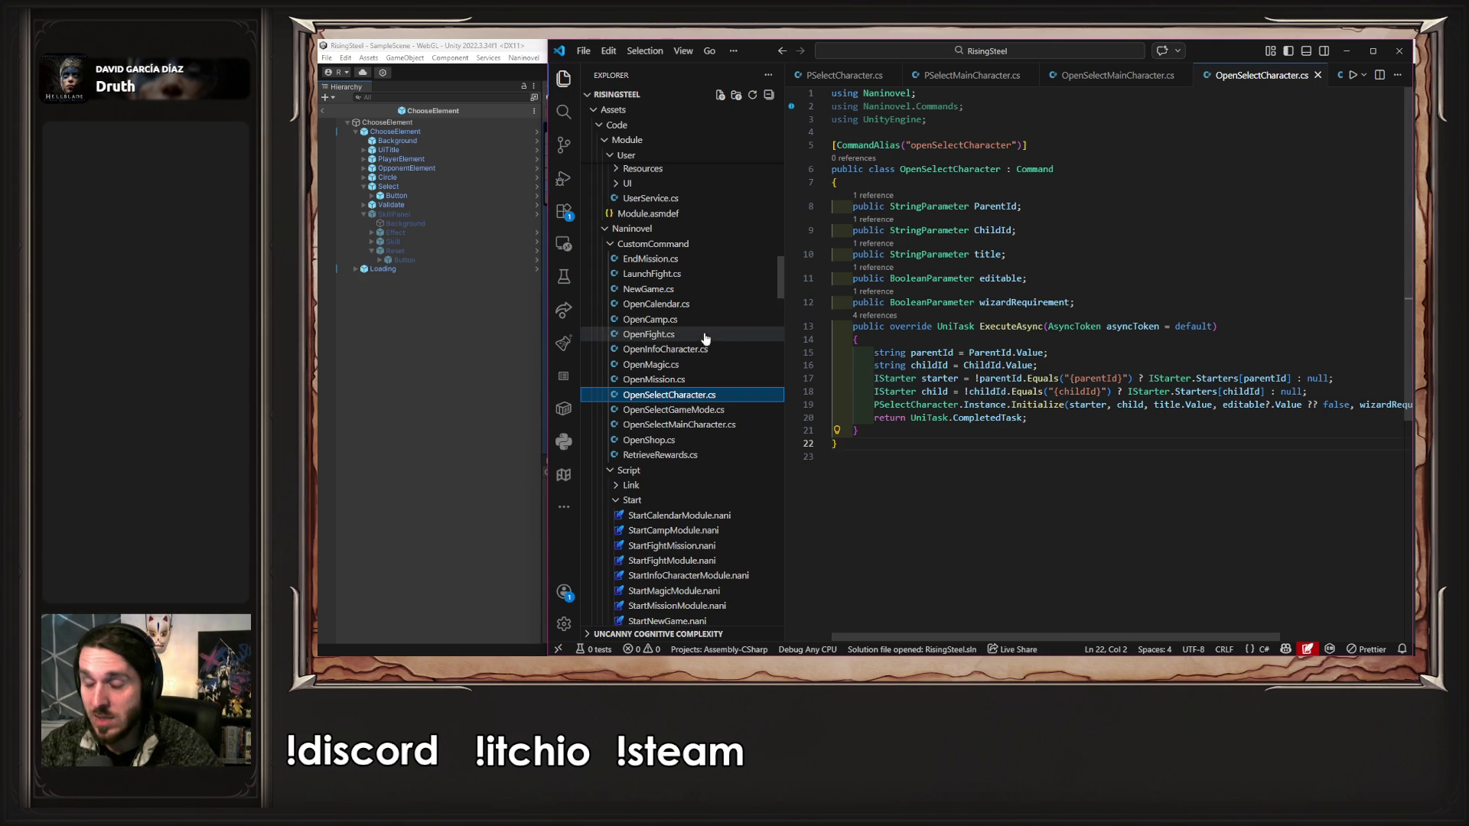
left_click(1167, 269)
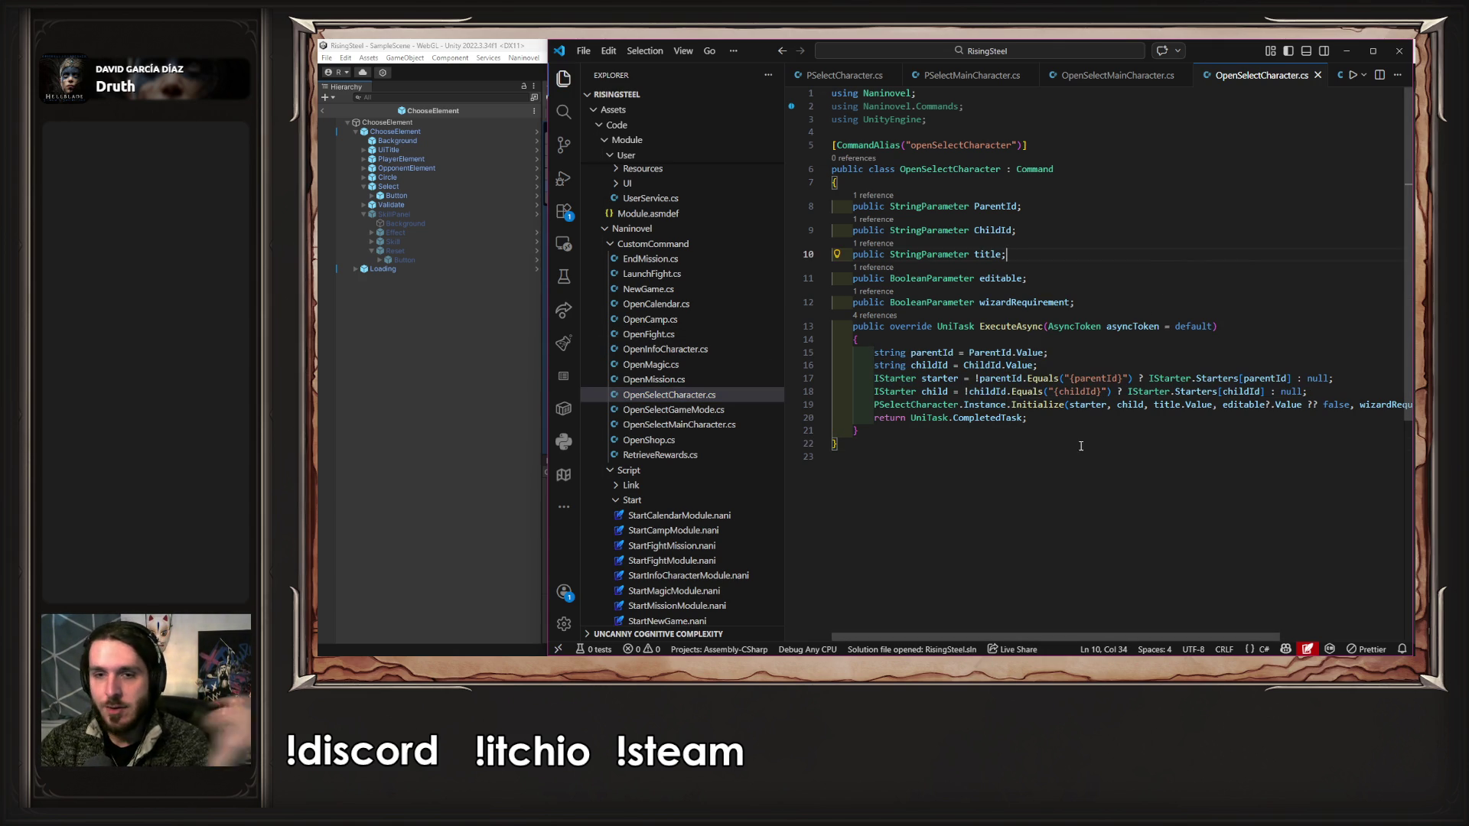
scroll(694, 365, "down", 3)
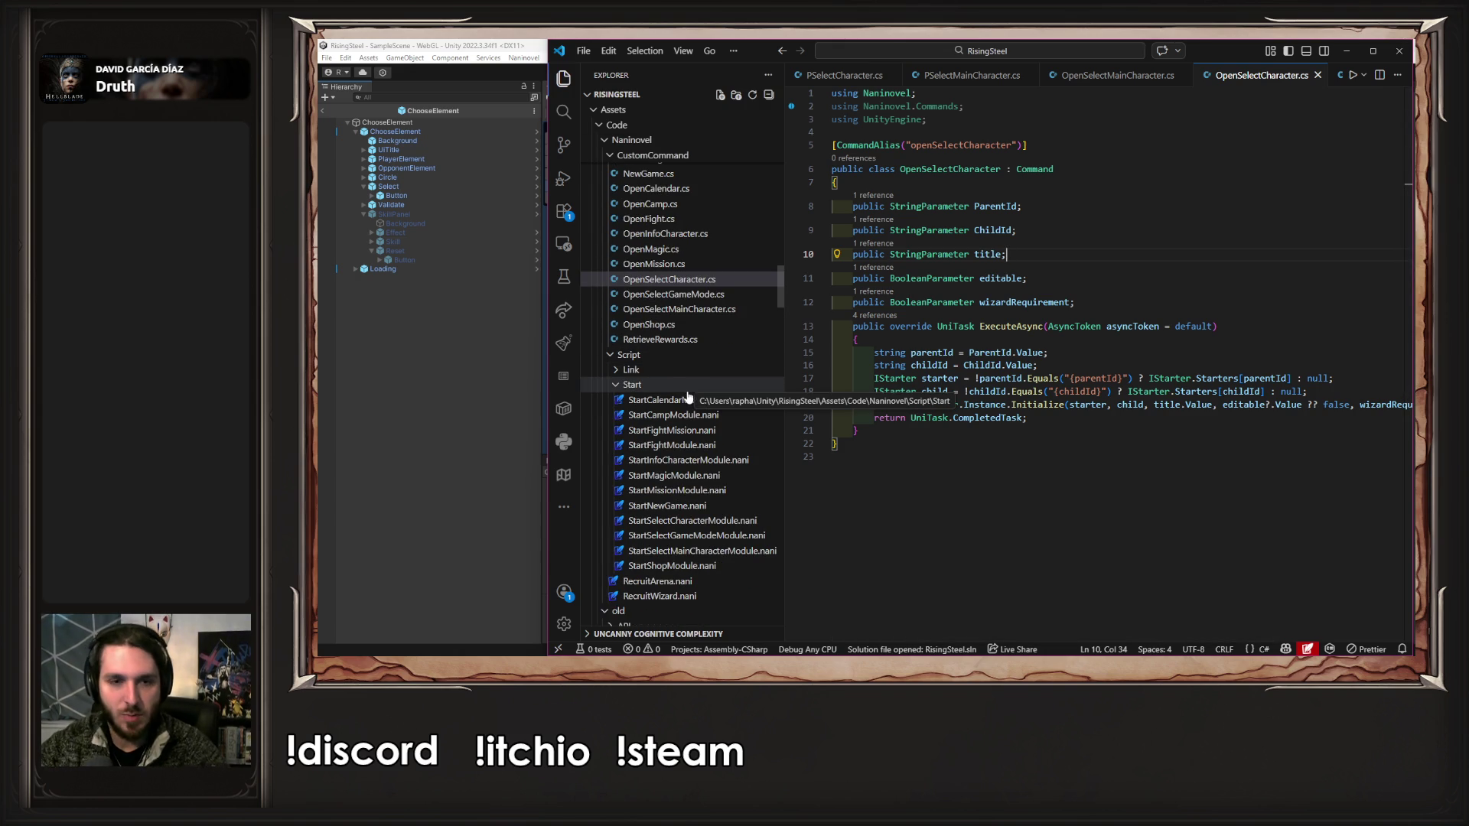
middle_click(827, 75)
middle_click(826, 75)
middle_click(827, 75)
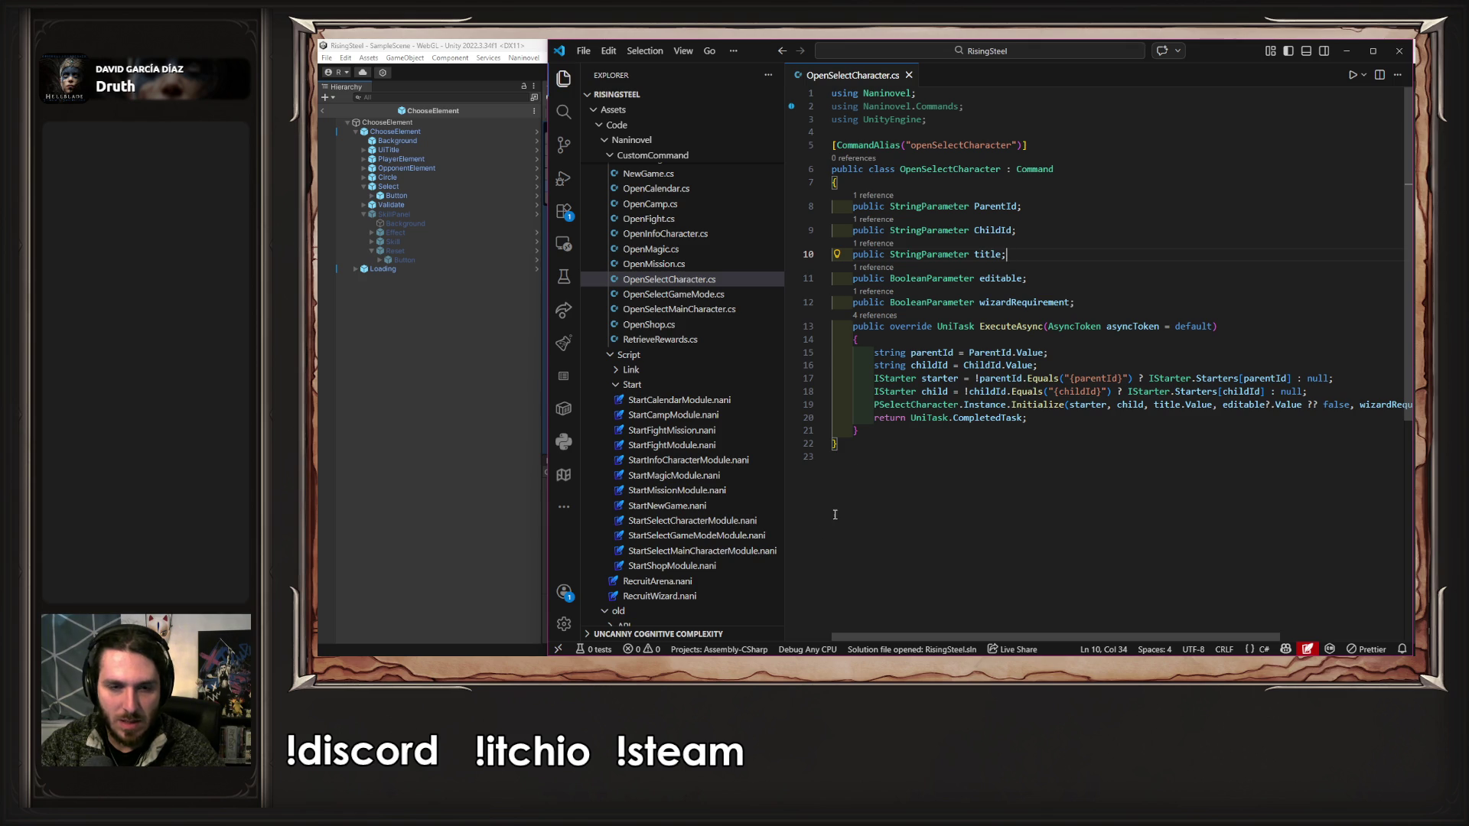
- Open StartSelectCharacterModule.nani and remove the stray space after {parentId}
left_click(737, 522)
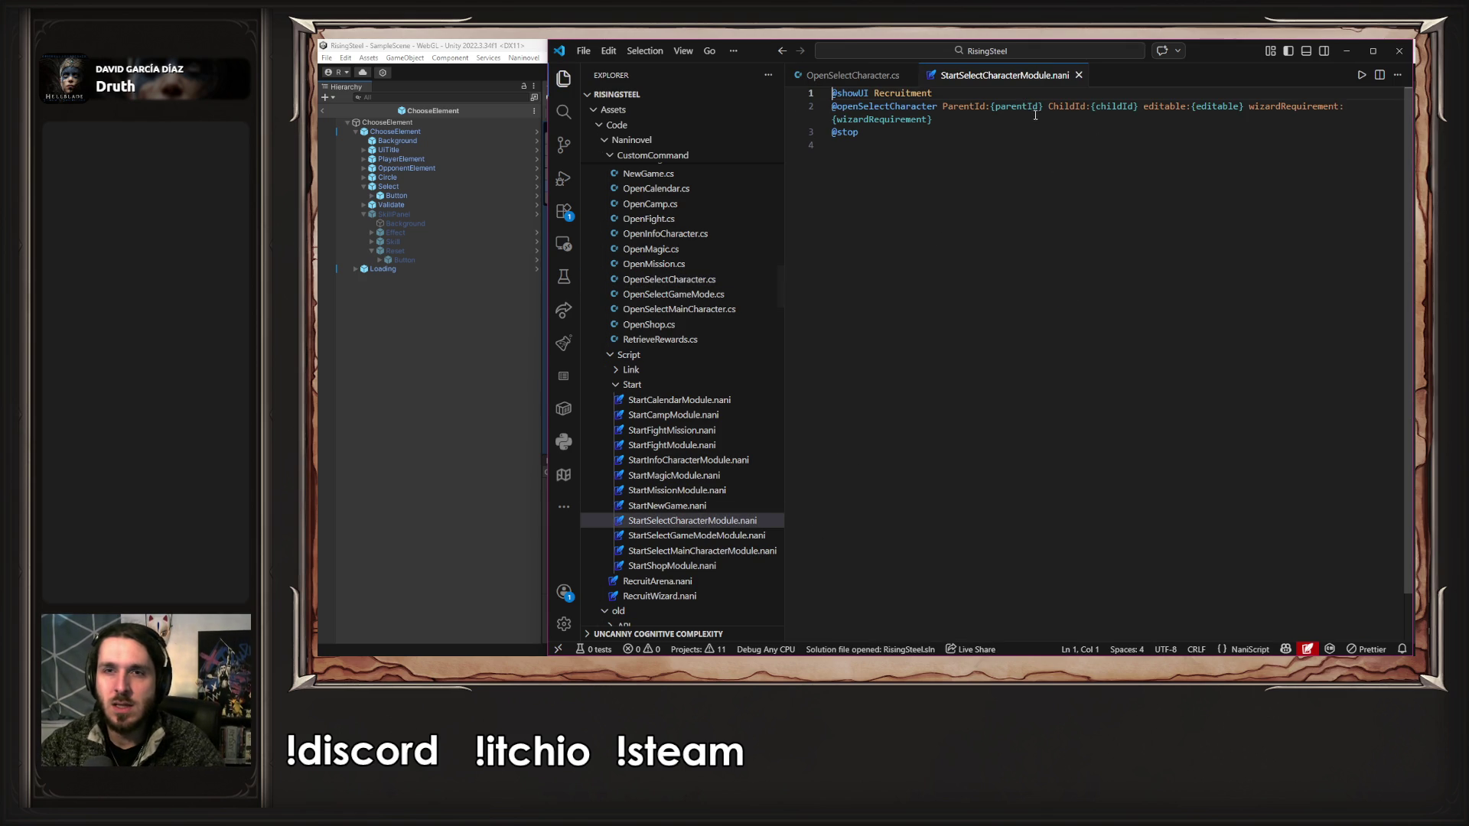
left_click(1042, 108)
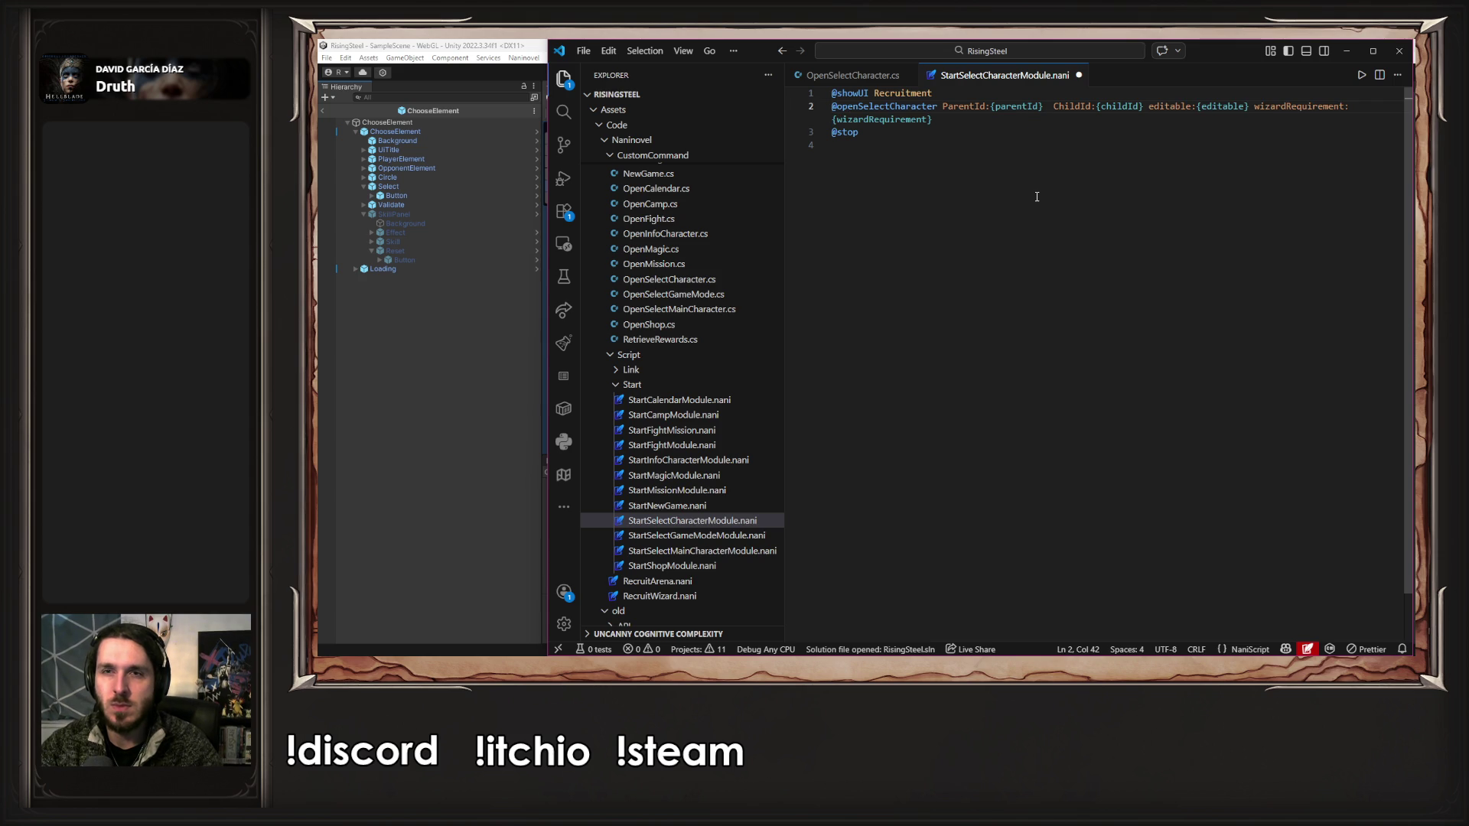
key("BackSpace")
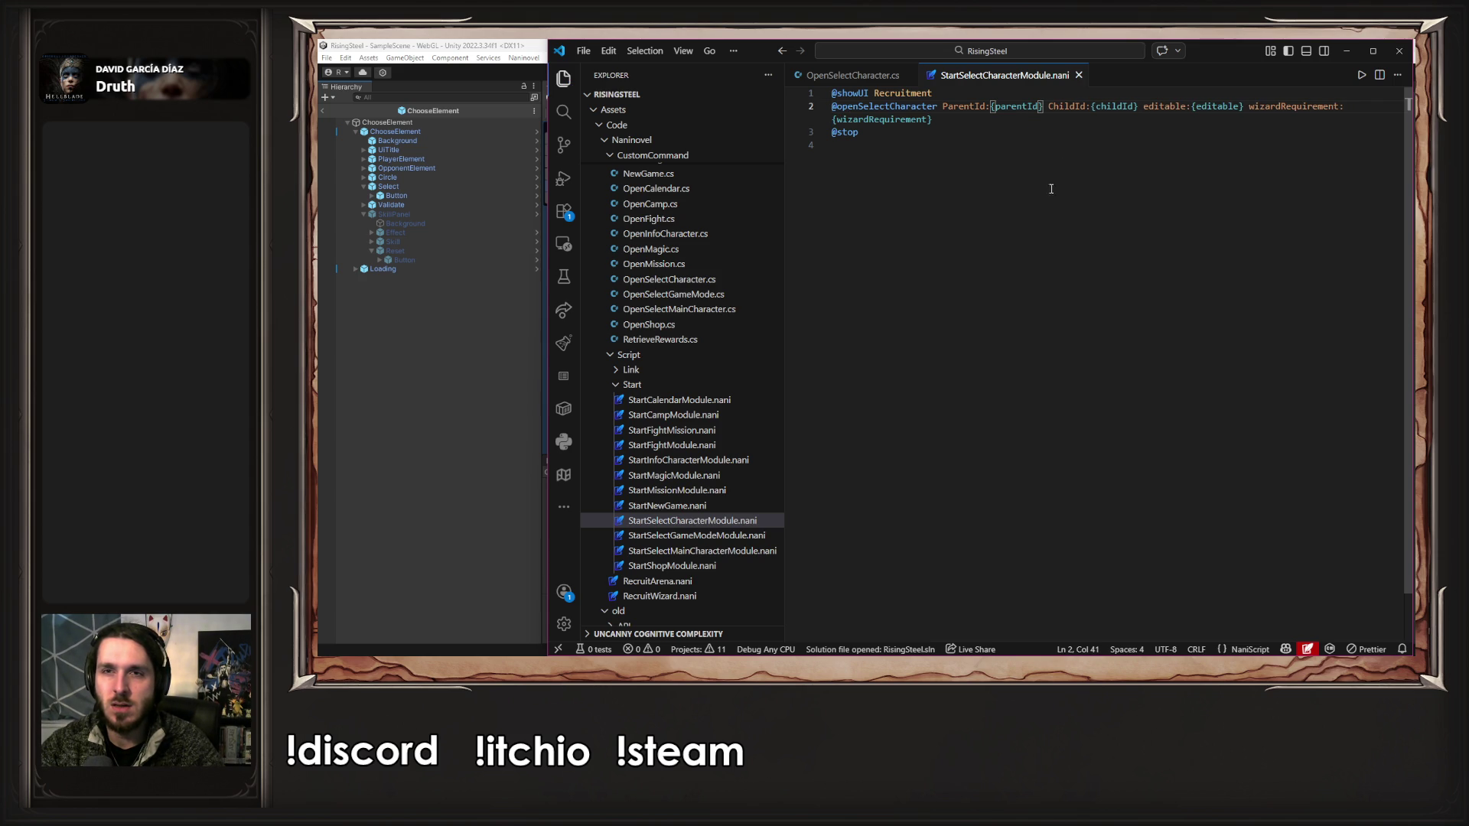
left_click(1142, 110)
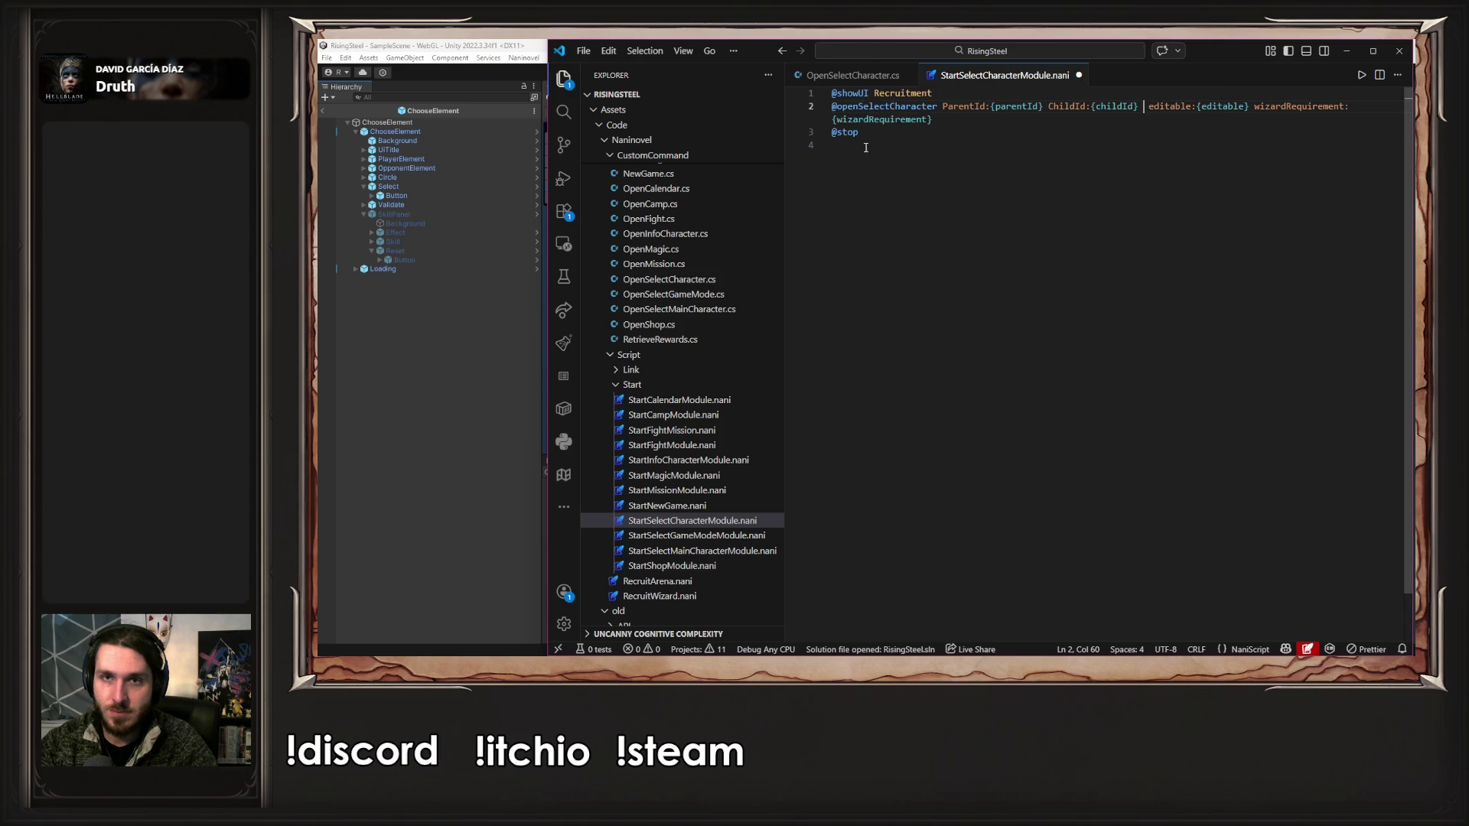
left_click(853, 76)
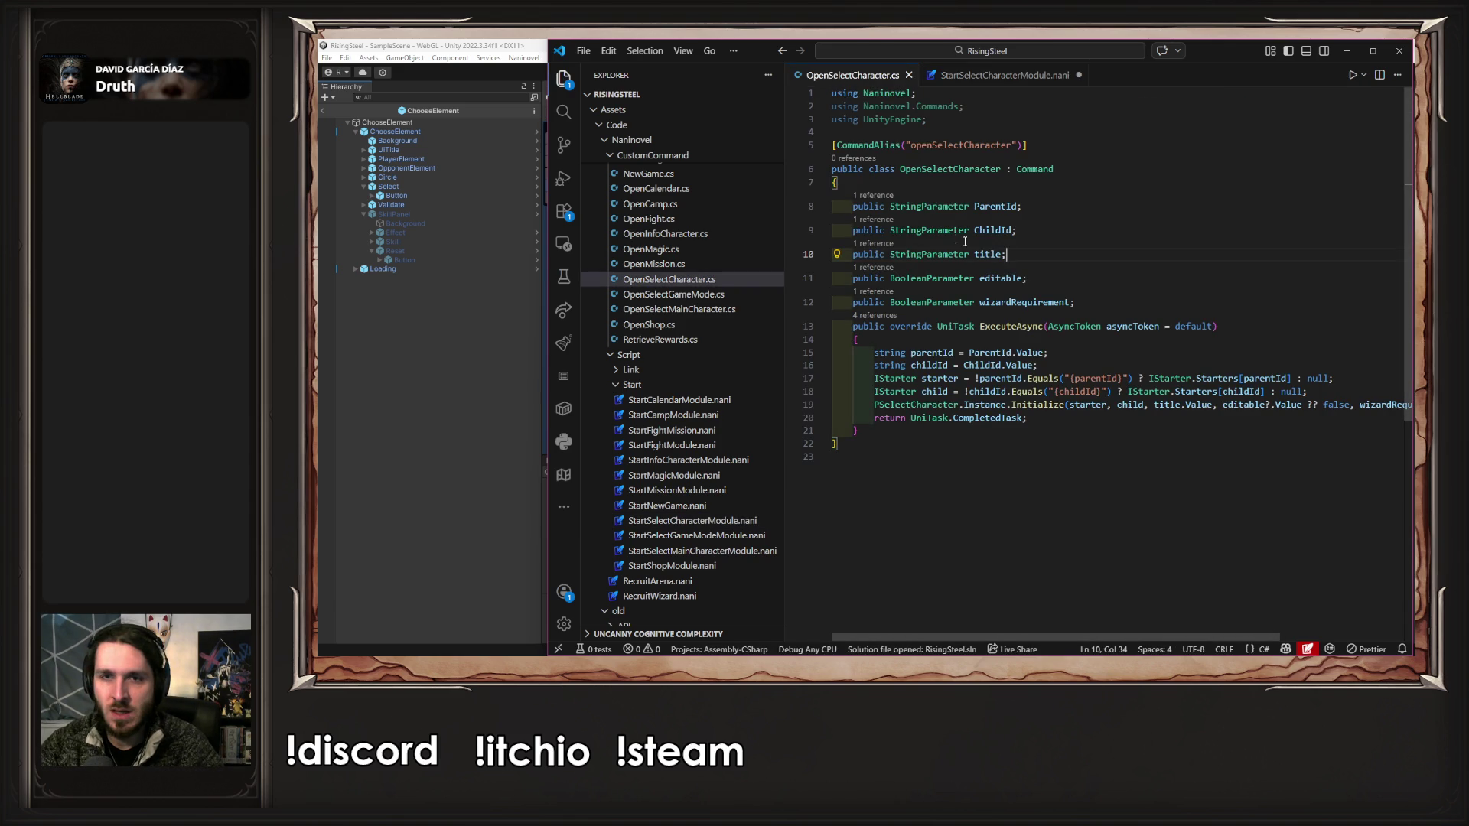
double_click(986, 255)
key("ctrl+c")
left_click(976, 77)
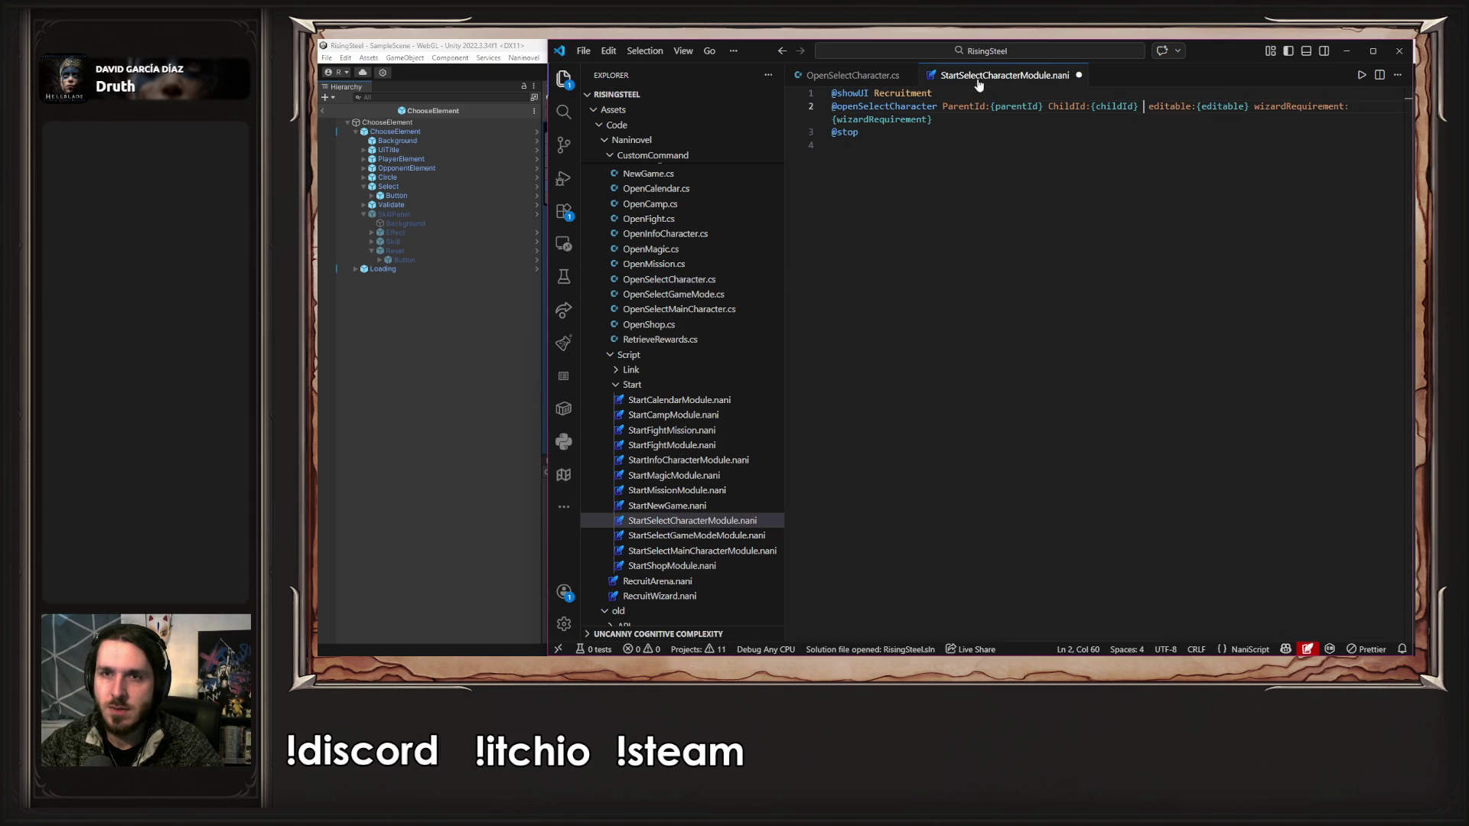
key("ctrl+v")
type(":={title}")
key("ctrl+s")
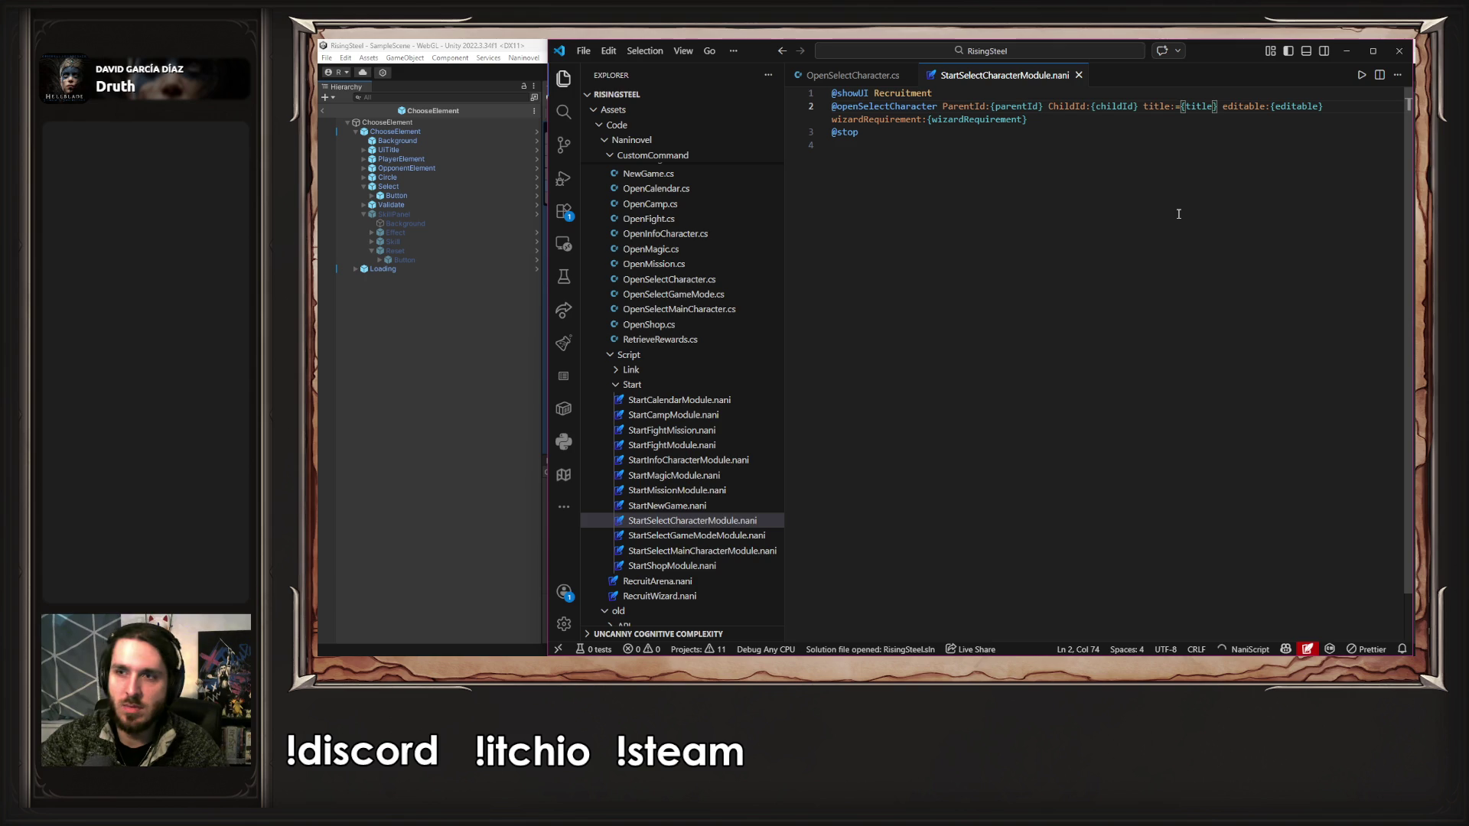
key("Left")
key("ctrl+d")
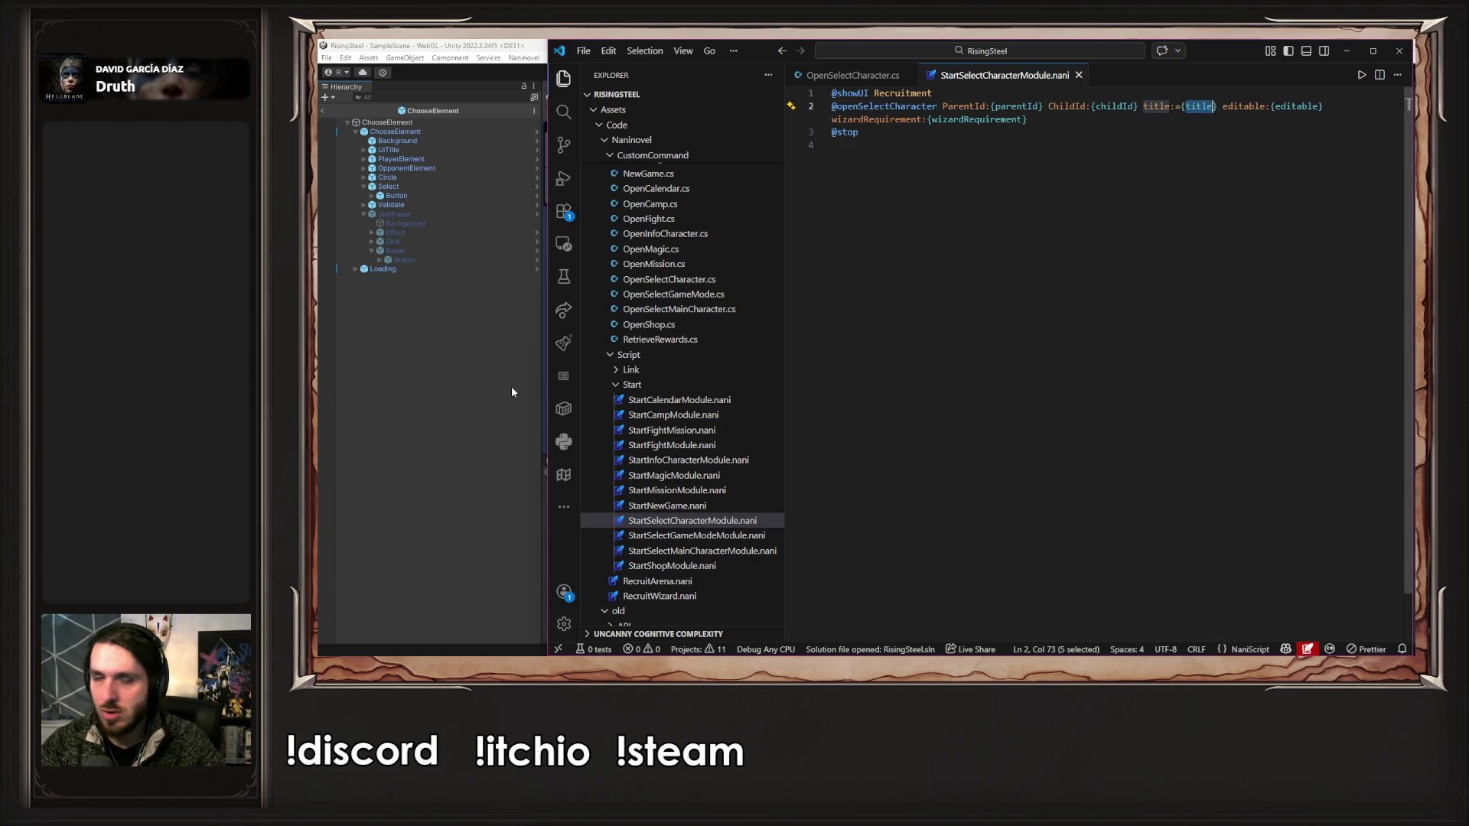
left_click(517, 370)
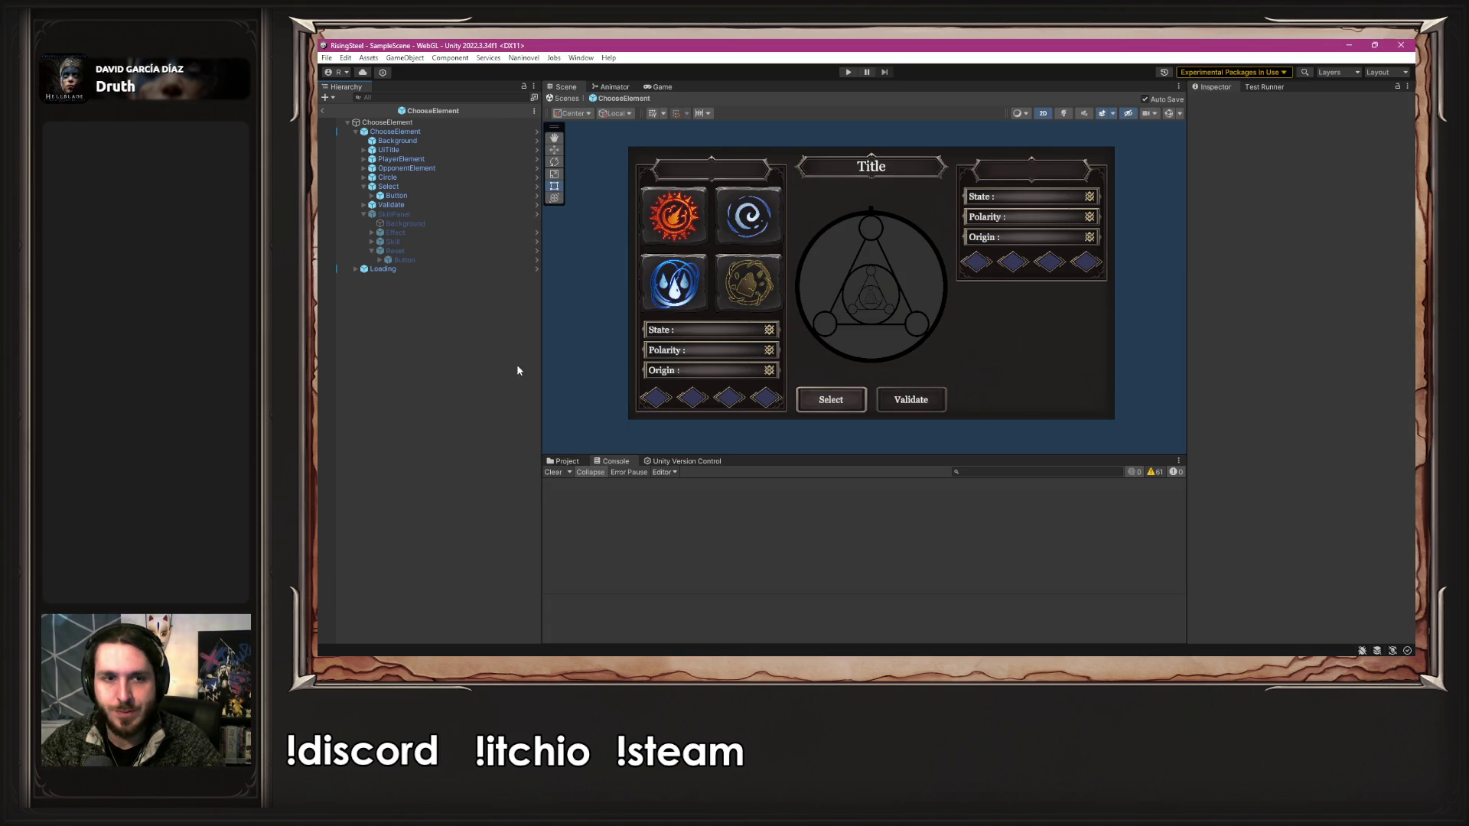
- Add a new Naninovel custom variable named 'title' in the project settings
left_click(524, 59)
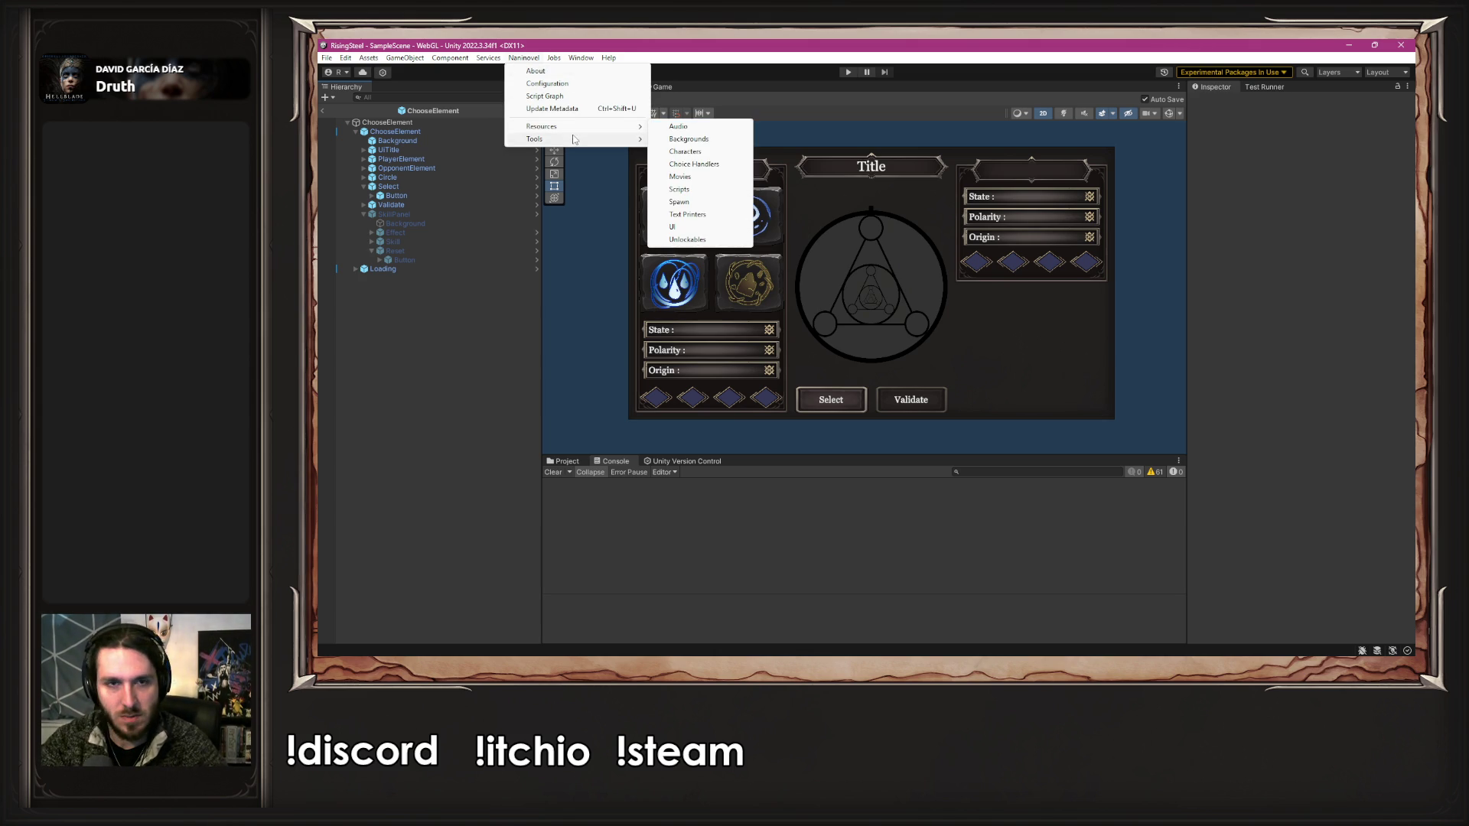
mouse_move(627, 129)
left_click(719, 177)
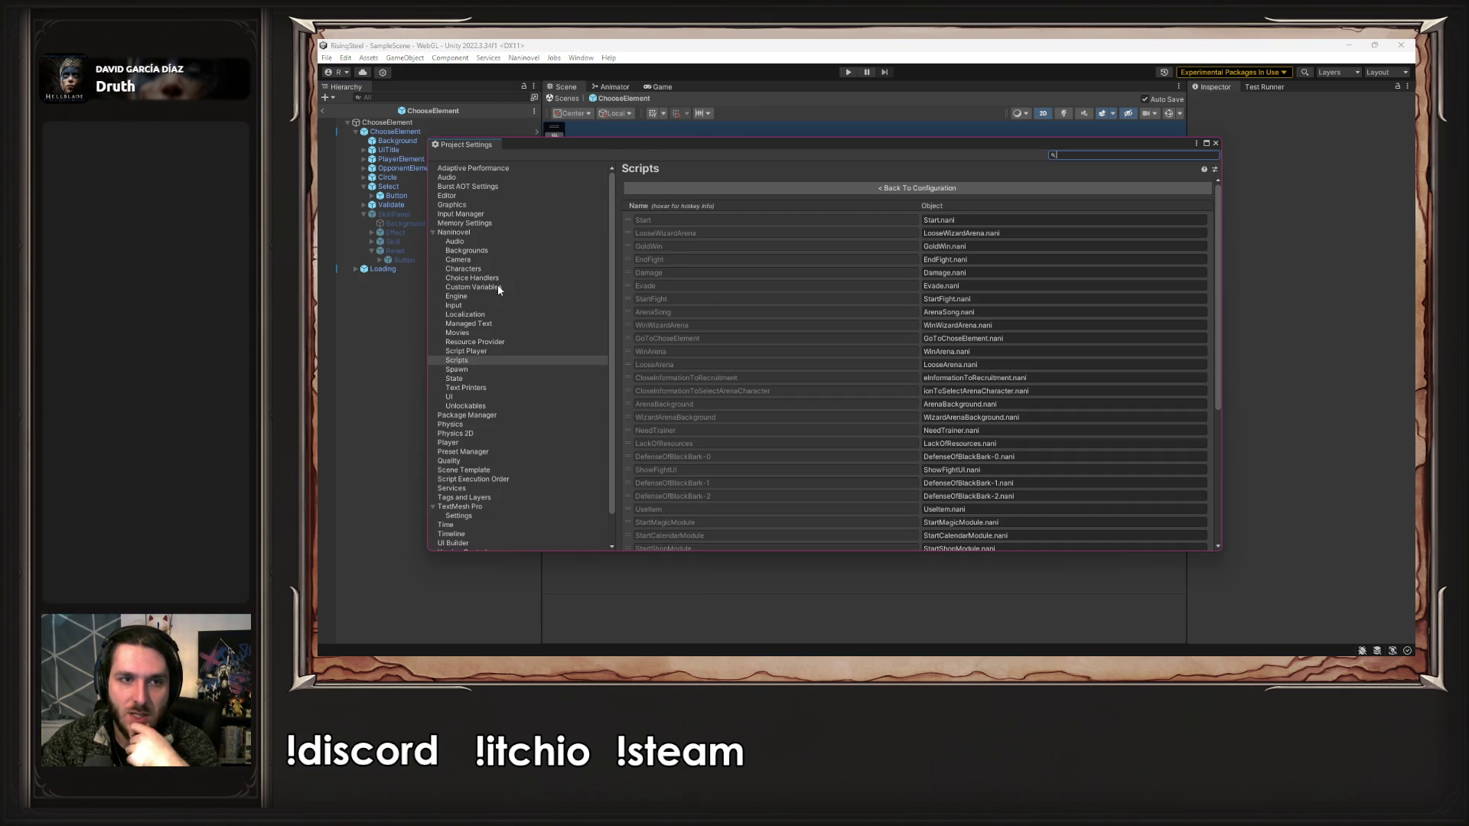
left_click(498, 288)
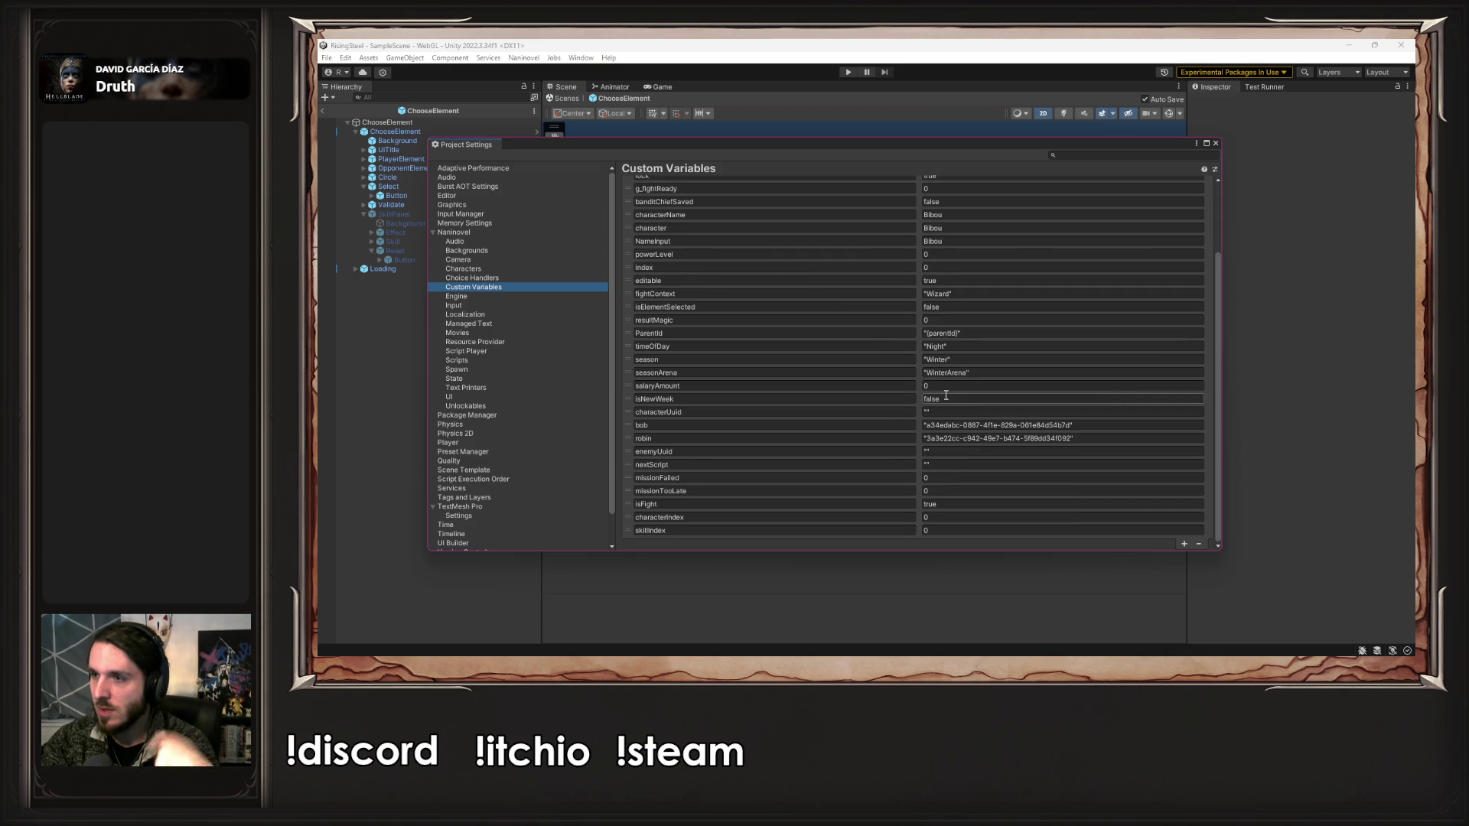
left_click(1183, 544)
type("title")
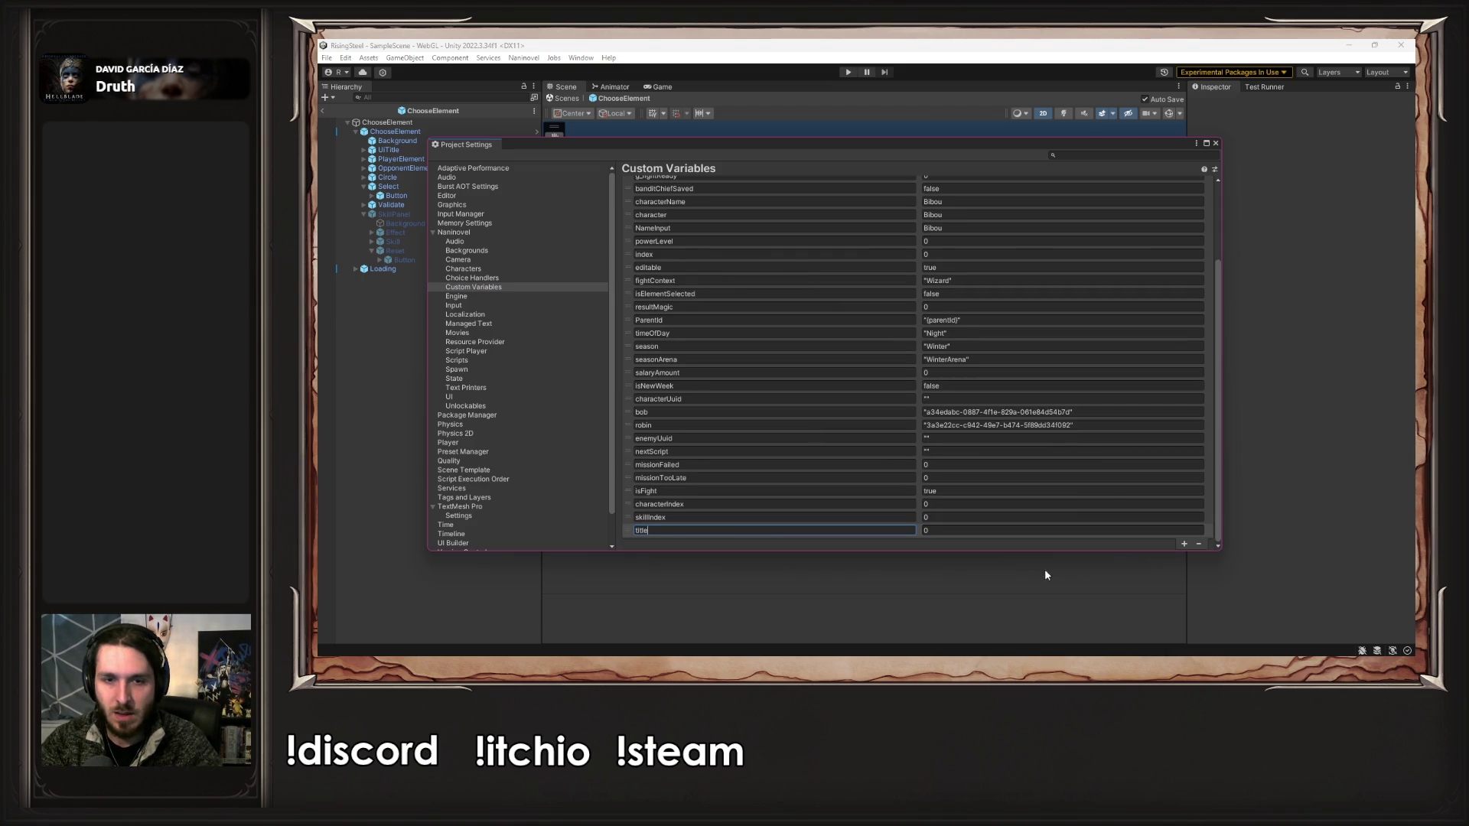
key("Return")
- Edit the title variable's initial value, close Project Settings, and return to Visual Studio Code
left_click(1014, 530)
type("\"\"")
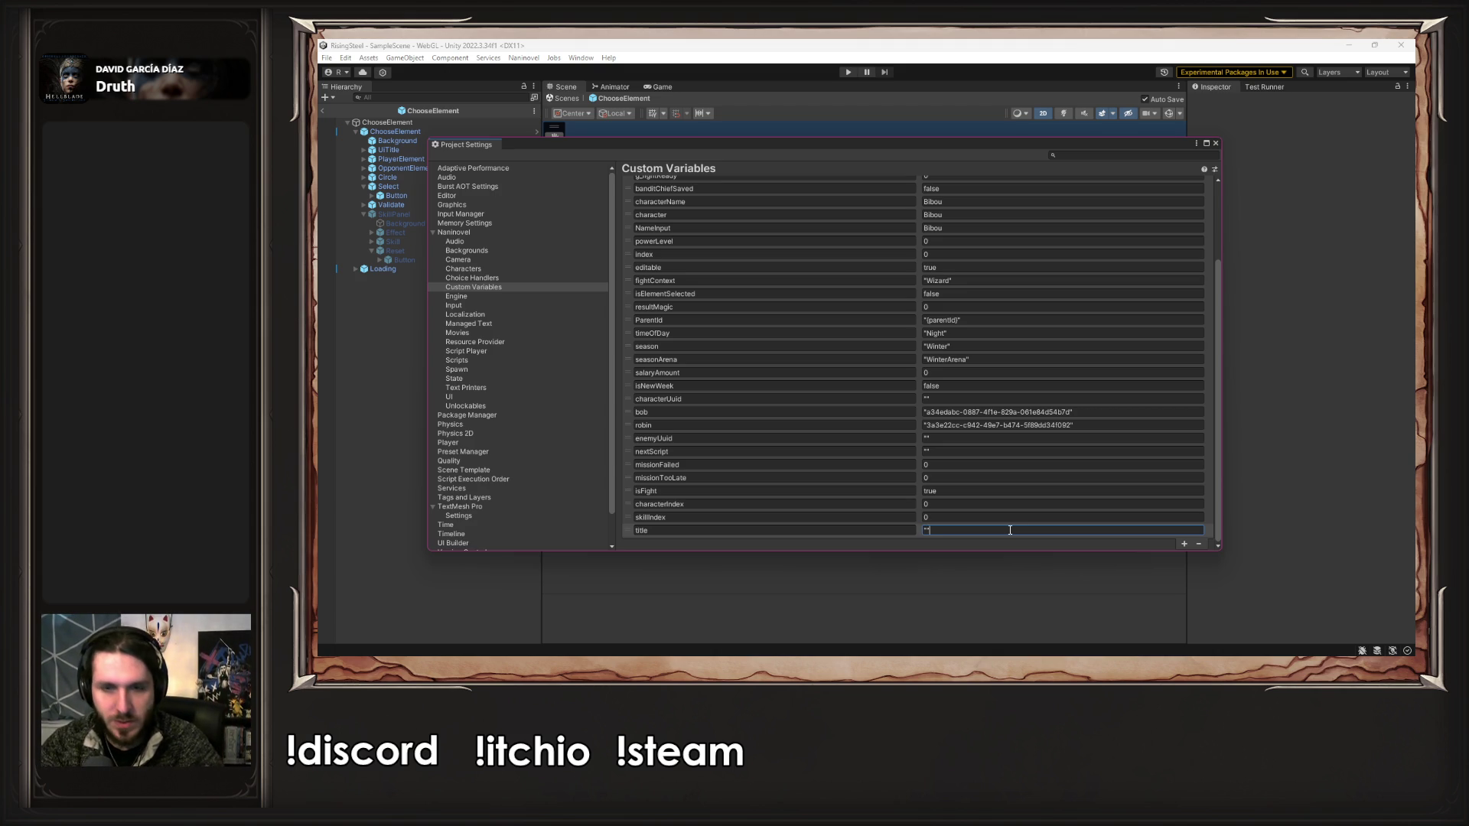
left_click(1216, 143)
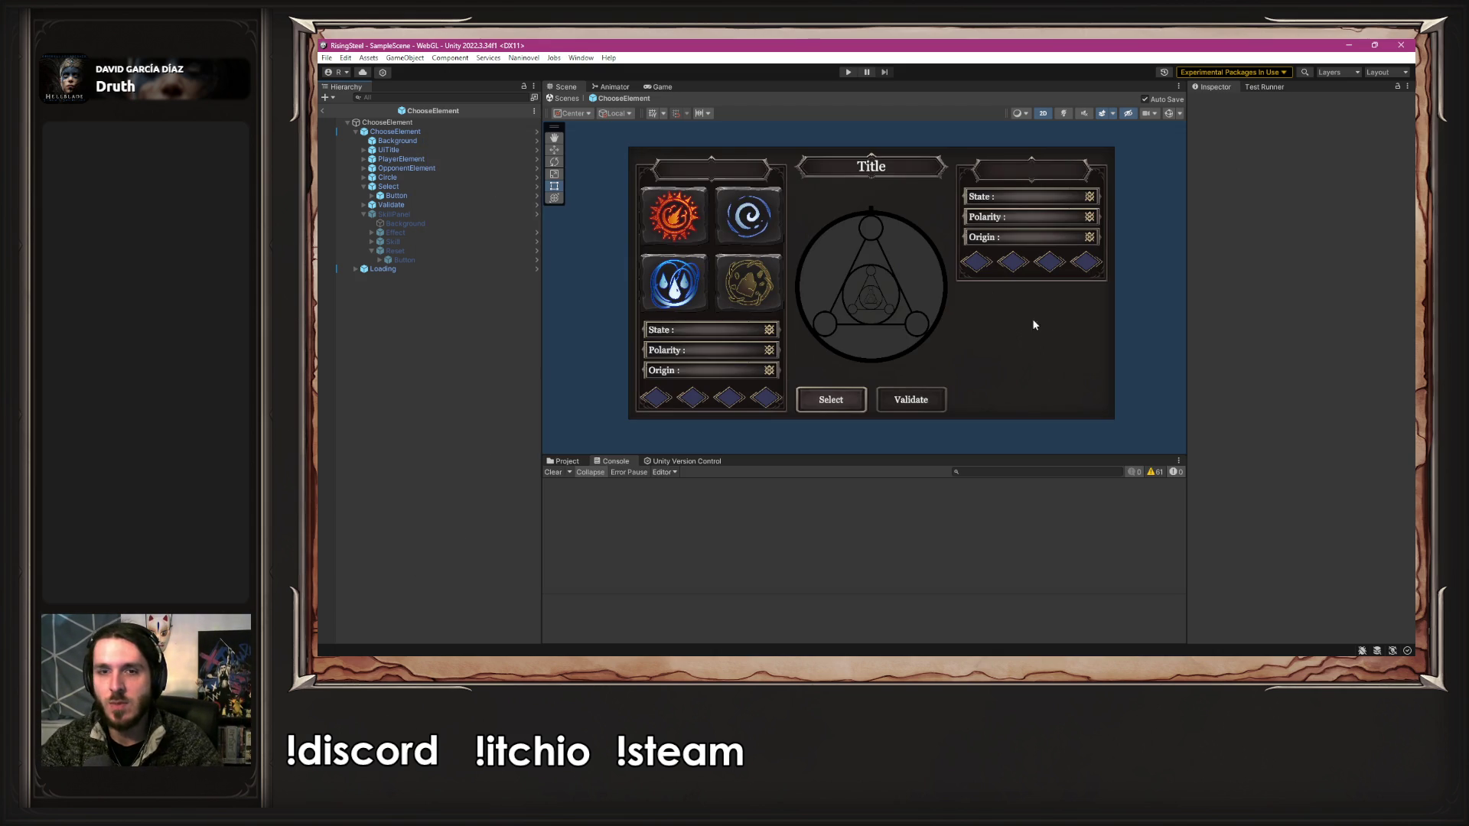
key("alt+Tab")
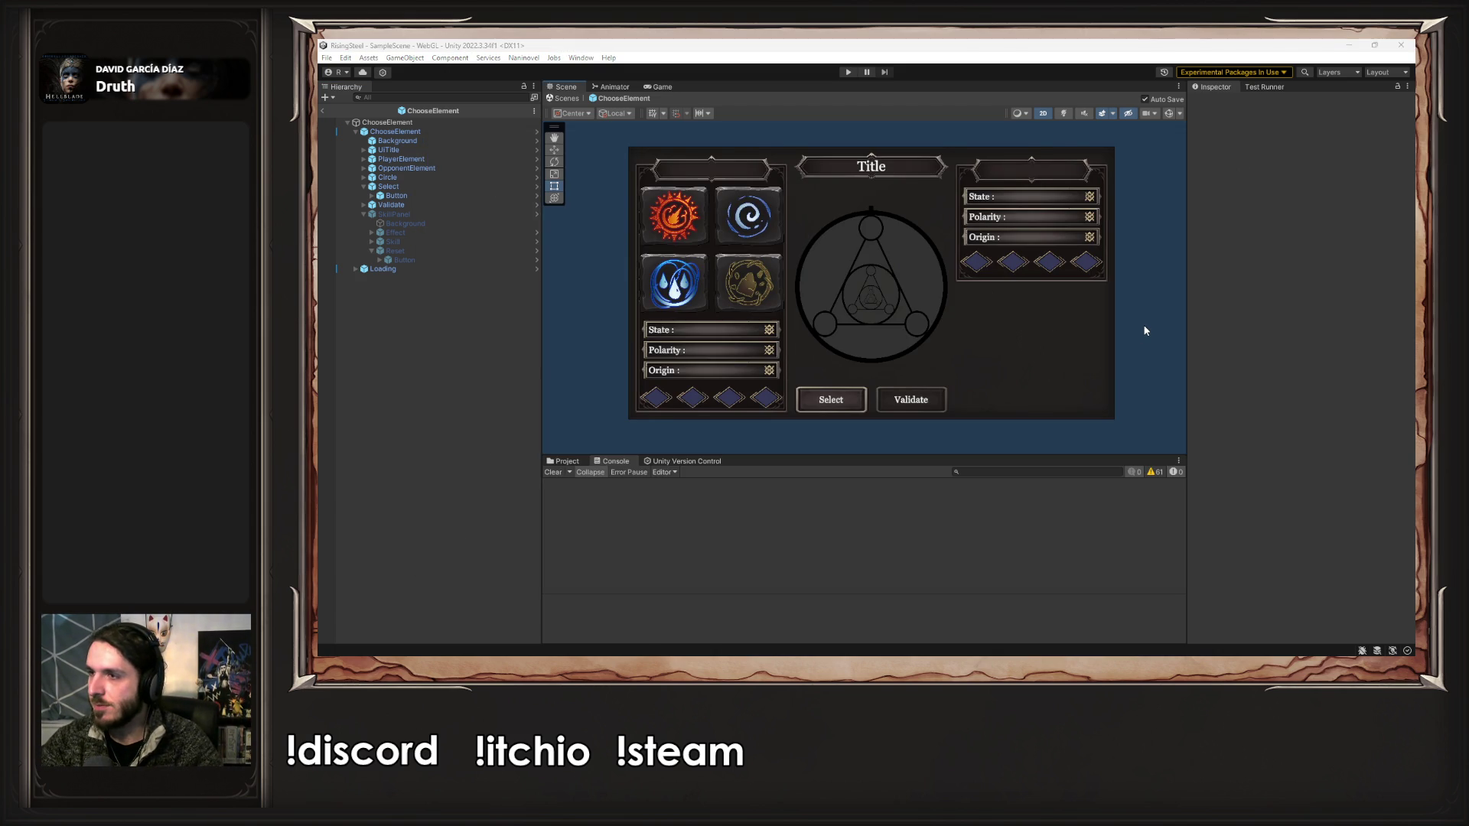
left_click(1215, 107)
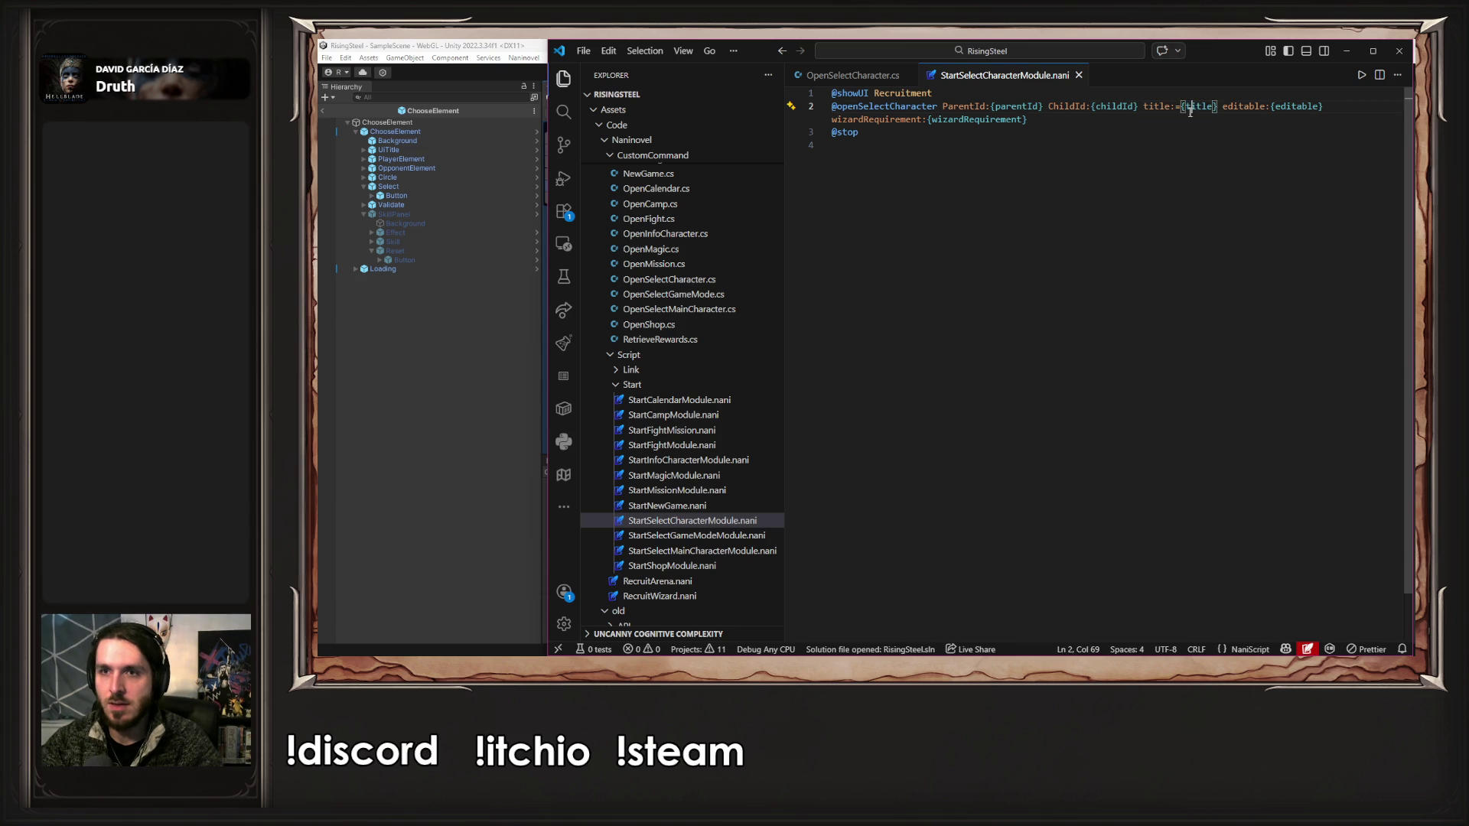
- Close all open editor files in Visual Studio Code
left_click(1178, 123)
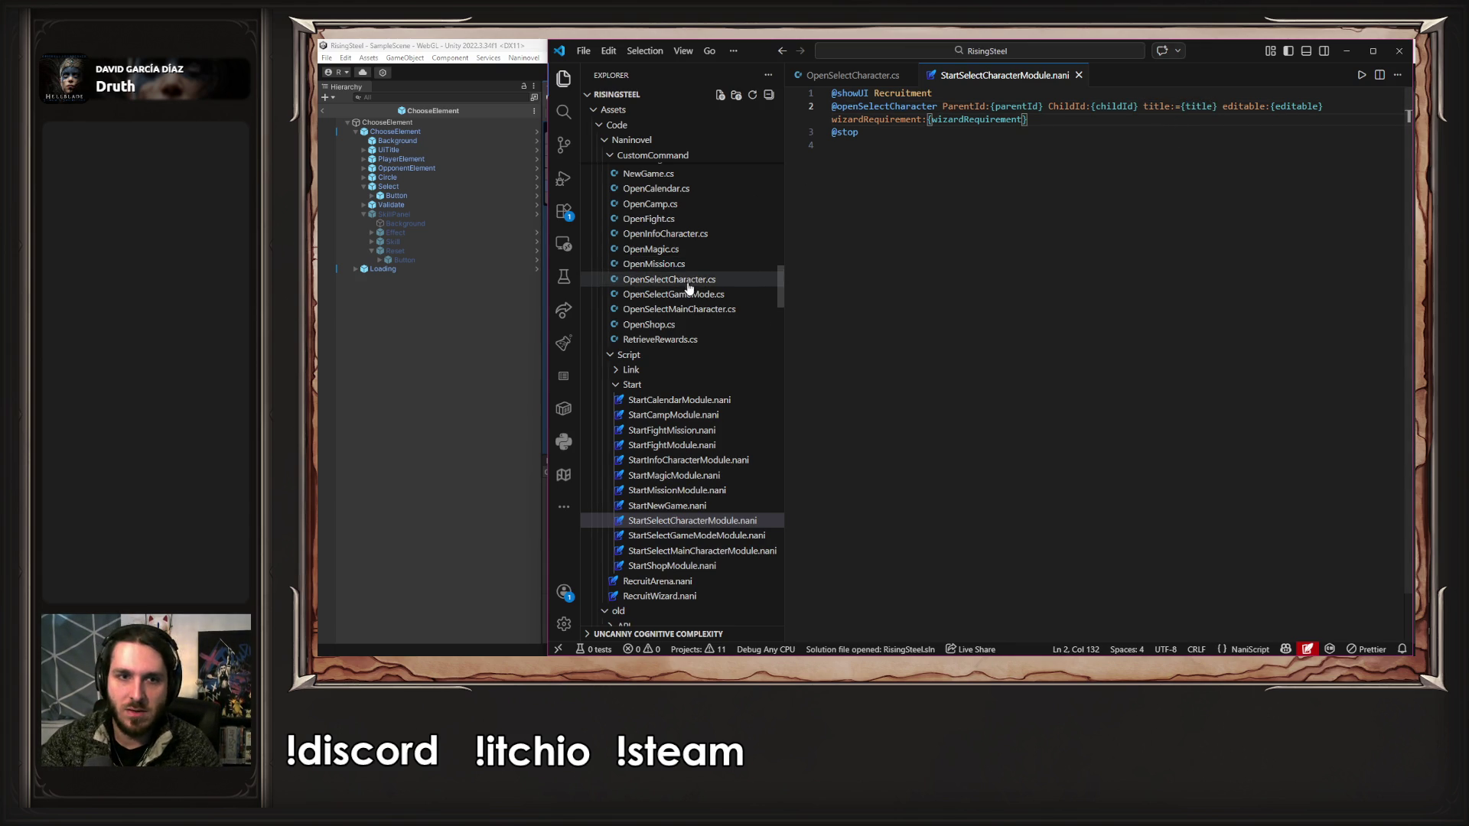
scroll(696, 283, "up", 5)
scroll(688, 304, "up", 10)
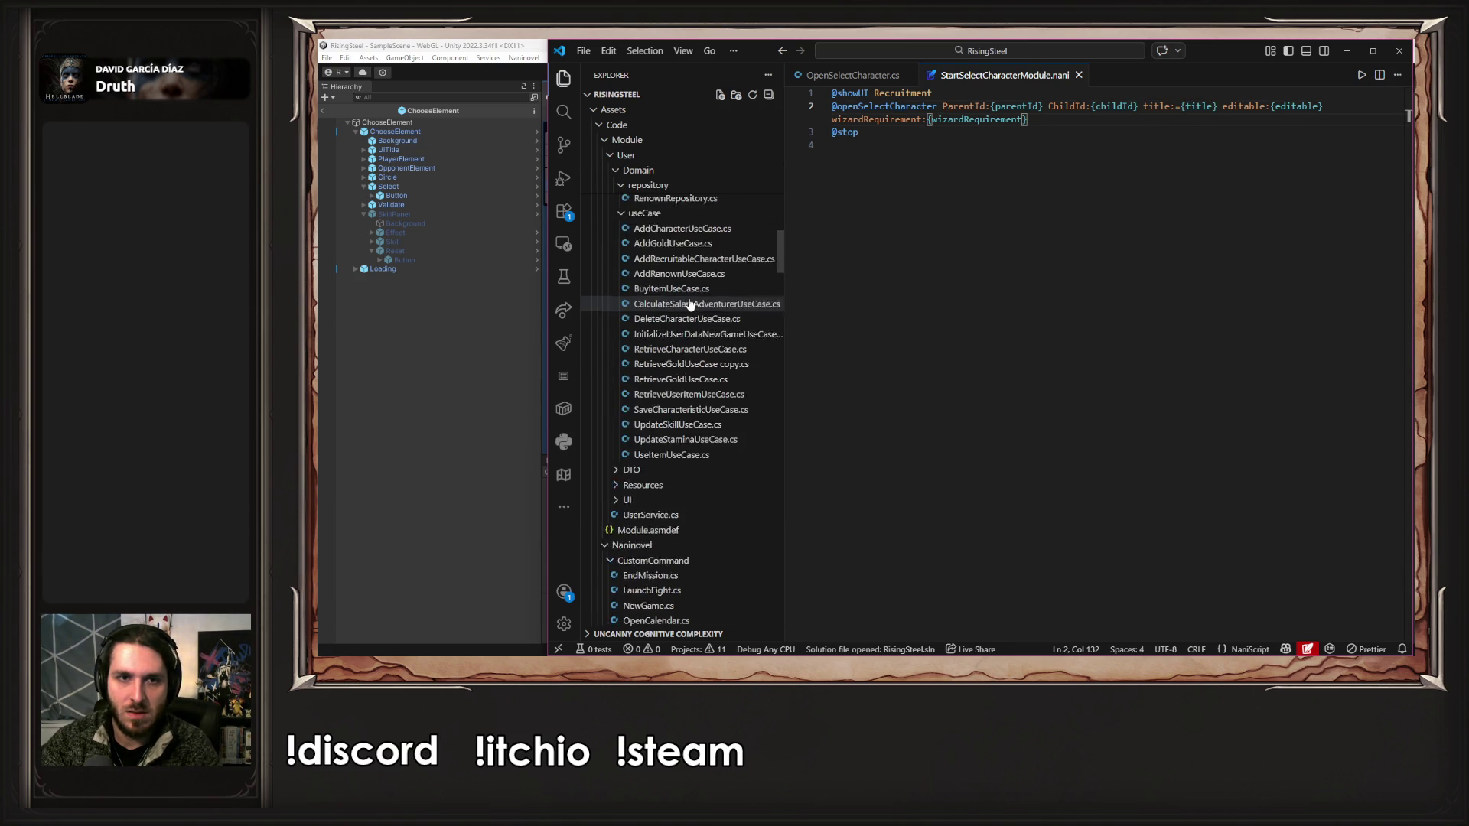
scroll(663, 268, "up", 10)
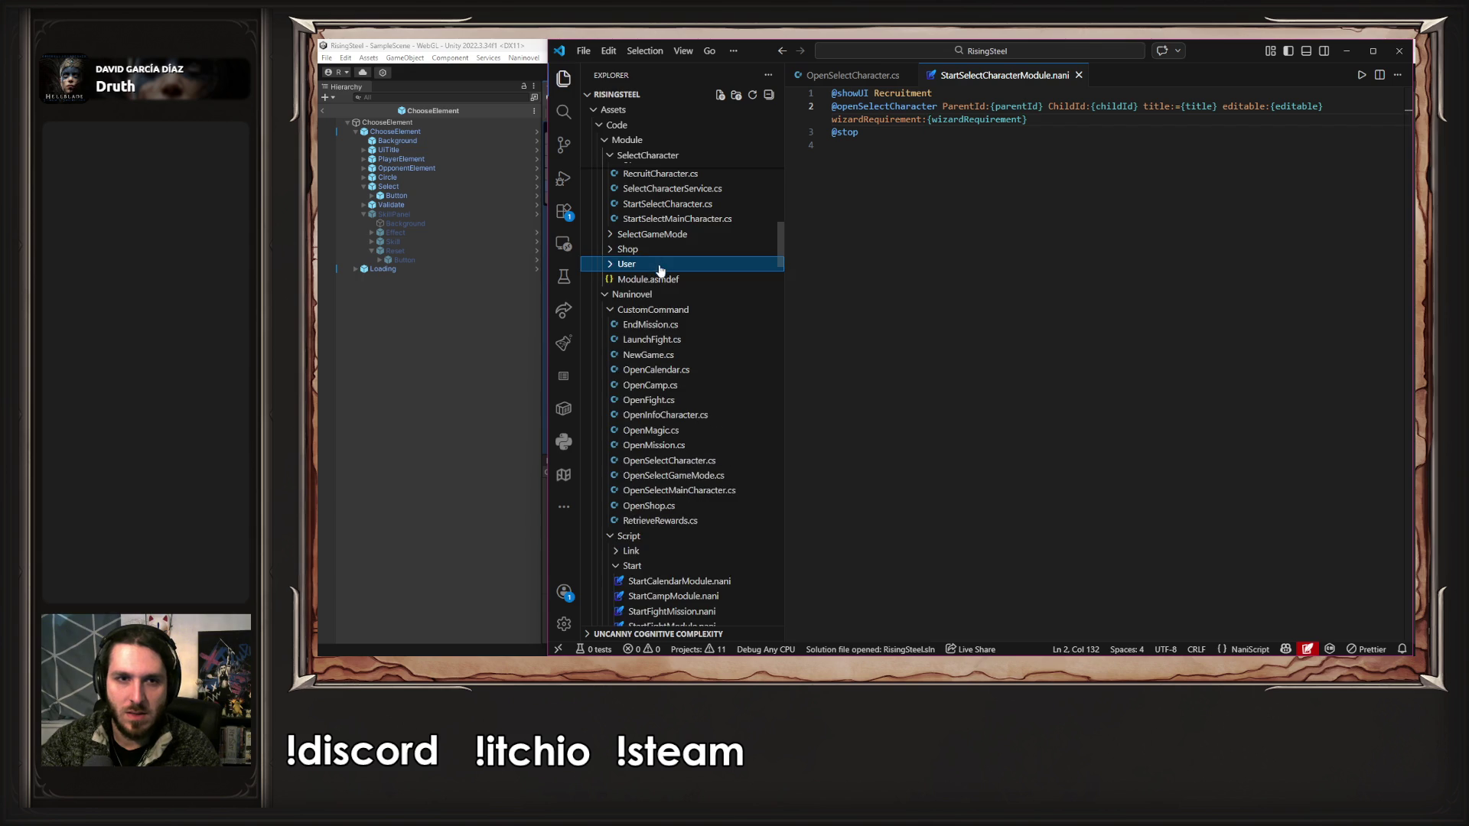
scroll(666, 272, "up", 5)
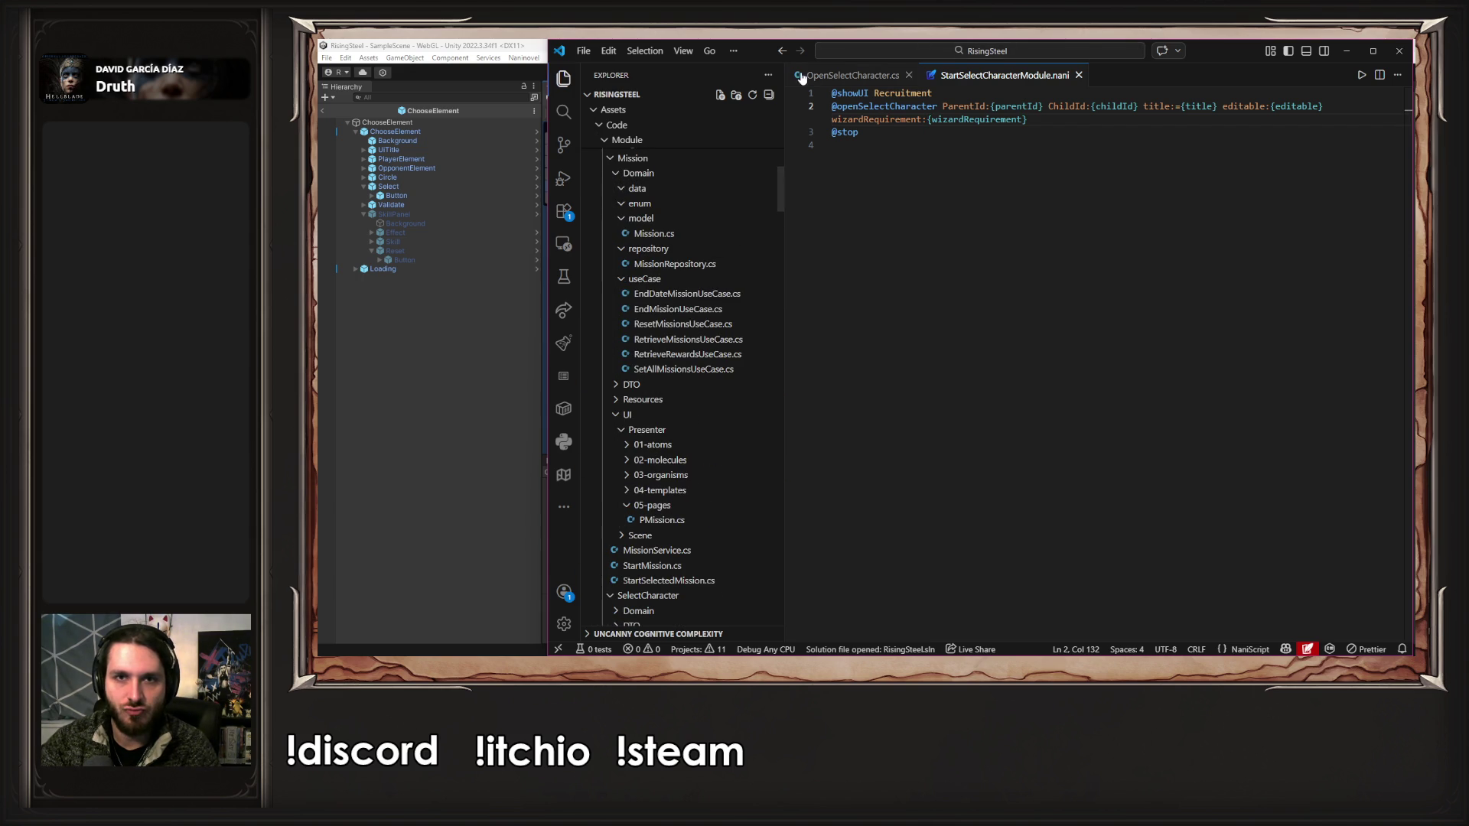
key("ctrl+w")
key("ctrl+w")
- Collapse the Mission/Domain and Mission folders and open StartSelectCharacter.cs
scroll(672, 318, "up", 5)
left_click(616, 318)
left_click(610, 303)
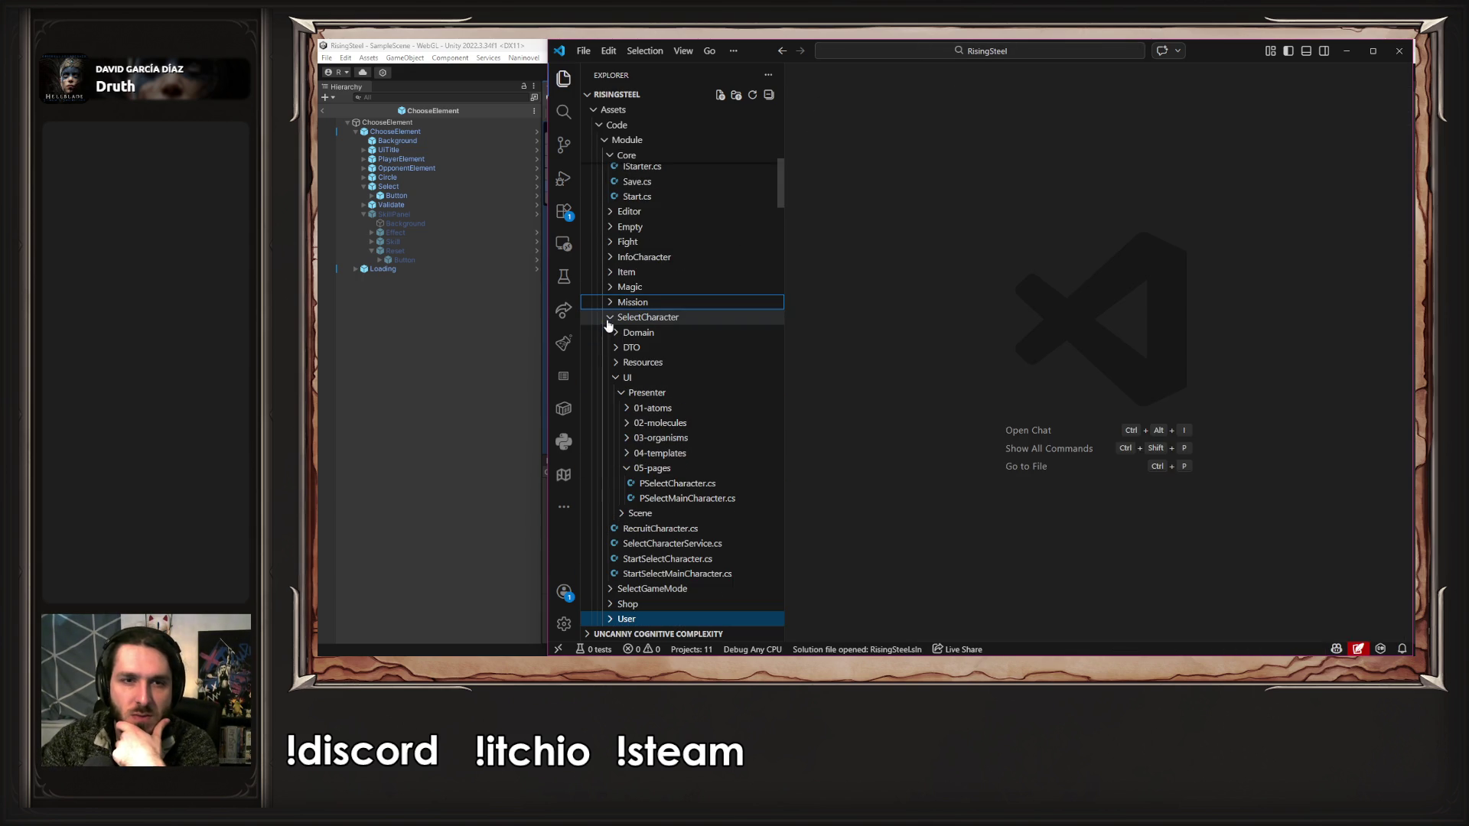
left_click(727, 561)
- Hide the sidebar and scroll StartSelectCharacter.cs to the OpenSelectCharacter method around line 39
scroll(953, 487, "down", 5)
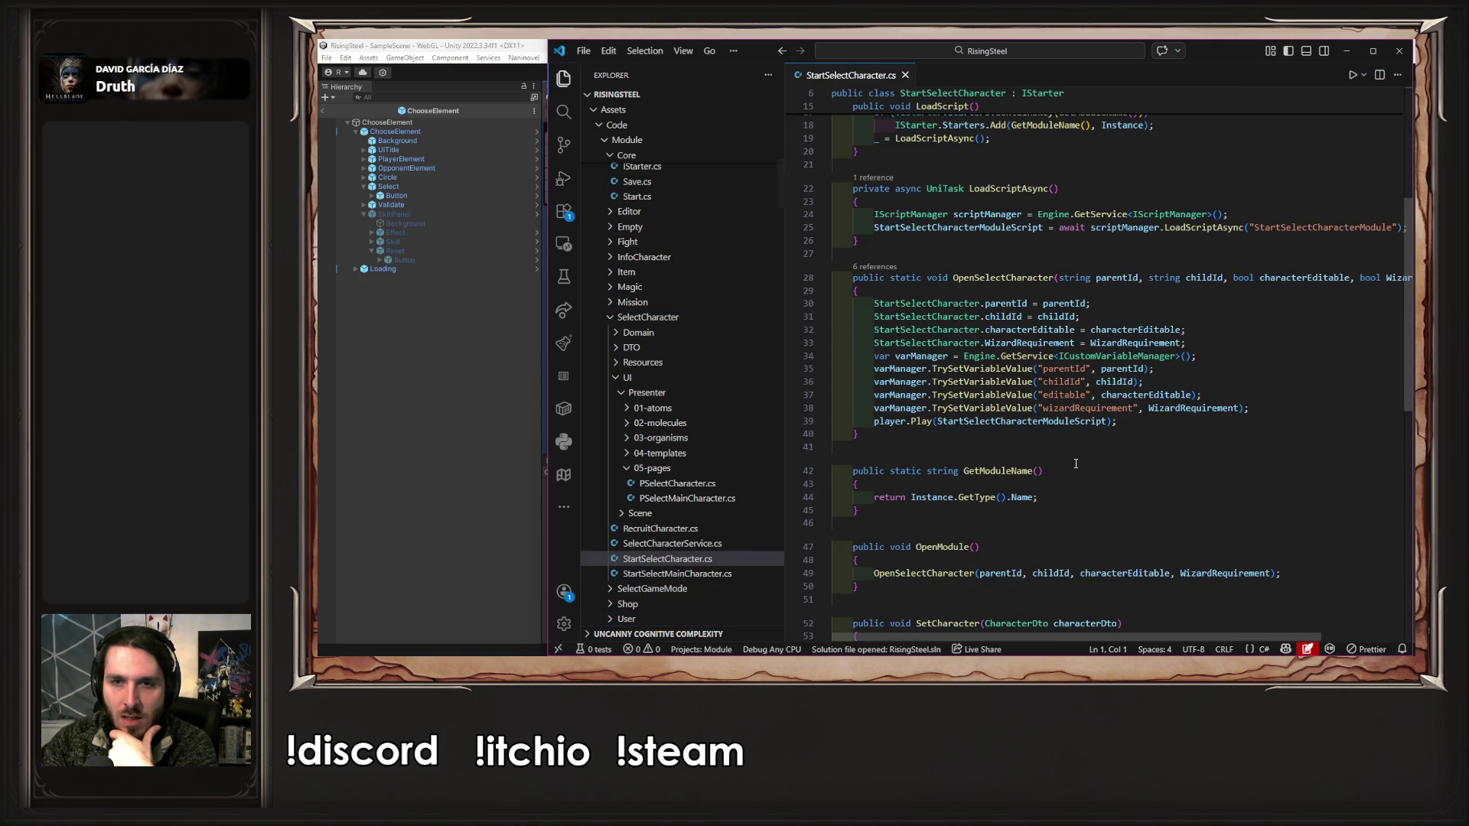
scroll(941, 459, "up", 1)
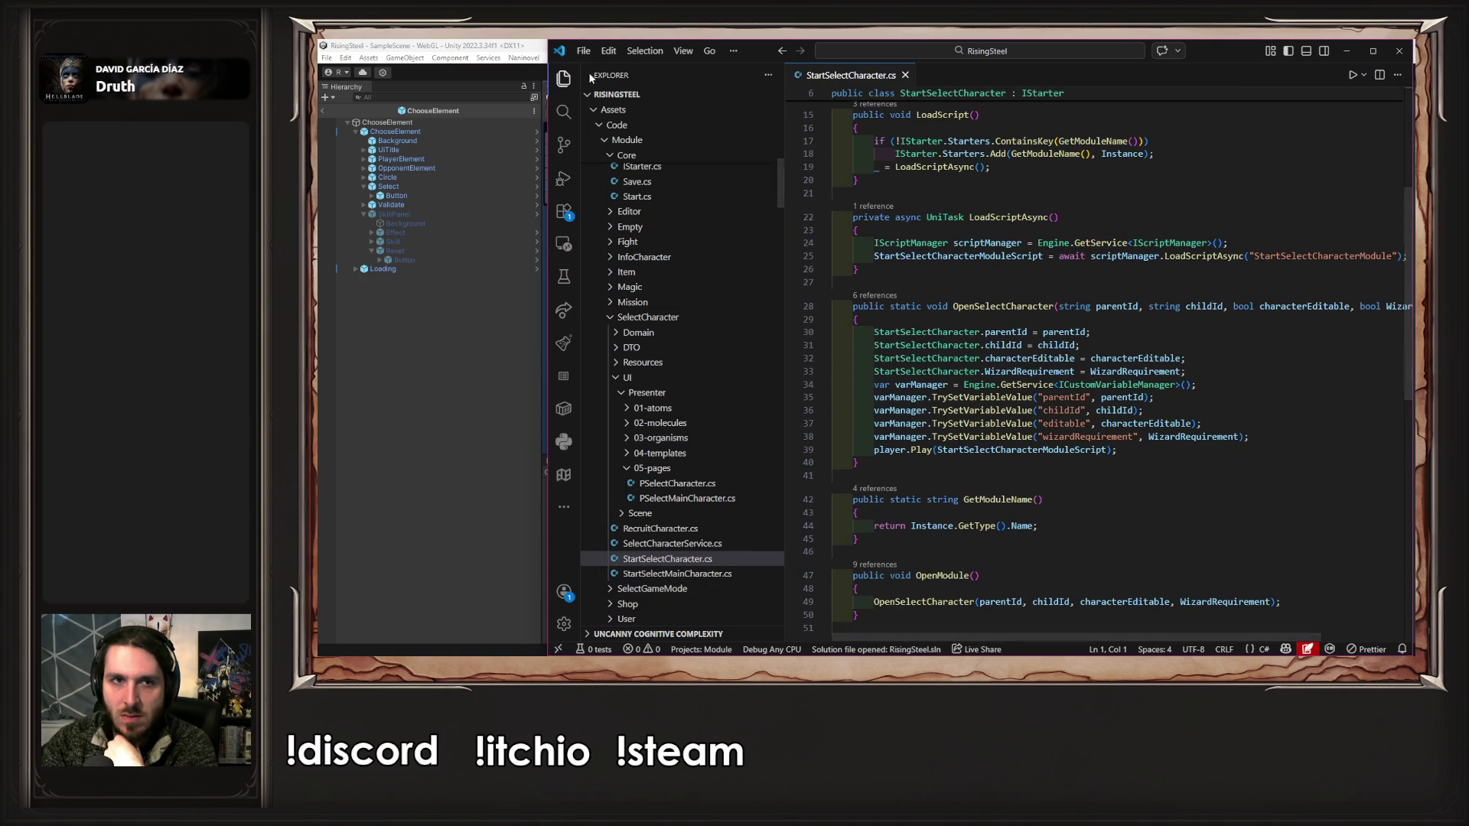
key("ctrl+b")
scroll(915, 422, "down", 3)
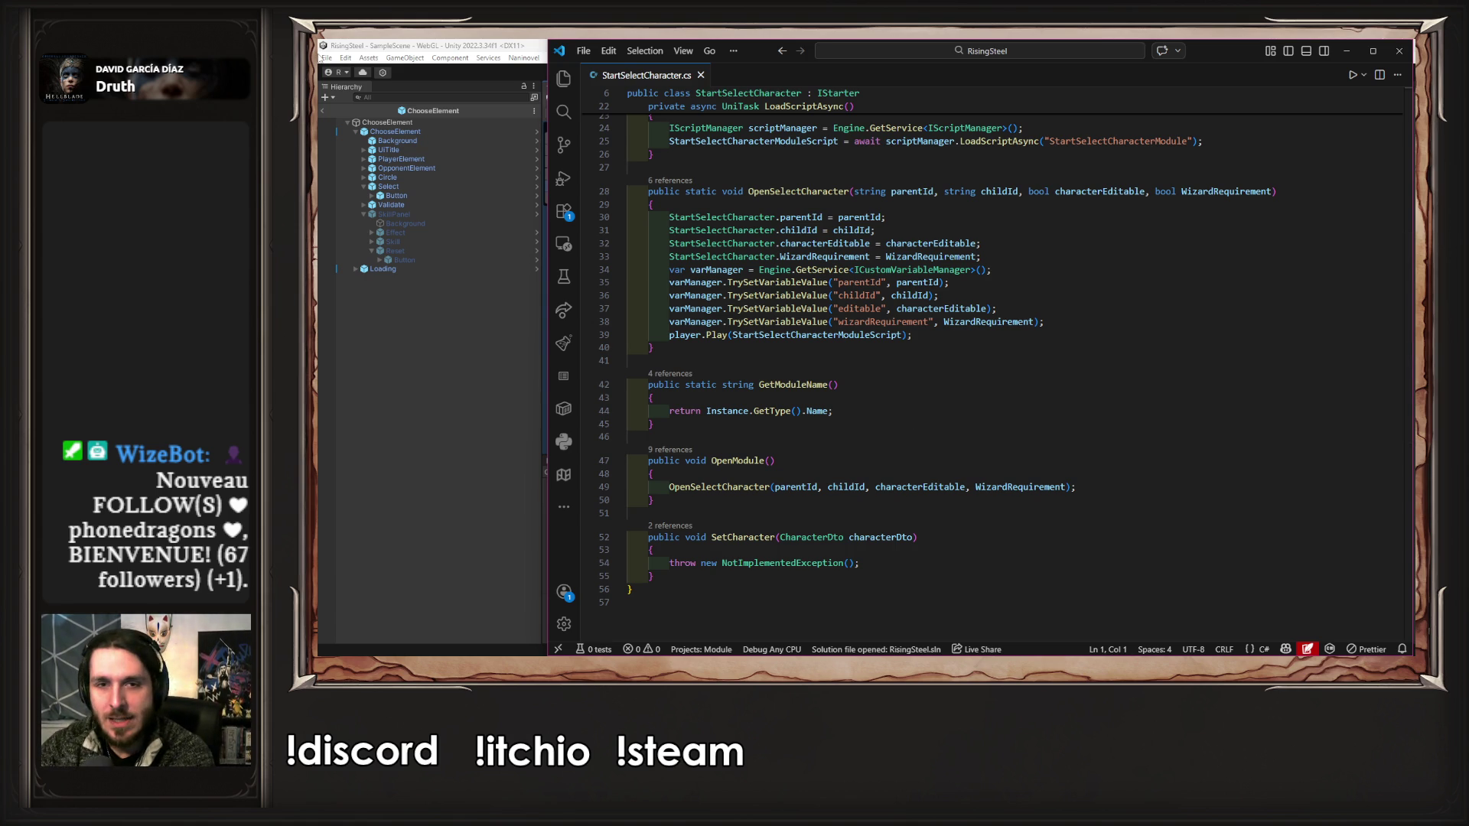
left_click(1087, 360)
left_click(1087, 336)
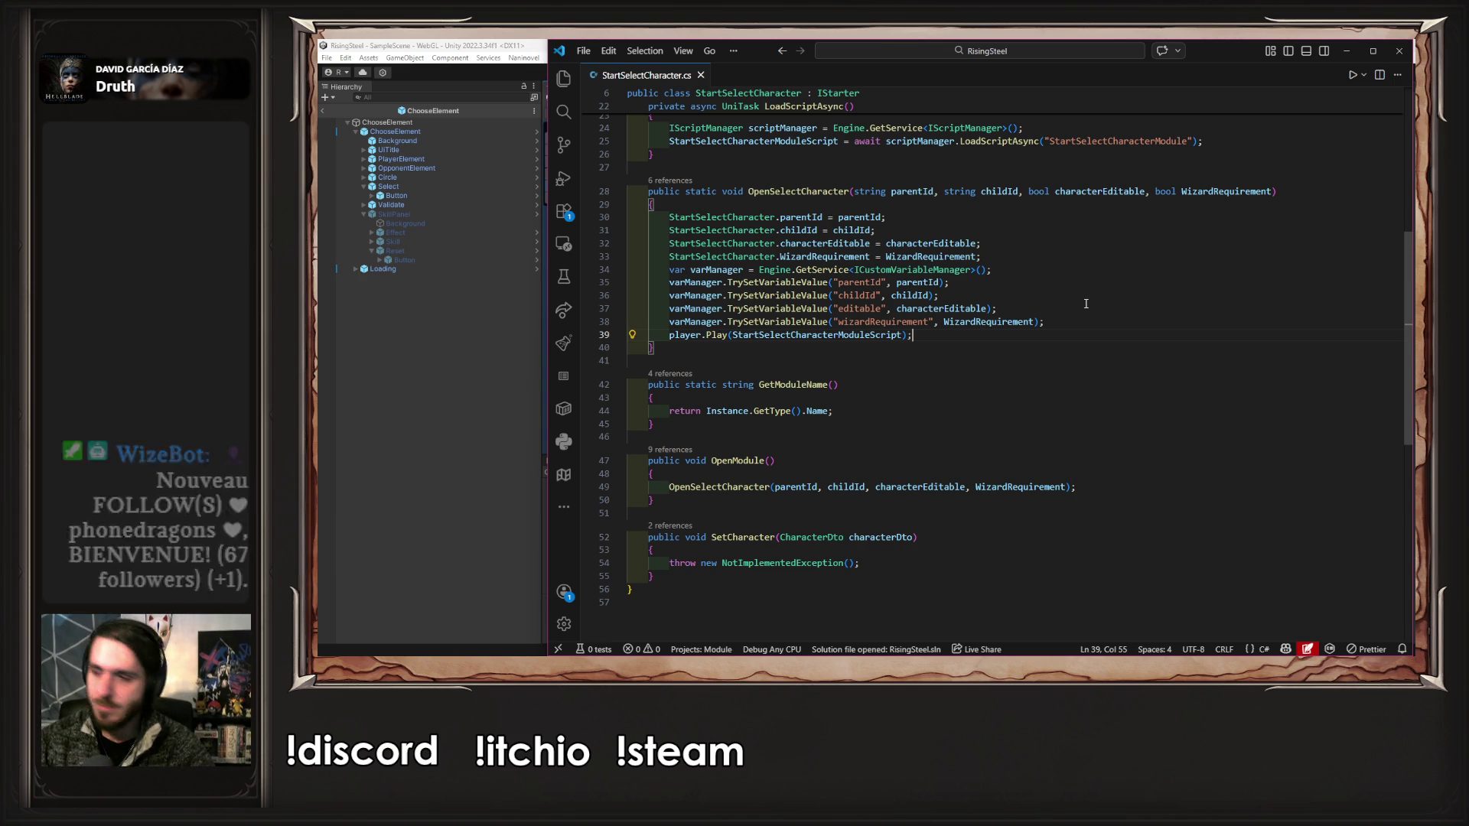
- Add a 'string title' parameter to OpenSelectCharacter and a 'private static string title;' field
left_click(1134, 326)
left_click(1024, 192)
type("string")
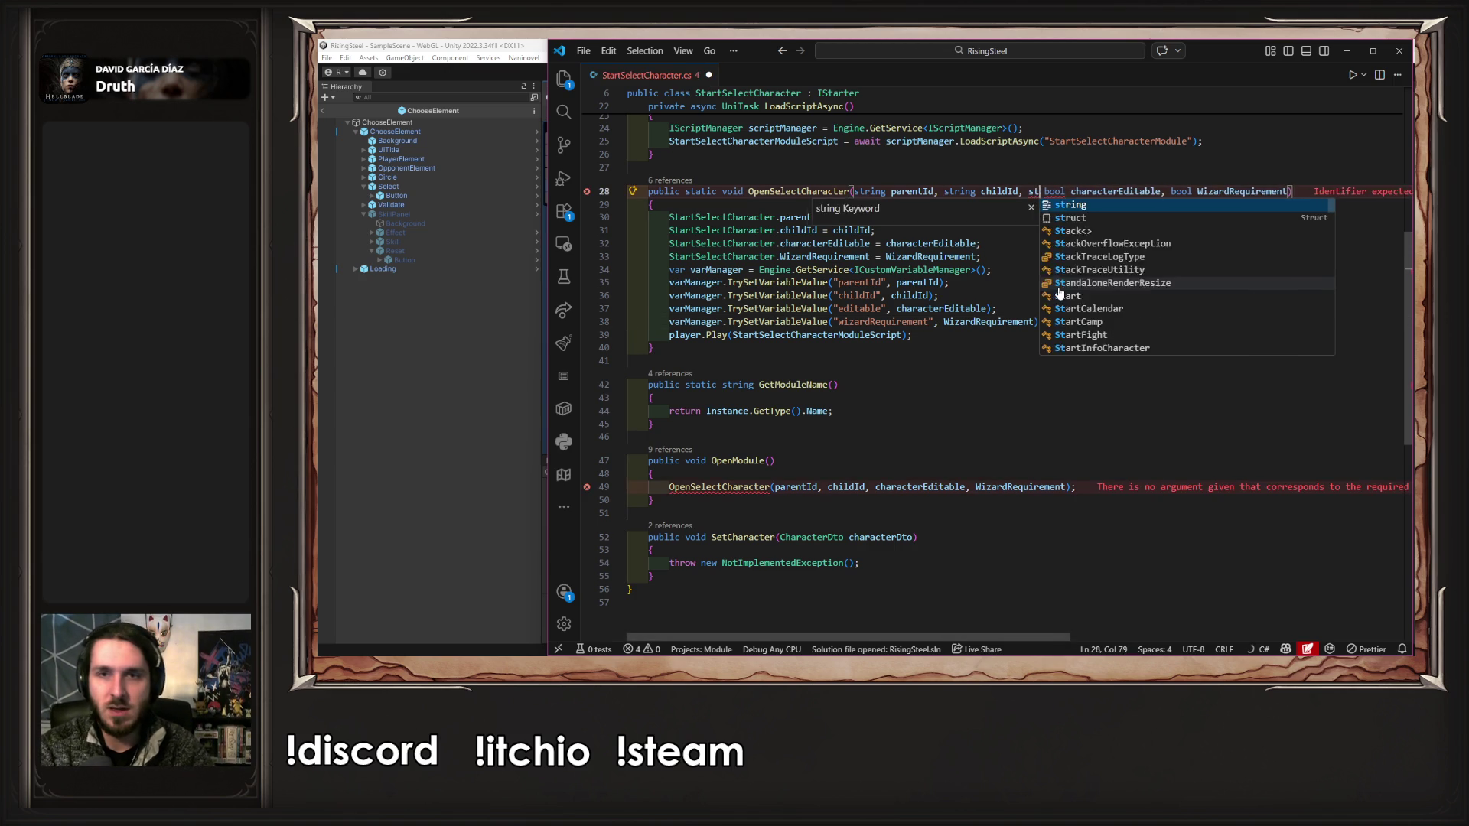
type(" title,")
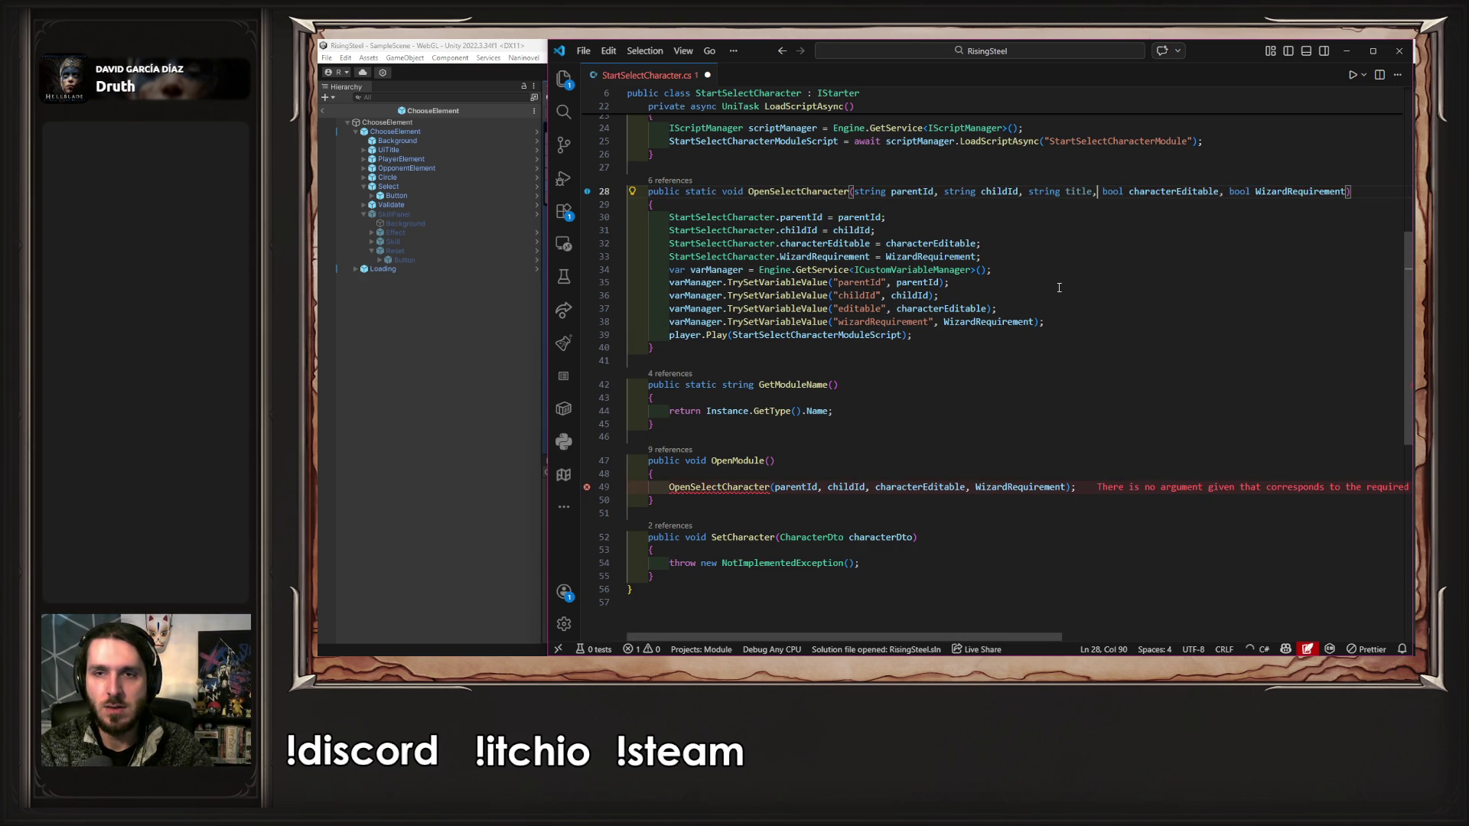
scroll(1017, 321, "up", 10)
left_click(971, 357)
key("Return")
type("pr")
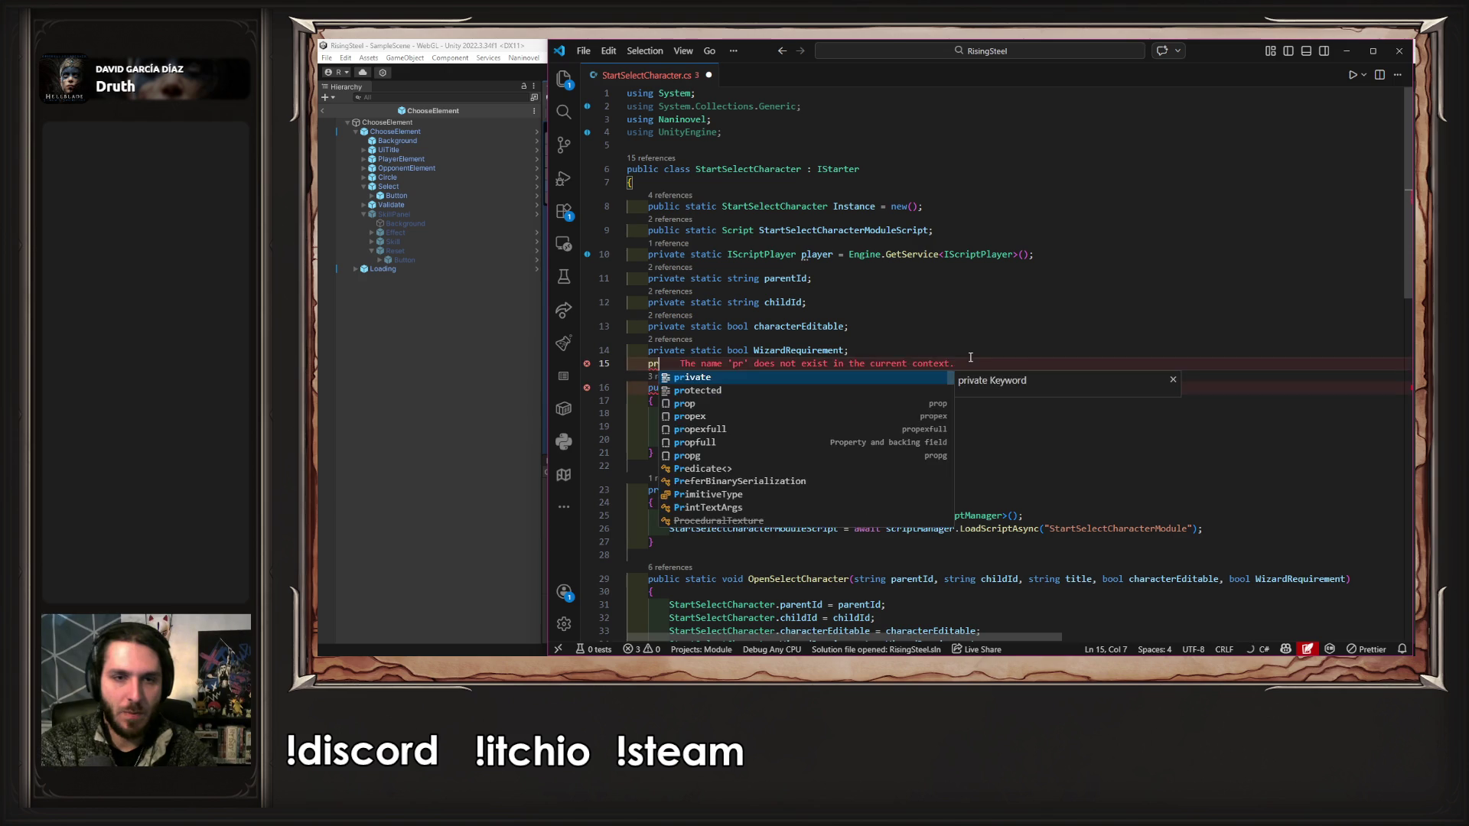
type("ivate static")
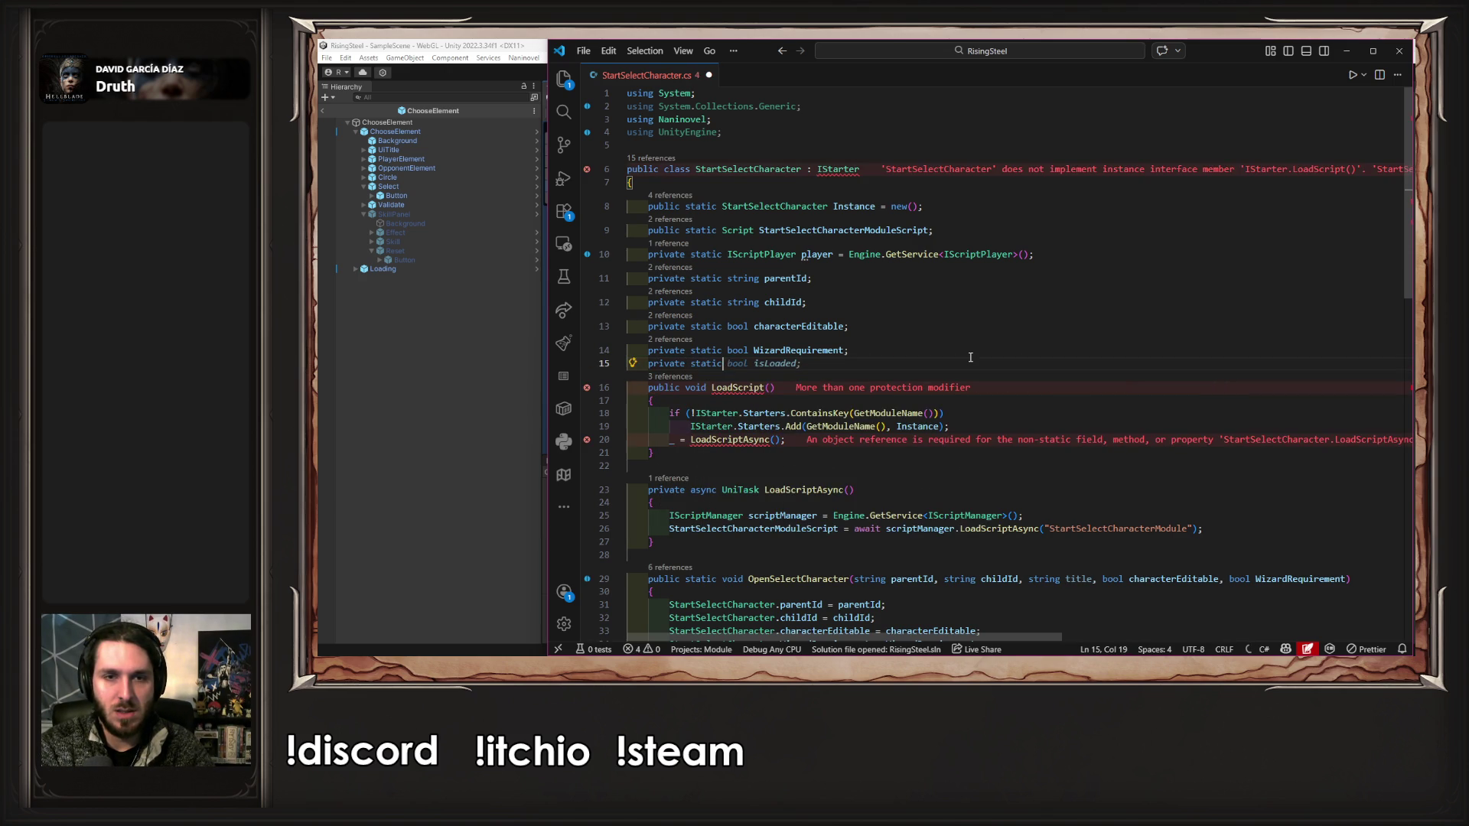
type(" string")
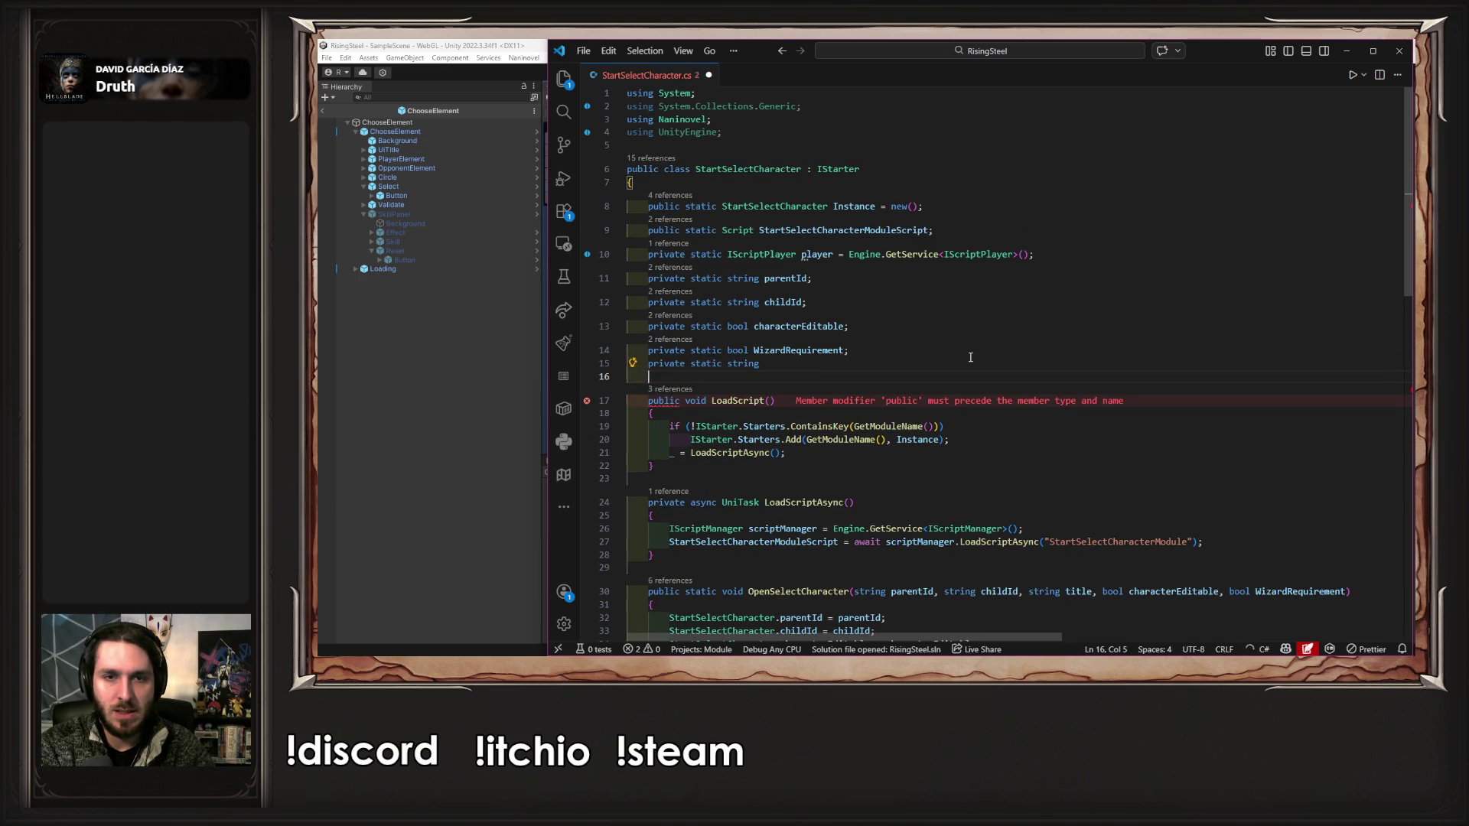
type(" title;")
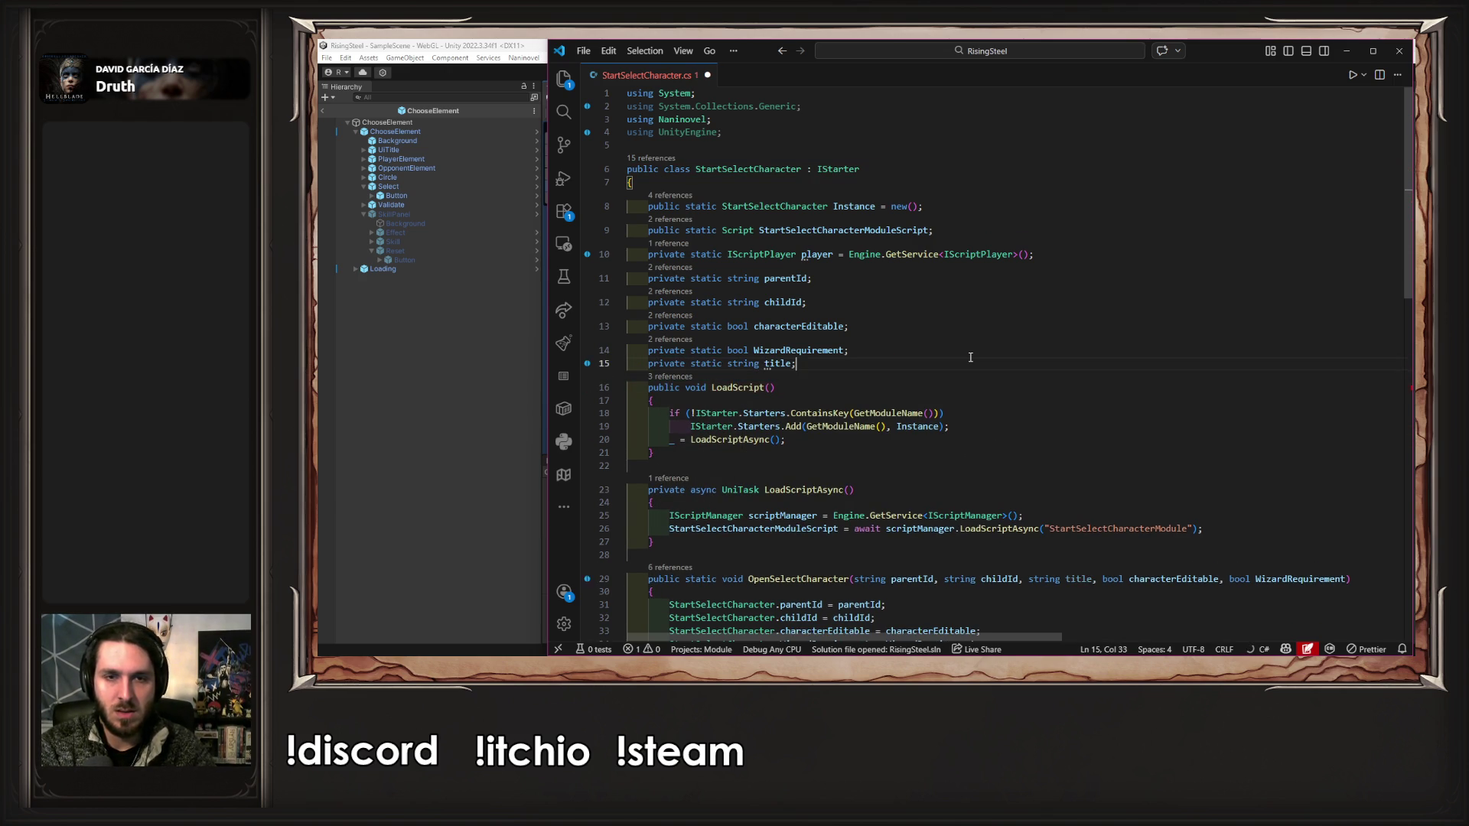
- Assign StartSelectCharacter.title and add TrySetVariableValue("title", title), then save and return to Unity
double_click(785, 376)
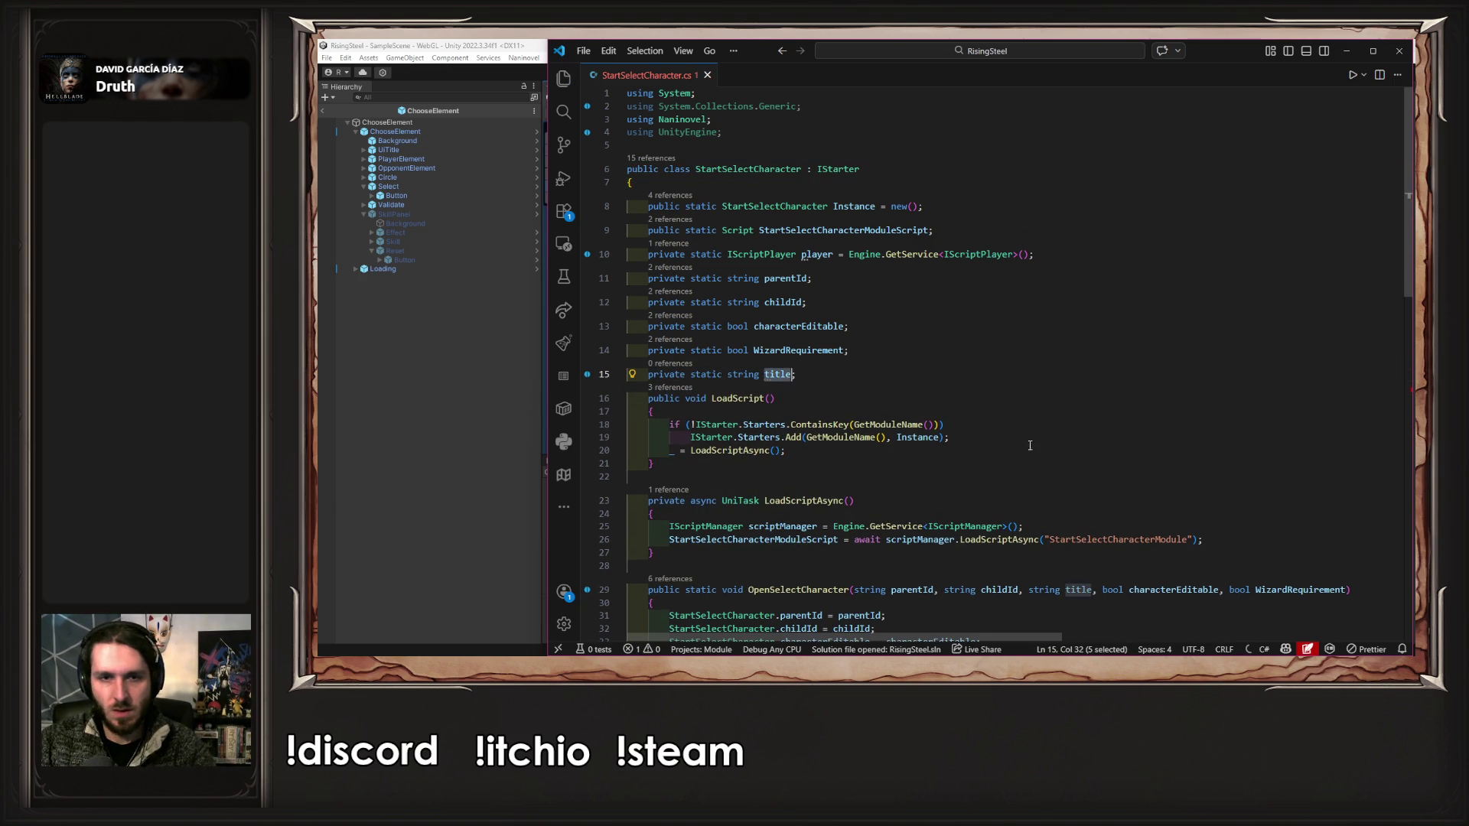
scroll(842, 459, "down", 8)
left_click(909, 483)
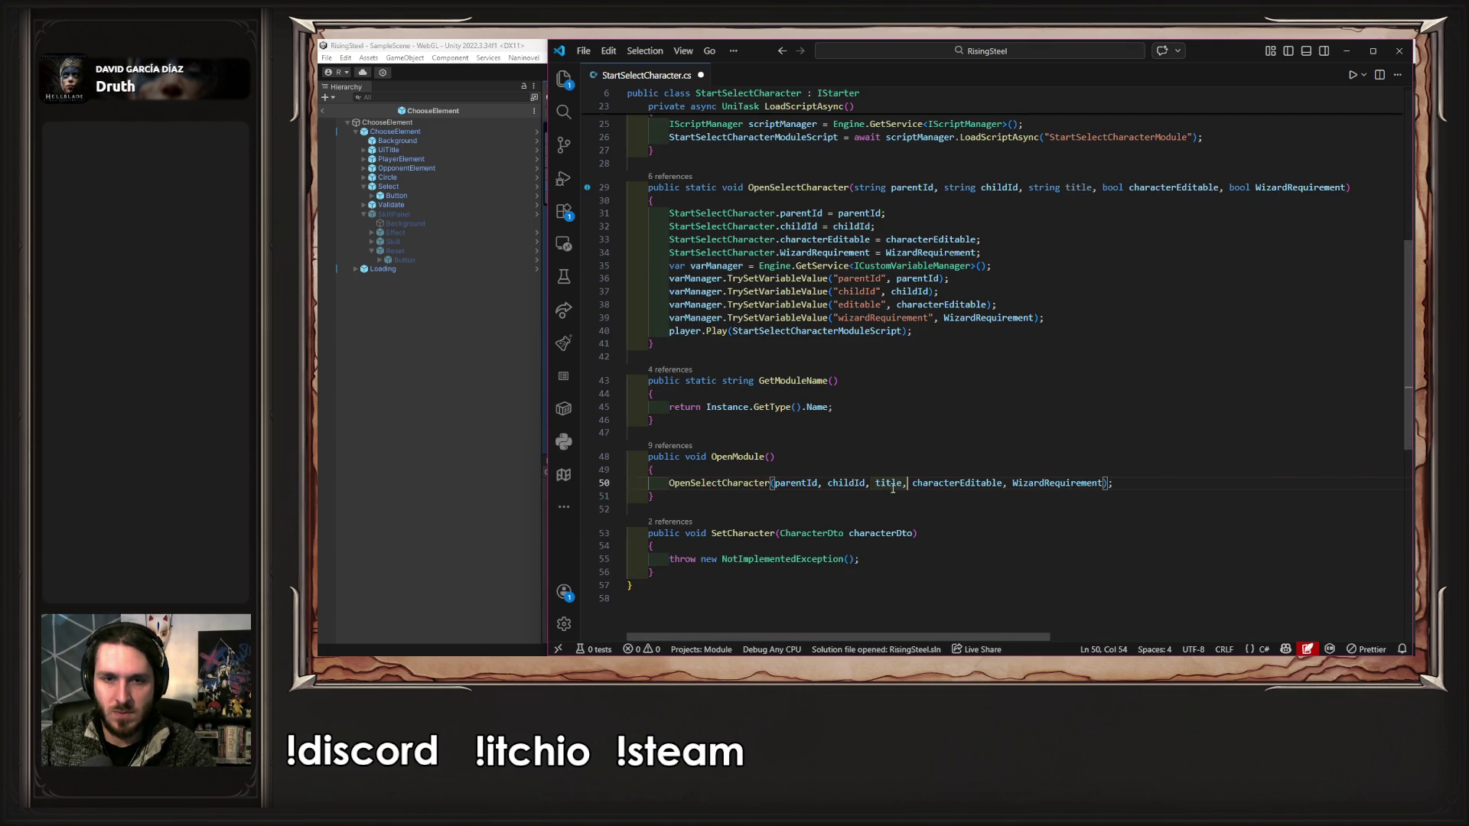
left_click(1087, 317)
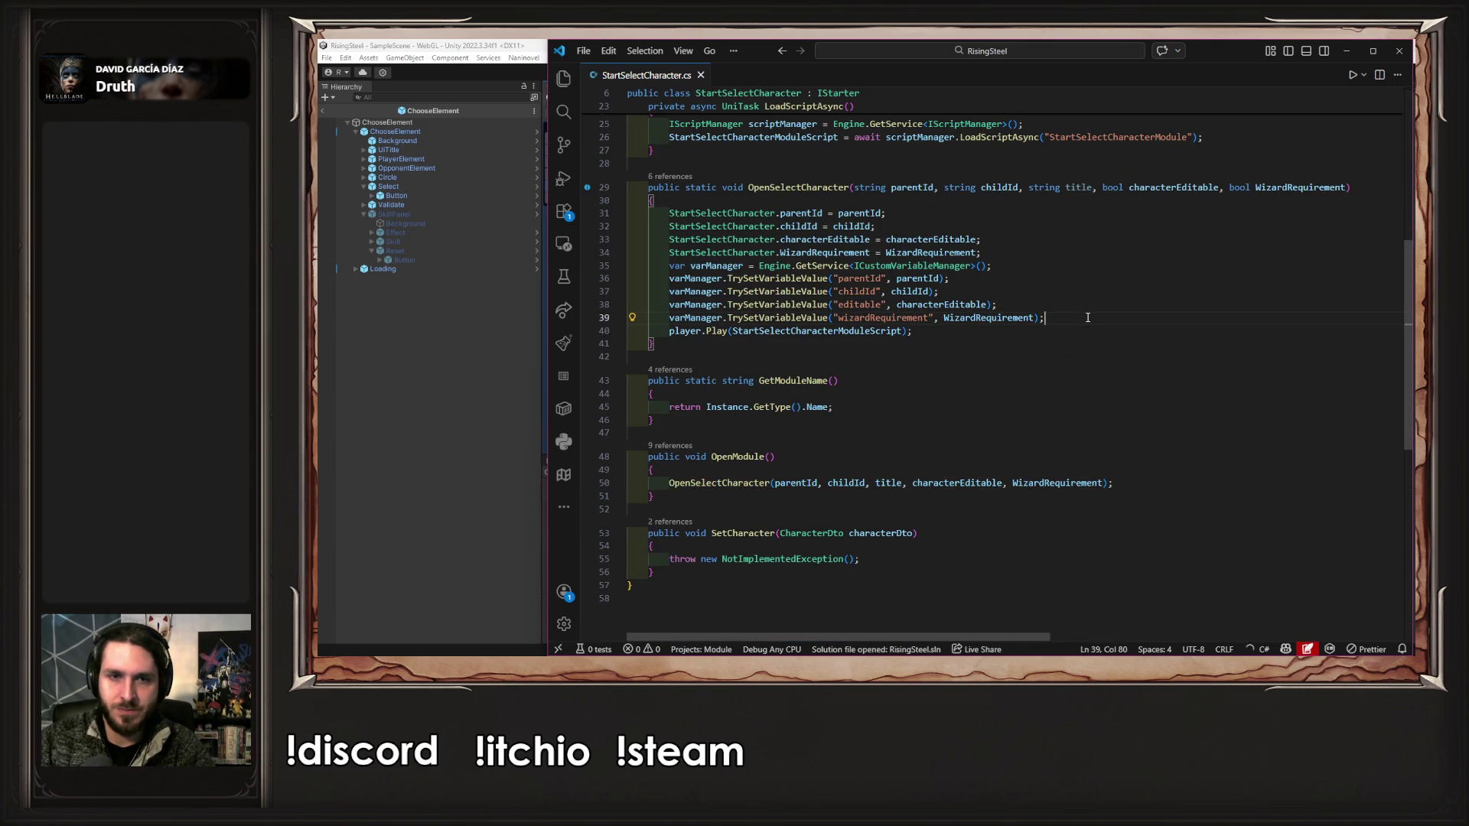
key("shift+alt+Down")
double_click(1078, 187)
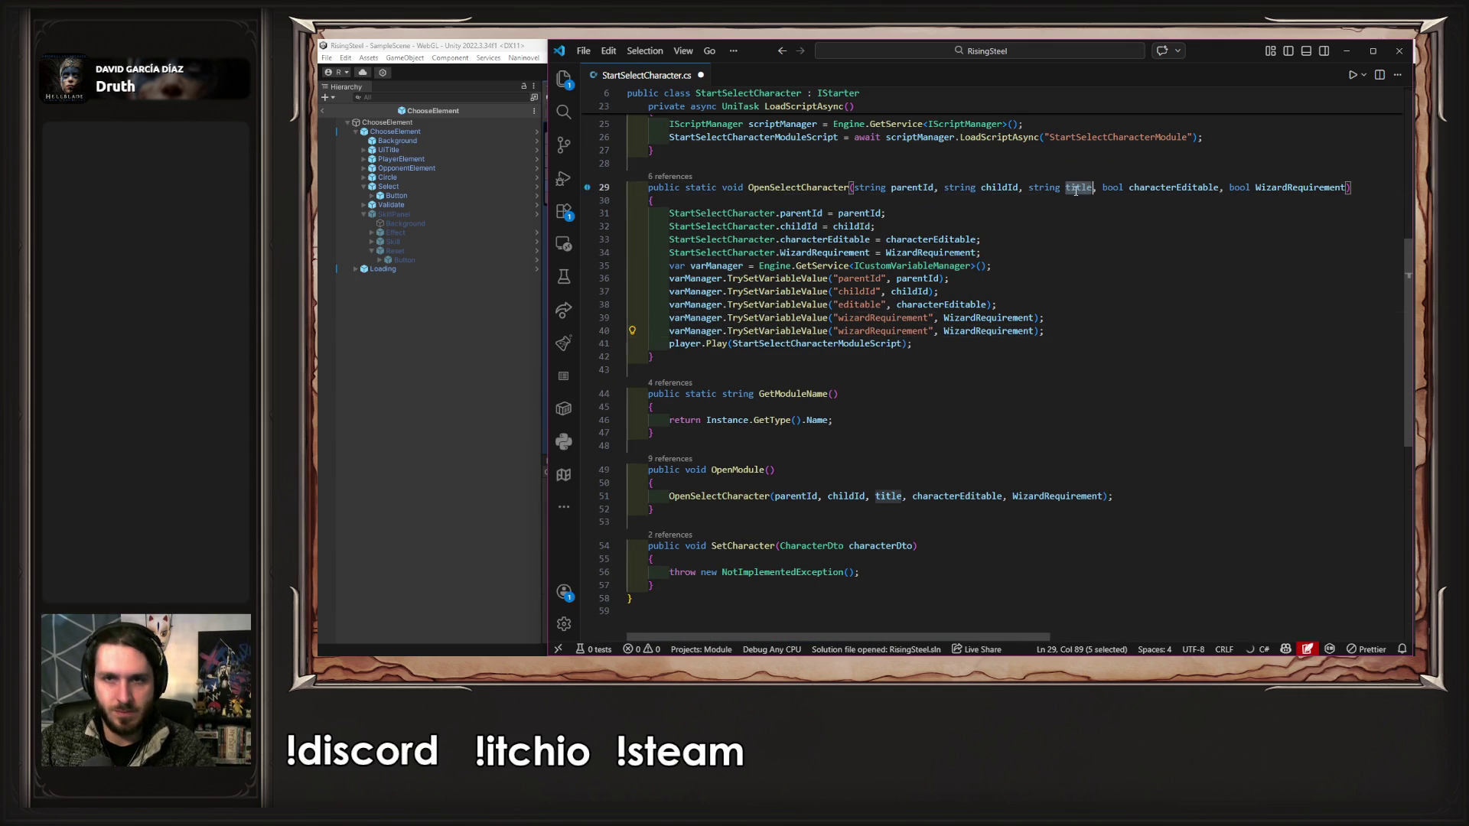
double_click(884, 343)
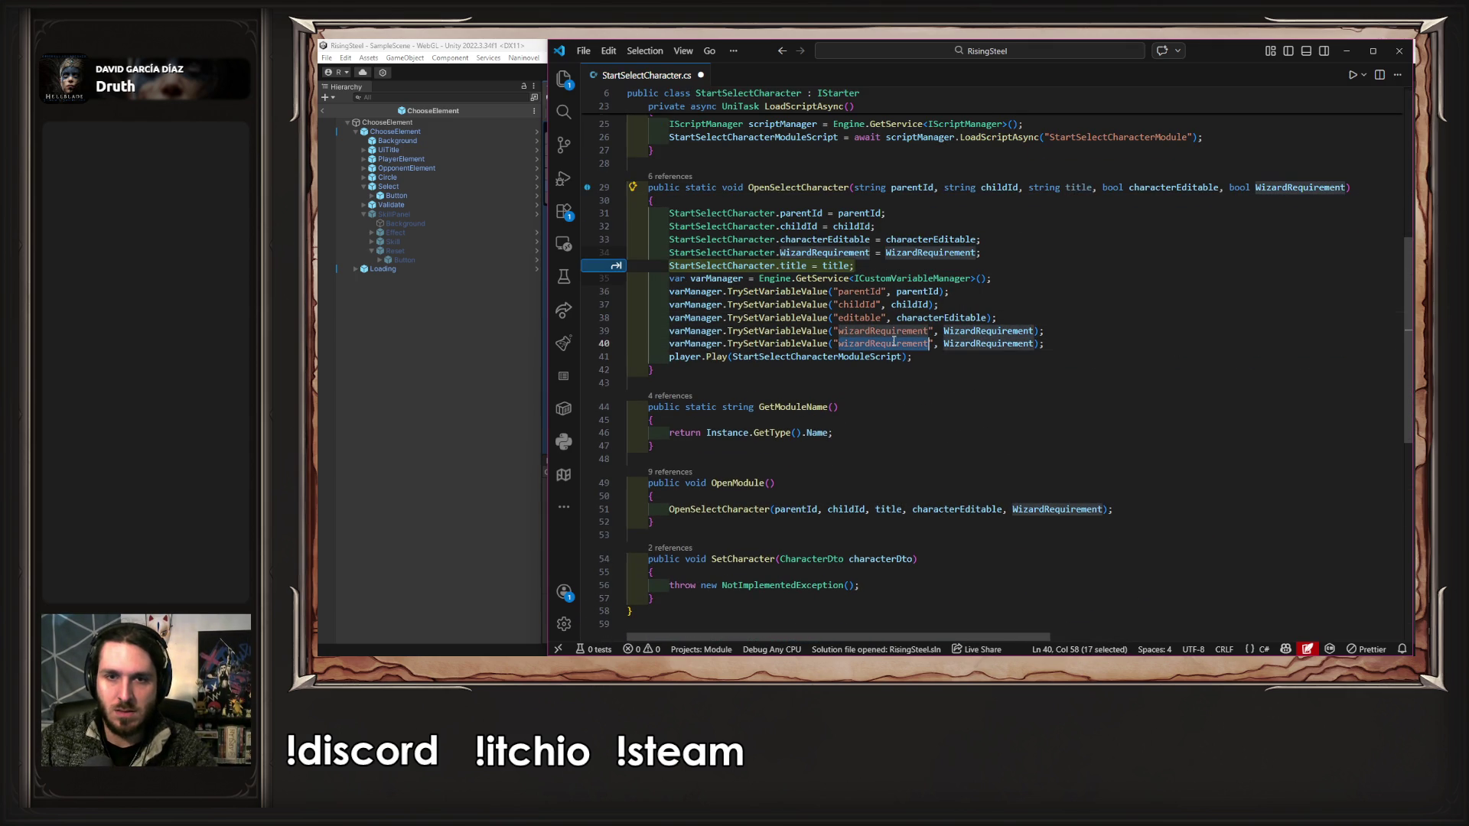
key("Tab")
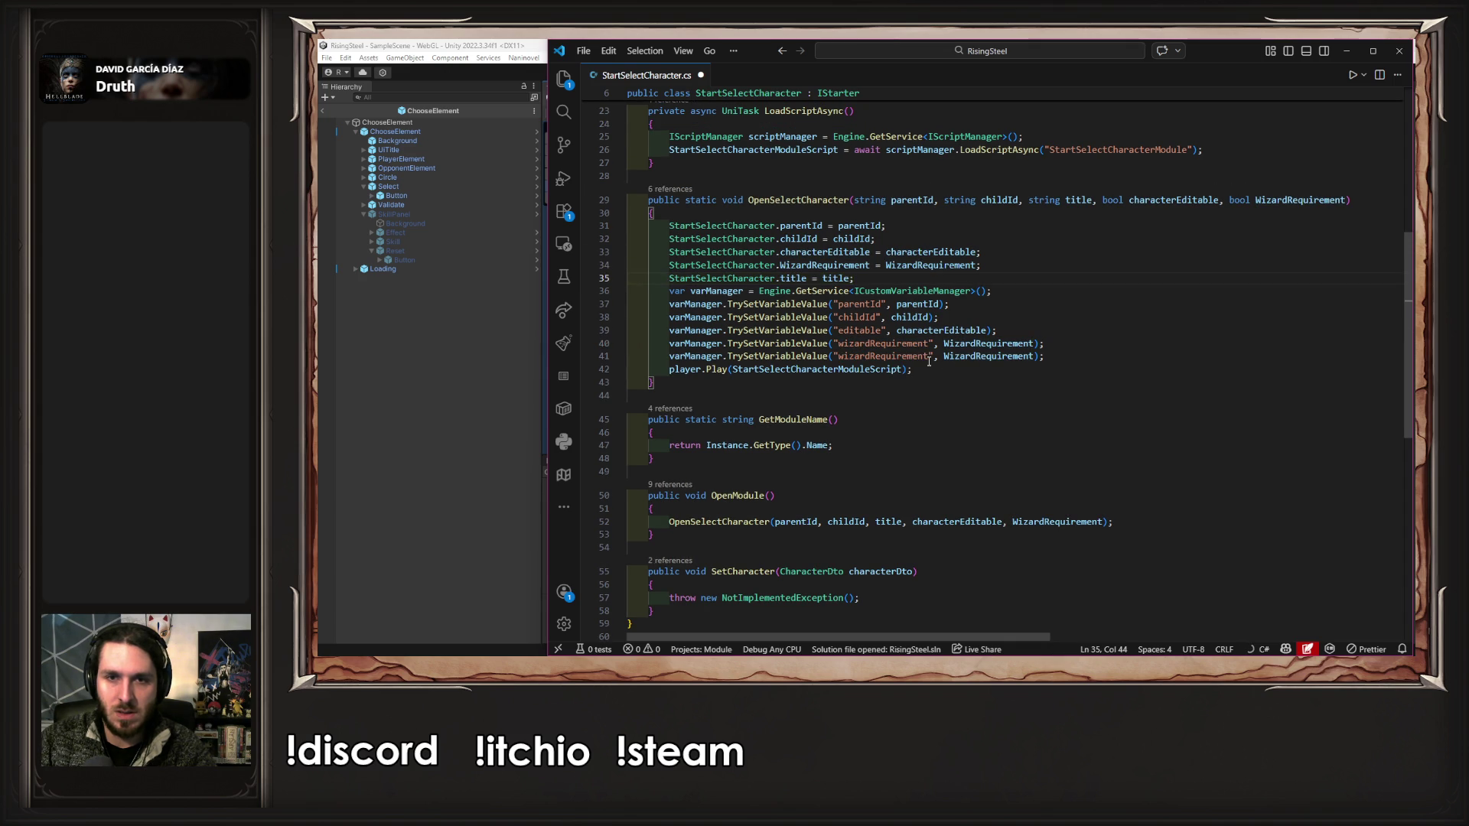
double_click(1078, 200)
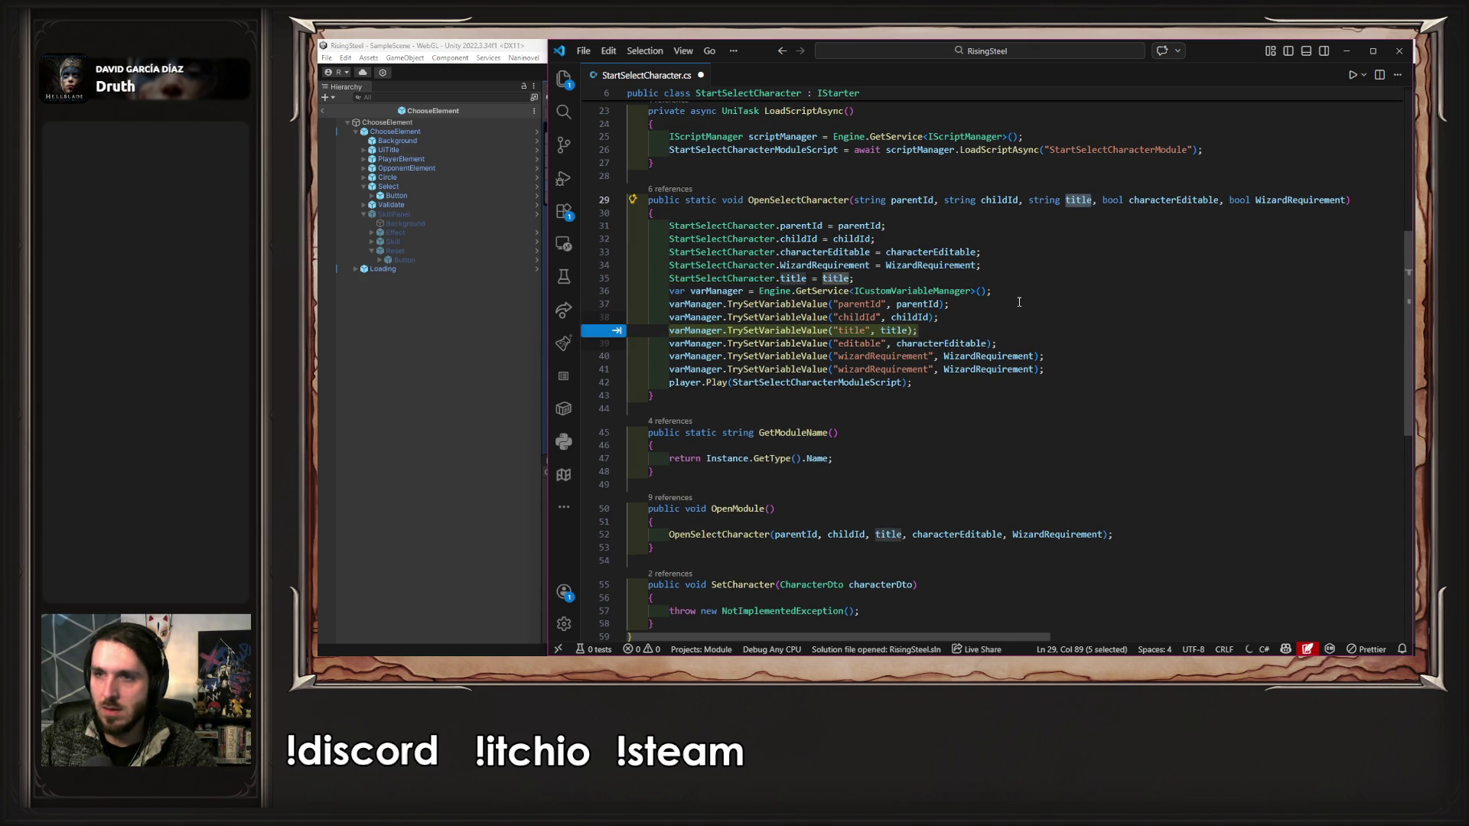
key("Tab")
key("ctrl+s")
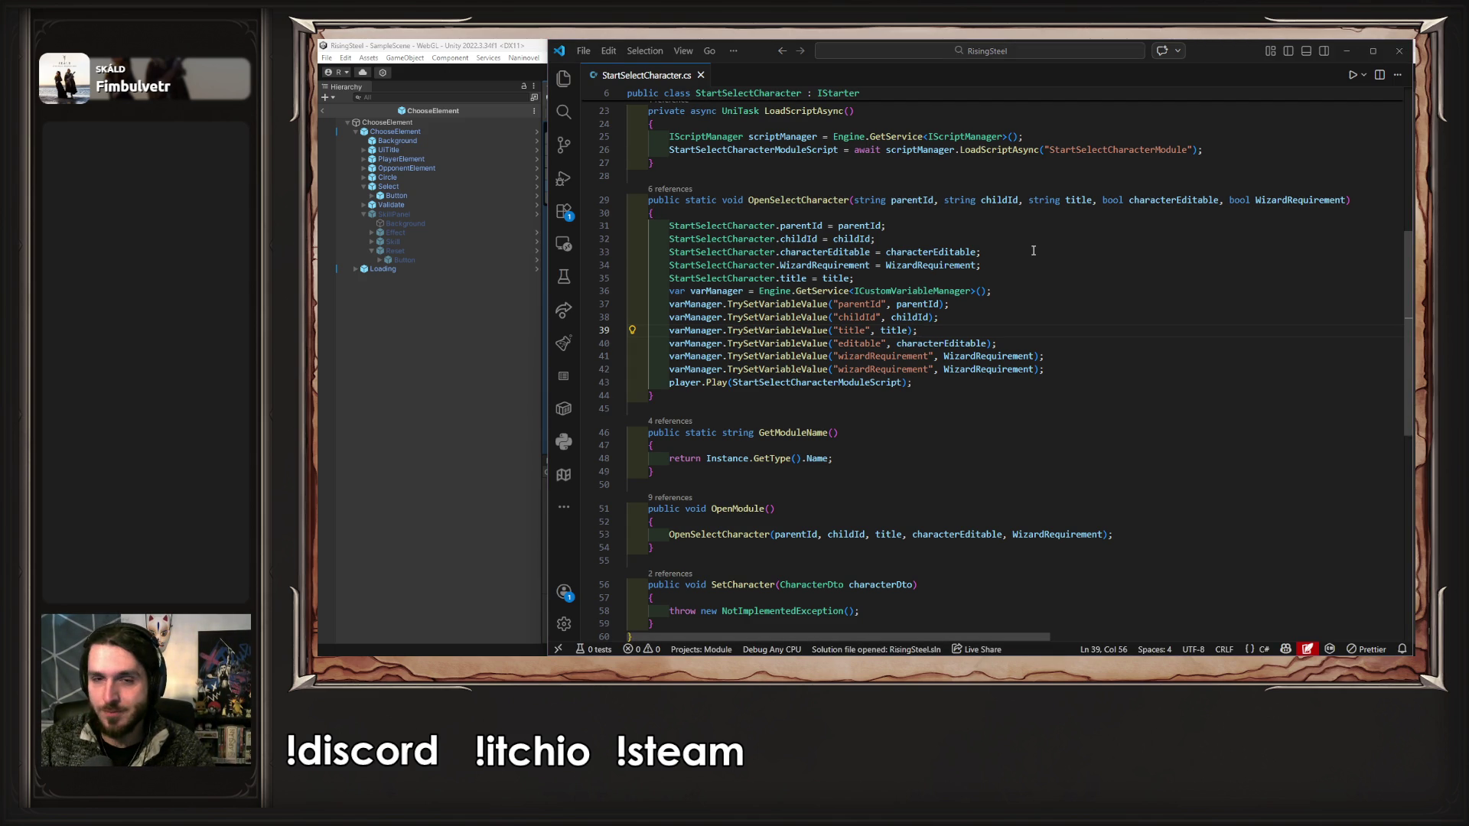
left_click(462, 430)
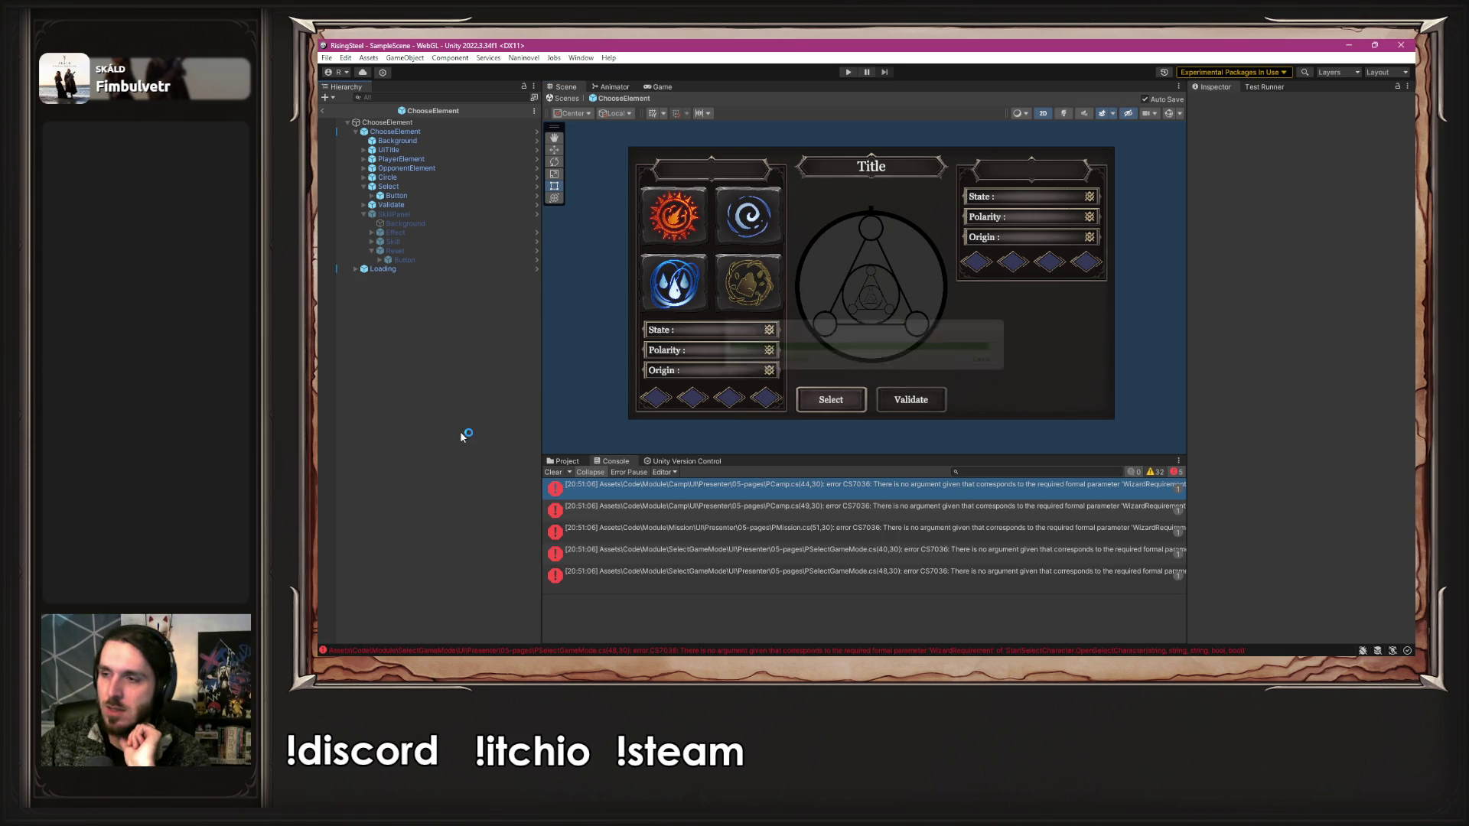
- Open PCamp.cs from the compile error and pass "Recruitment" as the first call's title
left_click(701, 485)
double_click(701, 485)
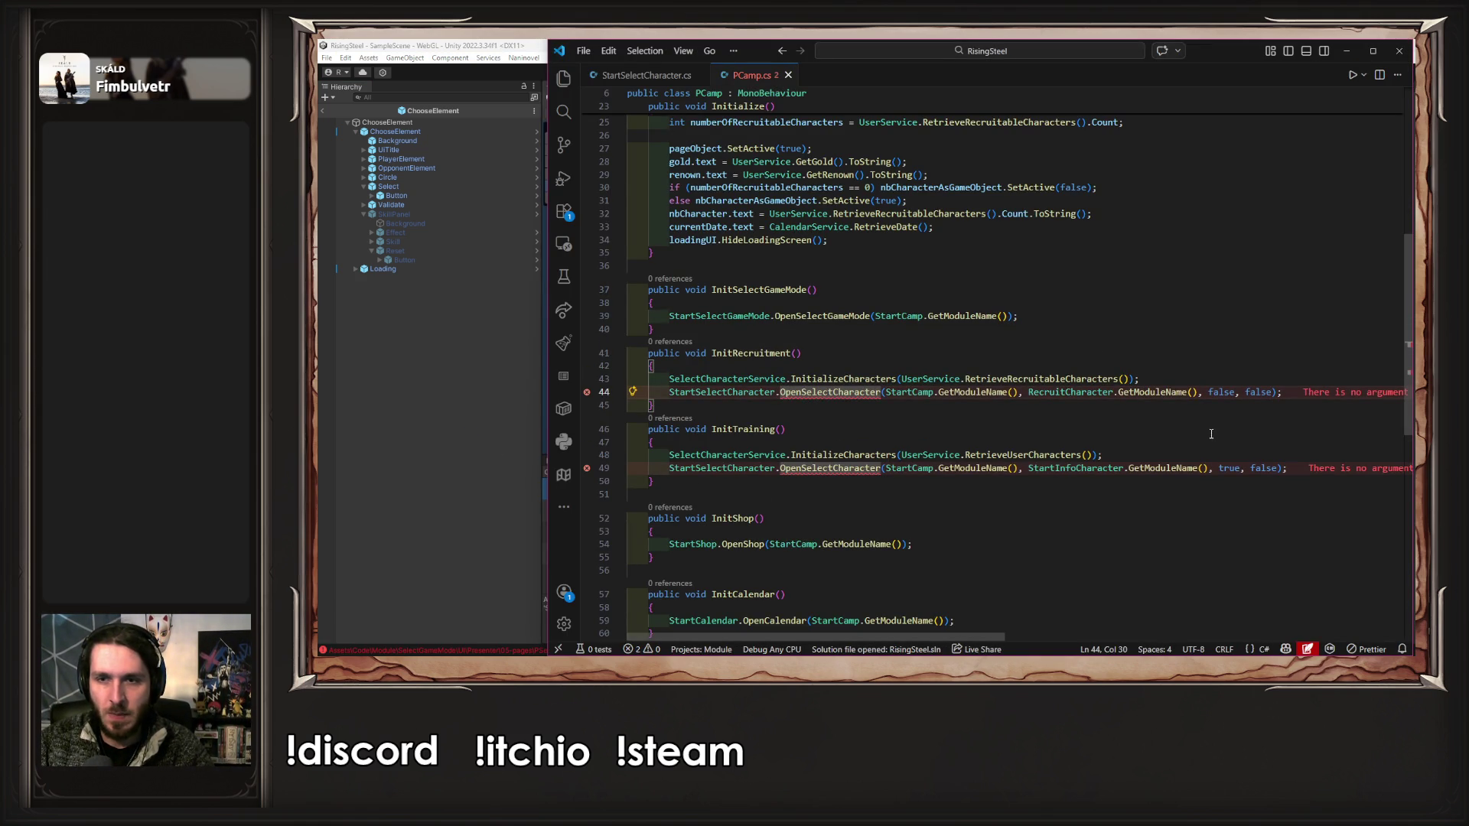
left_click(1209, 395)
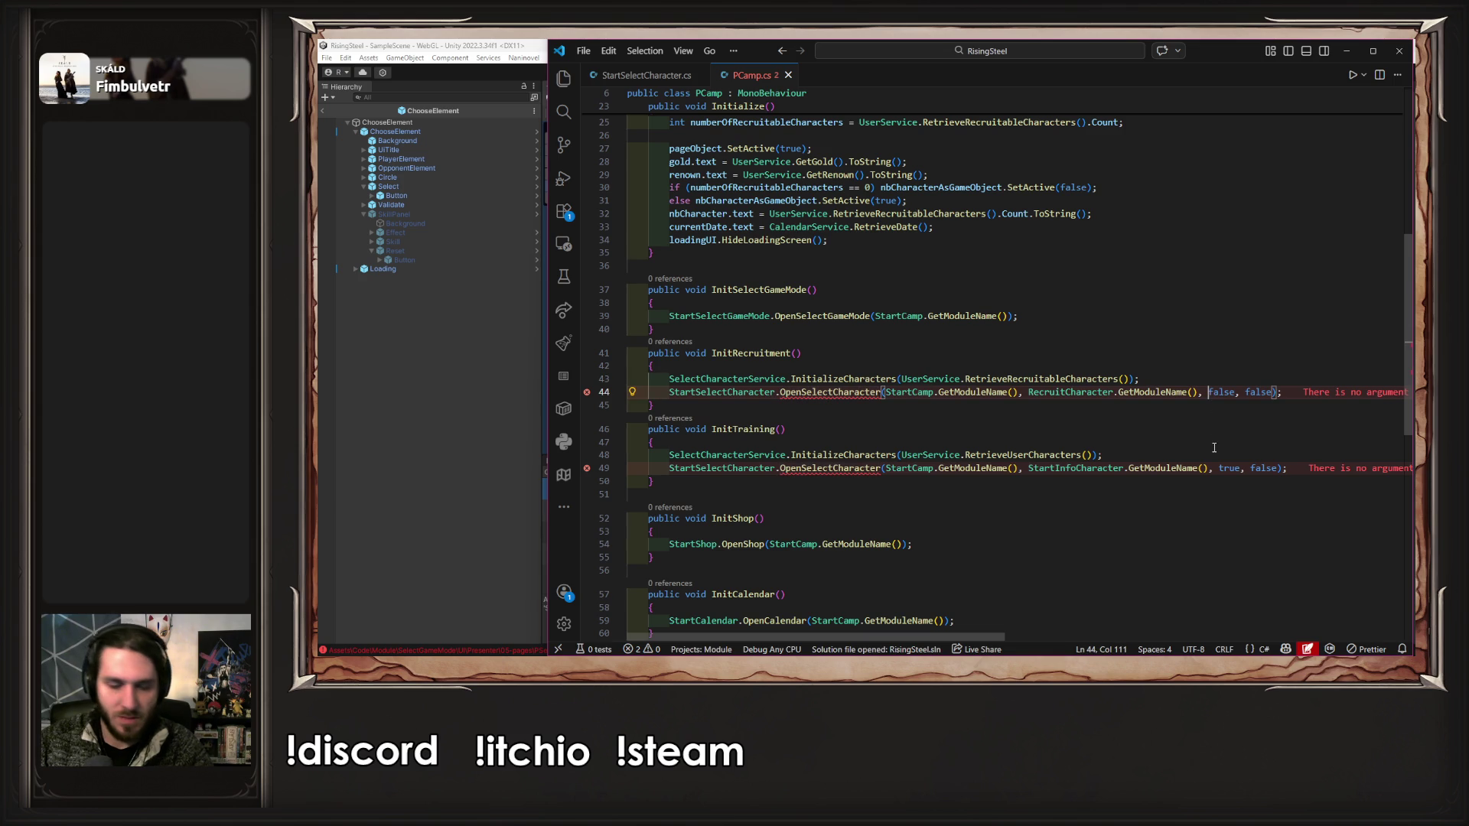
type("\"\",")
key("Left")
key("Left")
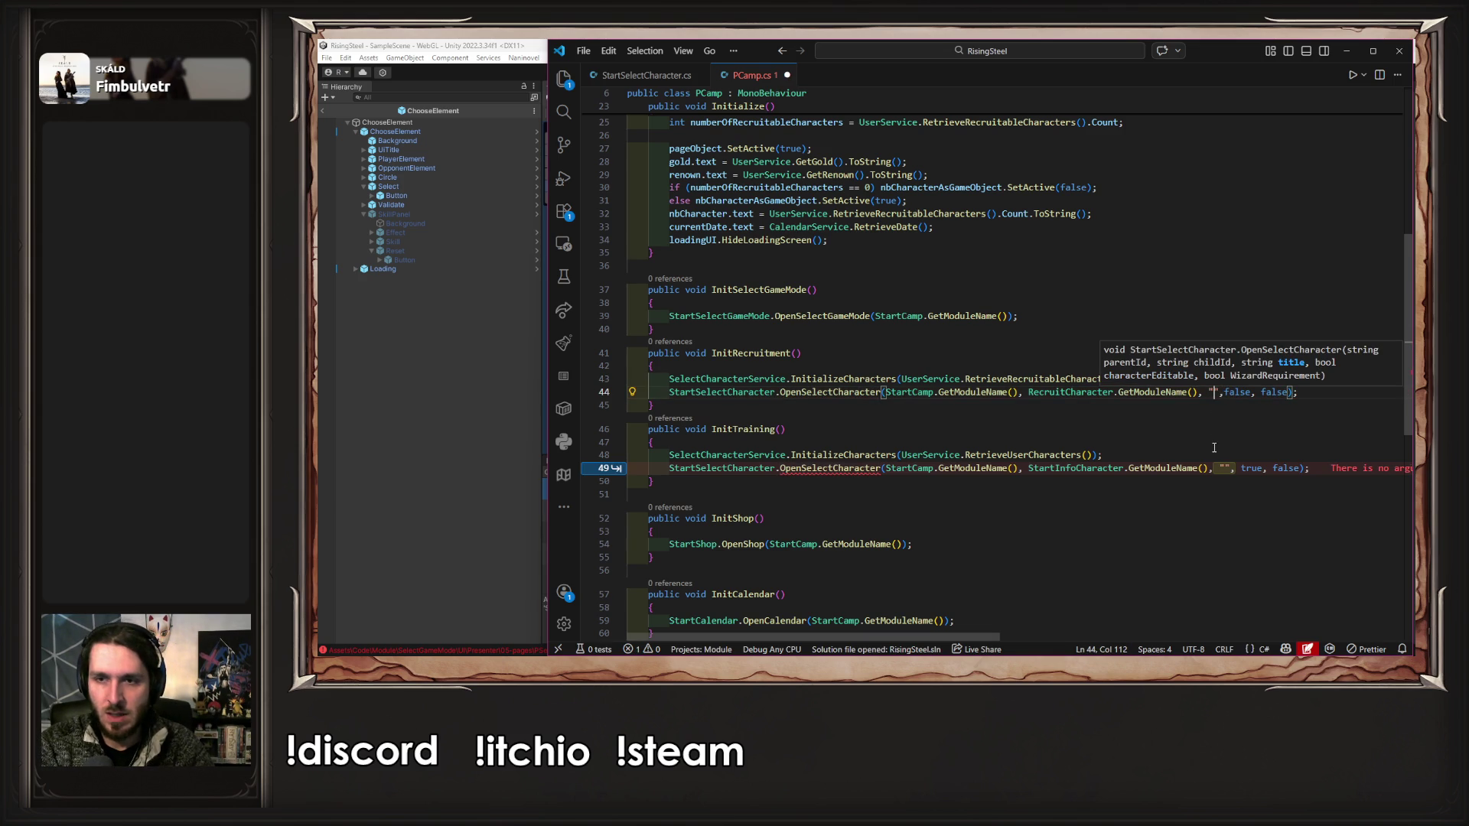
type("Rec")
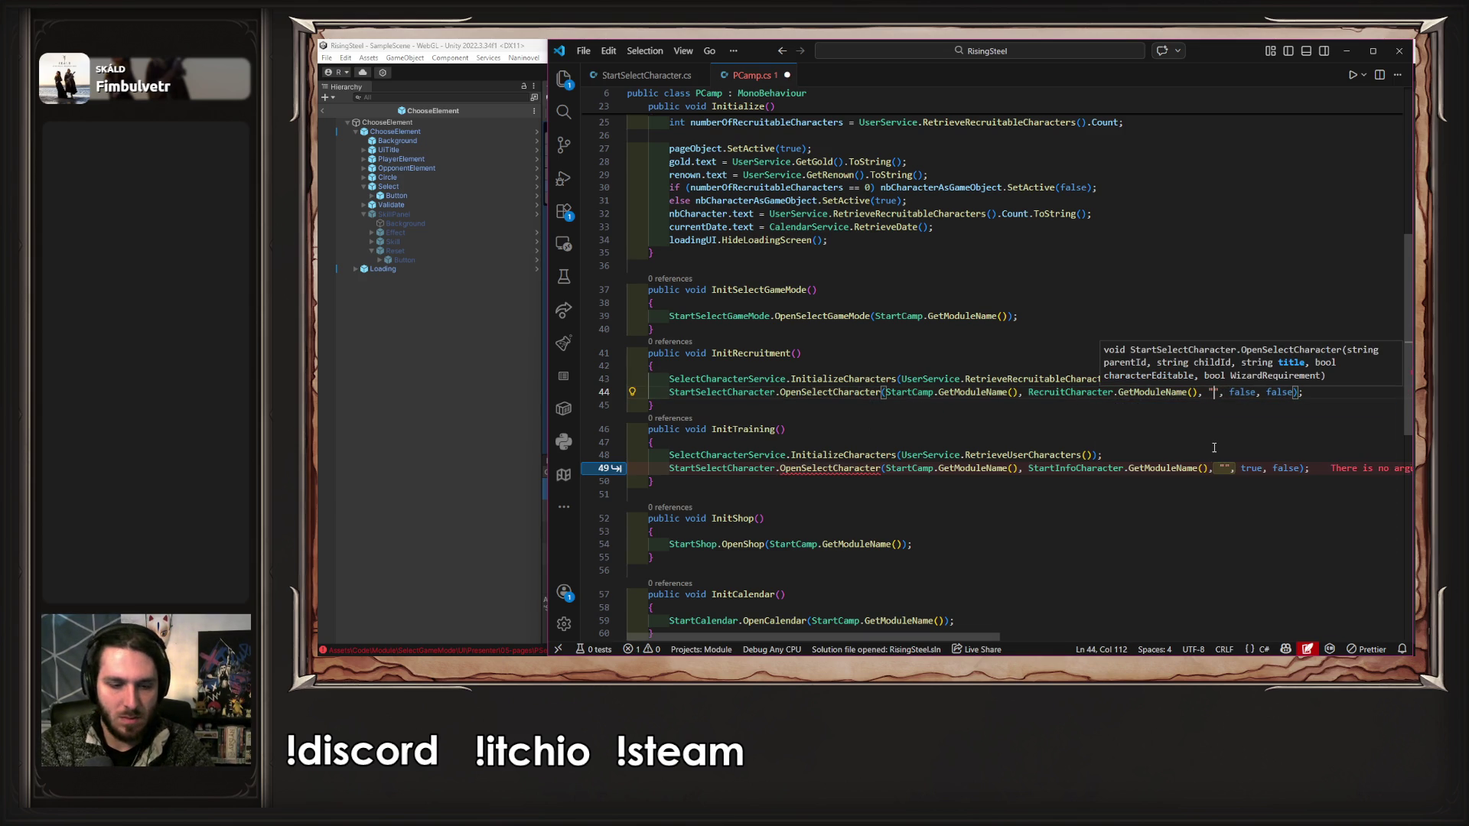
type("ruitment")
key("ctrl+s")
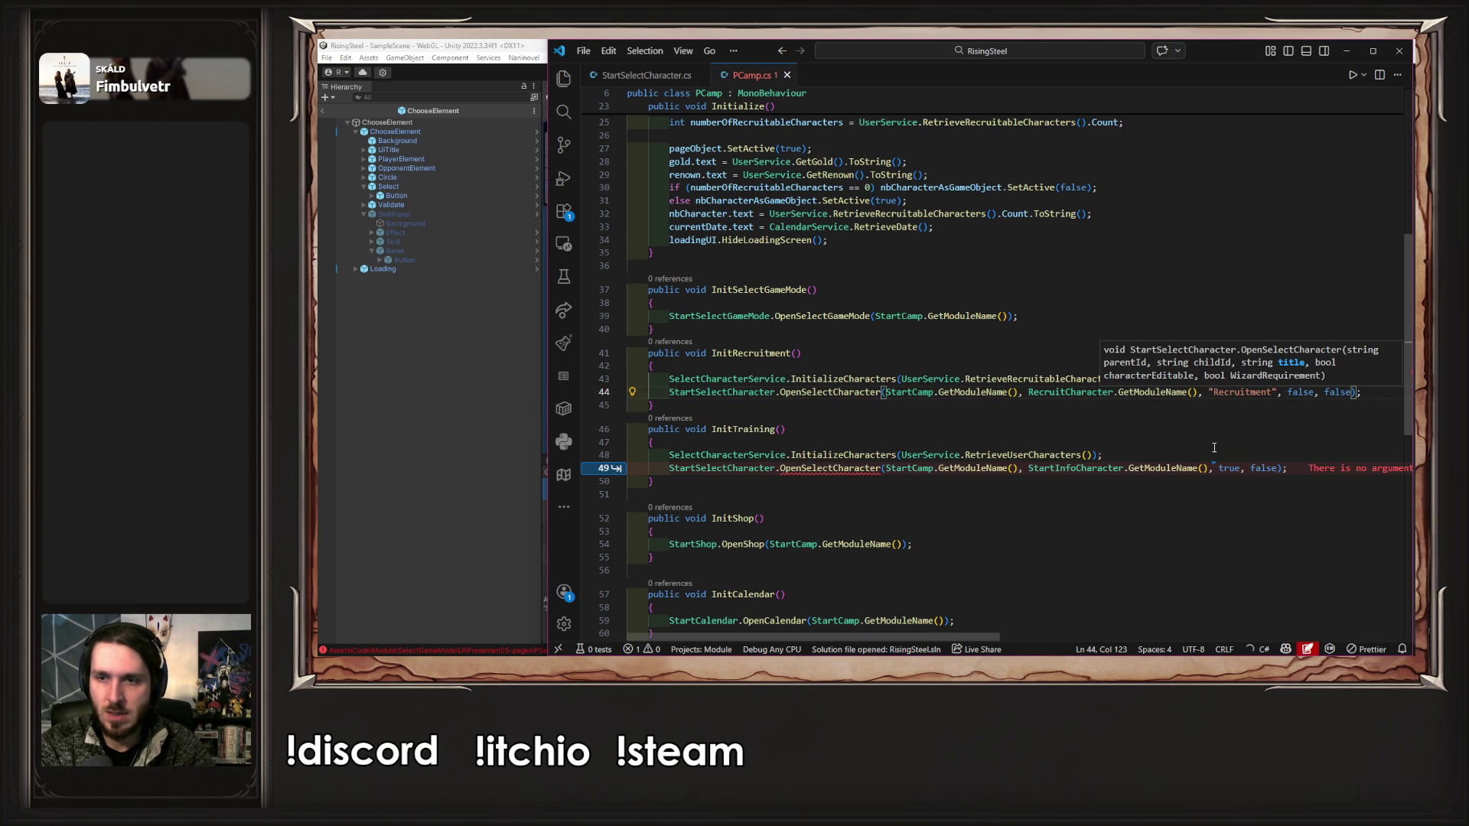
- Pass "Training" as the InitTraining call's title, save PCamp.cs, and return to Unity
key("Down")
key("Down")
key("Down")
key("ctrl+Left")
key("ctrl+Left")
type(",")
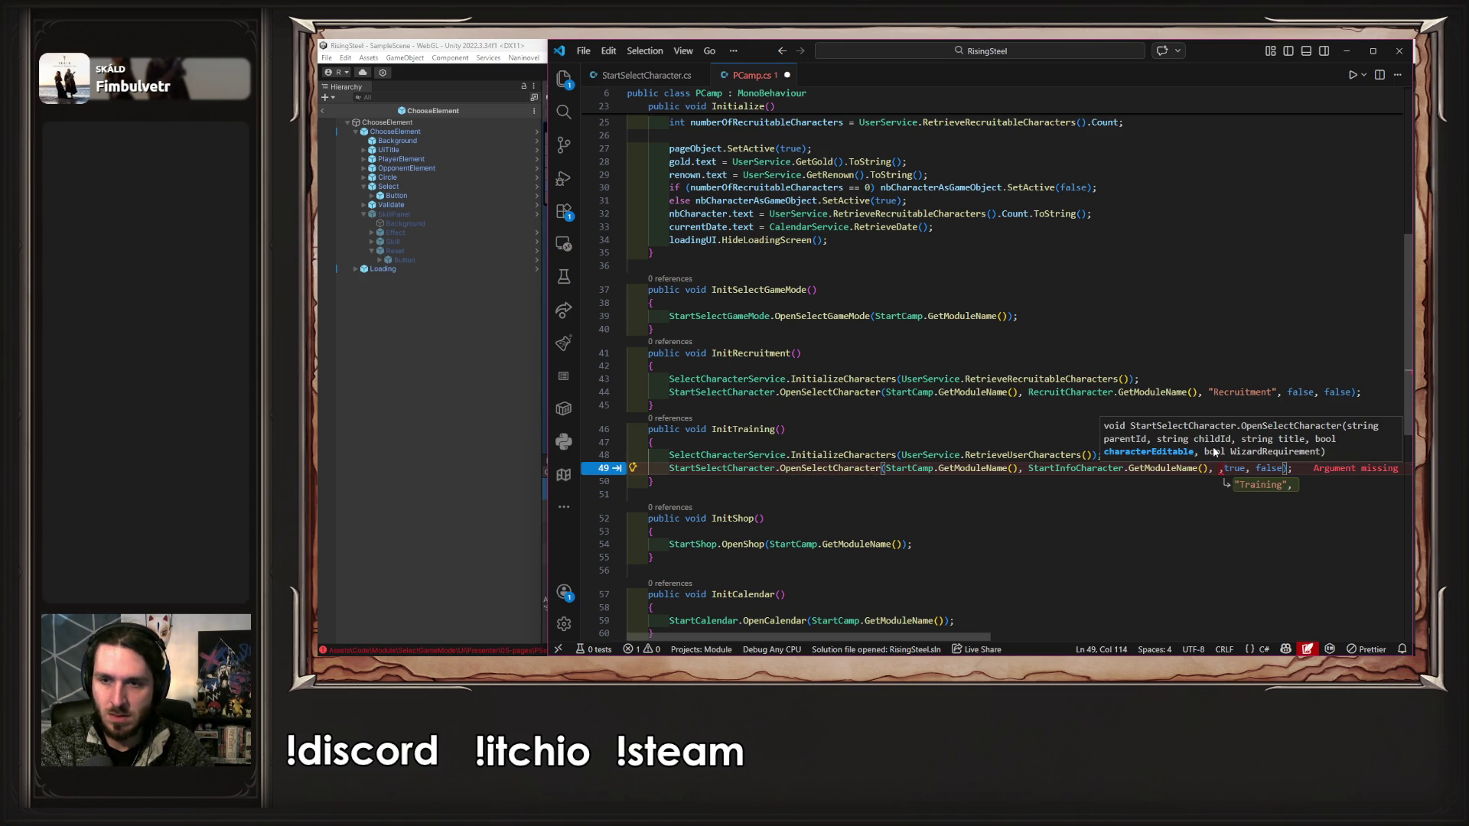
key("Tab")
key("ctrl+s")
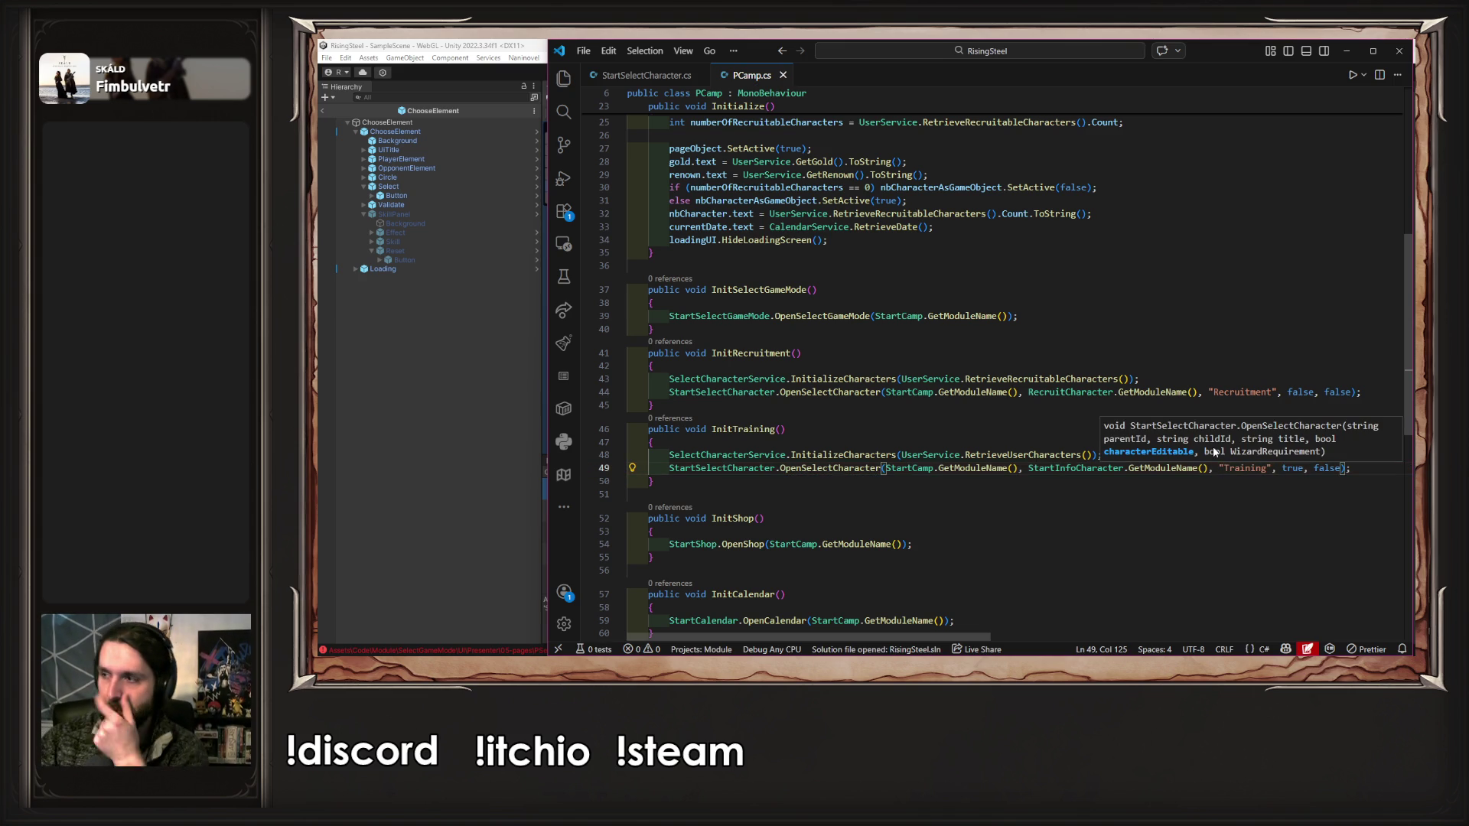
double_click(1263, 394)
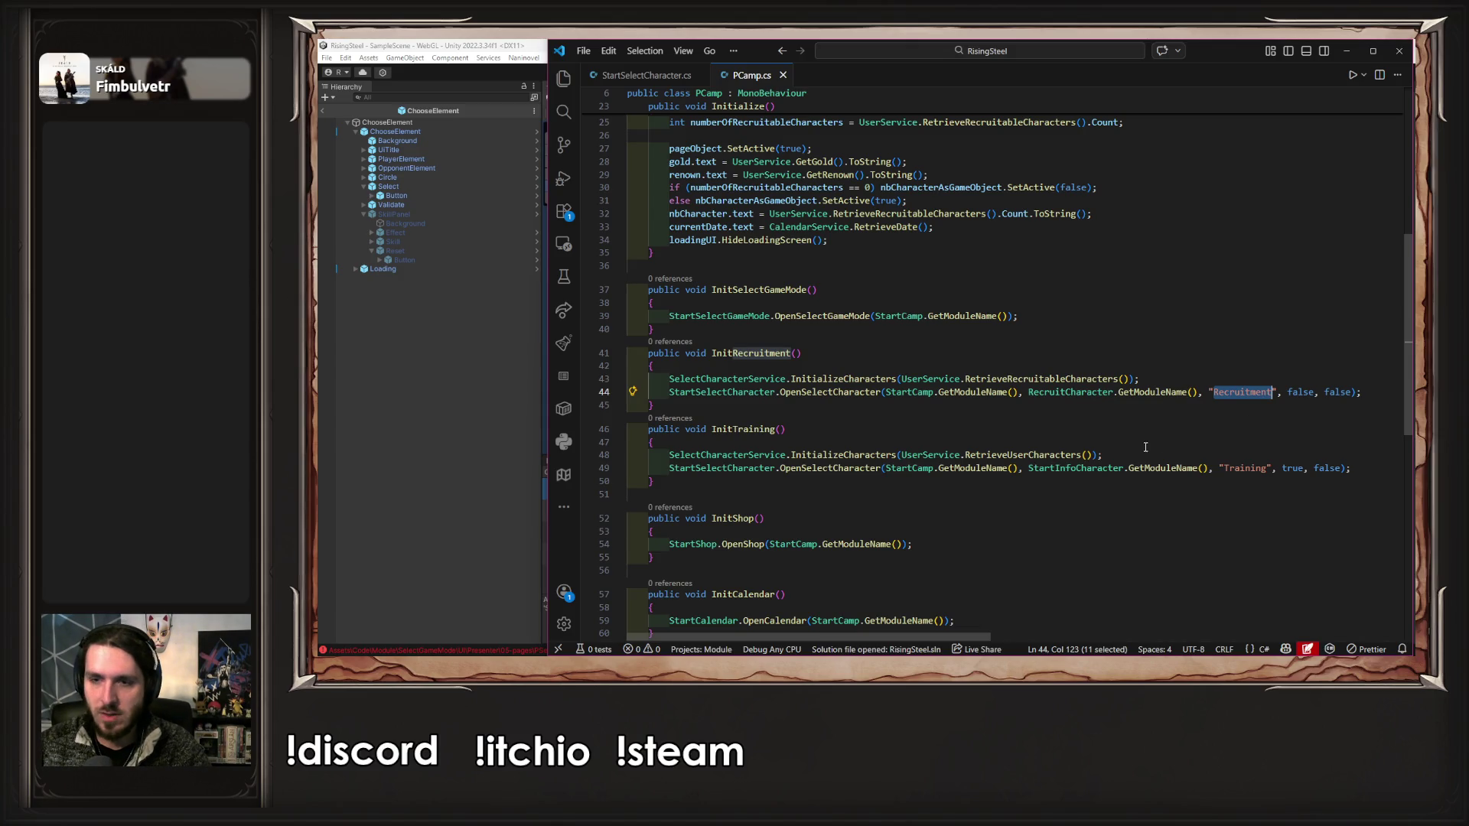
left_click(376, 450)
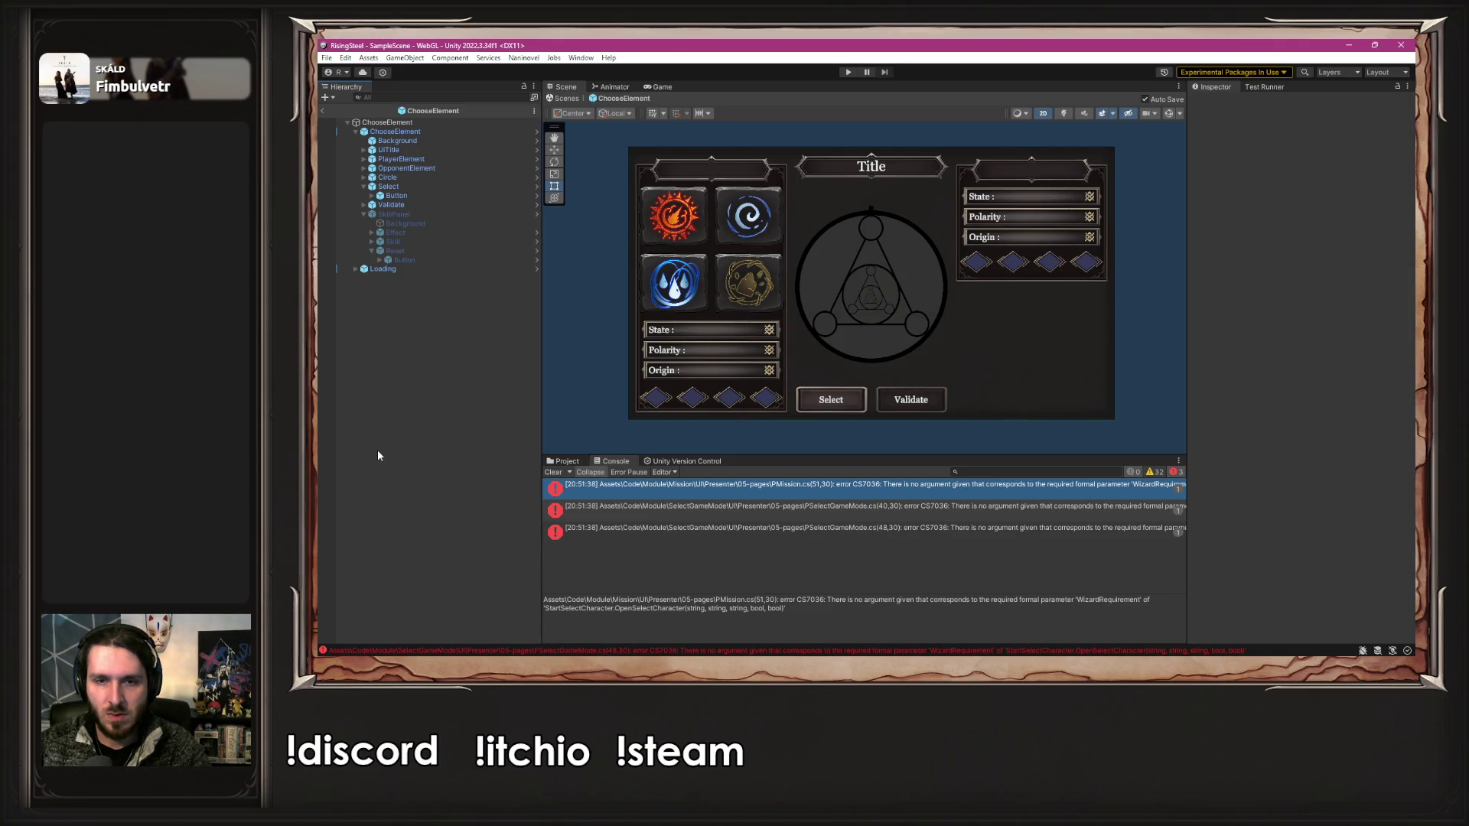
- Open PMission.cs from the error, insert "Mission" before false on line 51, and save
double_click(727, 495)
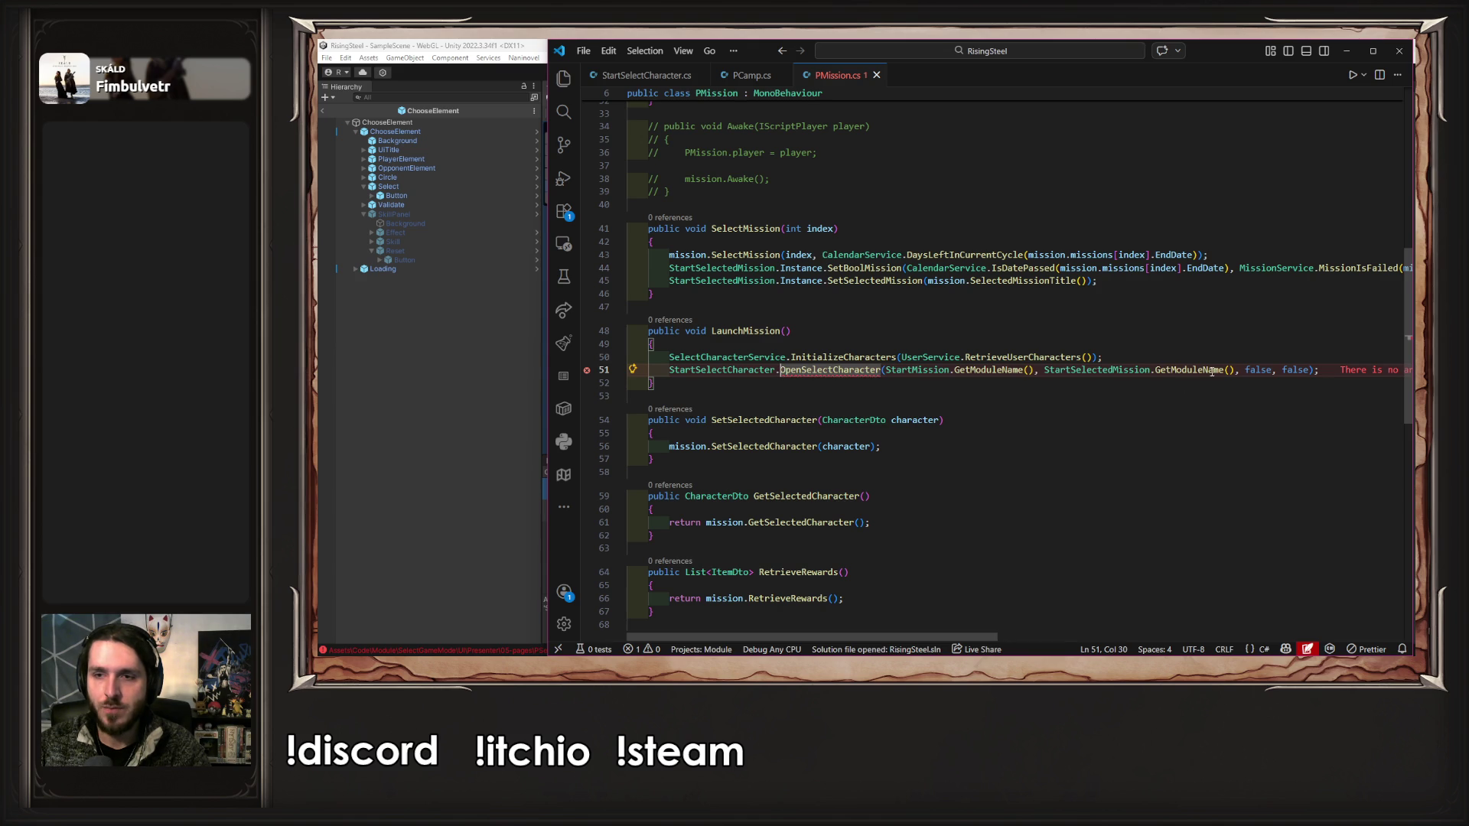
left_click(1242, 369)
type("\"Mission\",")
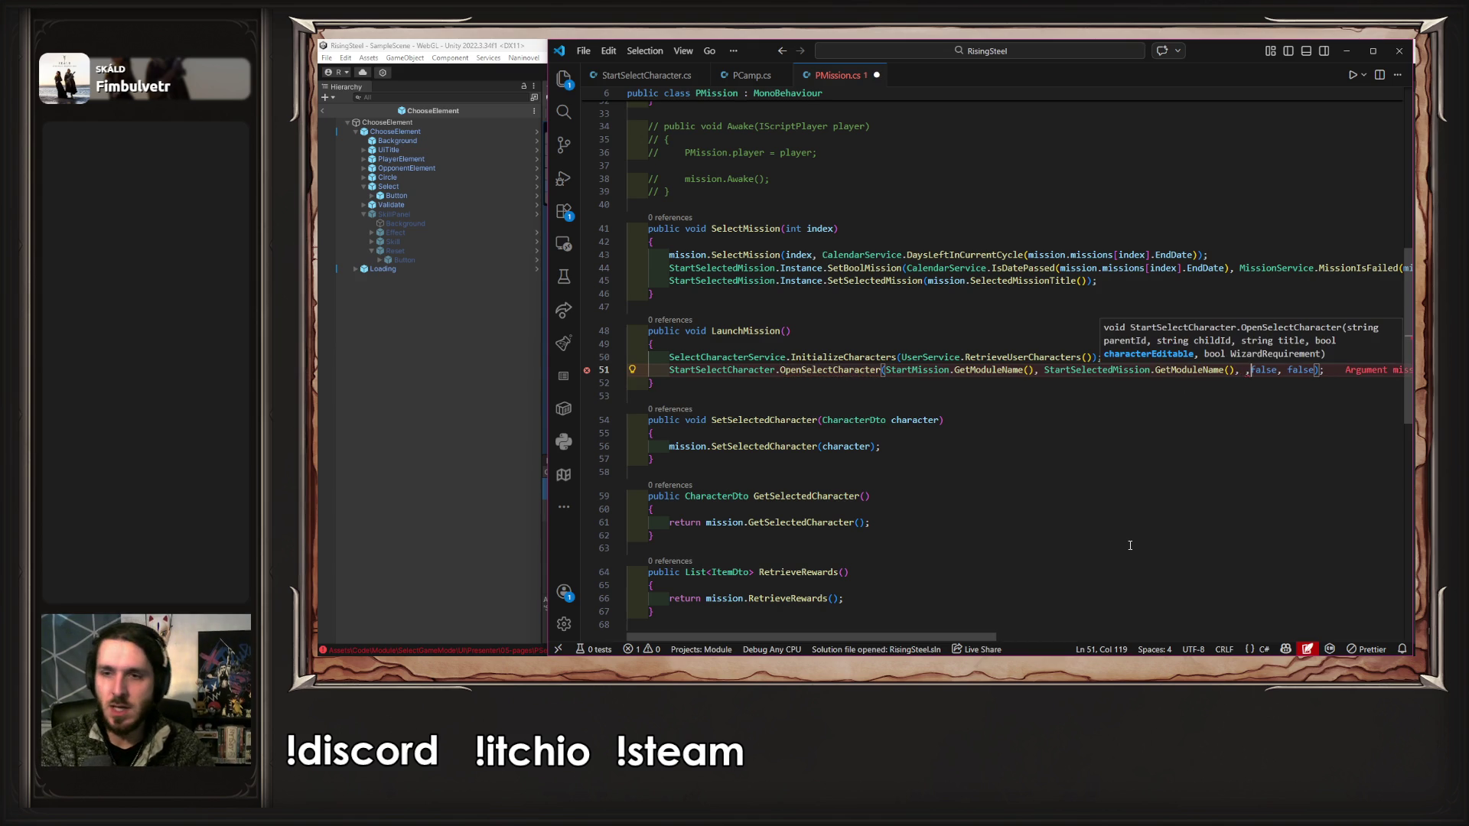
key("ctrl+s")
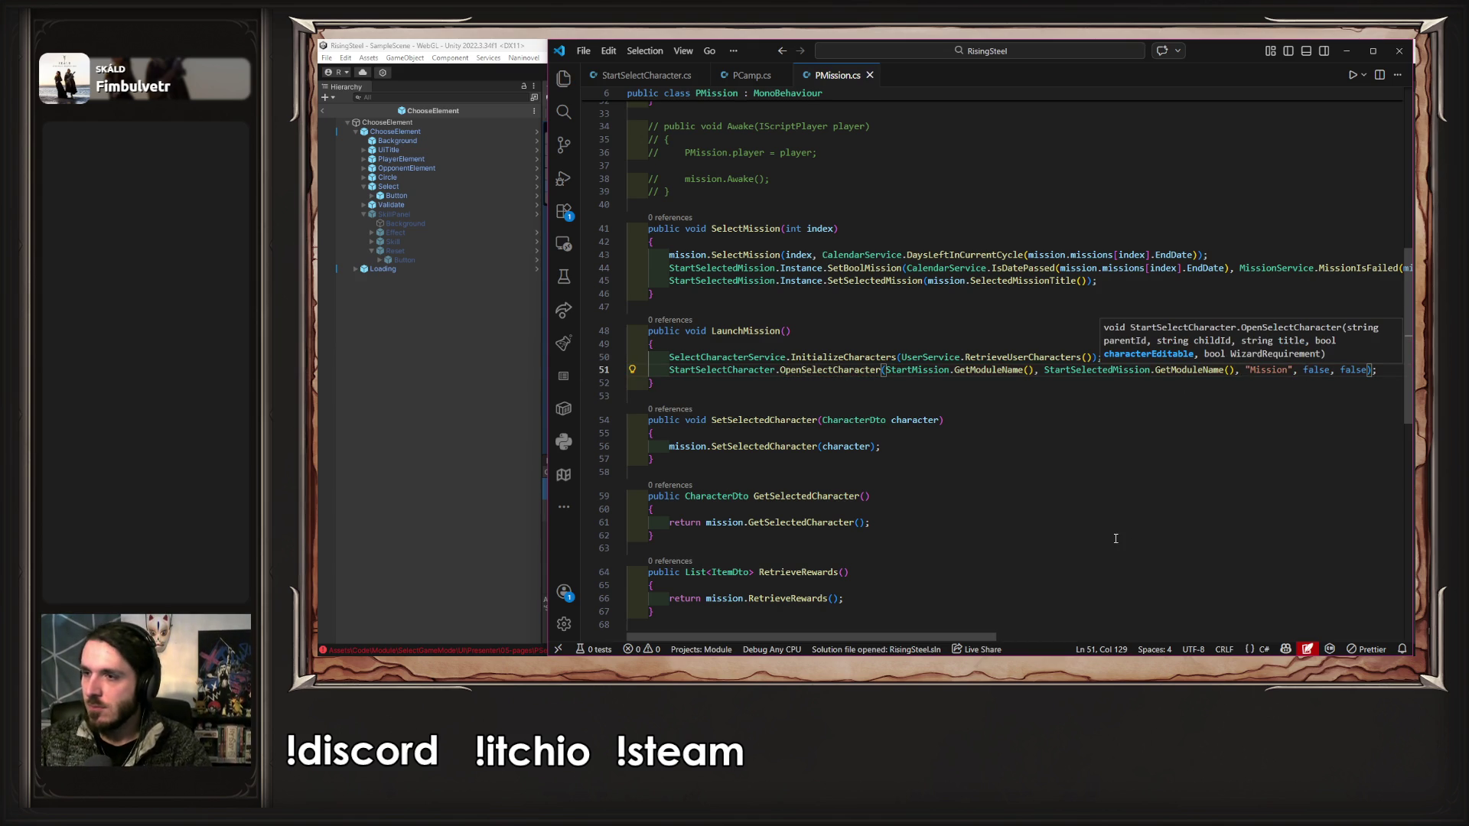
left_click(447, 400)
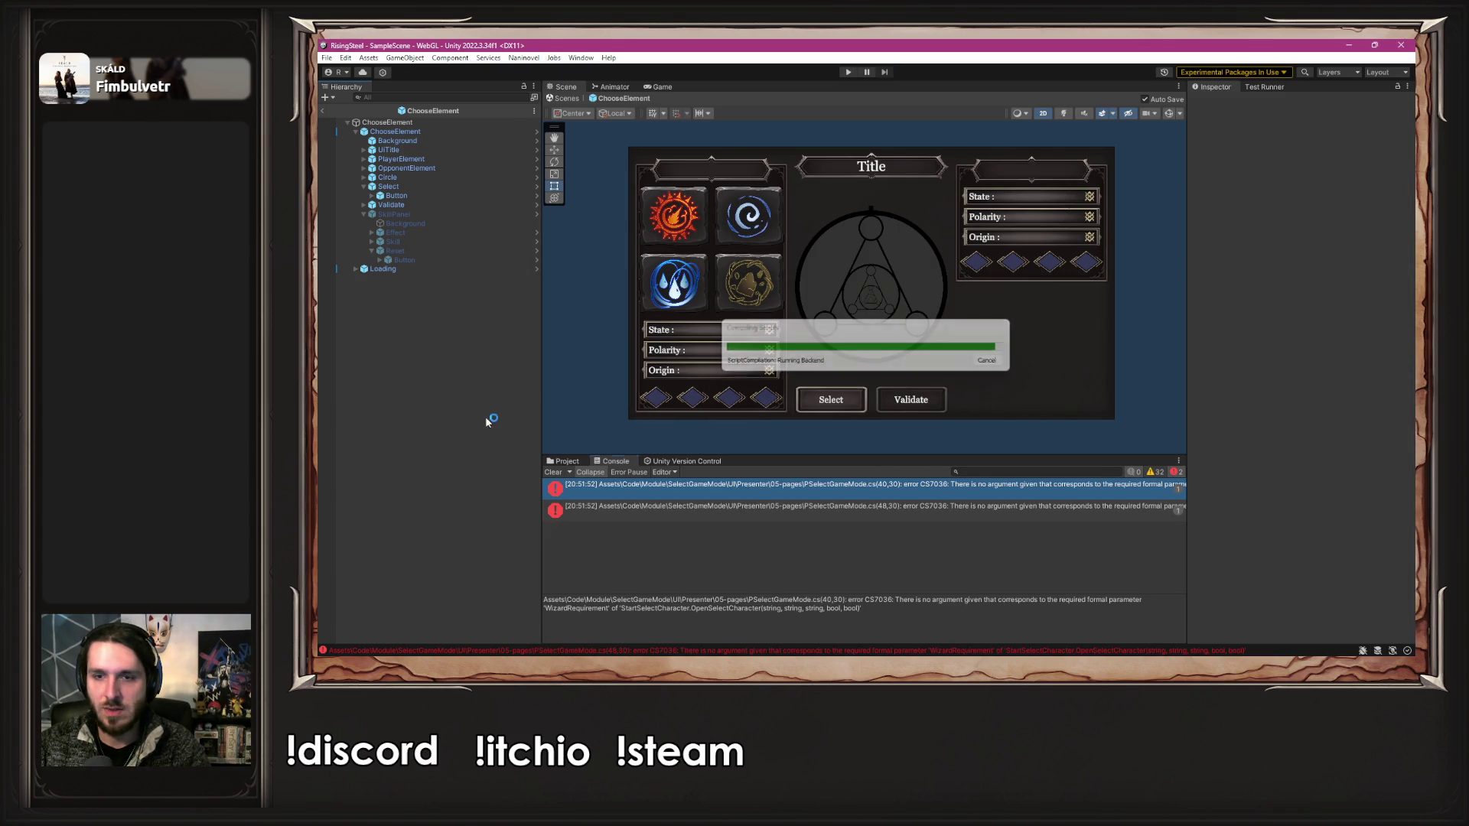
- Insert "Arena" and "Wizard" before the bool arguments in PSelectGameMode.cs's two calls and save
double_click(863, 485)
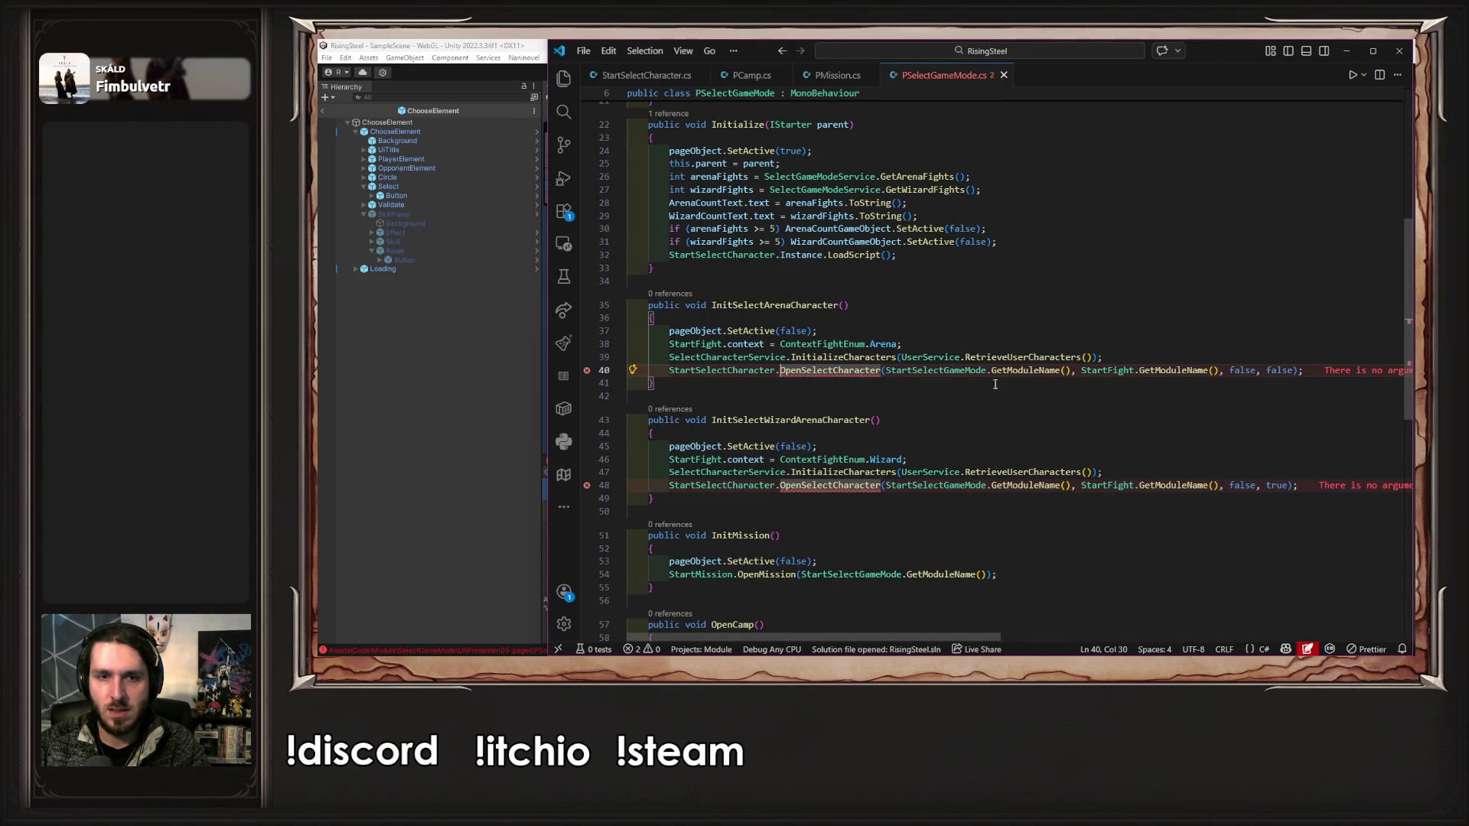
left_click(1102, 381)
left_click(1222, 371)
key("Escape")
type("\"Arena\",")
left_click(1222, 485)
type("\"Wizard\",")
key("ctrl+s")
scroll(1222, 493, "down", 5)
scroll(1222, 493, "up", 4)
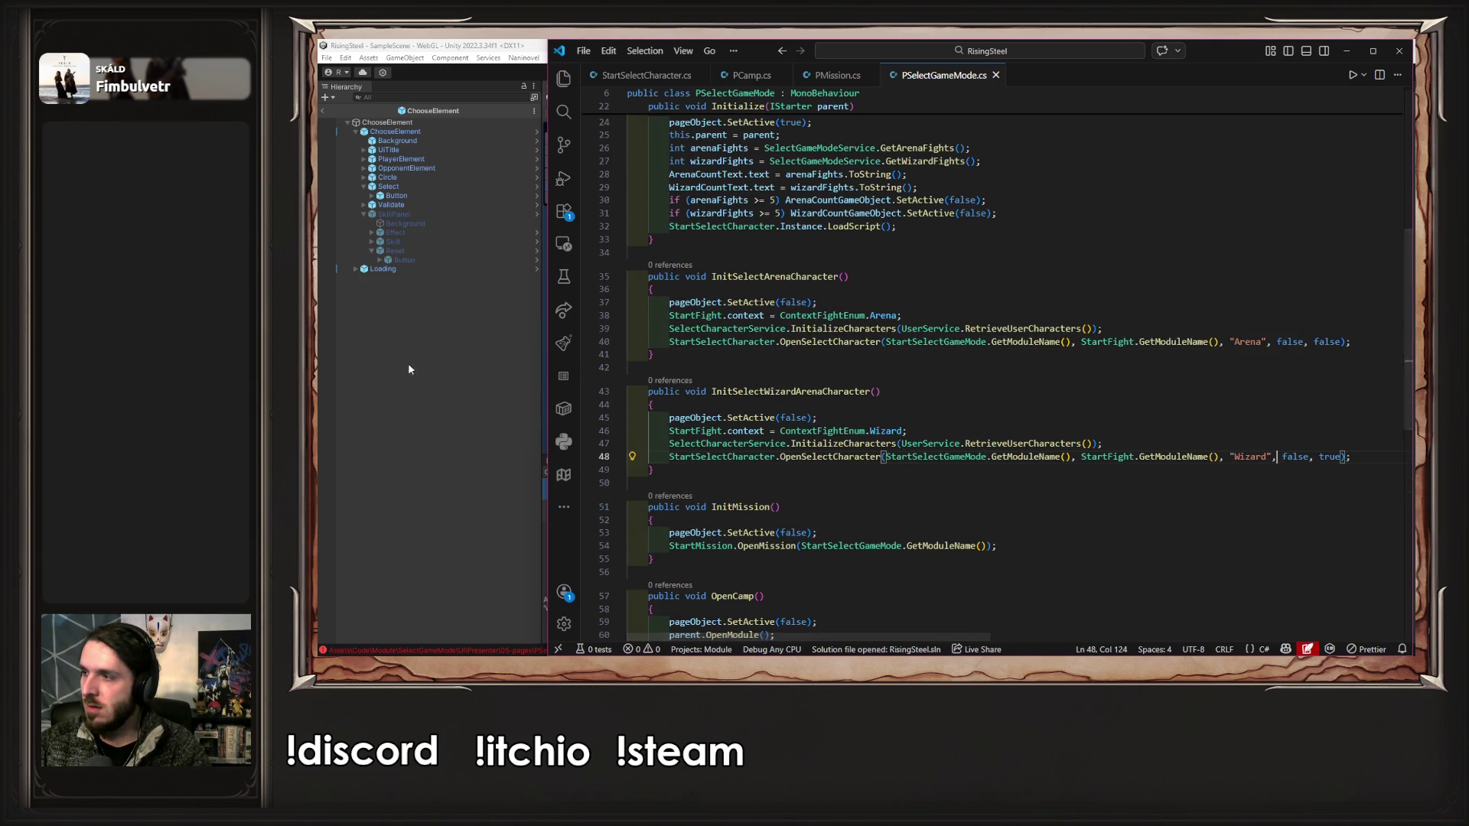
left_click(409, 364)
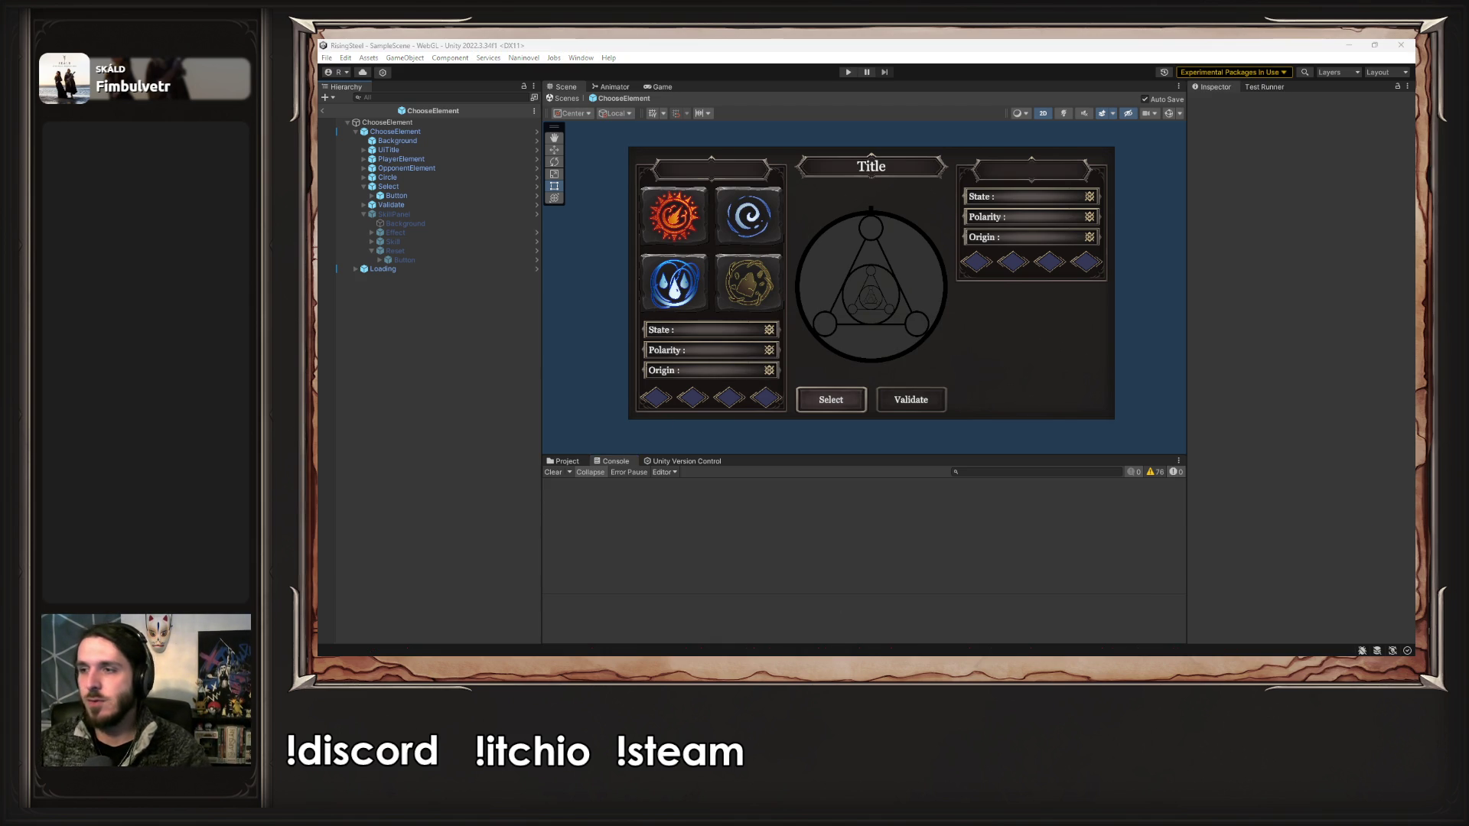
- Run play mode, load the saved game, then stop play mode
left_click(848, 72)
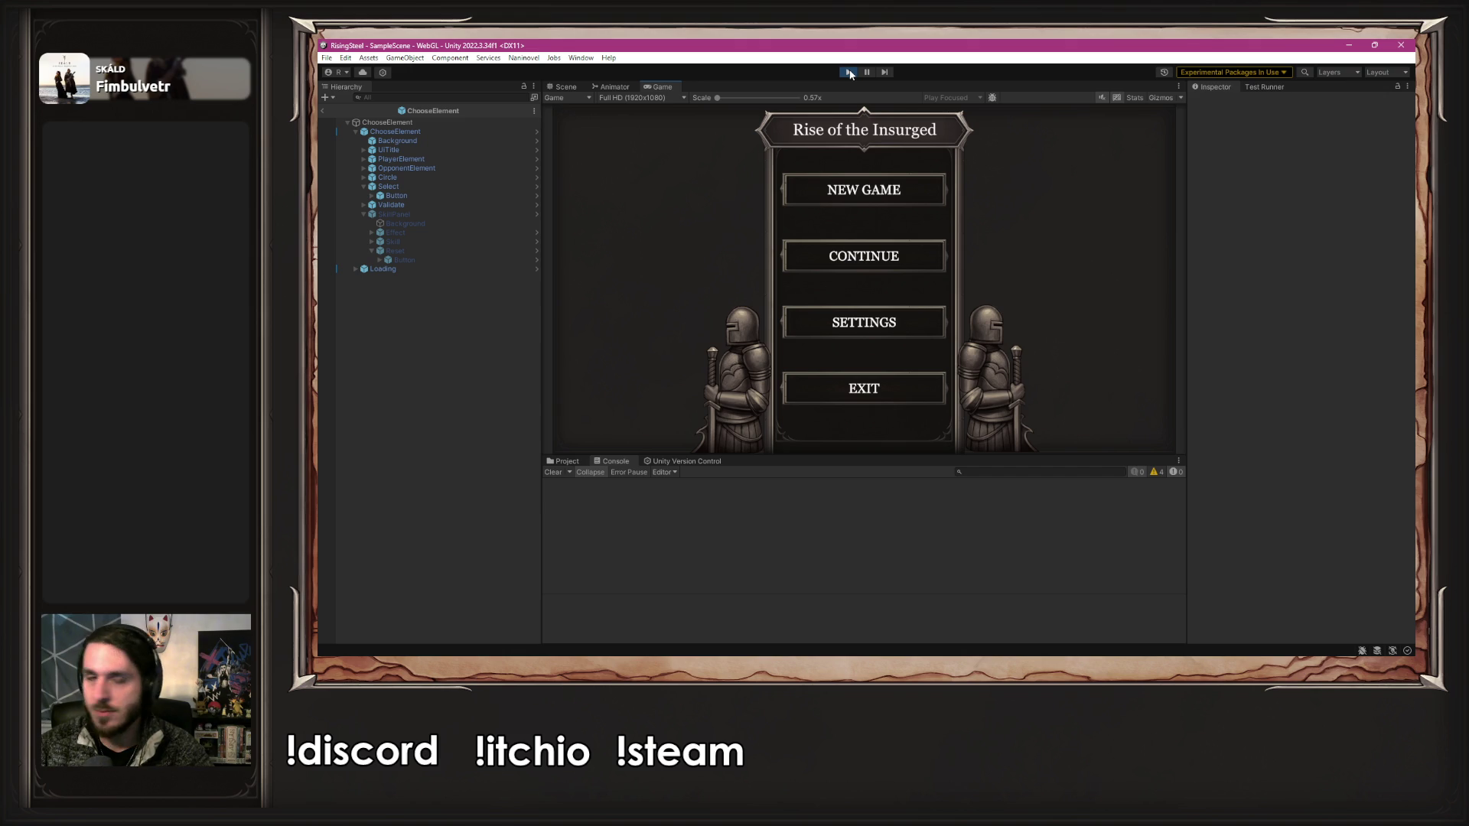
left_click(792, 257)
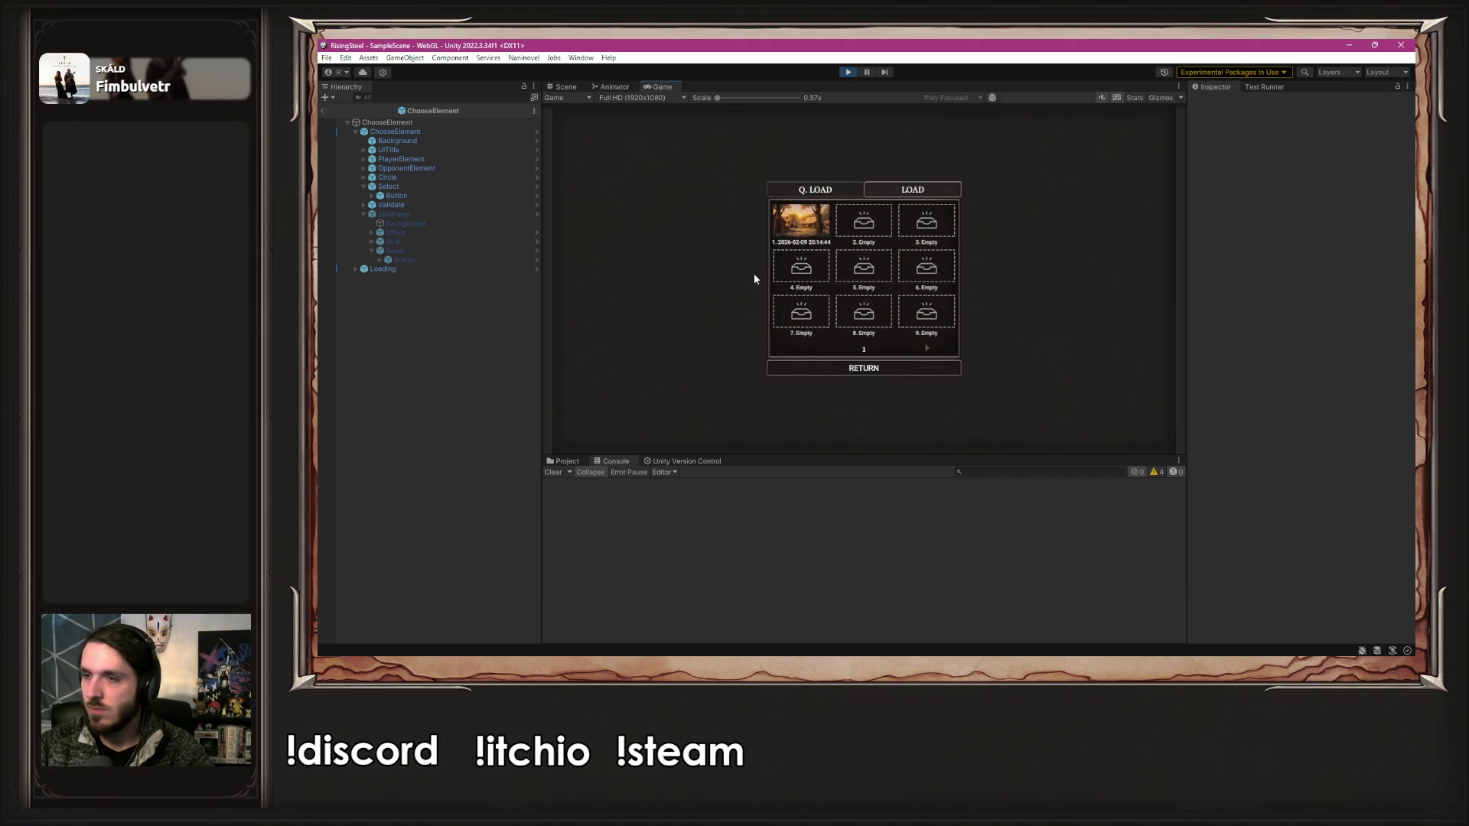
left_click(784, 243)
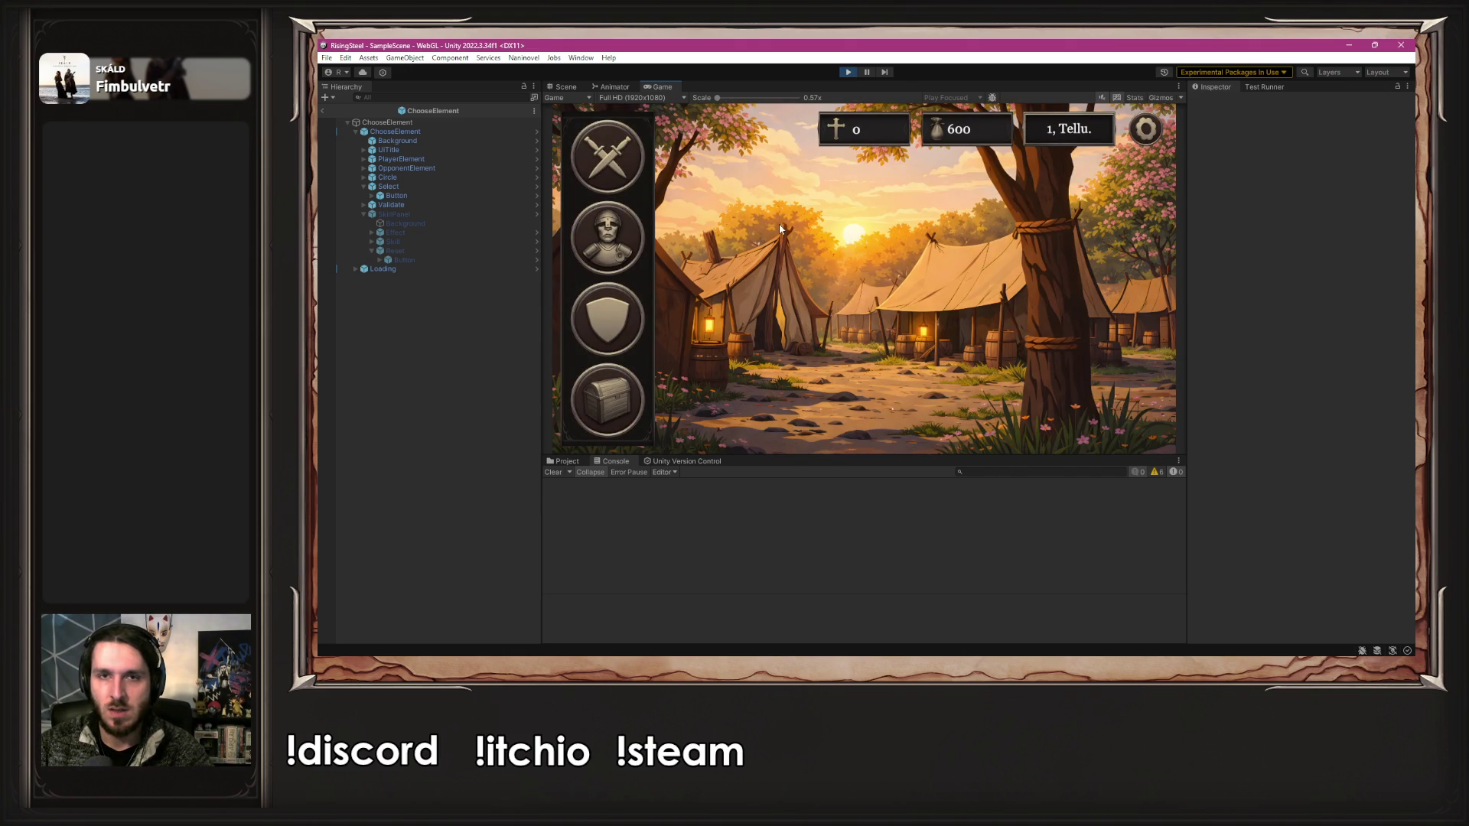
left_click(841, 72)
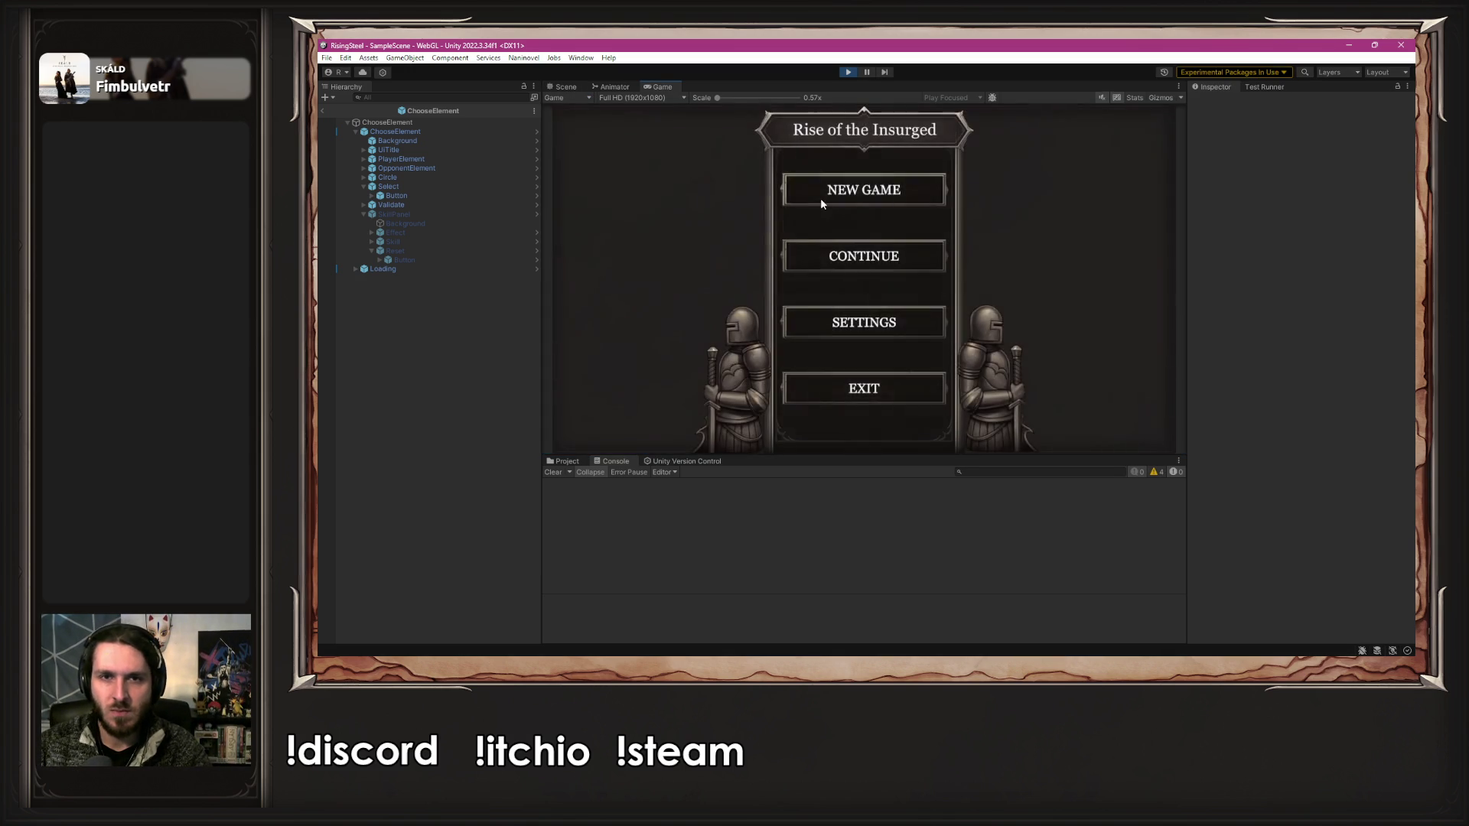
- Start a new game, enter a player name, and view the NullReferenceException stack trace
left_click(821, 198)
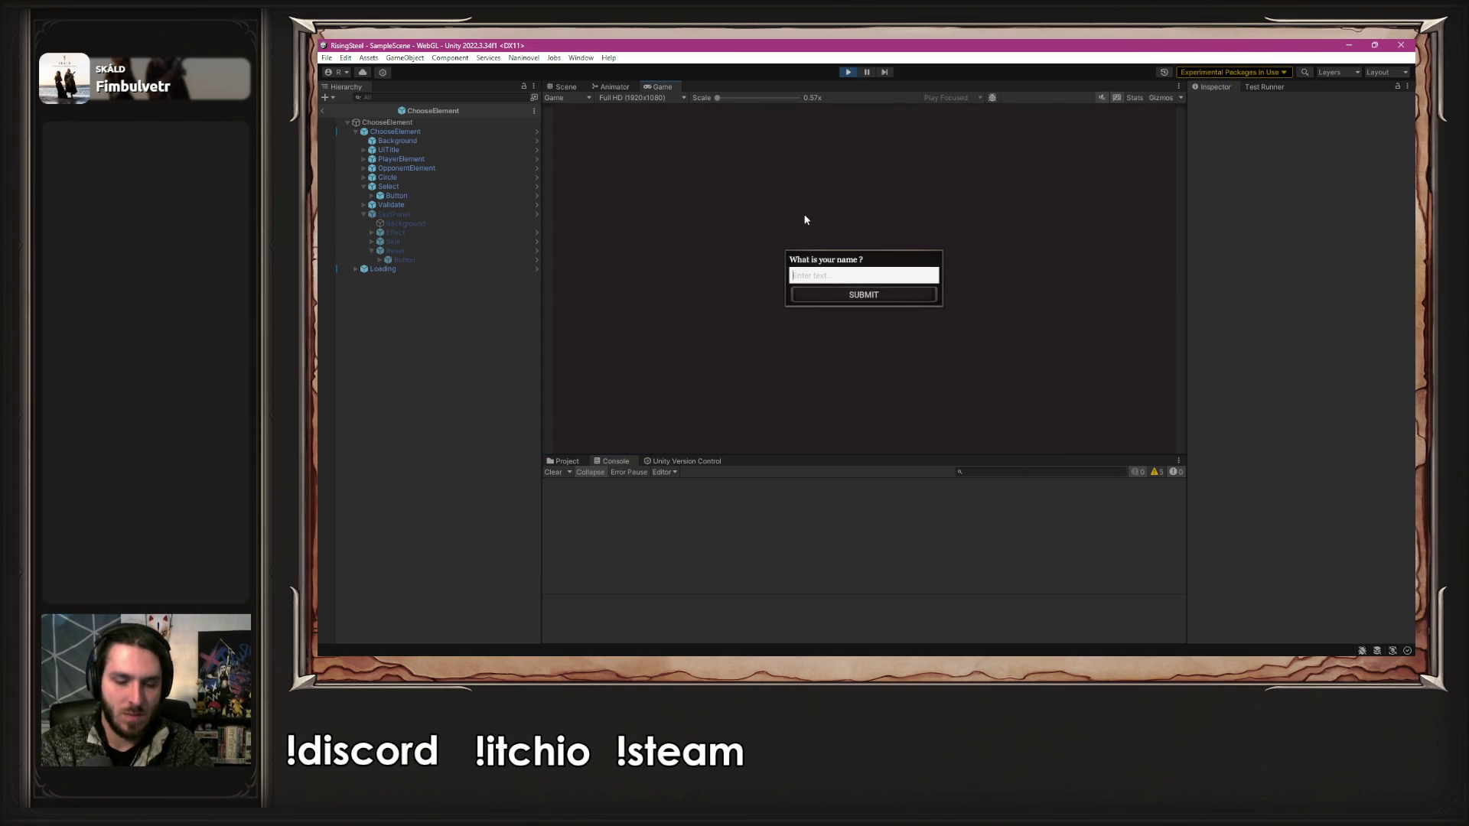
type("Albert")
key("Return")
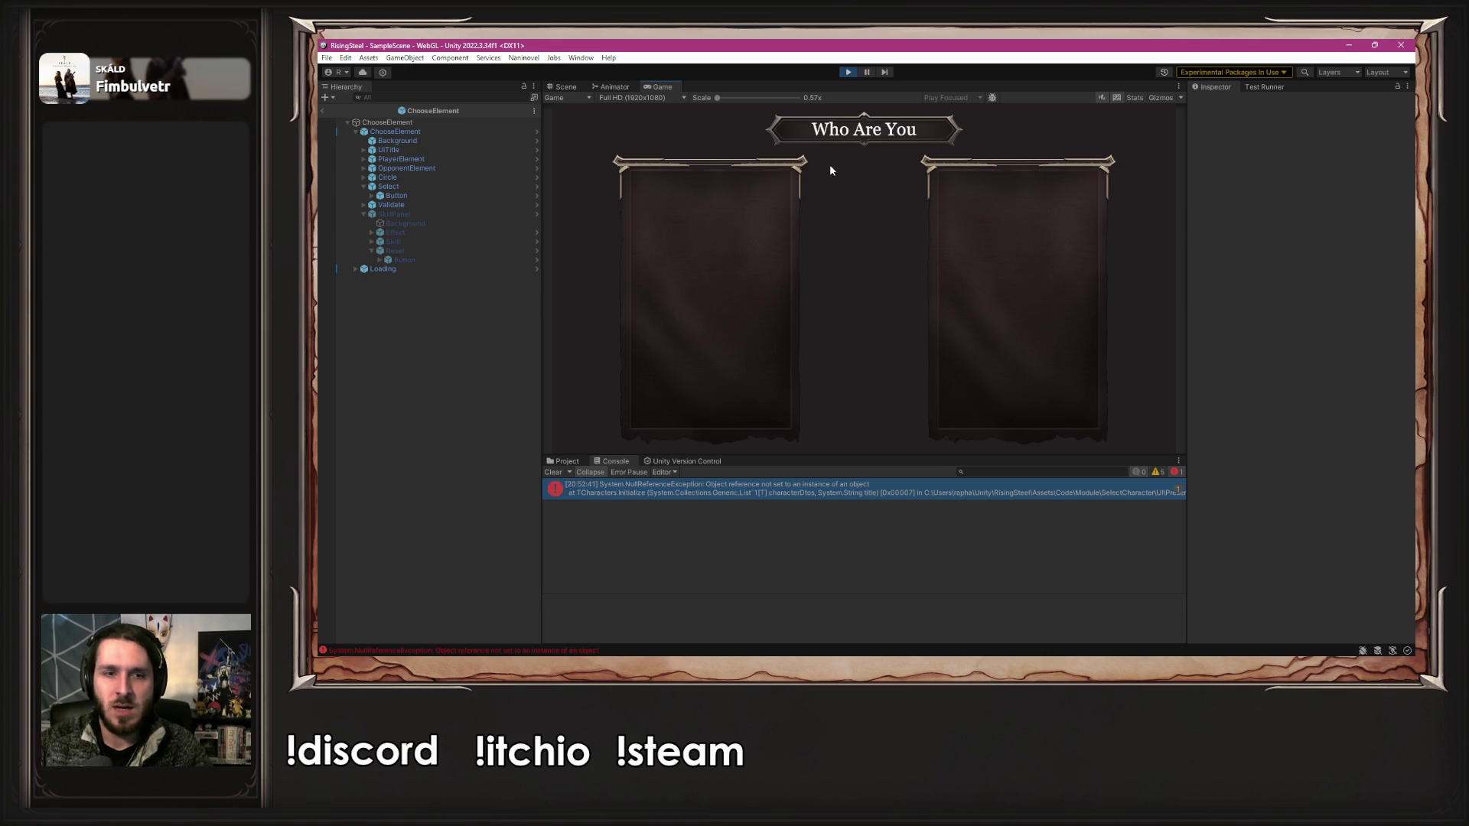
left_click(742, 495)
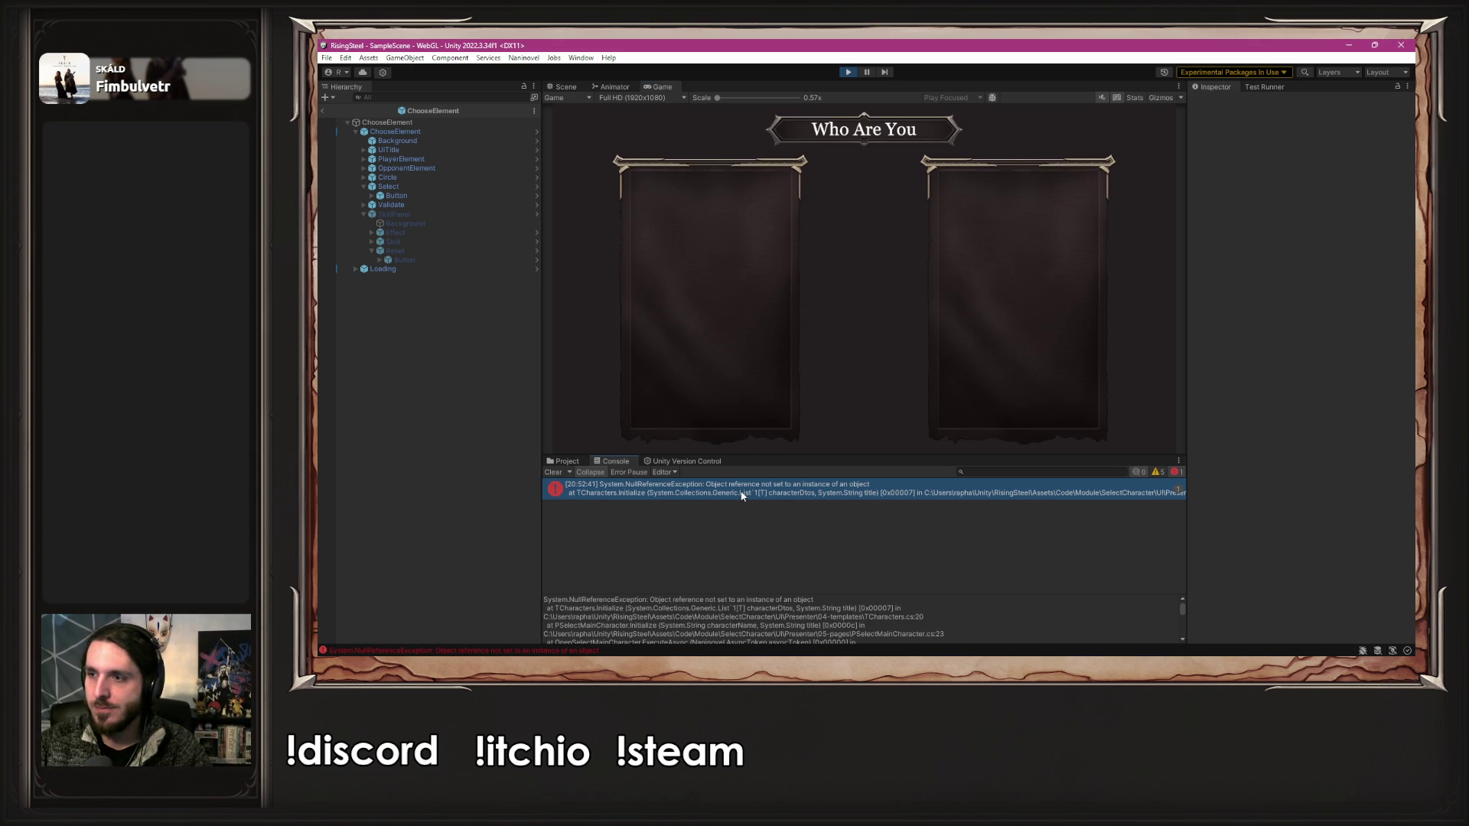
- Open the error's source, close the UniTaskScheduler.cs tab, and stop play mode in Unity
double_click(741, 495)
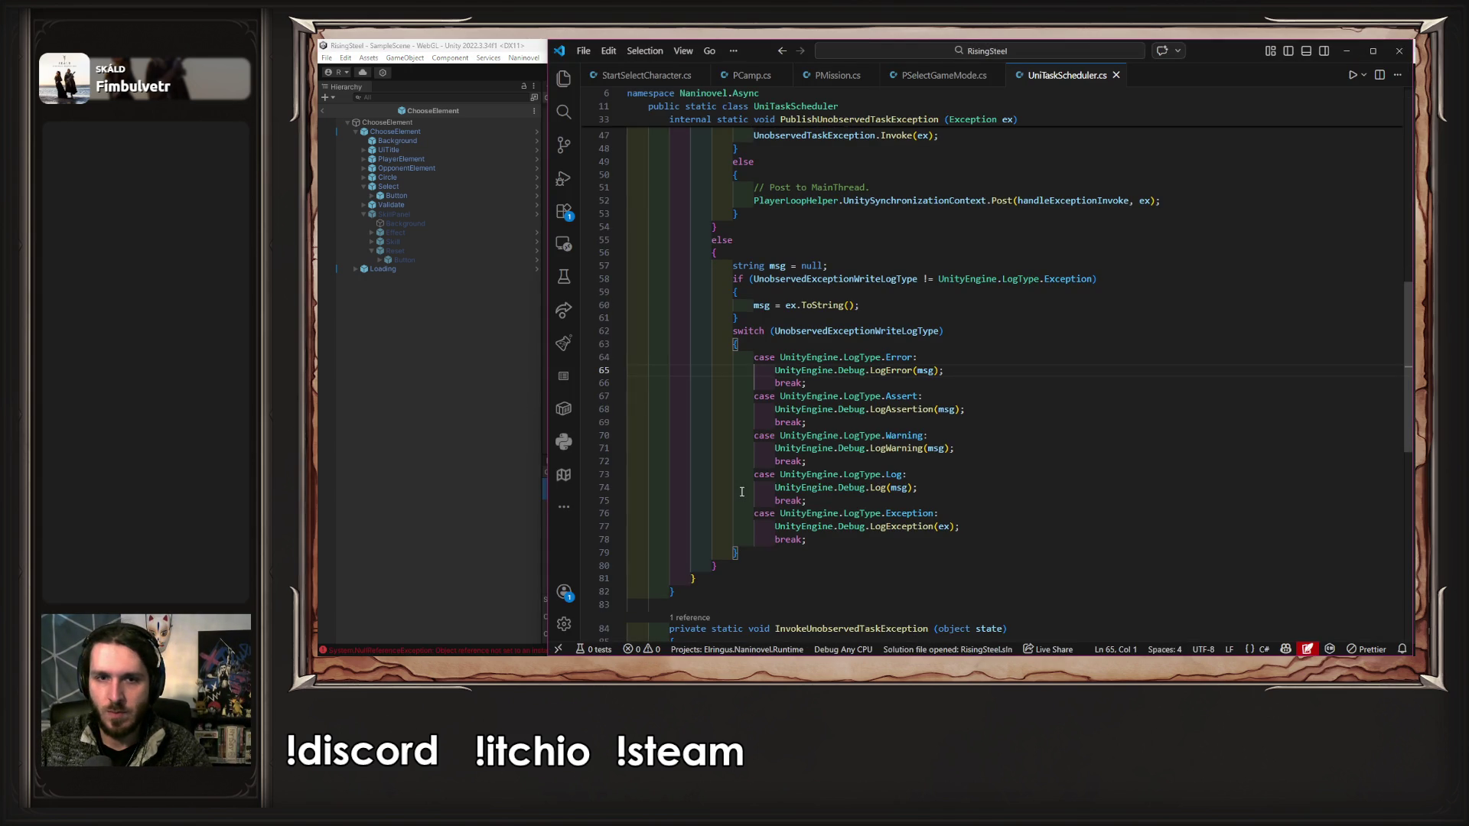
middle_click(1097, 77)
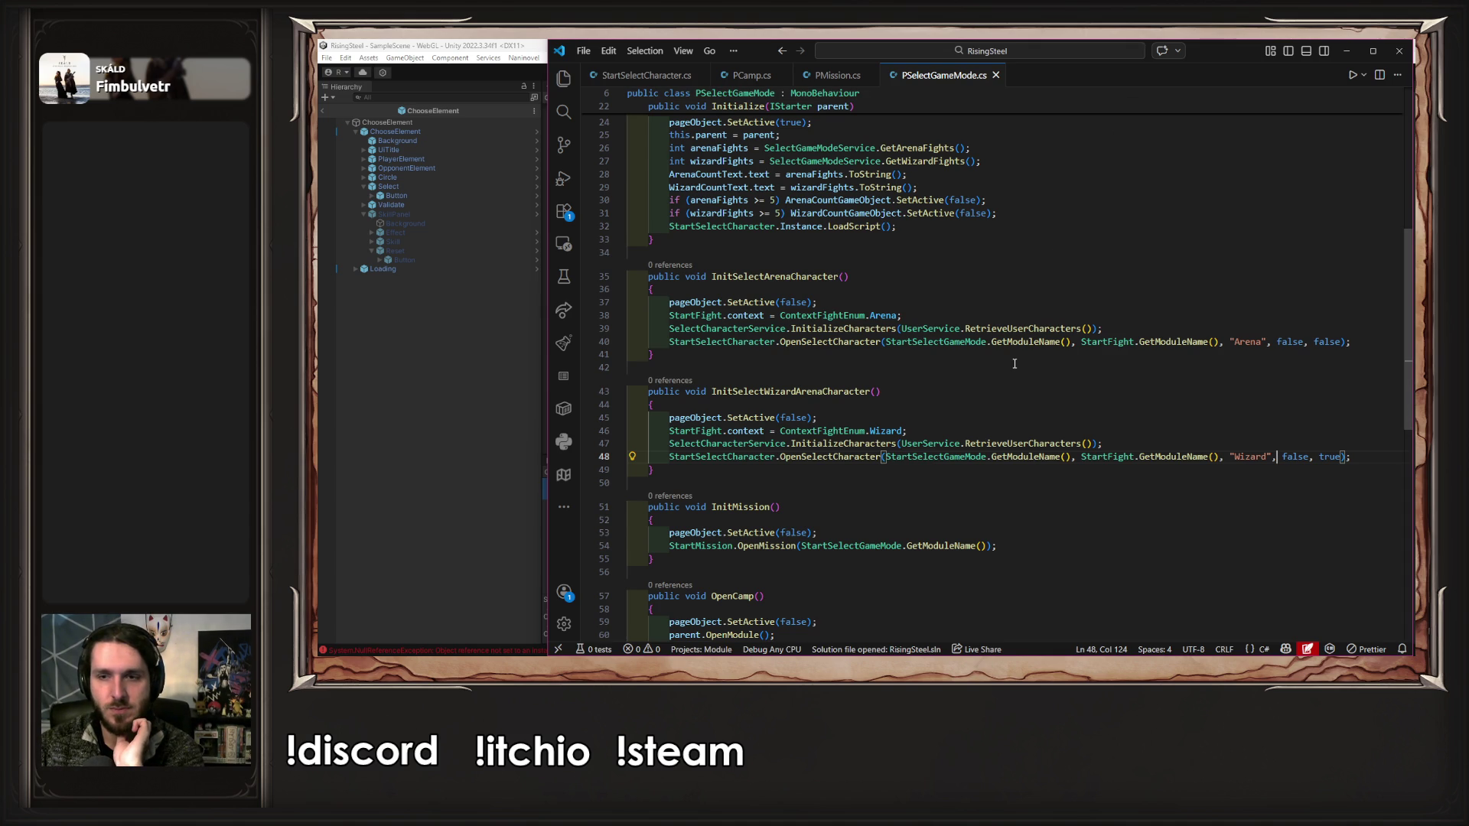
left_click(404, 386)
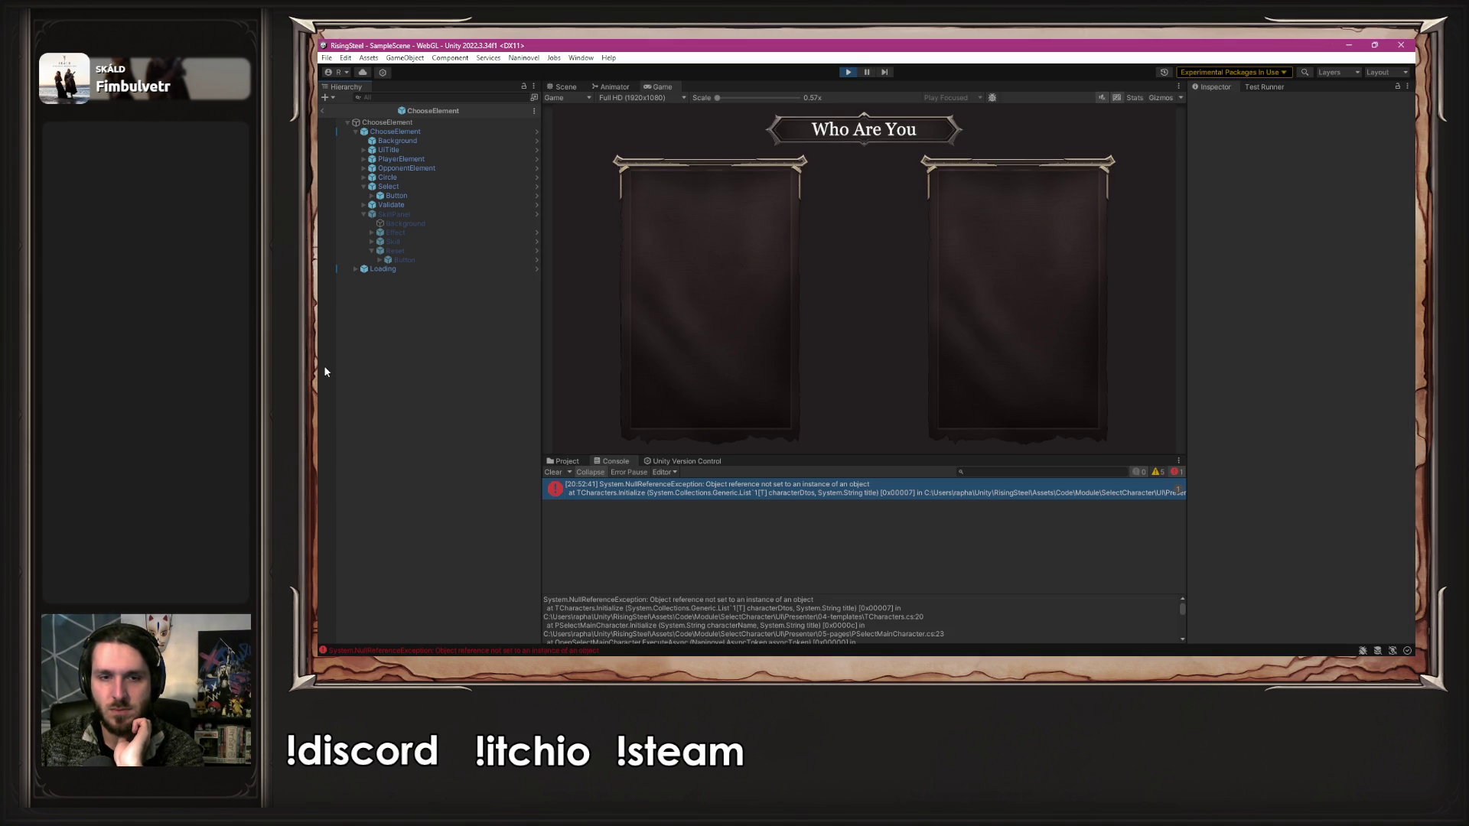
left_click(849, 72)
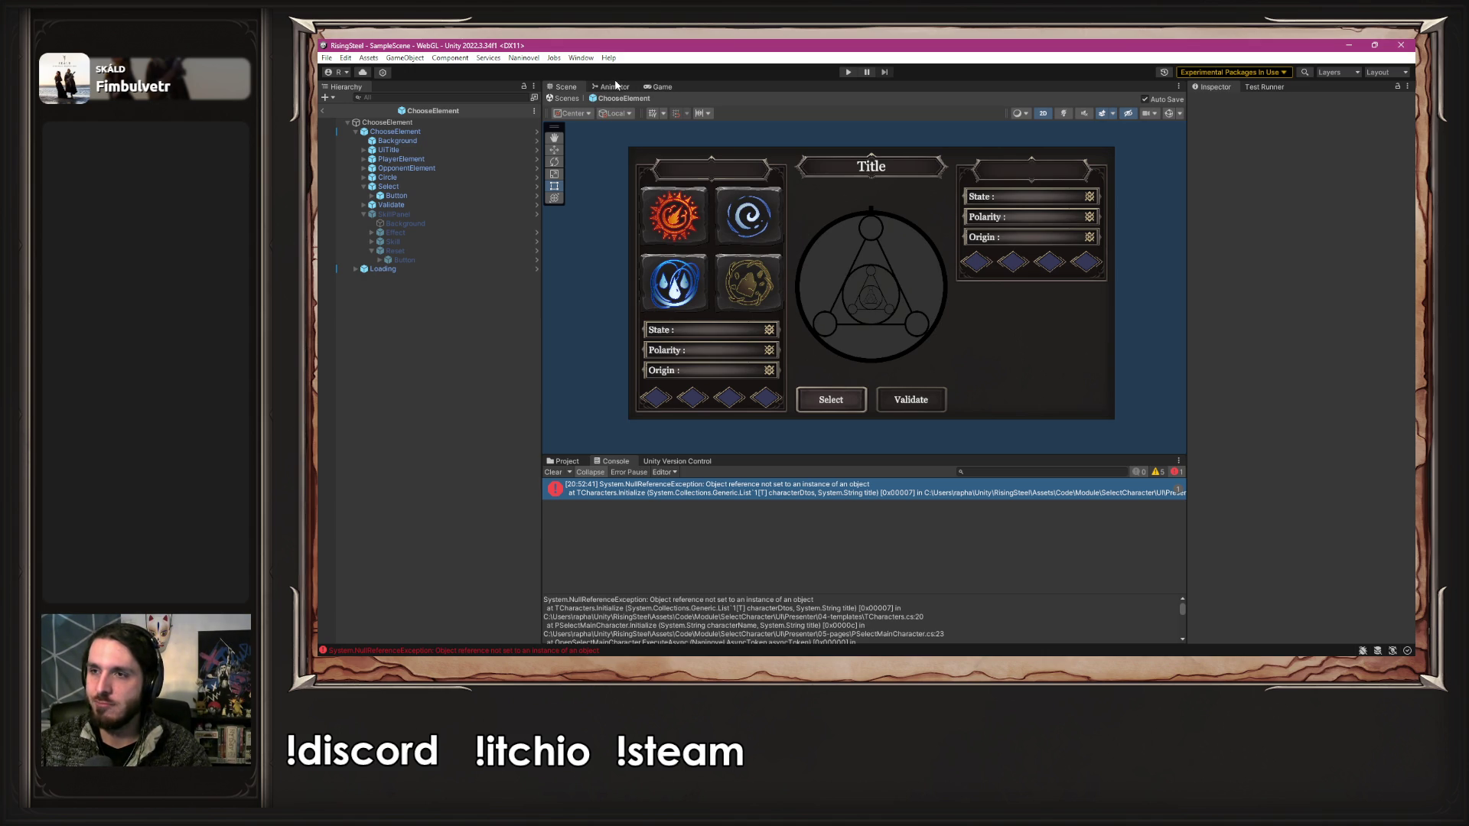
- Locate and select the SelectCharacter module folder in the Project tab
left_click(566, 461)
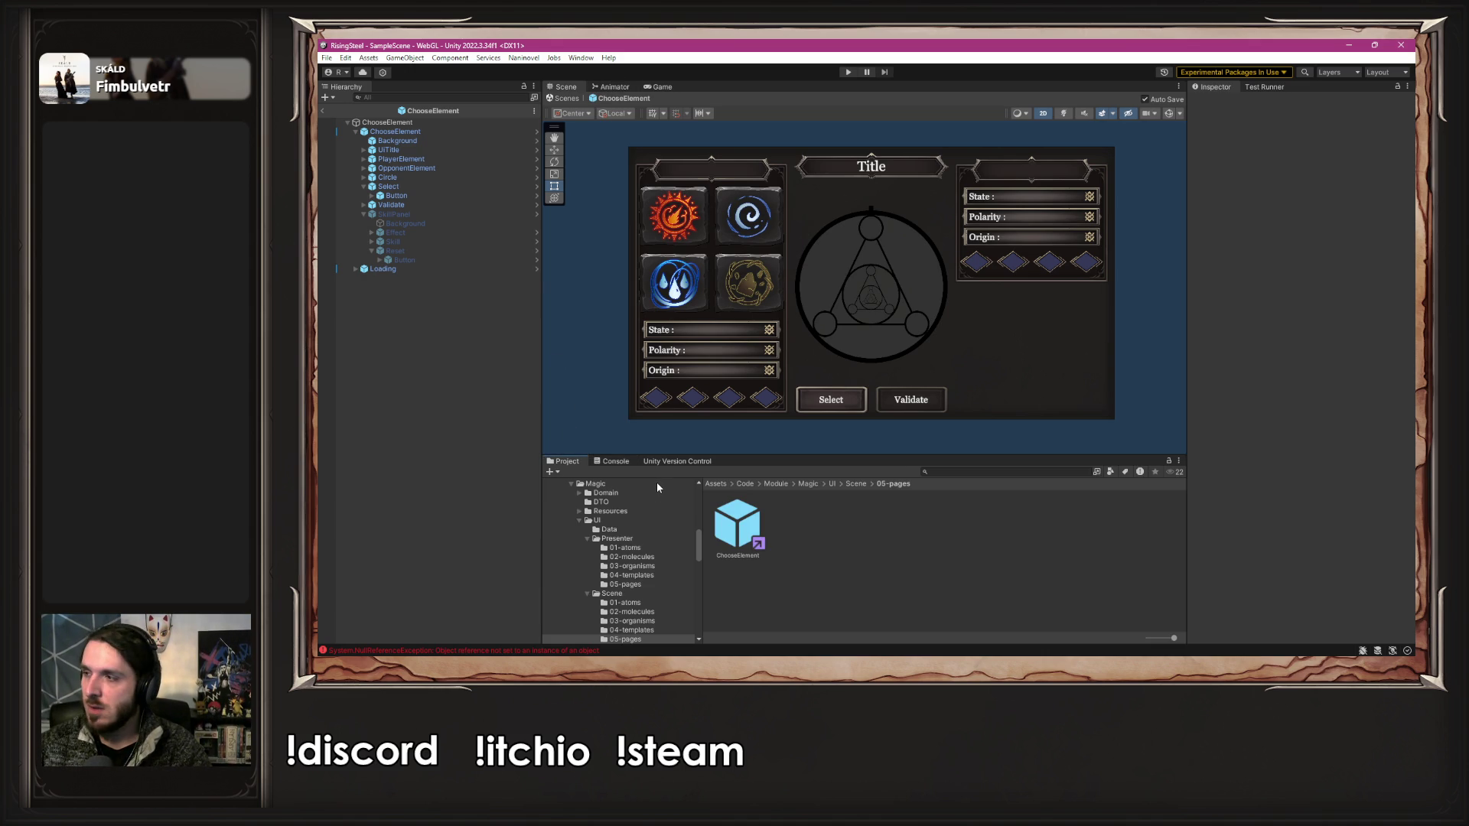
scroll(691, 559, "down", 5)
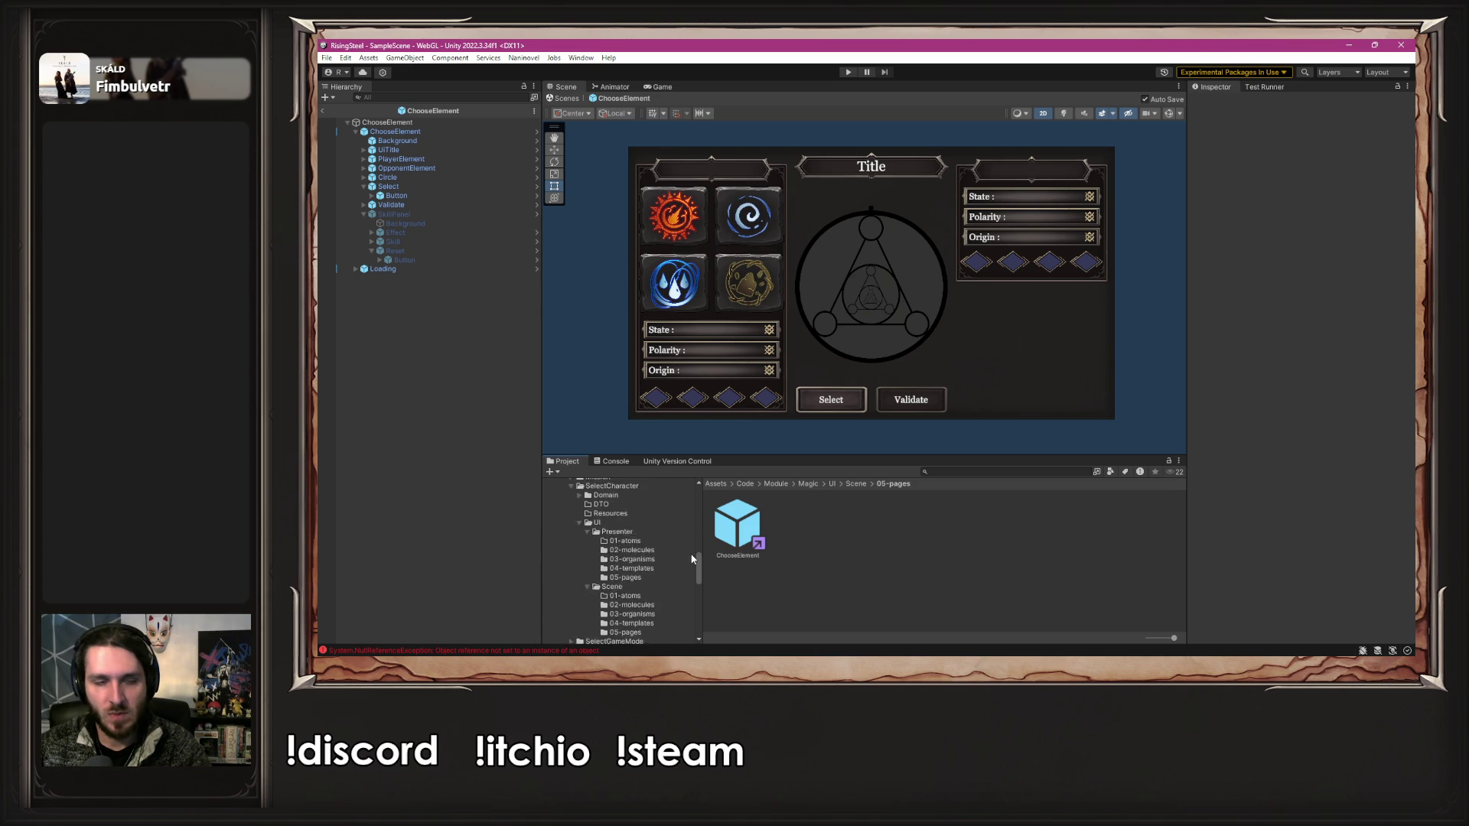
scroll(691, 553, "up", 1)
left_click(661, 521)
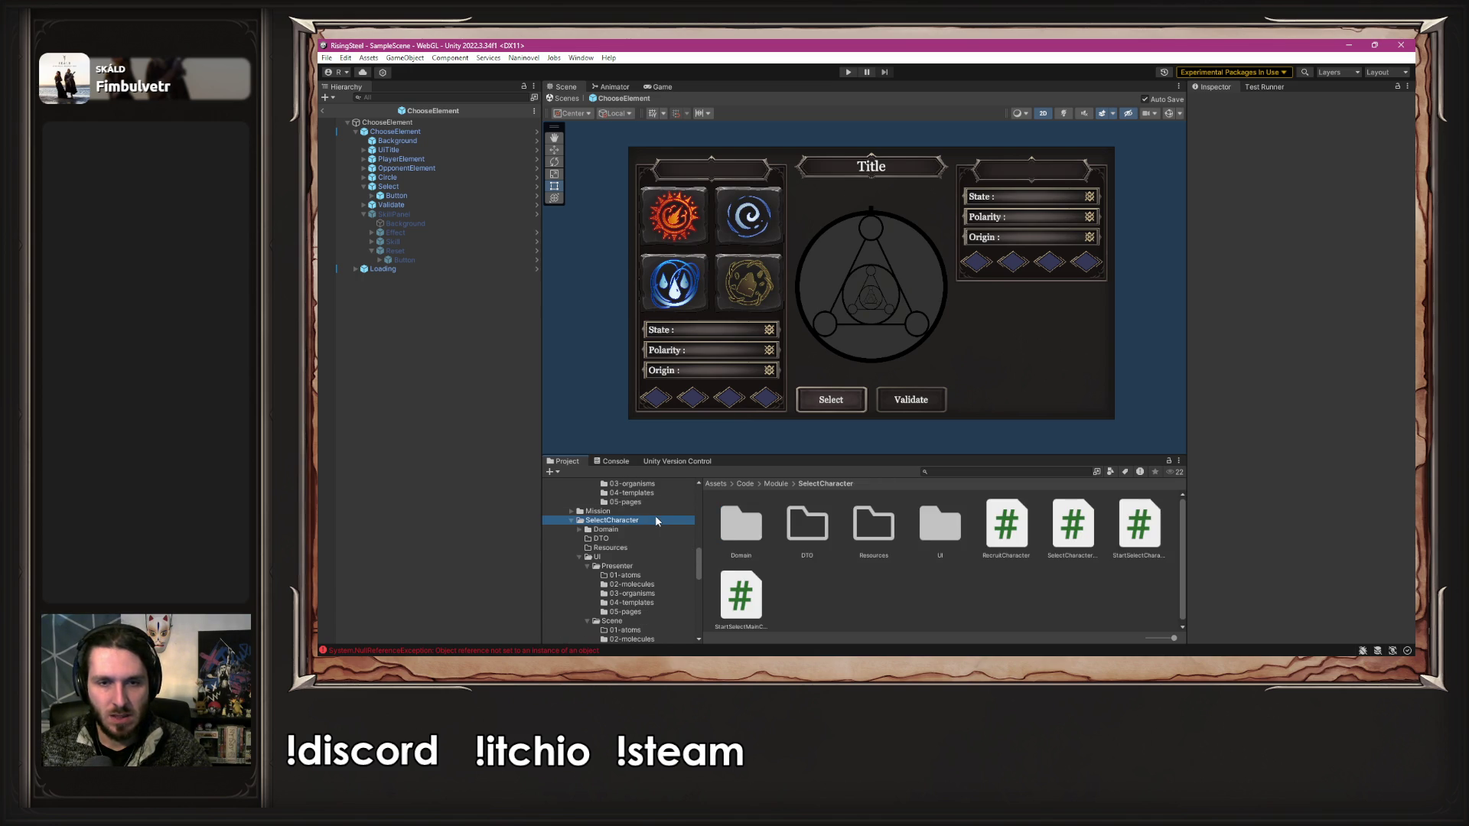
scroll(651, 553, "down", 3)
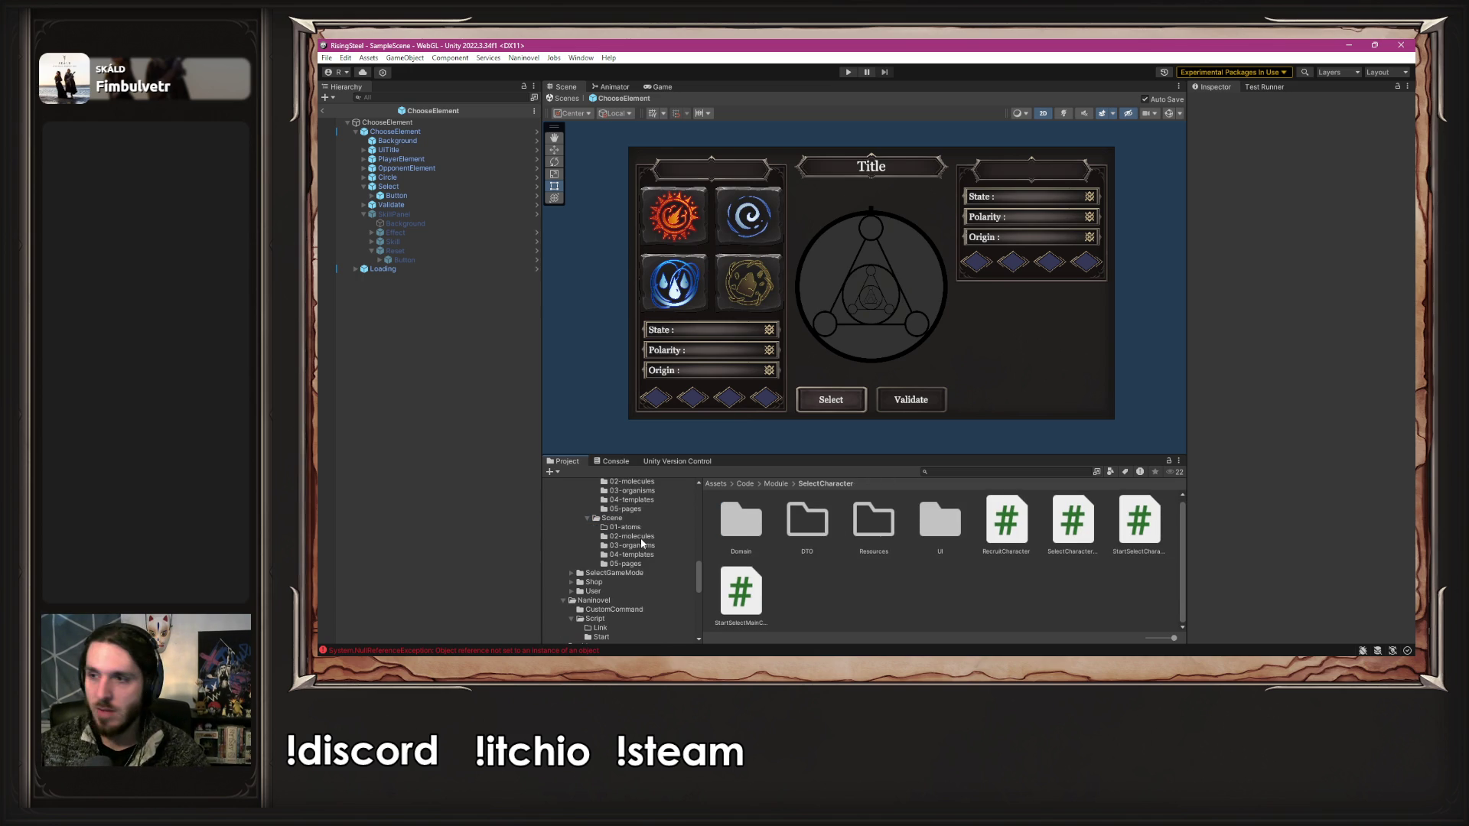
scroll(644, 540, "down", 5)
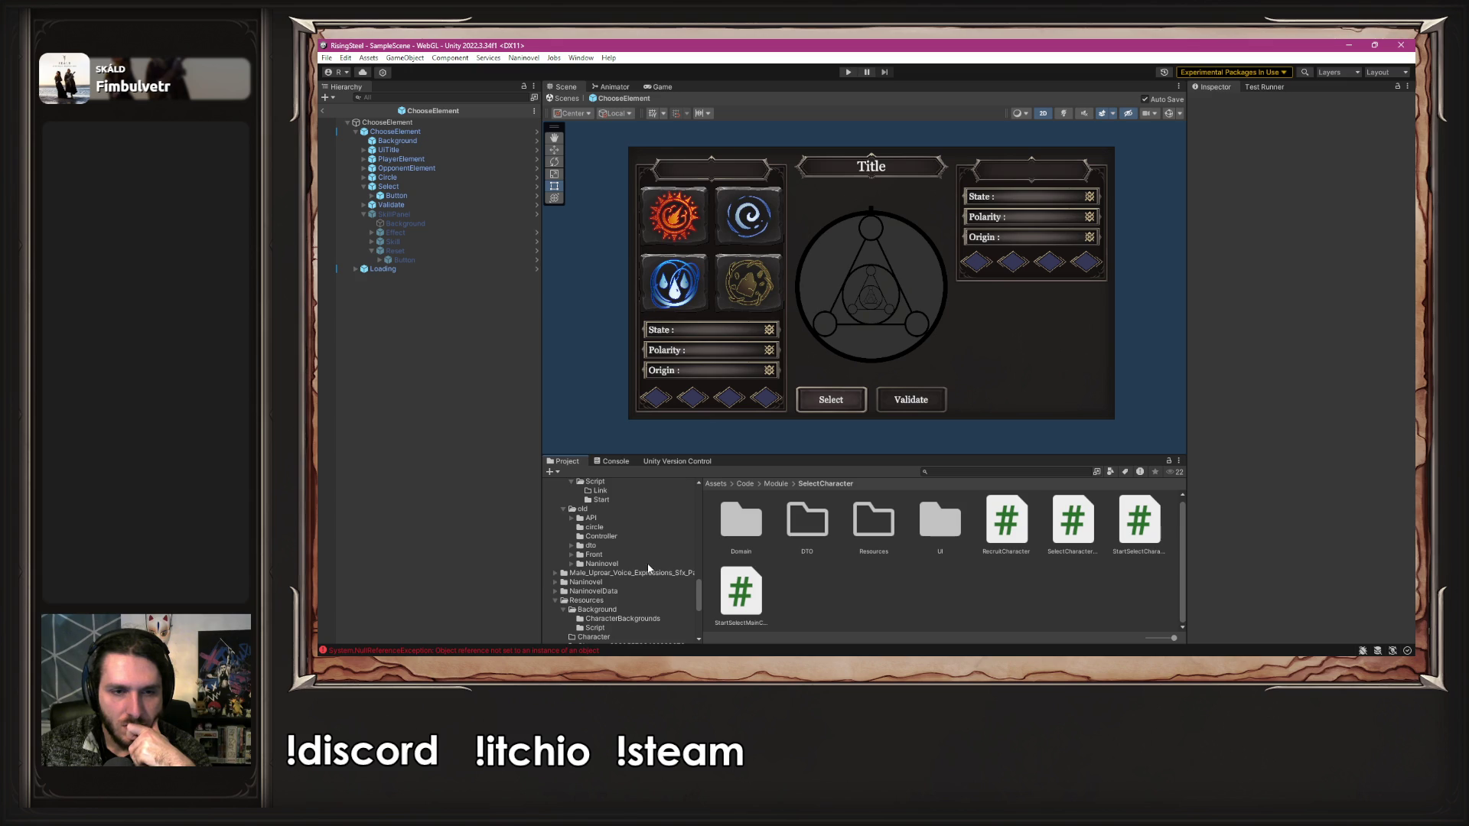
scroll(660, 559, "up", 5)
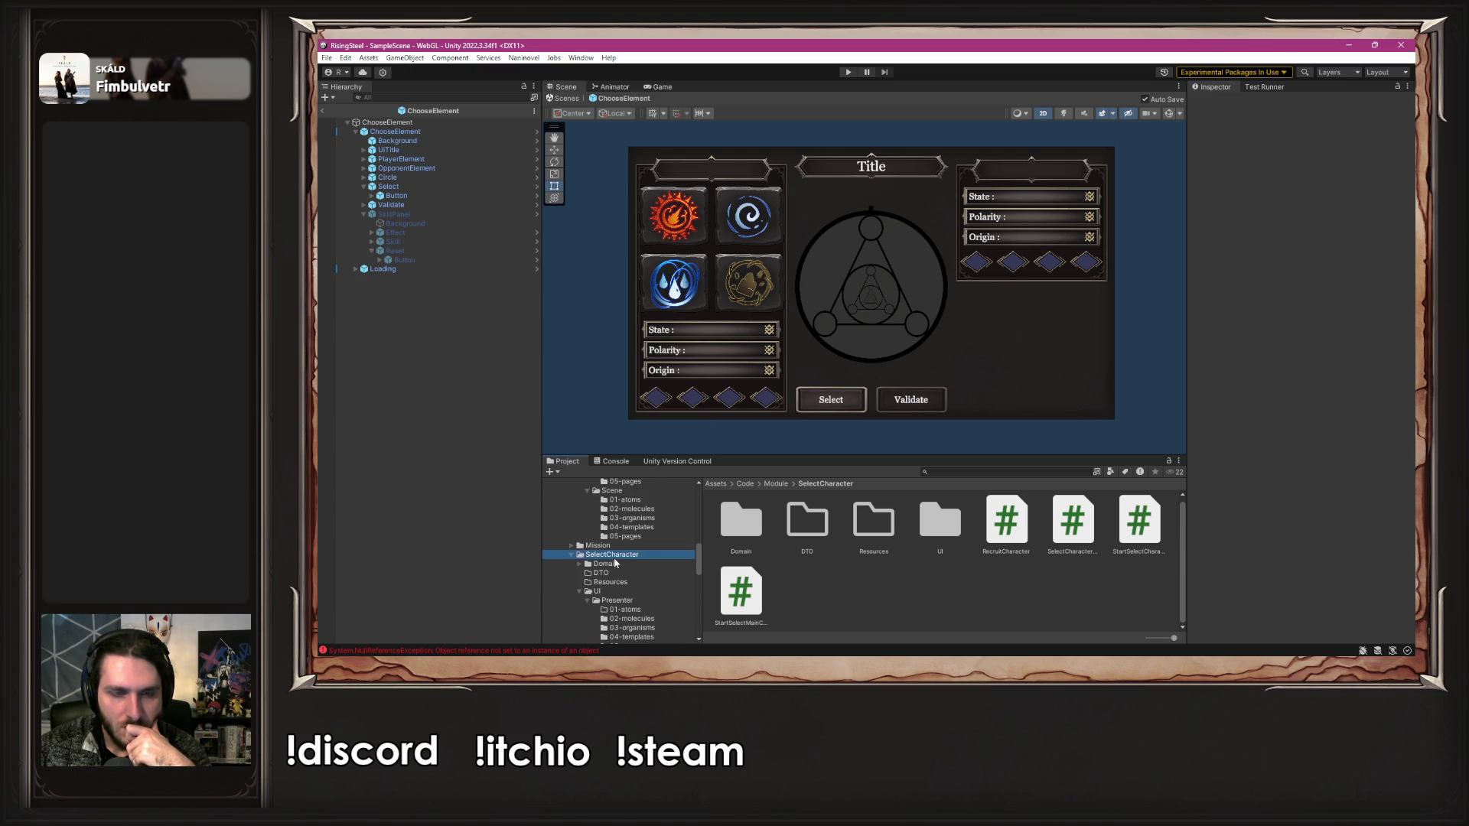
scroll(579, 550, "up", 3)
scroll(579, 550, "up", 2)
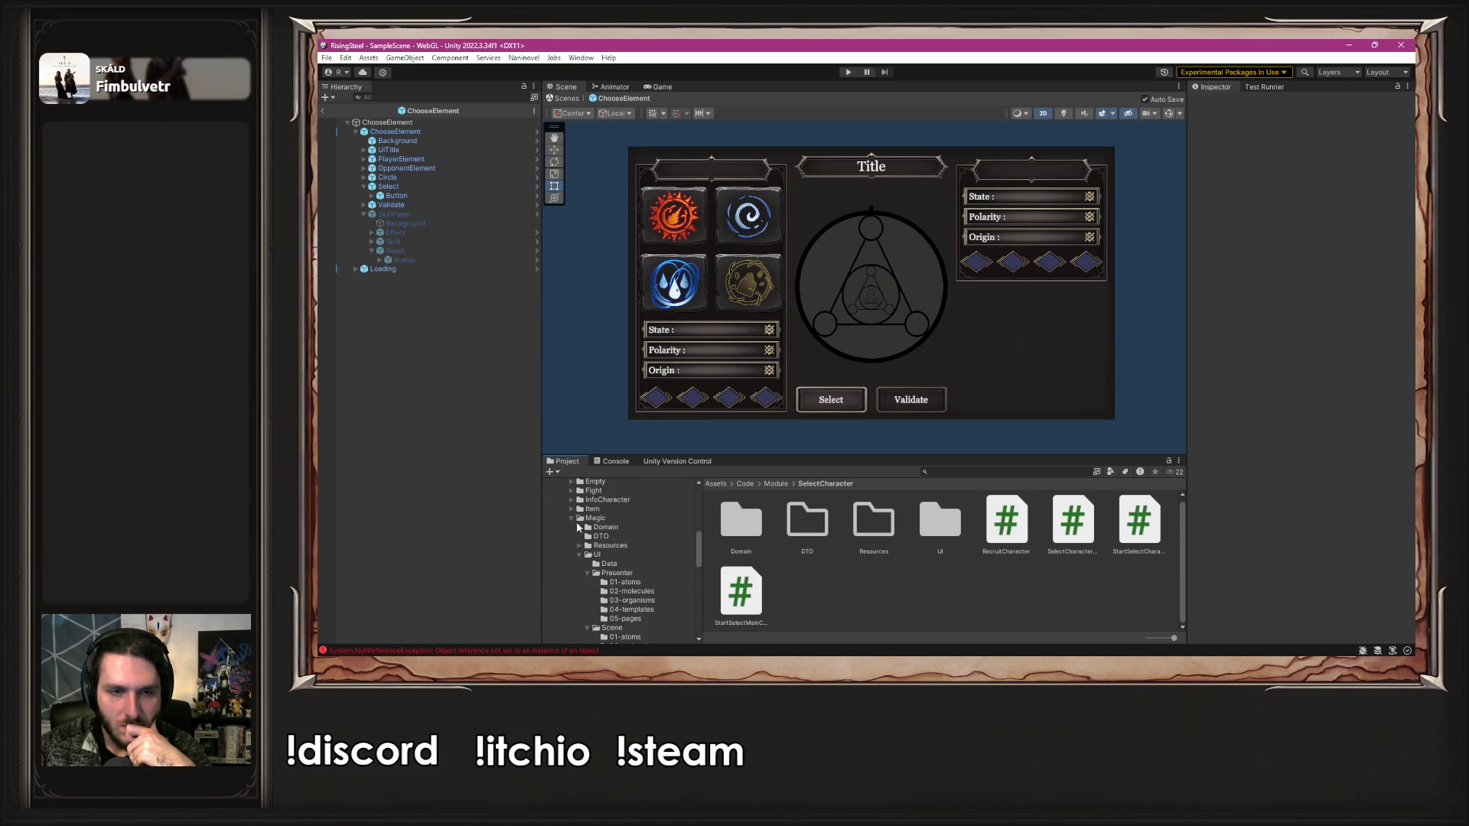
left_click(571, 519)
scroll(635, 530, "up", 3)
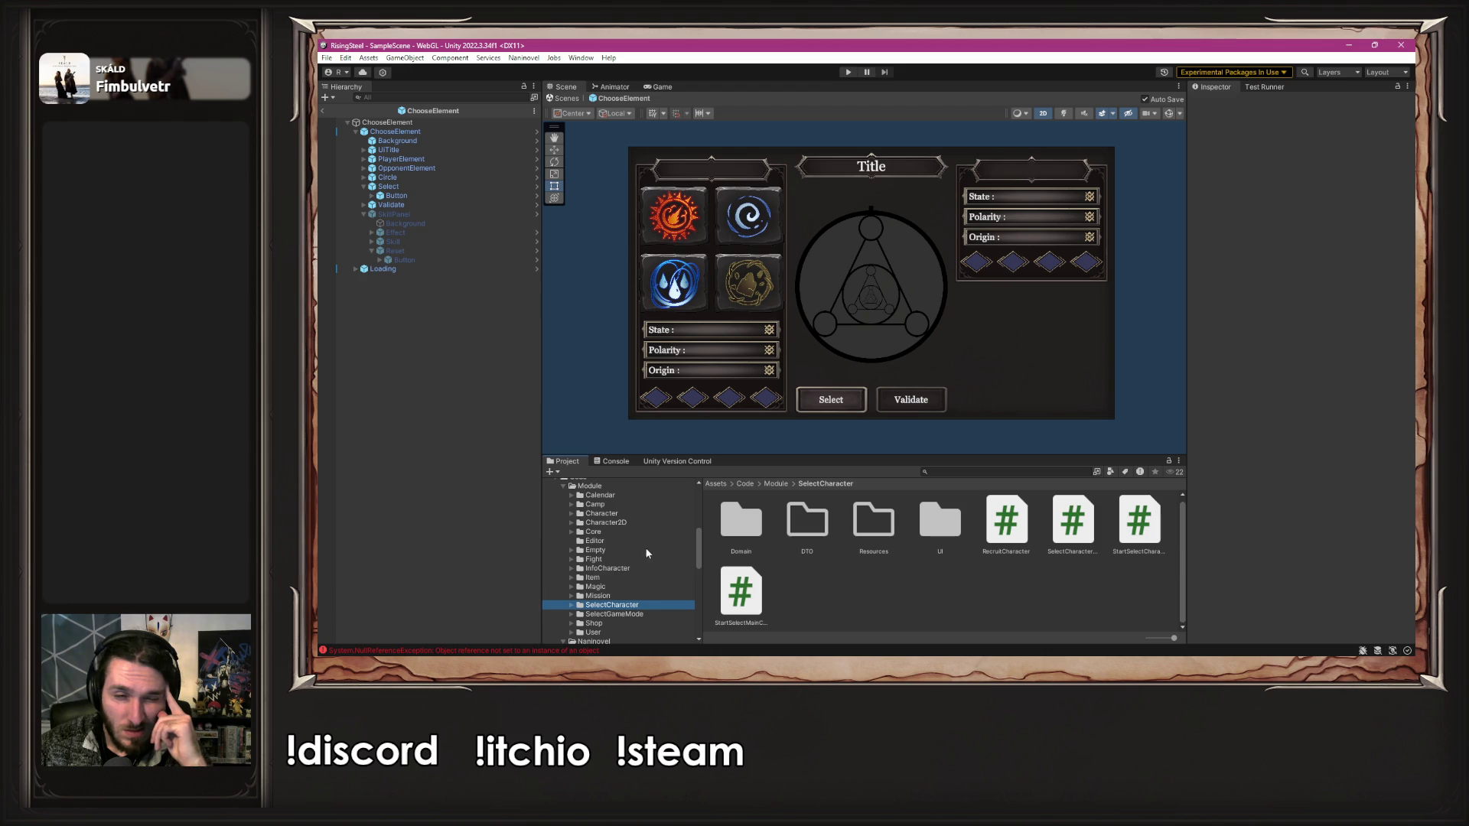
left_click(632, 601)
- Go through UI > Scene > 05-pages and open the Recruitment prefab
double_click(945, 522)
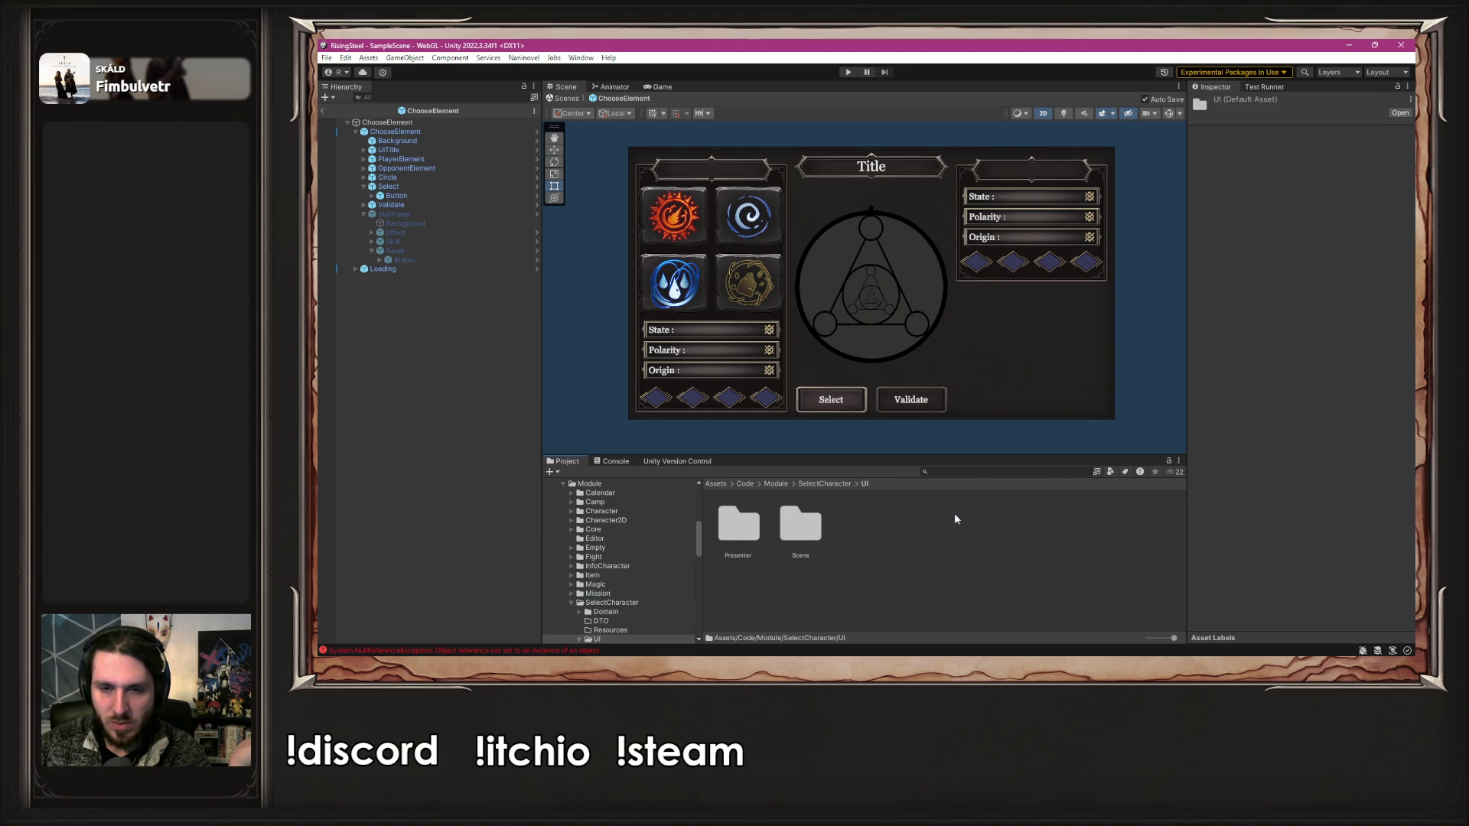
double_click(818, 532)
double_click(990, 523)
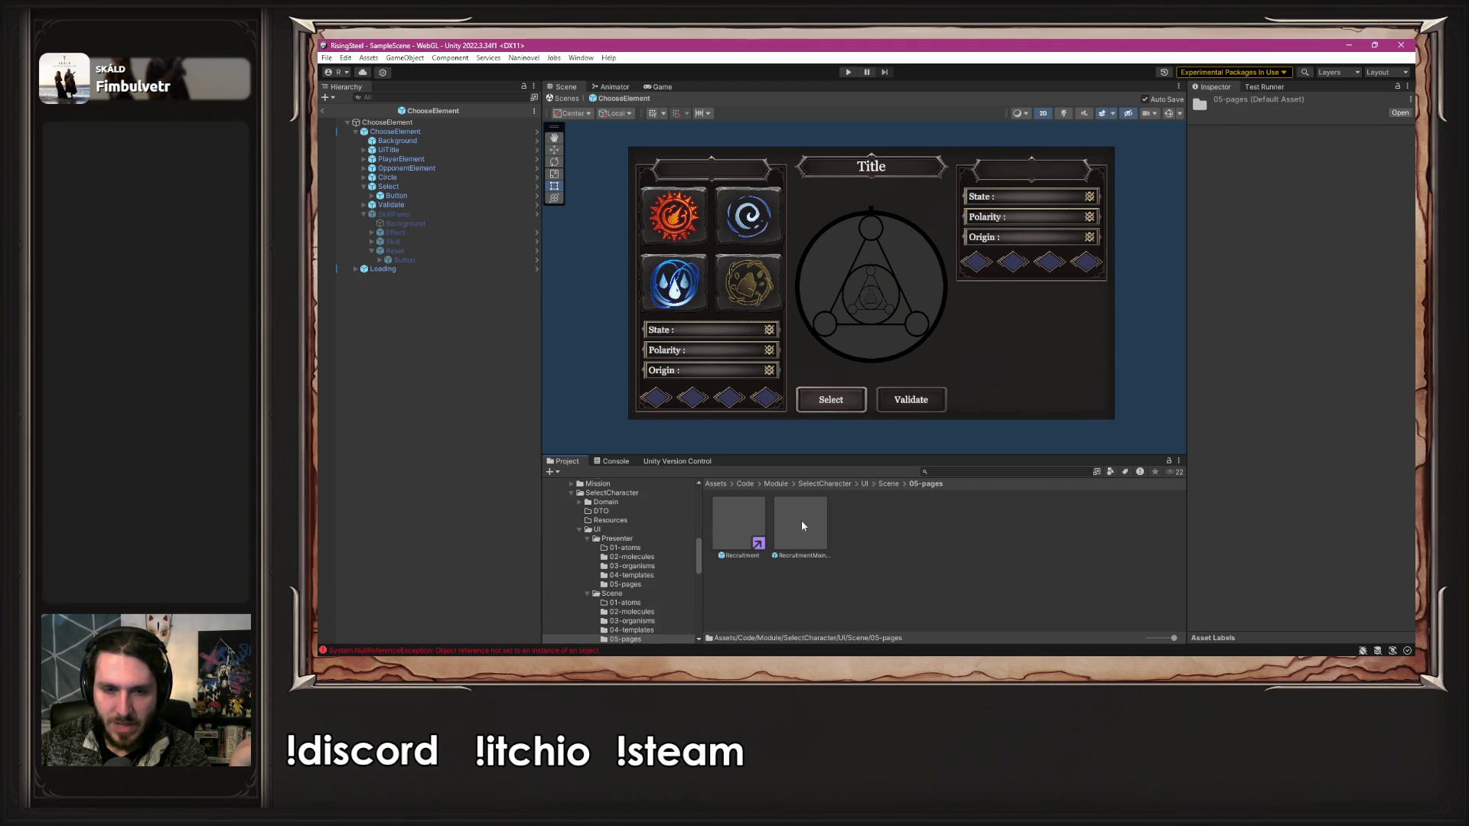
double_click(750, 526)
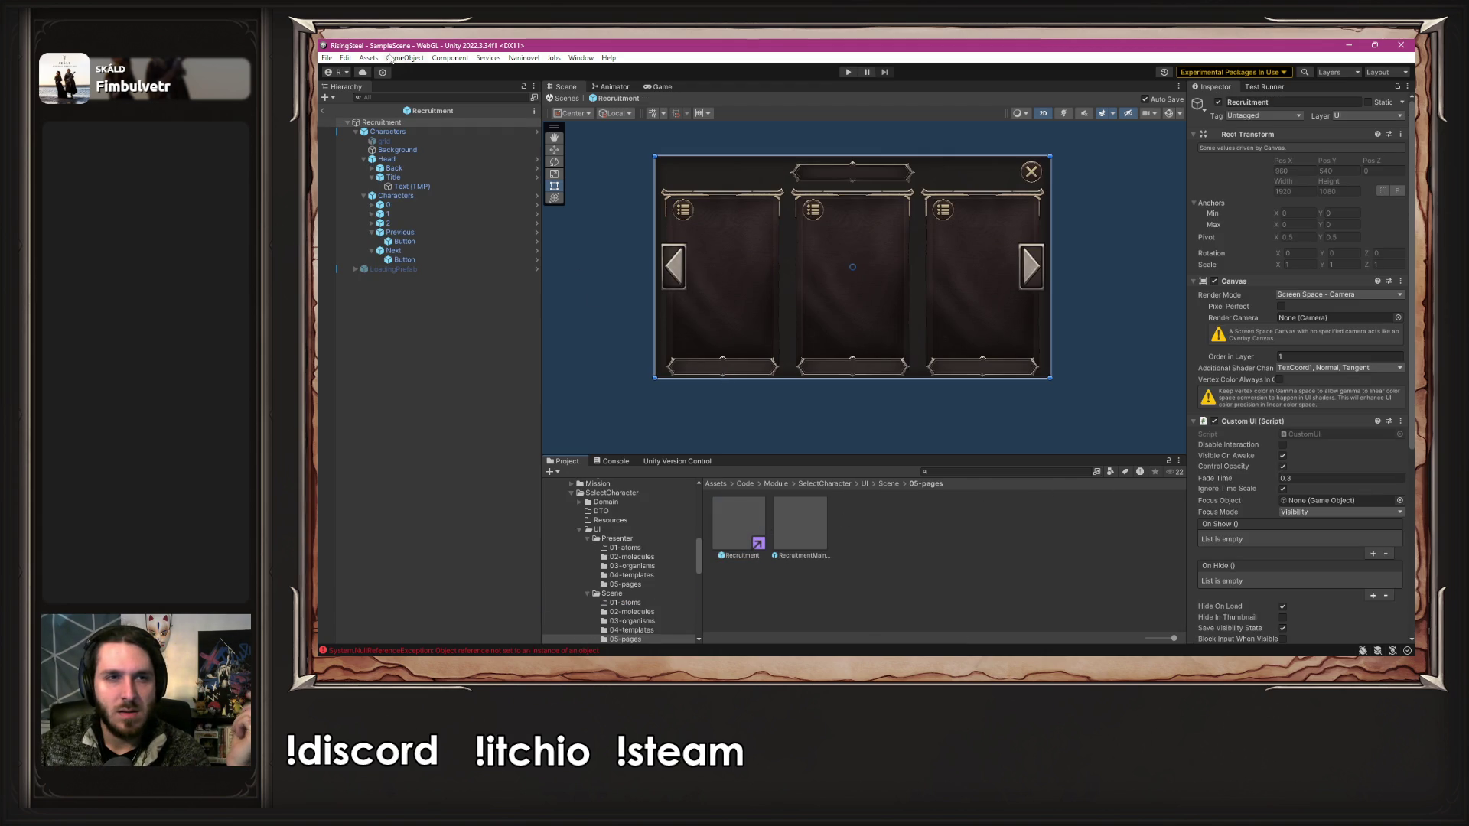
- Assign the title Text (TMP) to the Characters Title field in Recruitment and RecruitmentMainCharacter
left_click(421, 133)
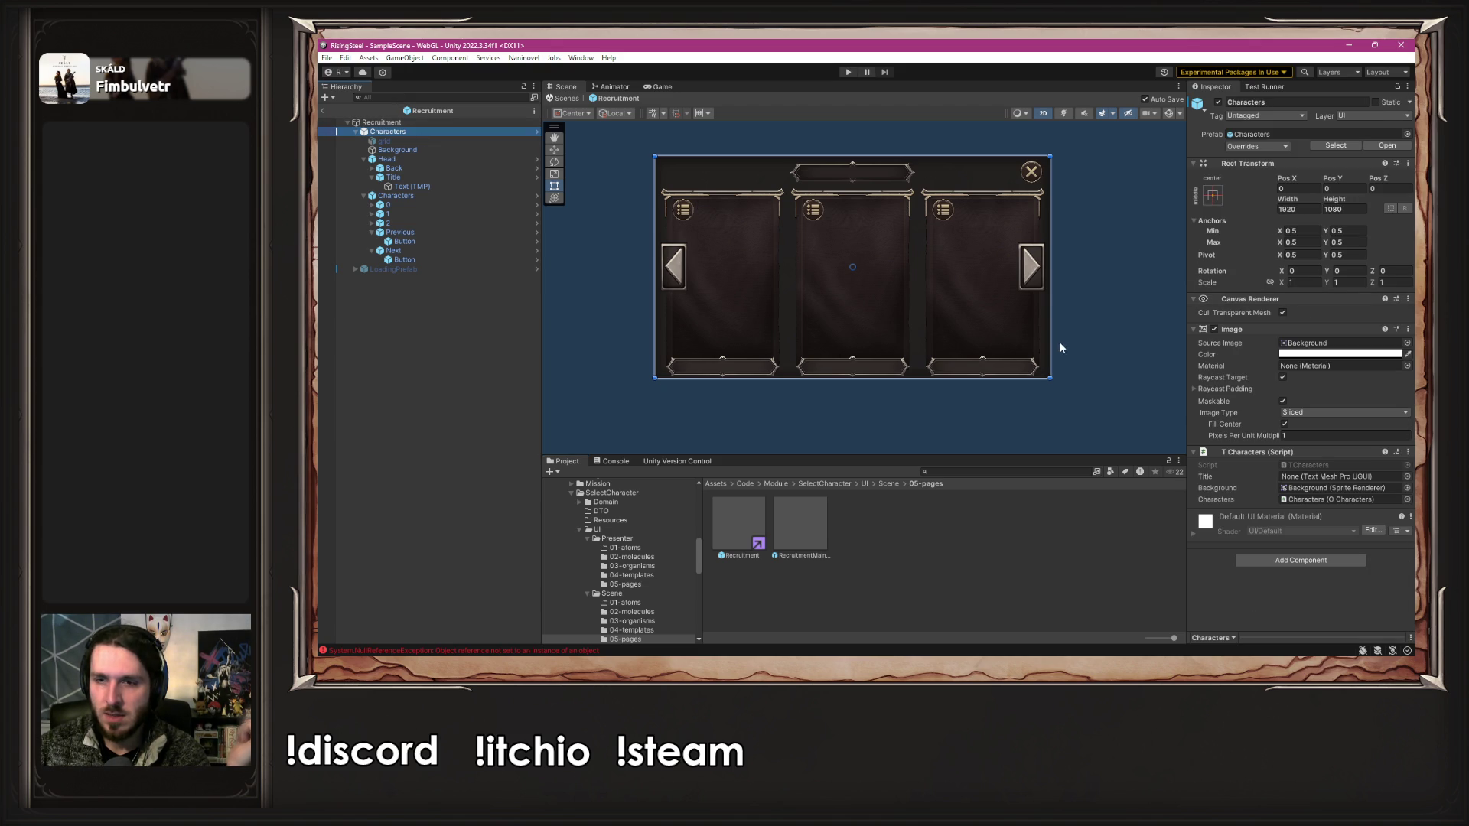
mouse_move(453, 190)
left_mouse_down()
mouse_move(873, 289)
mouse_move(1406, 479)
mouse_move(1364, 478)
left_mouse_up()
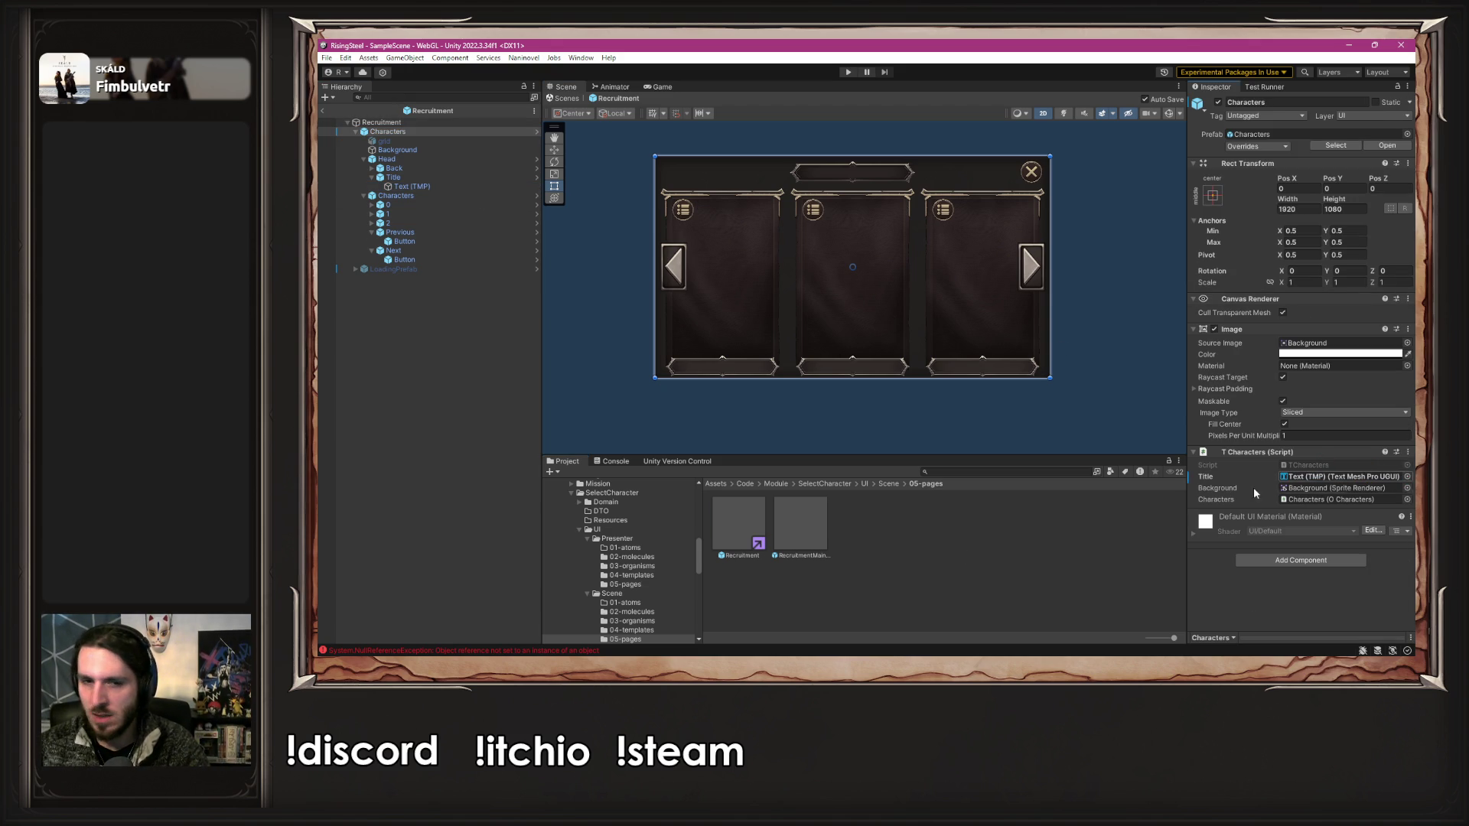
double_click(801, 526)
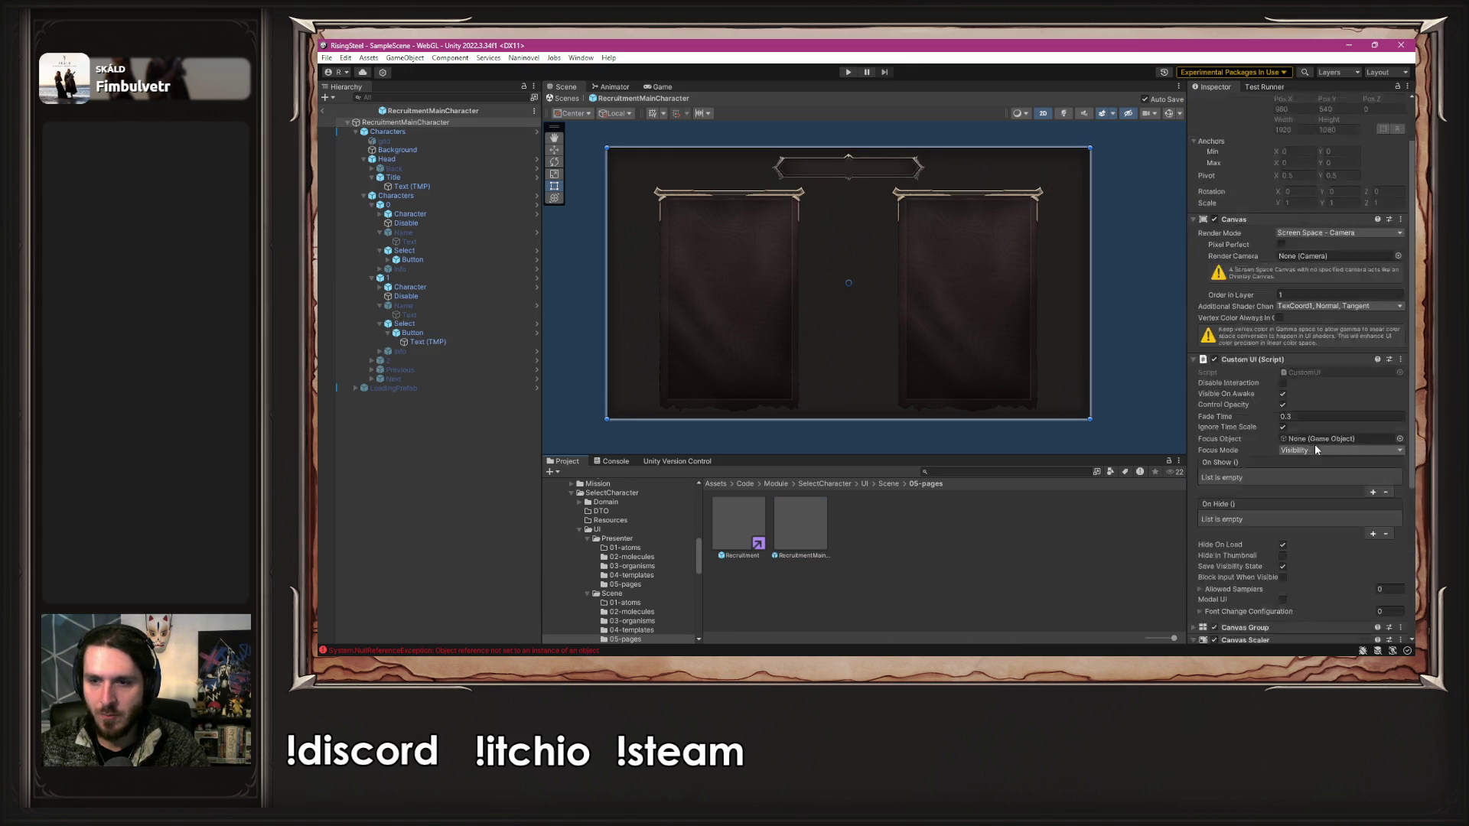
left_click(388, 131)
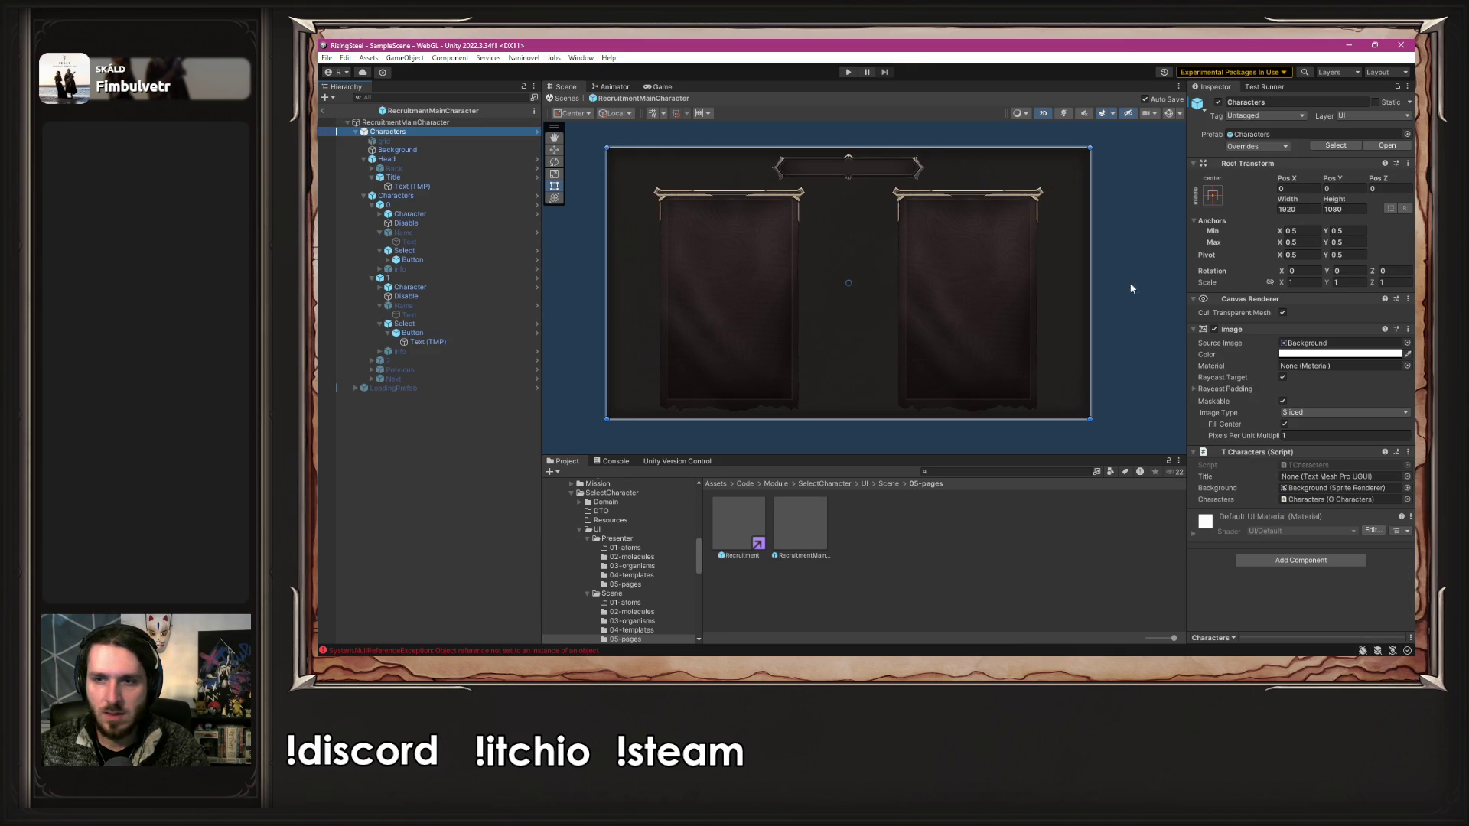
mouse_move(434, 187)
left_mouse_down()
mouse_move(1072, 339)
mouse_move(1339, 476)
left_mouse_up()
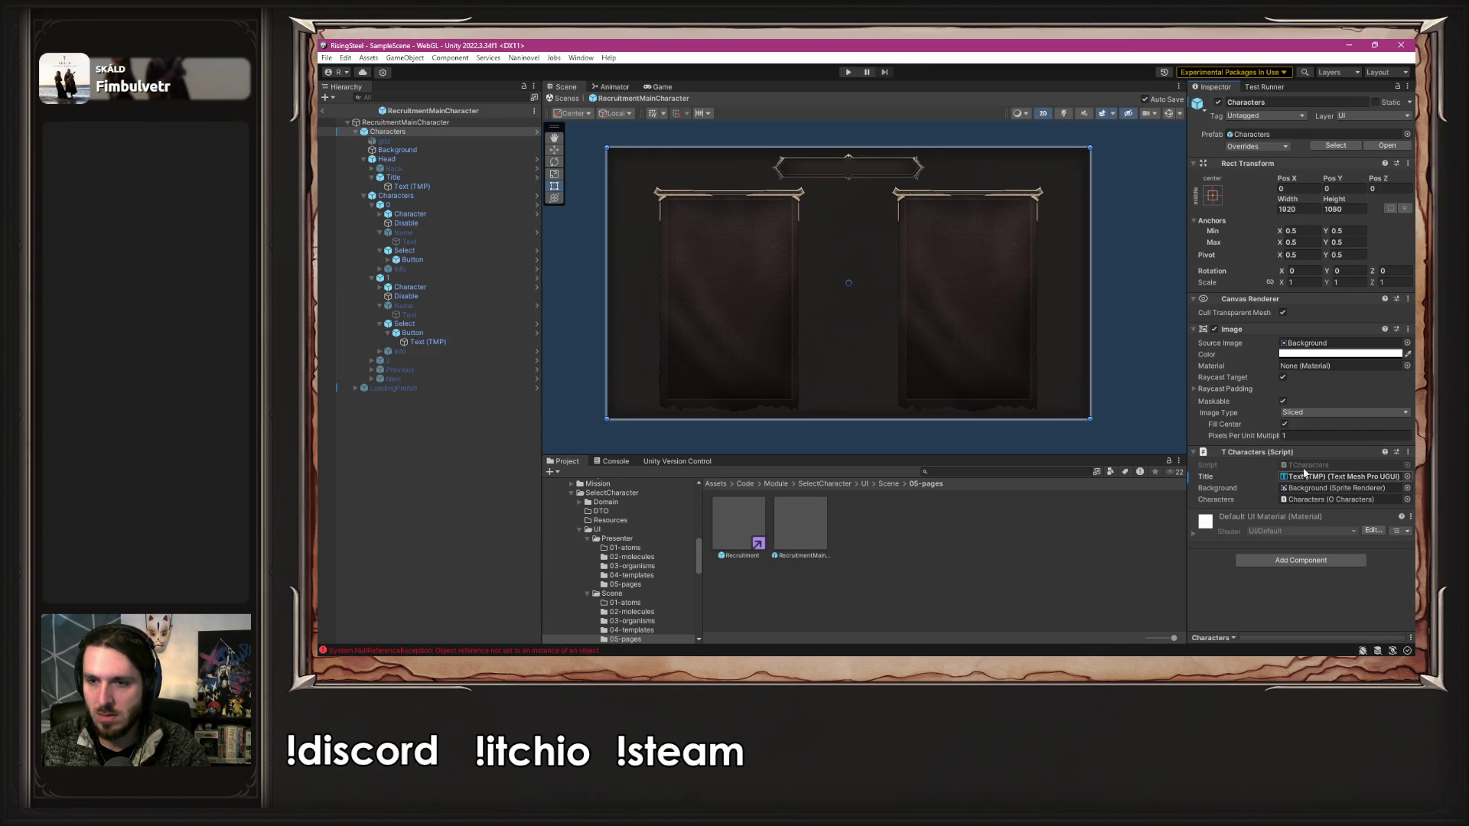
- Remove the Managed Text Provider component from the title's Text (TMP) object
left_click(1133, 264)
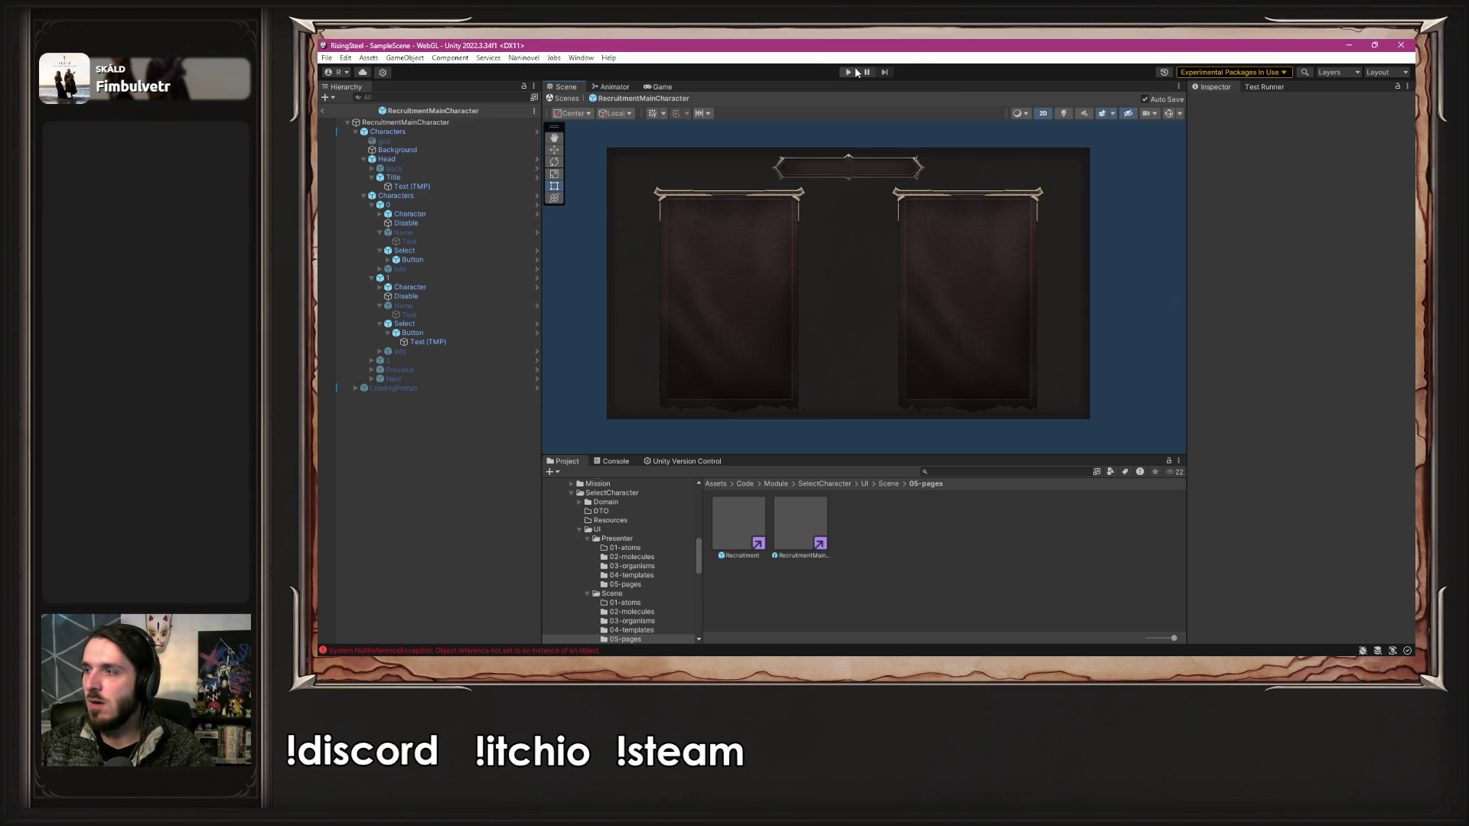
left_click(459, 187)
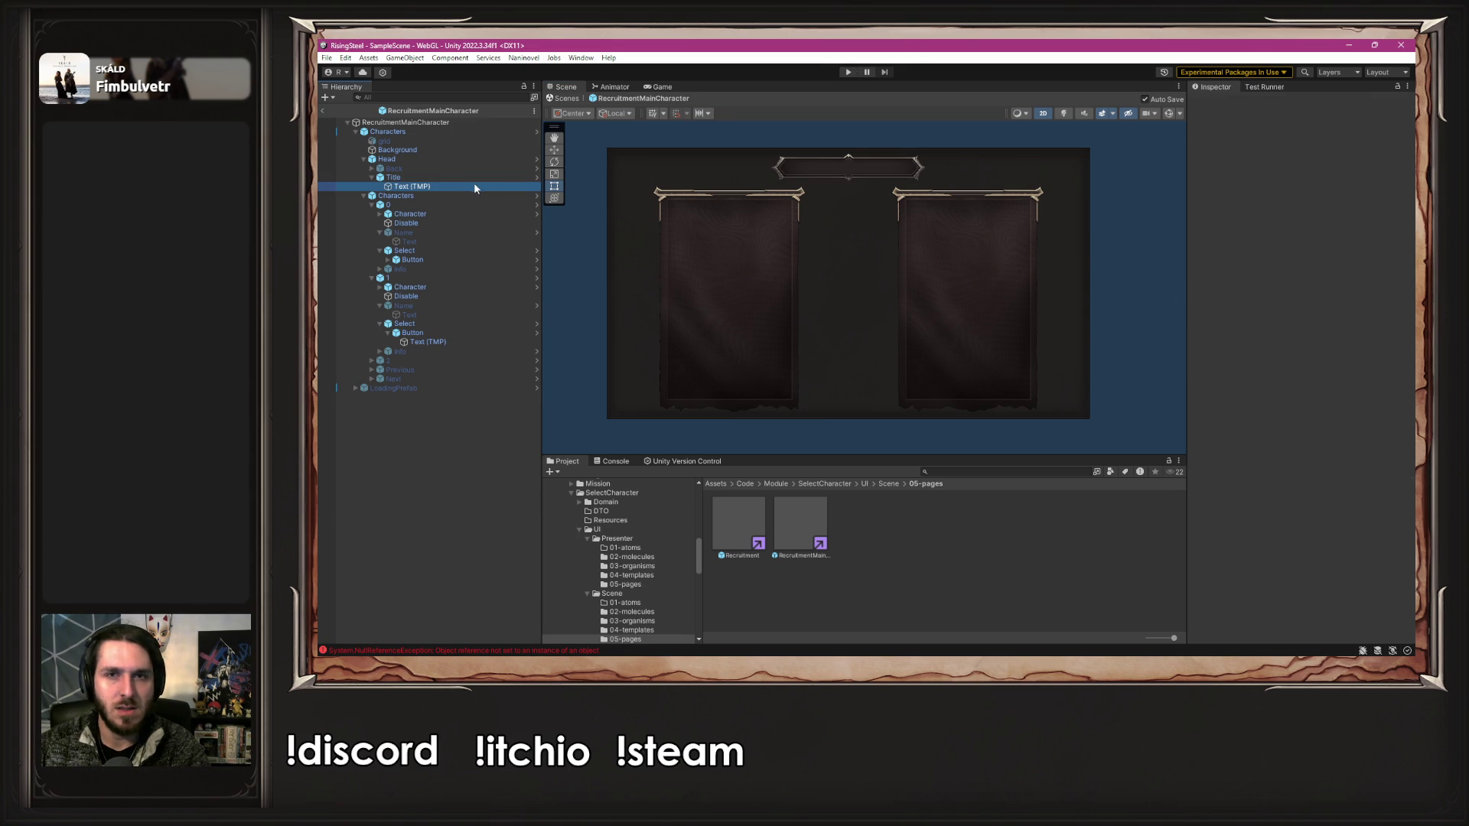
scroll(1349, 396, "down", 10)
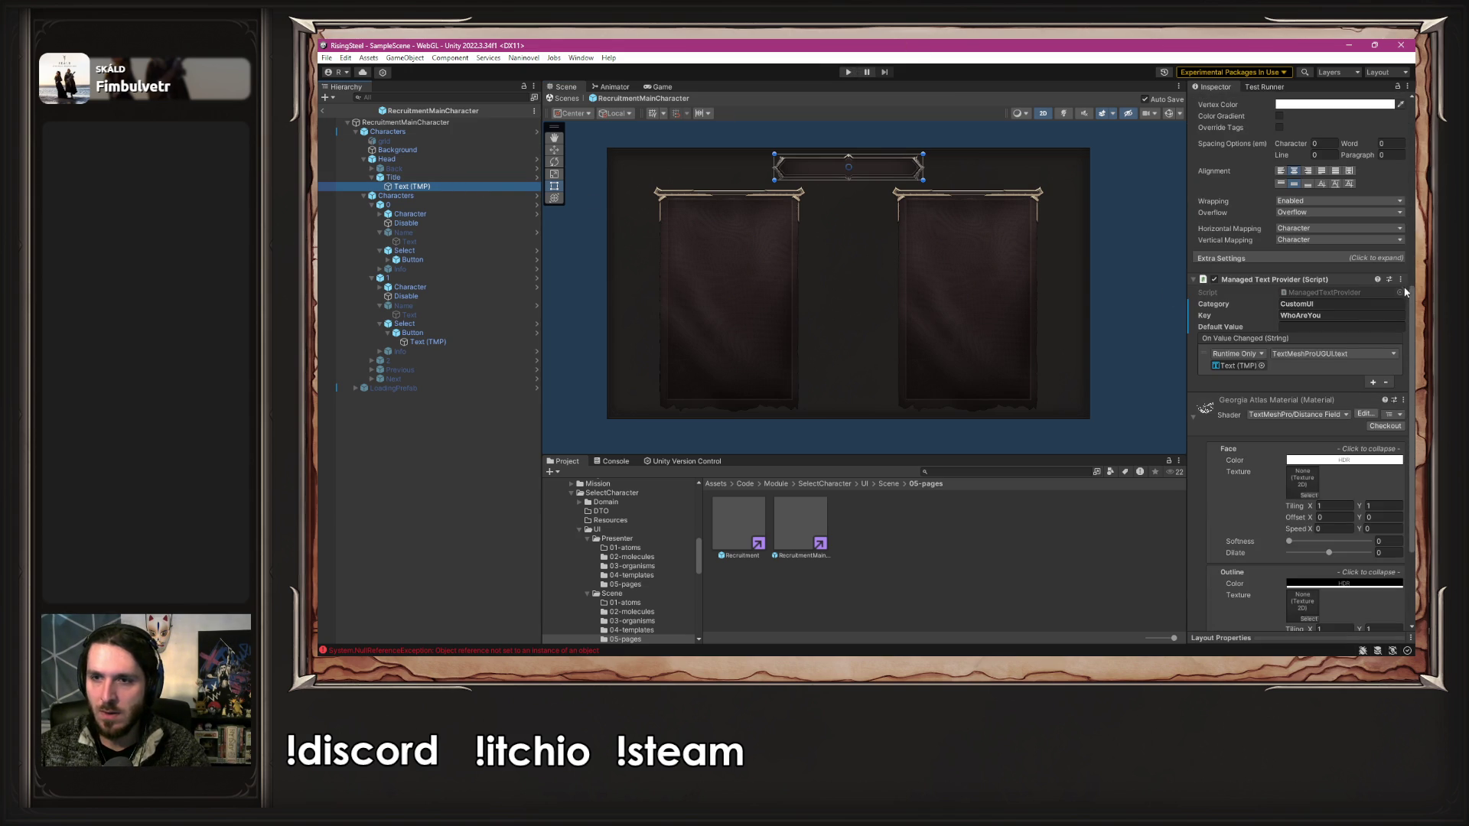
left_click(1402, 281)
left_click(1320, 322)
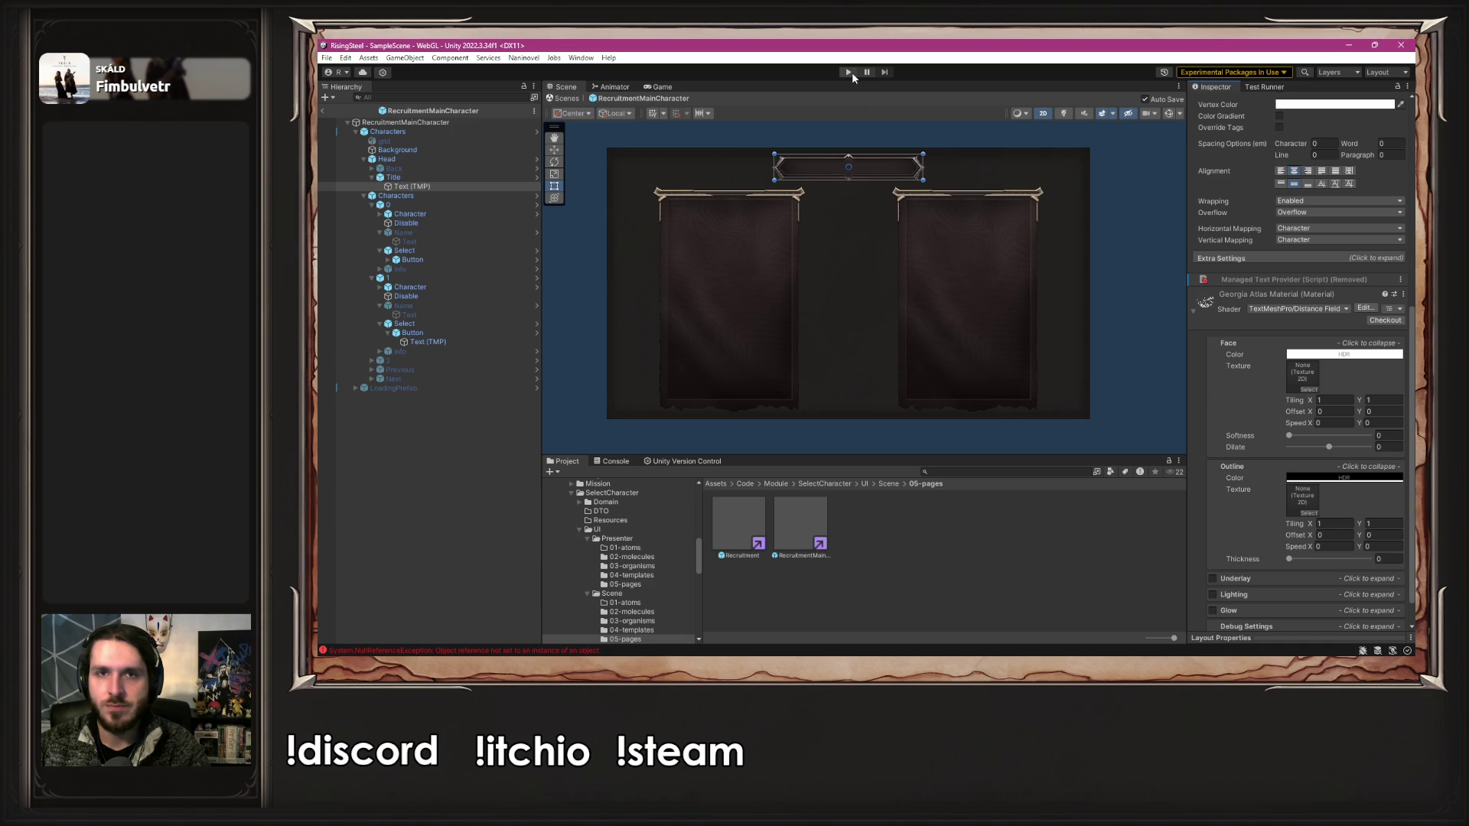
- Play the game, start a new game and submit a name to reach the MainCharacter selection screen
left_click(851, 72)
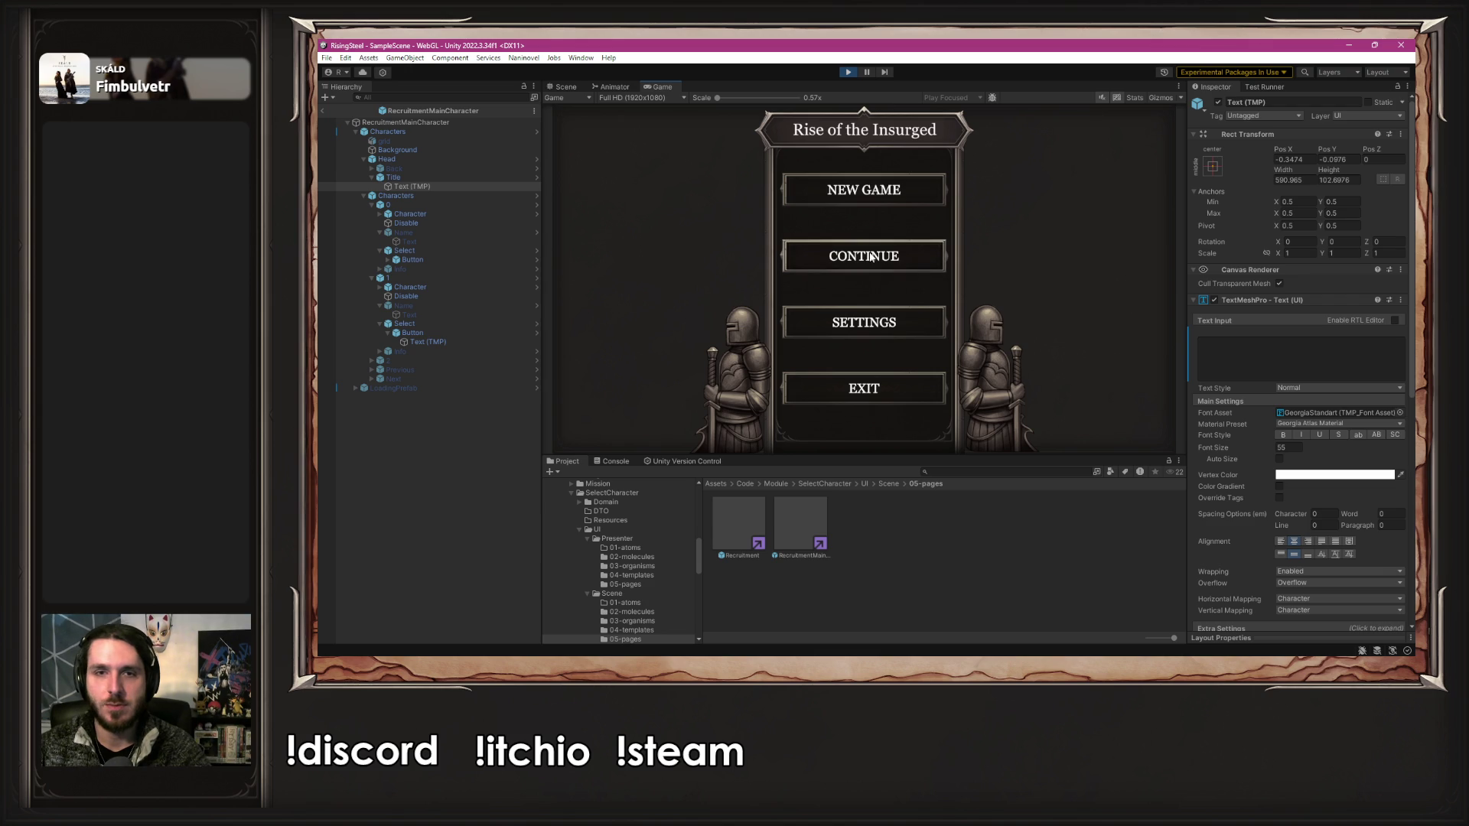
left_click(879, 208)
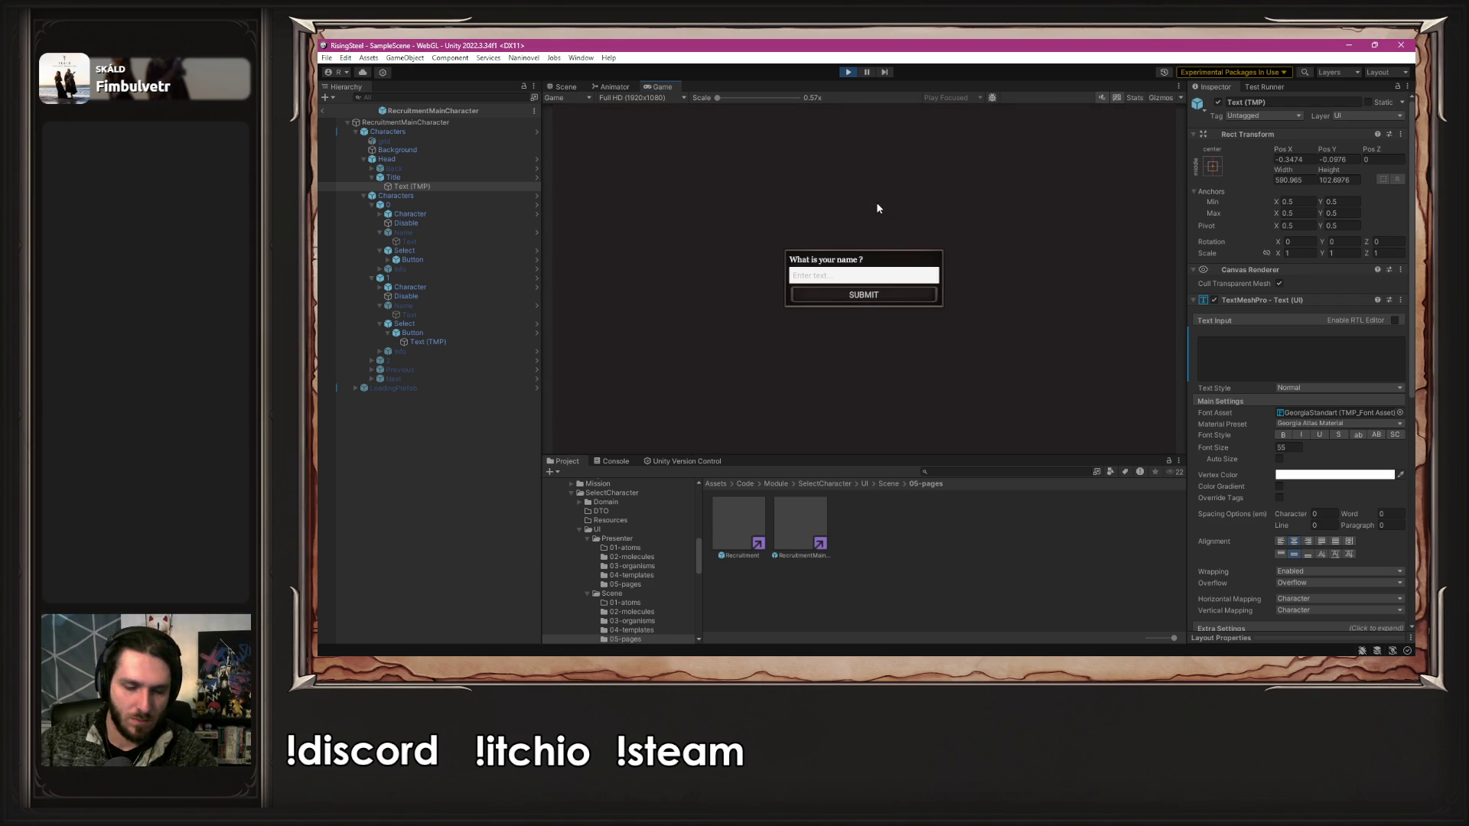
type("Alberto")
key("Return")
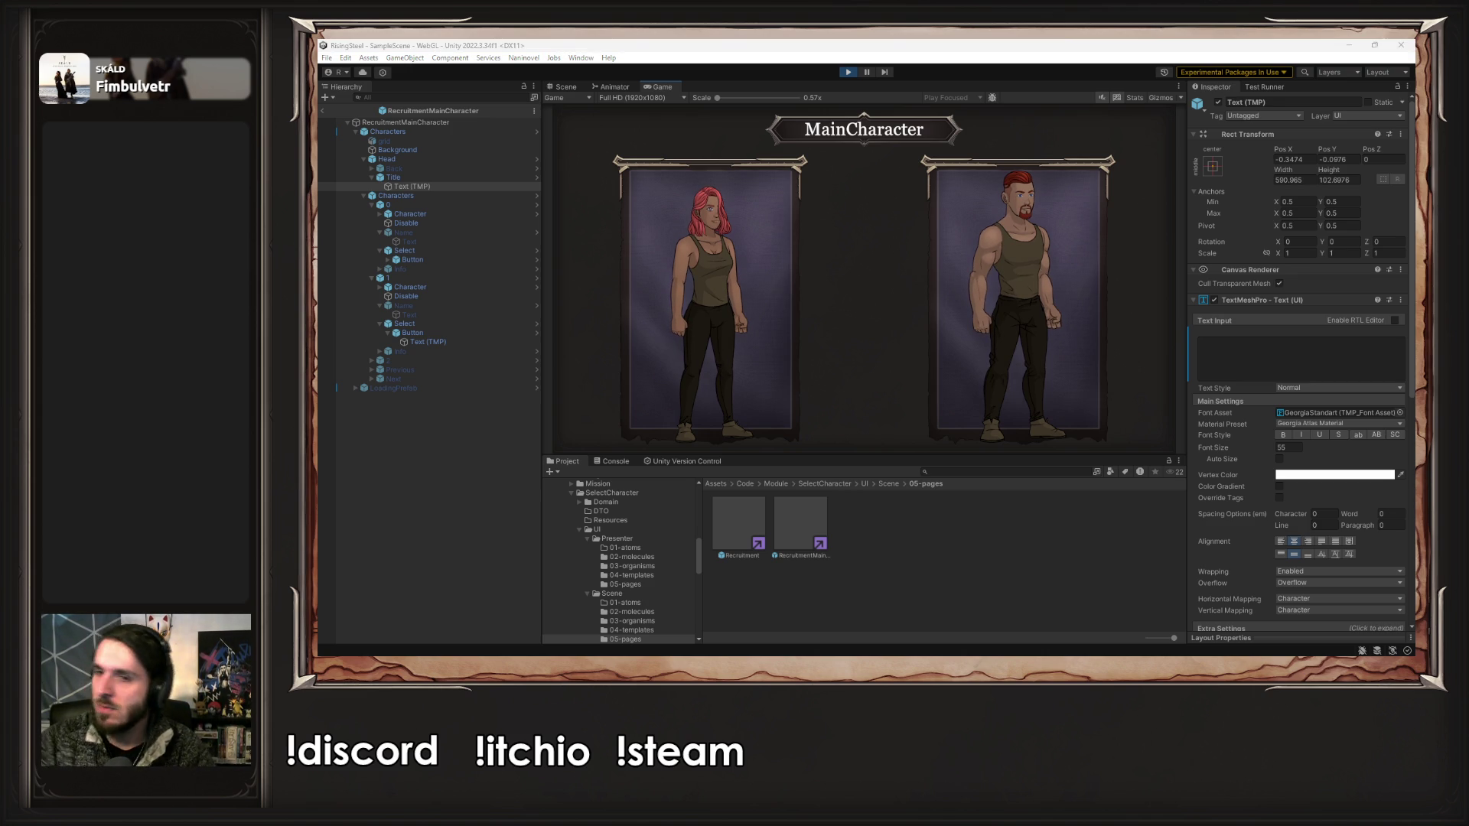
left_click_drag(1308, 323, 1273, 415)
- Pick the male character, then format MainCharacter as a bulleted item in the sticky note
left_click(879, 211)
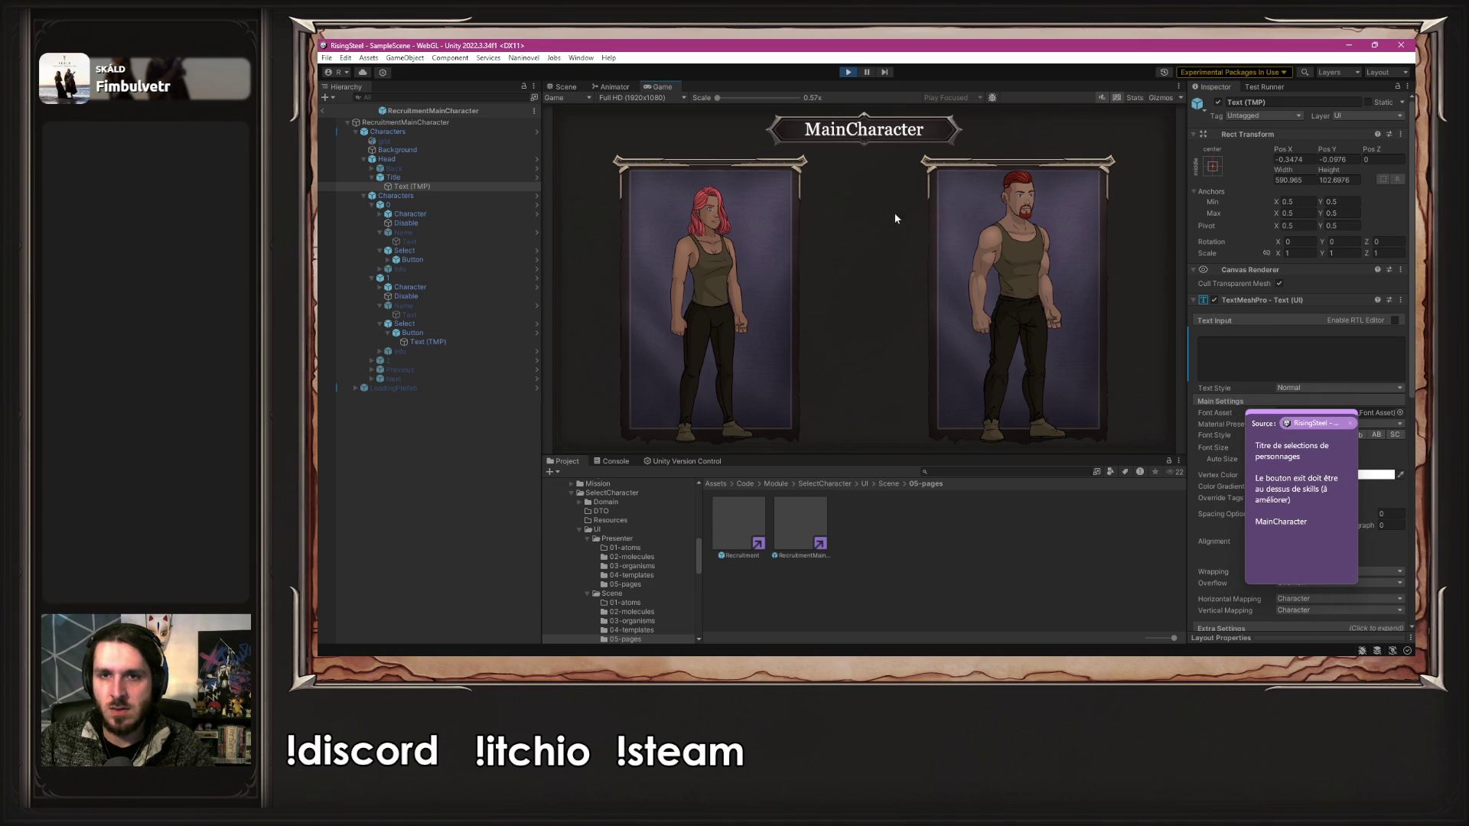
left_click(991, 252)
left_click(1259, 525)
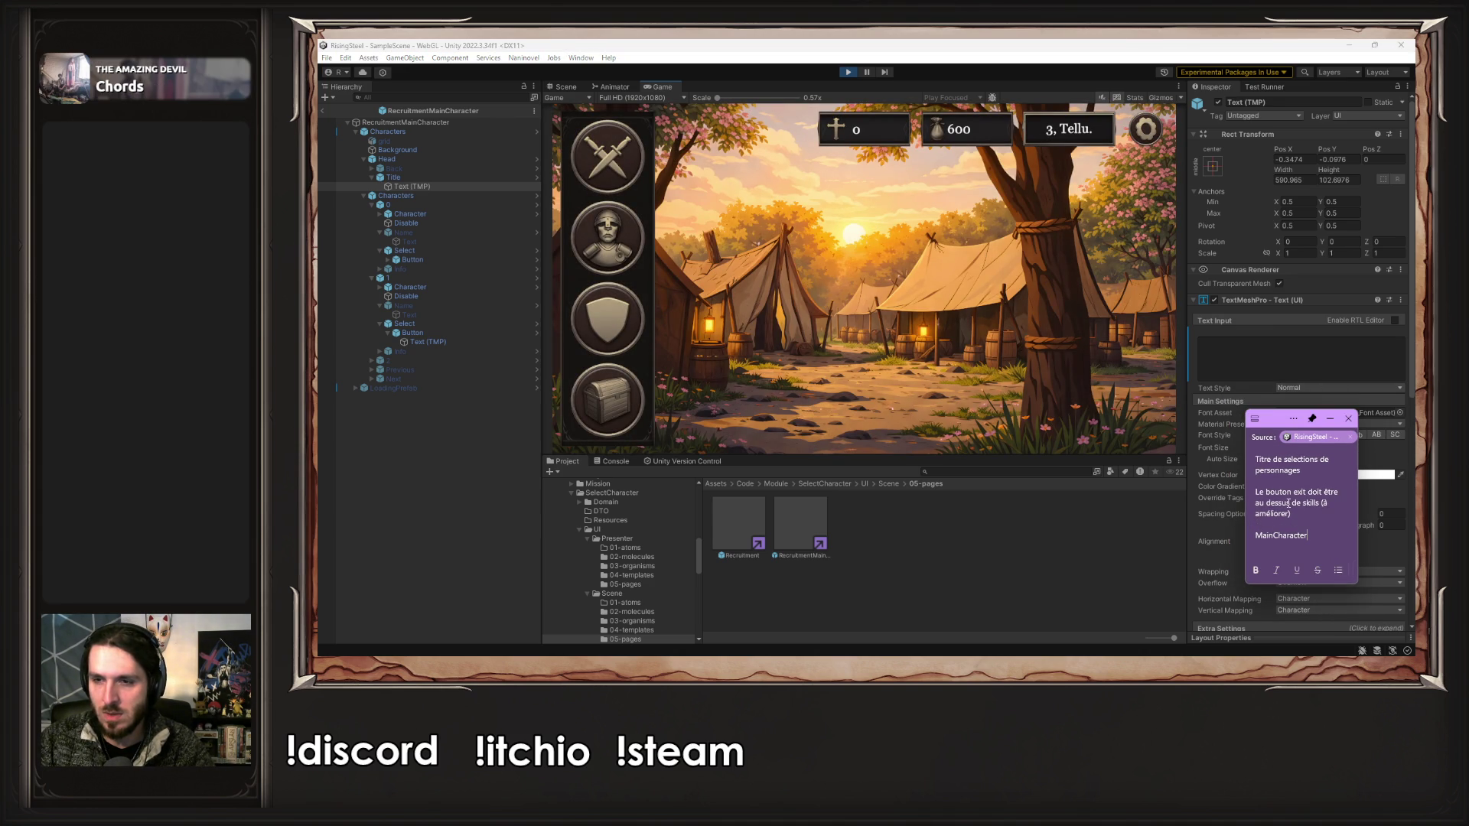
type("-")
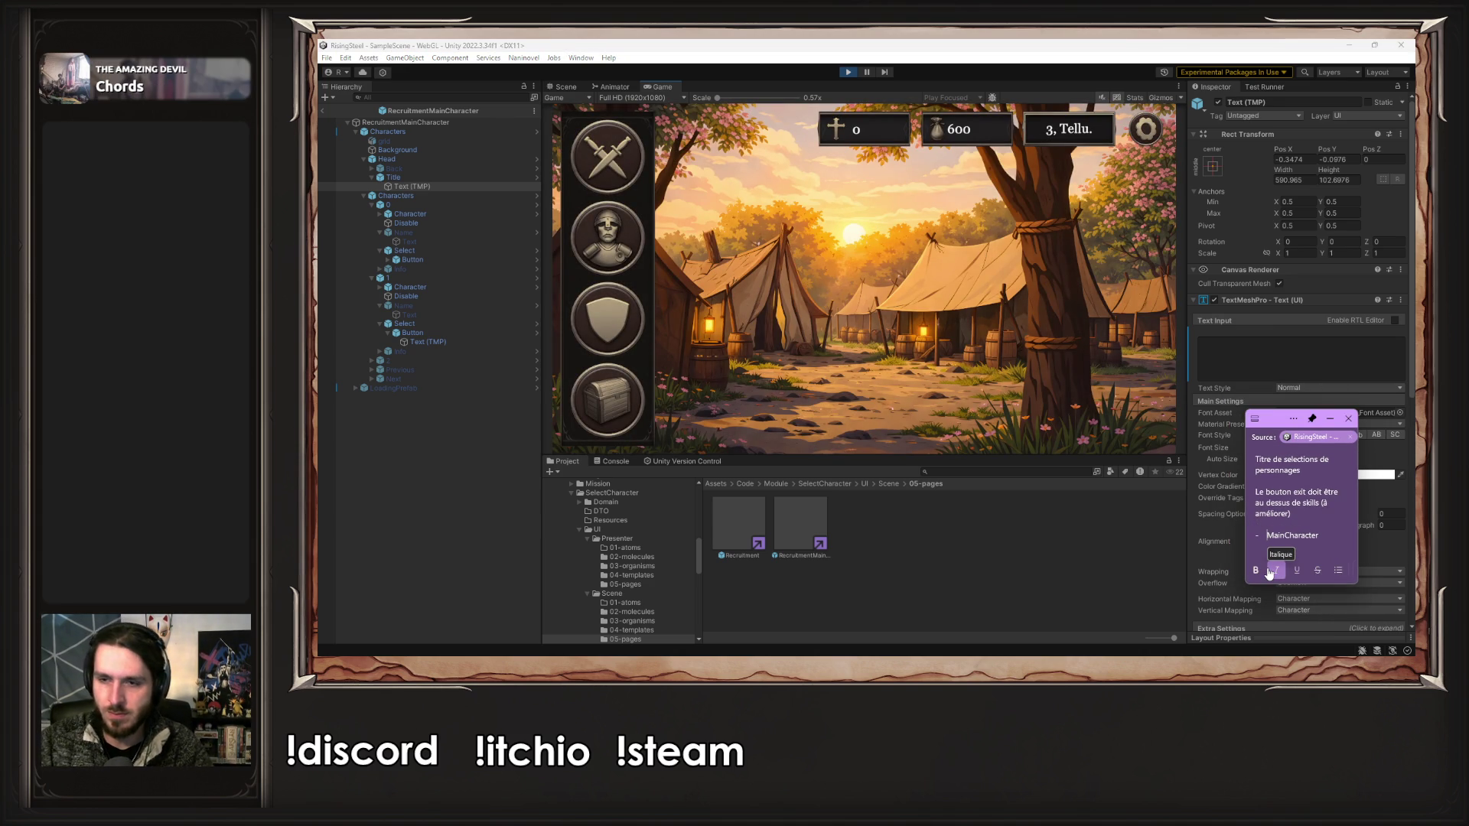
key("BackSpace")
key("BackSpace")
key("Return")
left_click(1338, 570)
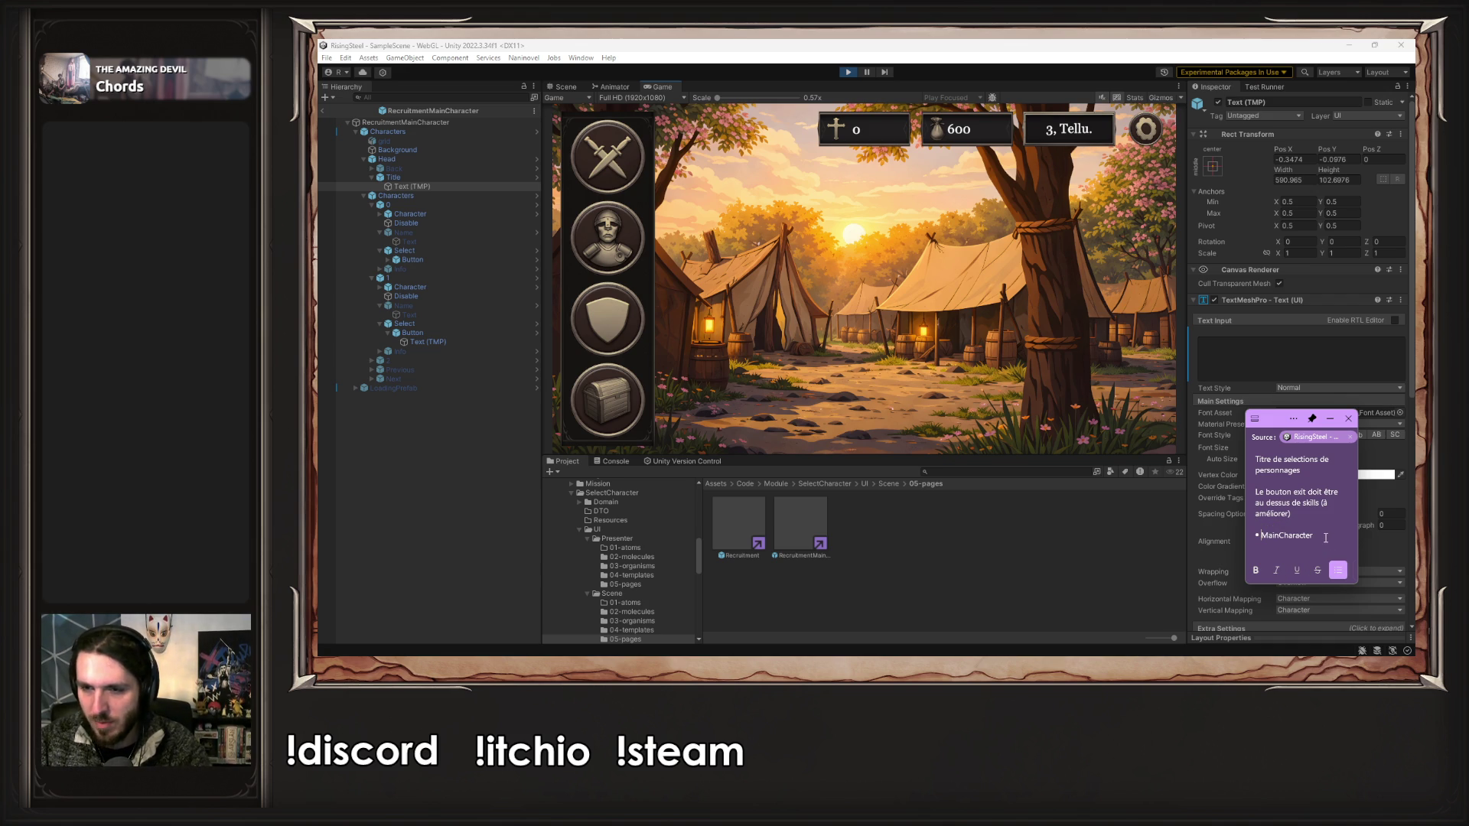
- Open the Training character-selection screen in the running game
left_click(873, 310)
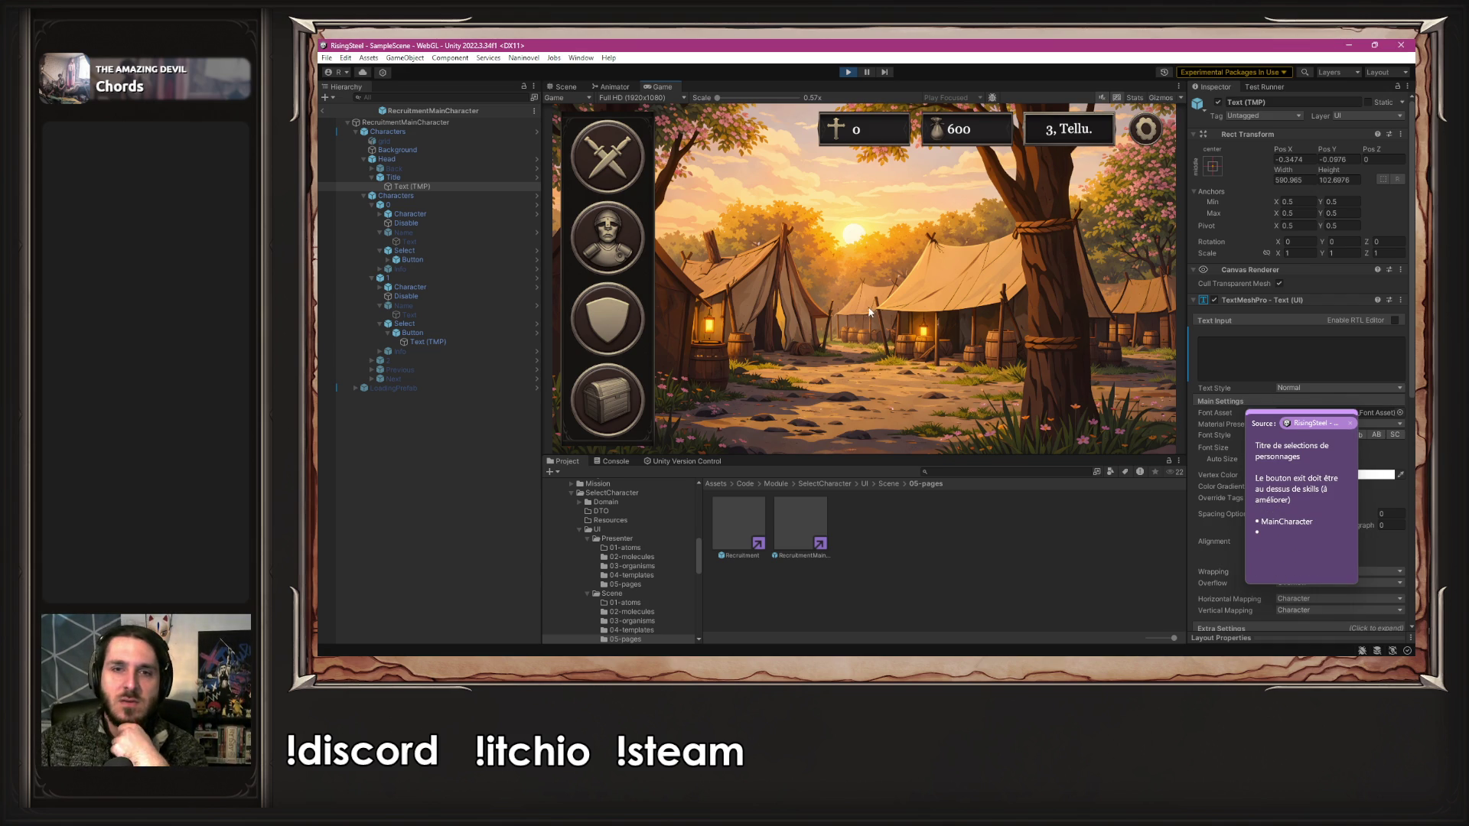
left_click(615, 310)
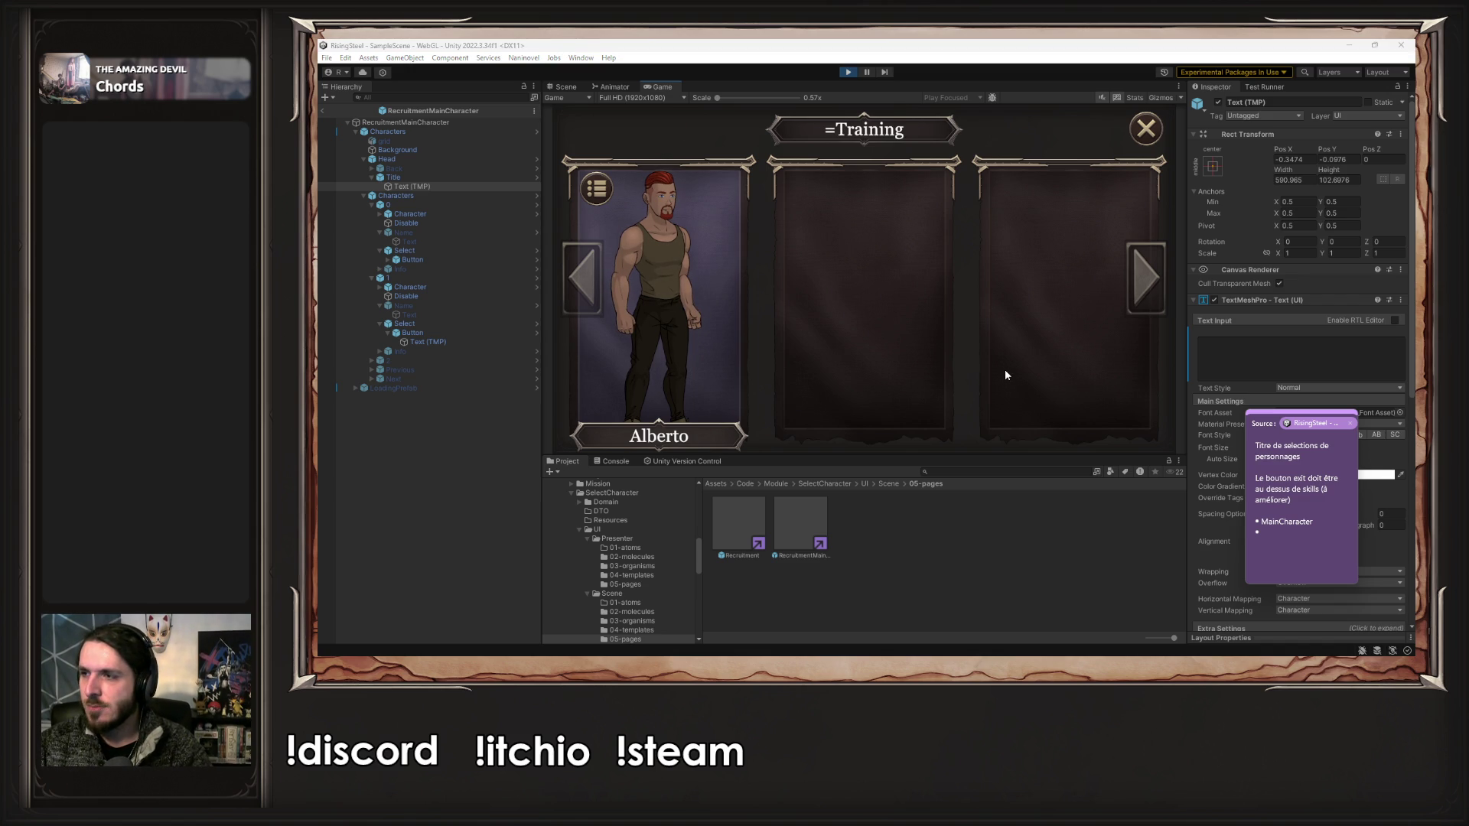
key("alt+Tab")
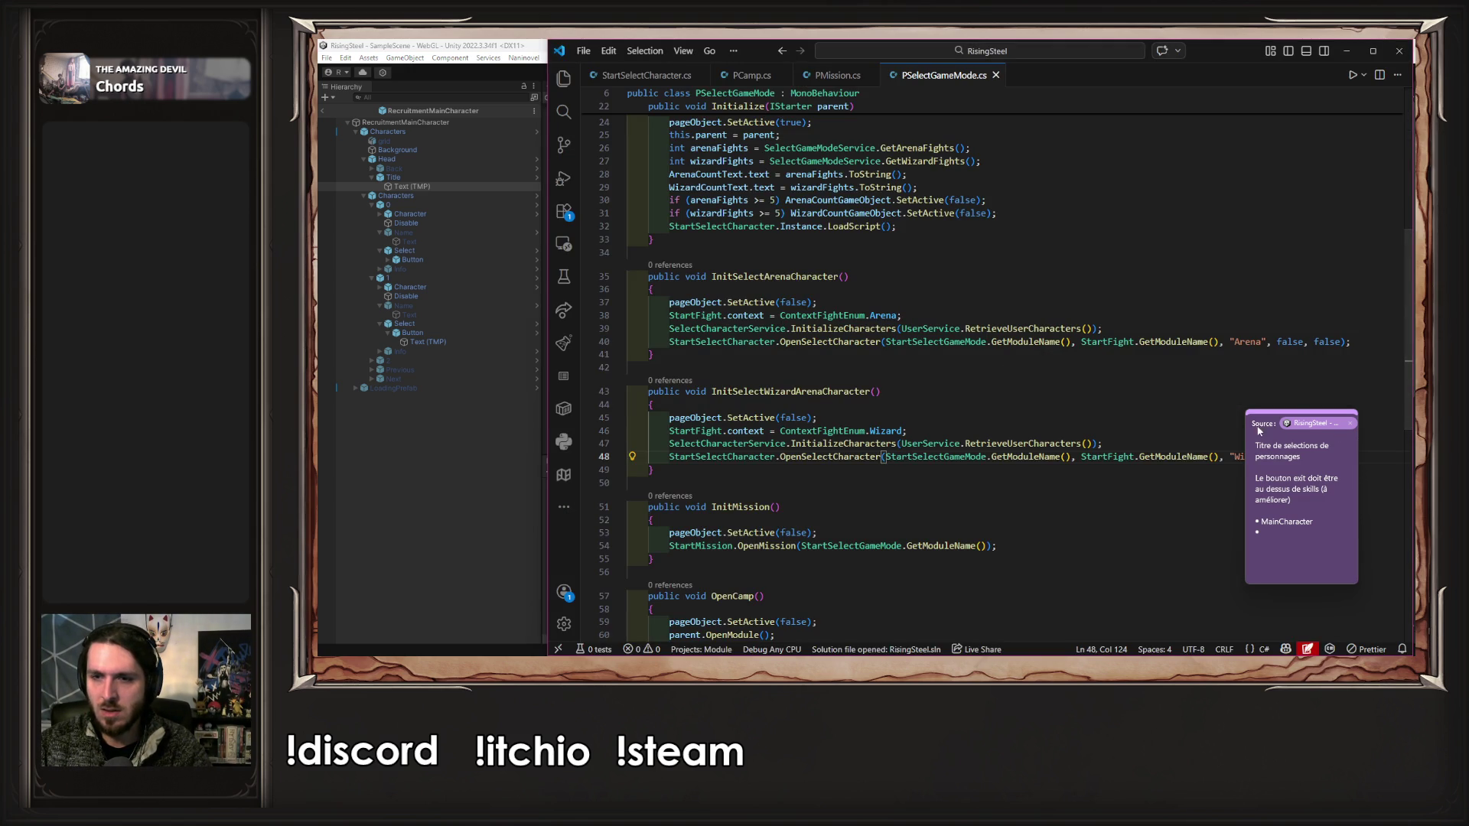
- Move the sticky note aside and view the Recruitment and Training launch code in PCamp.cs
left_click(1293, 415)
left_click_drag(1287, 414, 1305, 415)
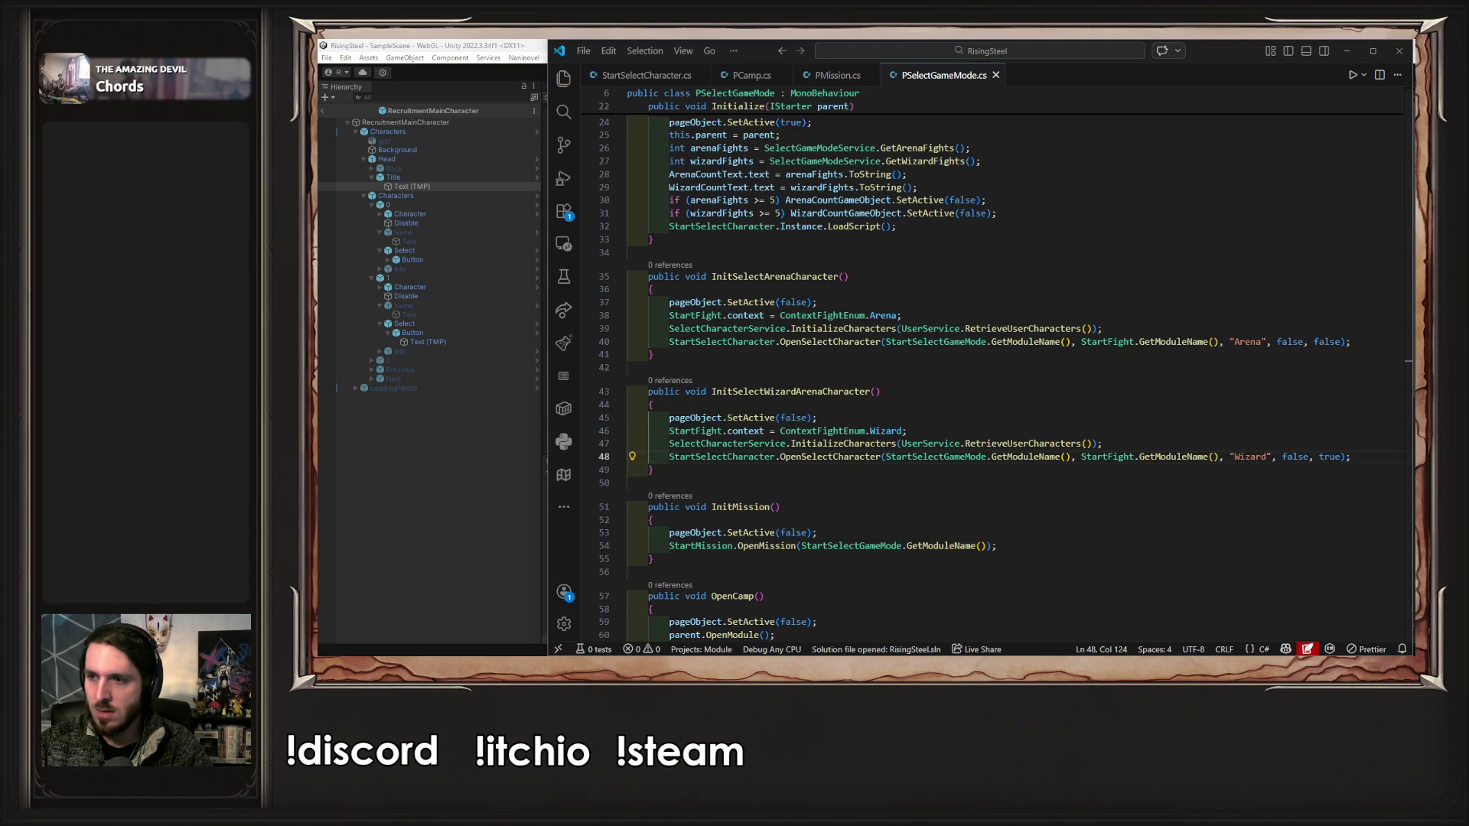
left_click(746, 75)
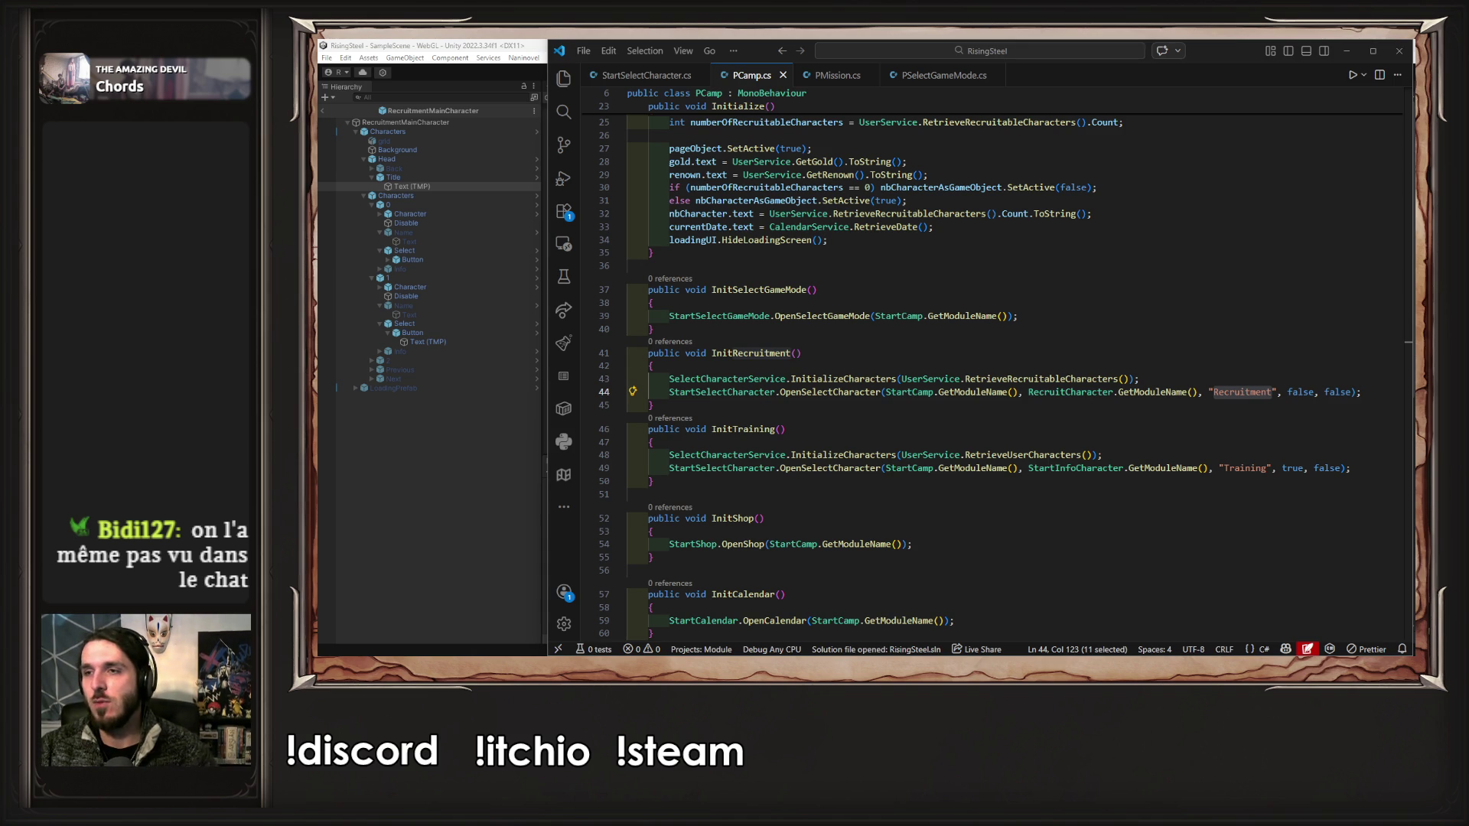
left_click(350, 541)
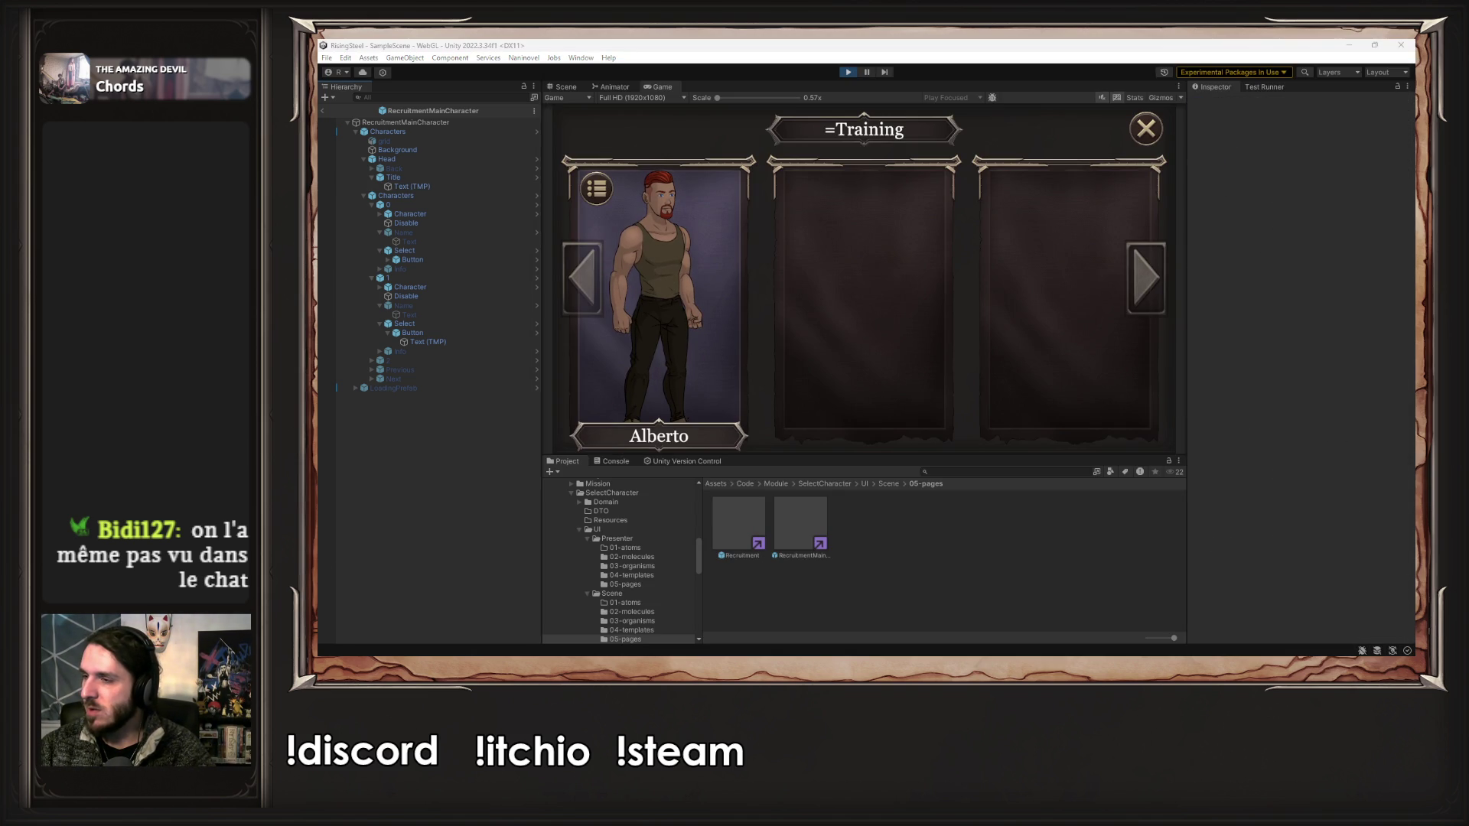
- Close the Training screen and add Training as a bullet in the sticky note
key("super+alt+s")
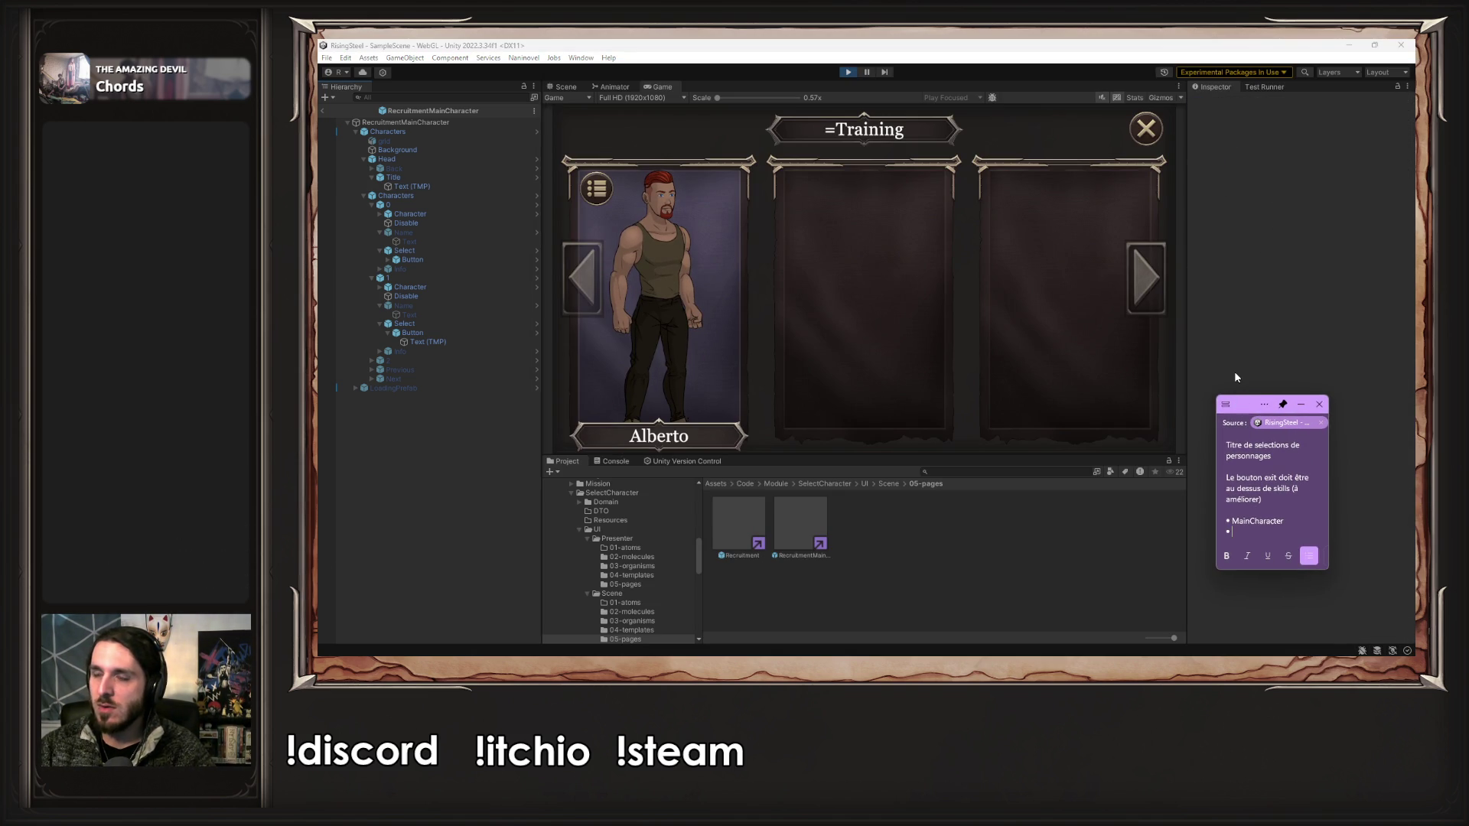
left_click_drag(1239, 409, 1237, 376)
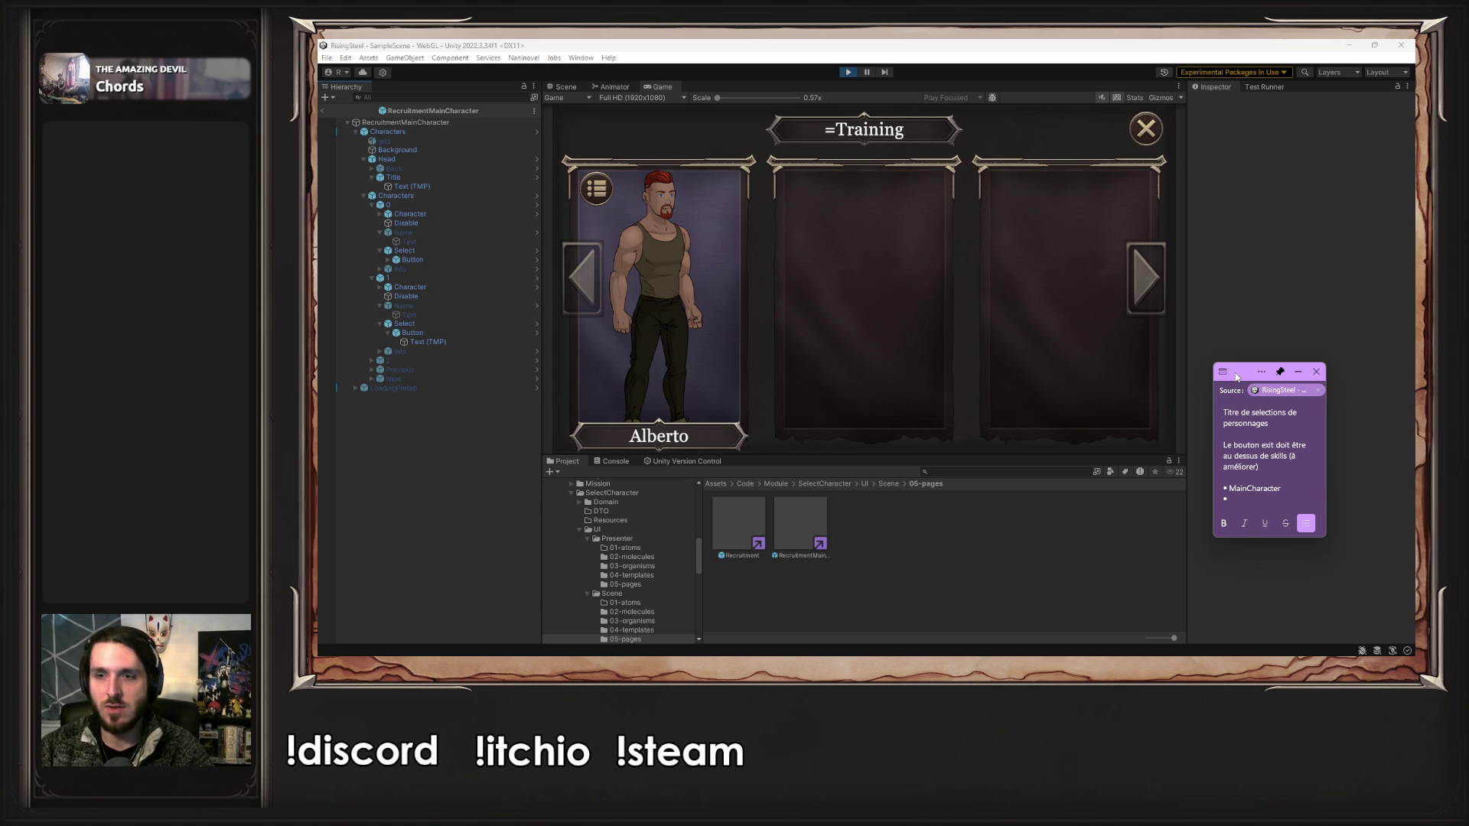
left_click(843, 134)
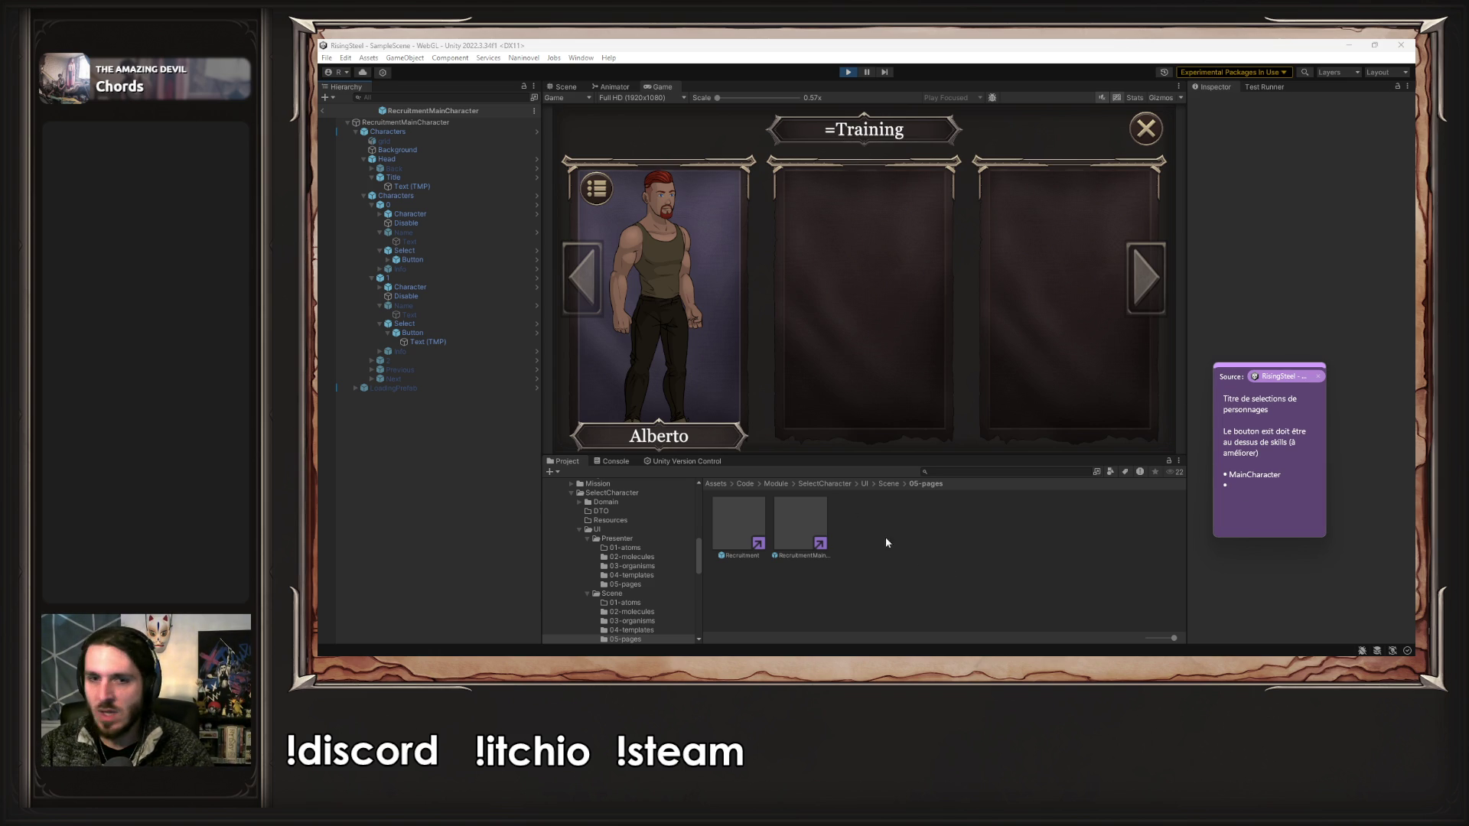
left_click(1146, 129)
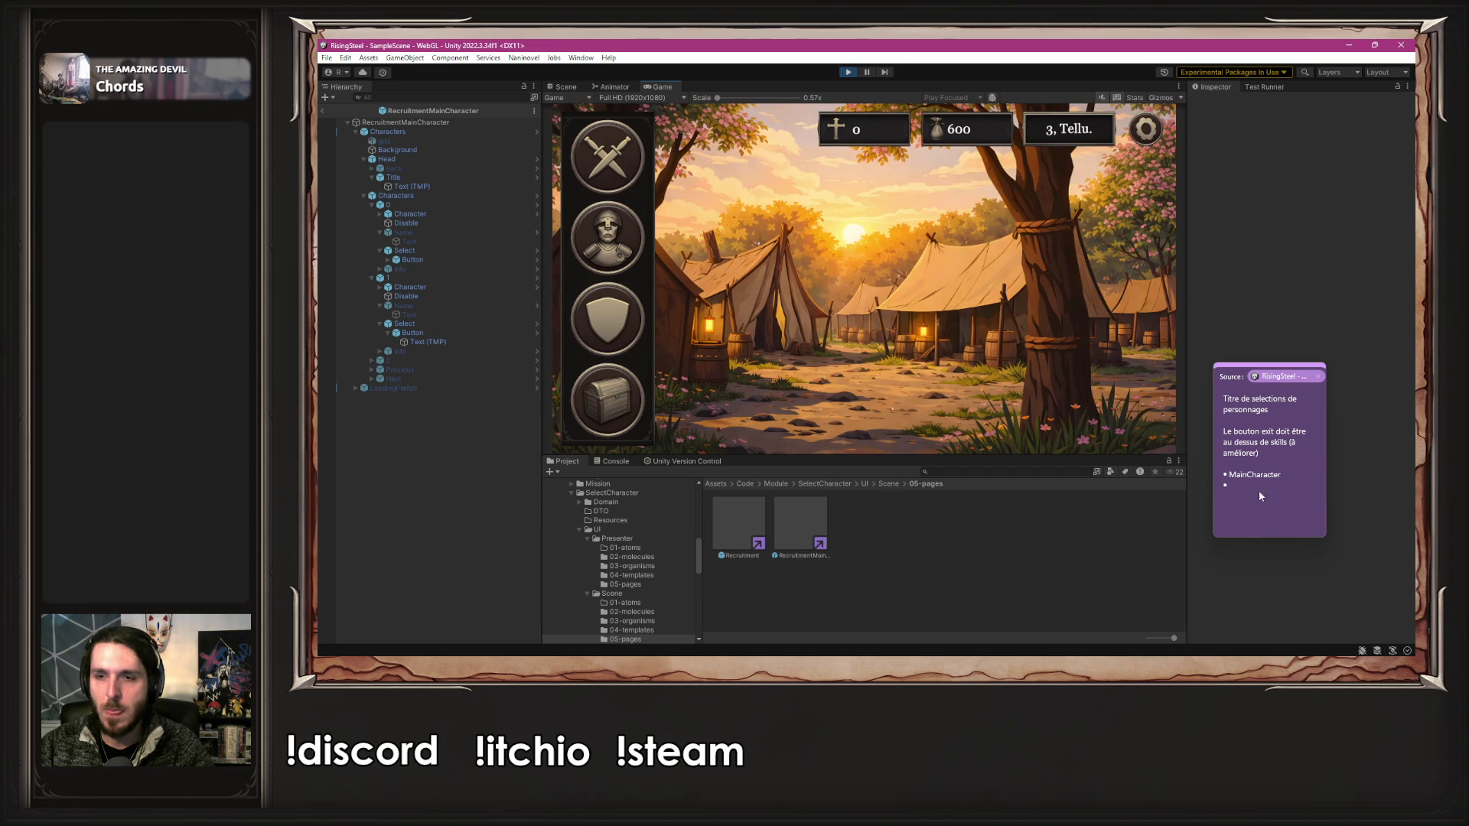
left_click(1244, 505)
type("aining")
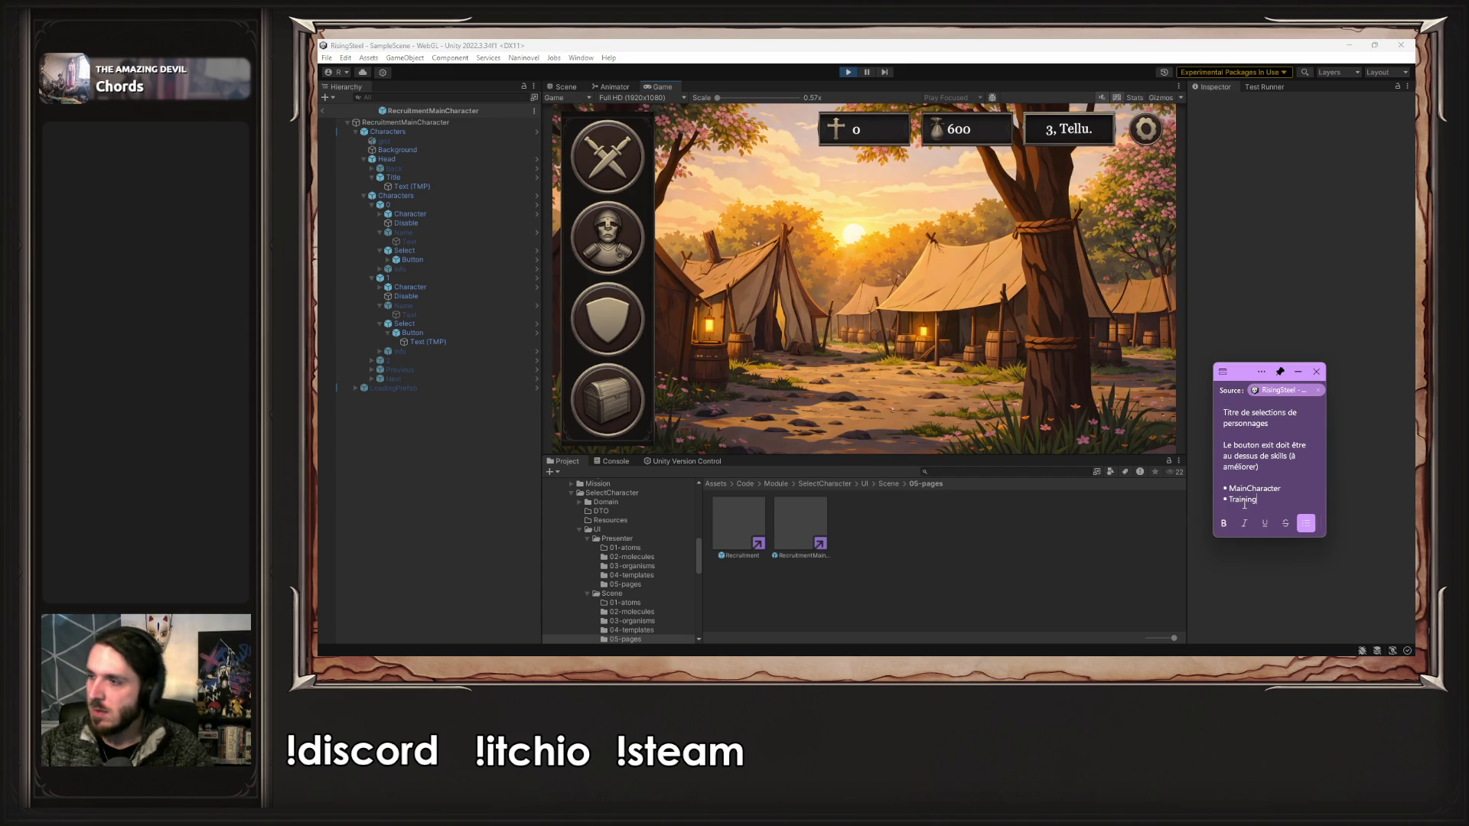
- Open the Recruitment selection screen and add Recruitment as the next bullet
left_click(597, 238)
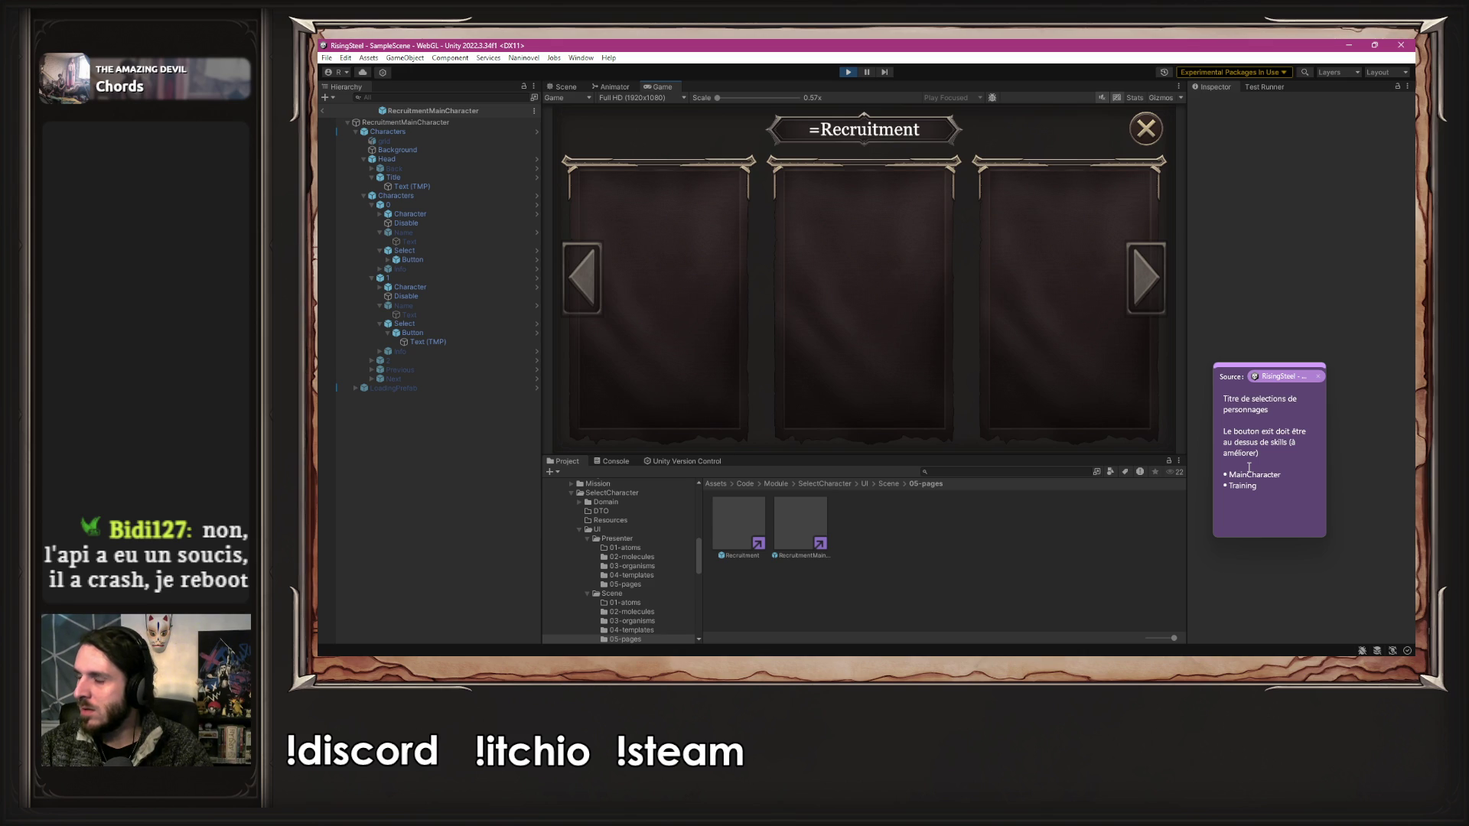
left_click(1280, 485)
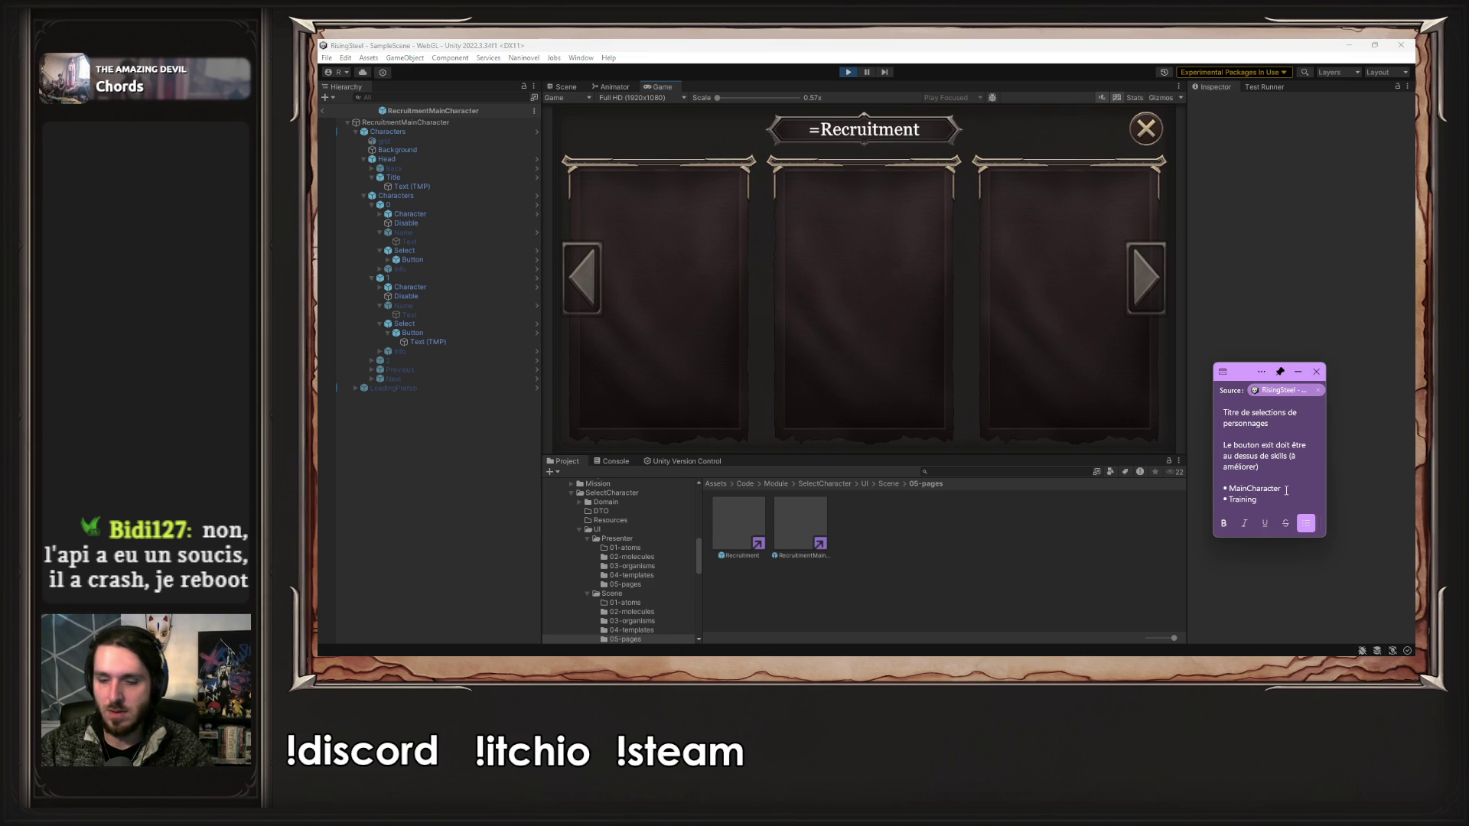
key("Return")
type("Recr")
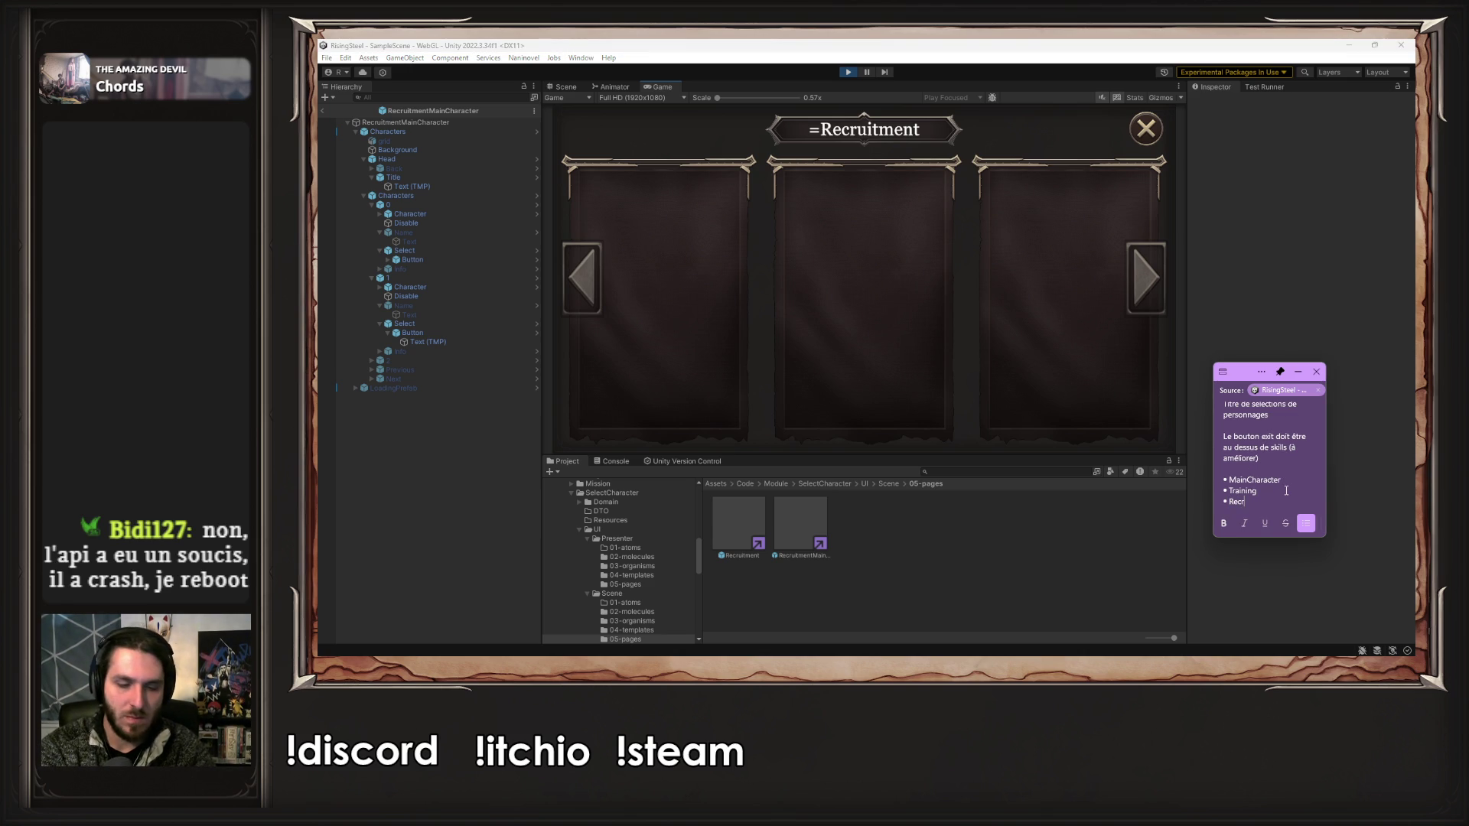
type("uitment")
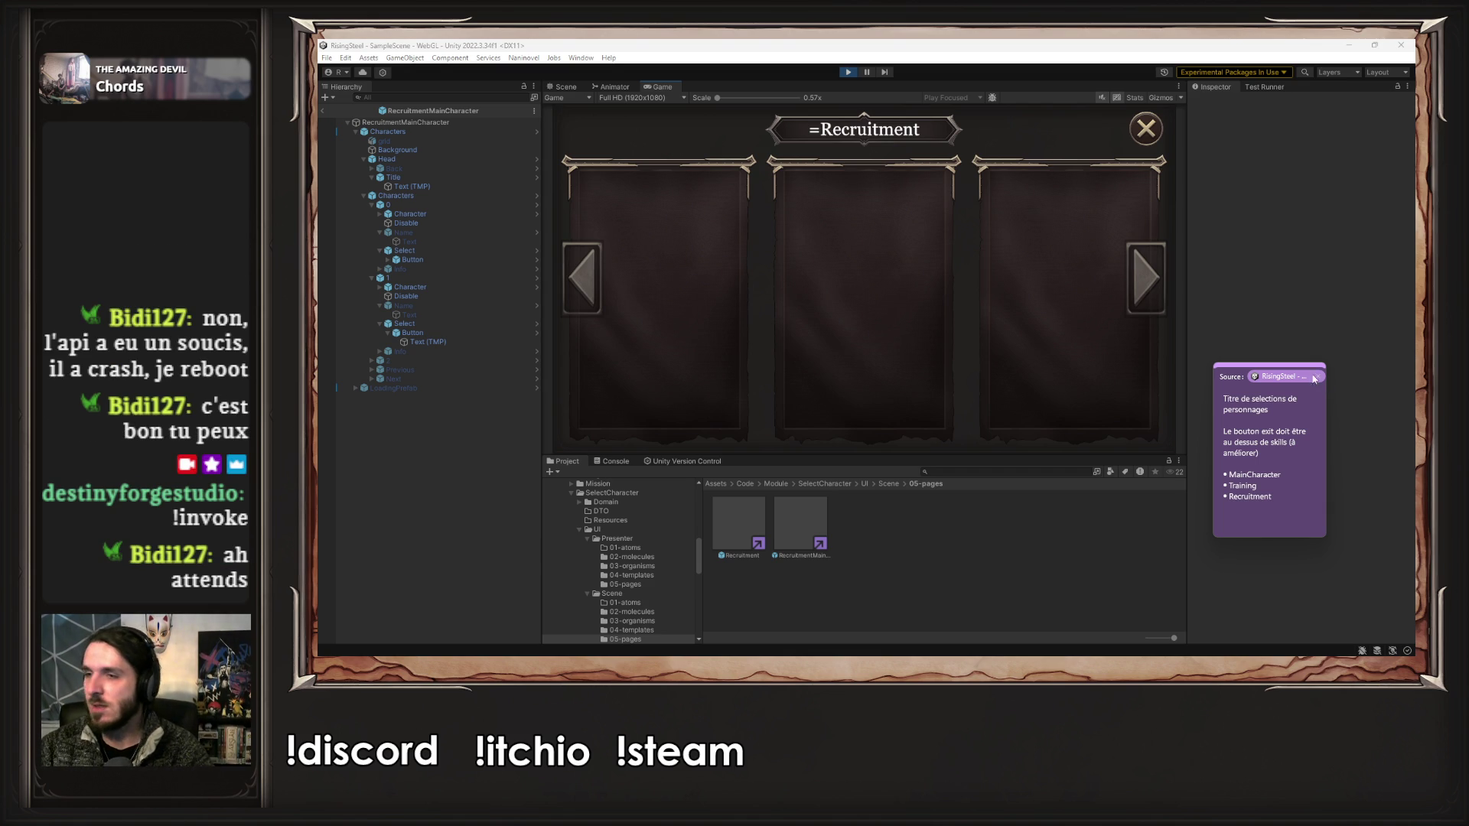
- Close the Recruitment screen and open the Arena, Magical duel and Mission panel
left_click(1160, 183)
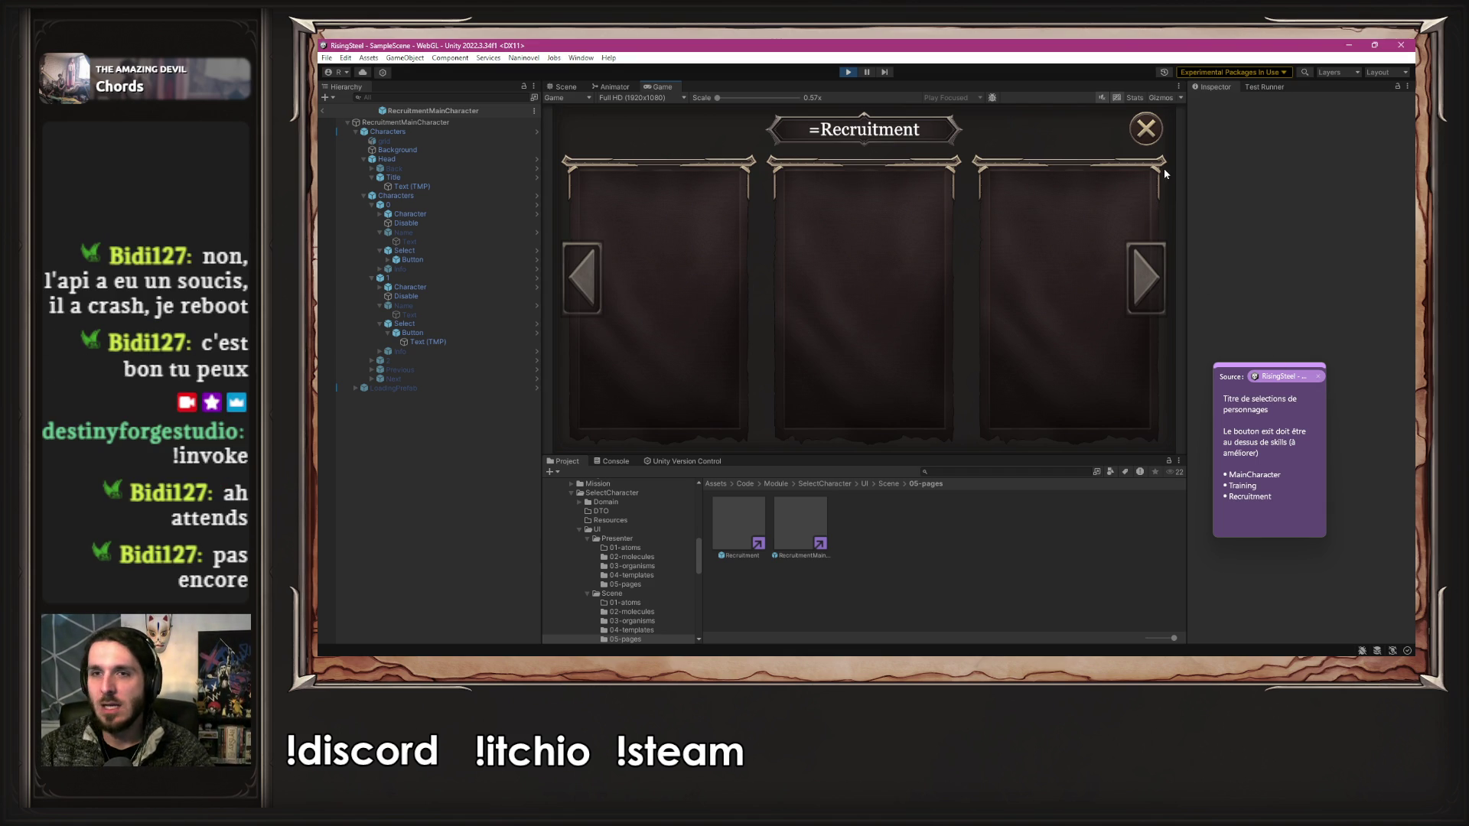
left_click(1152, 143)
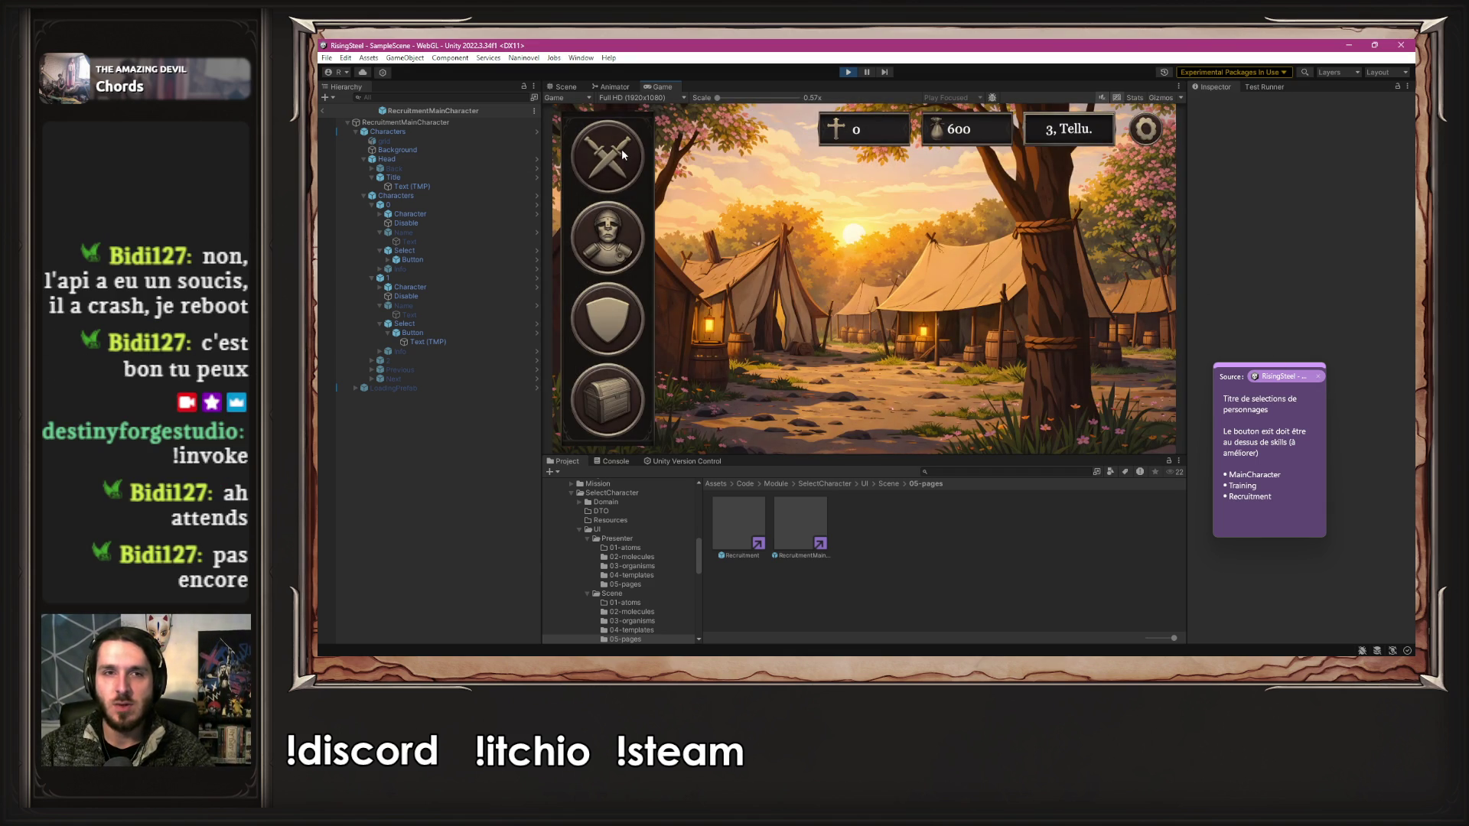
left_click(622, 155)
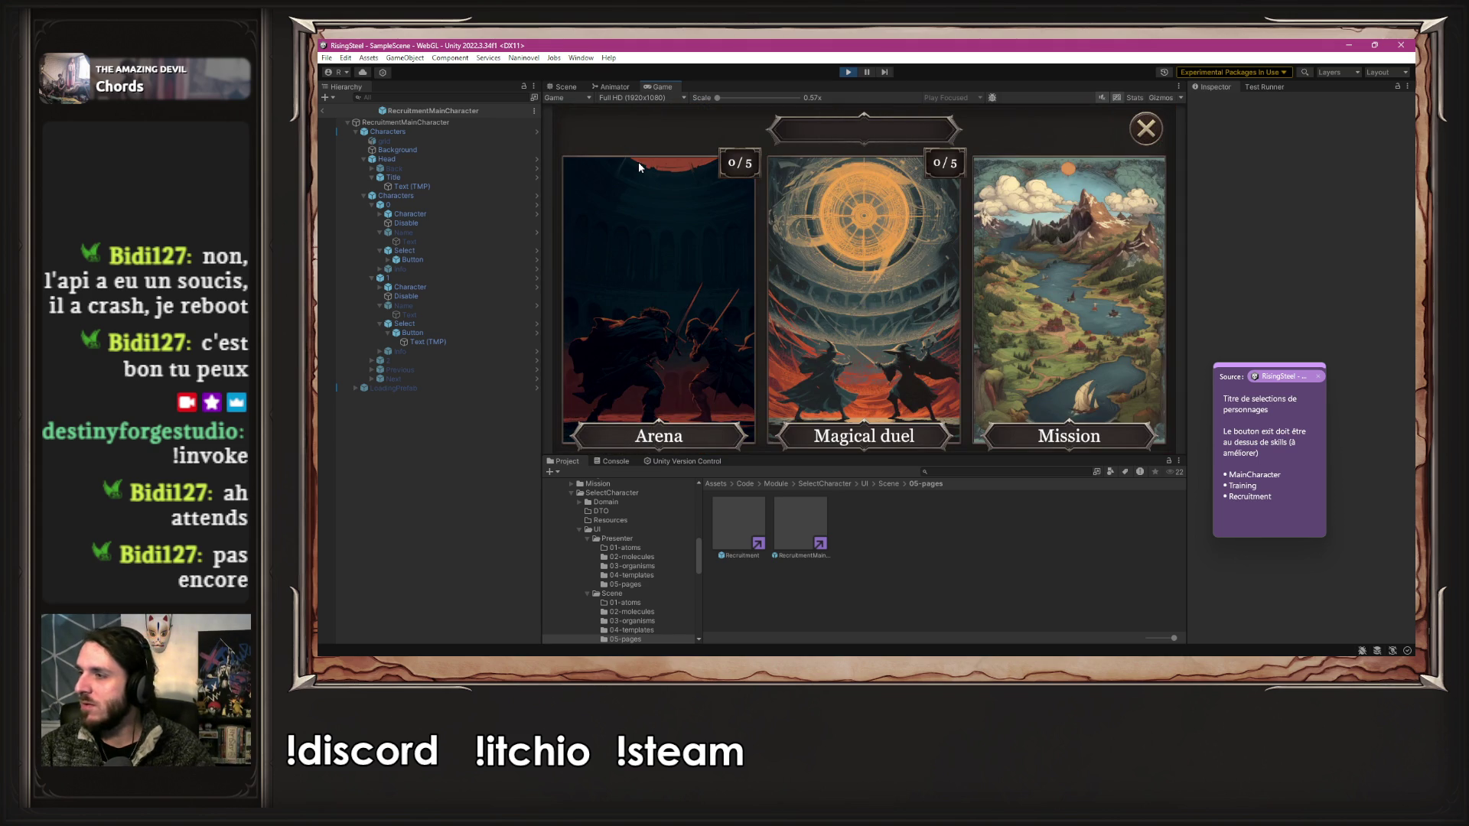
key("alt+Tab")
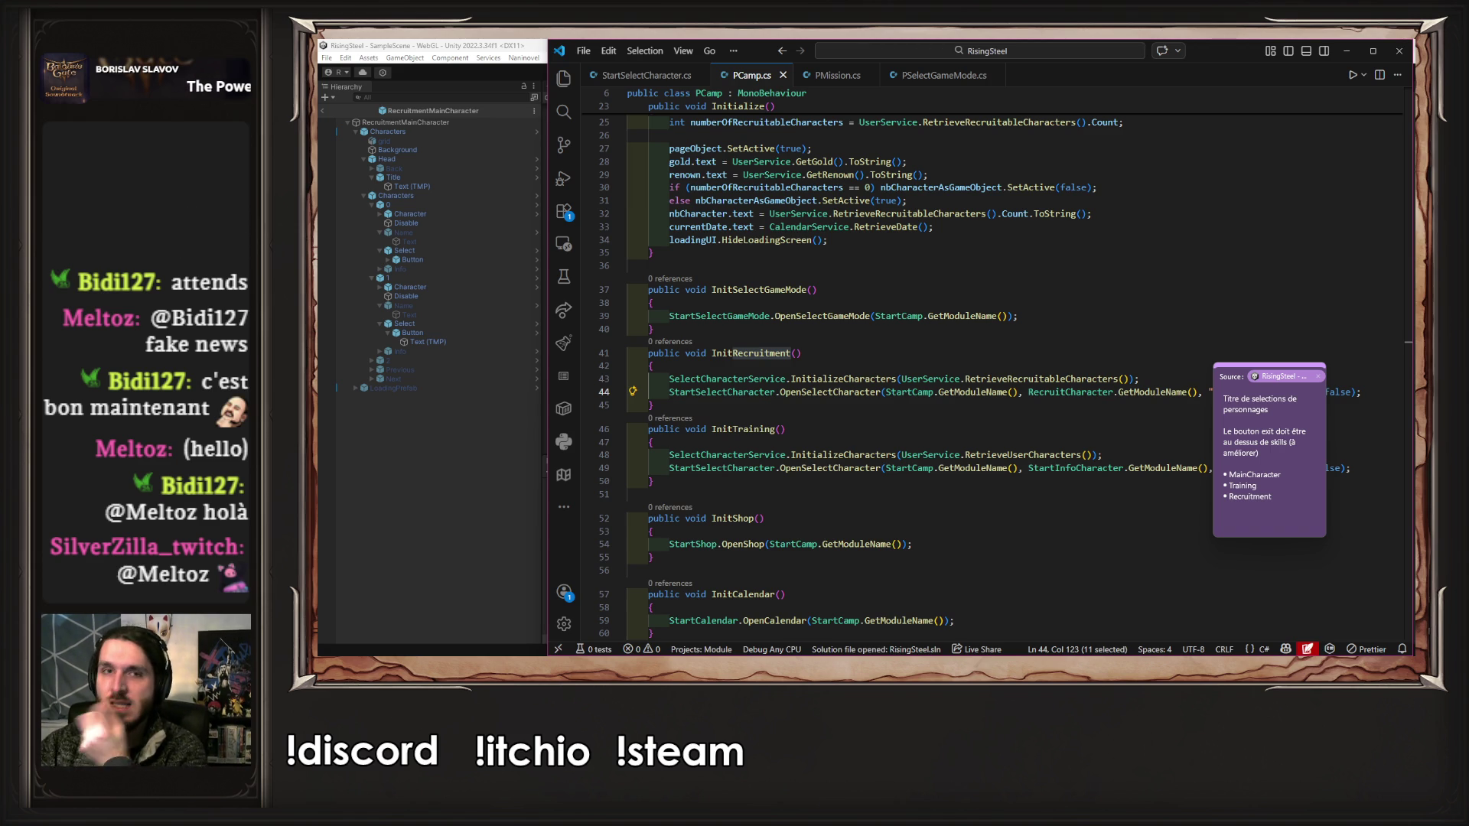
- Open StartSelectCharacterModule.nani and delete the stray character before {title} on line 2
left_click(564, 78)
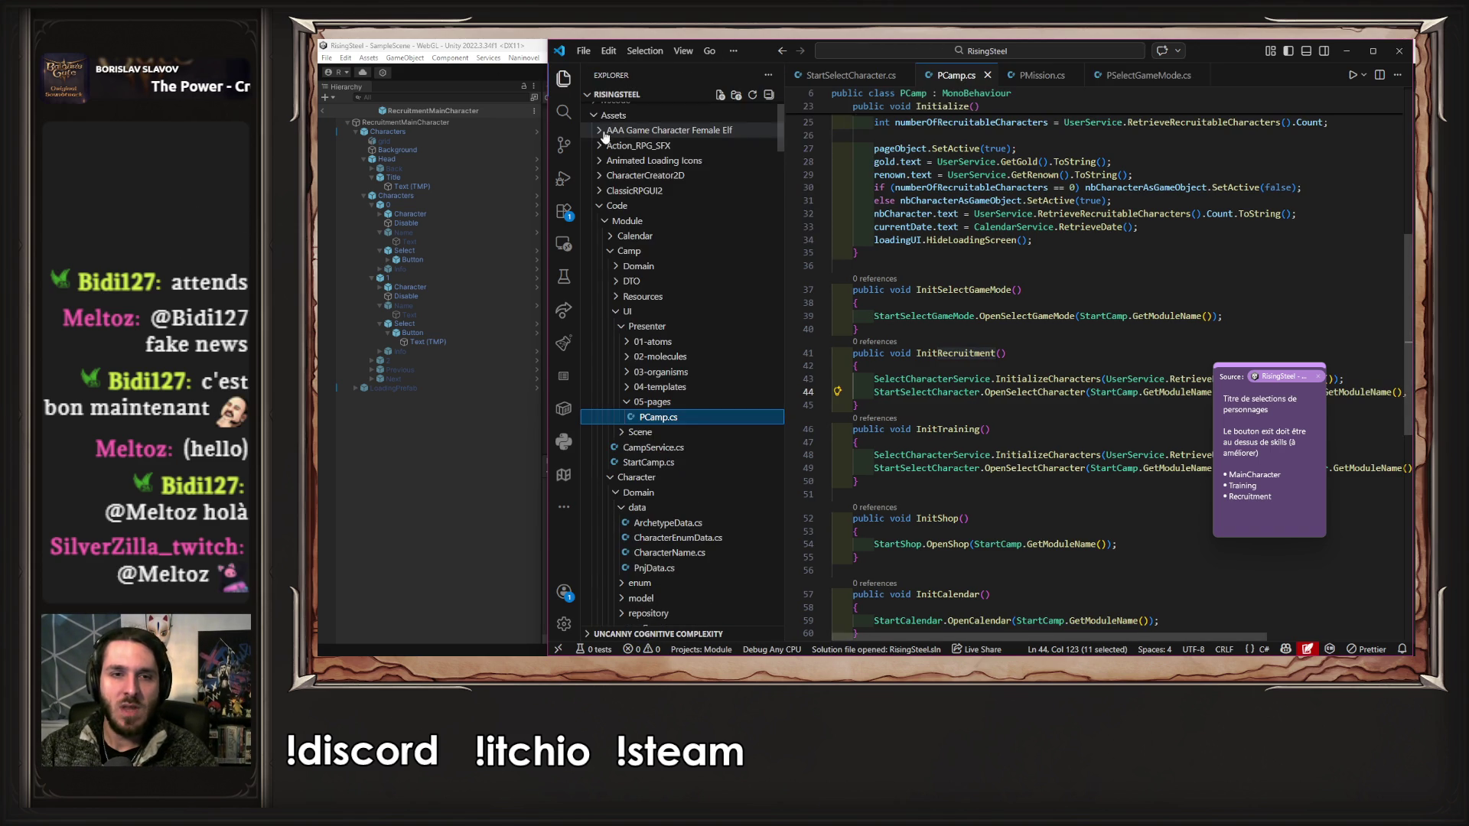
scroll(725, 416, "down", 5)
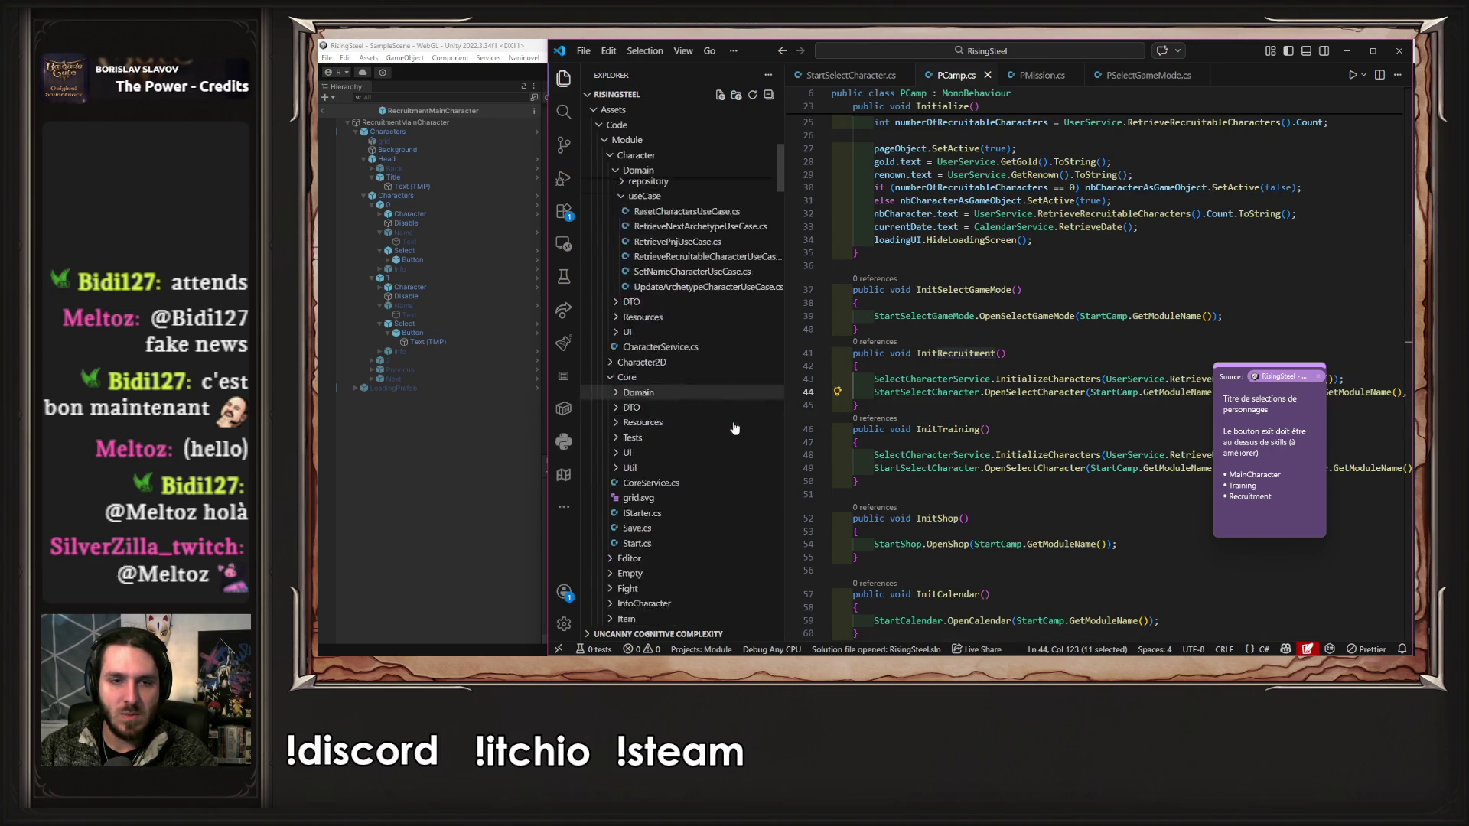
scroll(734, 425, "down", 10)
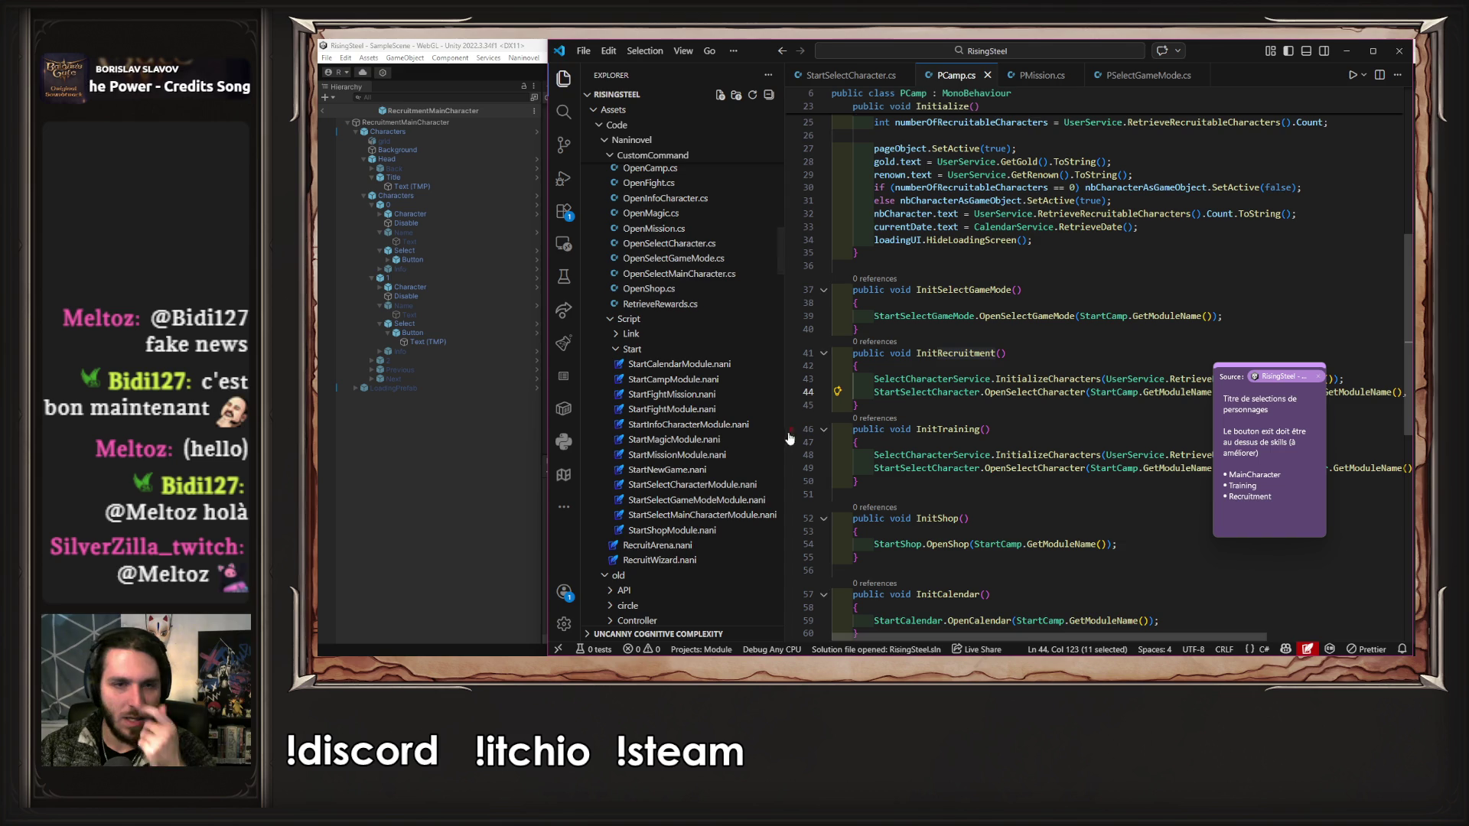
left_click(733, 485)
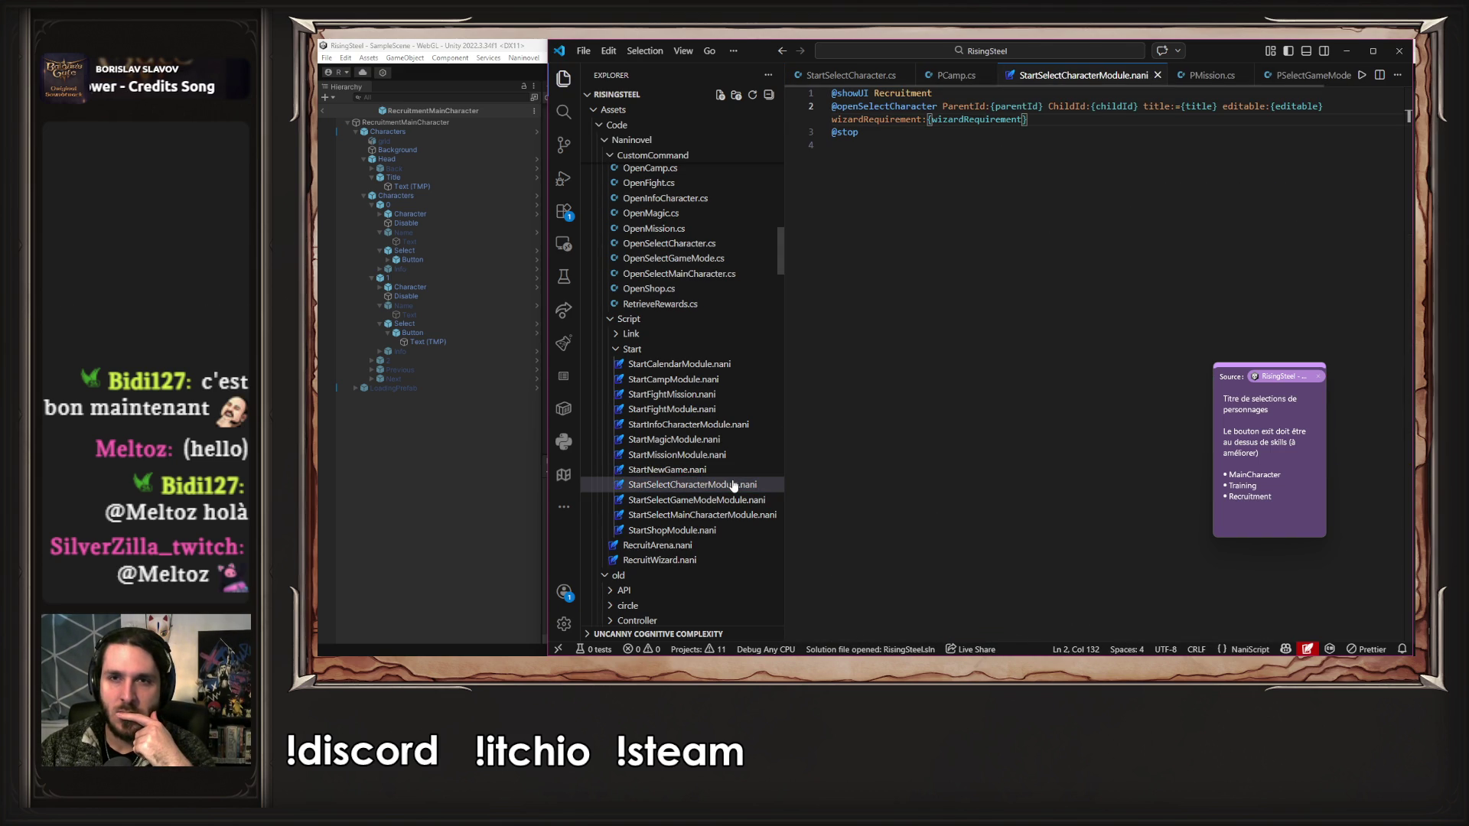
left_click(1179, 106)
key("Delete")
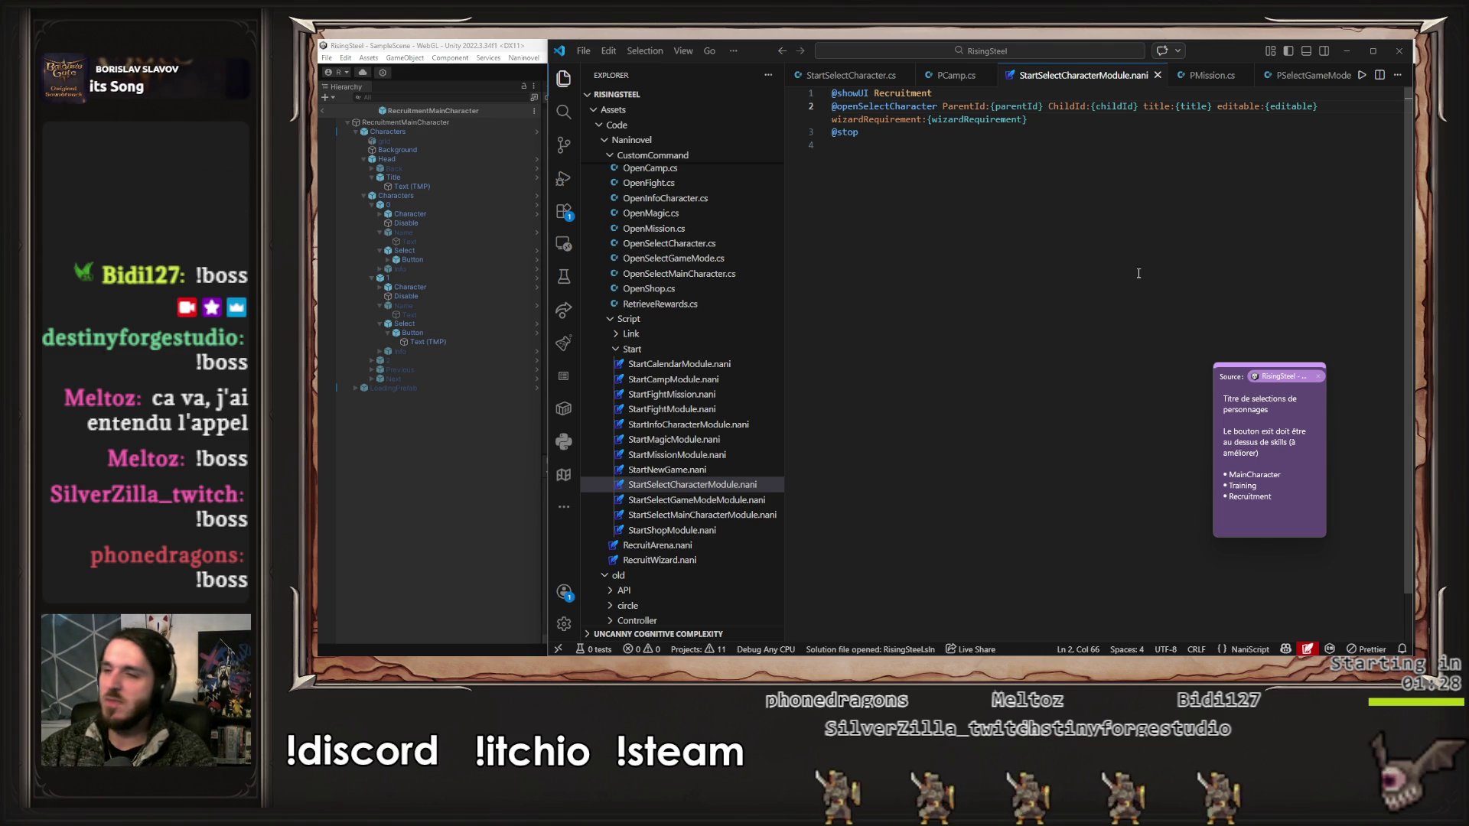
left_click(453, 436)
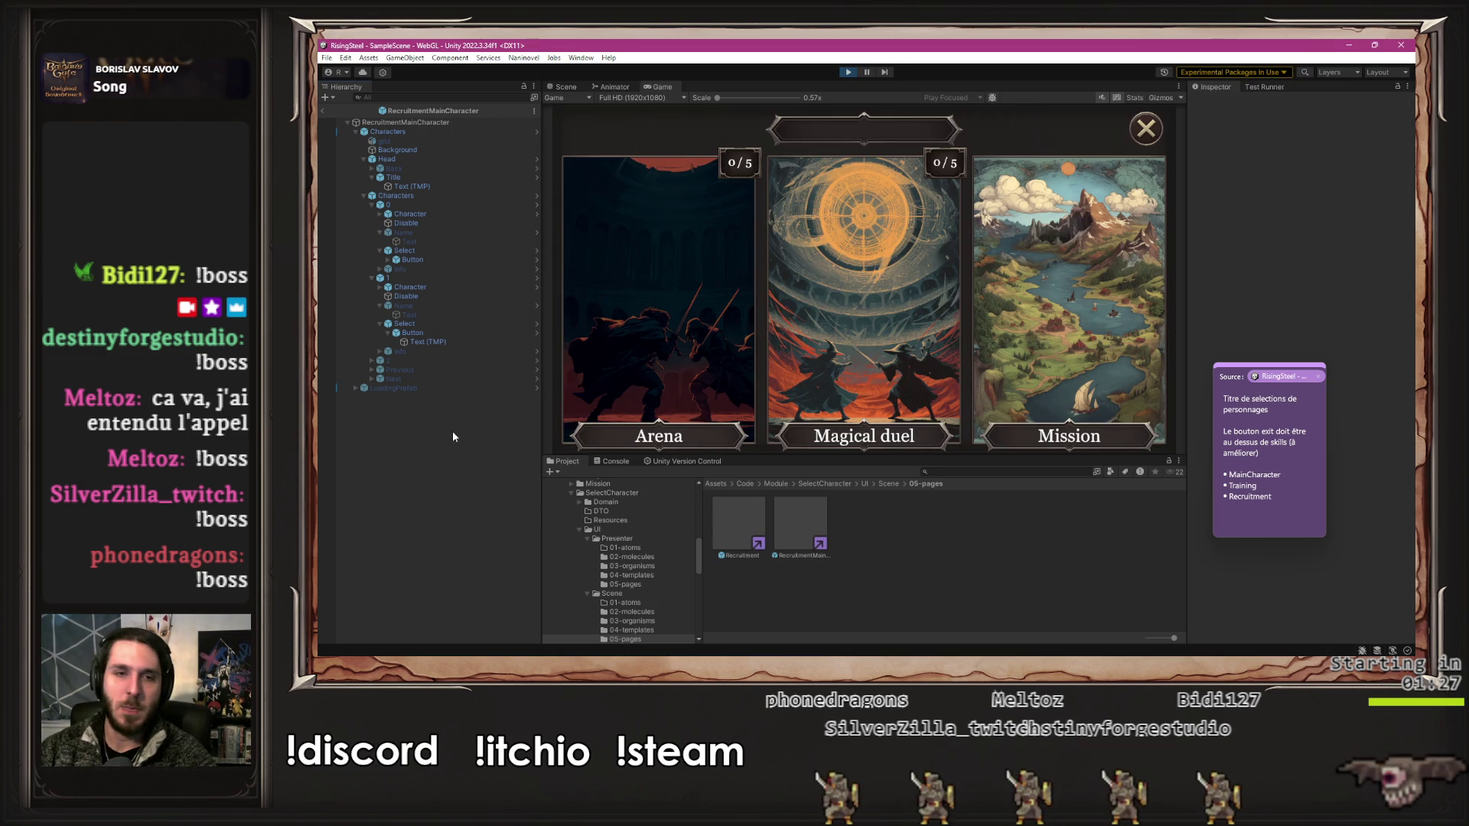
- Restart Play mode, start a new game and pick the male main character
left_click(849, 72)
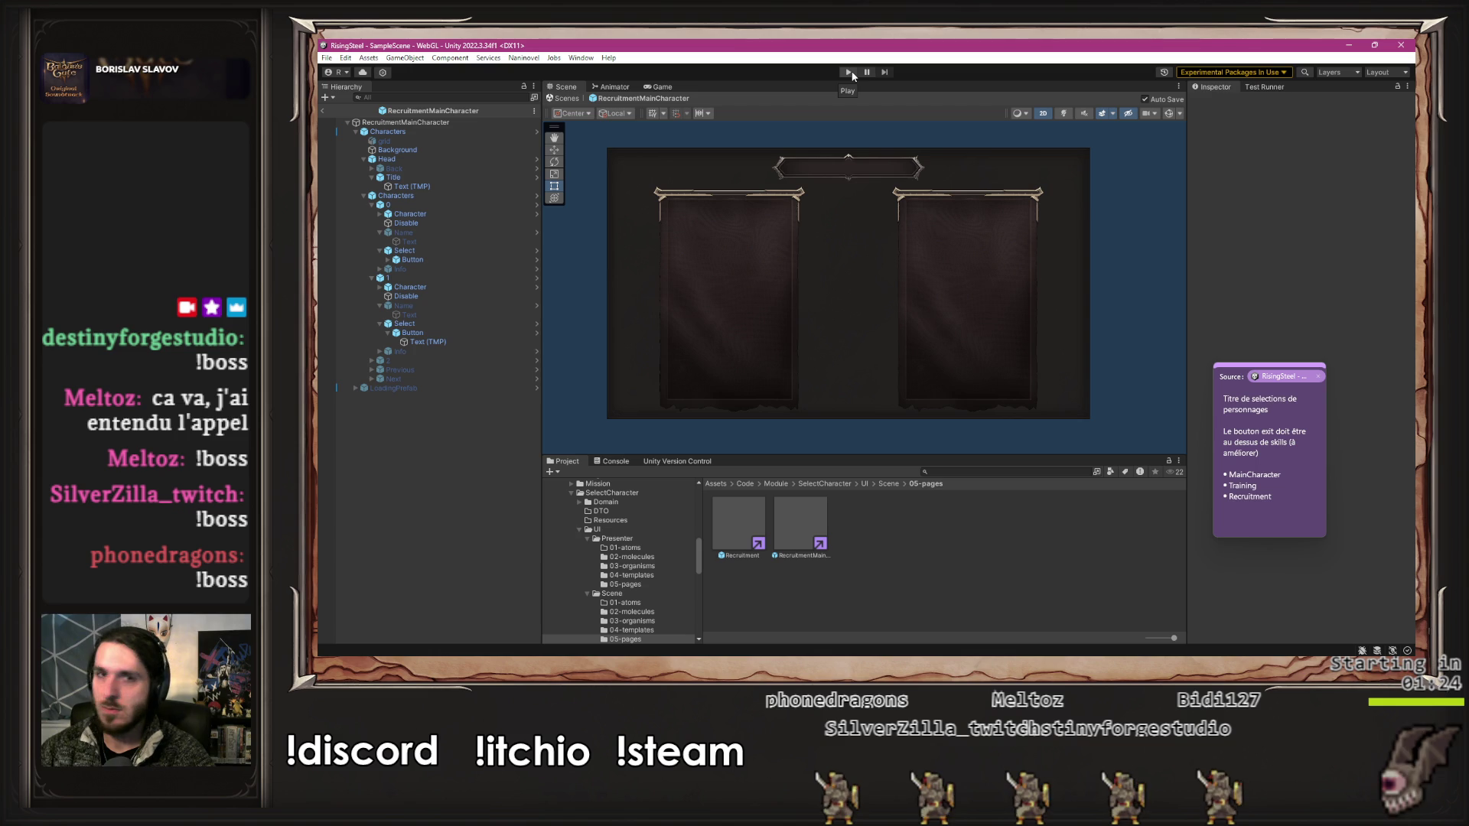
left_click(850, 72)
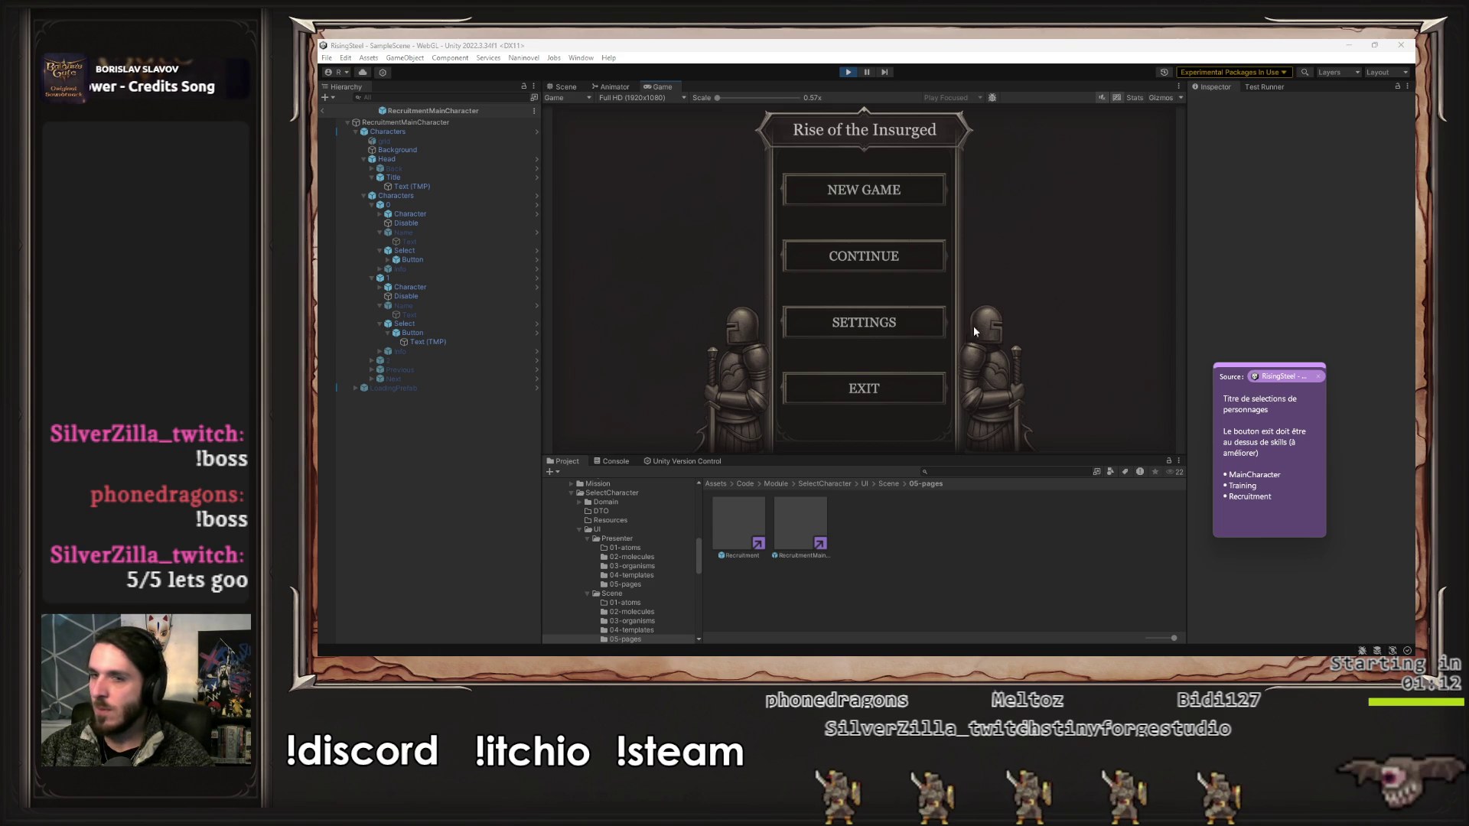
left_click(893, 280)
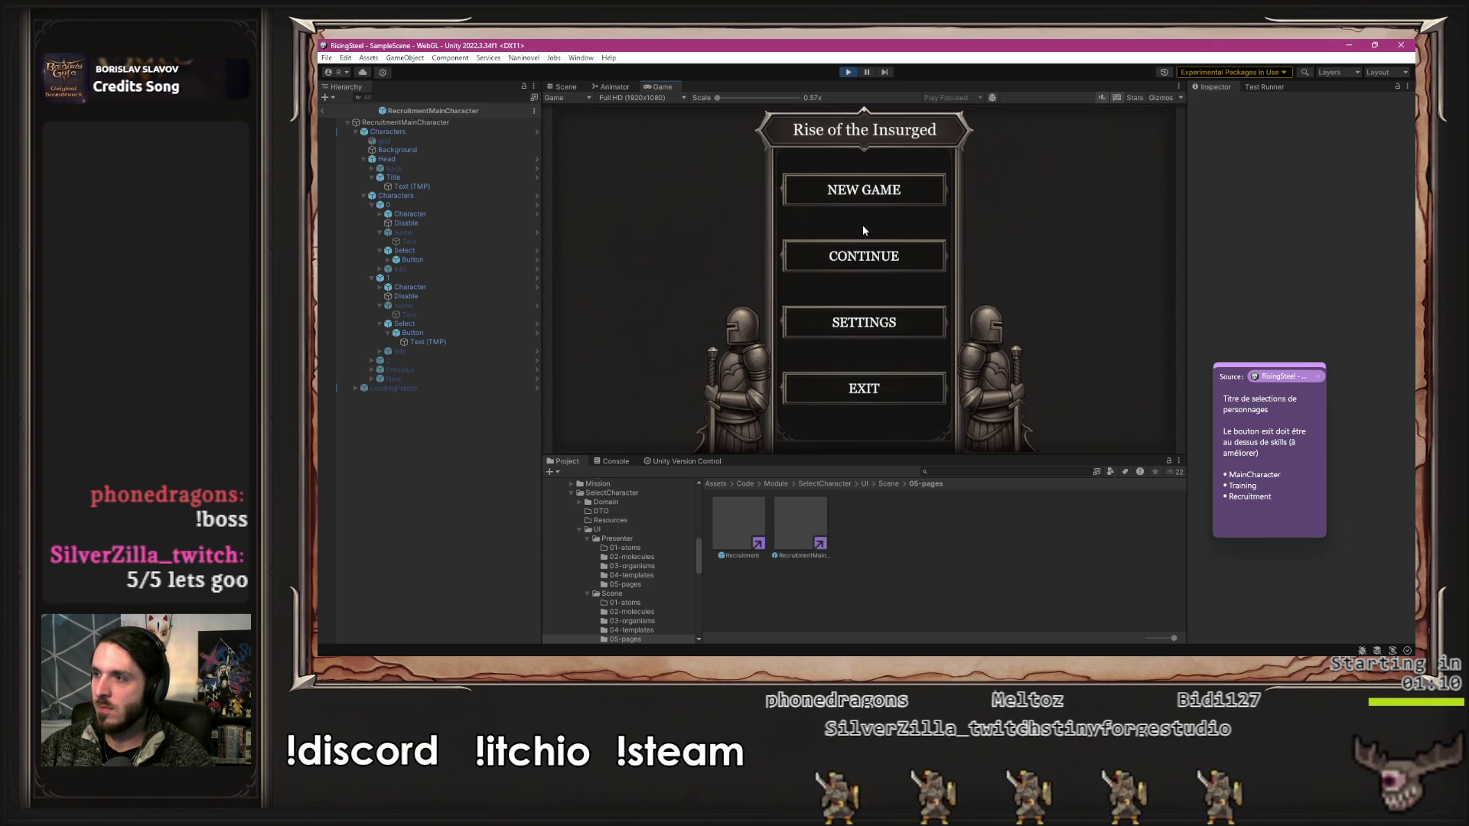
left_click(869, 192)
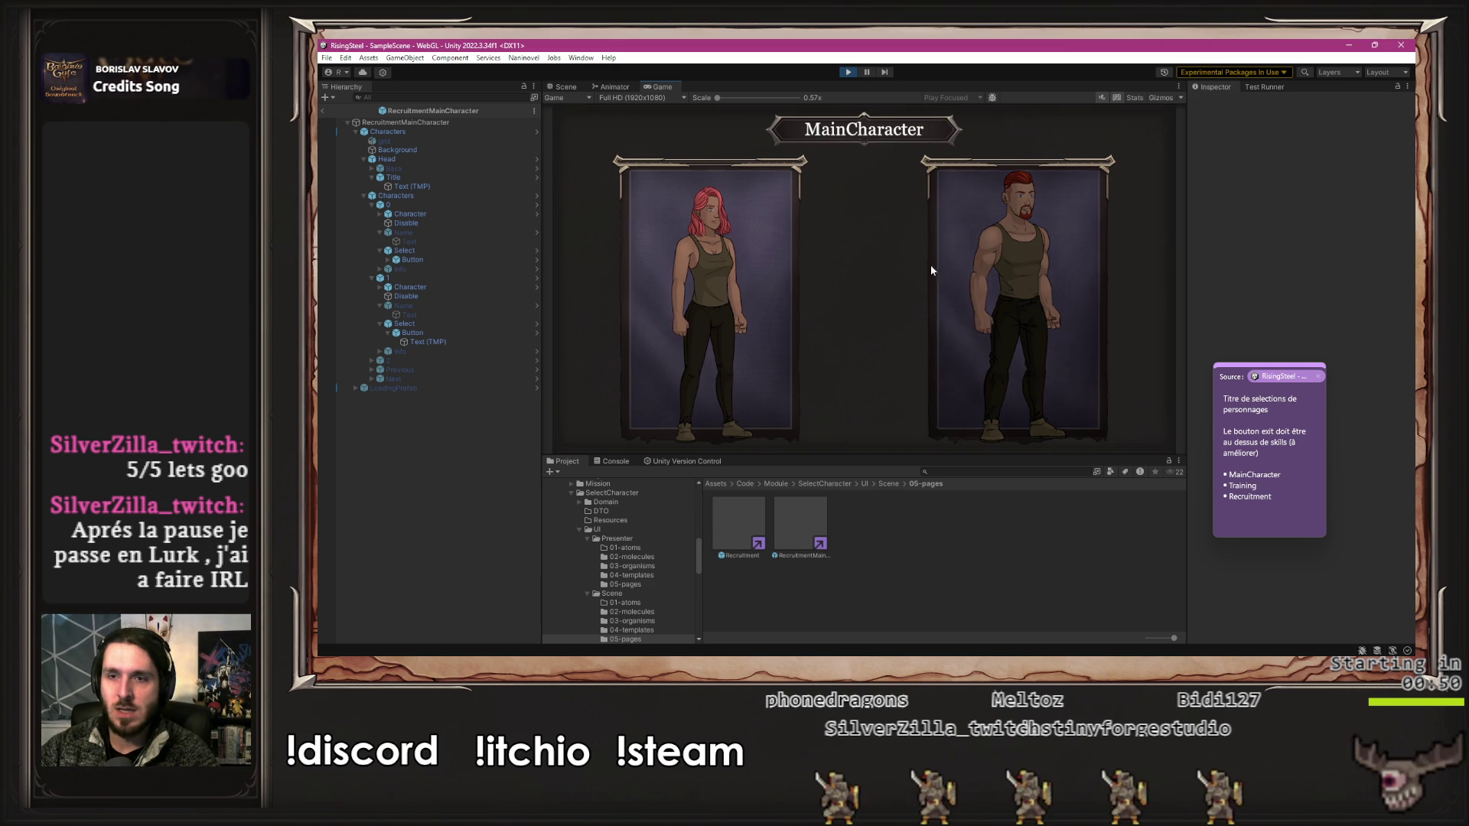
left_click(983, 241)
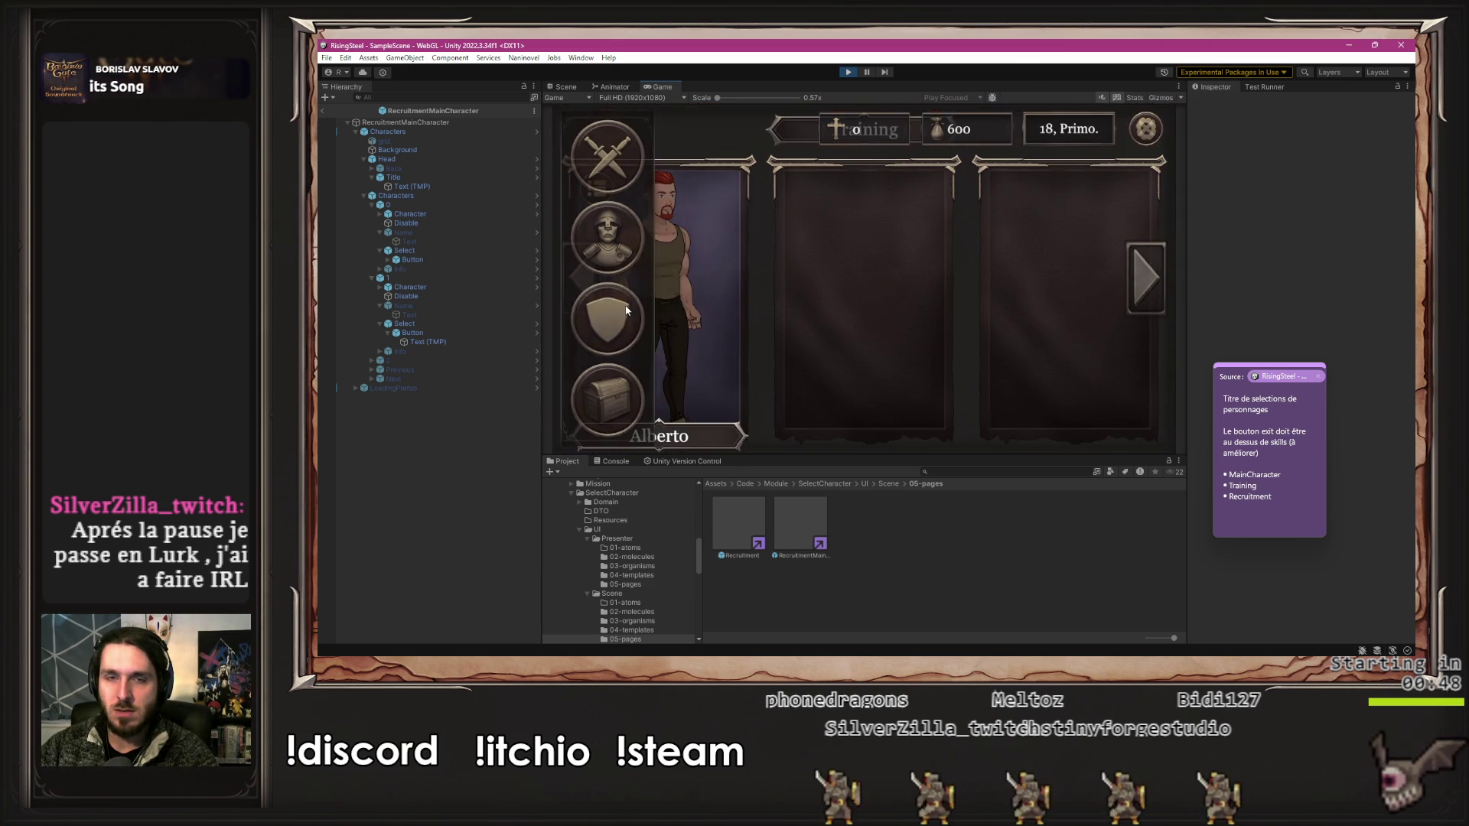
- Open the Arena character-selection screen and add Arena as a bullet in the checklist note
left_click(1158, 131)
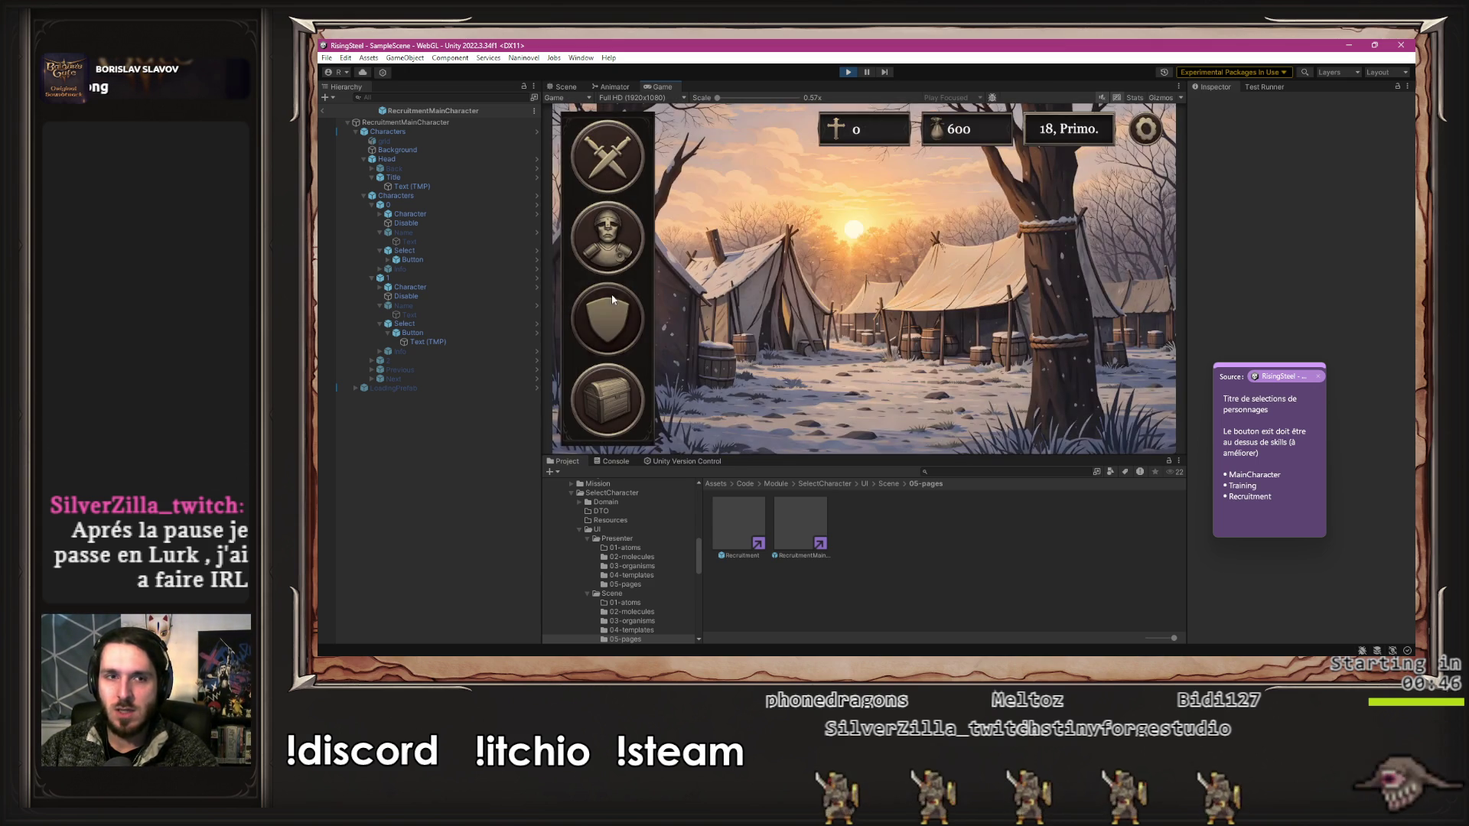
left_click(1147, 128)
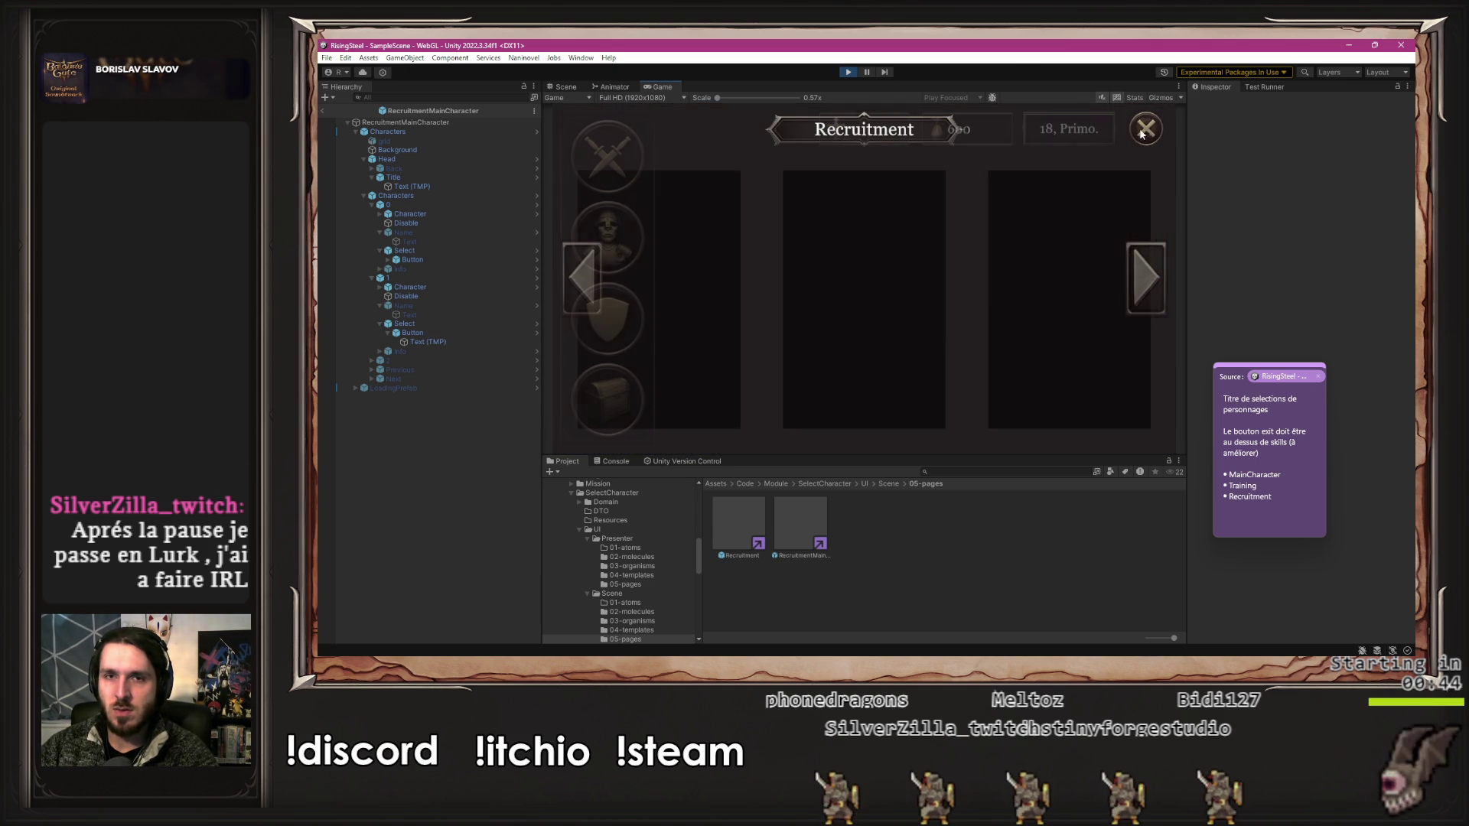
left_click(620, 144)
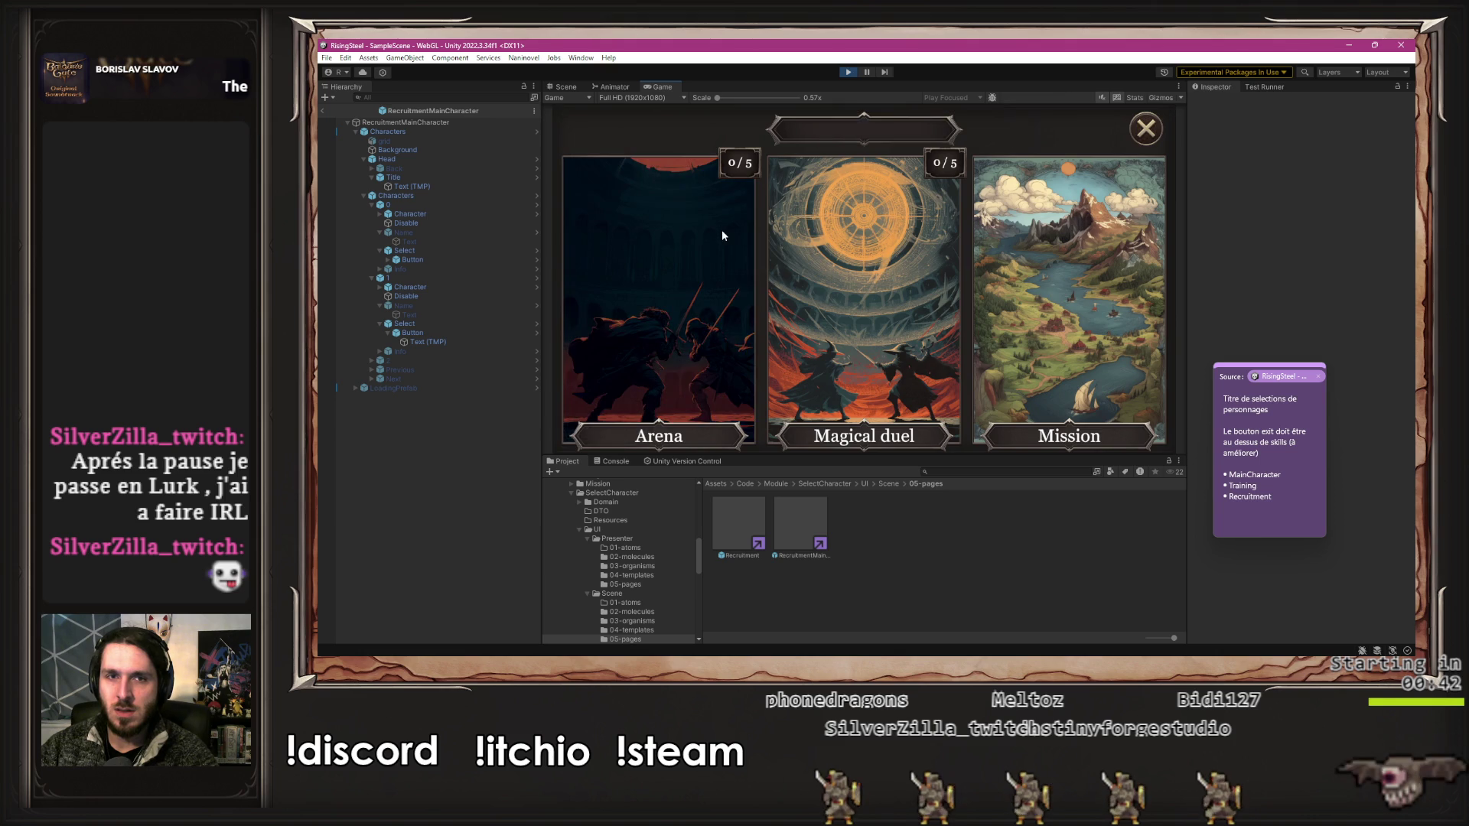
left_click(723, 230)
left_click(1305, 522)
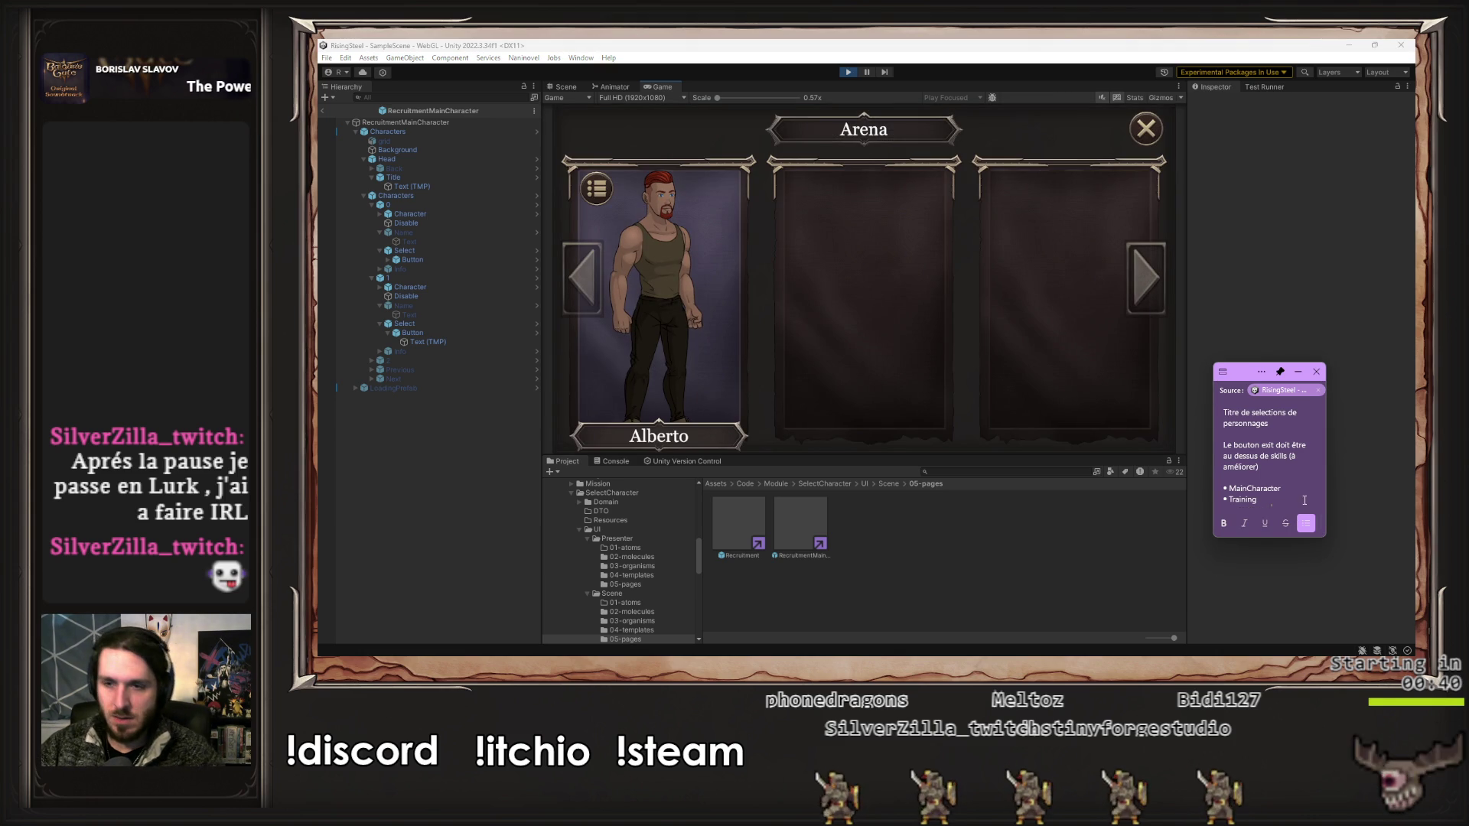
type("Recruitment")
key("Return")
type("Arena")
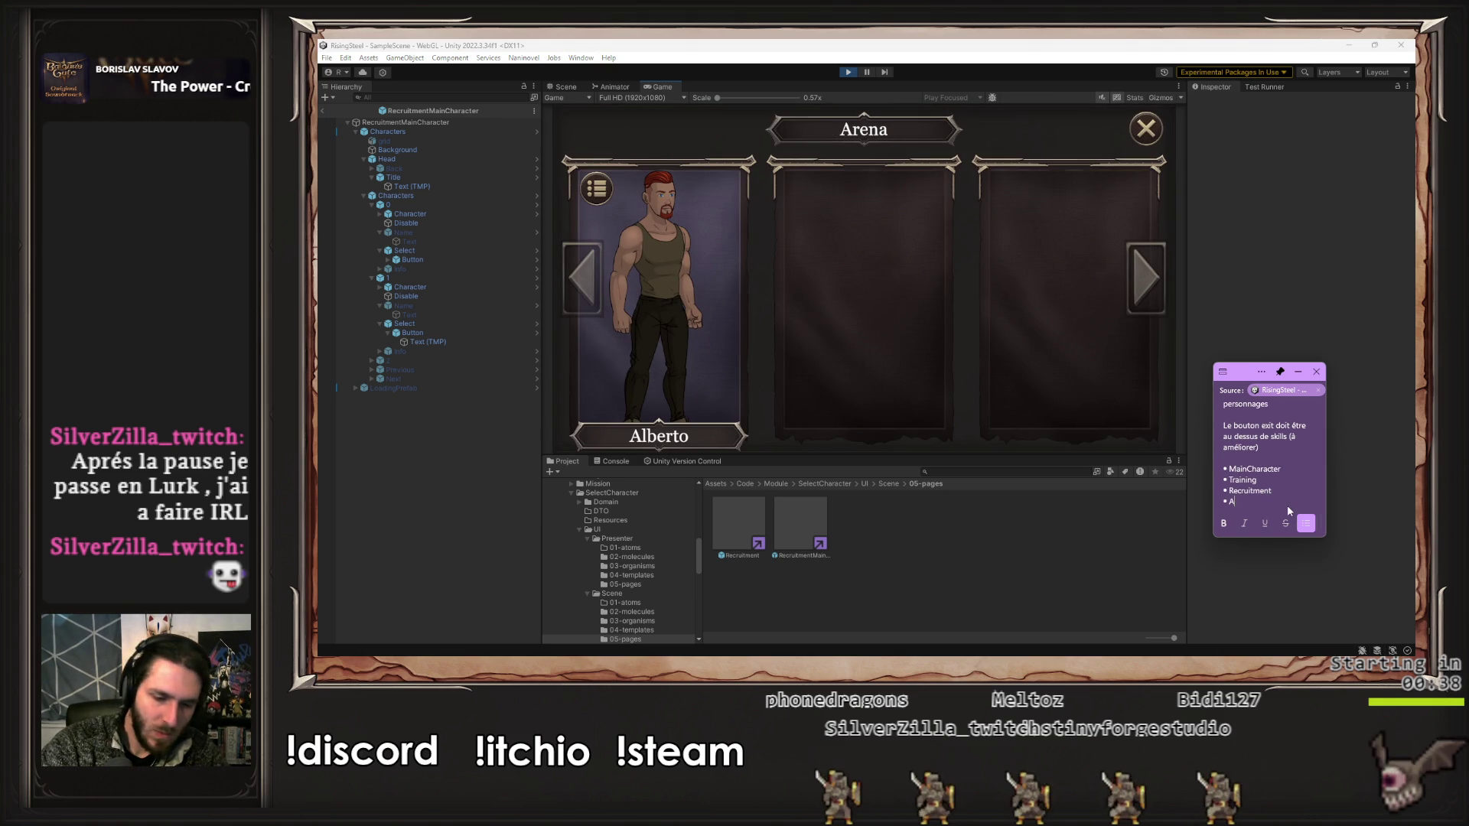
key("Return")
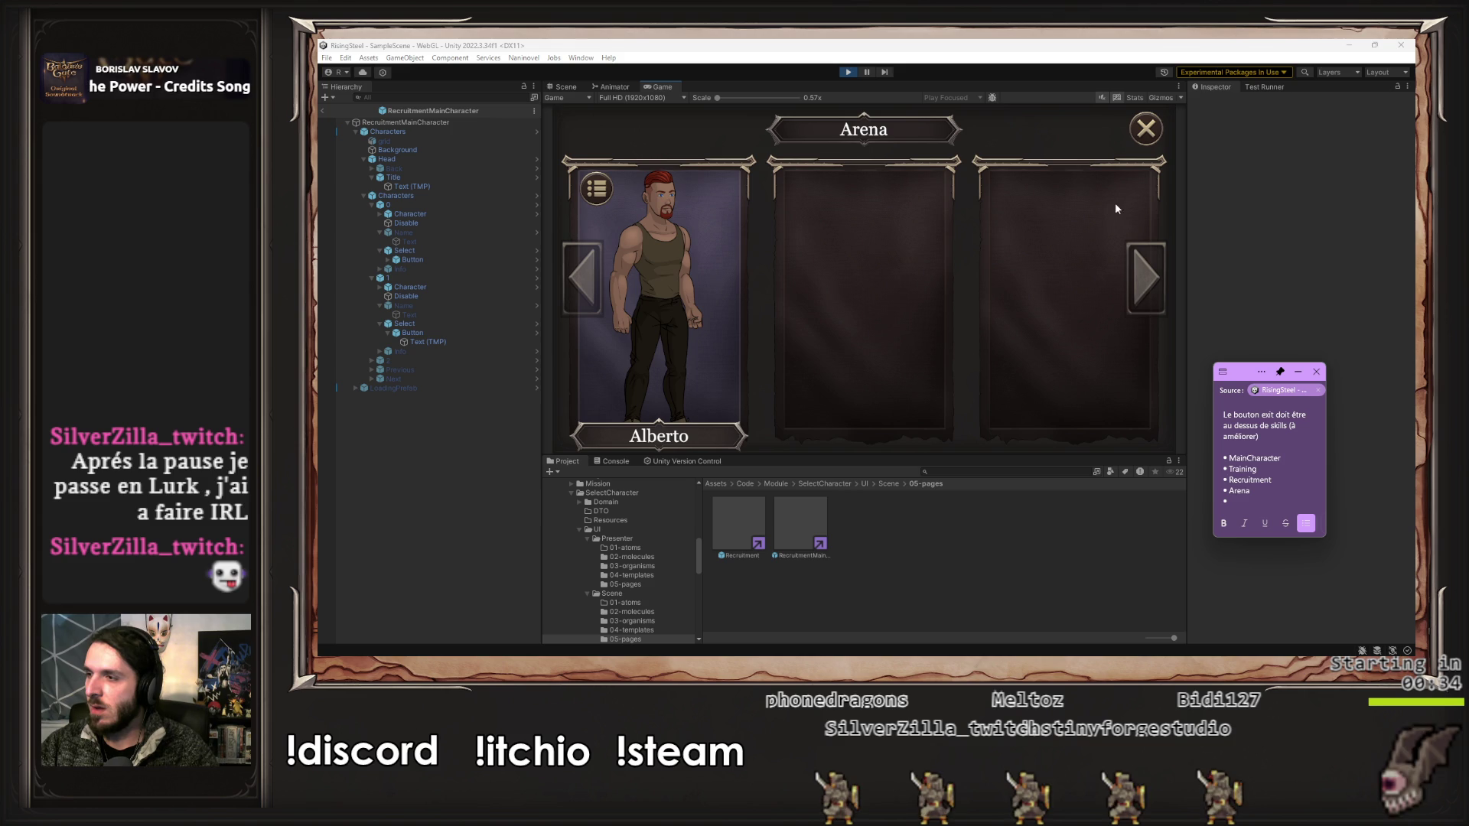
- Check the Magical duel screen titled Wizard, noting it in the checklist
left_click(1136, 173)
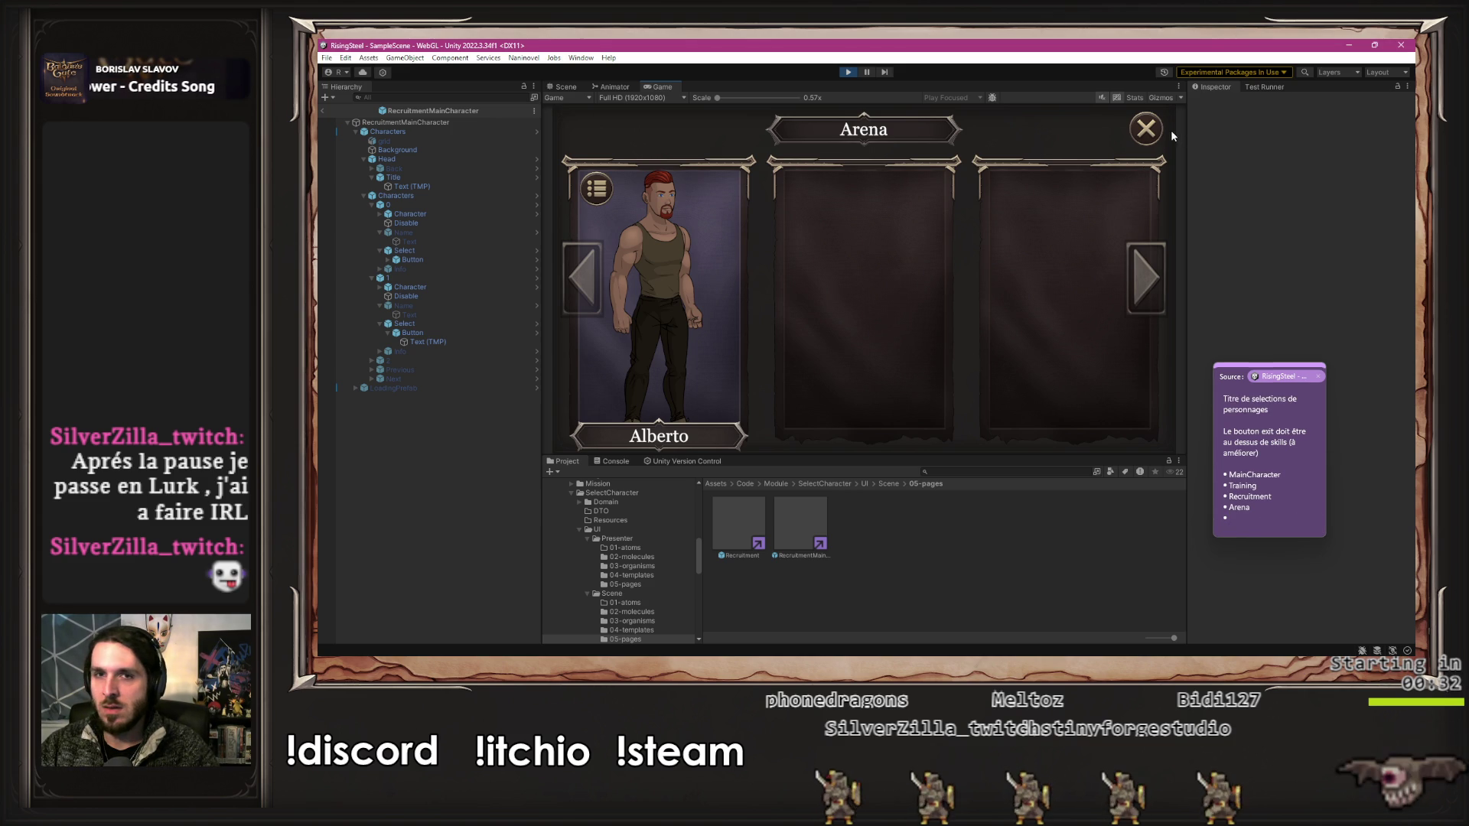
left_click(1146, 129)
left_click(888, 279)
left_click(1266, 528)
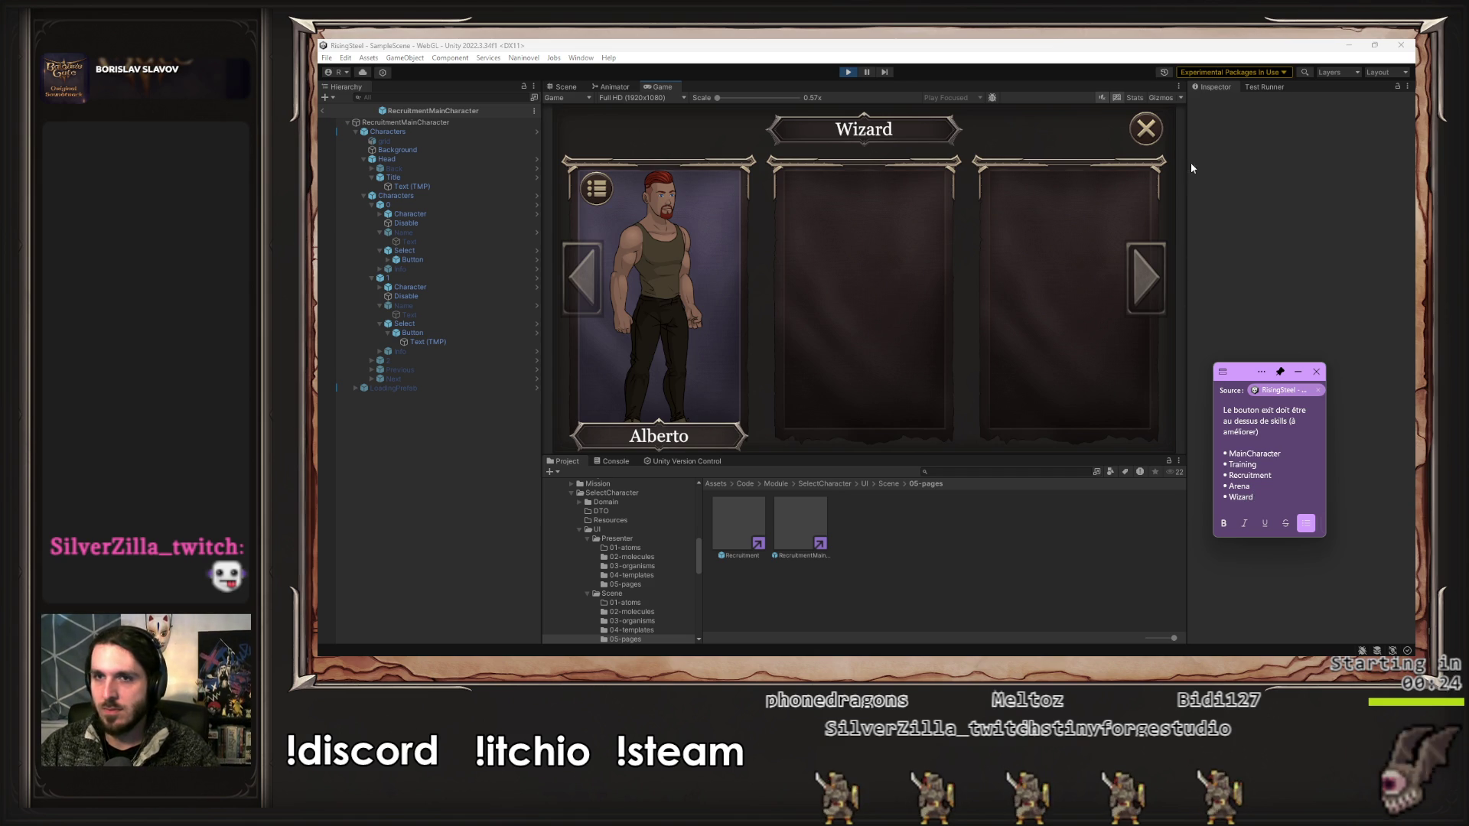
left_click(1146, 129)
- Open the Defense of the Black Bark Village mission's selection screen and add a Mission bullet
left_click(1045, 239)
left_click(705, 194)
left_click(970, 410)
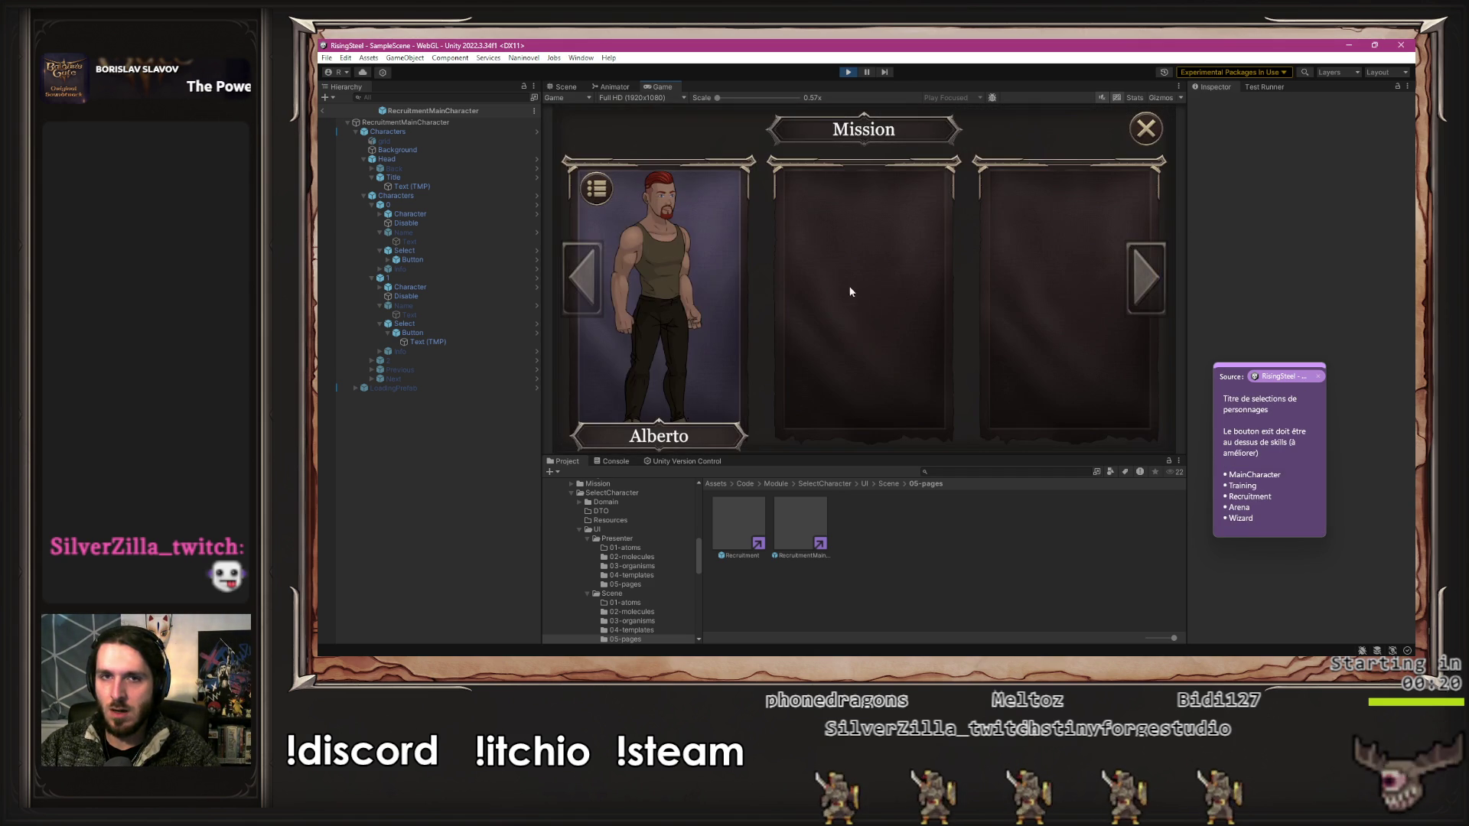
left_click(1270, 512)
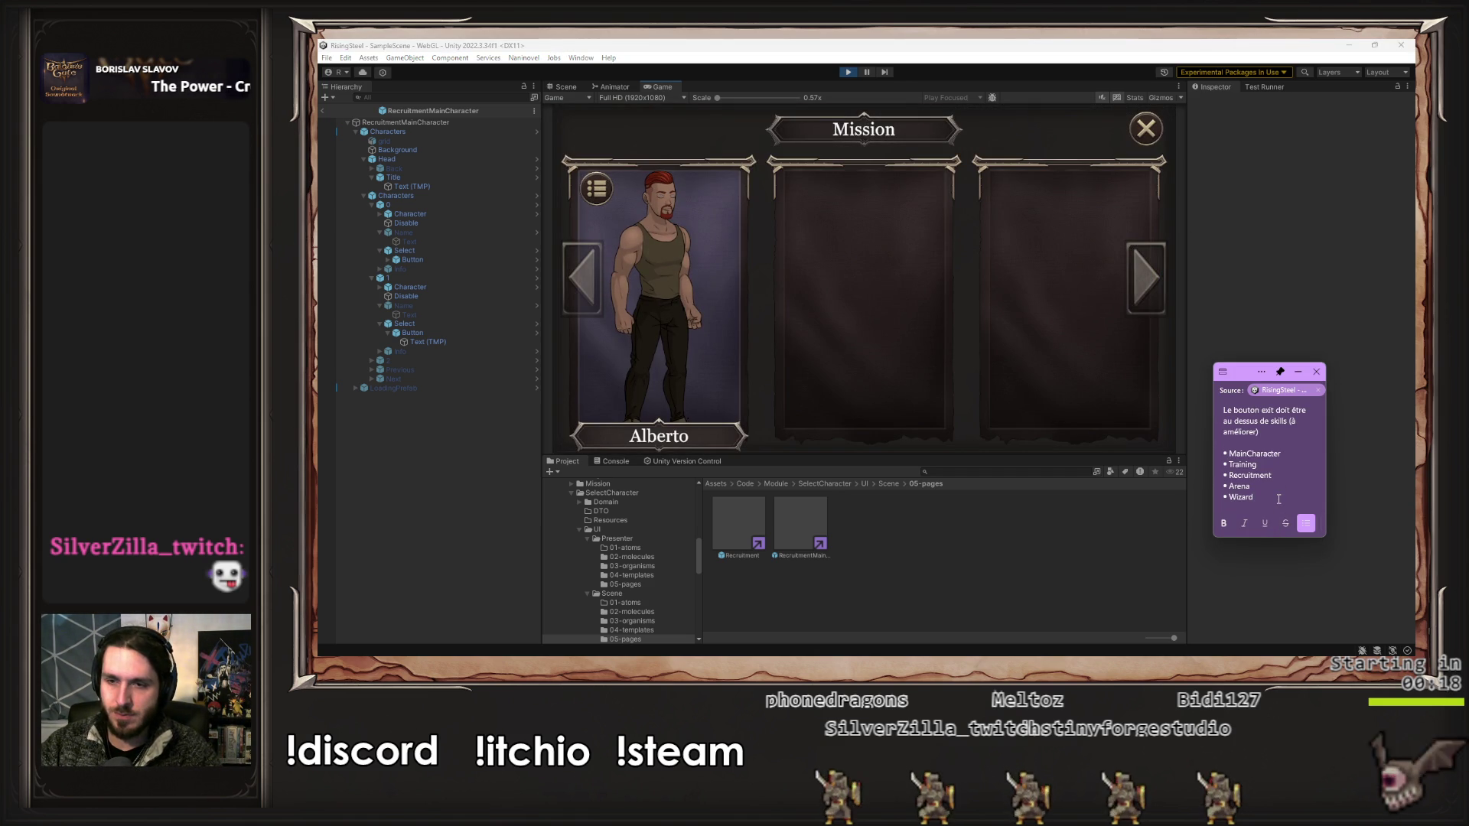
key("Return")
type("Mission")
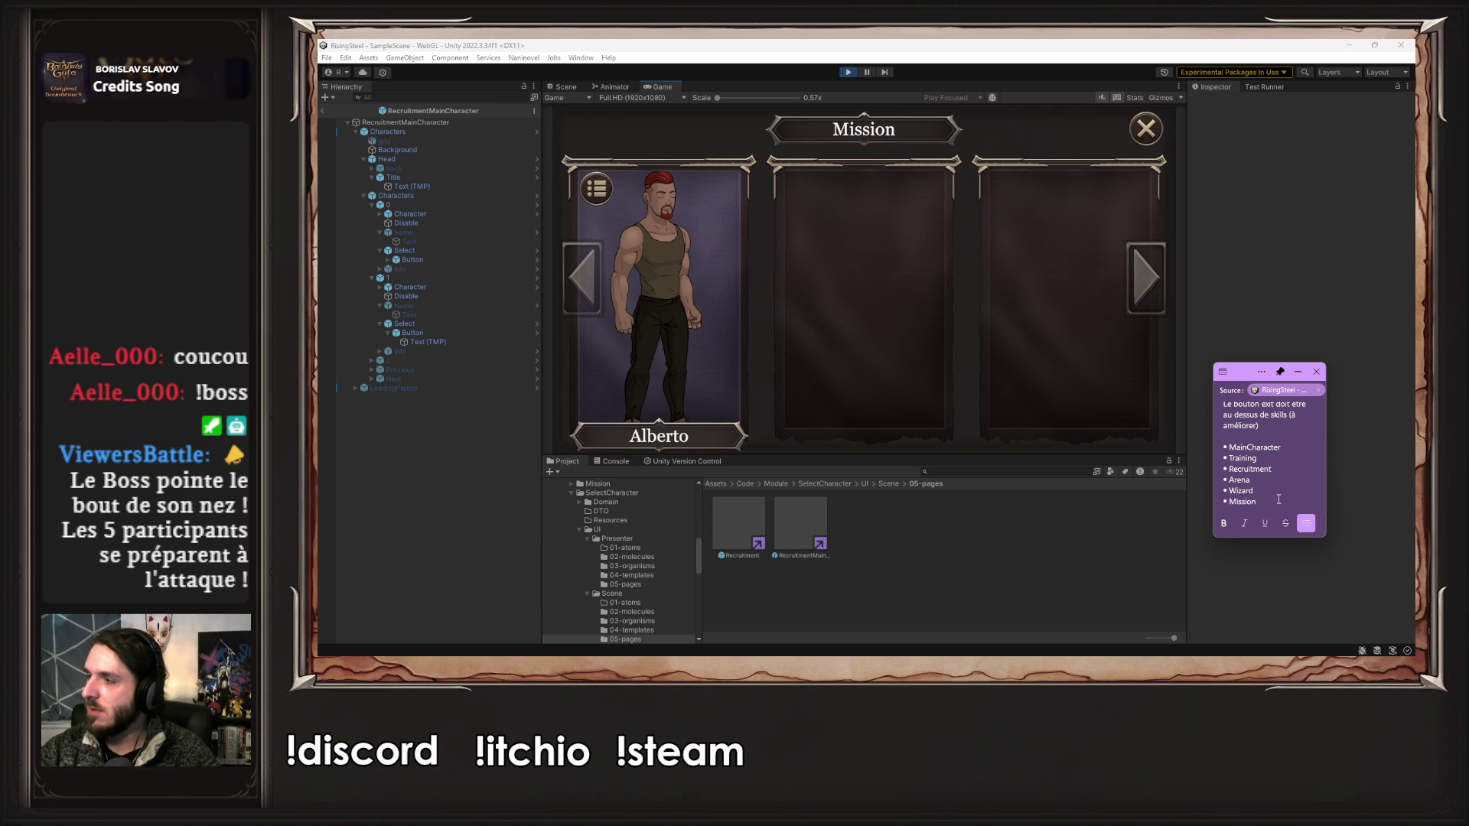
scroll(1279, 499, "down", 1)
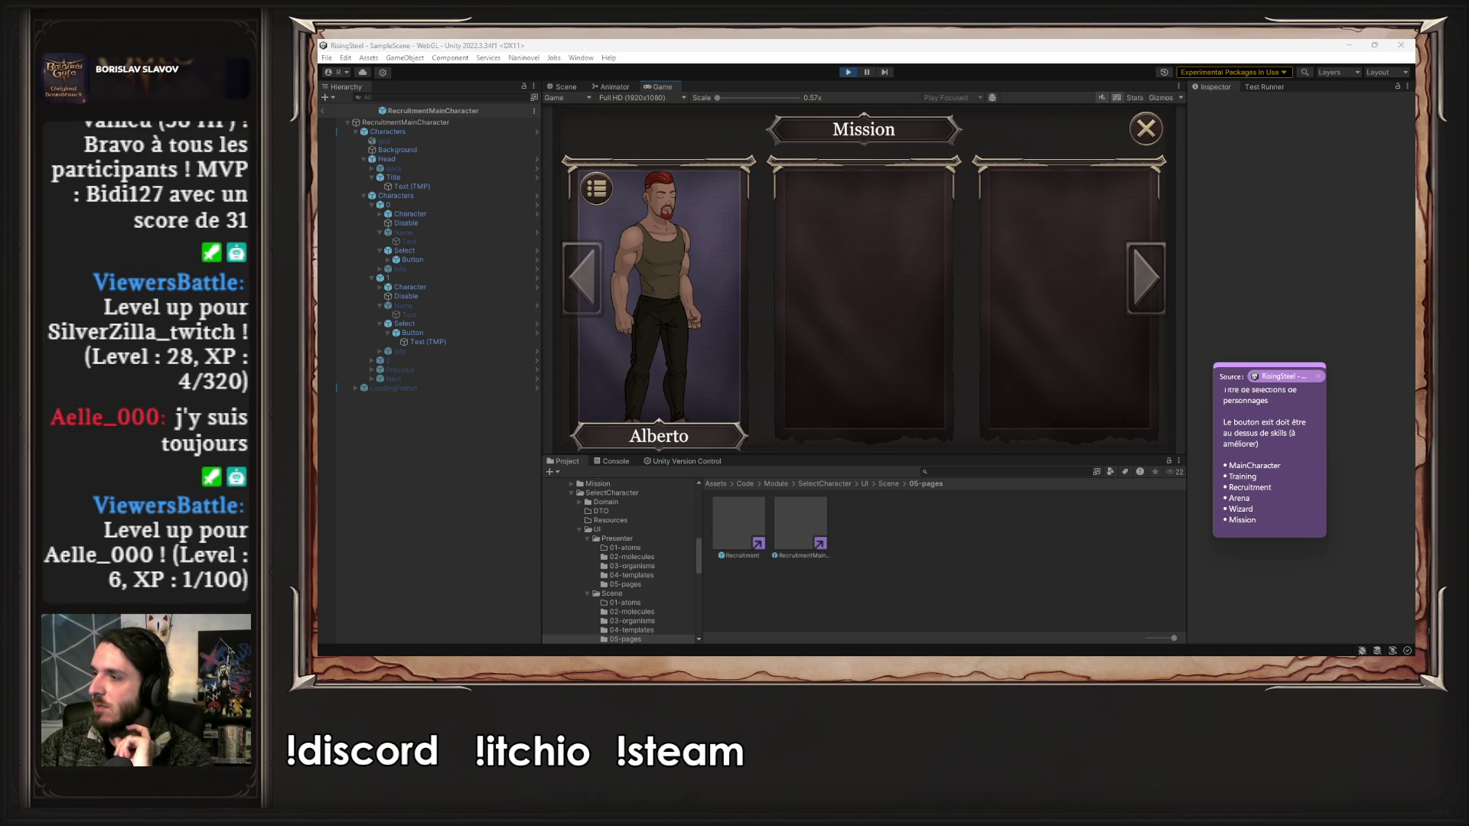
key("alt+Tab")
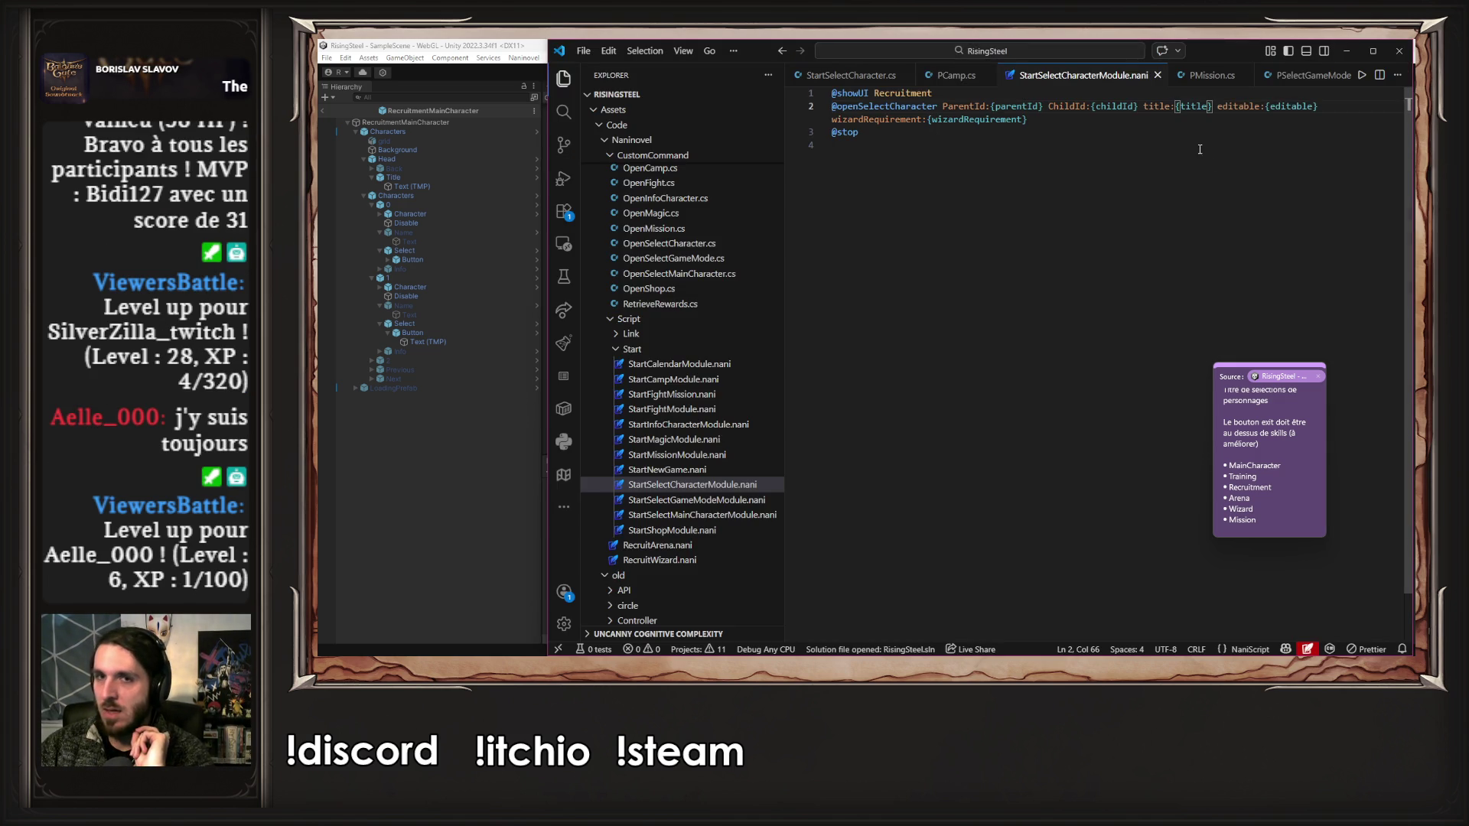
- Browse the Explorer to Naninovel/Localization/fr/Text and open CustomUI.txt
left_click(1189, 151)
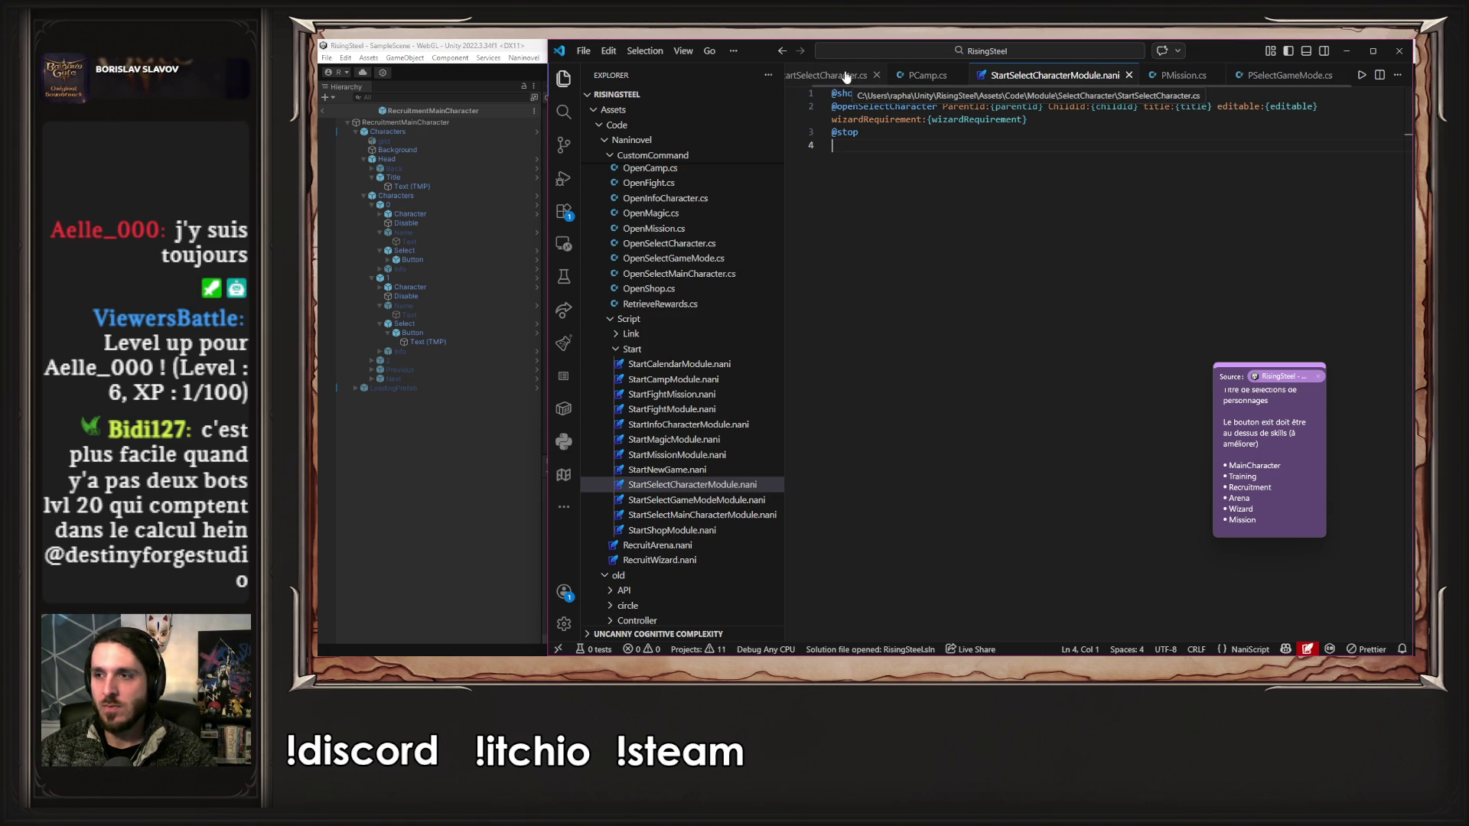
scroll(691, 305, "down", 10)
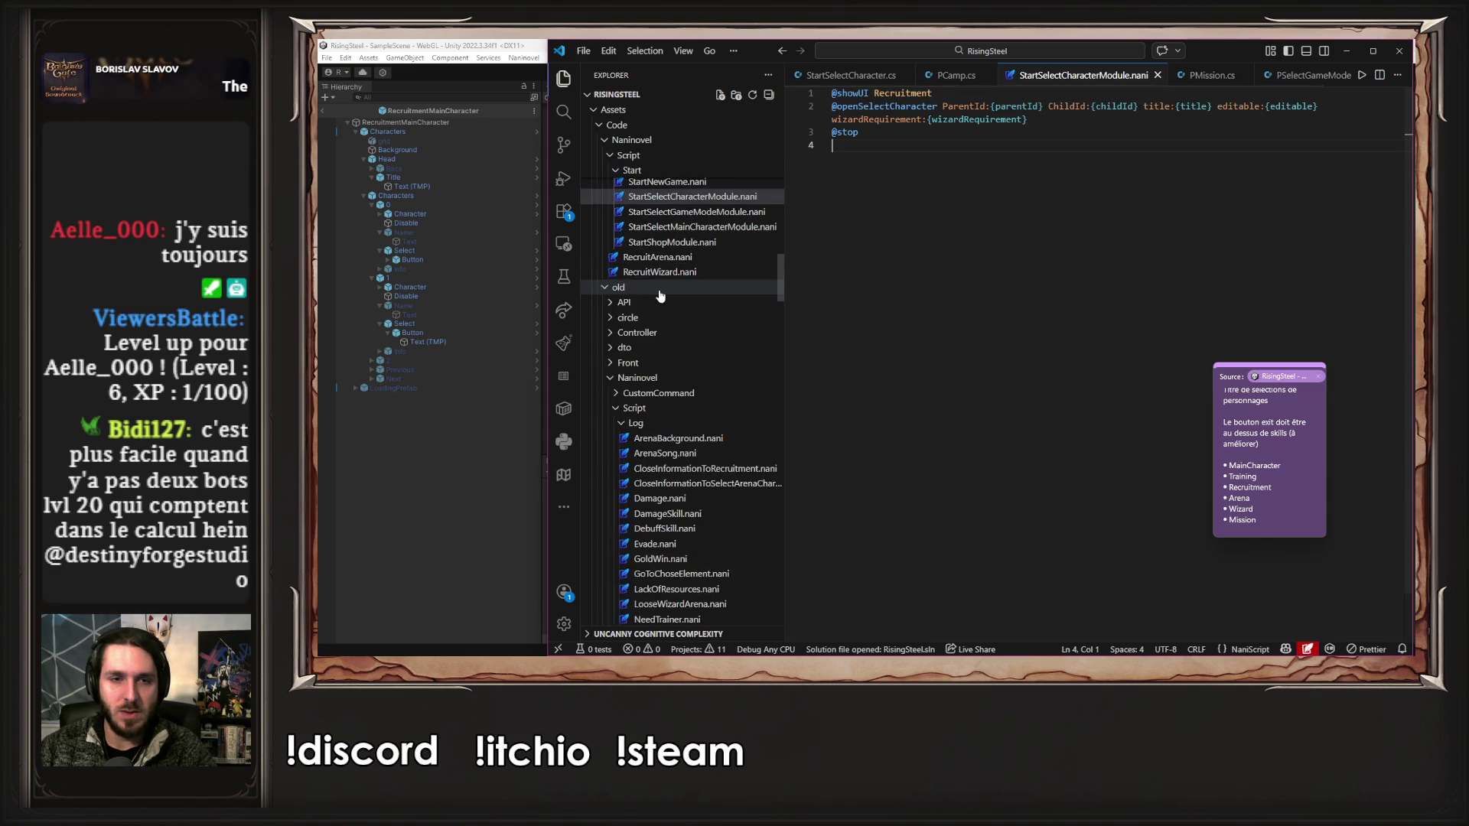
scroll(690, 305, "down", 15)
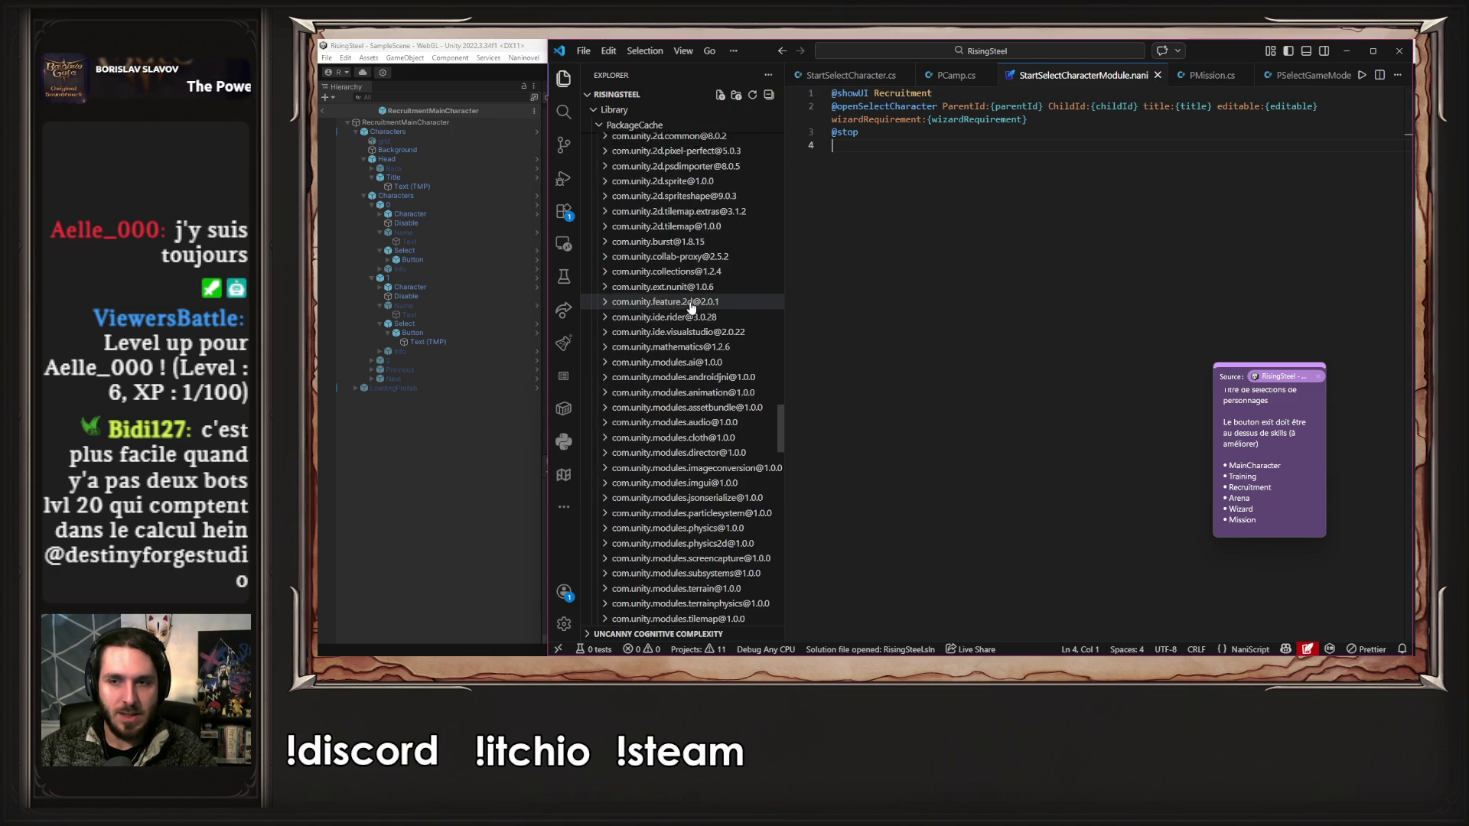
scroll(690, 306, "up", 15)
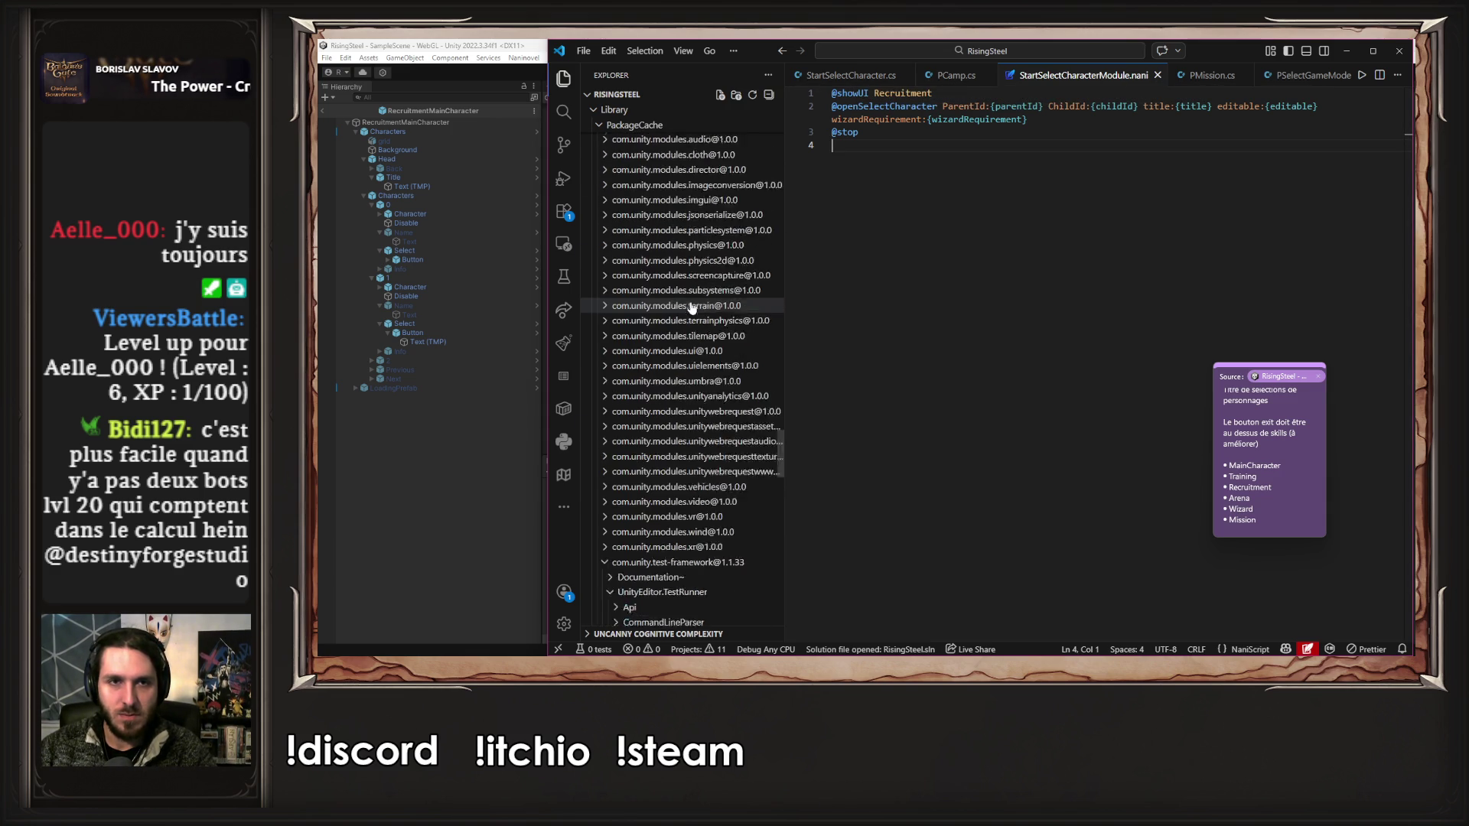
left_click(614, 375)
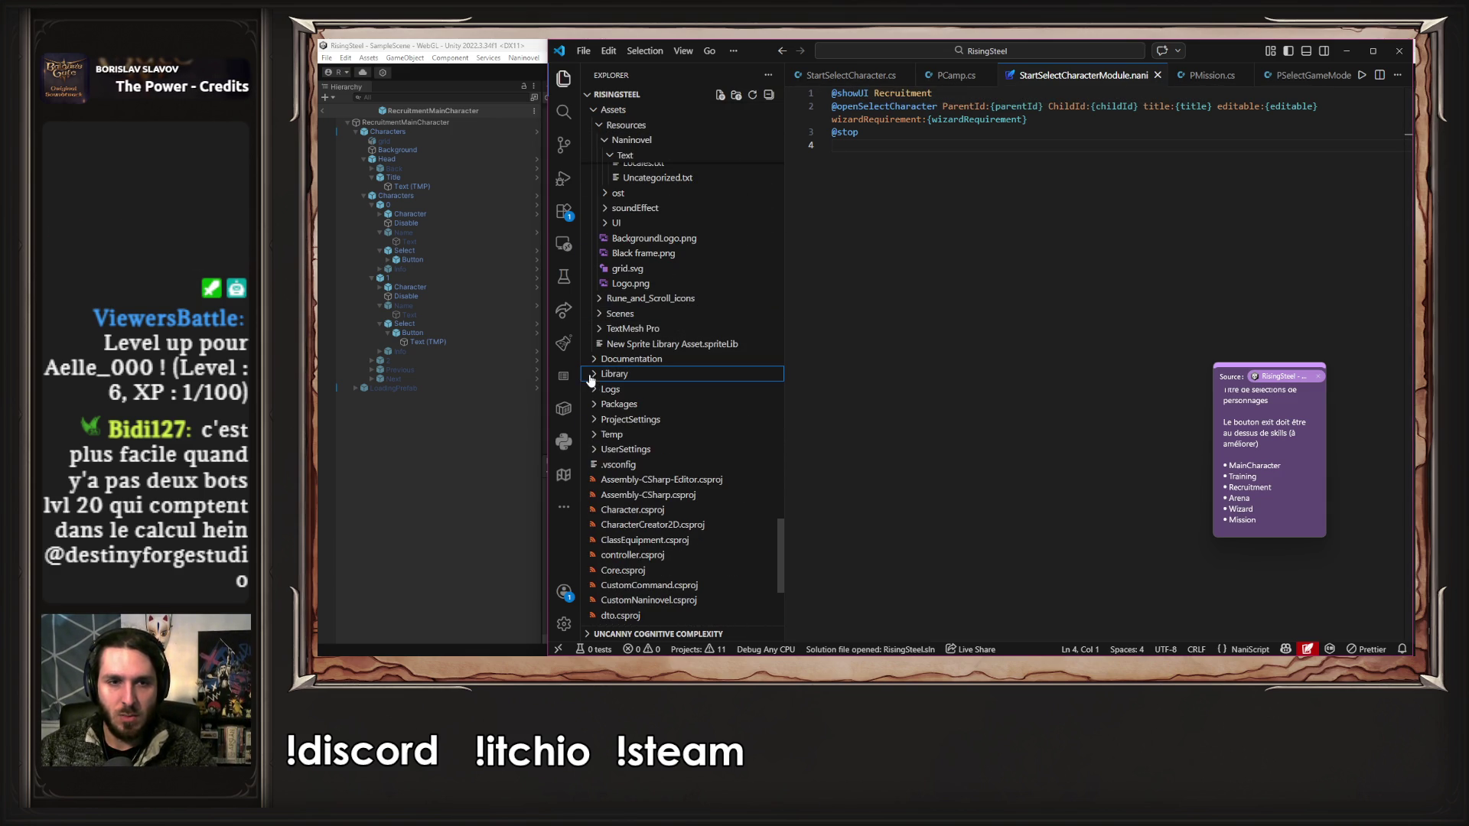
scroll(650, 391, "up", 8)
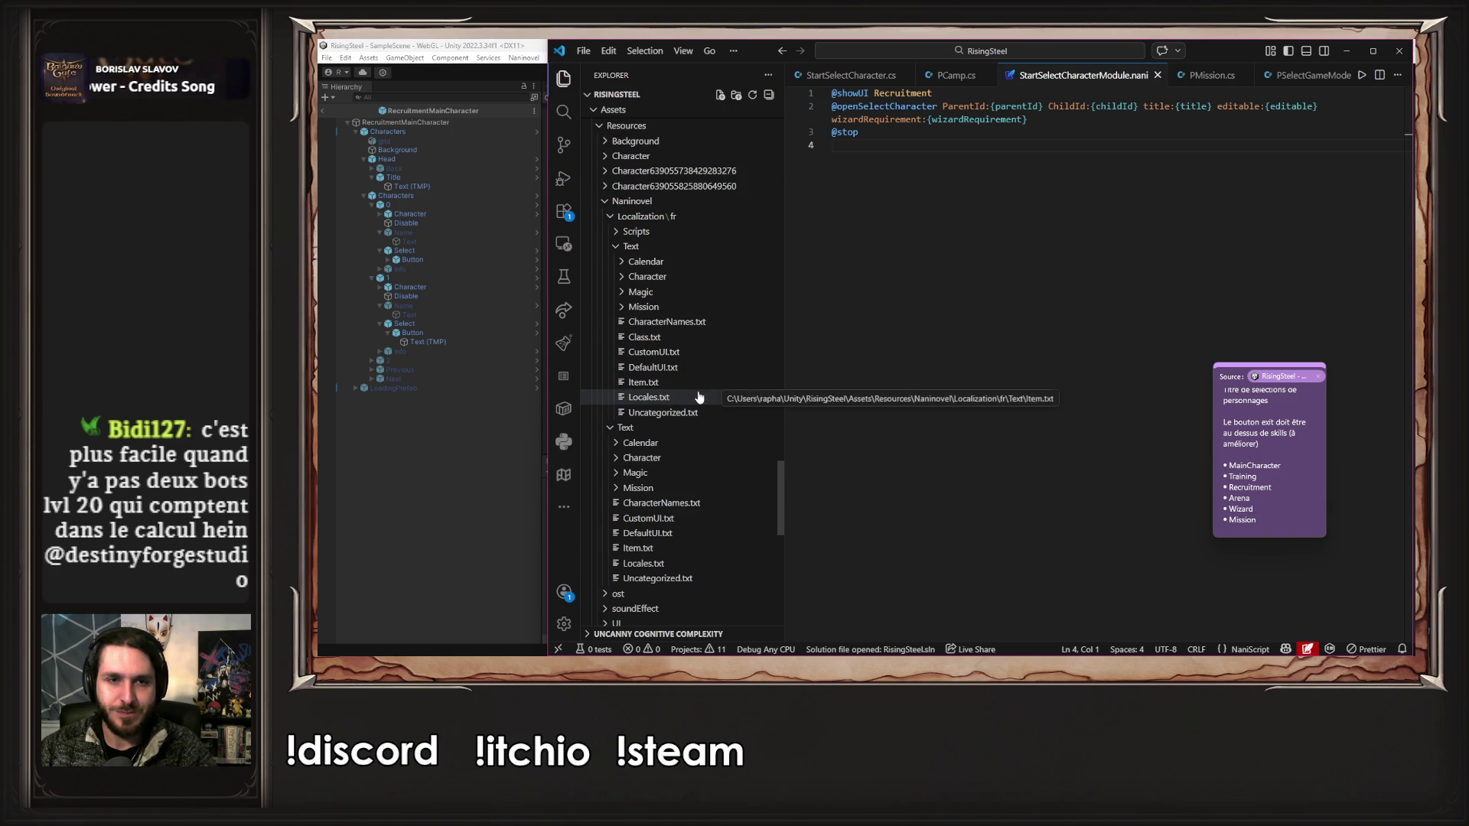
scroll(685, 367, "down", 1)
left_click(688, 354)
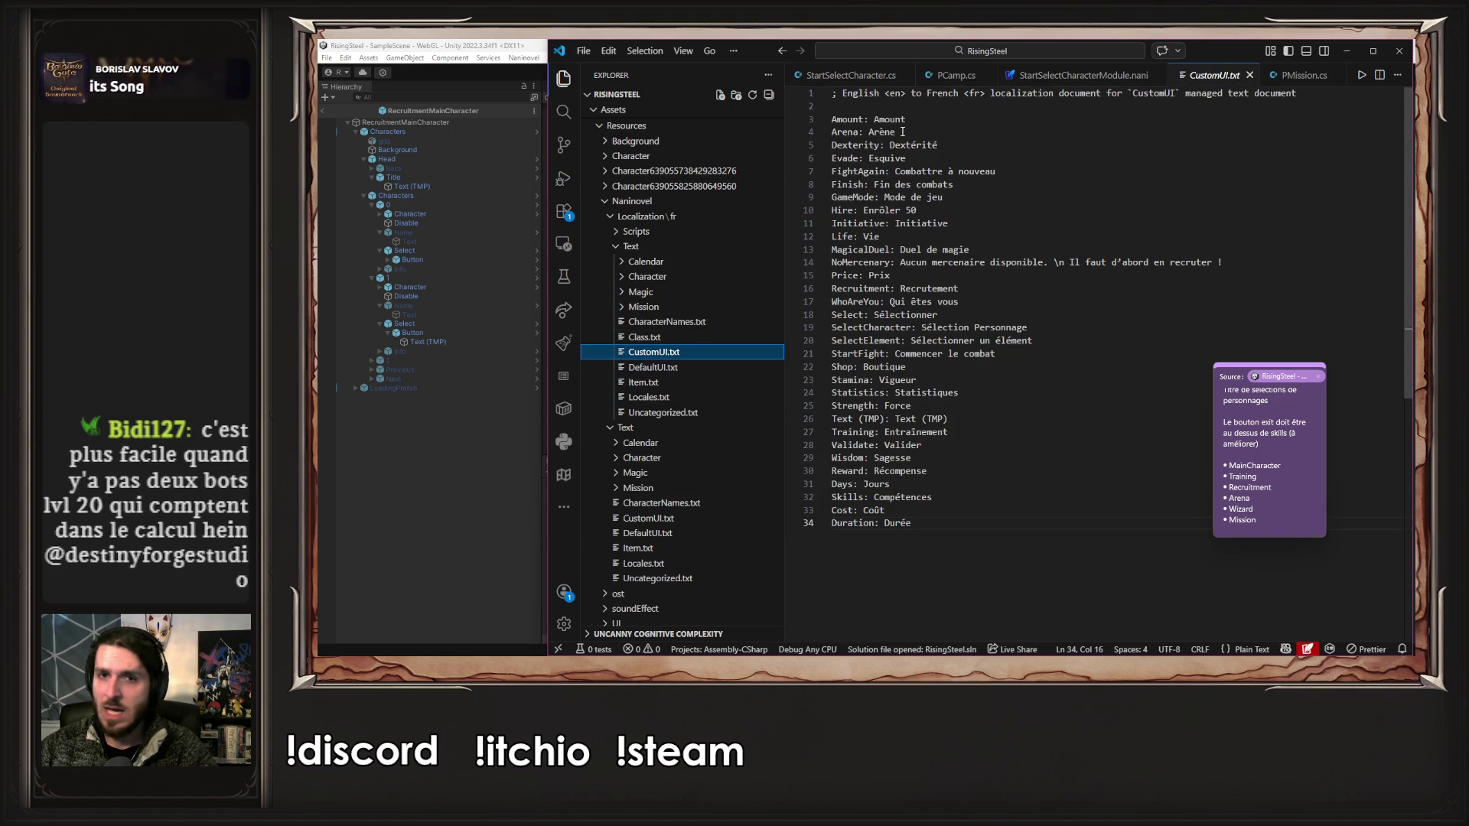
- Replace the WhoAreYou key on line 17 with MainCharacter copied from the checklist note
left_click_drag(899, 132, 837, 128)
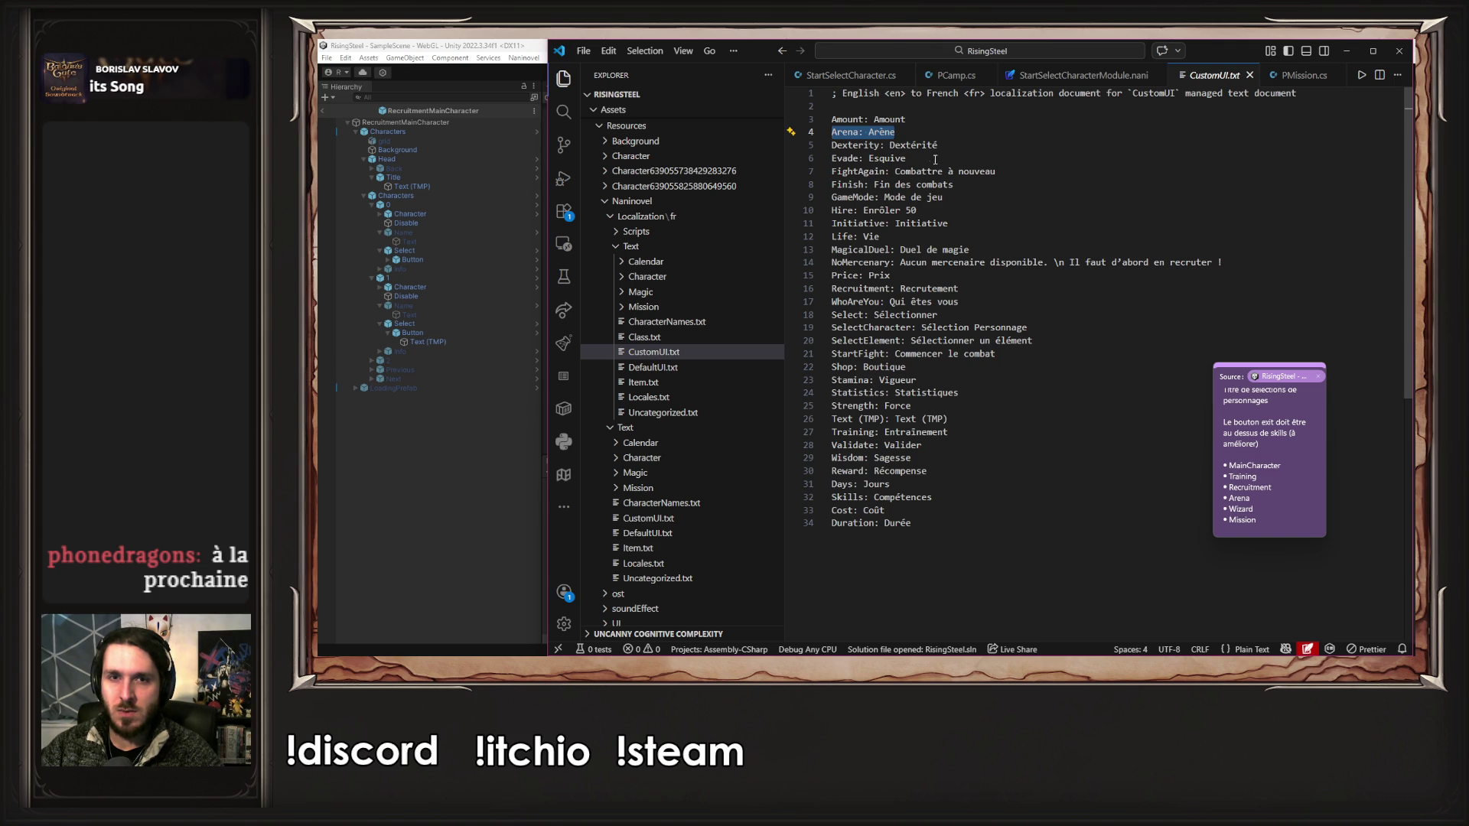
left_click(1278, 456)
left_click_drag(1281, 480, 1230, 479)
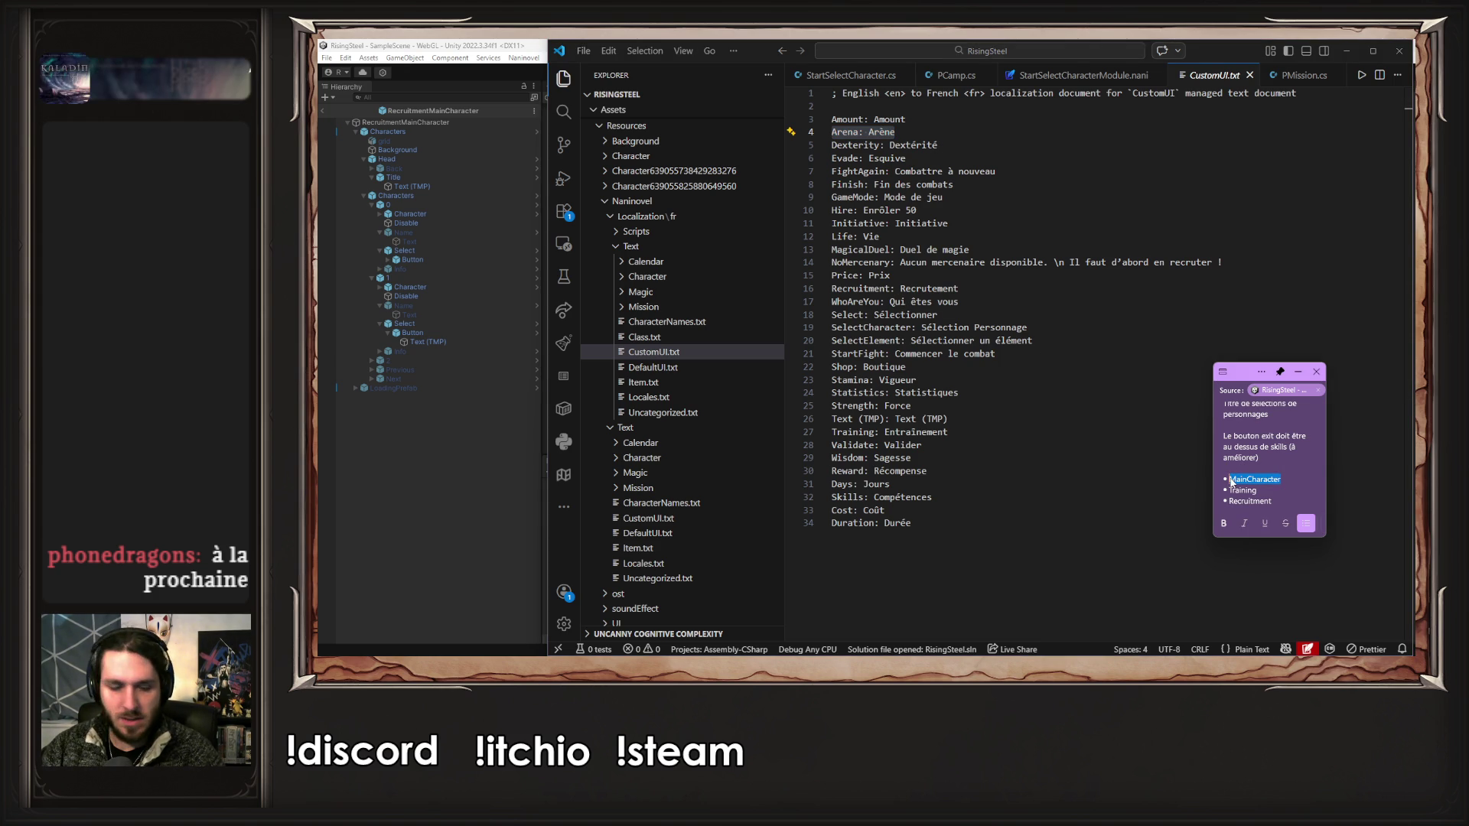
double_click(853, 303)
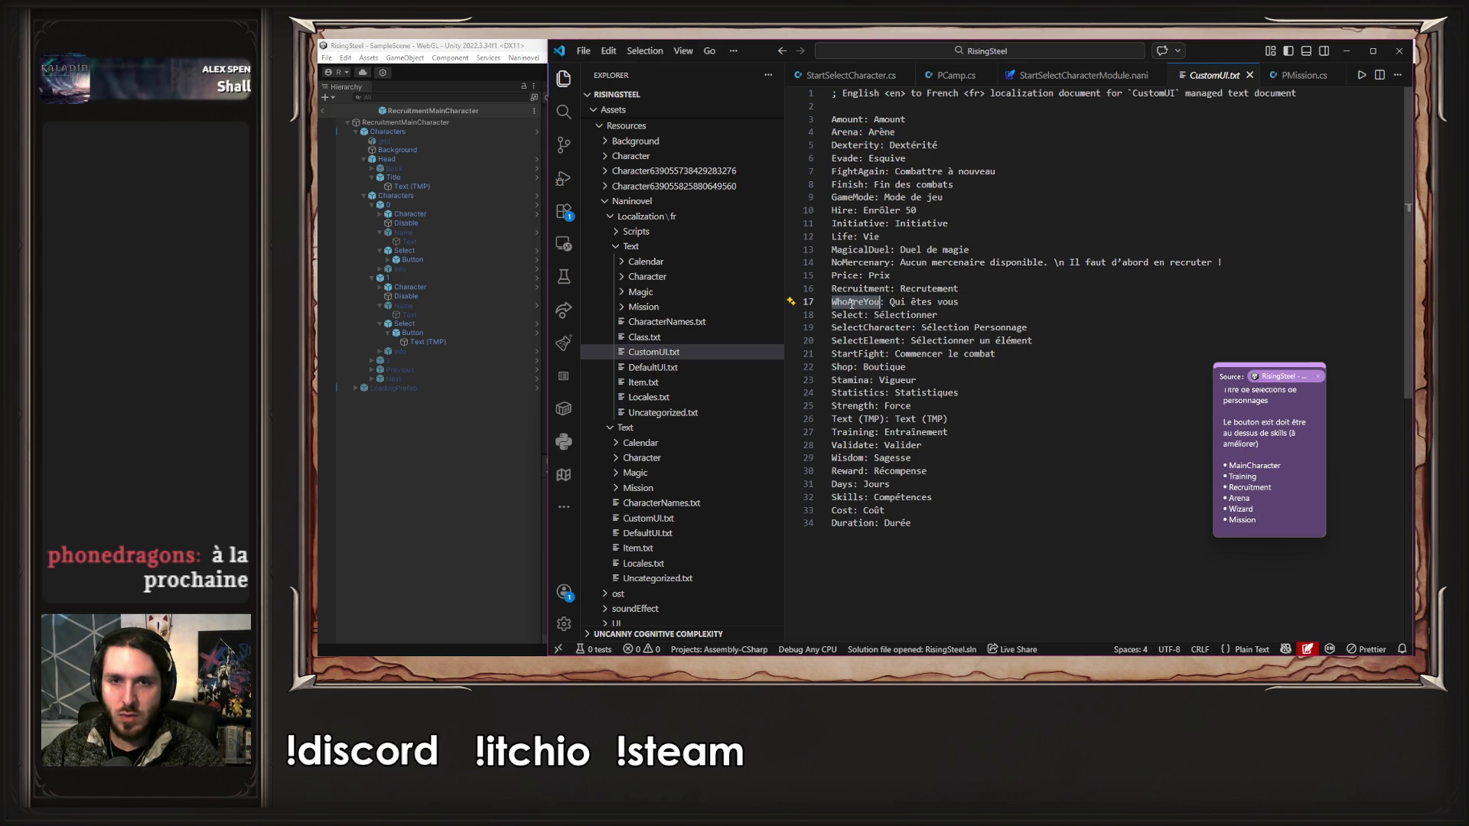
key("ctrl+v")
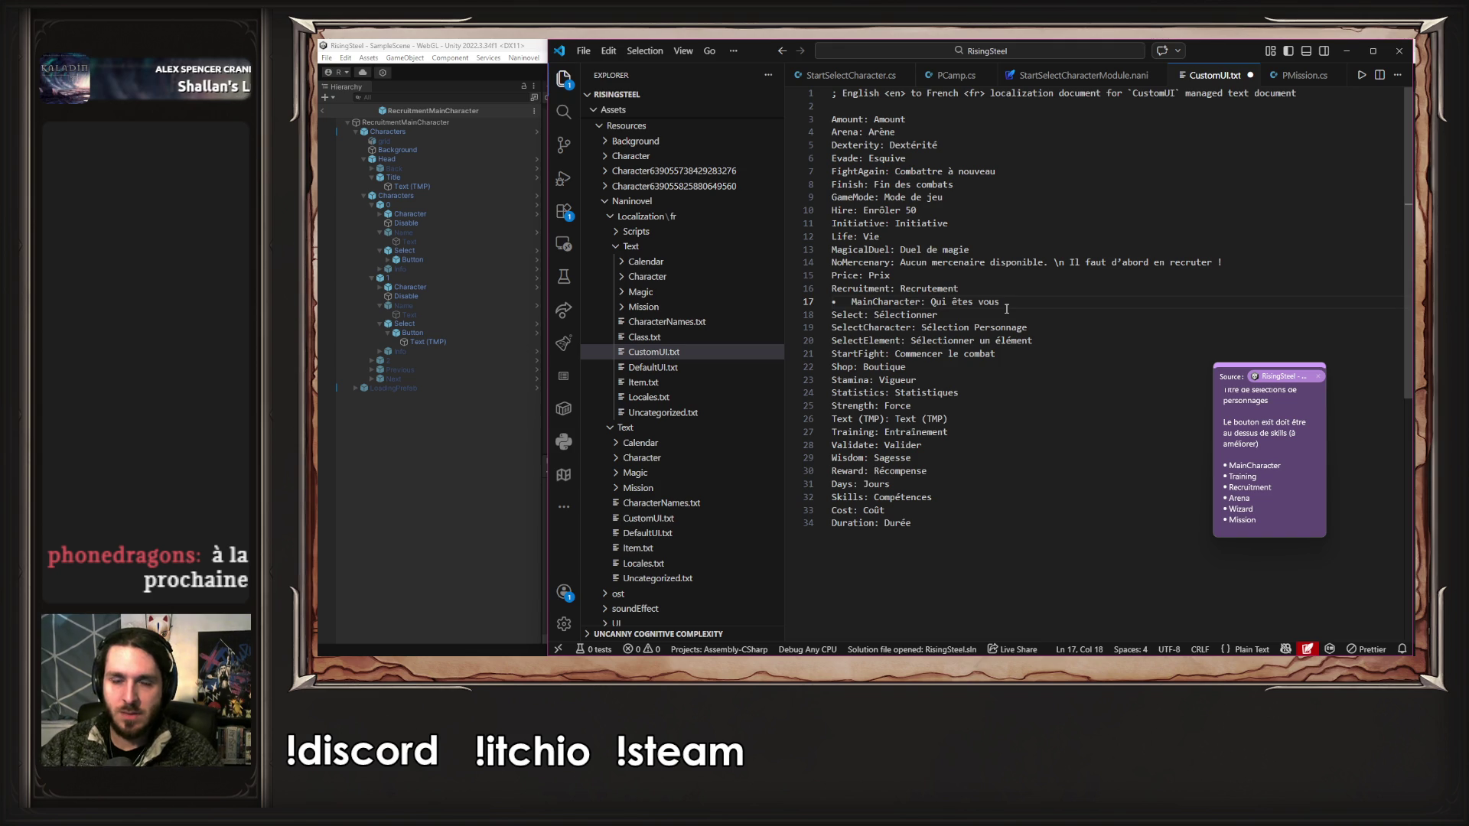
key("Home")
key("Delete")
key("Delete")
key("Delete")
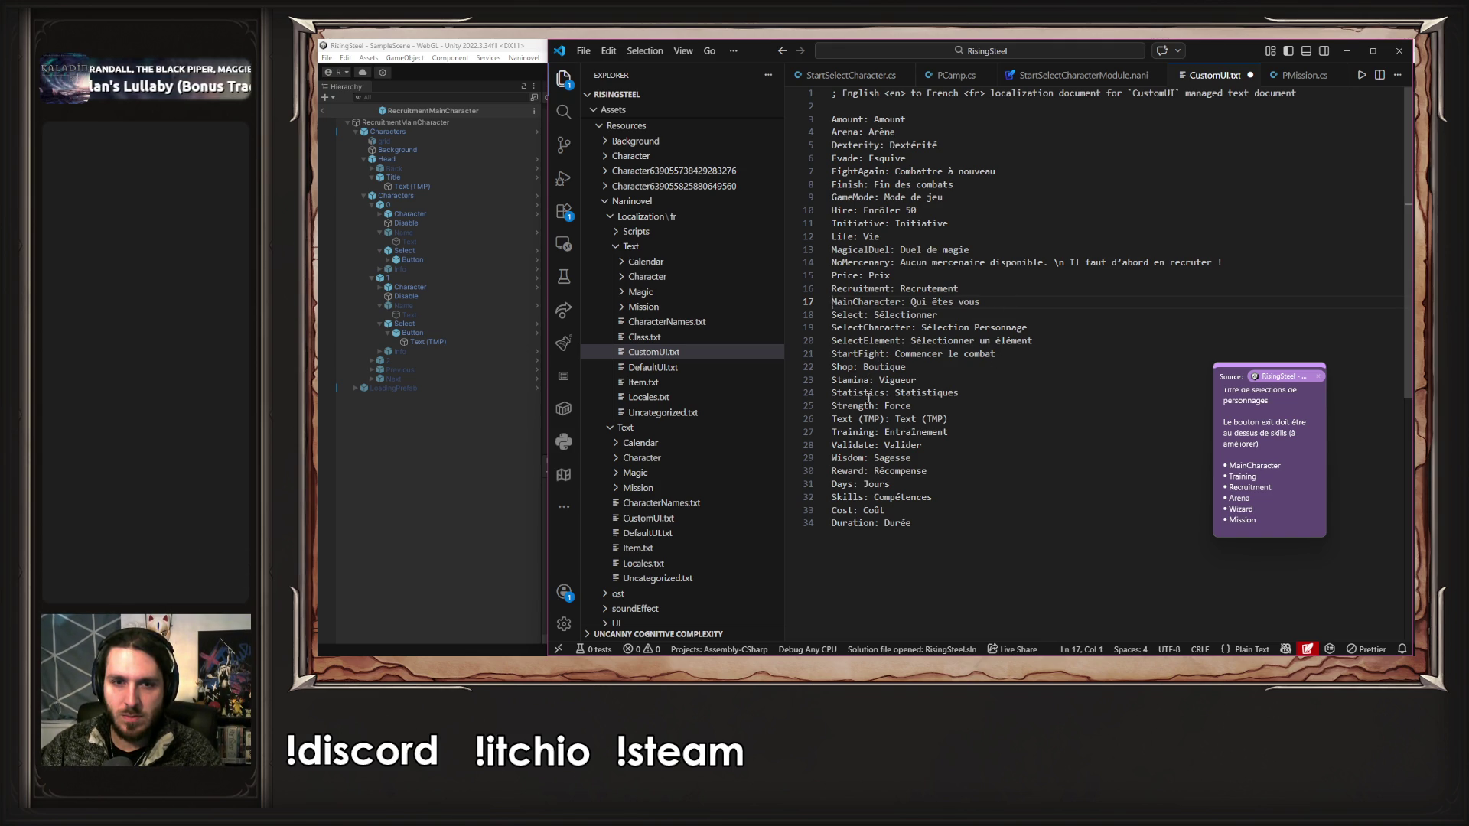
left_click(1248, 512)
scroll(1254, 470, "down", 1)
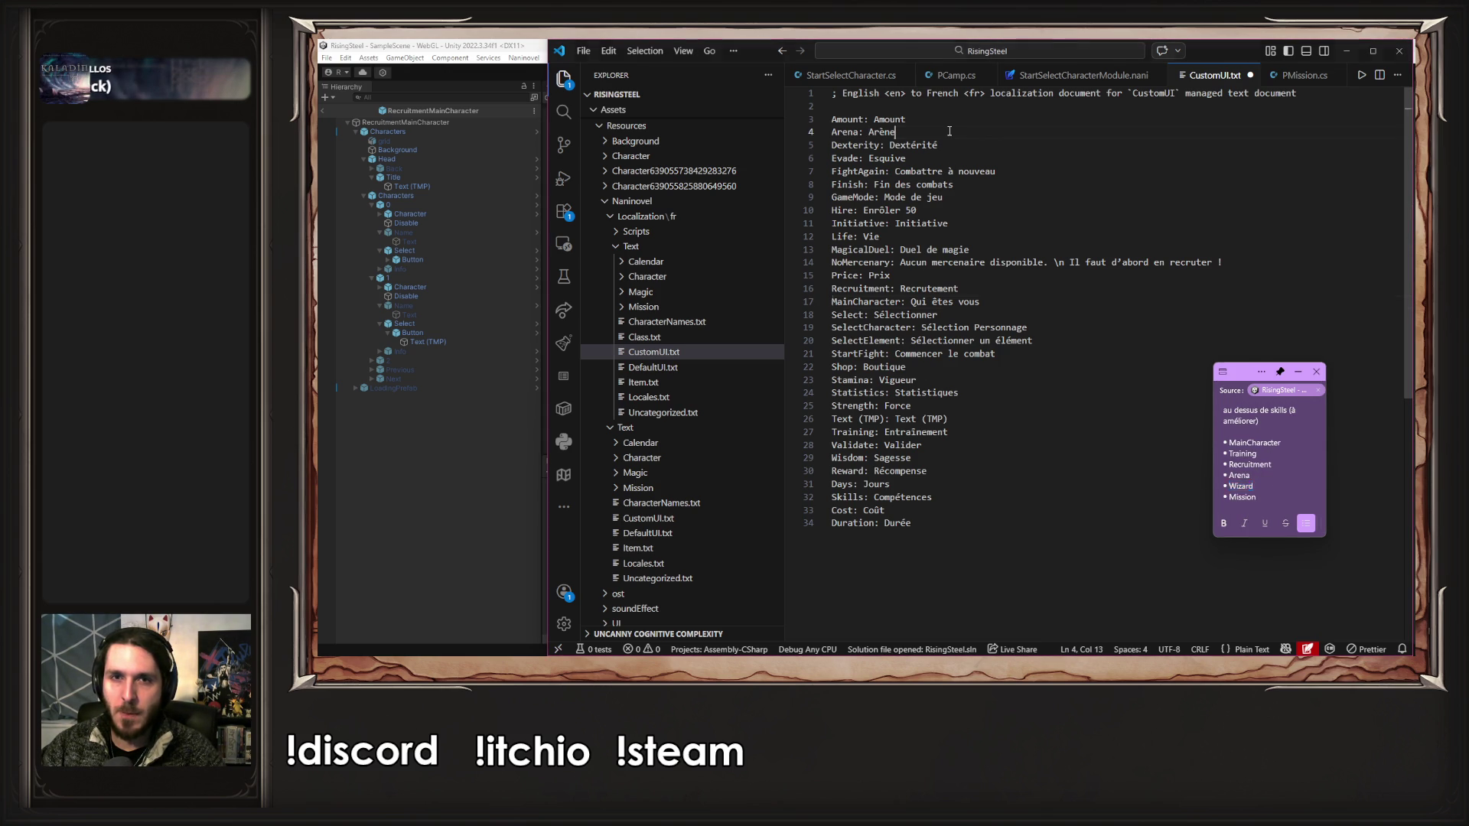
left_click(949, 132)
key("Return")
key("ctrl+v")
key("Home")
key("Delete")
key("Delete")
key("Delete")
key("End")
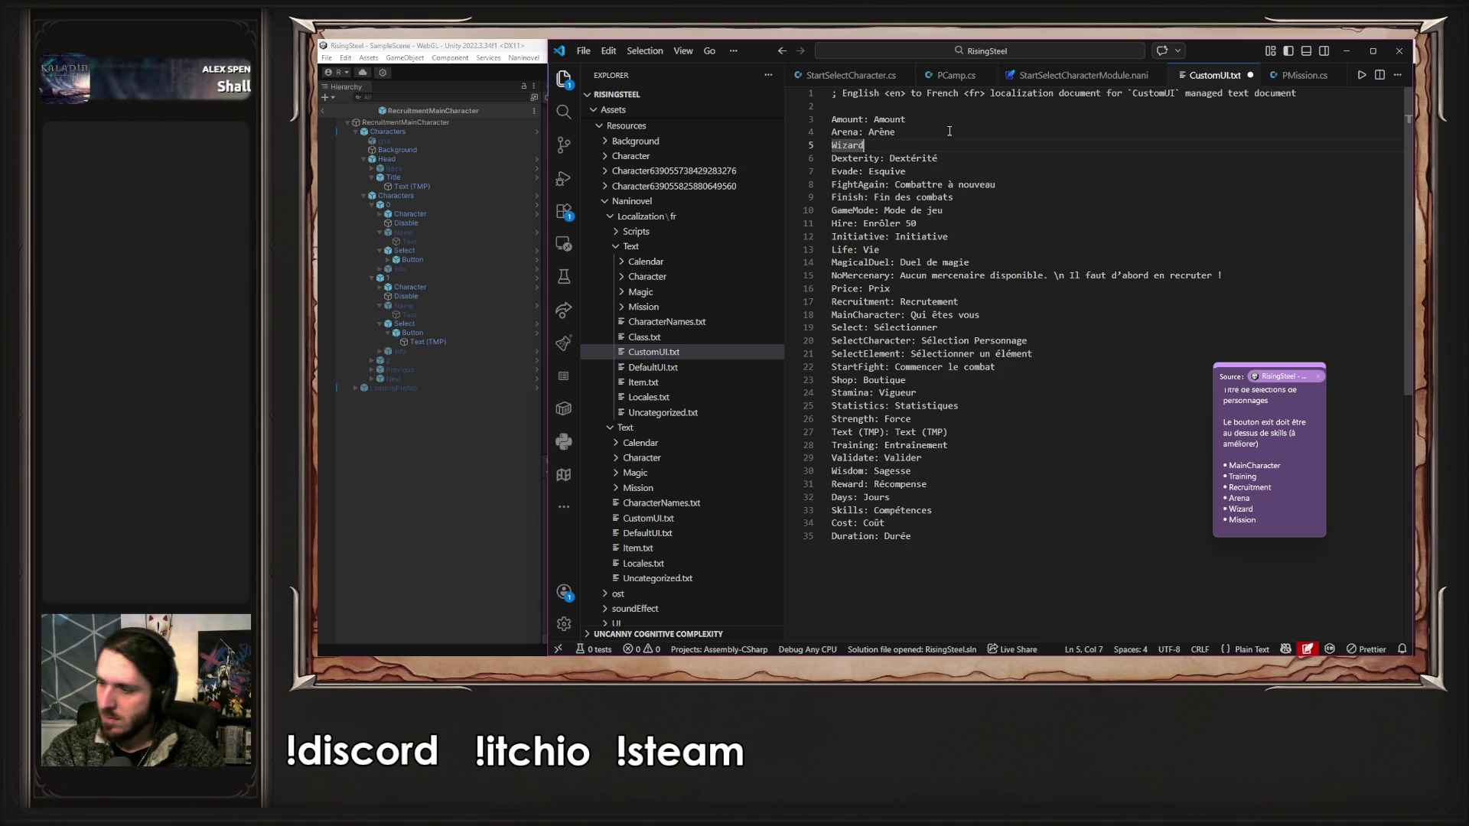
type(":")
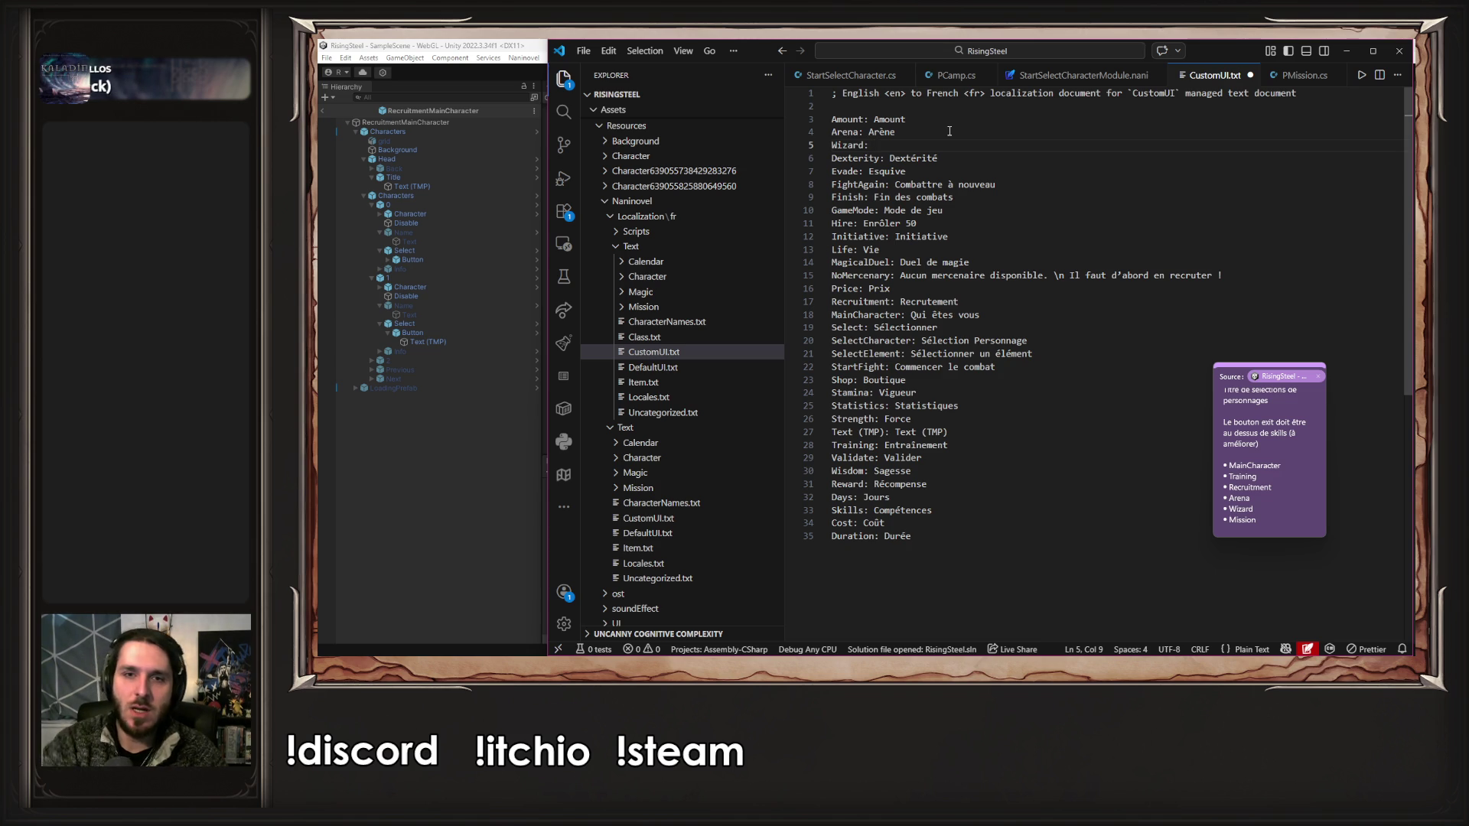
double_click(860, 147)
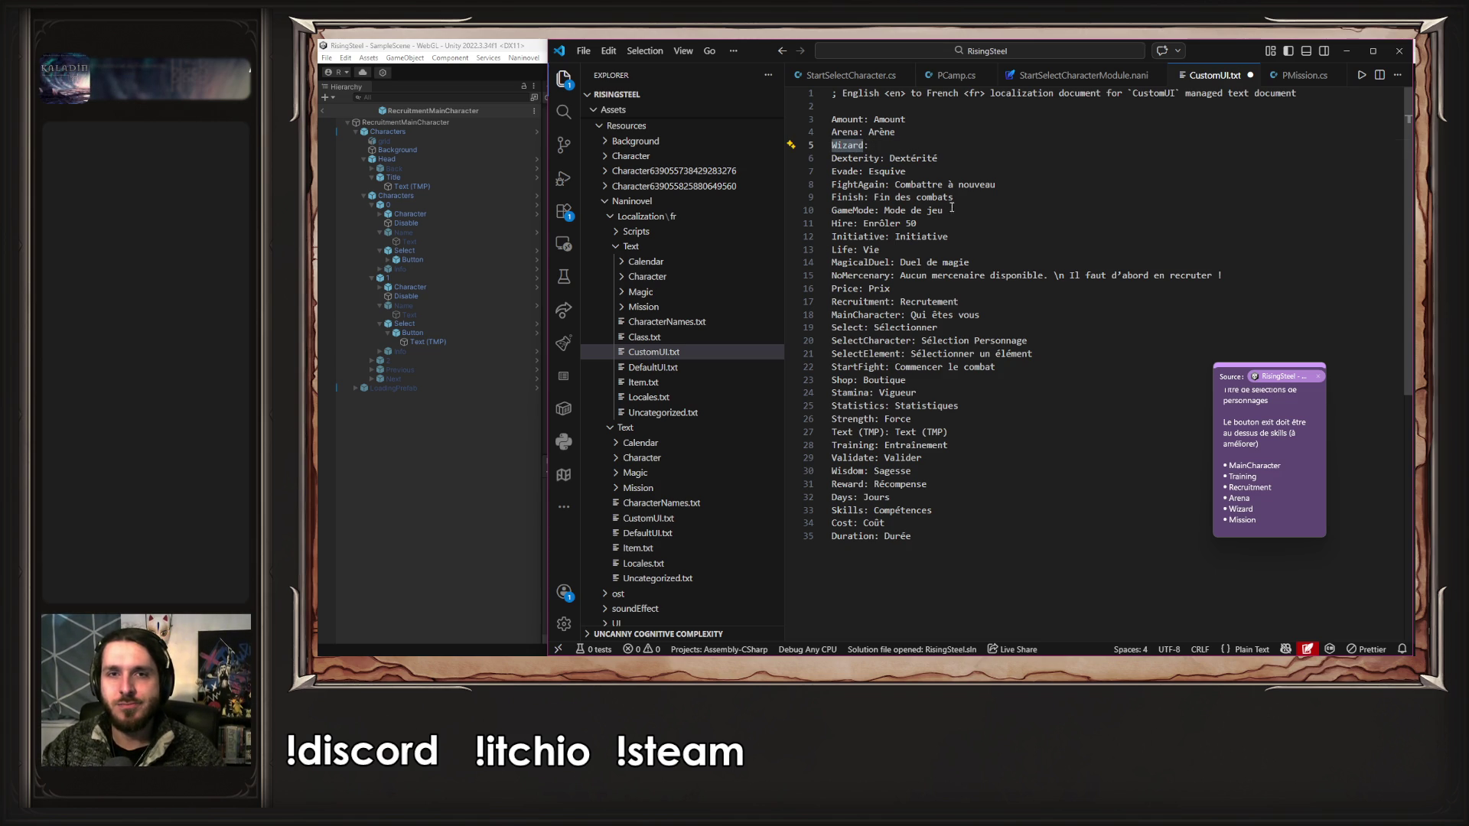
double_click(860, 265)
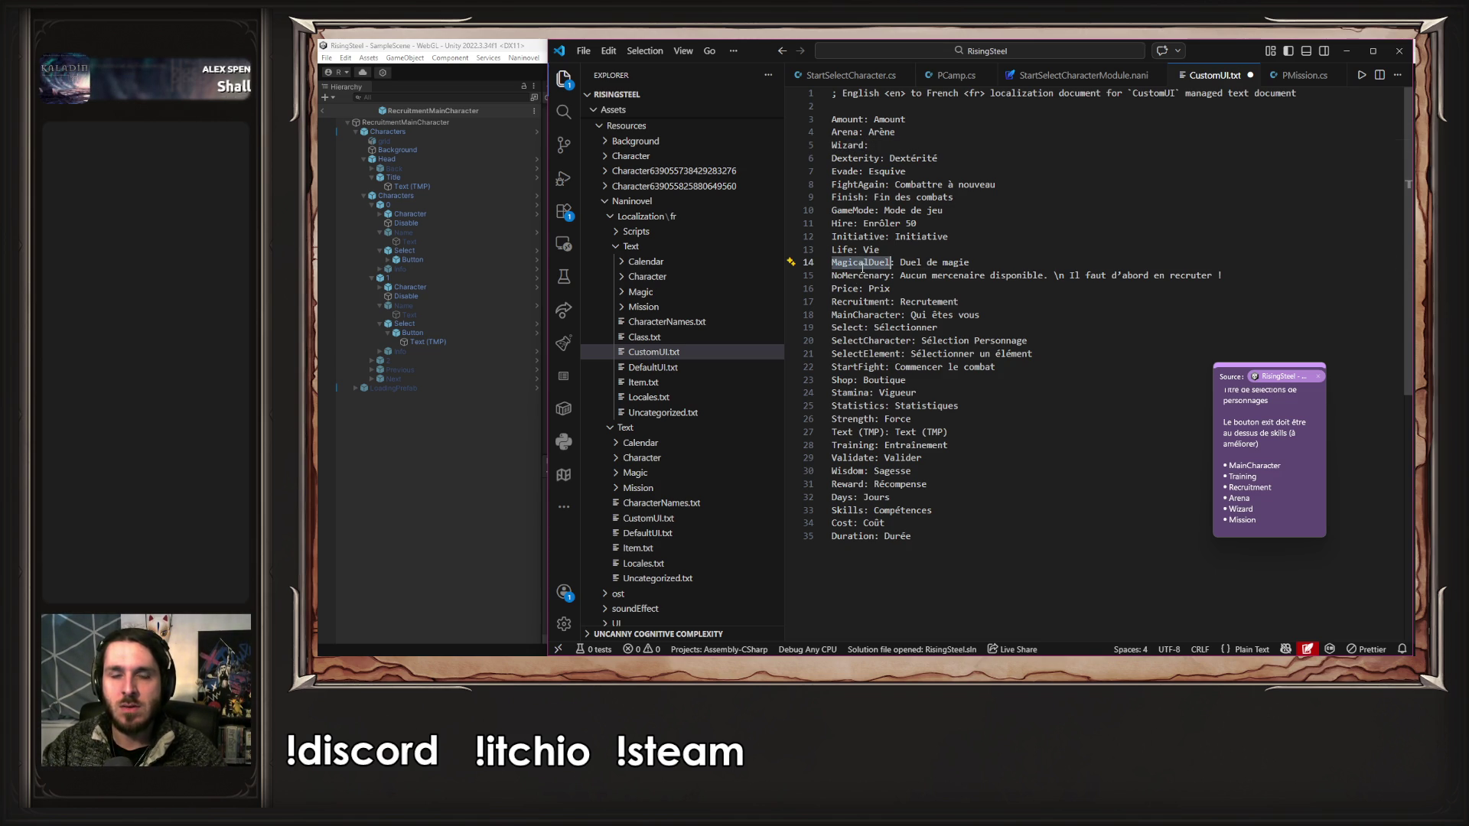
left_click(885, 145)
key("shift+Home")
key("BackSpace")
key("BackSpace")
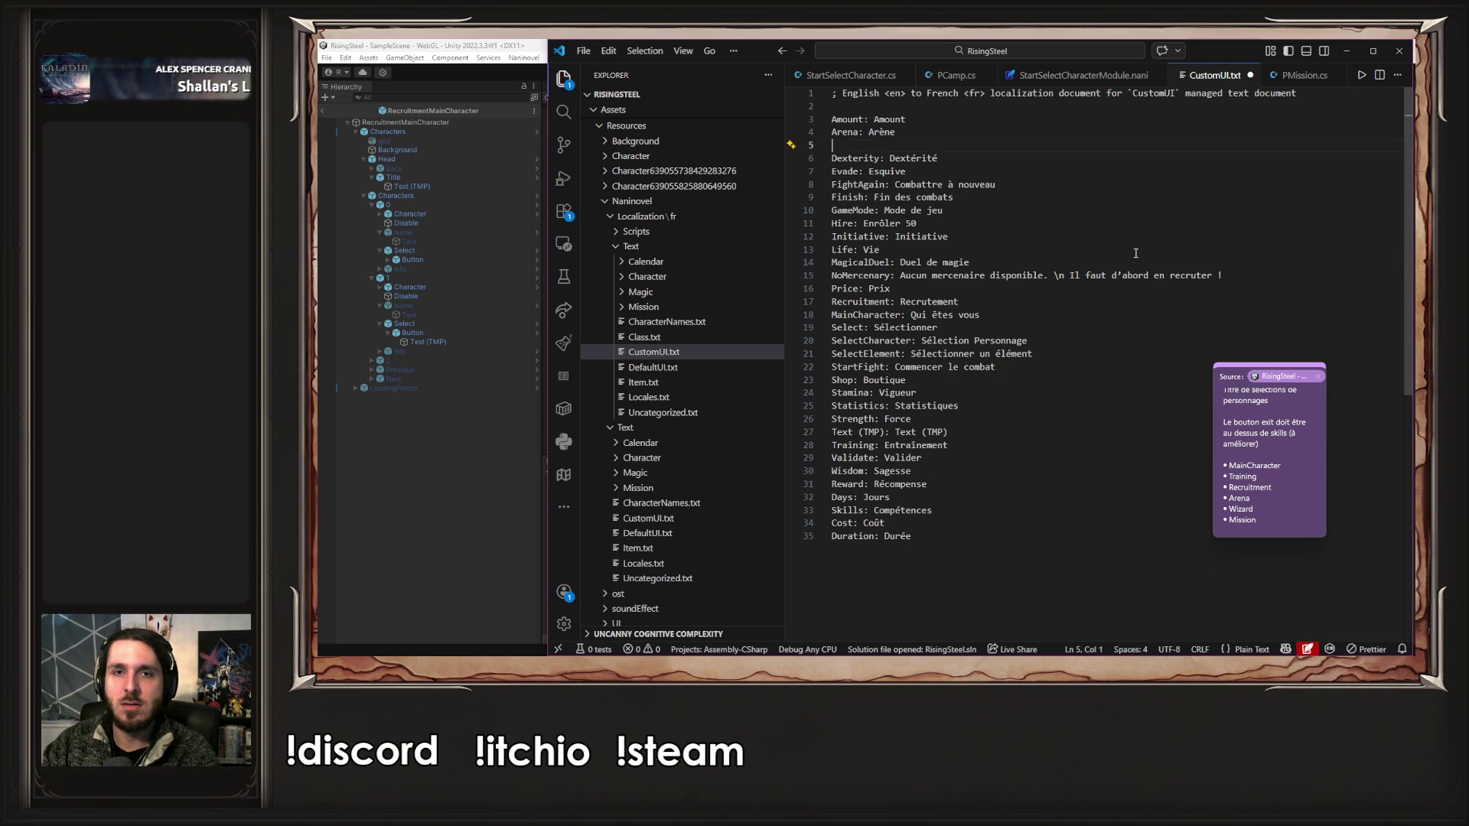
double_click(859, 250)
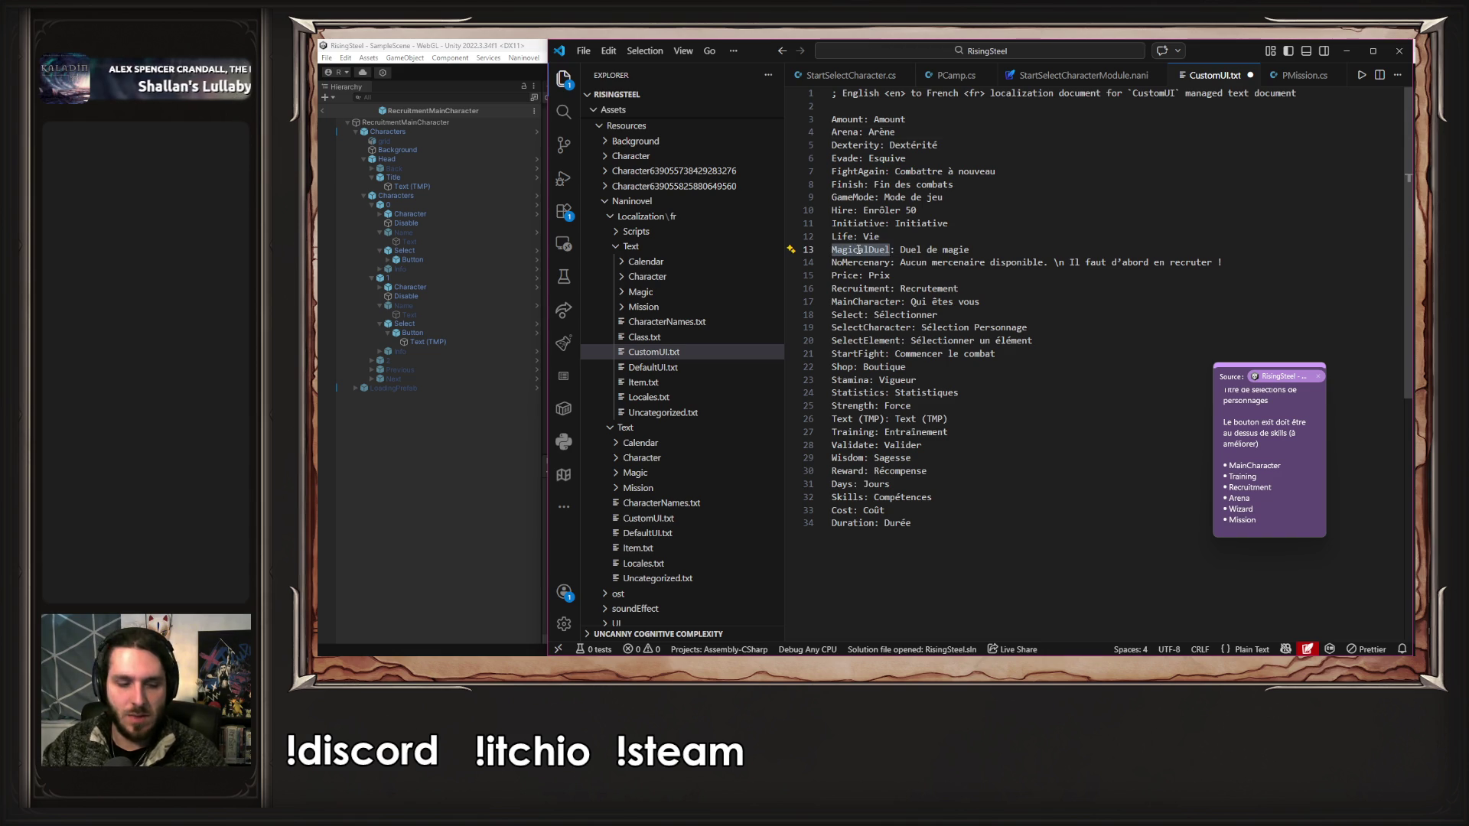
- Switch to the PCamp.cs script and look through its code
left_click(955, 75)
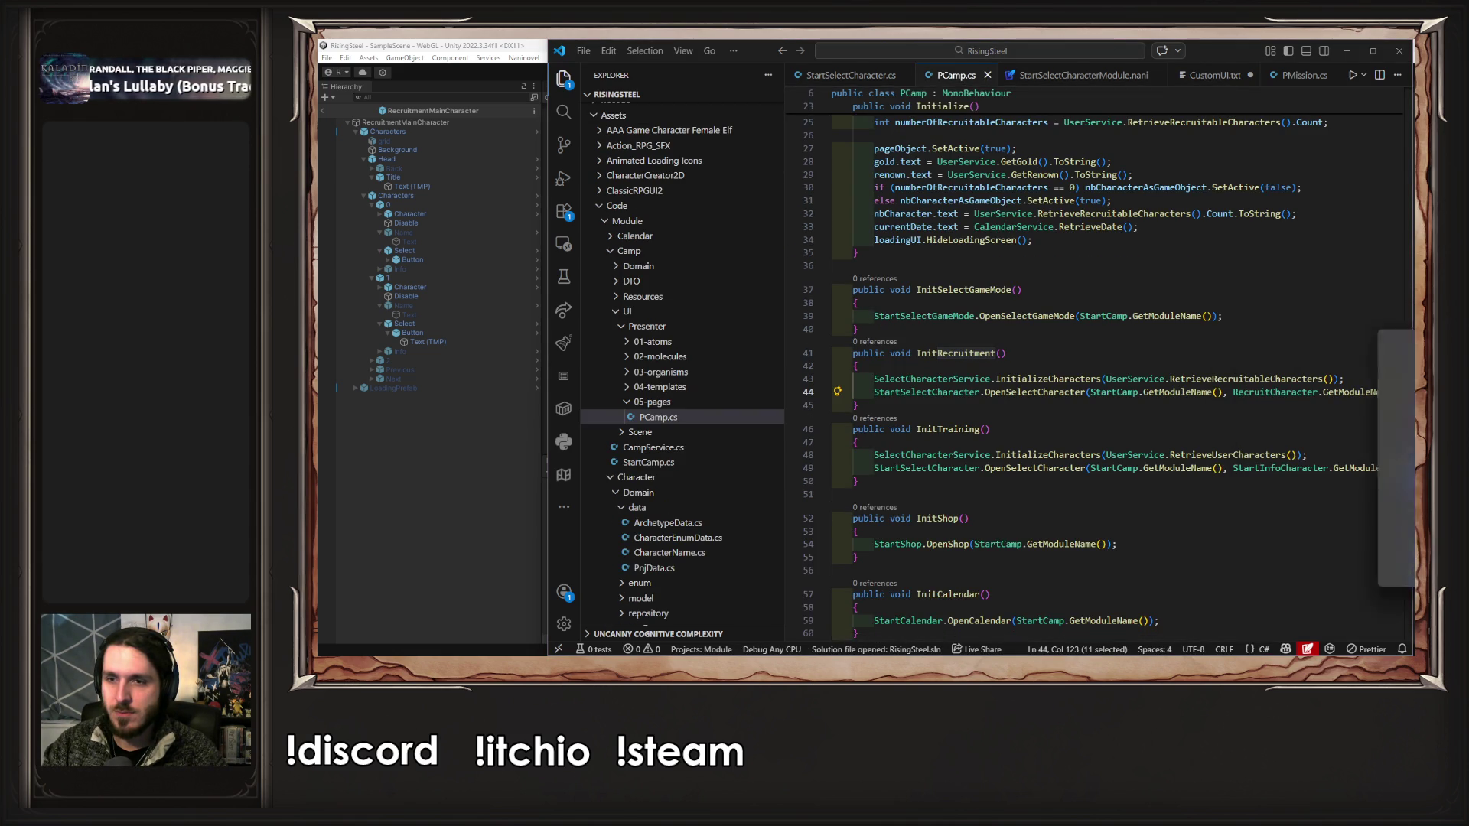
scroll(1071, 521, "down", 5)
scroll(1071, 521, "up", 2)
mouse_move(1165, 637)
left_mouse_down()
mouse_move(1316, 632)
mouse_move(1224, 635)
left_mouse_up()
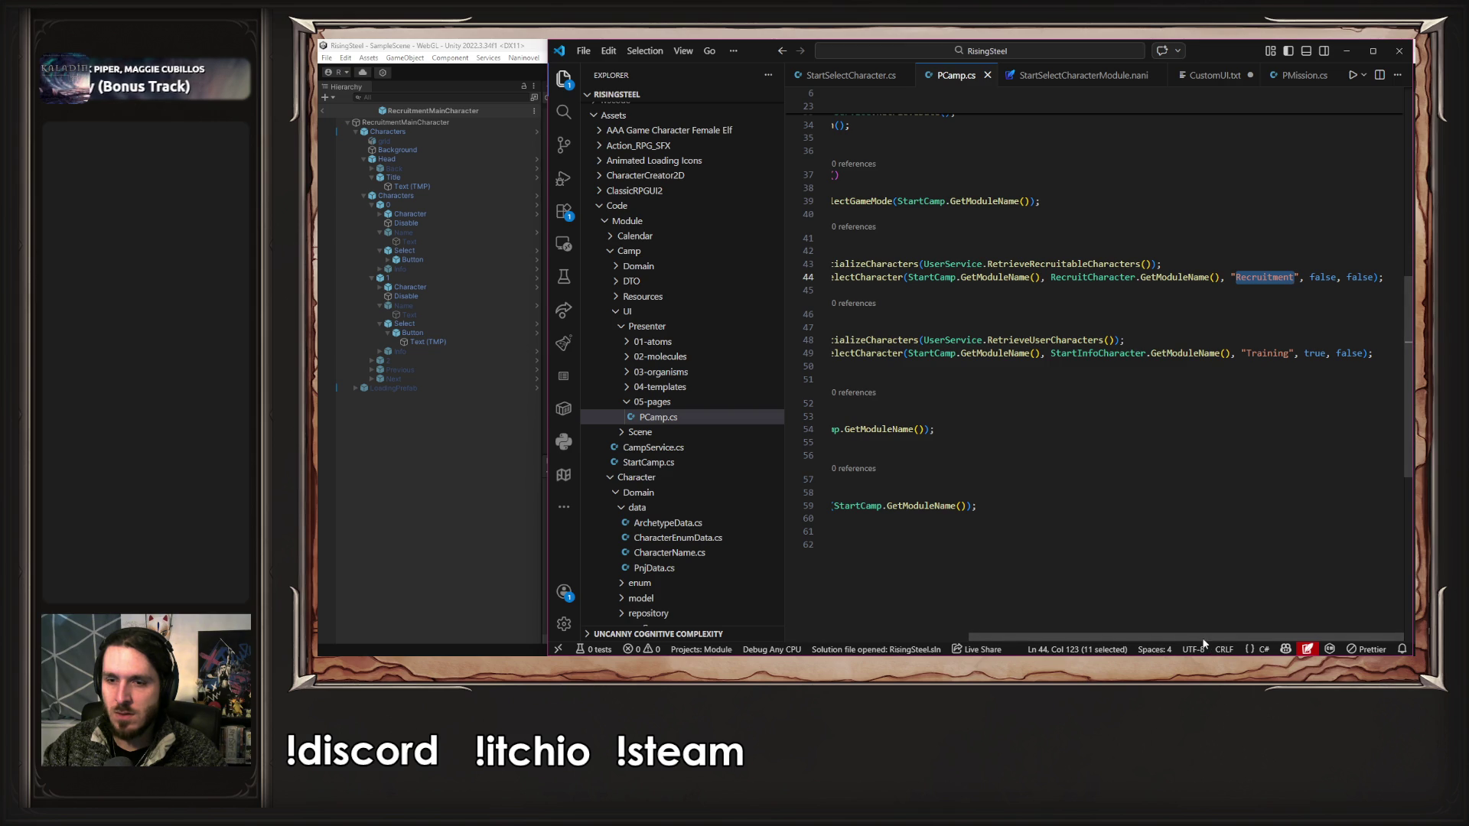
left_click_drag(1049, 636, 911, 612)
scroll(724, 423, "down", 10)
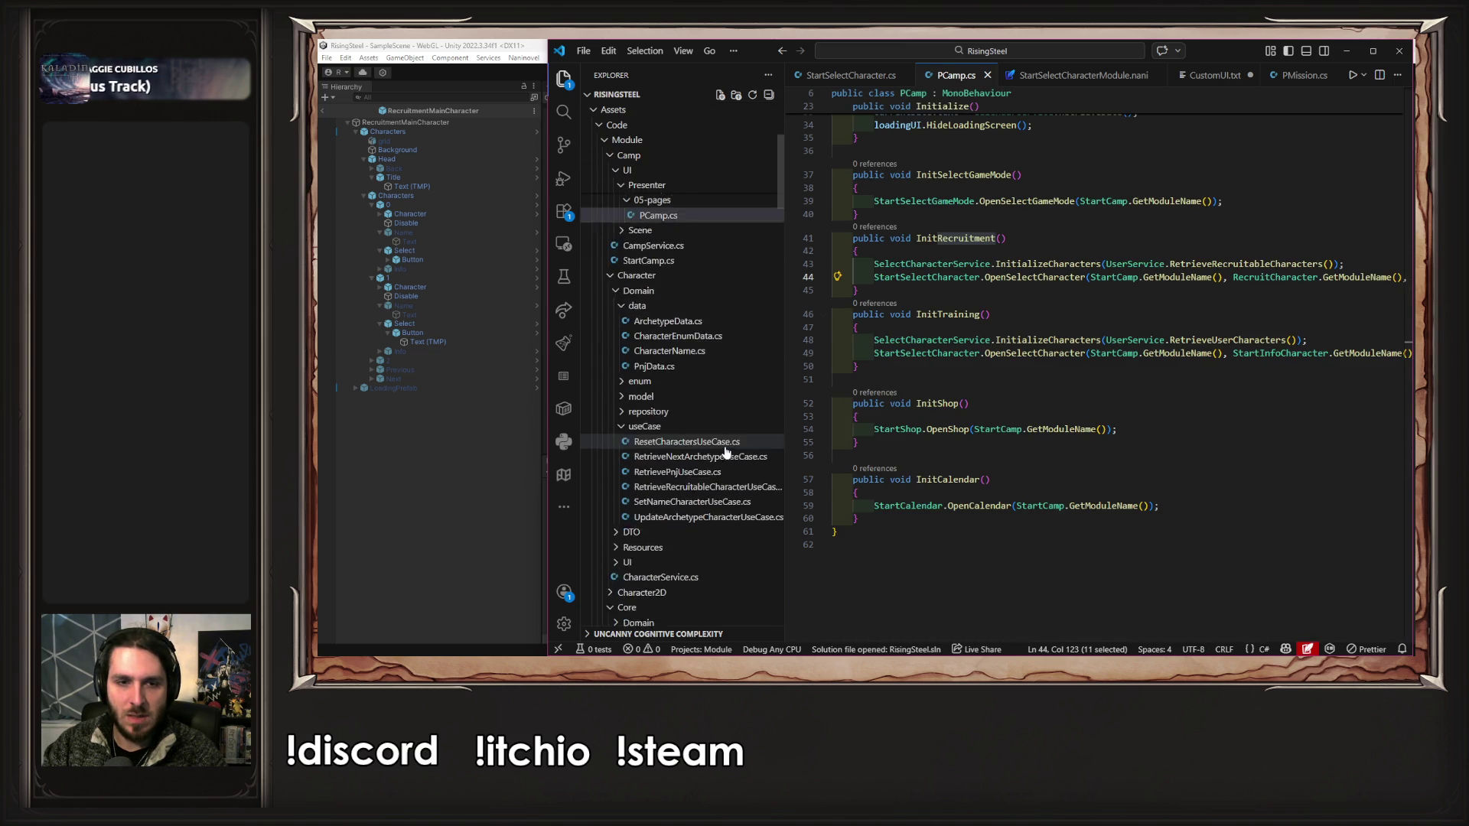
scroll(728, 452, "up", 10)
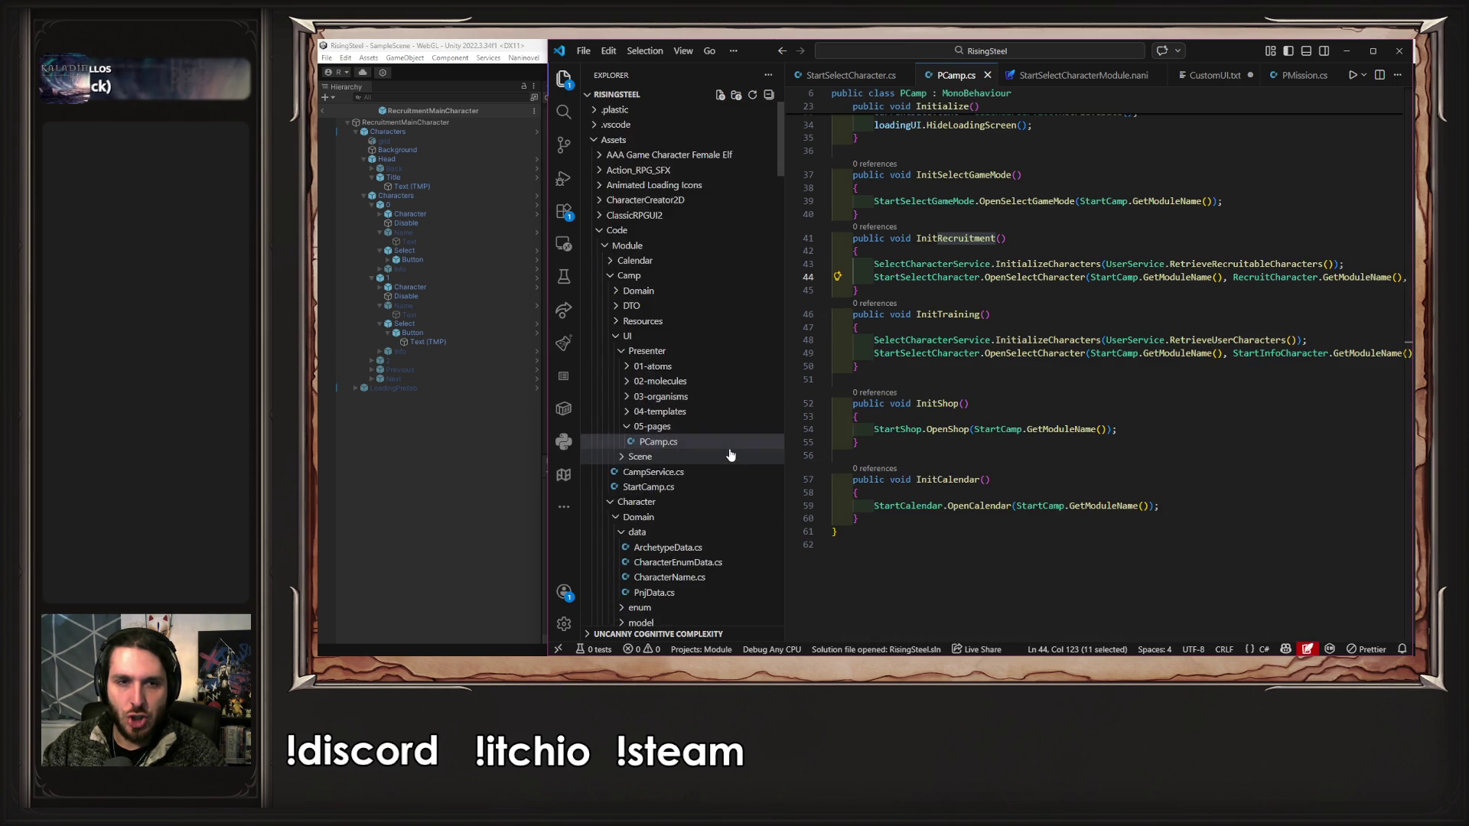
- Collapse the Camp, Character, Core and SelectCharacter folders under Module in the Explorer
left_click(664, 246)
left_click(664, 246)
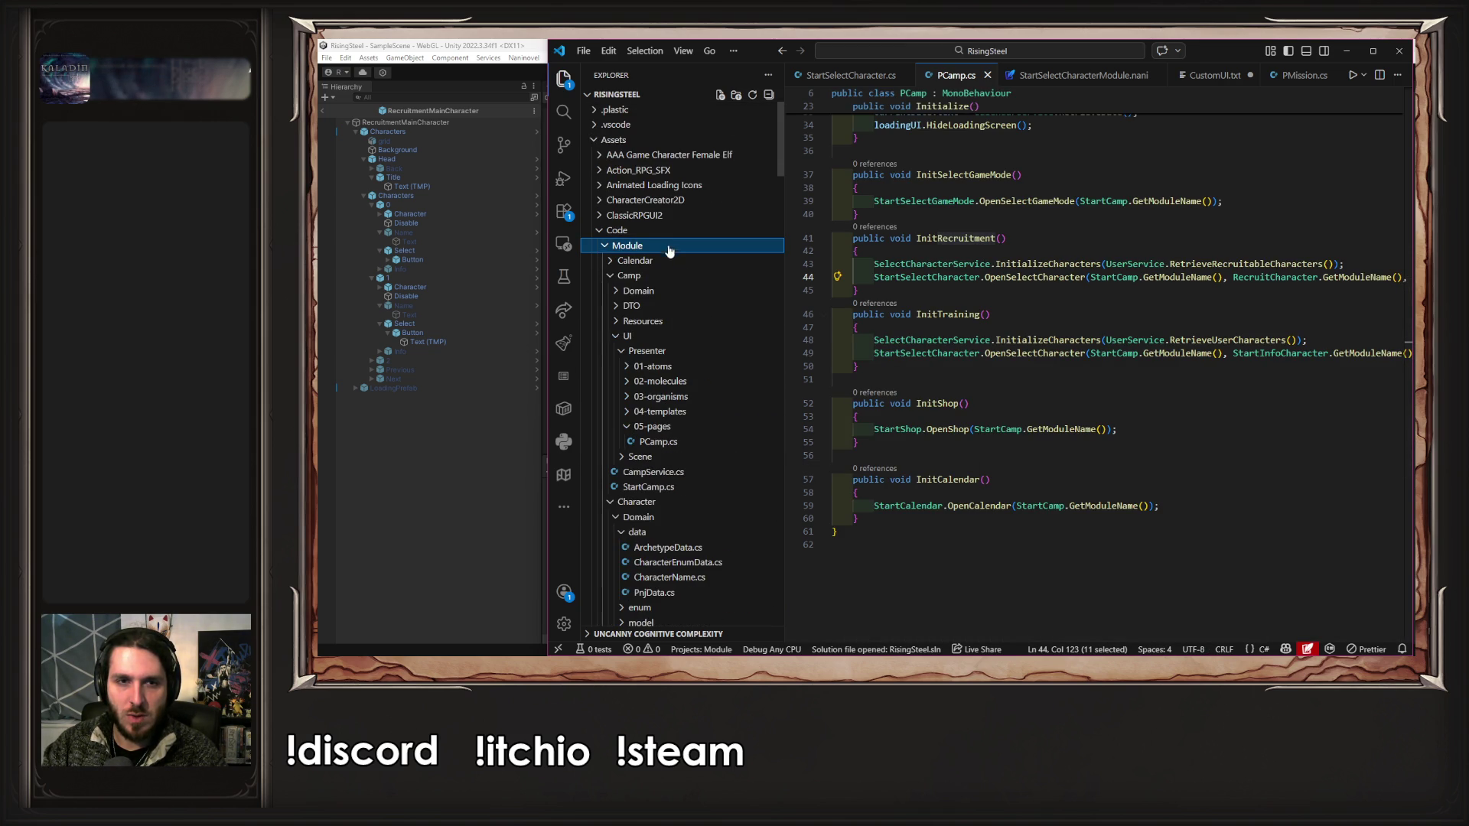
left_click(658, 276)
left_click(664, 290)
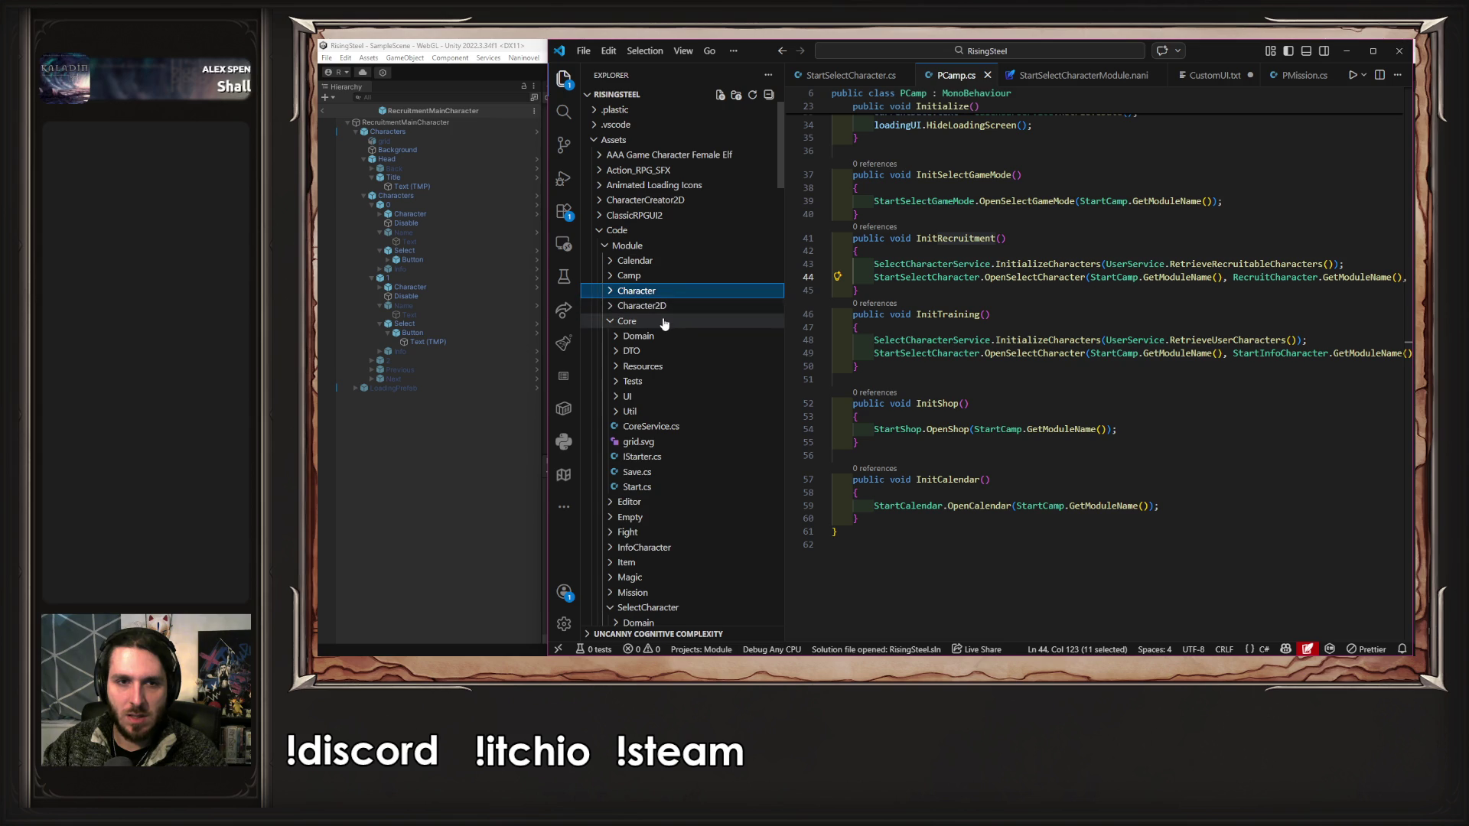
left_click(666, 321)
left_click(685, 441)
- Open PSelectGameMode.cs from SelectGameMode/UI/Presenter/05-pages
left_click(689, 457)
scroll(711, 452, "down", 1)
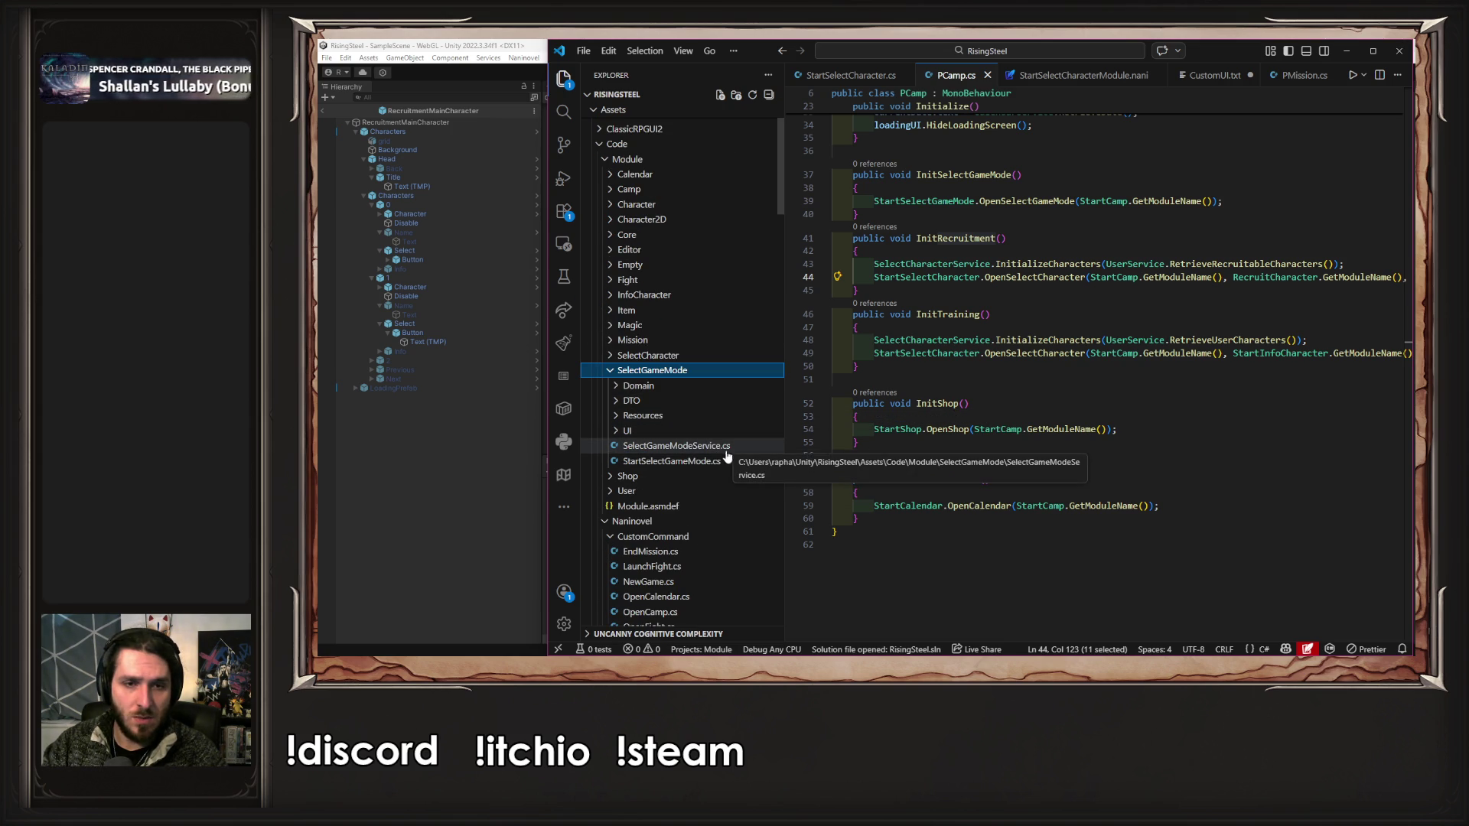
left_click(690, 431)
left_click(685, 445)
left_click(674, 521)
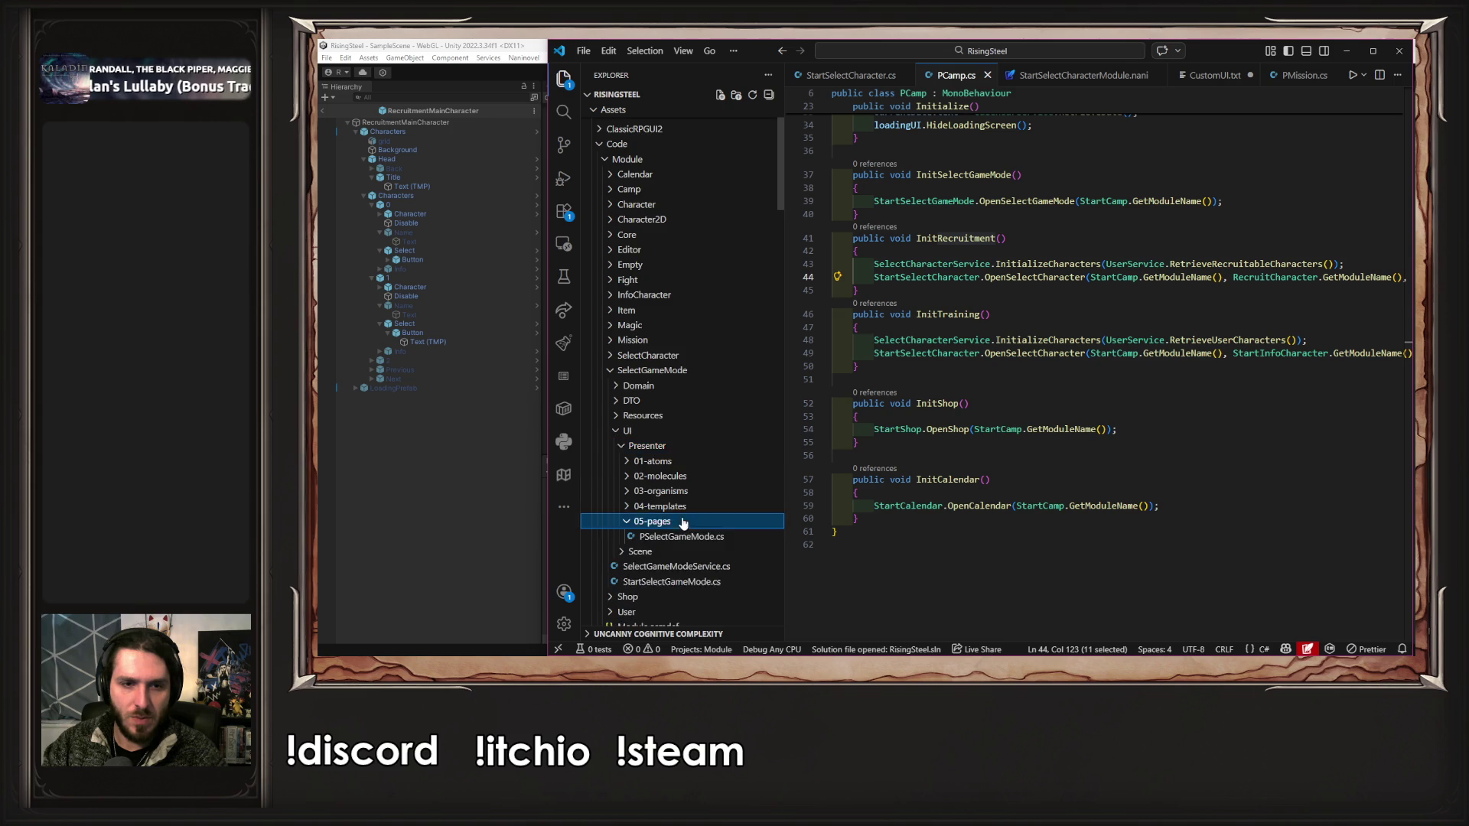
scroll(696, 497, "down", 1)
left_click(704, 479)
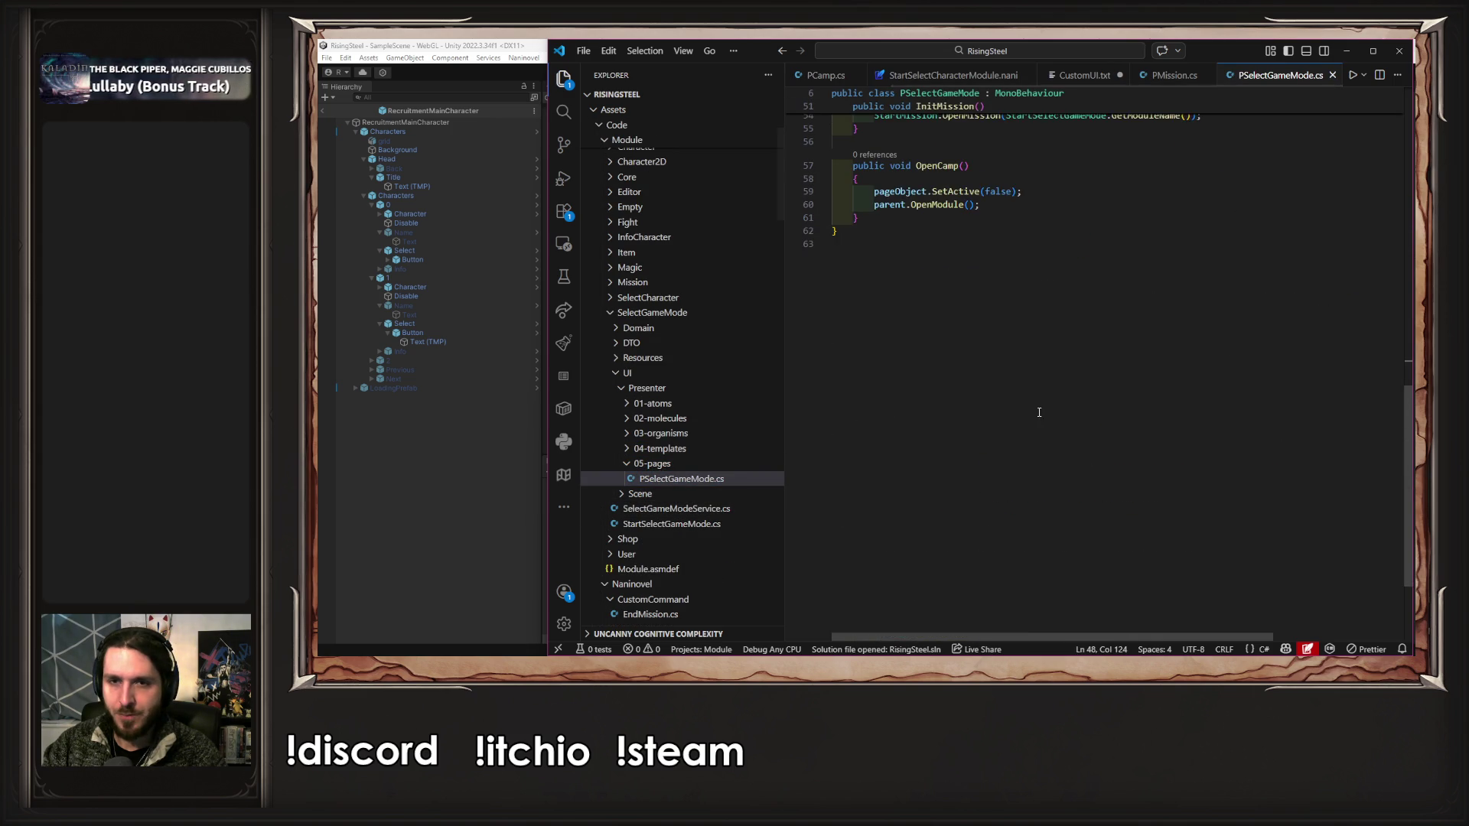
- Replace 'Wizard' with 'MagicalDuel' on line 48, then return to the French CustomUI.txt
left_click_drag(1235, 640, 1406, 638)
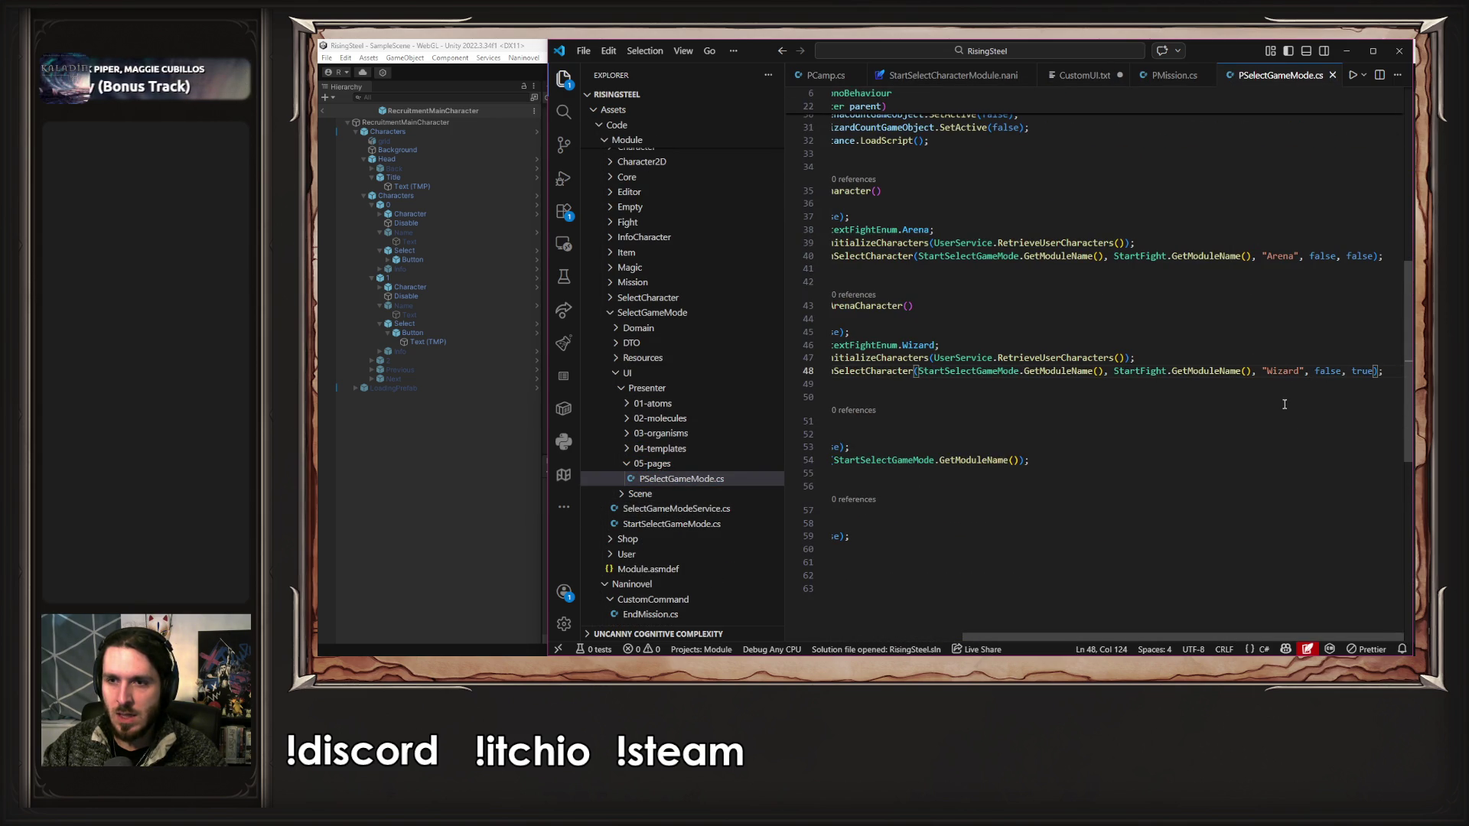
key("Down")
left_click_drag(1197, 638, 1374, 637)
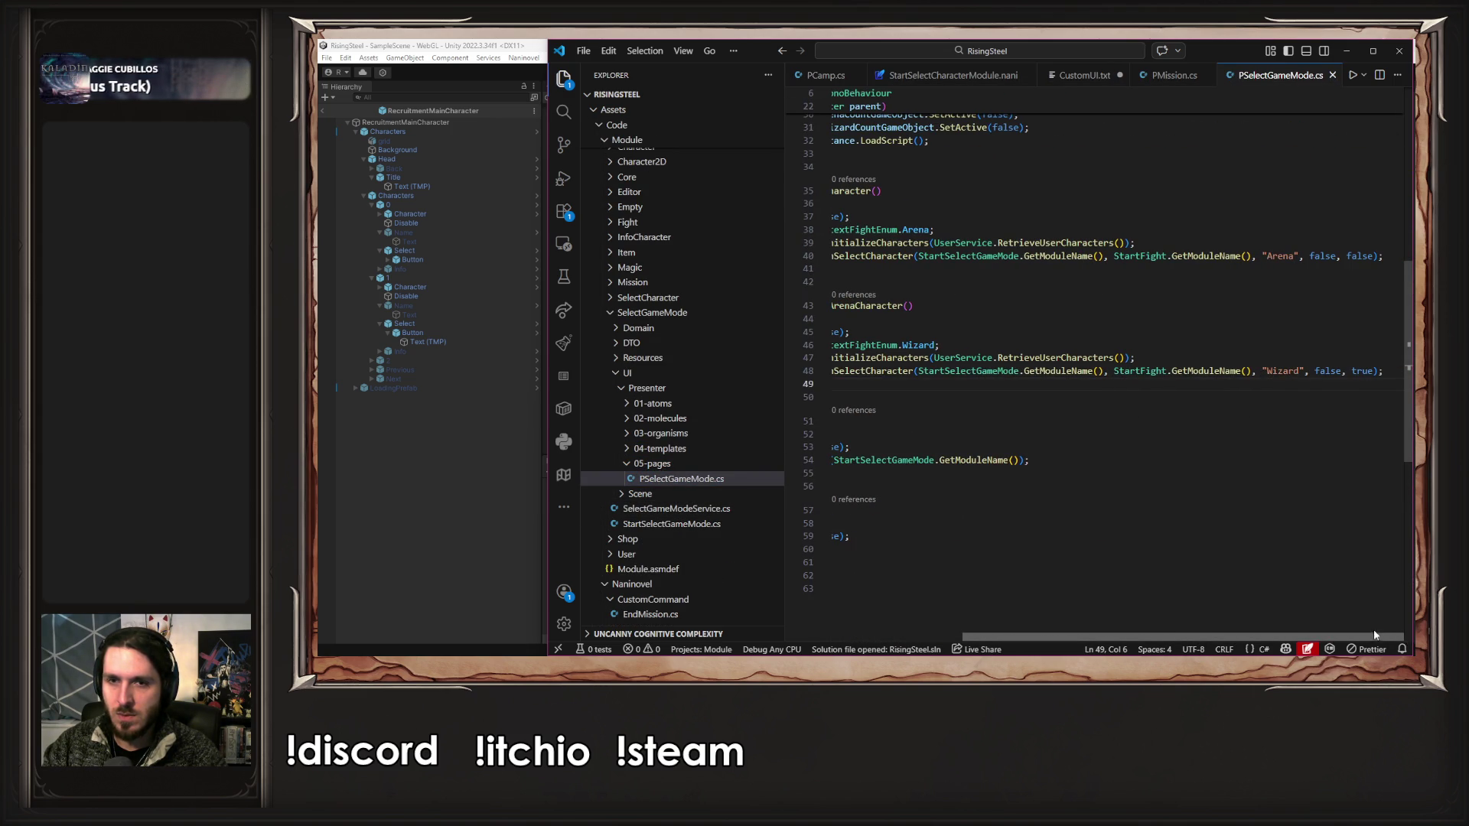
left_click(1375, 370)
double_click(1285, 370)
type("MagicalDuel")
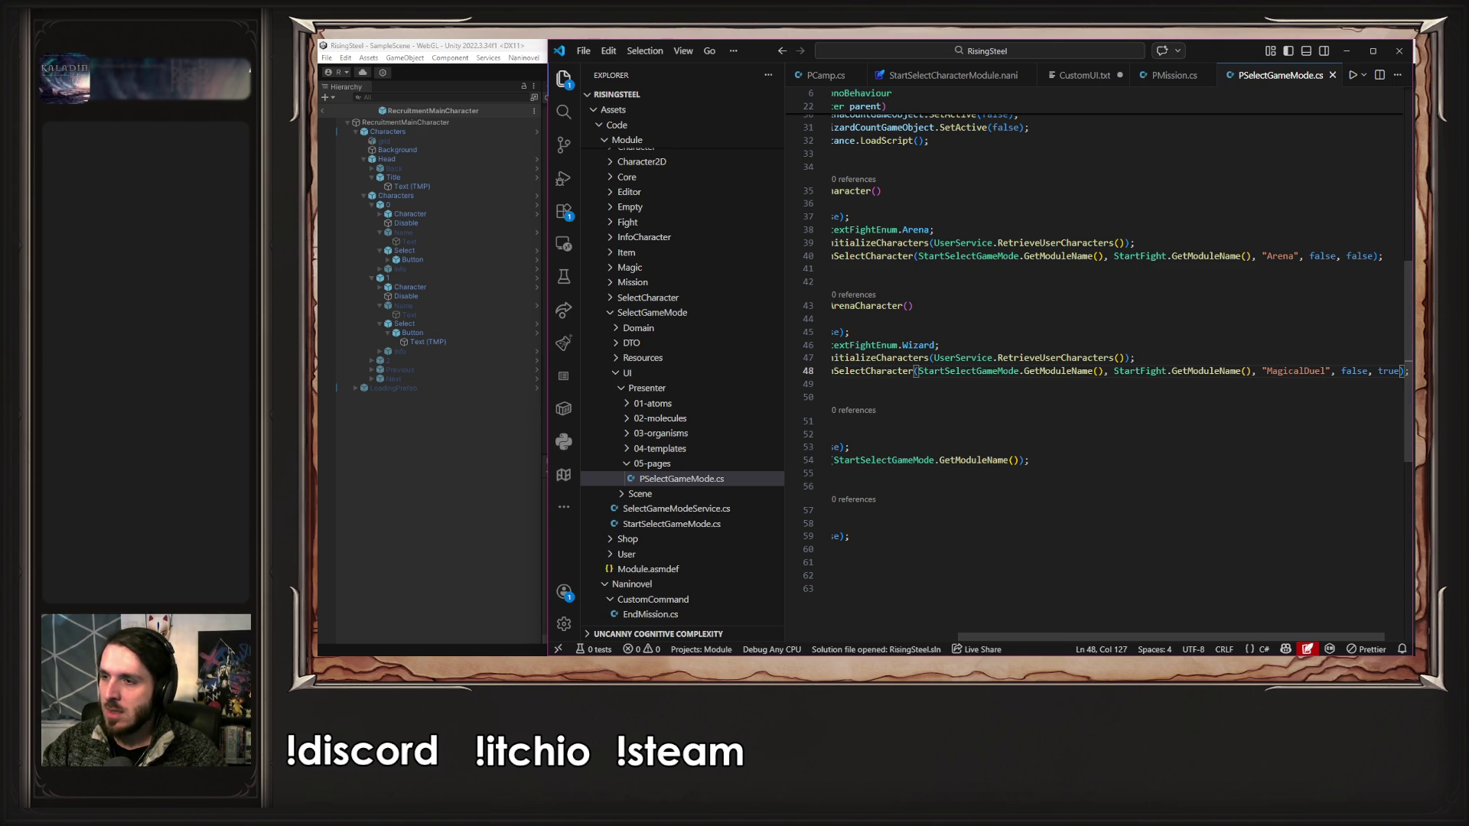
left_click(1085, 75)
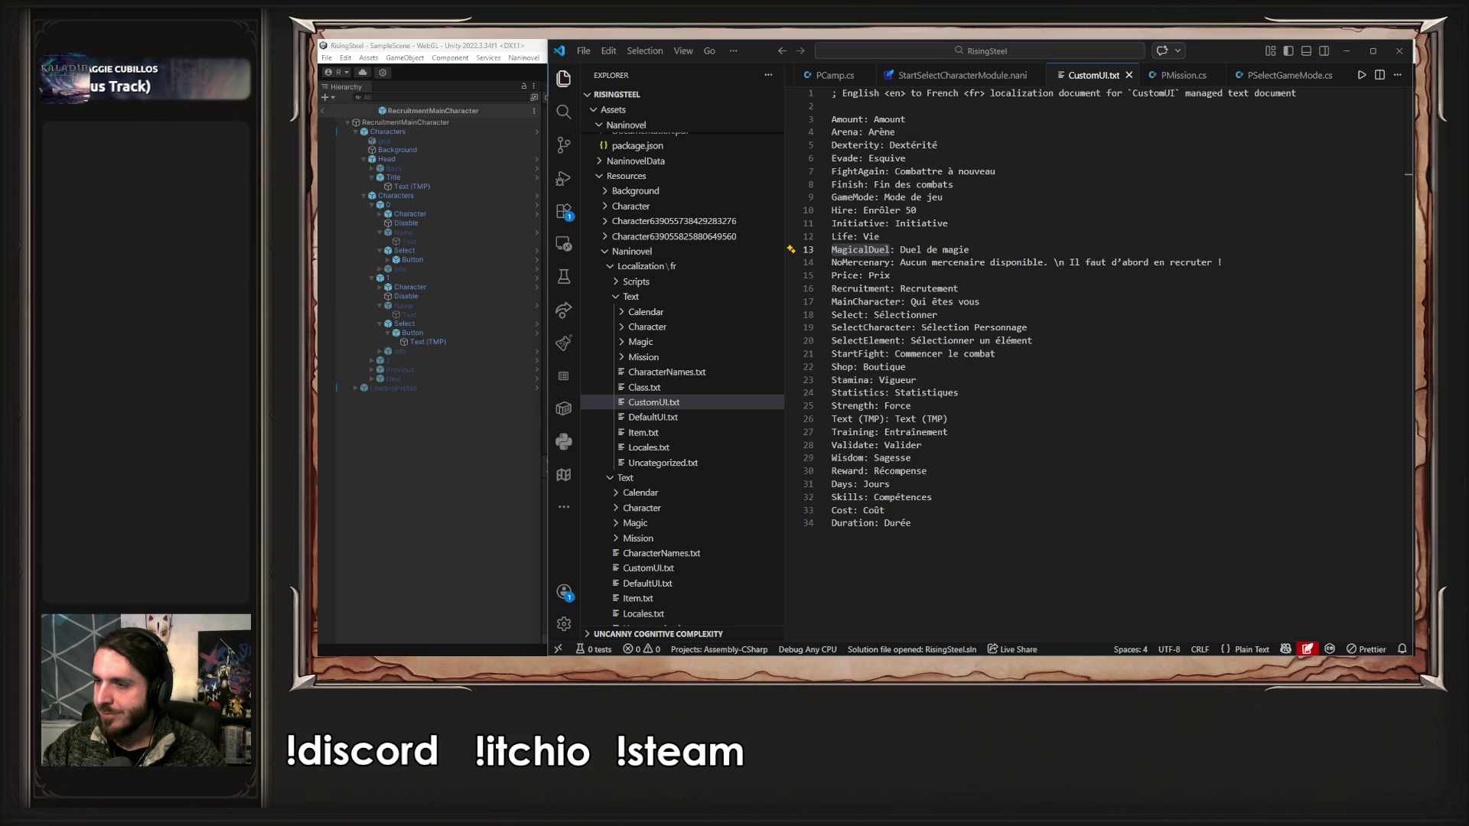
- Add 'Mission: Mission' below the Duration entry in the French CustomUI.txt and save
left_click(1031, 563)
key("Return")
type("Mission")
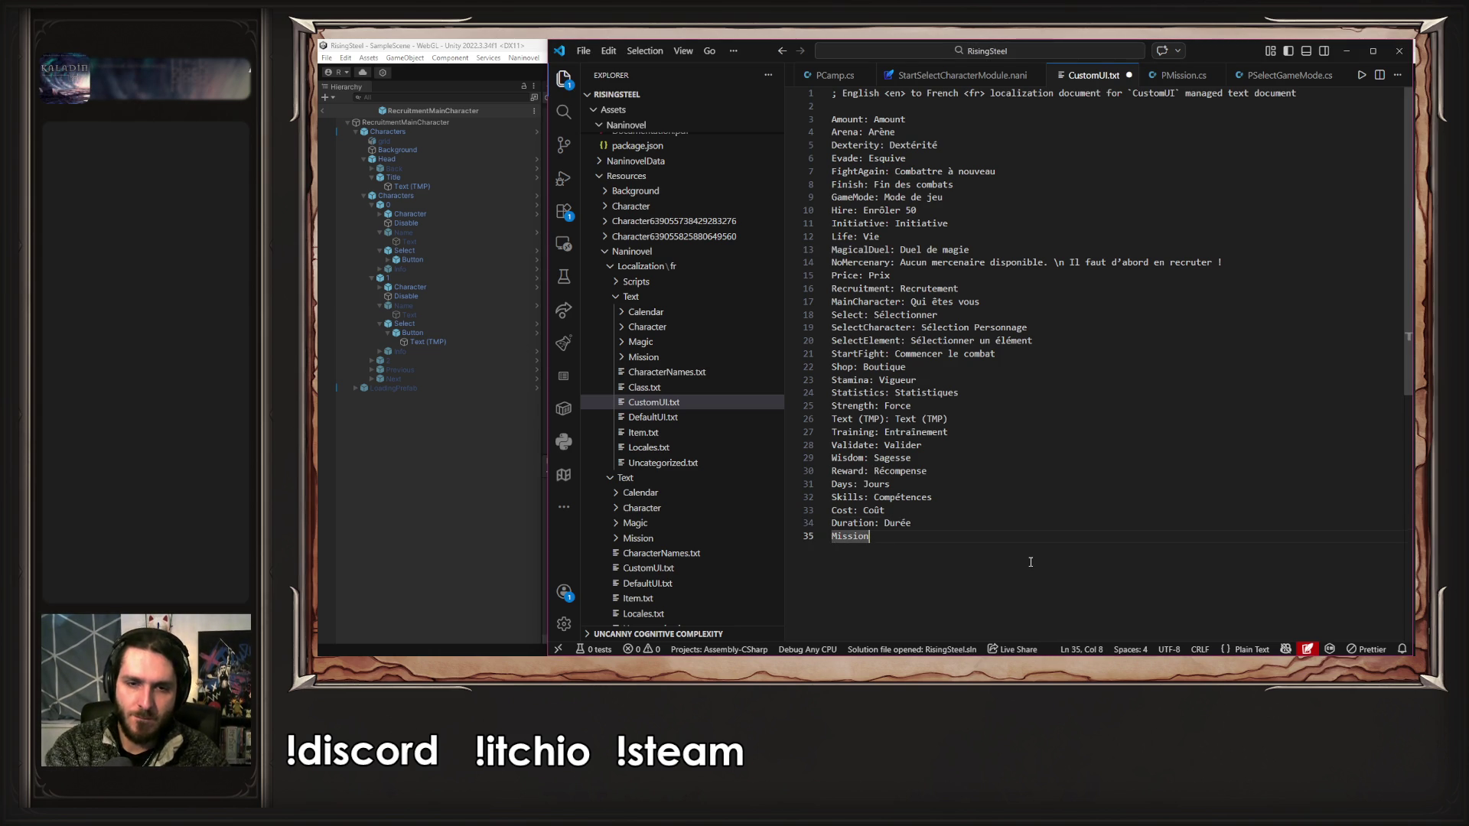
type(": ")
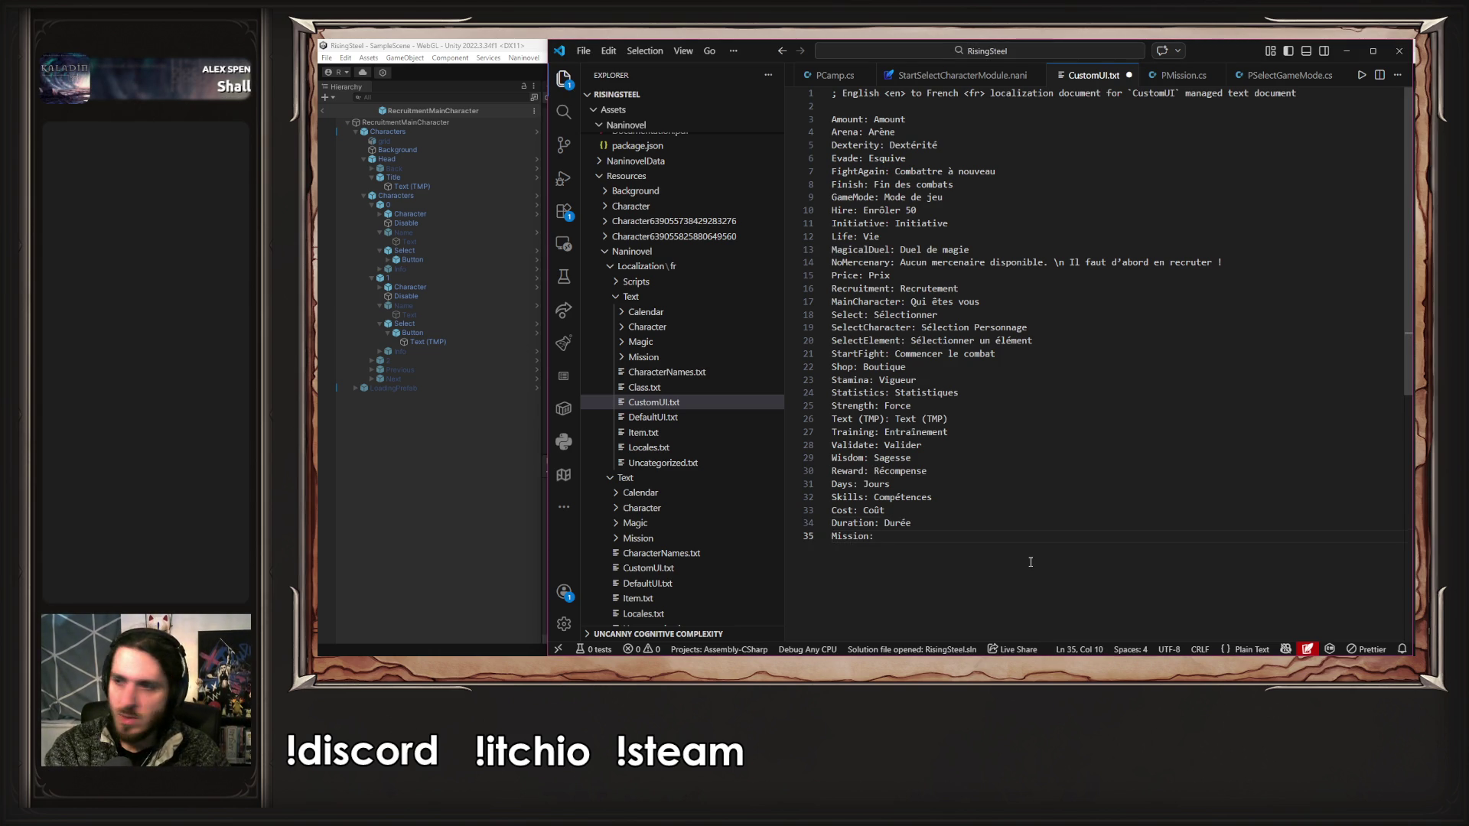
type("Mission")
key("ctrl+s")
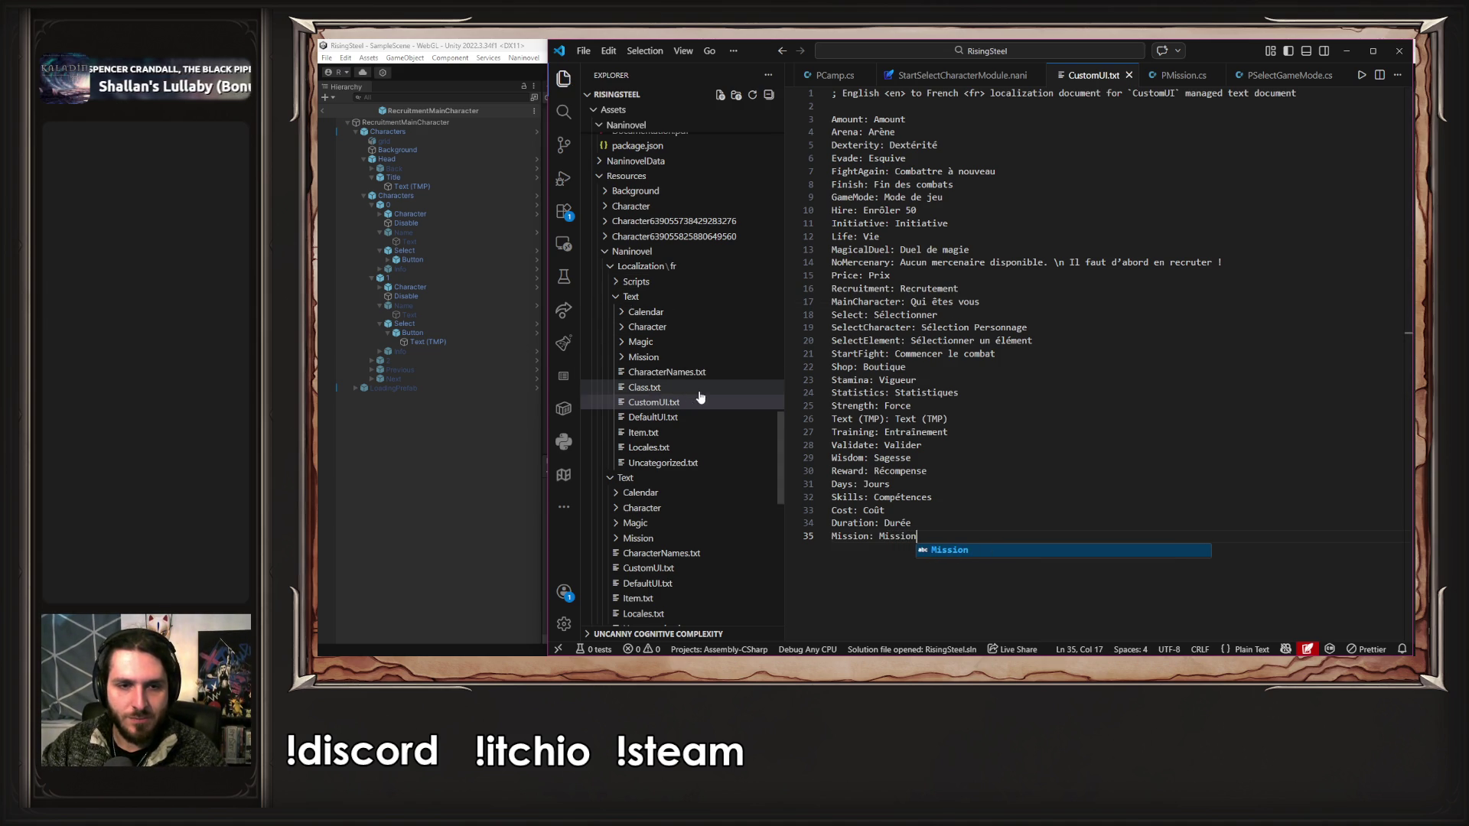
- Copy the 'Mission: Mission' entry into the English CustomUI.txt after Duration and save
scroll(703, 406, "down", 2)
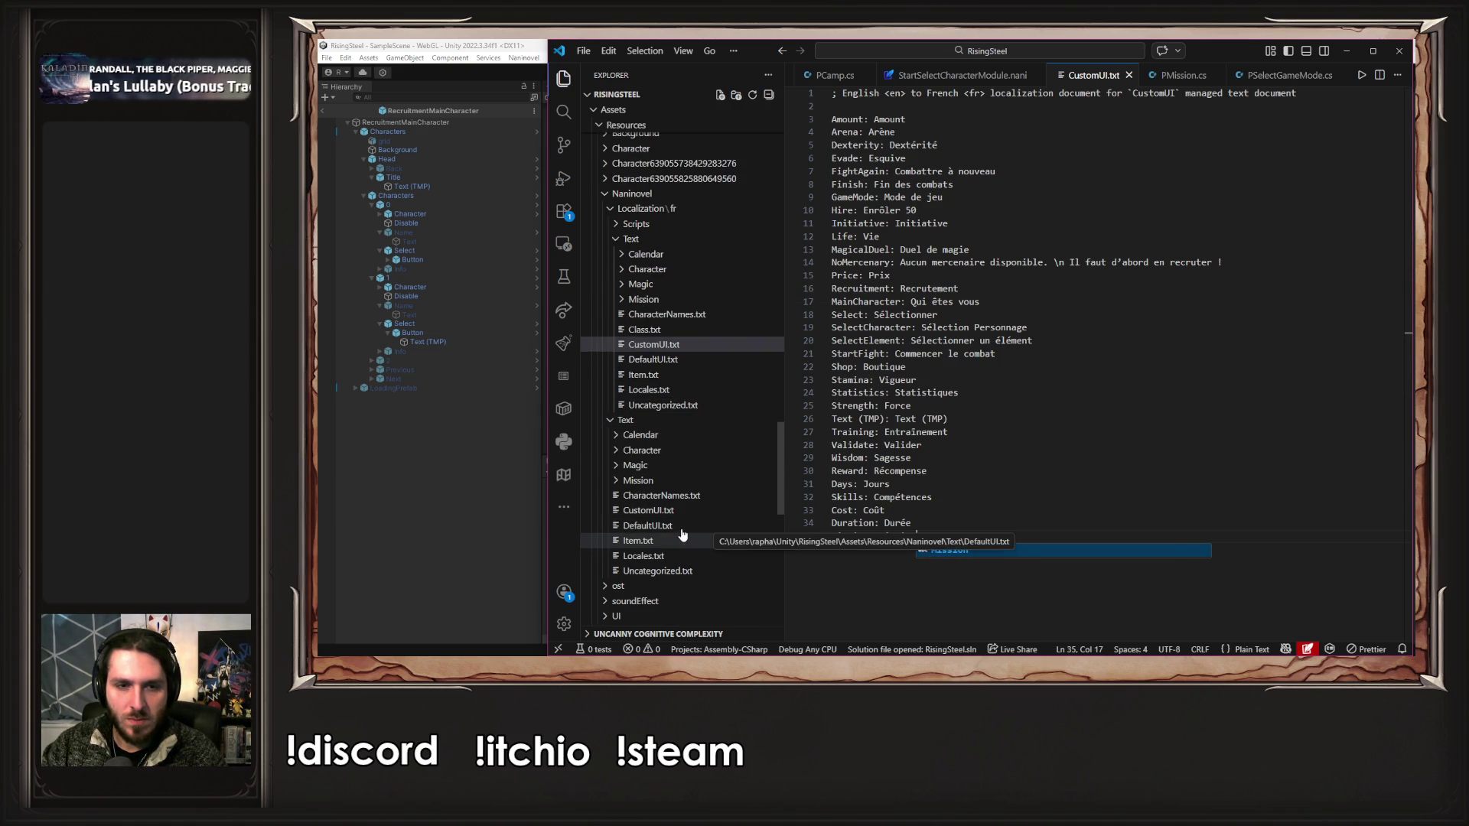
left_click(694, 510)
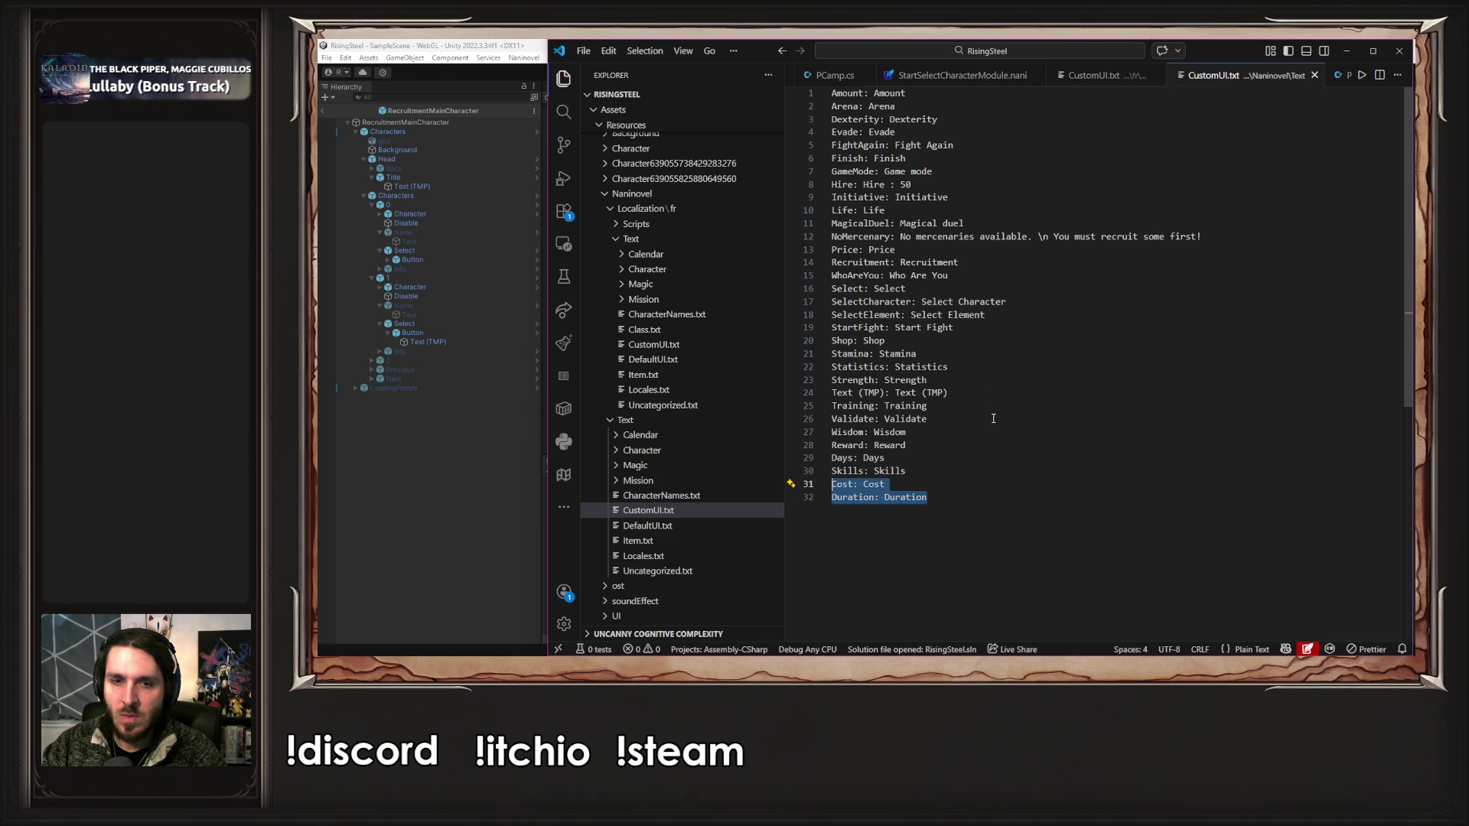
left_click(1125, 76)
left_click_drag(917, 536, 834, 535)
key("ctrl+c")
key("ctrl+Tab")
left_click(1005, 515)
key("Return")
key("ctrl+v")
key("ctrl+s")
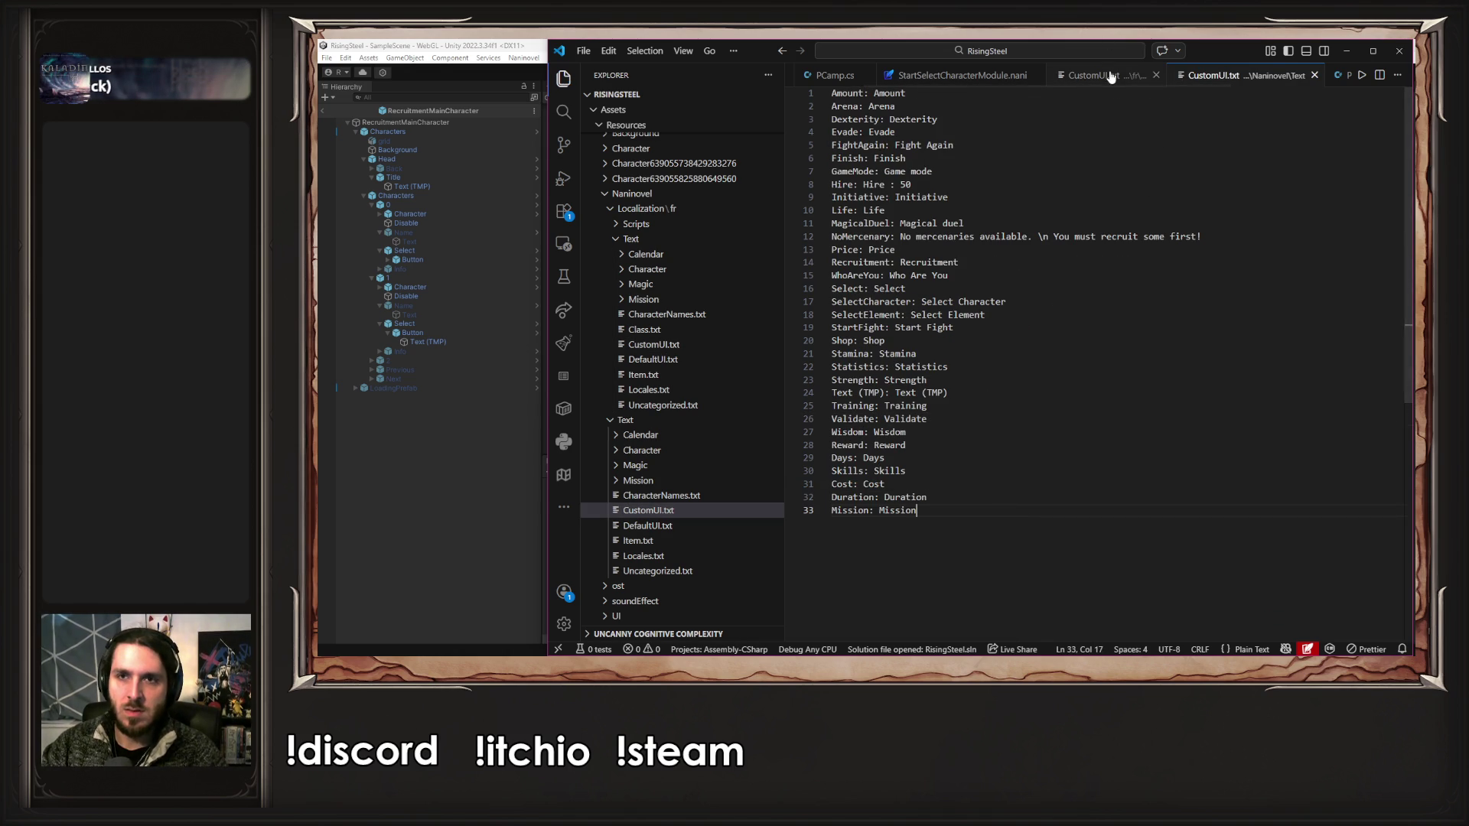
- Rename the English WhoAreYou key on line 15 to MainCharacter and save
left_click(1109, 75)
double_click(887, 302)
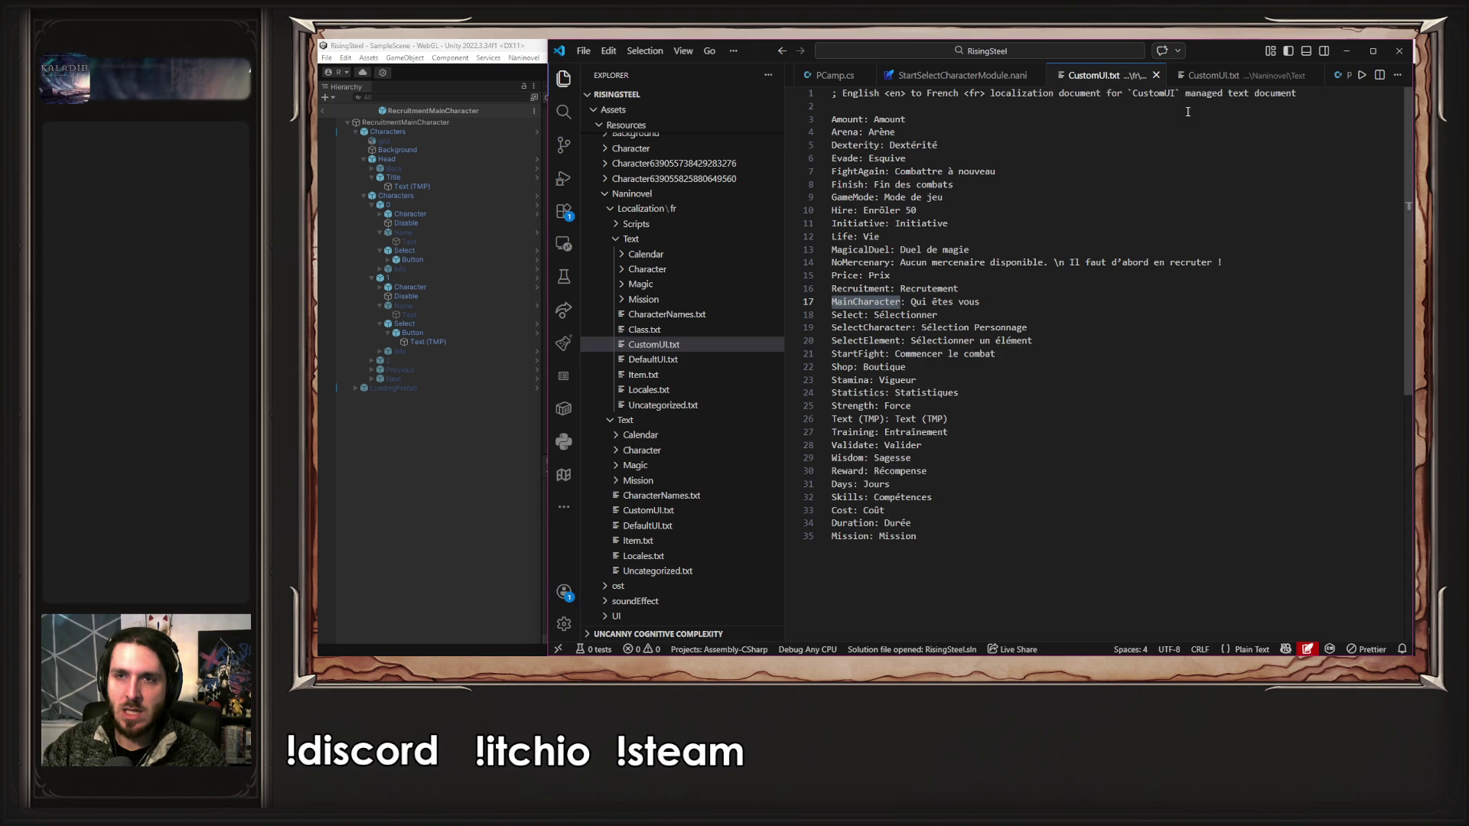
key("ctrl+c")
key("ctrl+Tab")
double_click(865, 276)
key("ctrl+v")
key("ctrl+s")
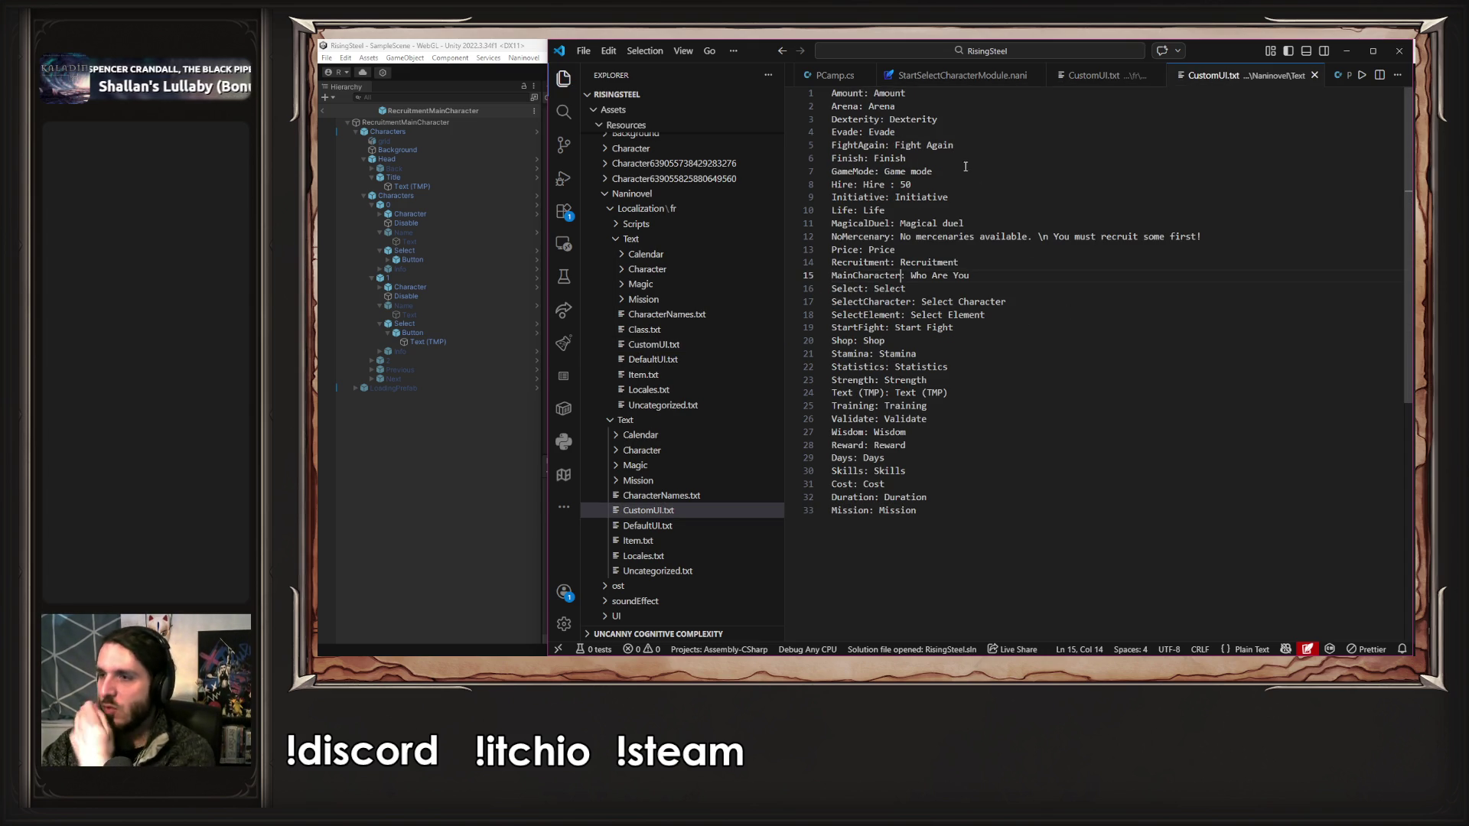
key("alt+Tab")
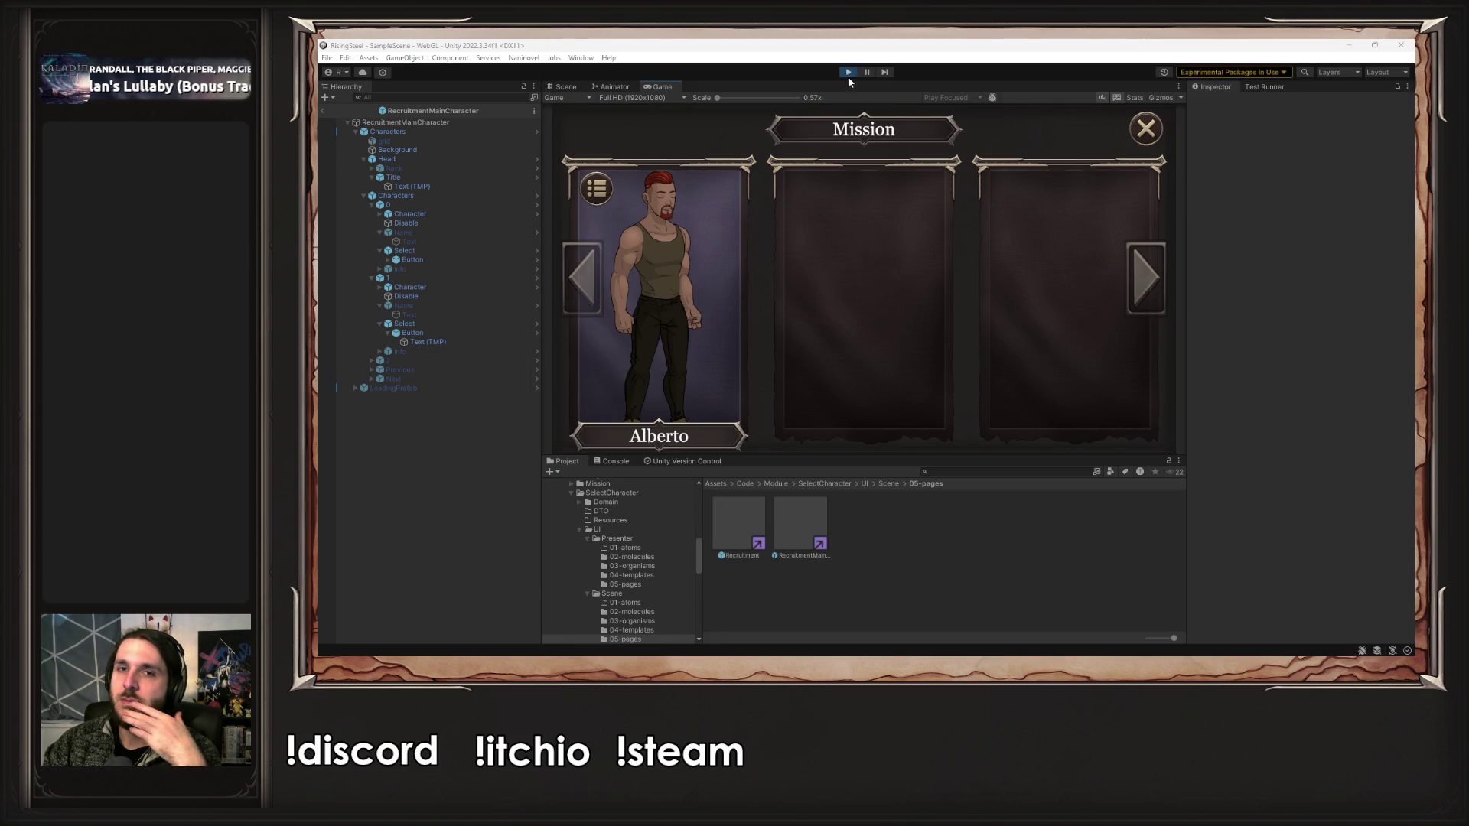
- Restart play mode and choose NEW GAME to reach the 'What is your name ?' prompt
left_click(849, 73)
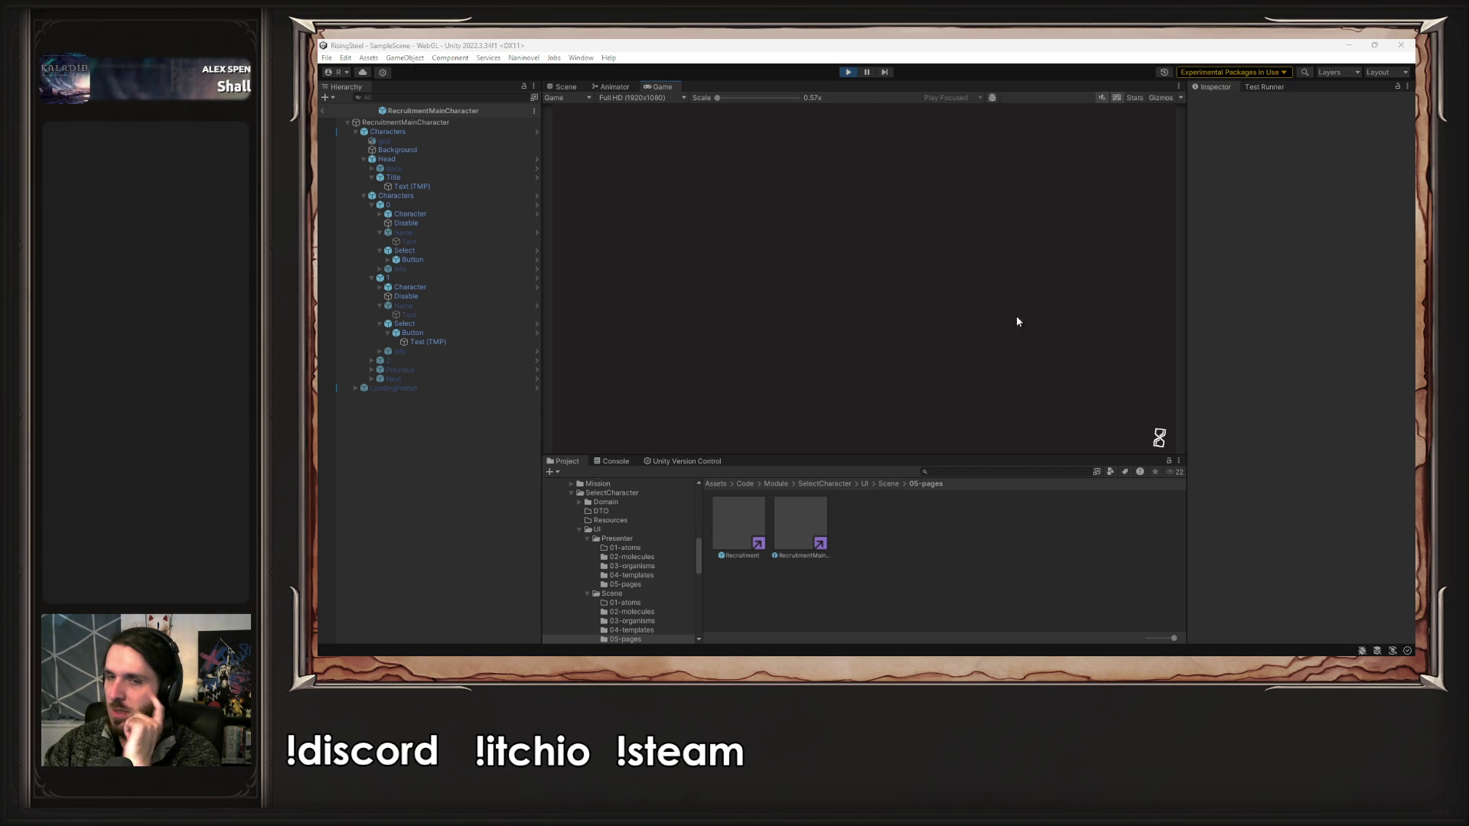
left_click(858, 203)
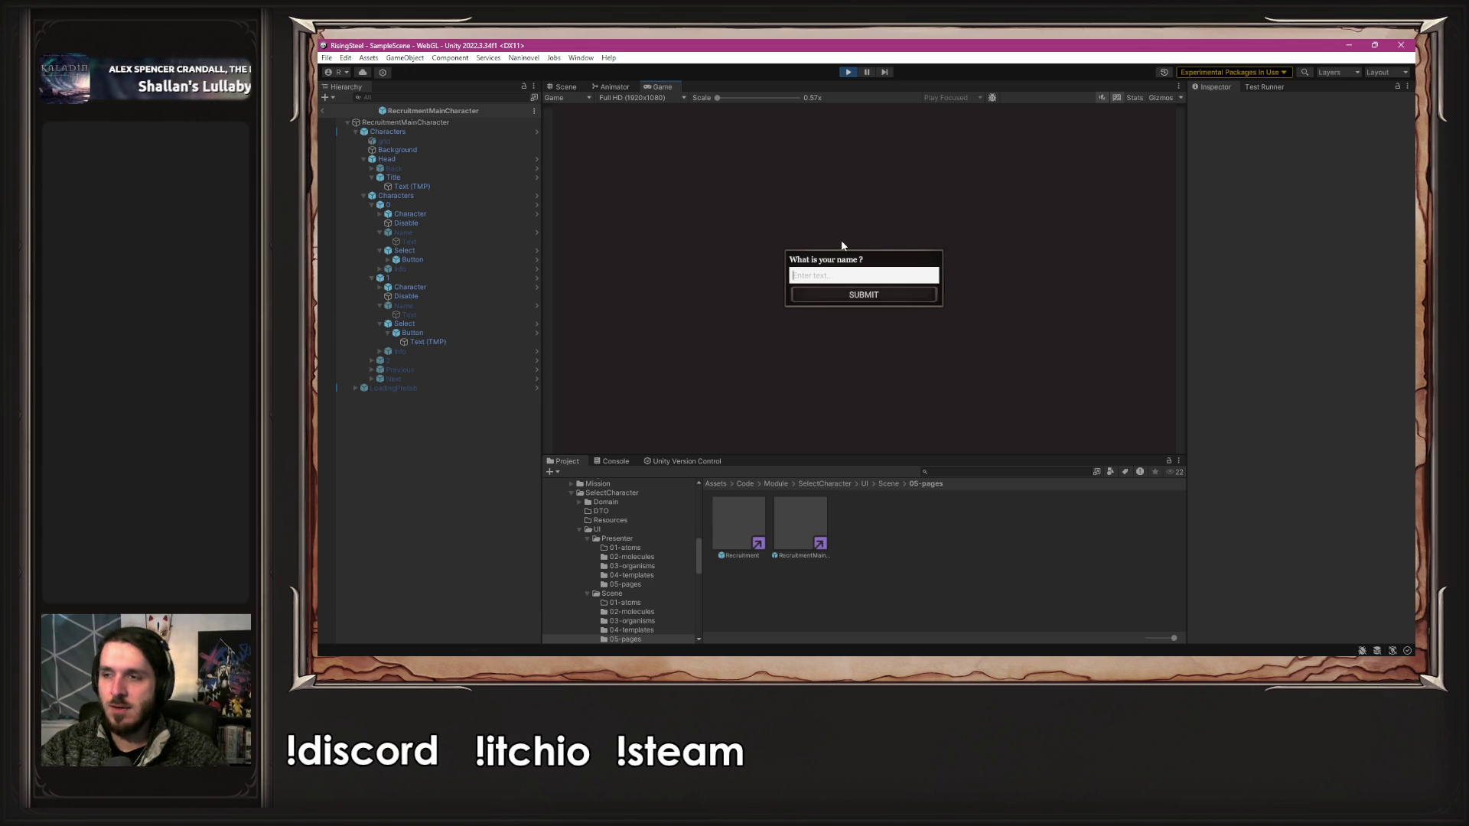
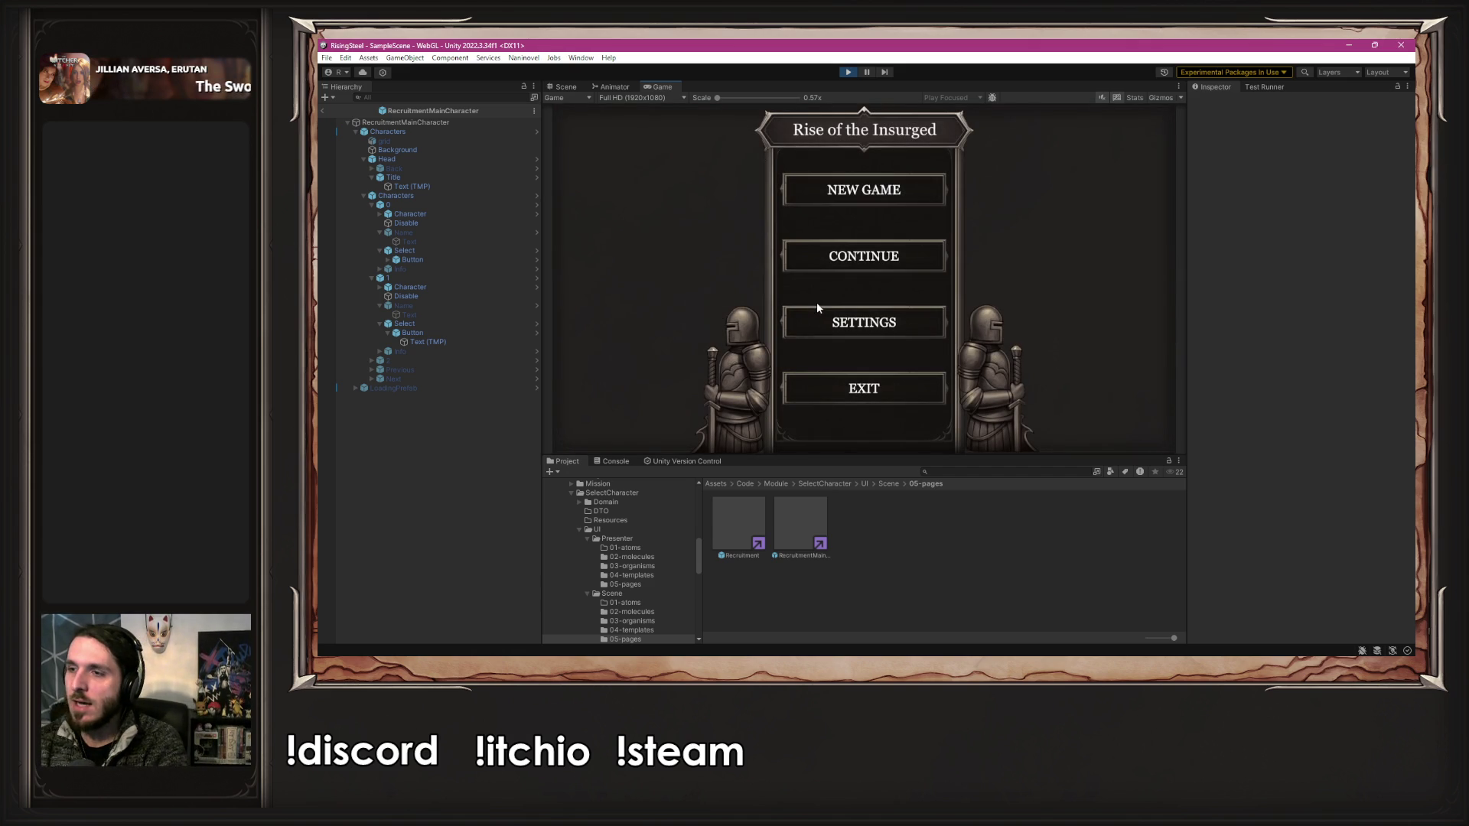
- Load save slot 1, open and close the Tellurion calendar panel, then stop the game
left_click(853, 261)
left_click(791, 226)
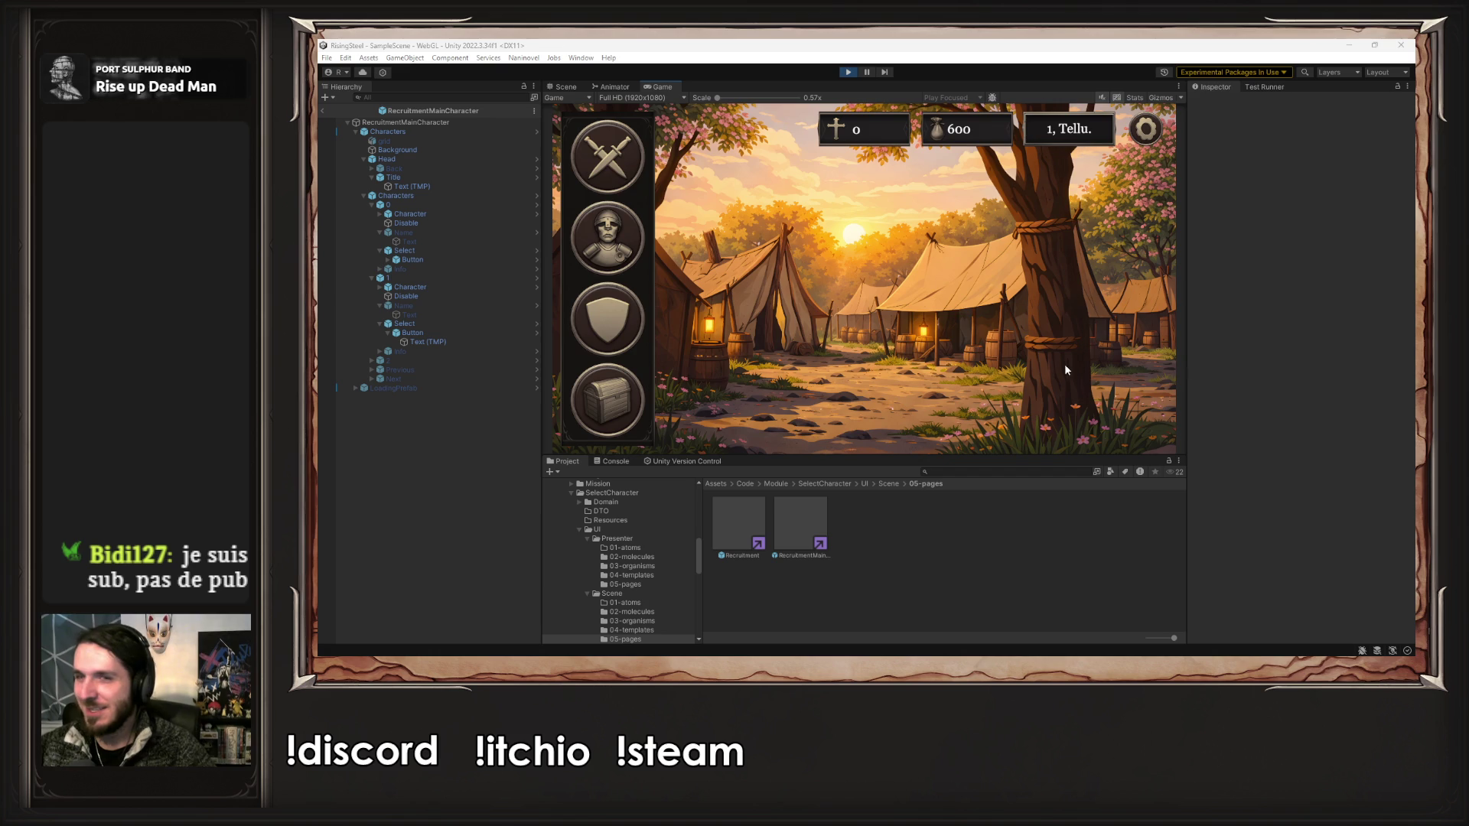
left_click(1030, 351)
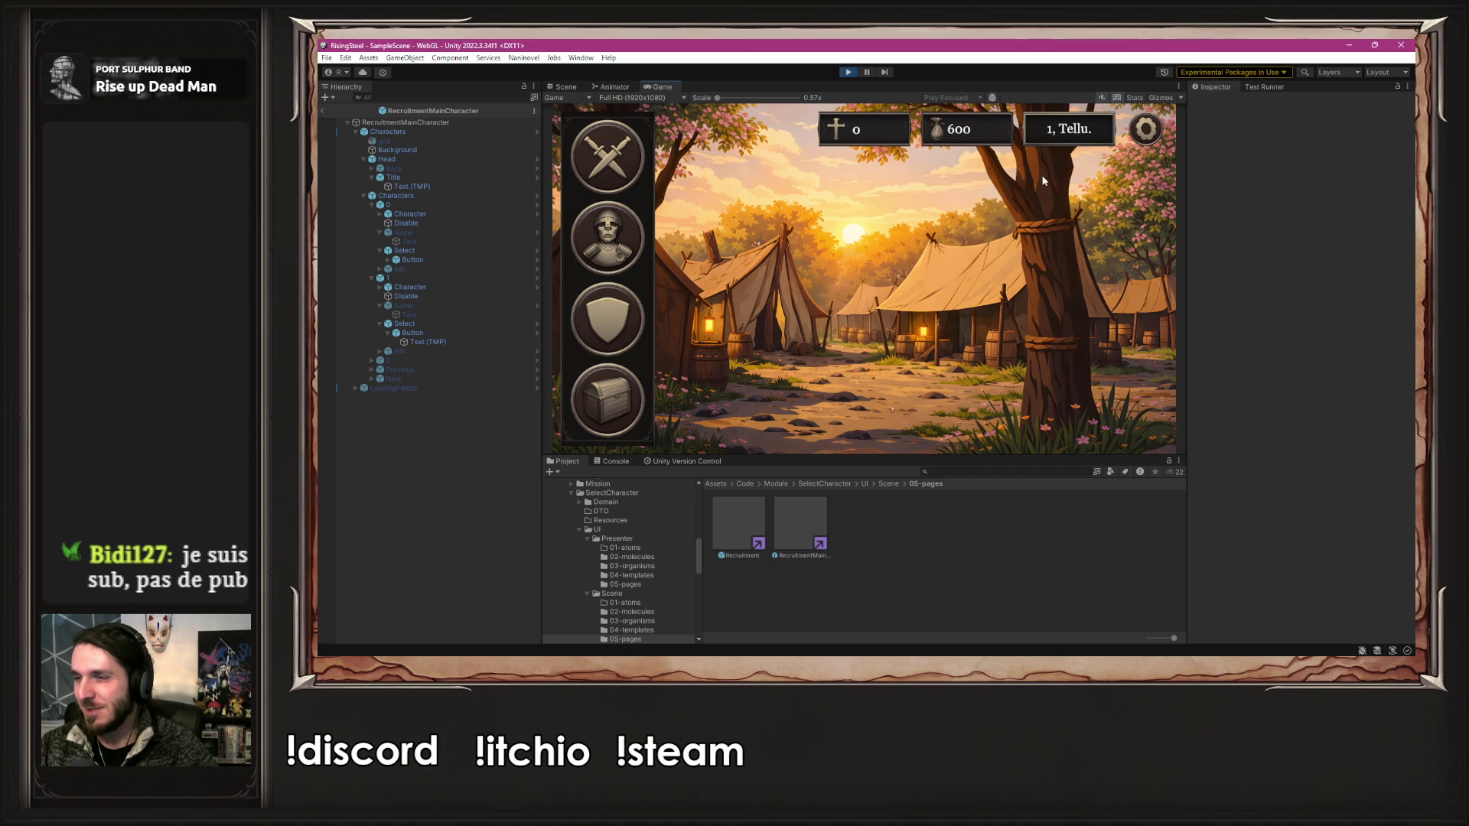
left_click(1071, 146)
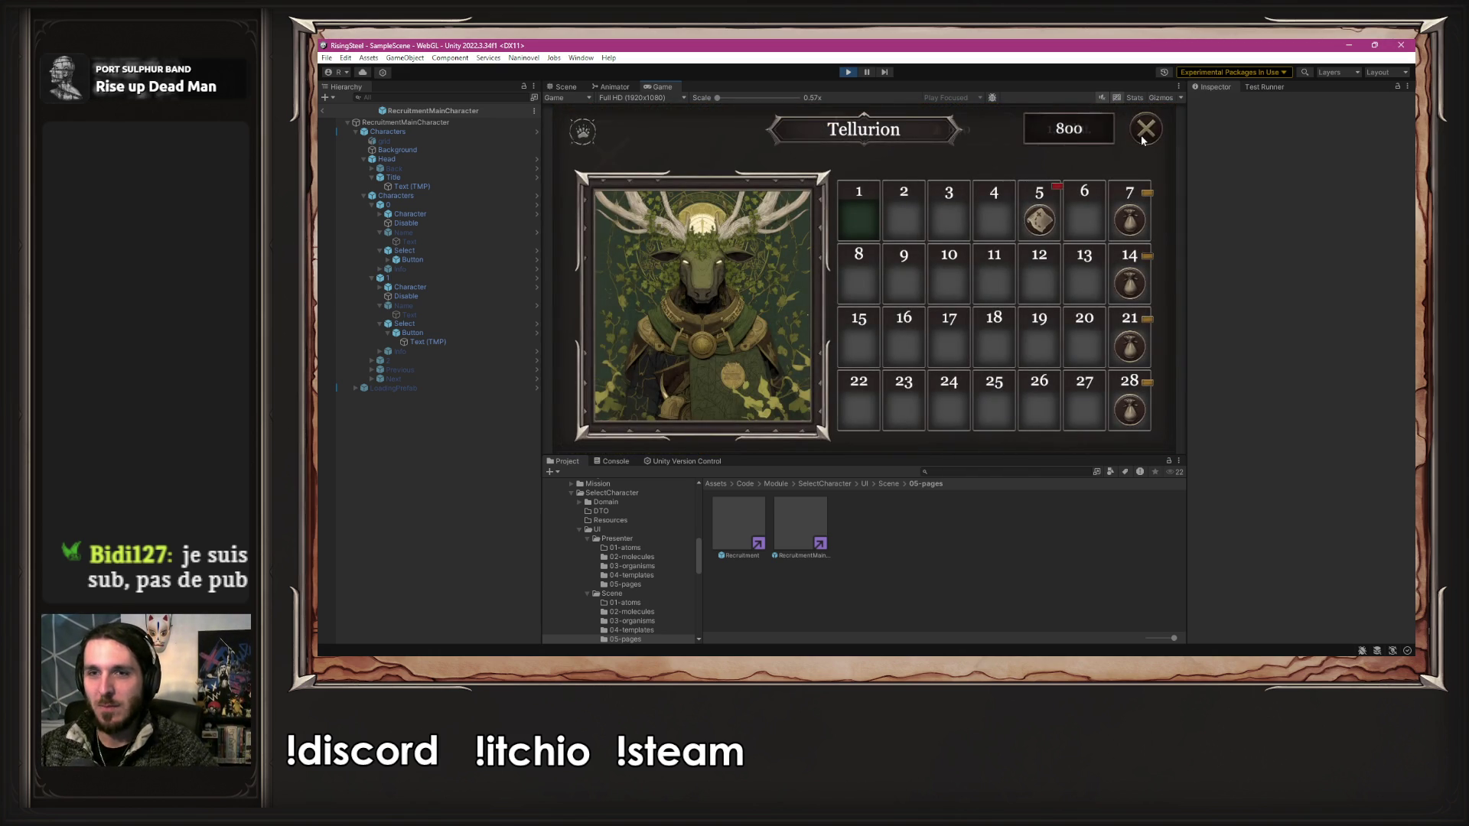
left_click(1142, 140)
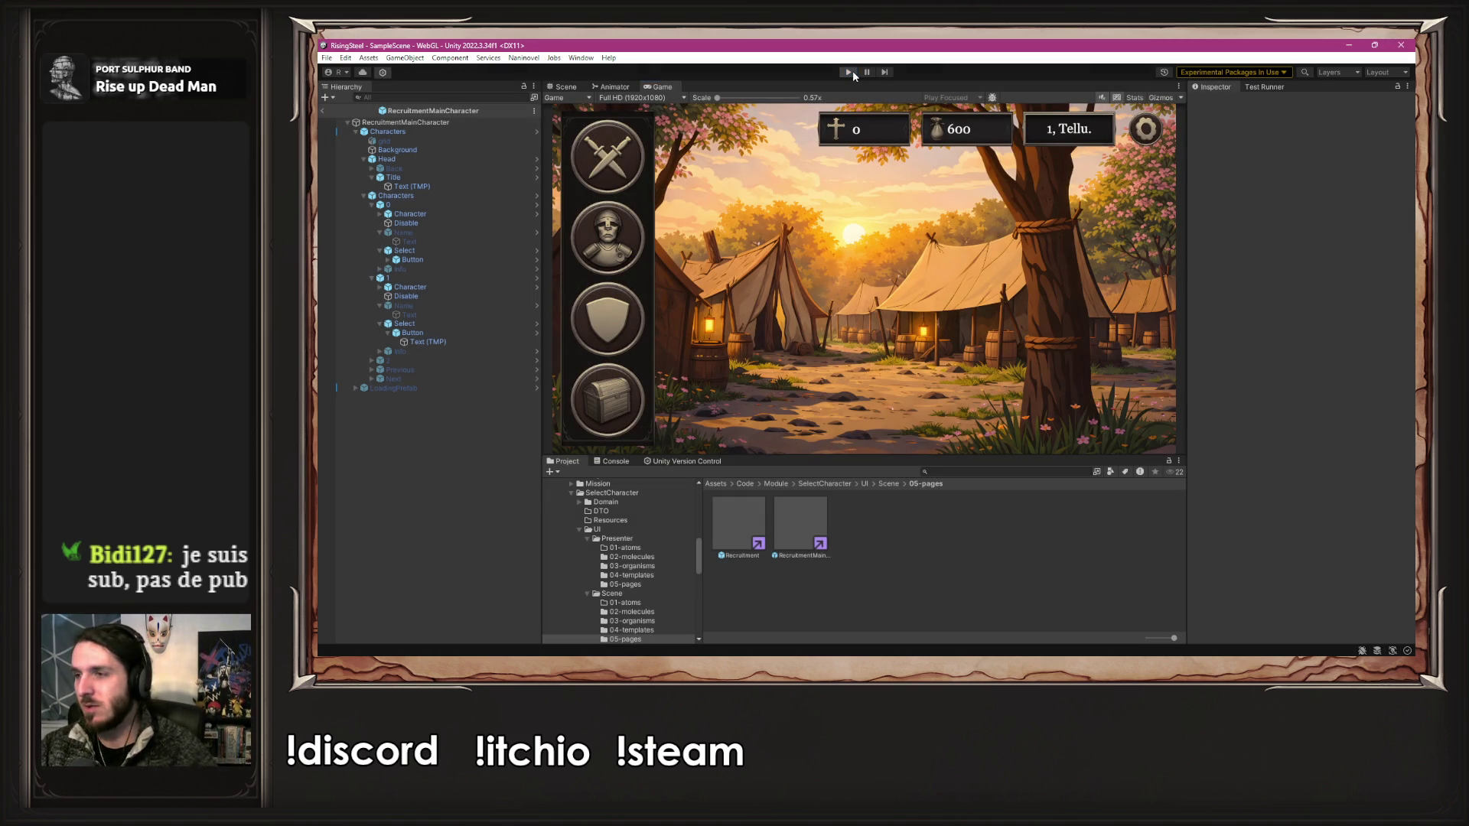
left_click(851, 71)
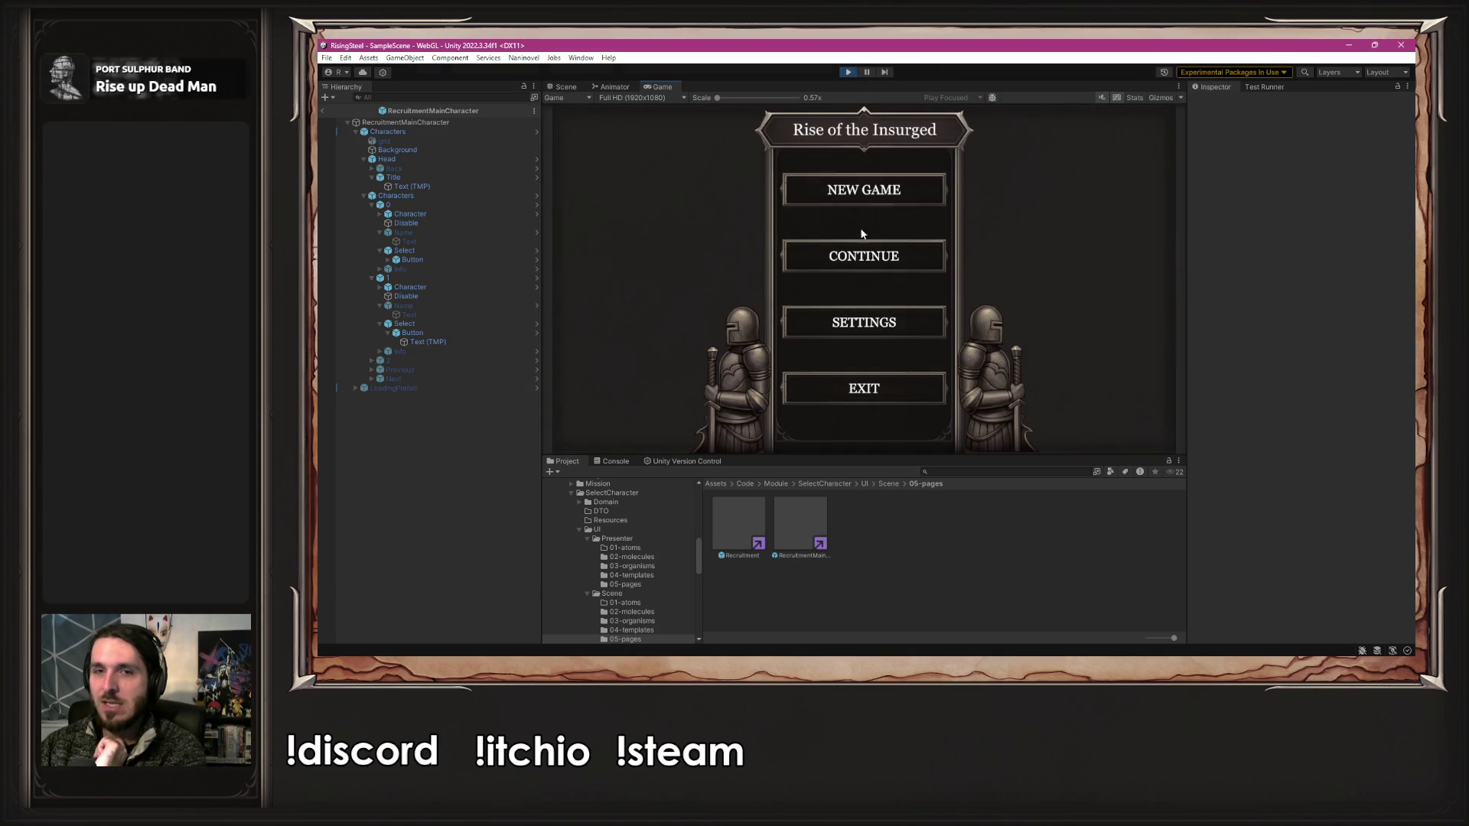
- Begin a new game, start typing a player name, then stop play mode
left_click(863, 191)
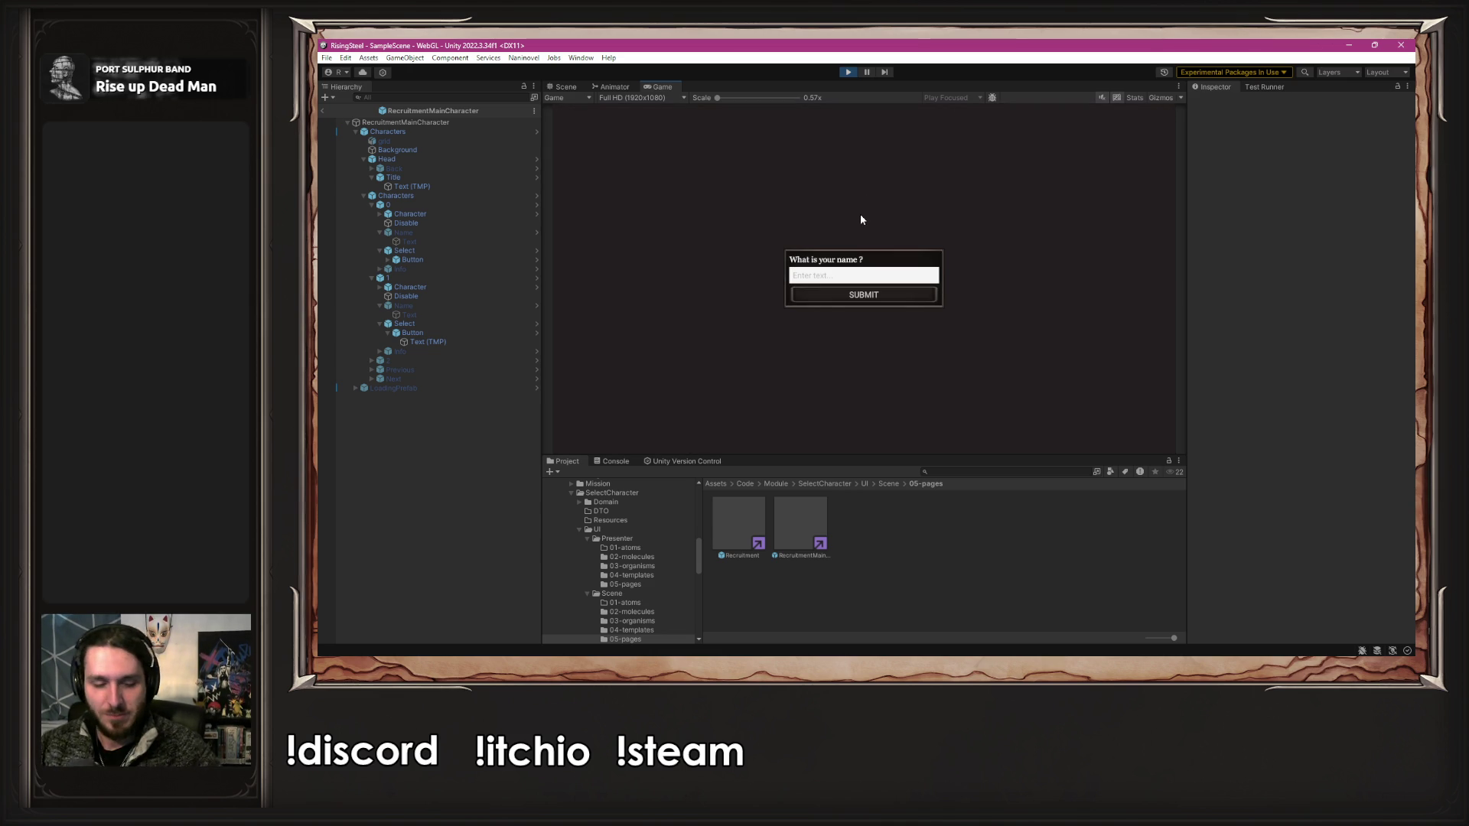
type("Al")
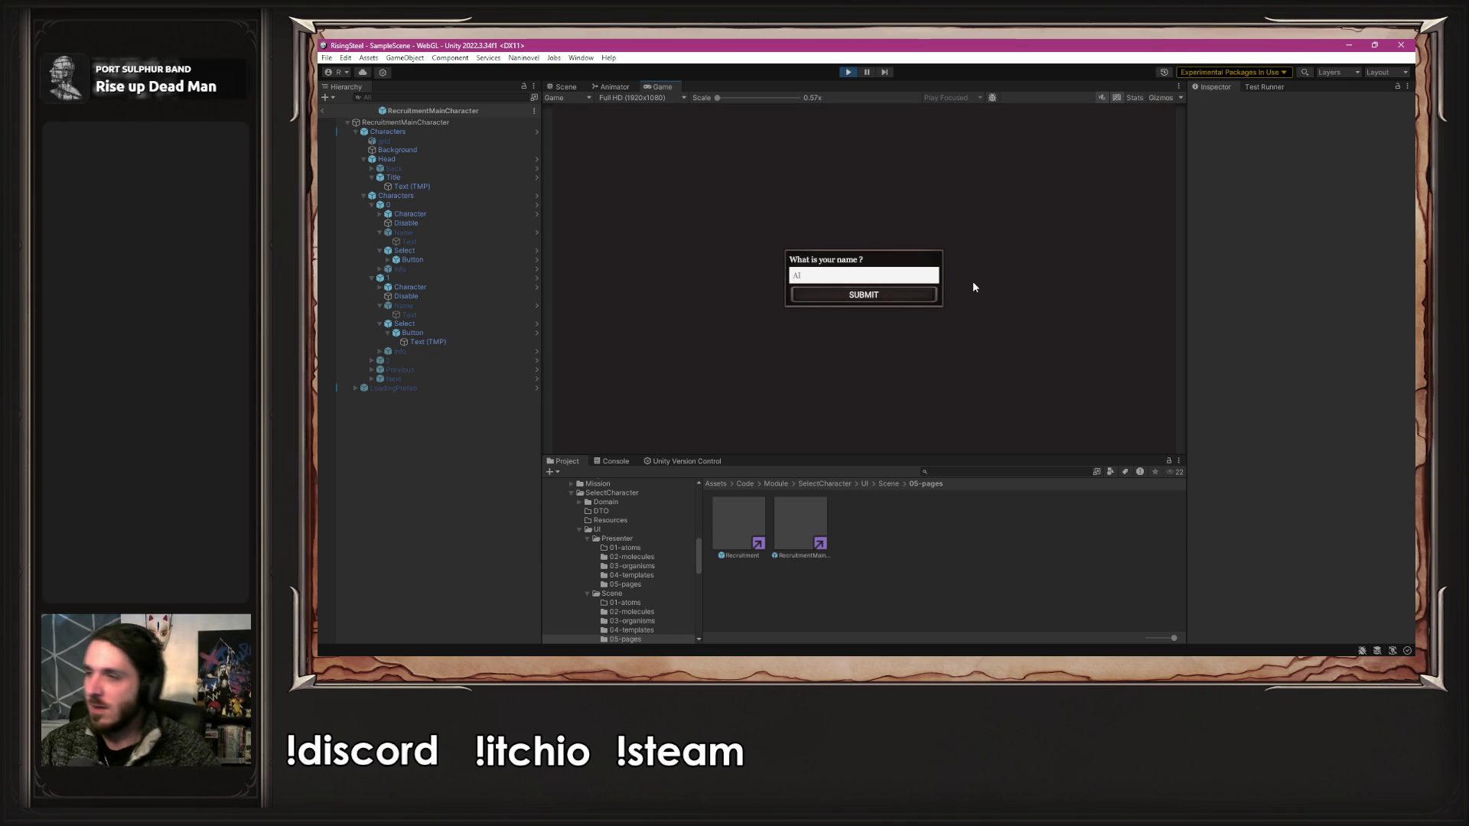
left_click(848, 72)
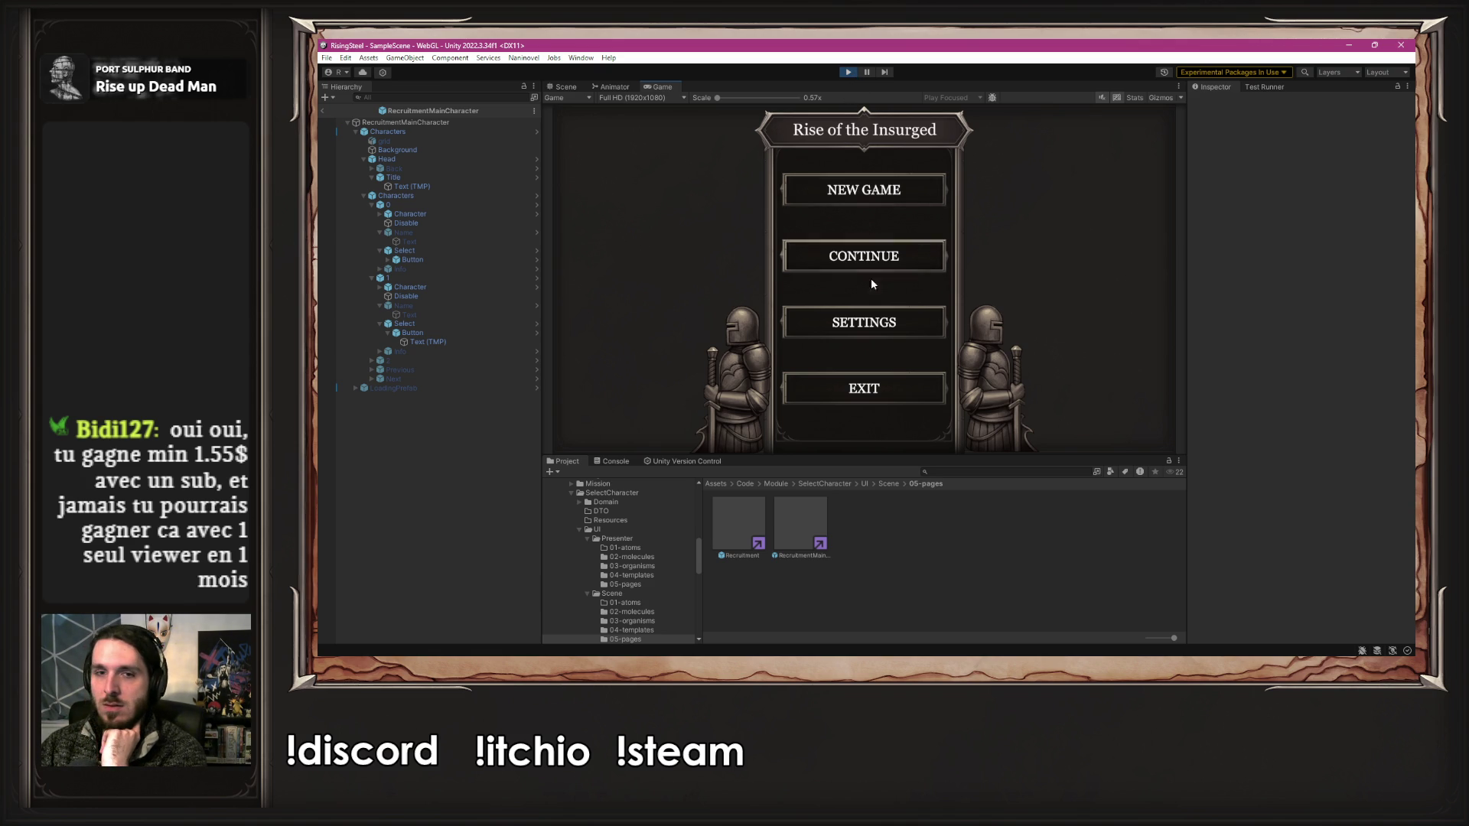
- Set the game language to Français in Settings and return to the main menu
left_click(872, 322)
left_click(887, 280)
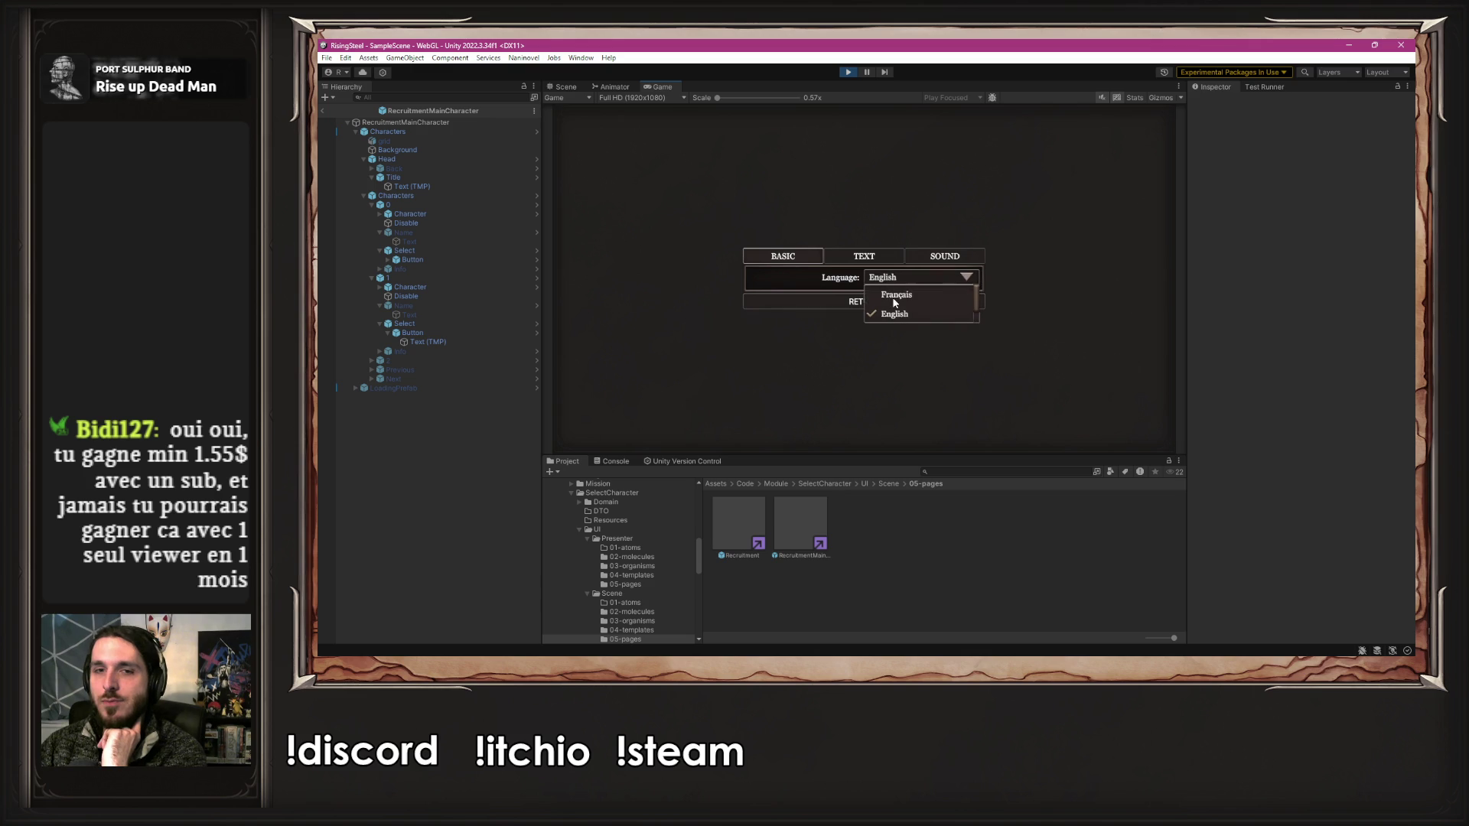
left_click(884, 304)
left_click(880, 302)
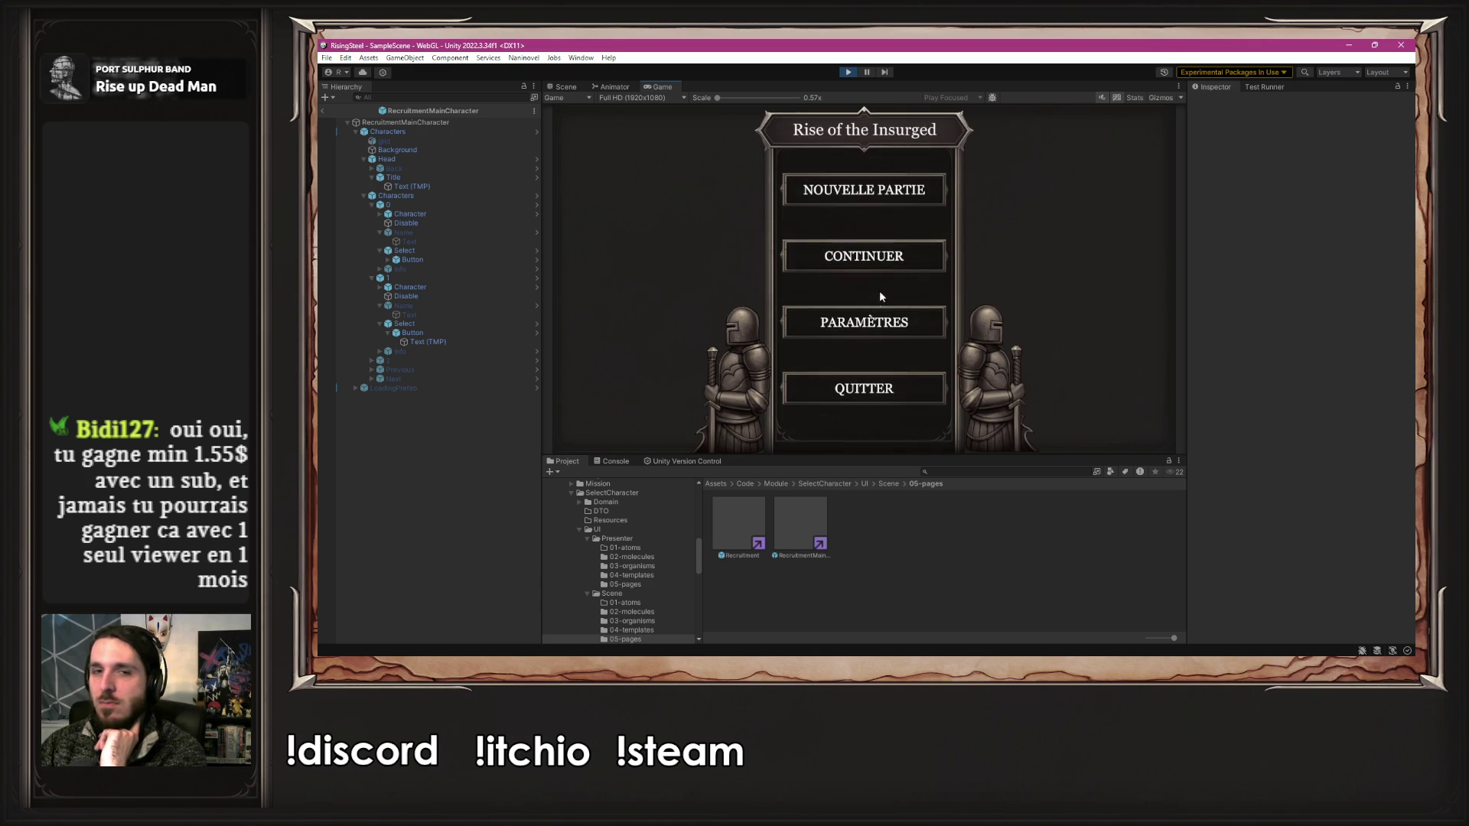
- Start a NOUVELLE PARTIE and submit a player name to reach character select
left_click(866, 191)
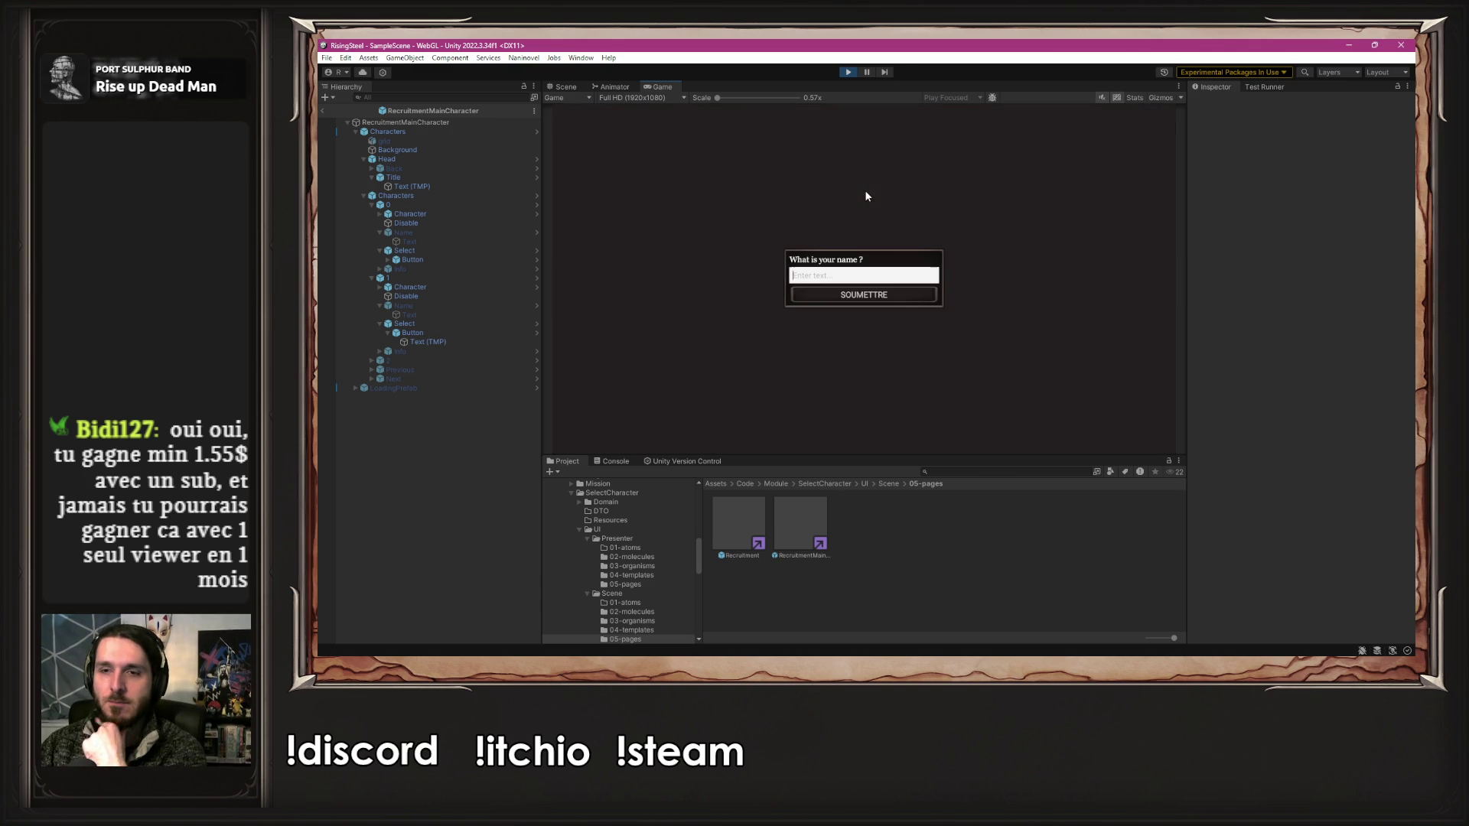
left_click(841, 271)
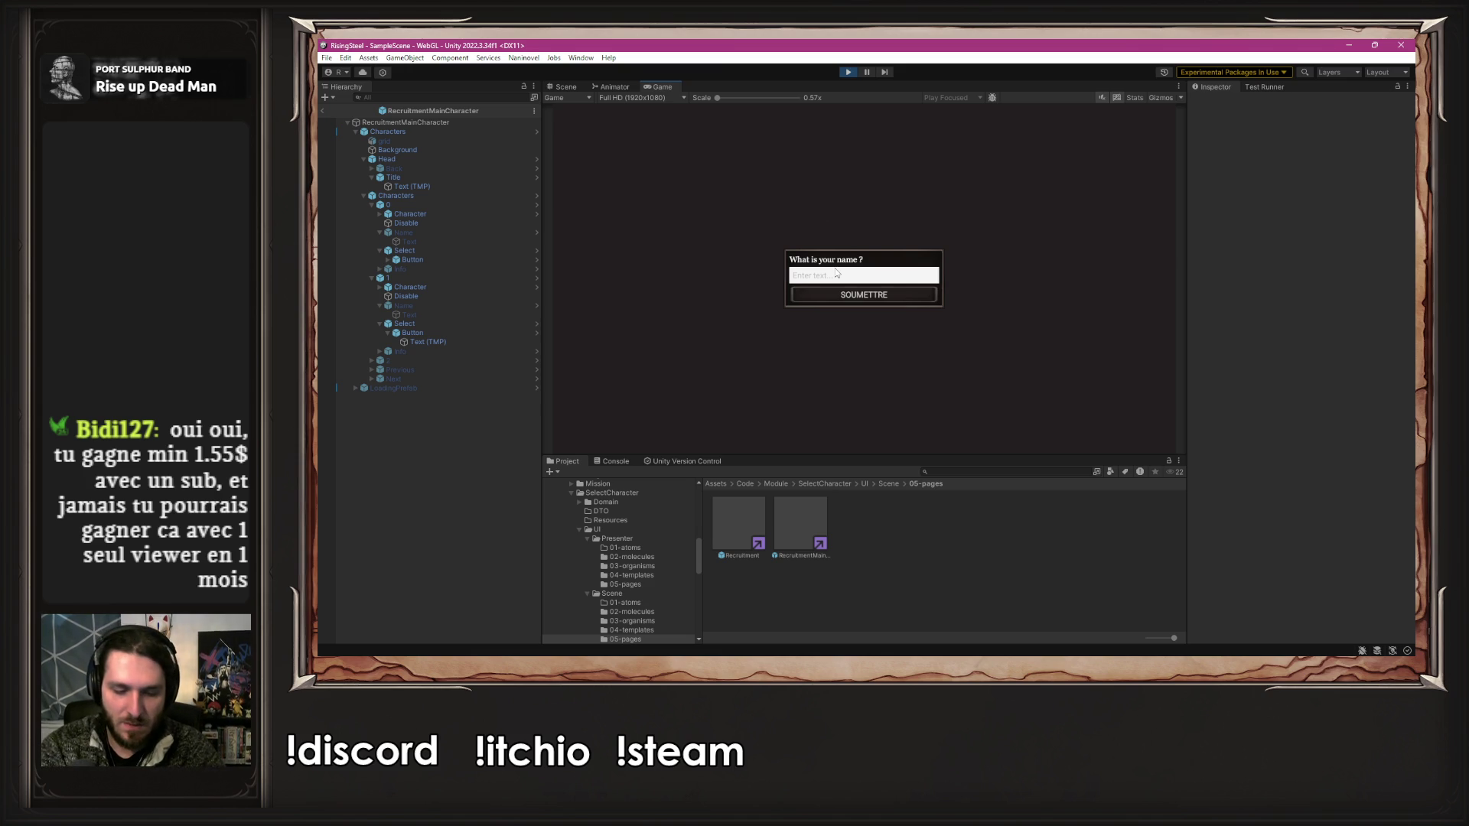
type("Alberto")
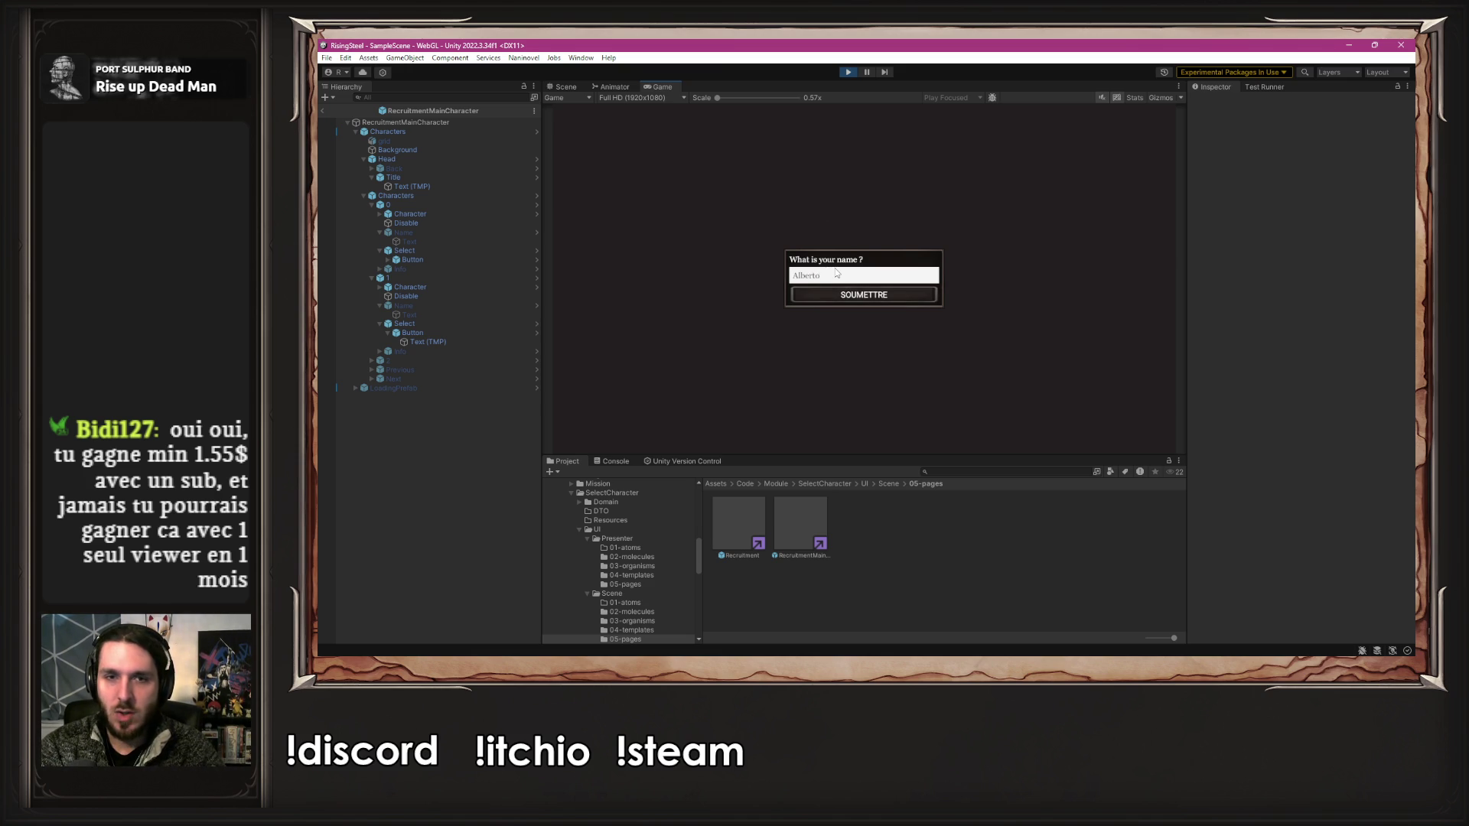
key("Return")
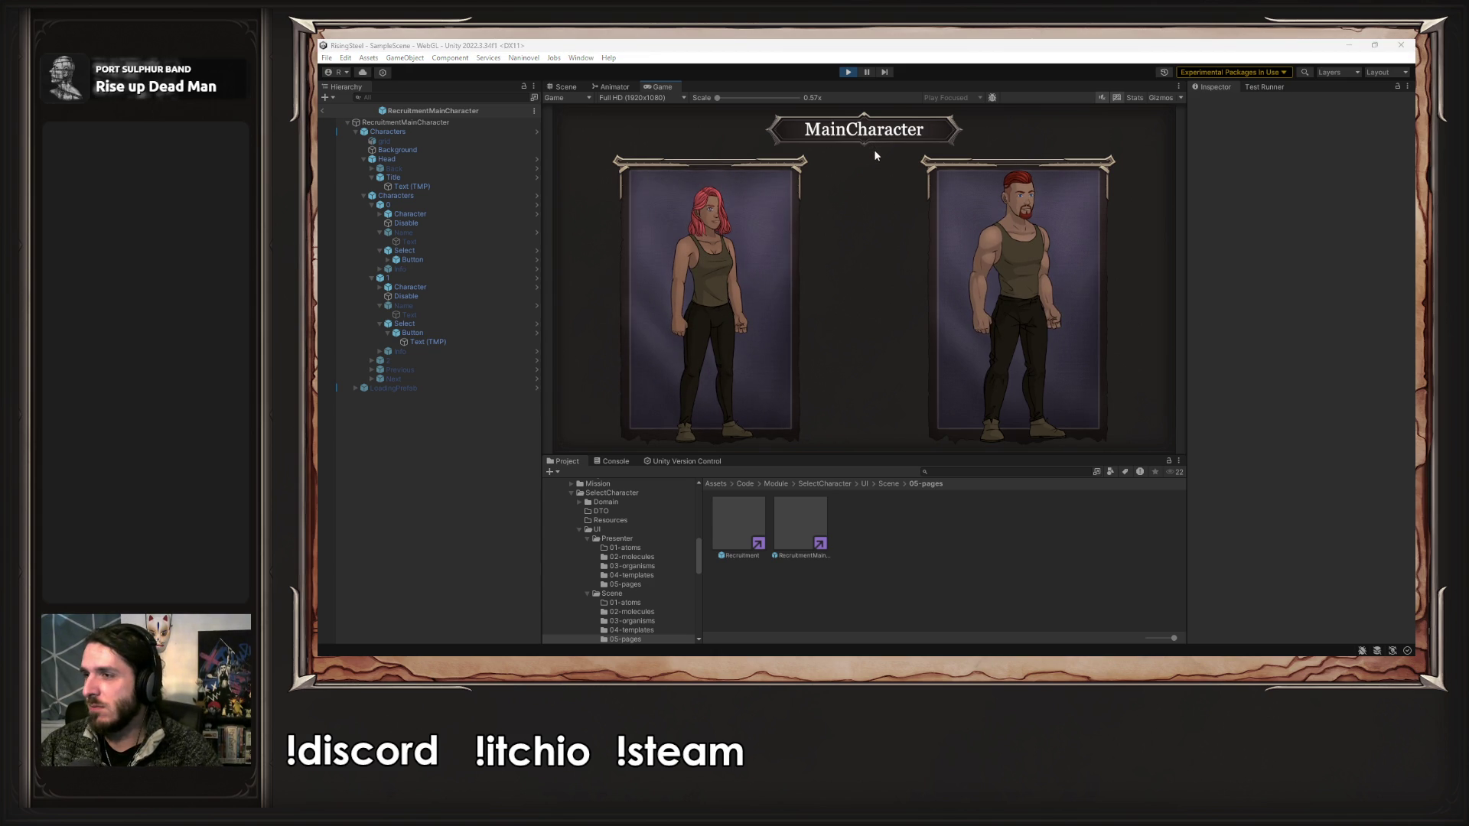
key("alt+Tab")
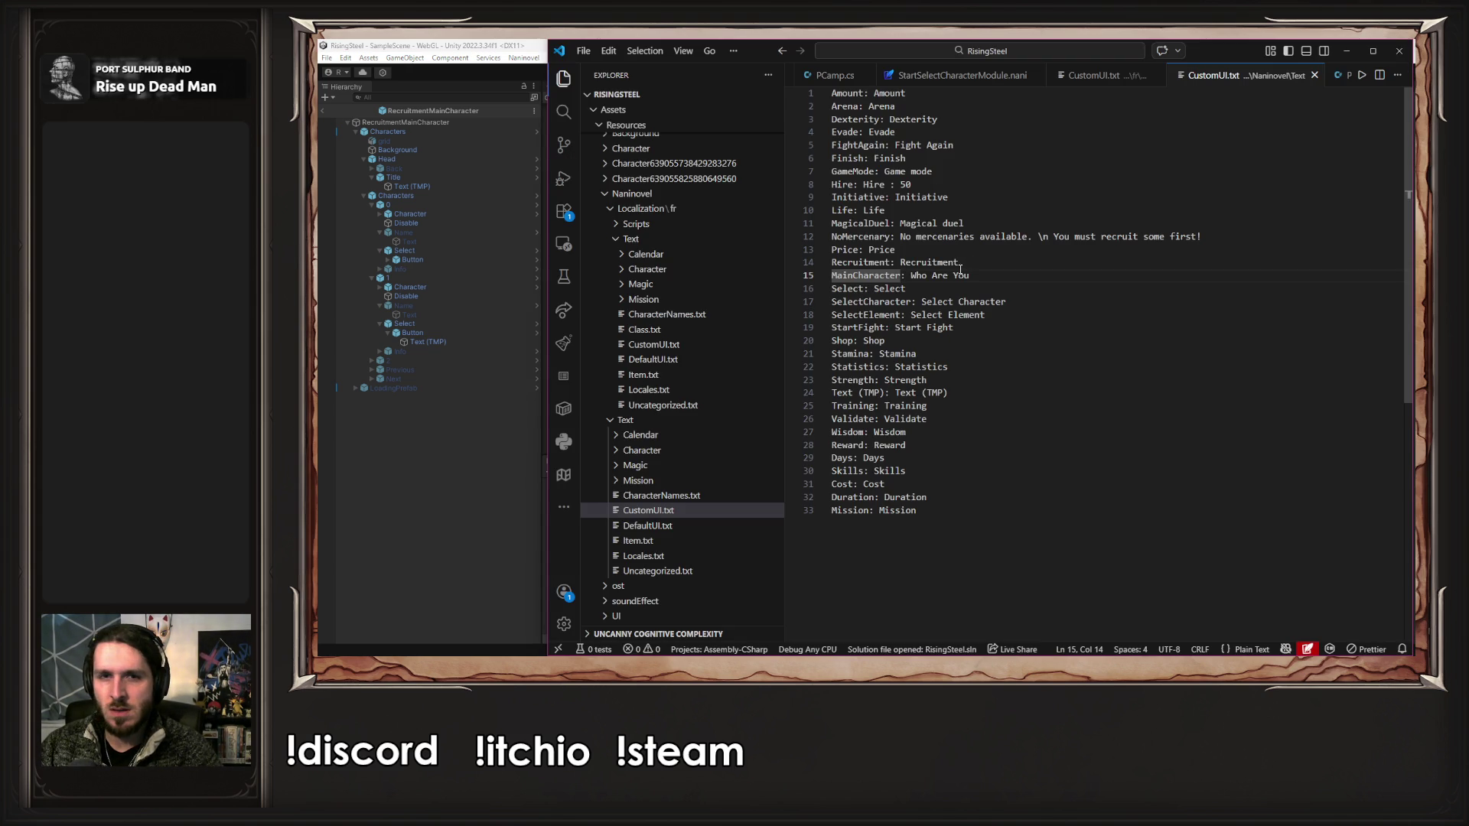
- Check the MainCharacter entry in the French CustomUI.txt, then bring up PCamp.cs's recruitment code
left_click(918, 275)
left_click(1109, 74)
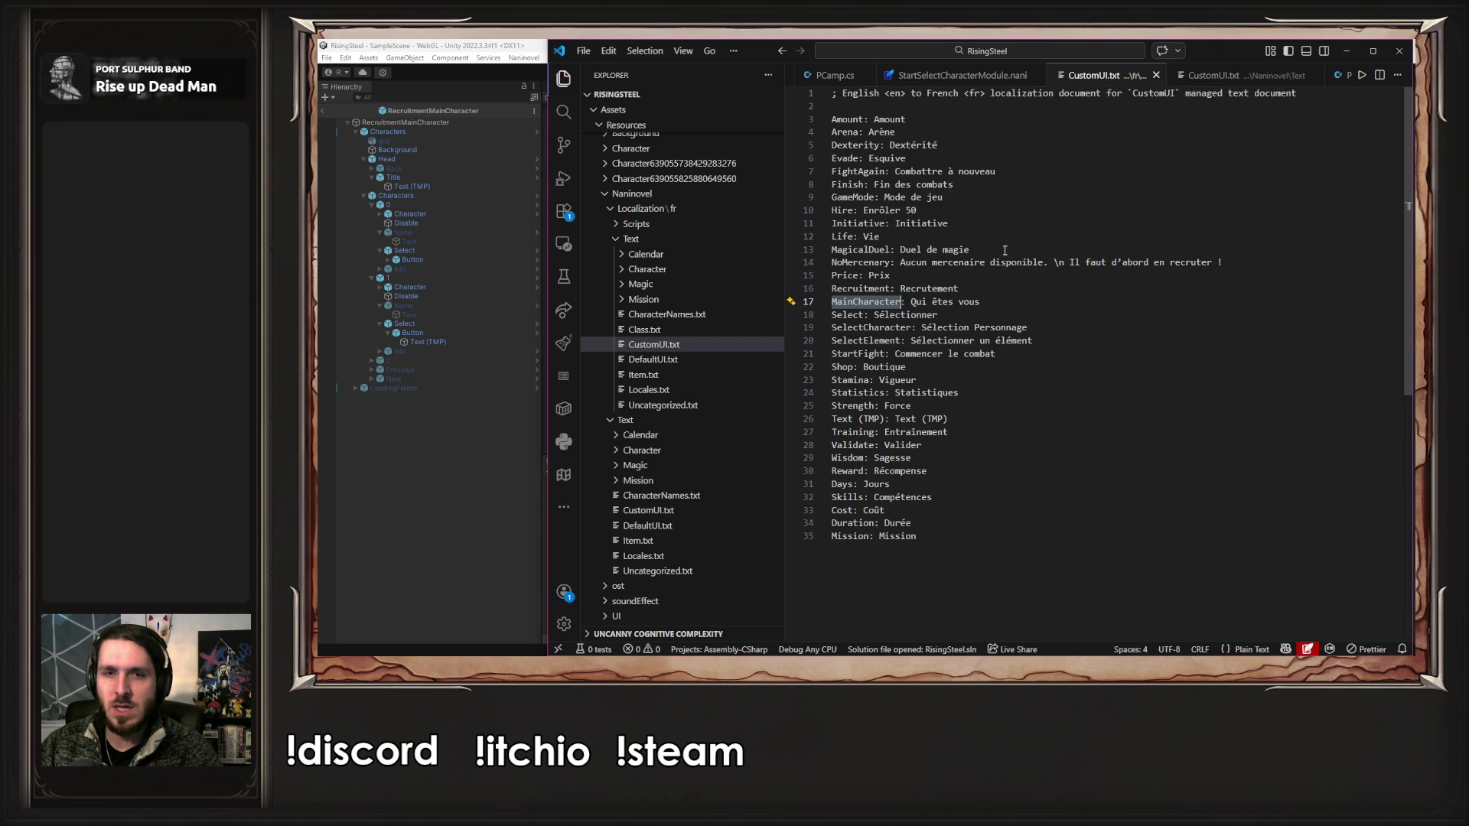
left_click(1348, 53)
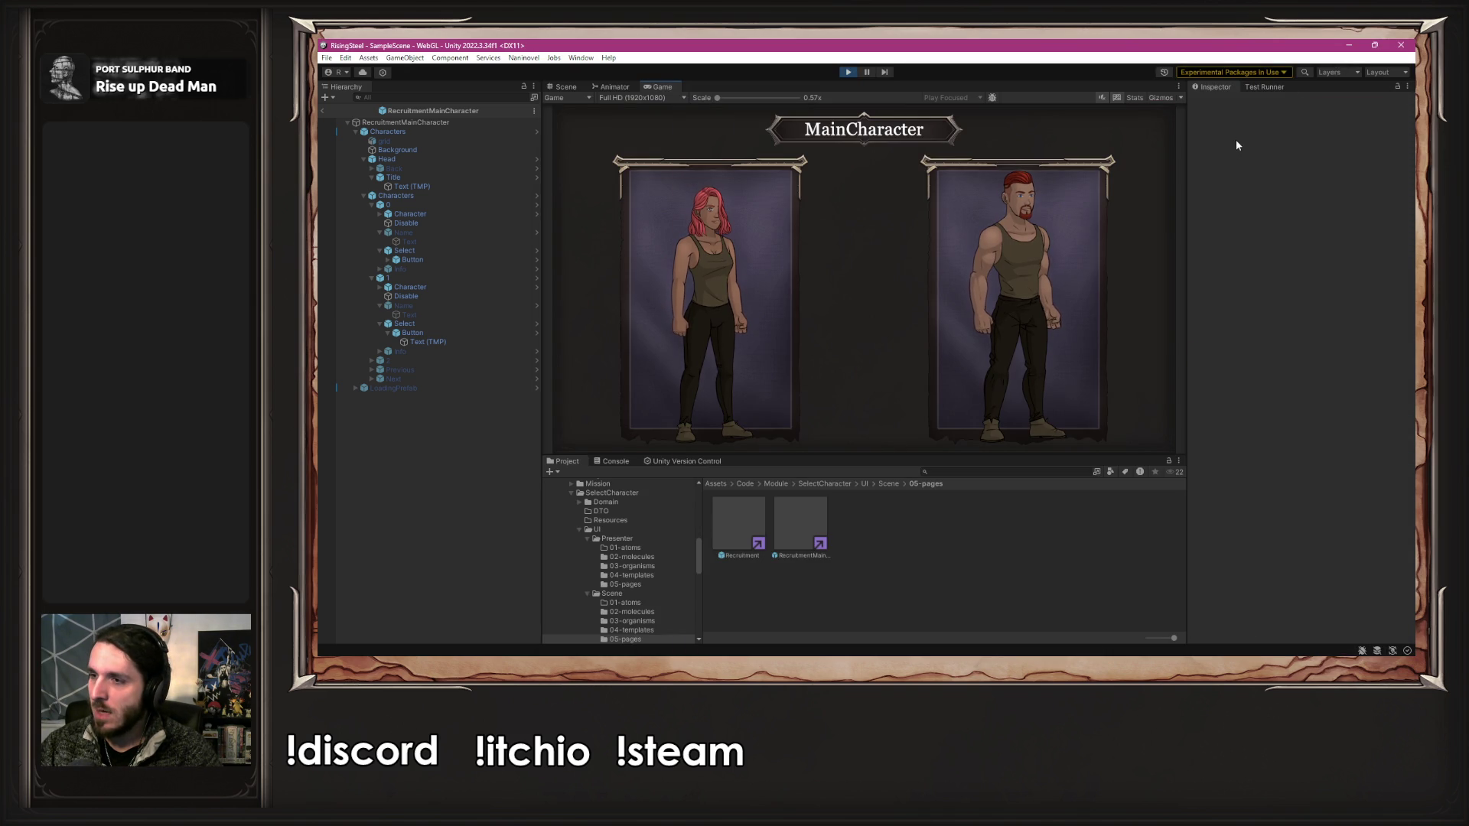
key("alt+Tab")
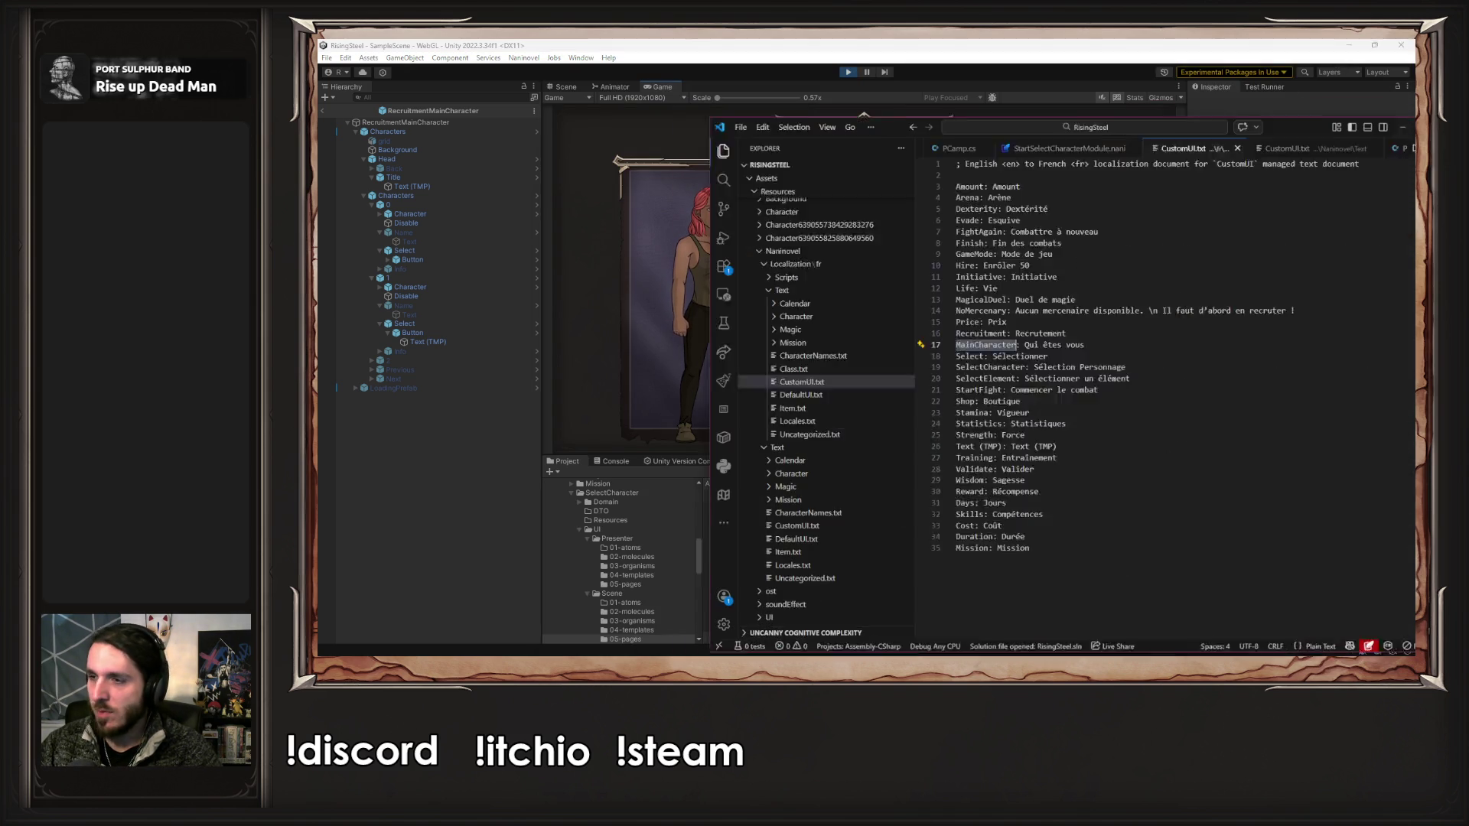
left_click(939, 76)
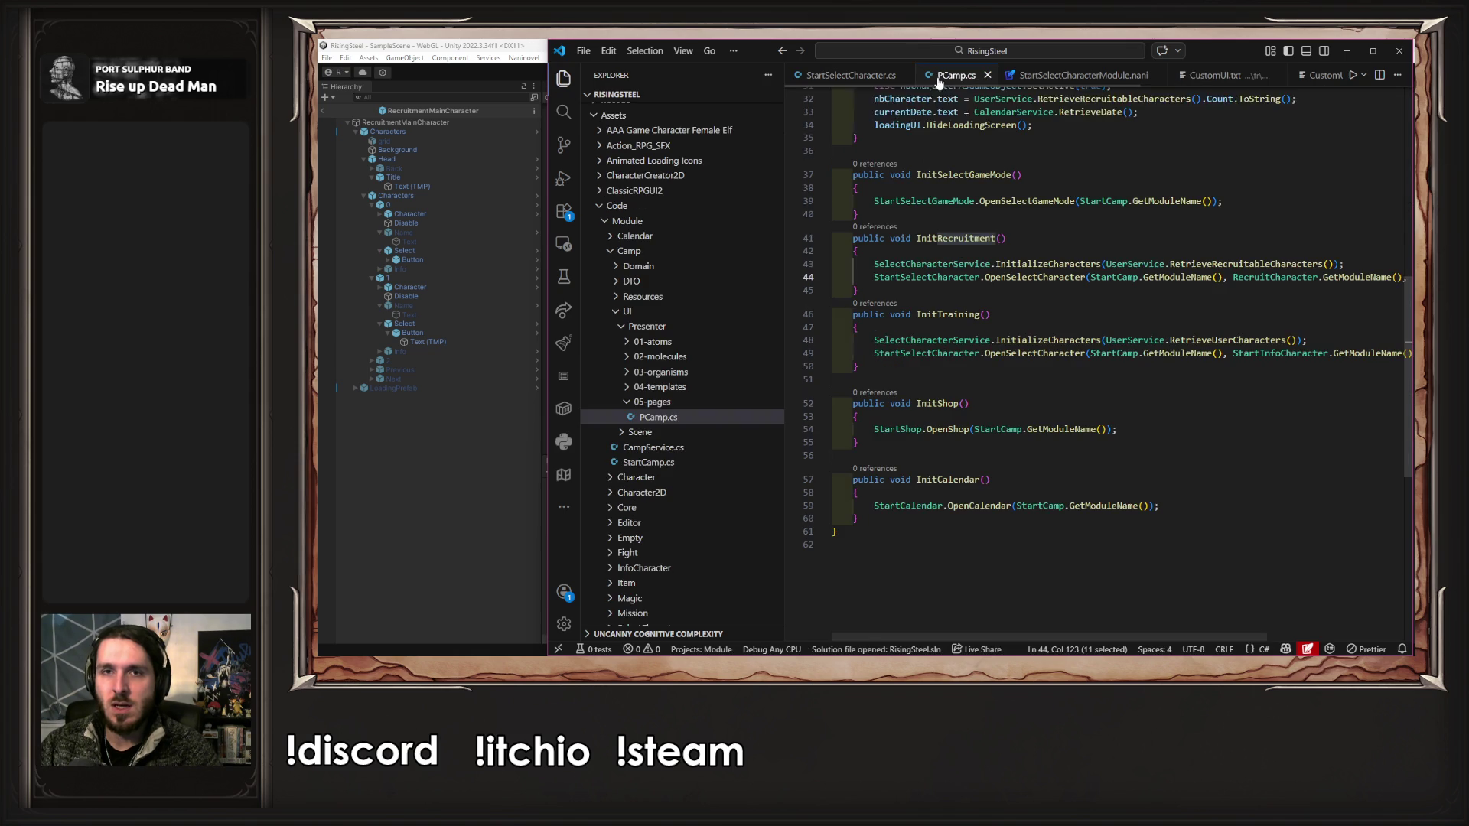
- Browse StartSelectCharacter.cs, StartSelectMainCharacter.cs and PSelectCharacter.cs, jumping to TCharacters' Initialize definition
left_click(851, 75)
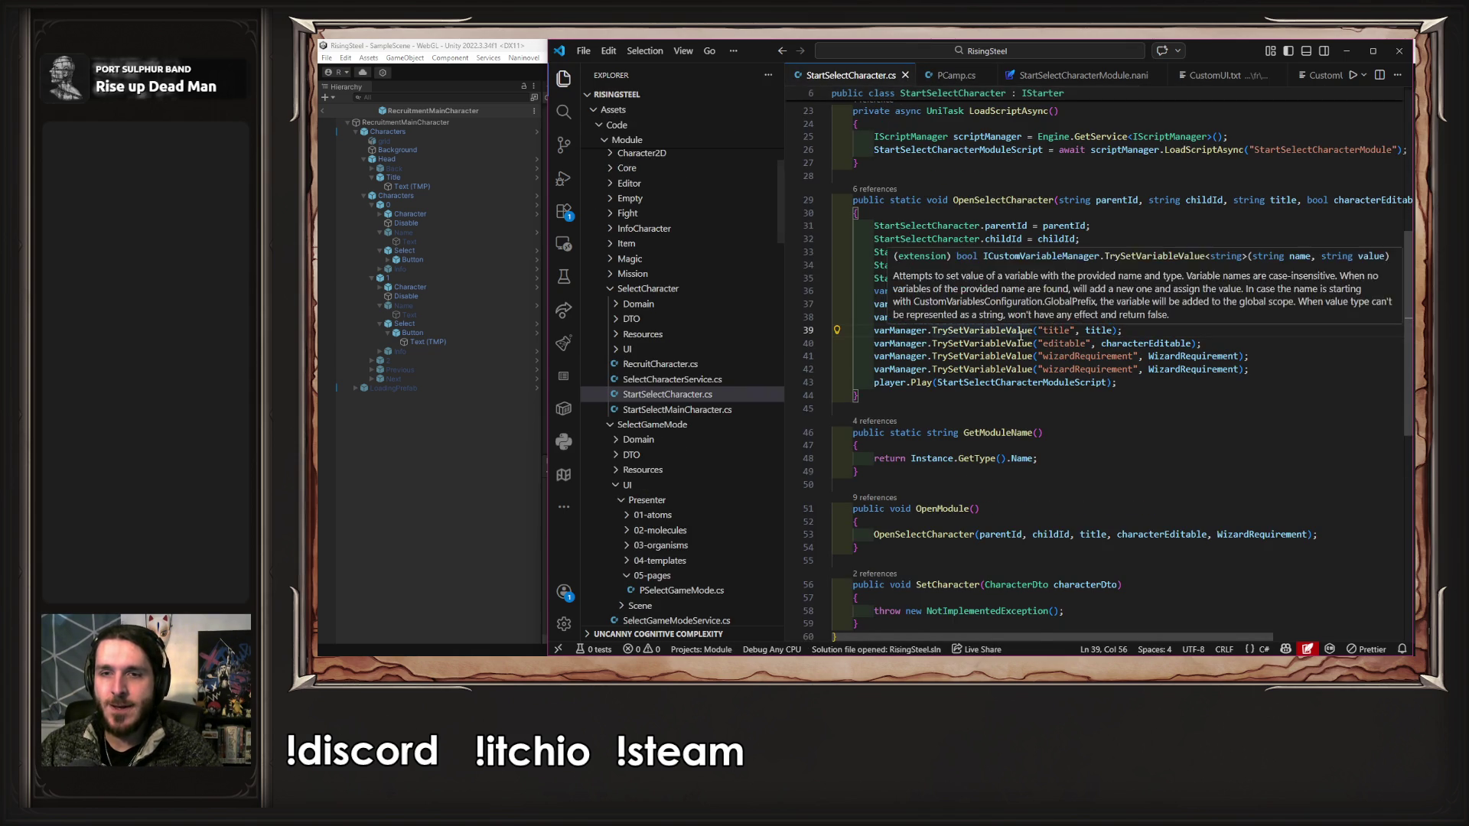
scroll(1020, 335, "up", 6)
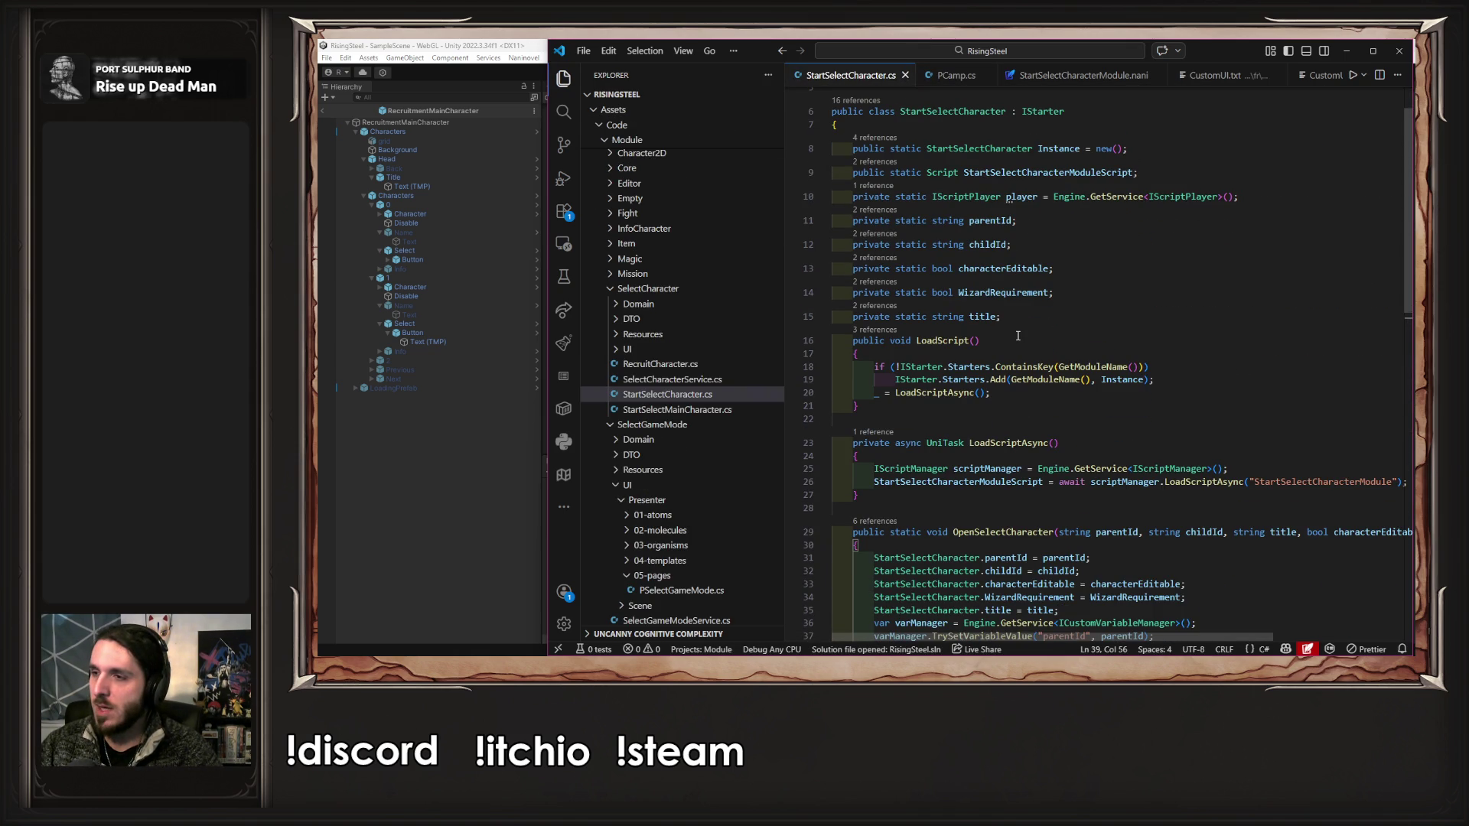
left_click(695, 412)
left_click(680, 350)
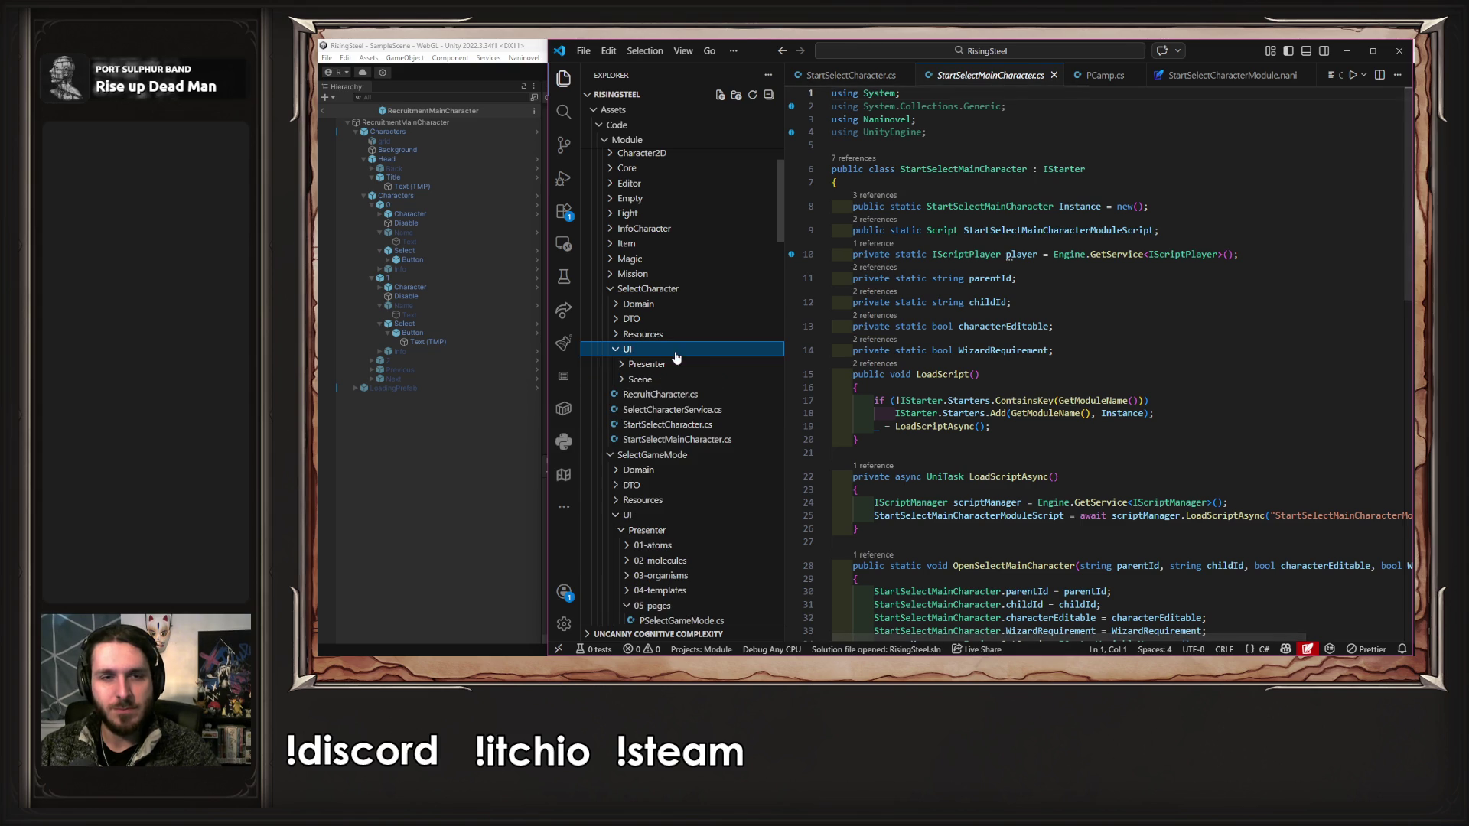
left_click(681, 364)
left_click(678, 439)
double_click(700, 455)
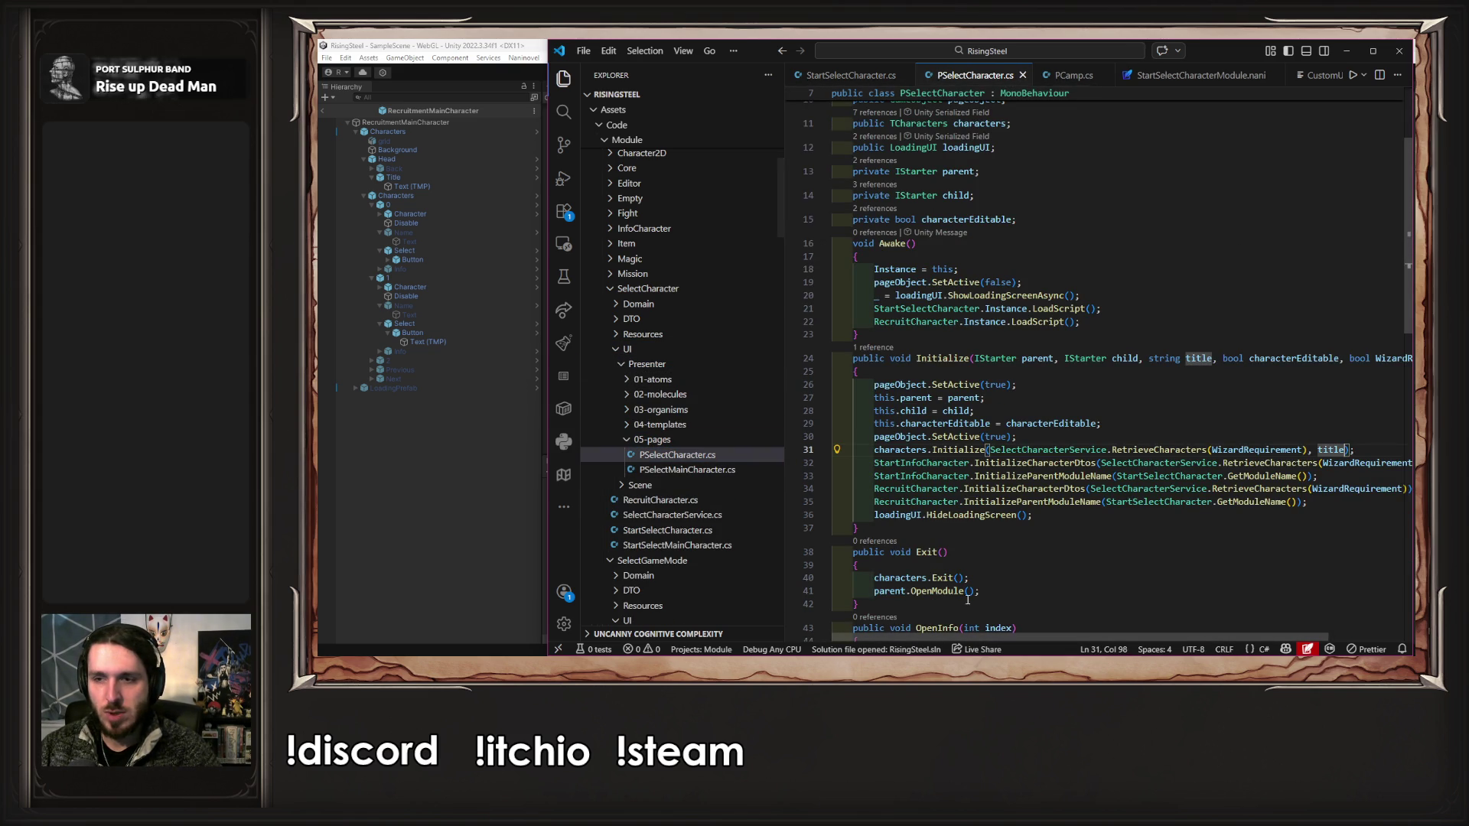
left_click(962, 449, "ctrl")
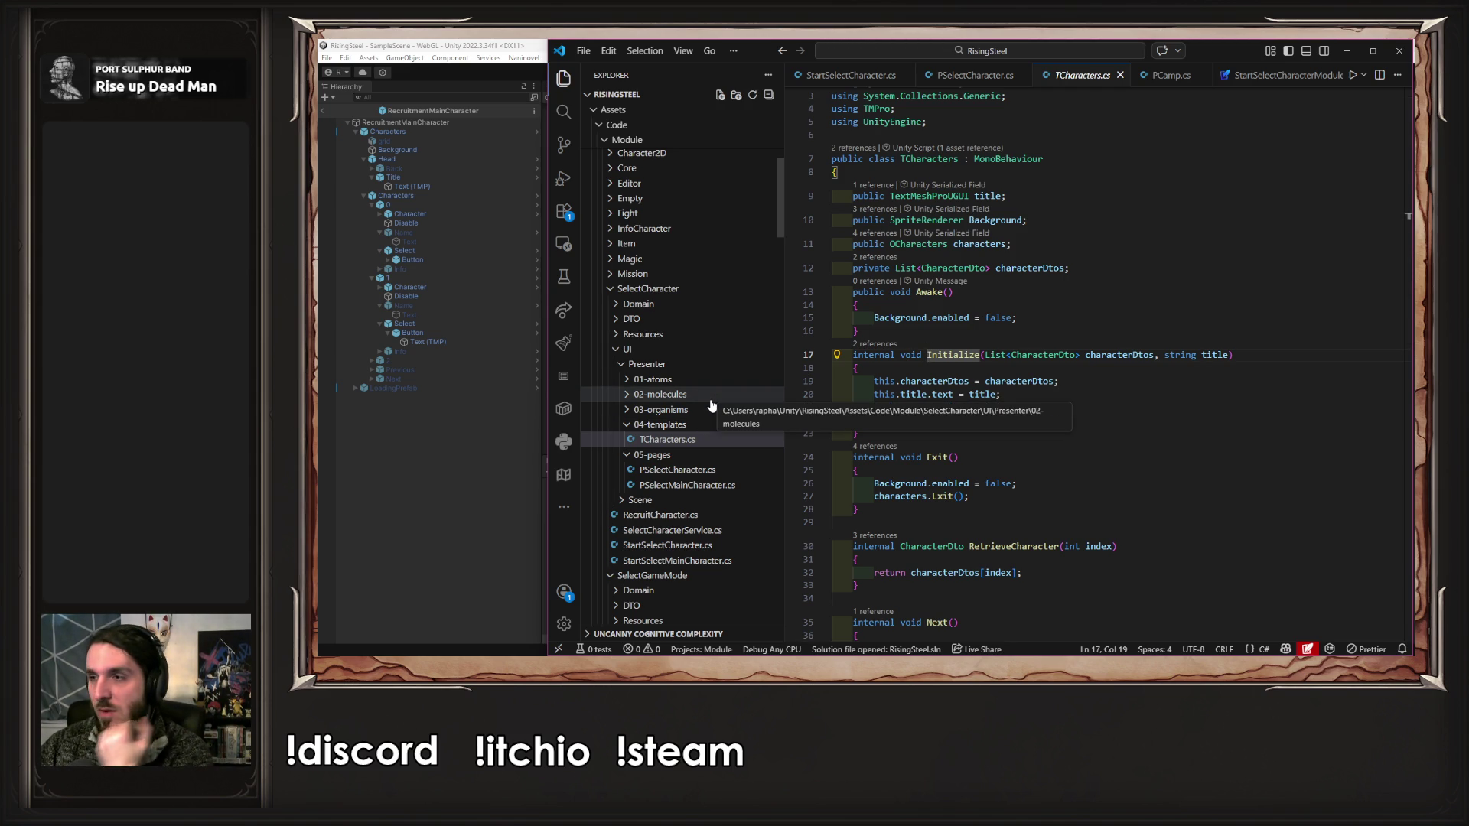
scroll(710, 405, "down", 3)
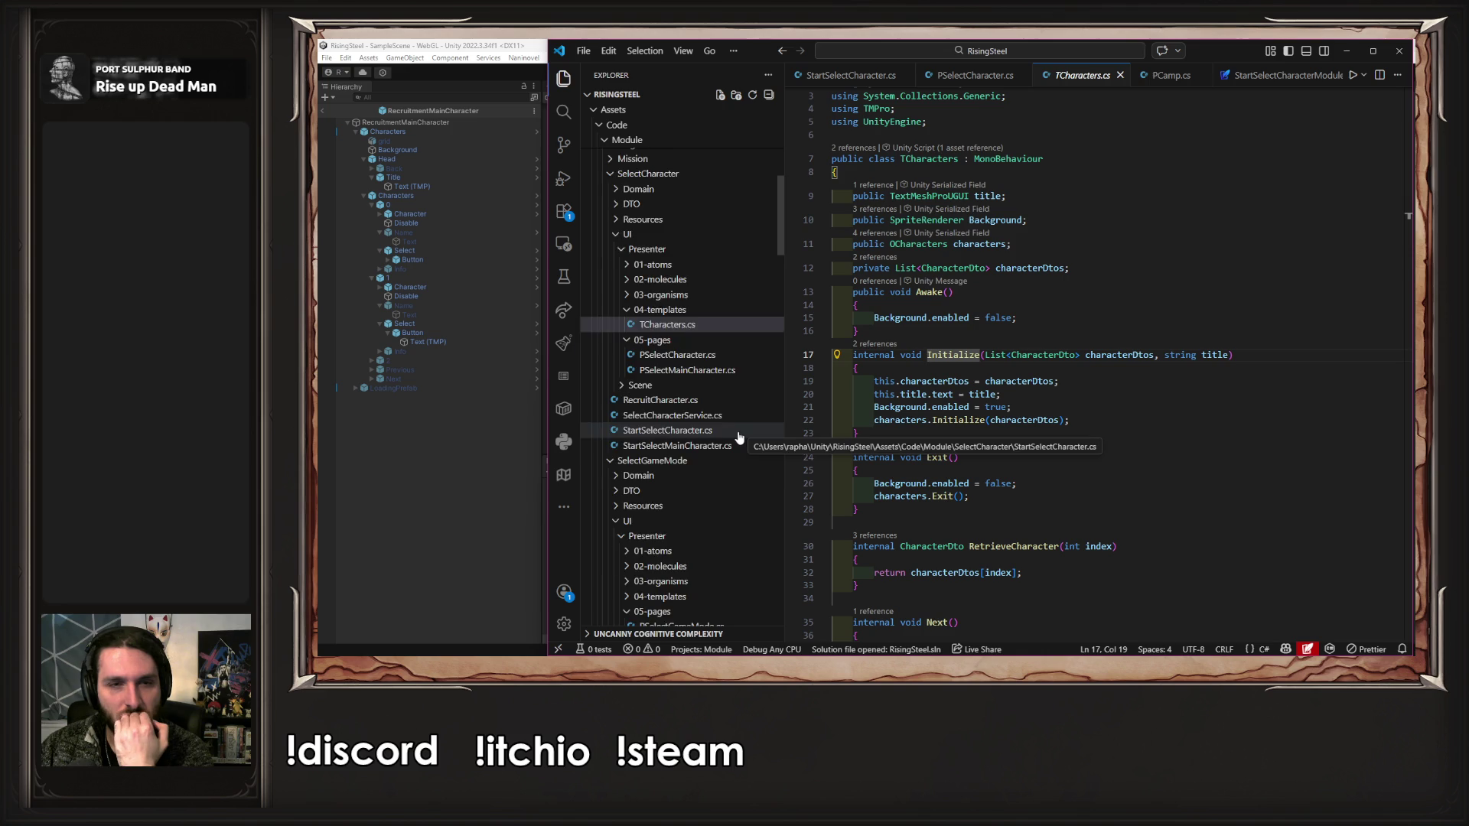
scroll(739, 437, "up", 4)
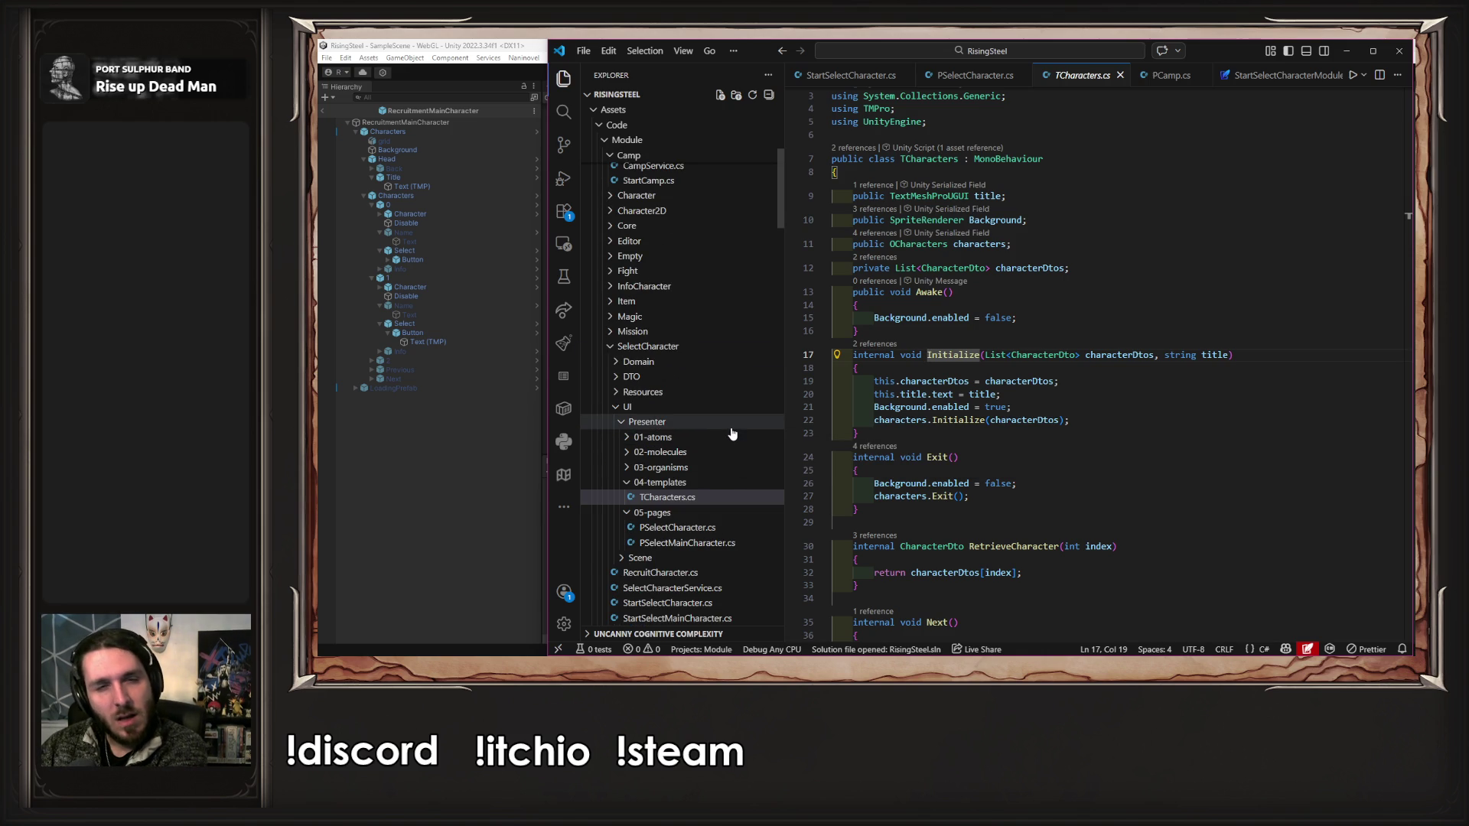
- Open TChooseElement.cs from Magic's Presenter > 04-templates folder and scroll to its top
key("ctrl+shift+e")
left_click(710, 320)
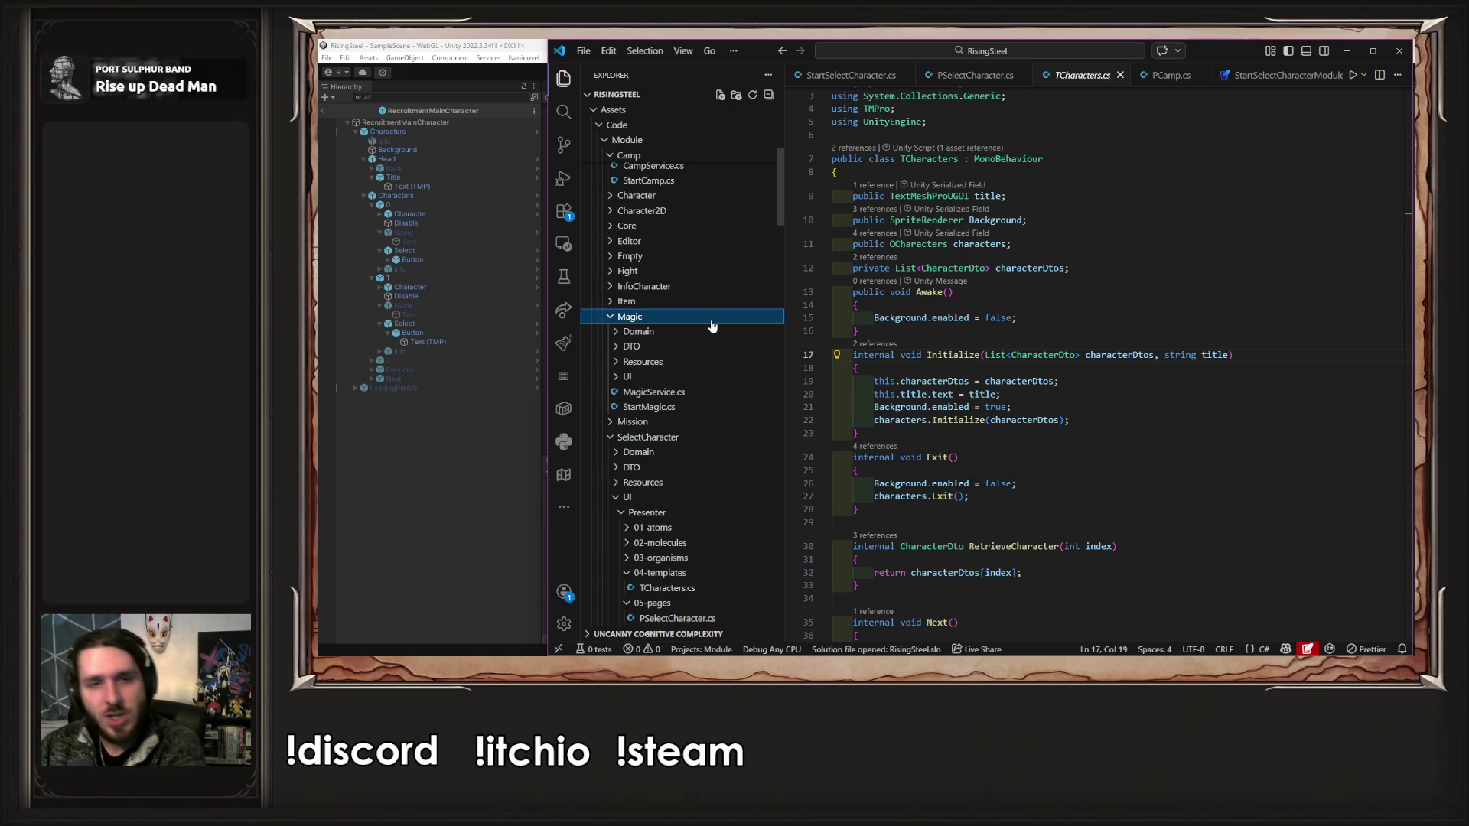
left_click(681, 378)
left_click(683, 422)
left_click(684, 422)
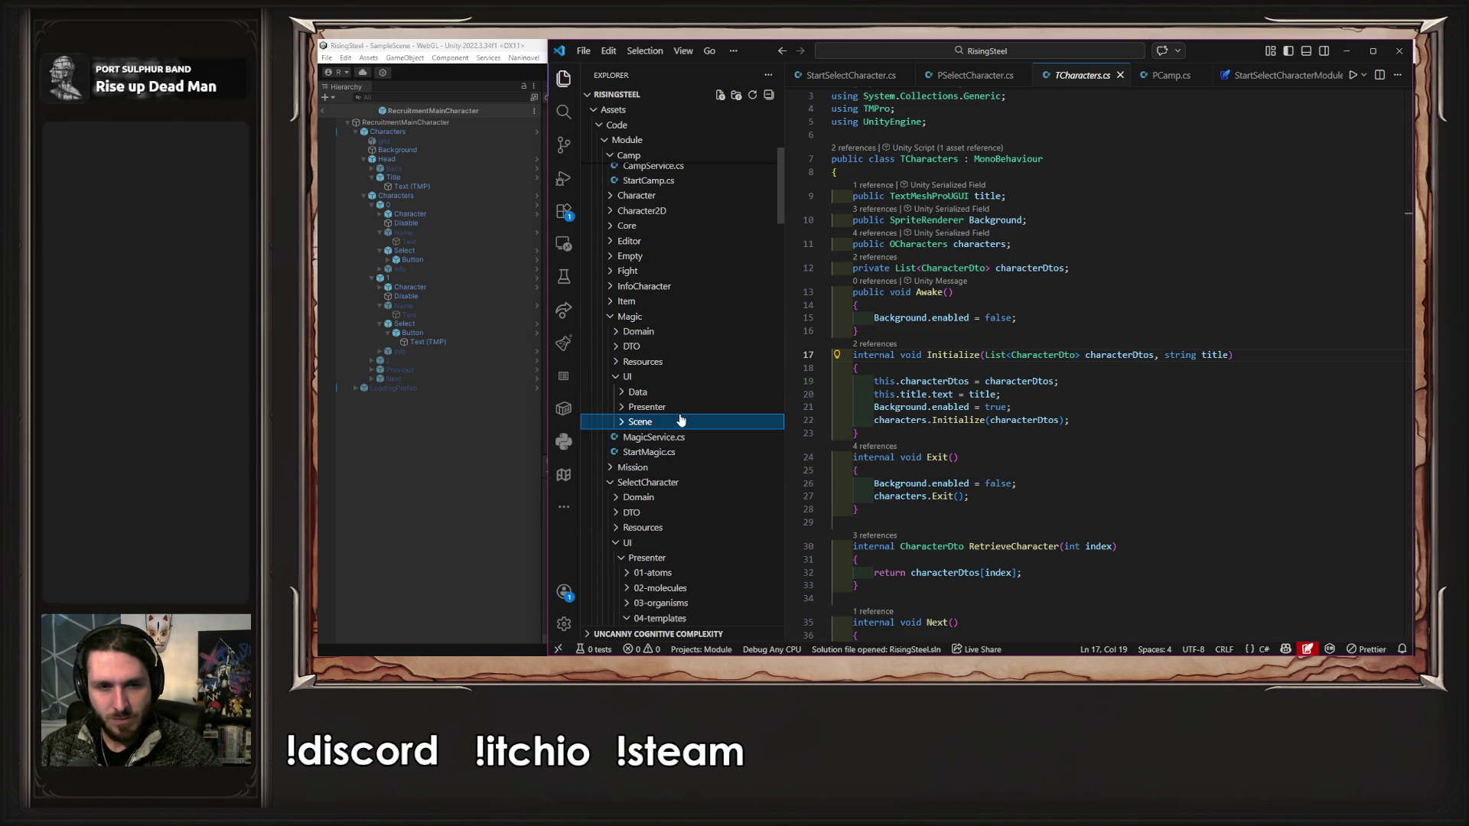
left_click(681, 407)
left_click(699, 483)
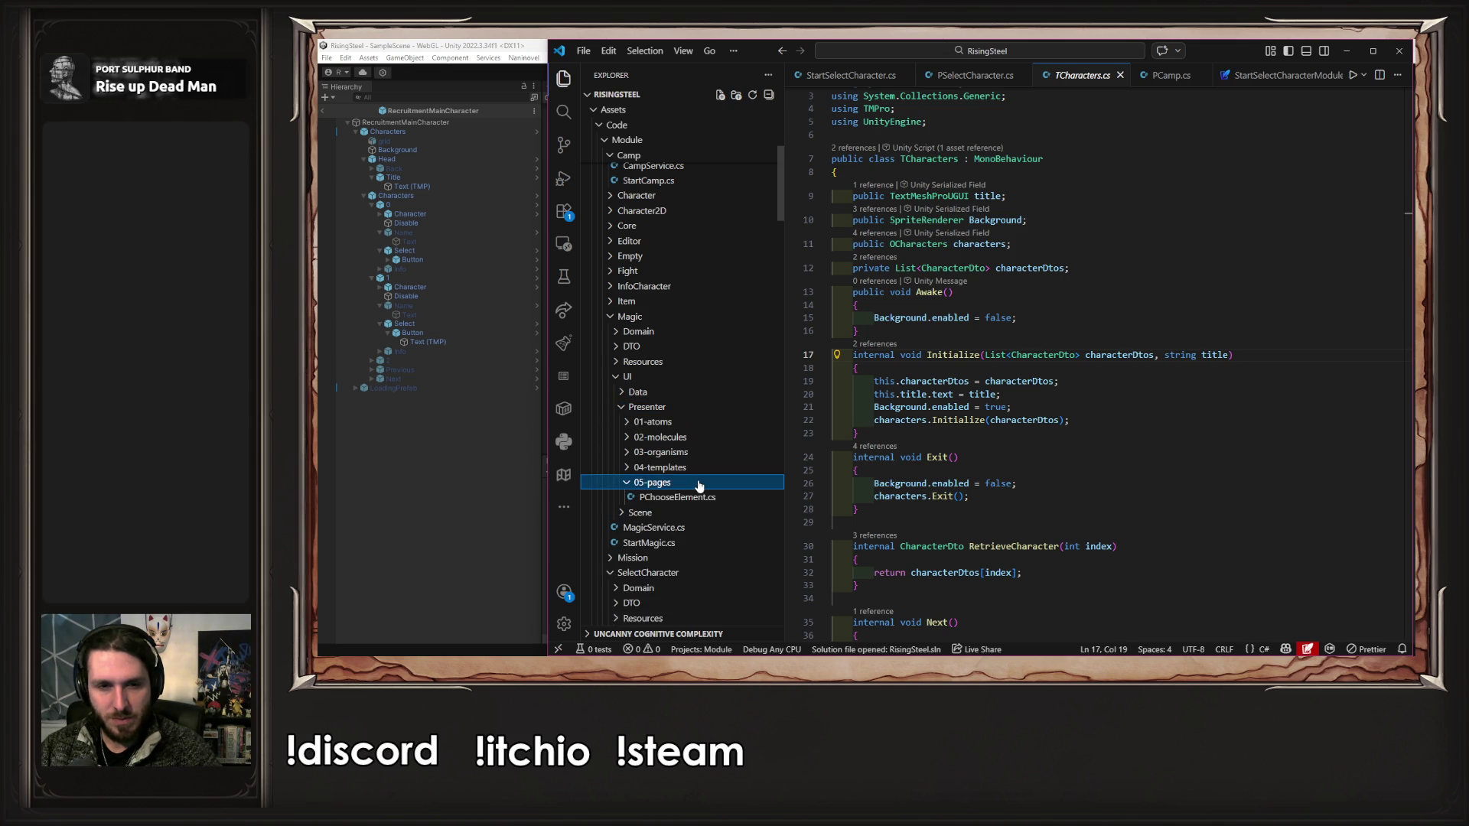
left_click(699, 483)
left_click(688, 467)
left_click(695, 483)
scroll(1057, 457, "up", 5)
scroll(1057, 456, "up", 15)
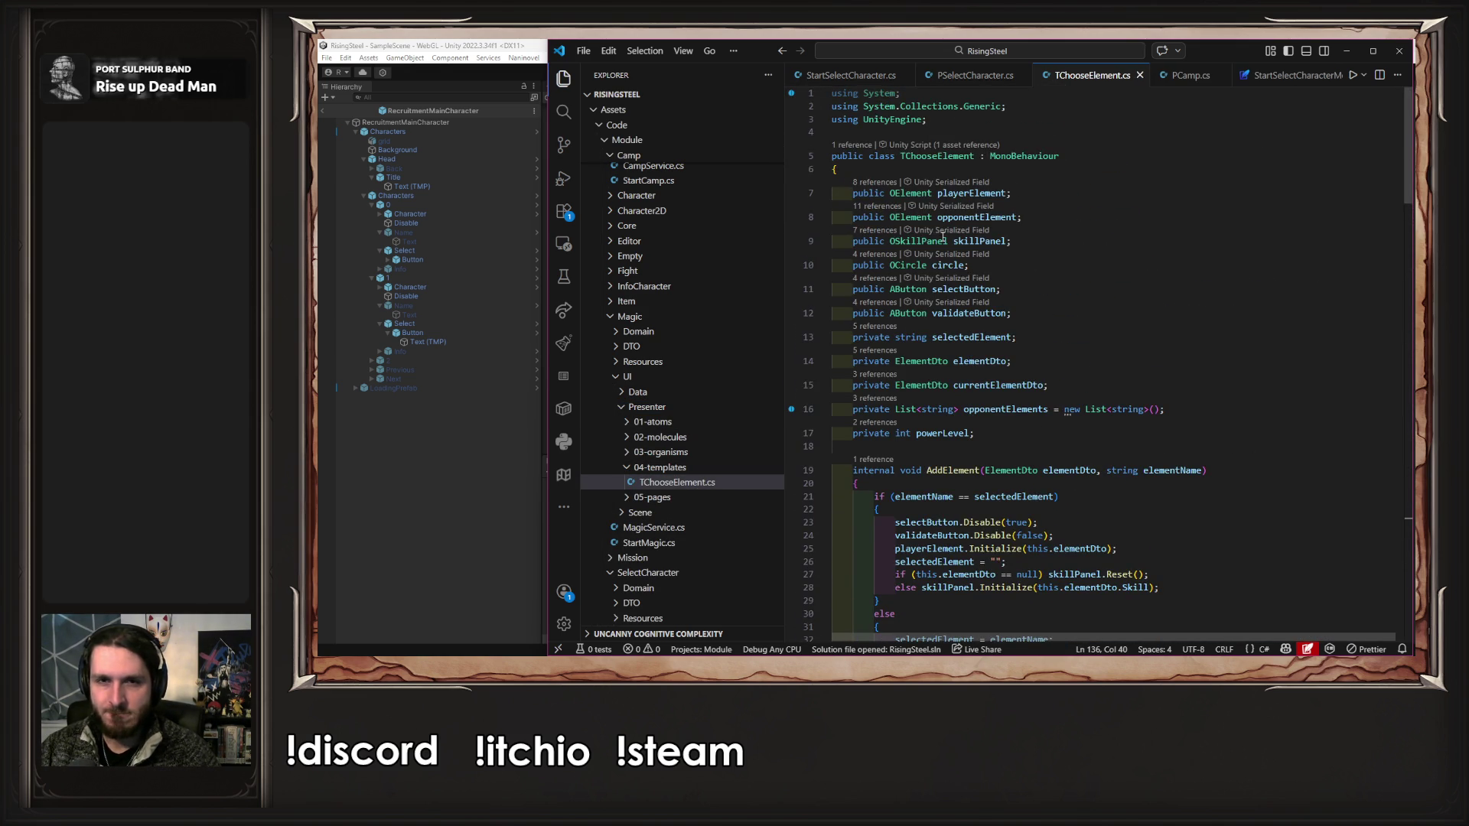
- Copy OElement's GetRecordValue lookup and navigate to the TCharacters Initialize definition
left_click(911, 194, "ctrl")
scroll(1066, 369, "down", 4)
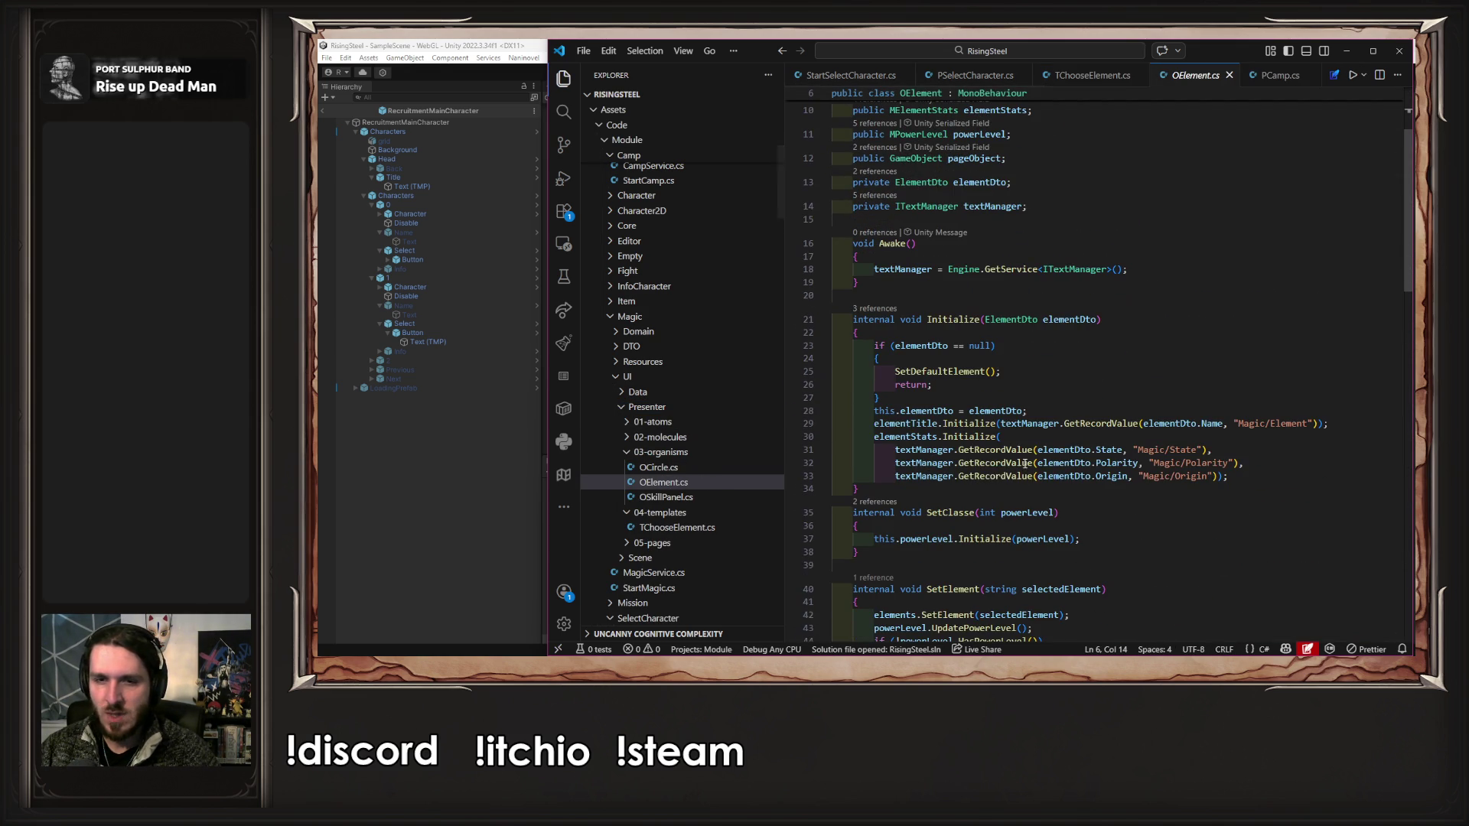
left_click_drag(896, 450, 1232, 452)
key("ctrl+c")
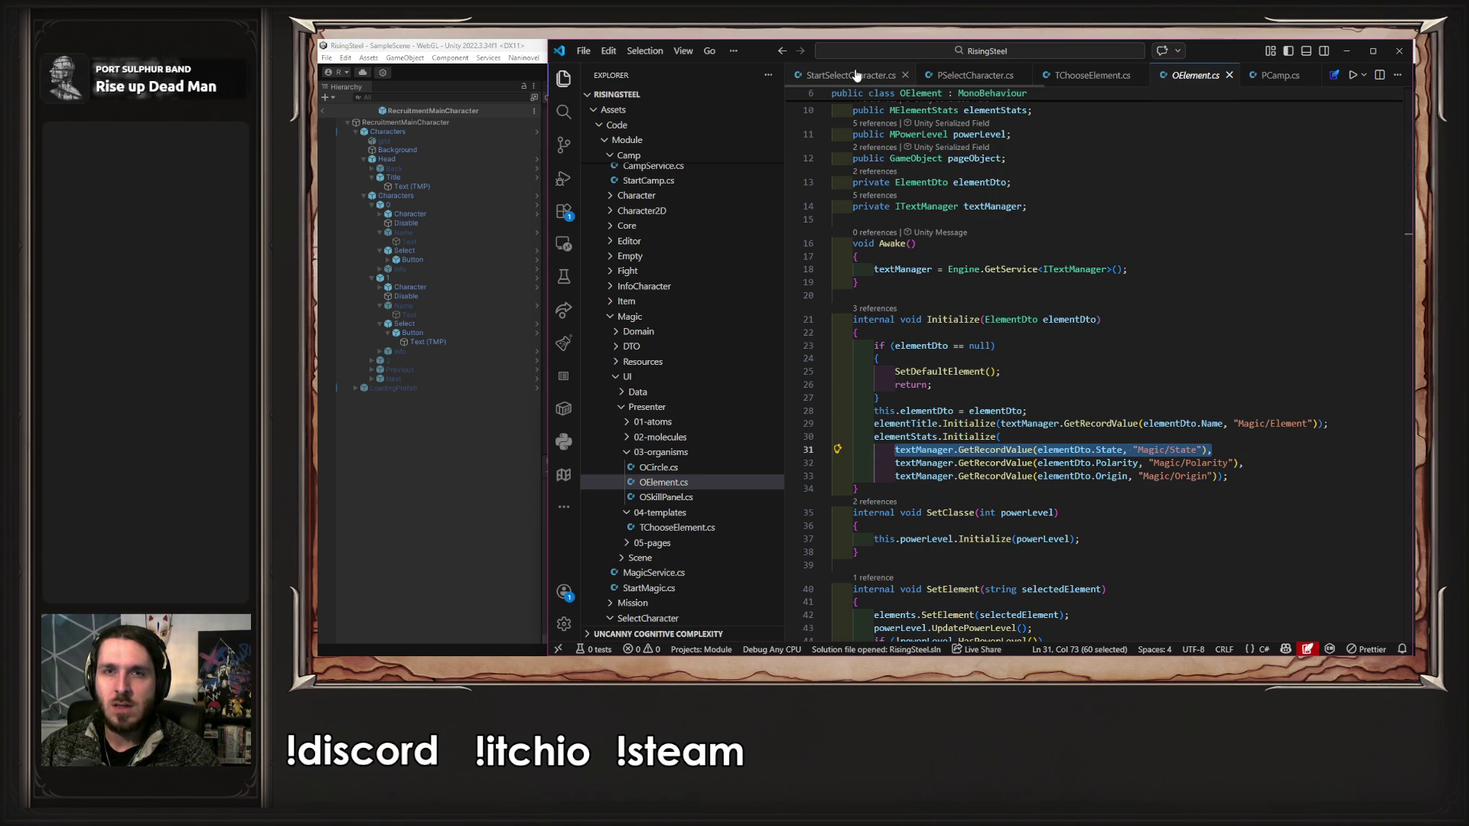
left_click(976, 75)
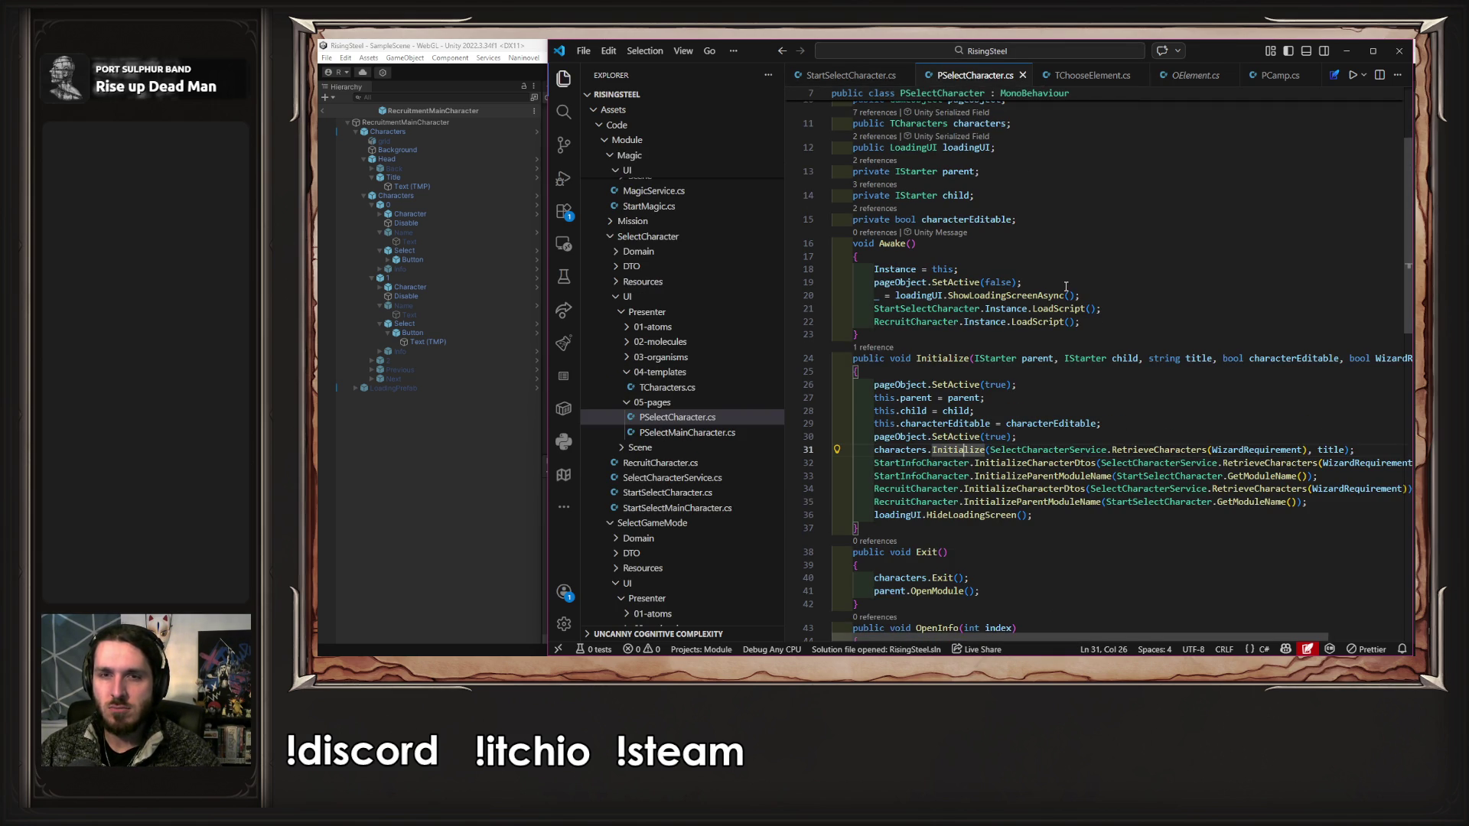
left_click(1132, 450, "ctrl")
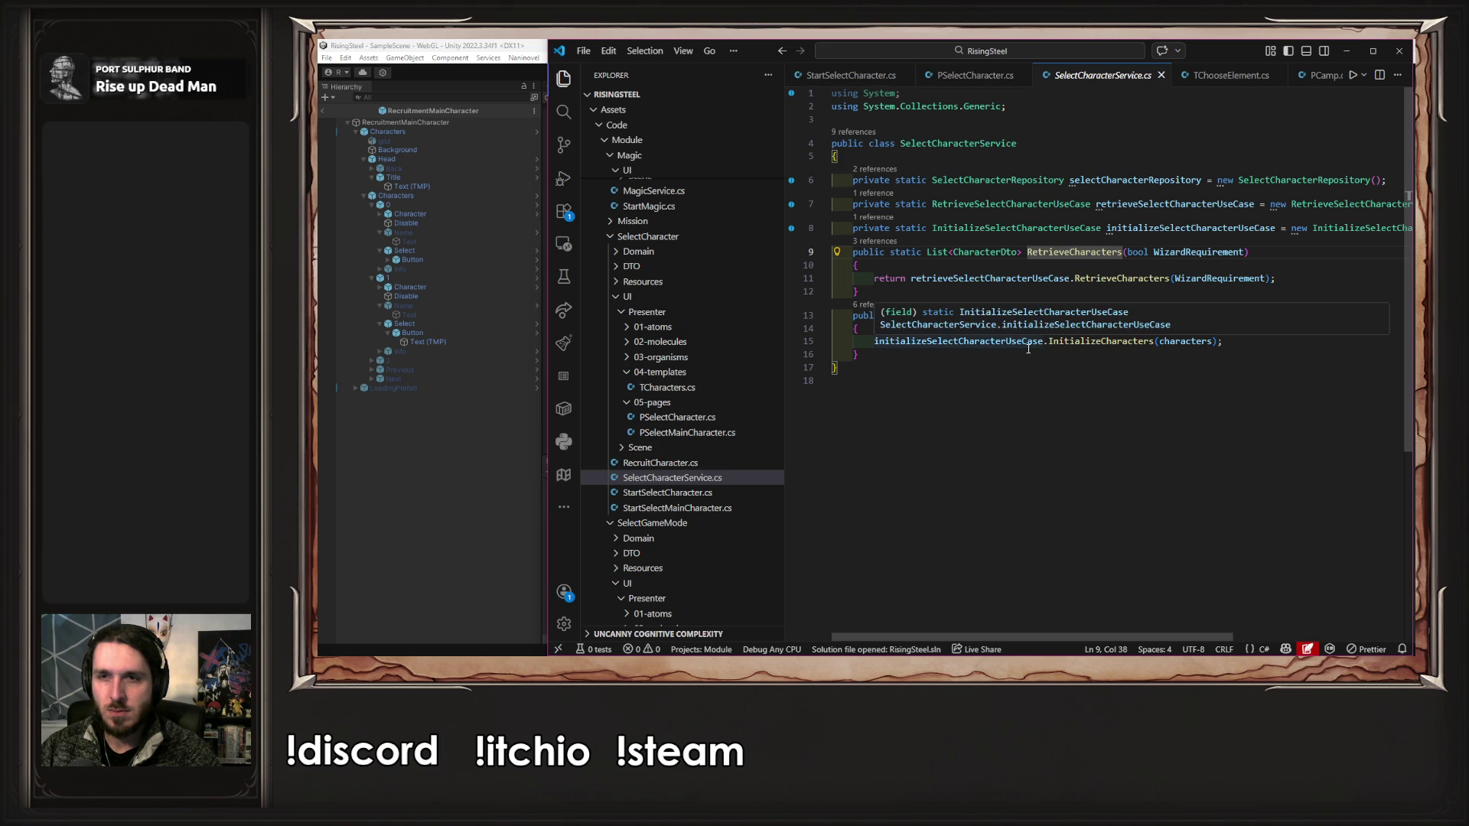
key("alt+Left")
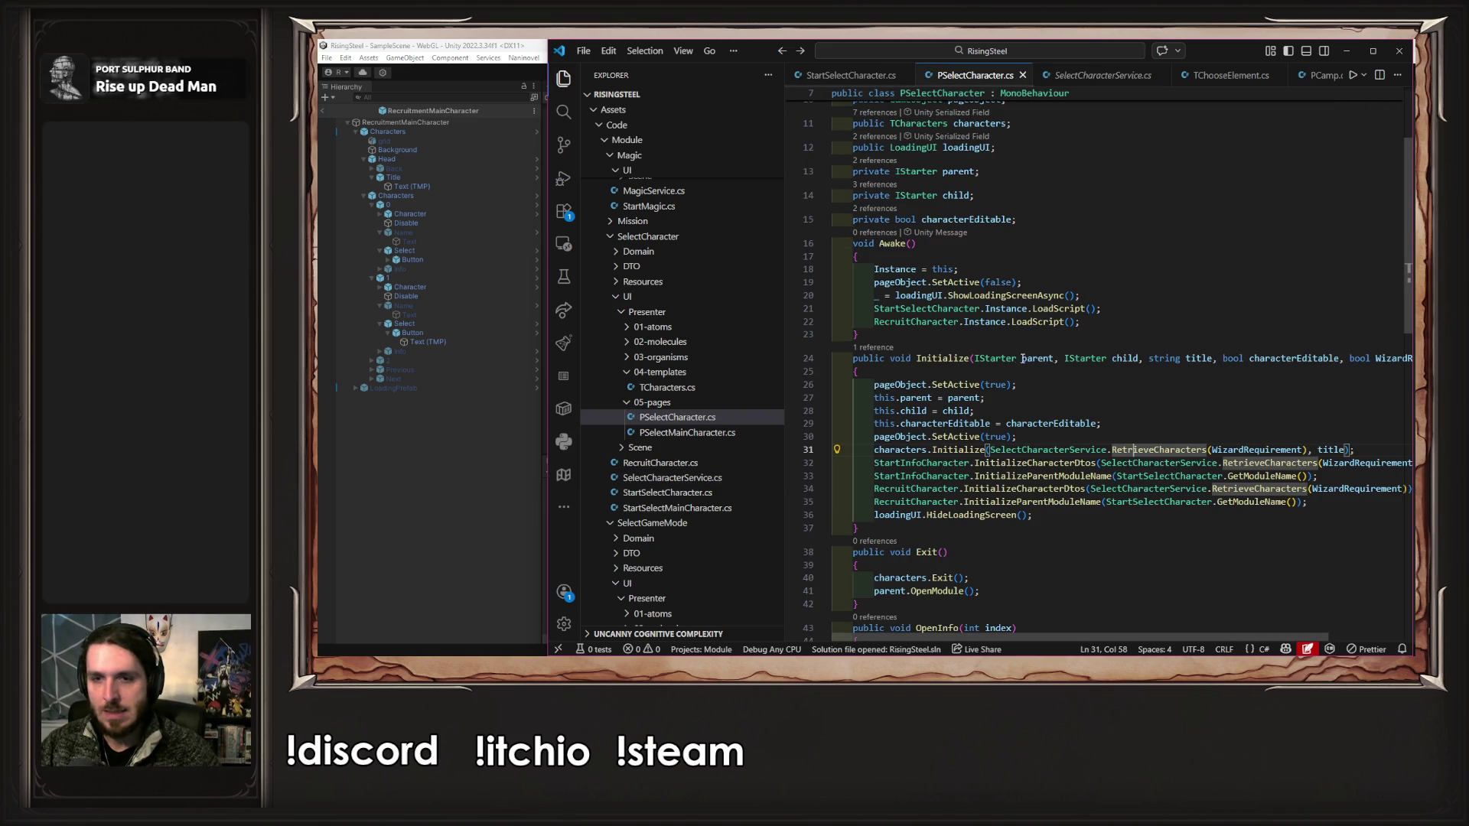
left_click(958, 451, "ctrl")
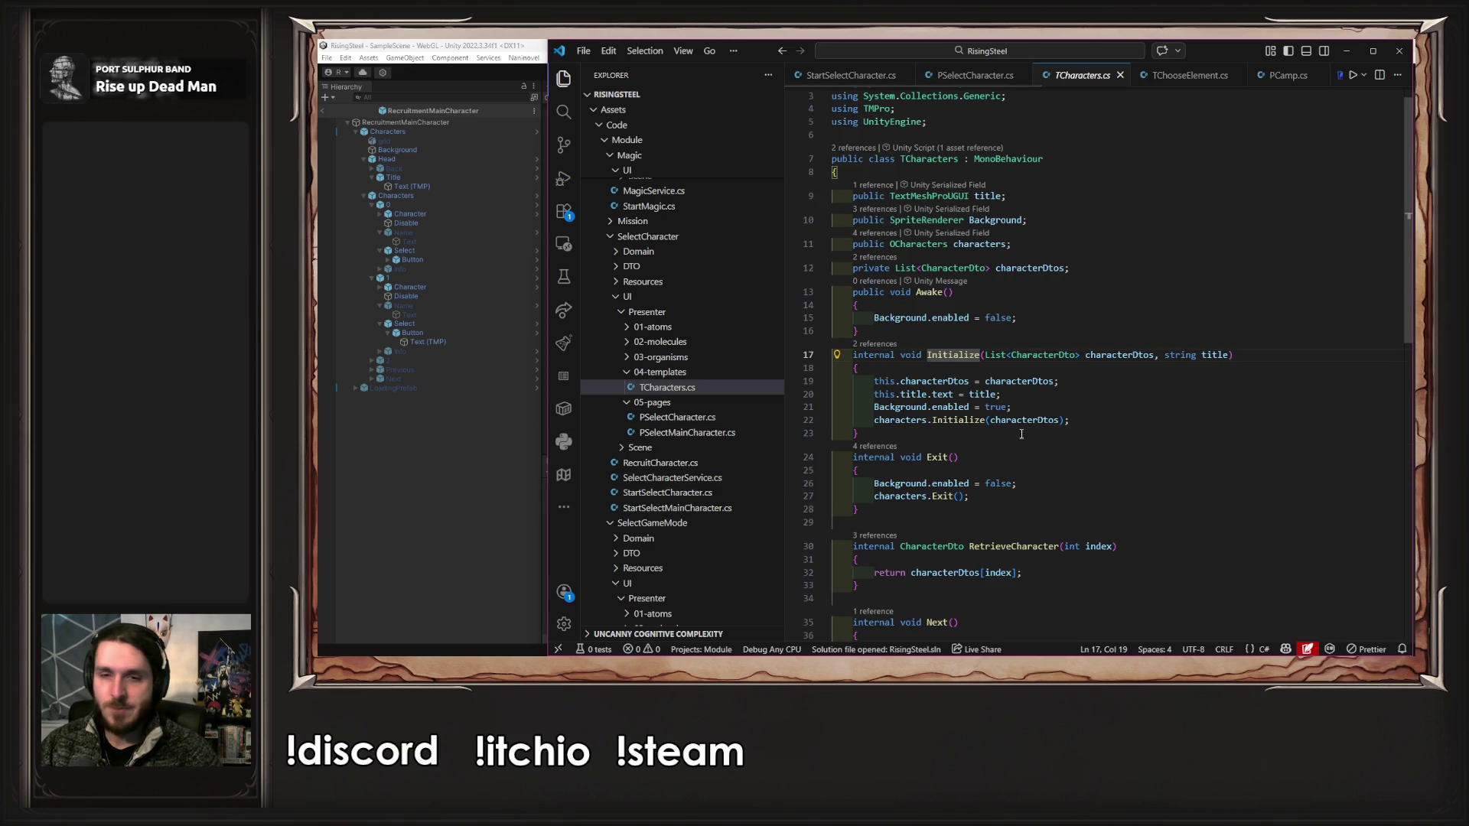
- Paste the text manager lookup as line 20 and change its key to "CustomUI"
left_click(1137, 382)
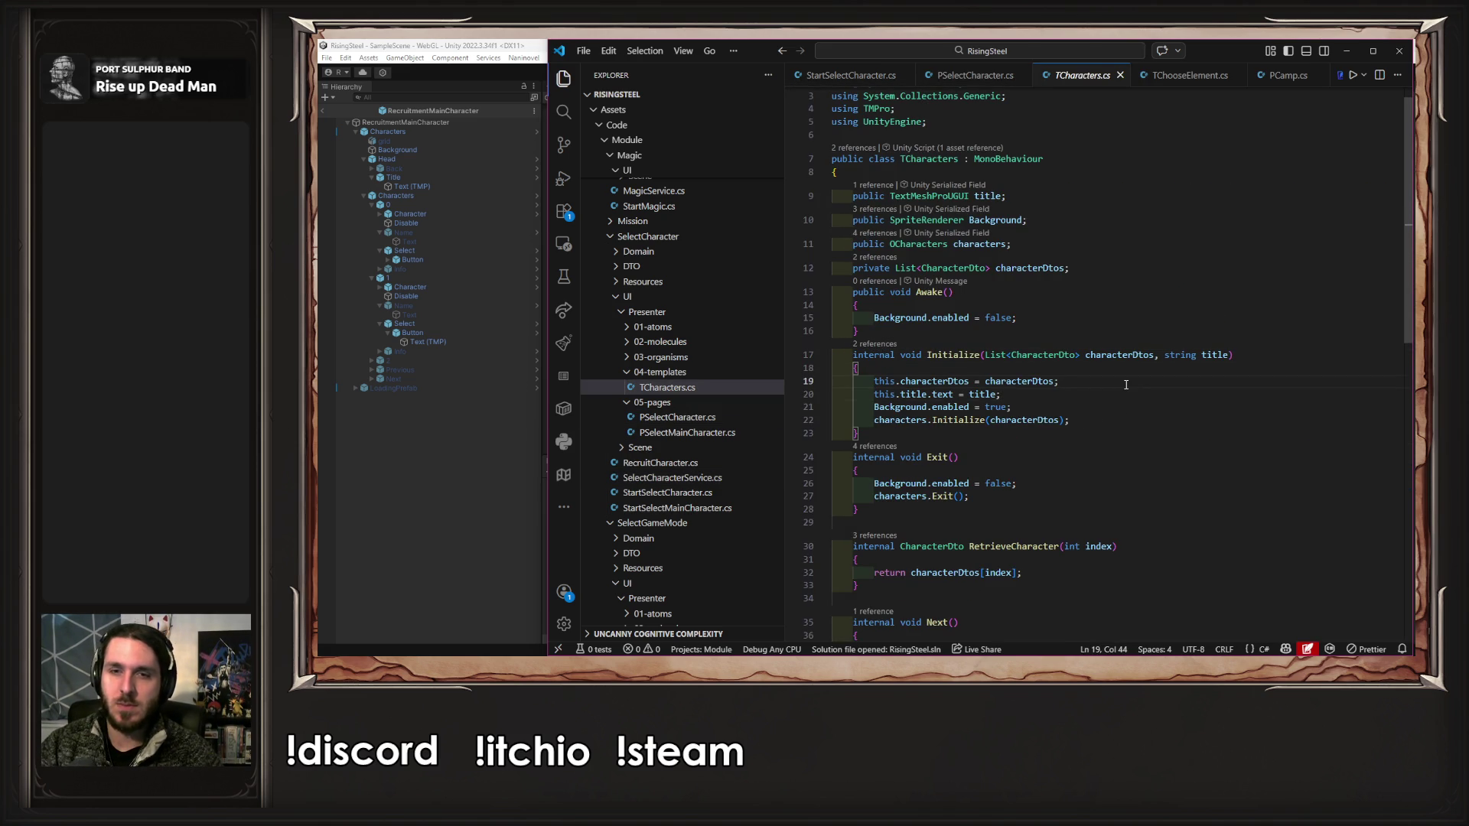
key("Return")
key("ctrl+v")
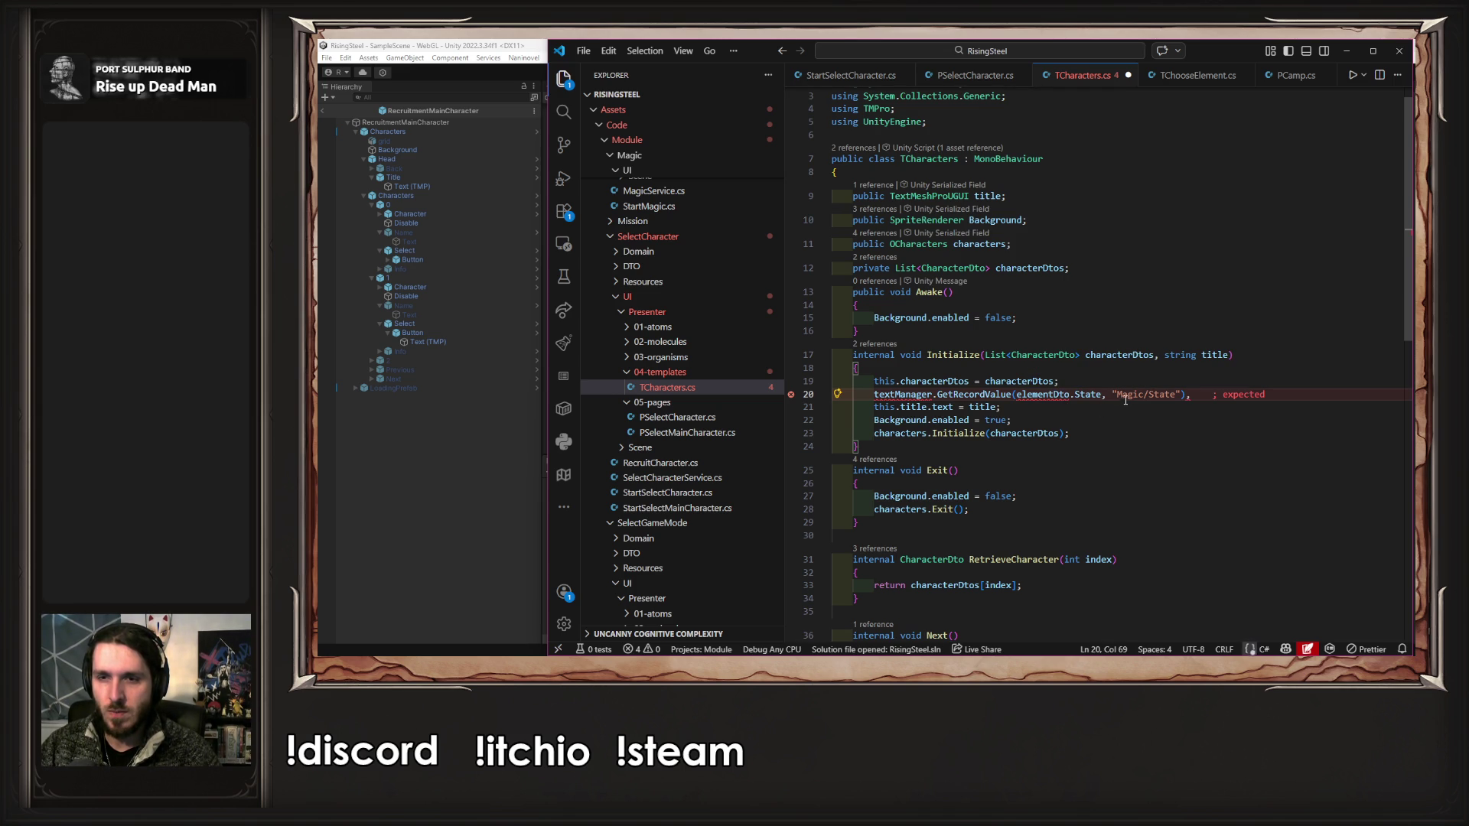
key("alt")
key("Escape")
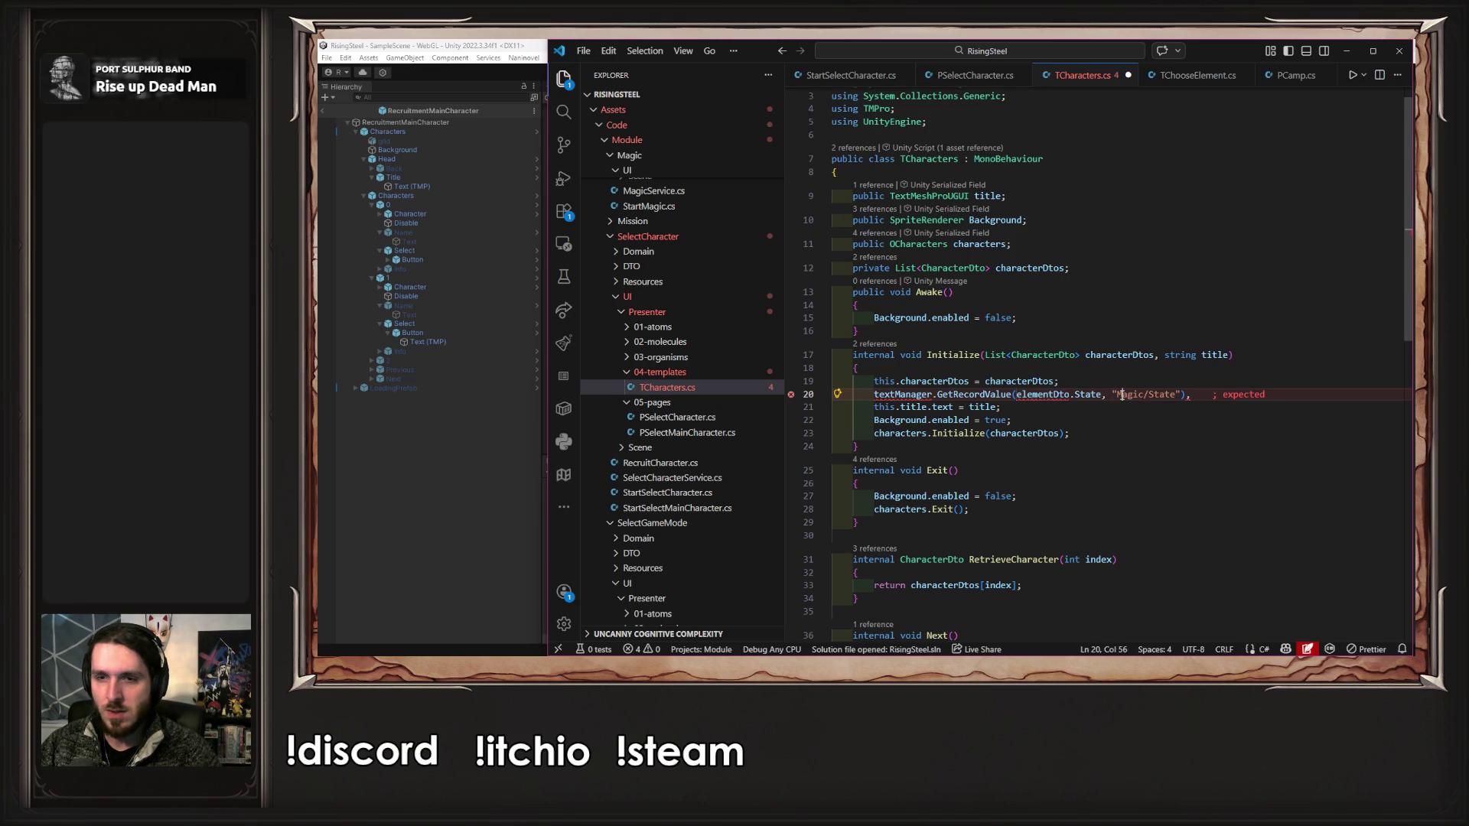
left_click_drag(1119, 395, 1174, 398)
type("CustomUI")
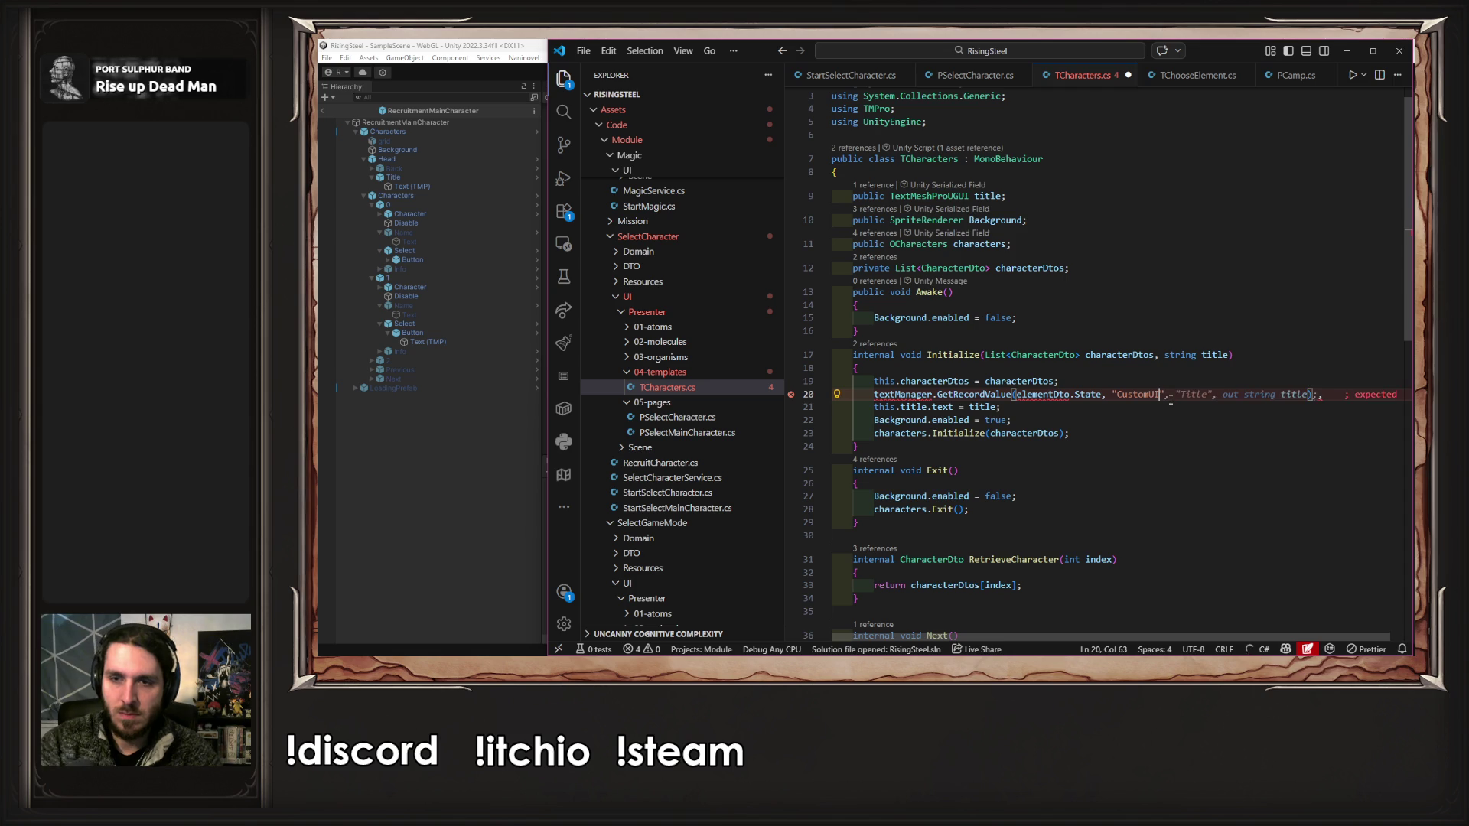
- Copy OElement's textManager field into TCharacters and add the 'using Naninovel;' directive
left_click(1193, 75)
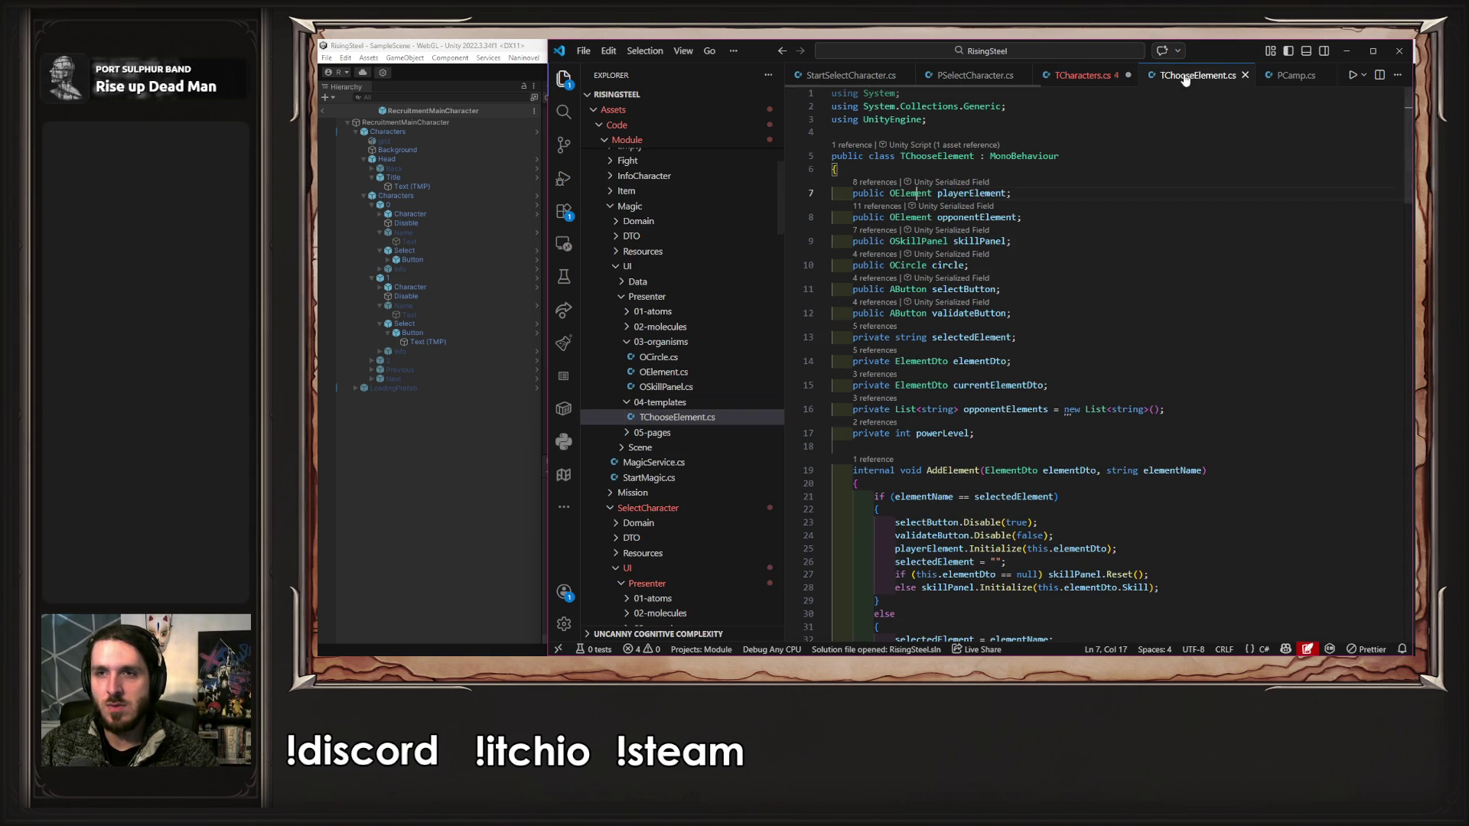
left_click(920, 192, "ctrl")
left_click(1033, 354)
left_click_drag(1039, 354, 856, 352)
key("ctrl+c")
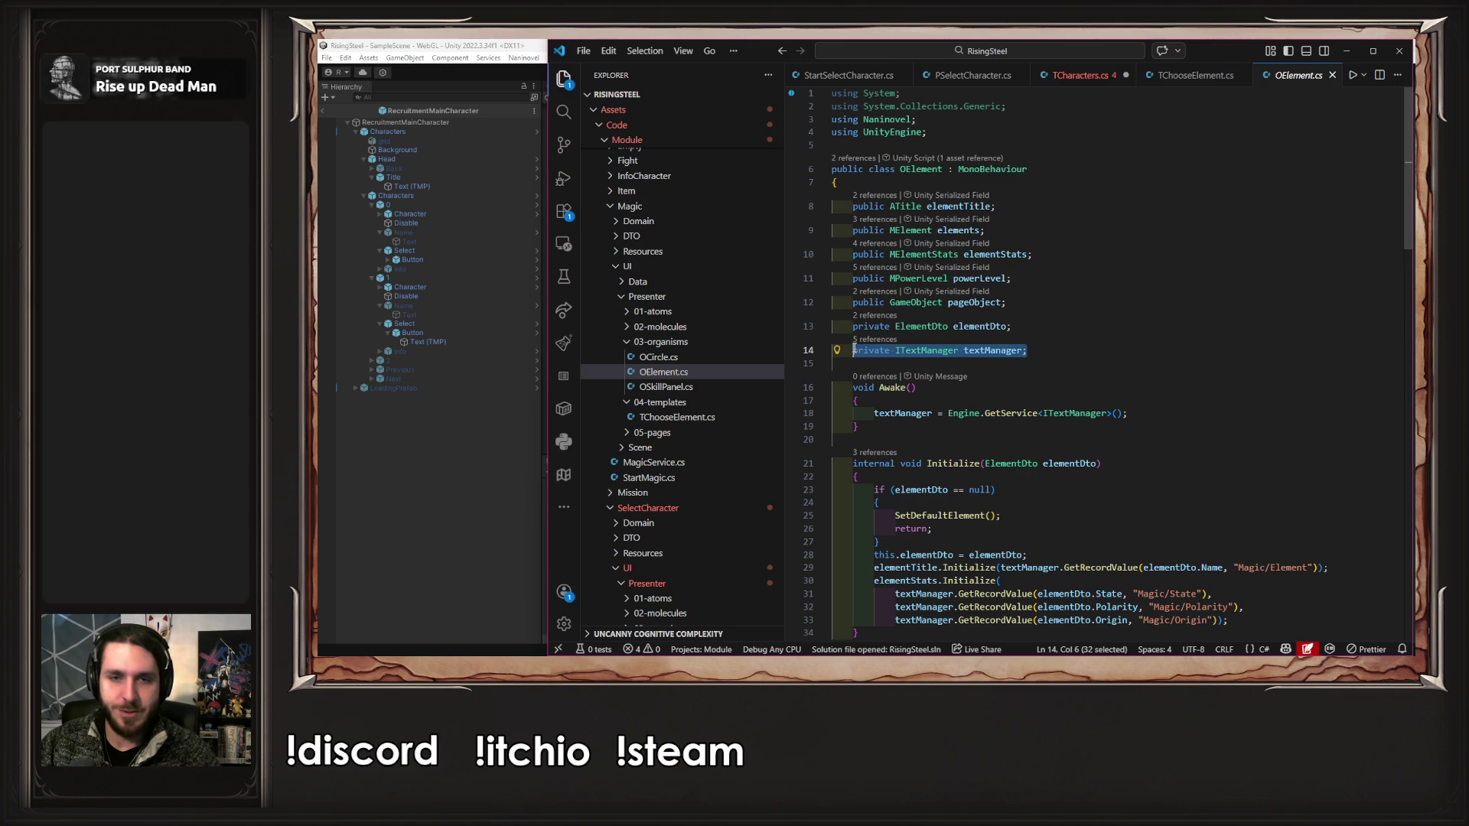
left_click(1082, 76)
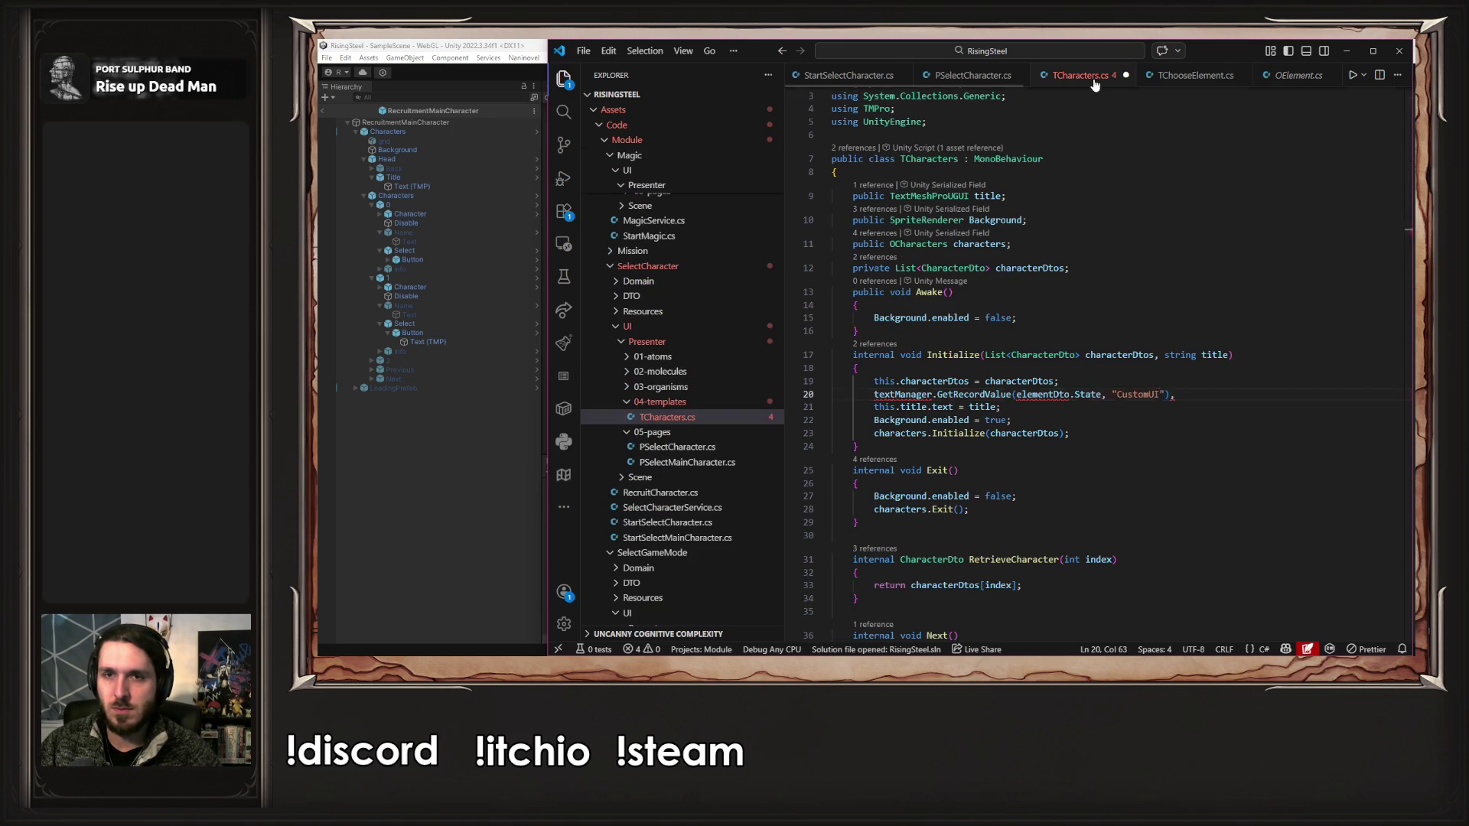
left_click(1095, 270)
key("Return")
key("ctrl+v")
key("ctrl+s")
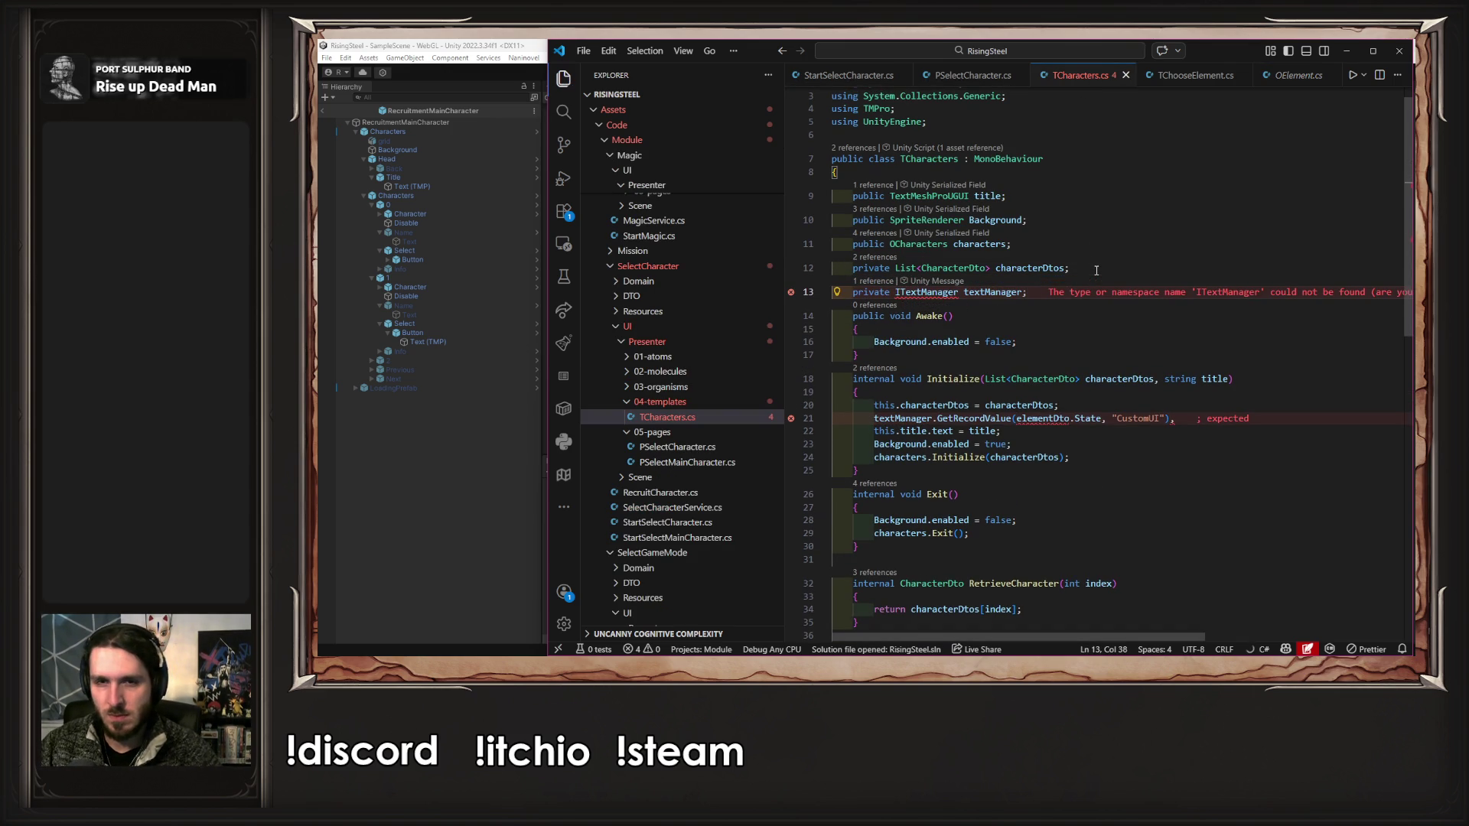
left_click(996, 280)
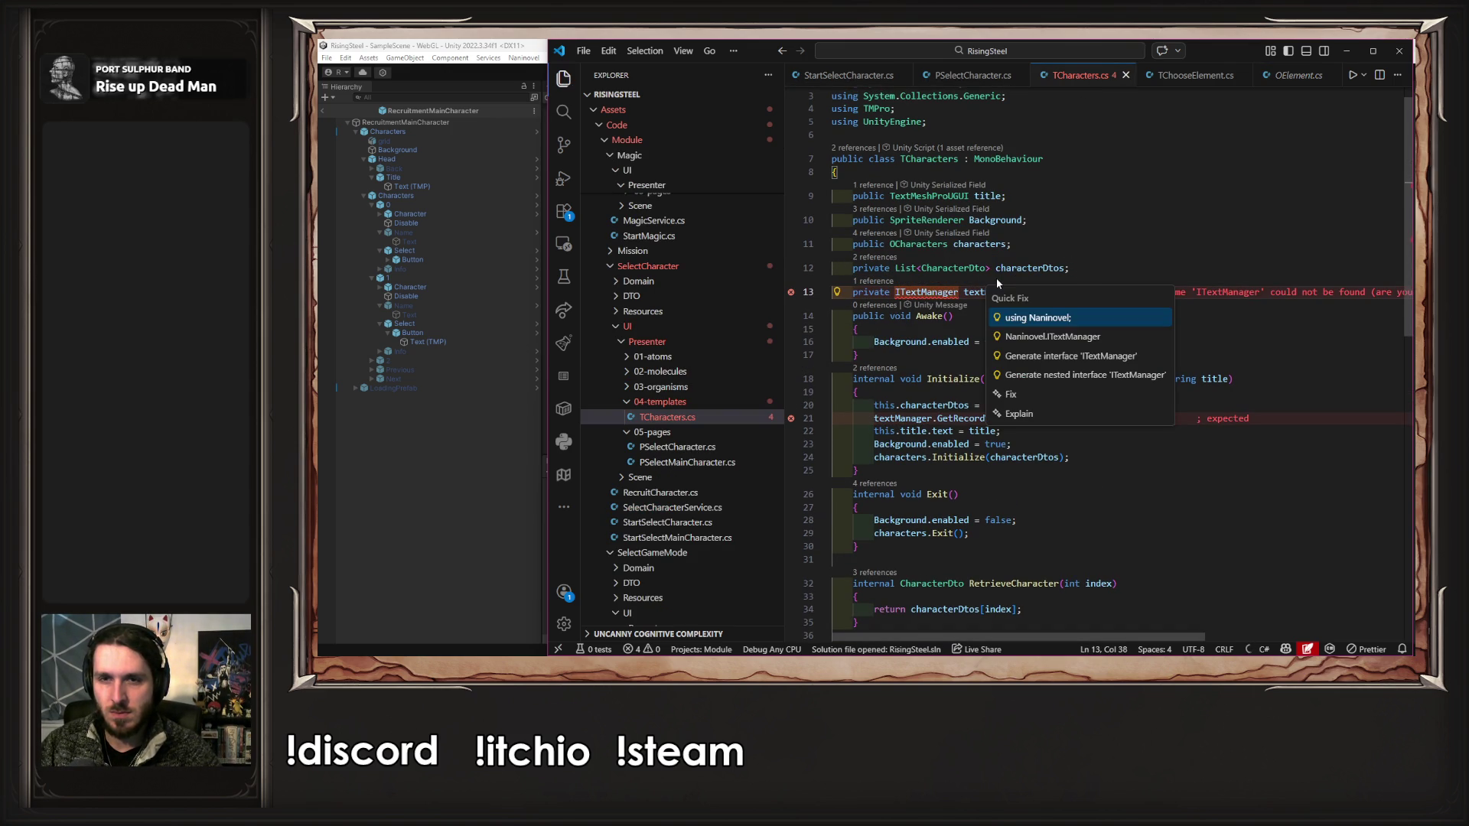
left_click(1017, 318)
- Replace elementDto.State with title in the GetRecordValue call and drop its trailing comma
left_click(1218, 414)
double_click(1218, 392)
key("ctrl+c")
mouse_move(1053, 434)
left_click(1099, 431)
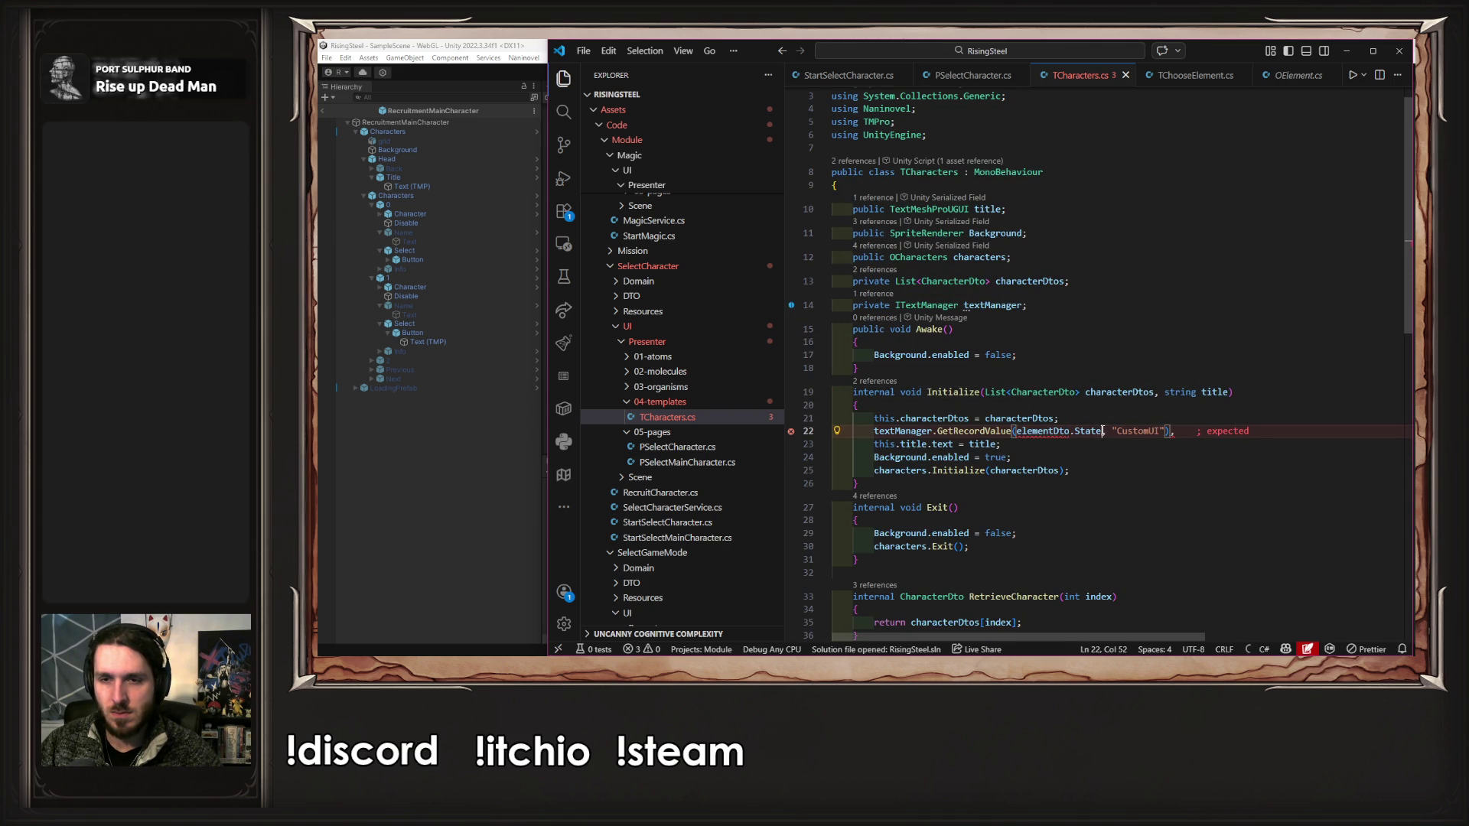
left_click_drag(1103, 431, 1017, 432)
key("ctrl+v")
left_click(1124, 437)
key("BackSpace")
- Move GetRecordValue(title, "CustomUI") into the title assignment, remove the empty line, and save
left_click_drag(1112, 431, 874, 433)
key("ctrl+x")
double_click(983, 443)
key("ctrl+v")
left_click(986, 430)
key("BackSpace")
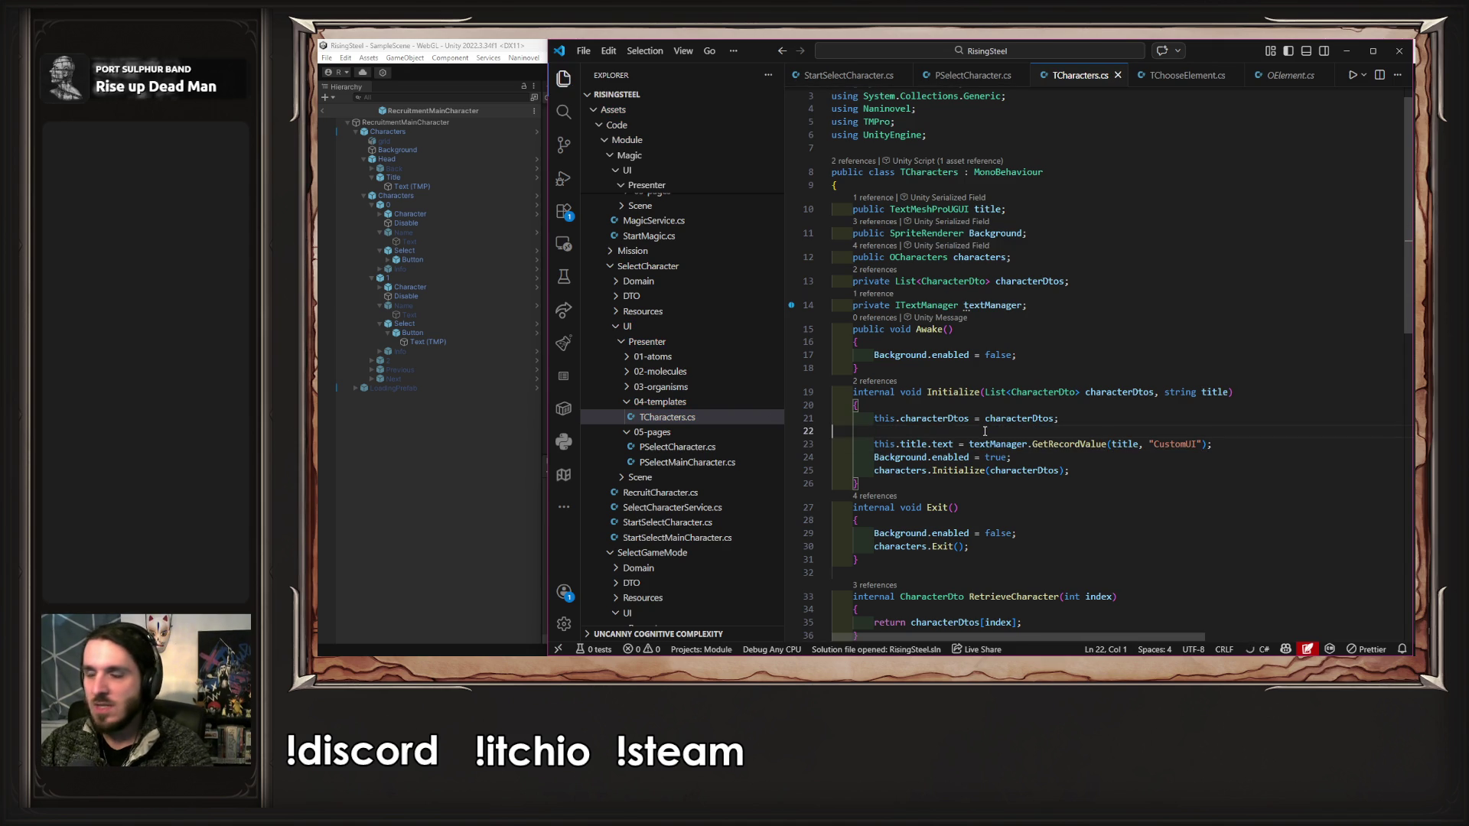
key("ctrl+s")
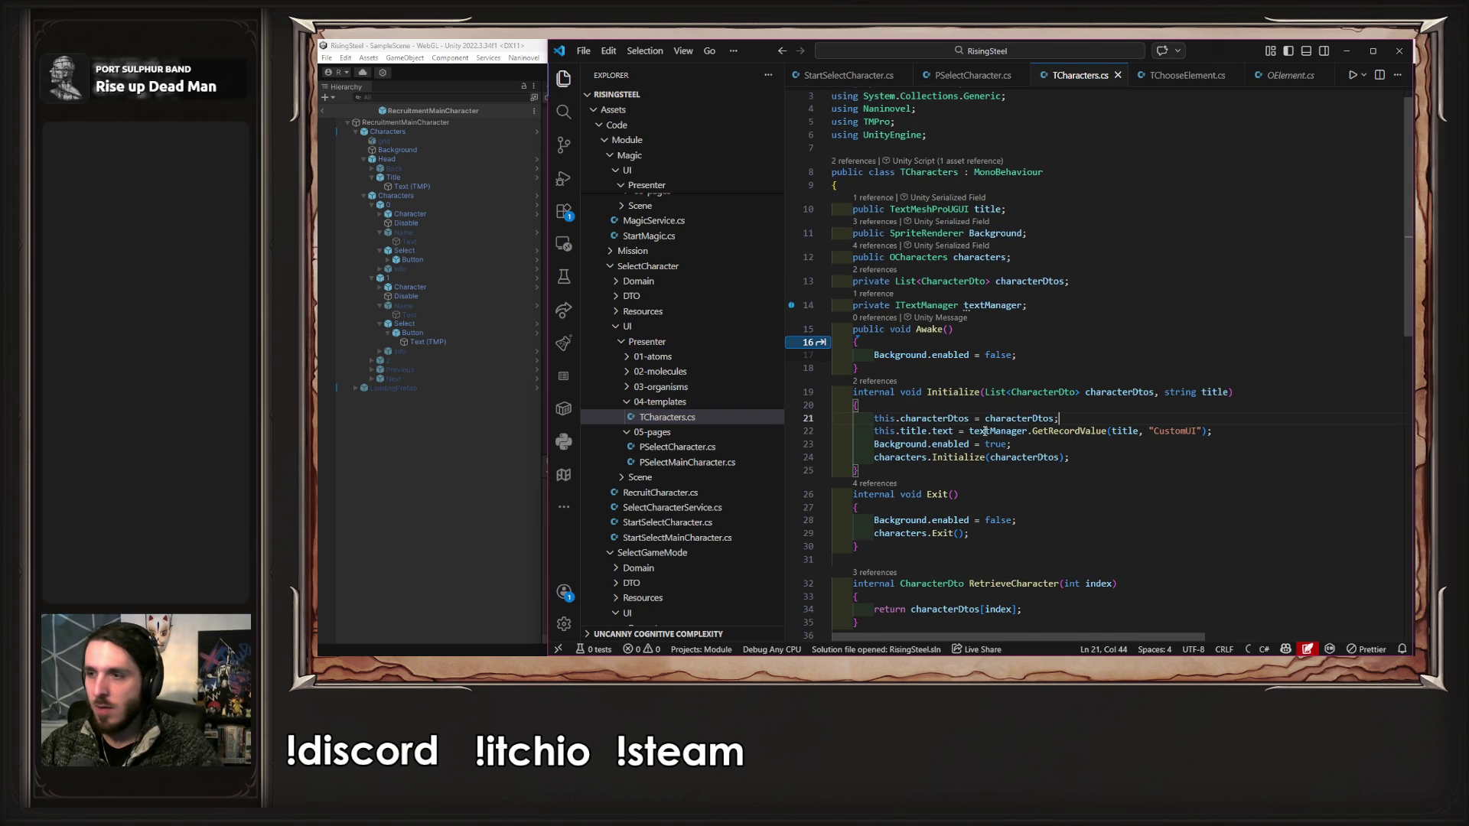
left_click(495, 480)
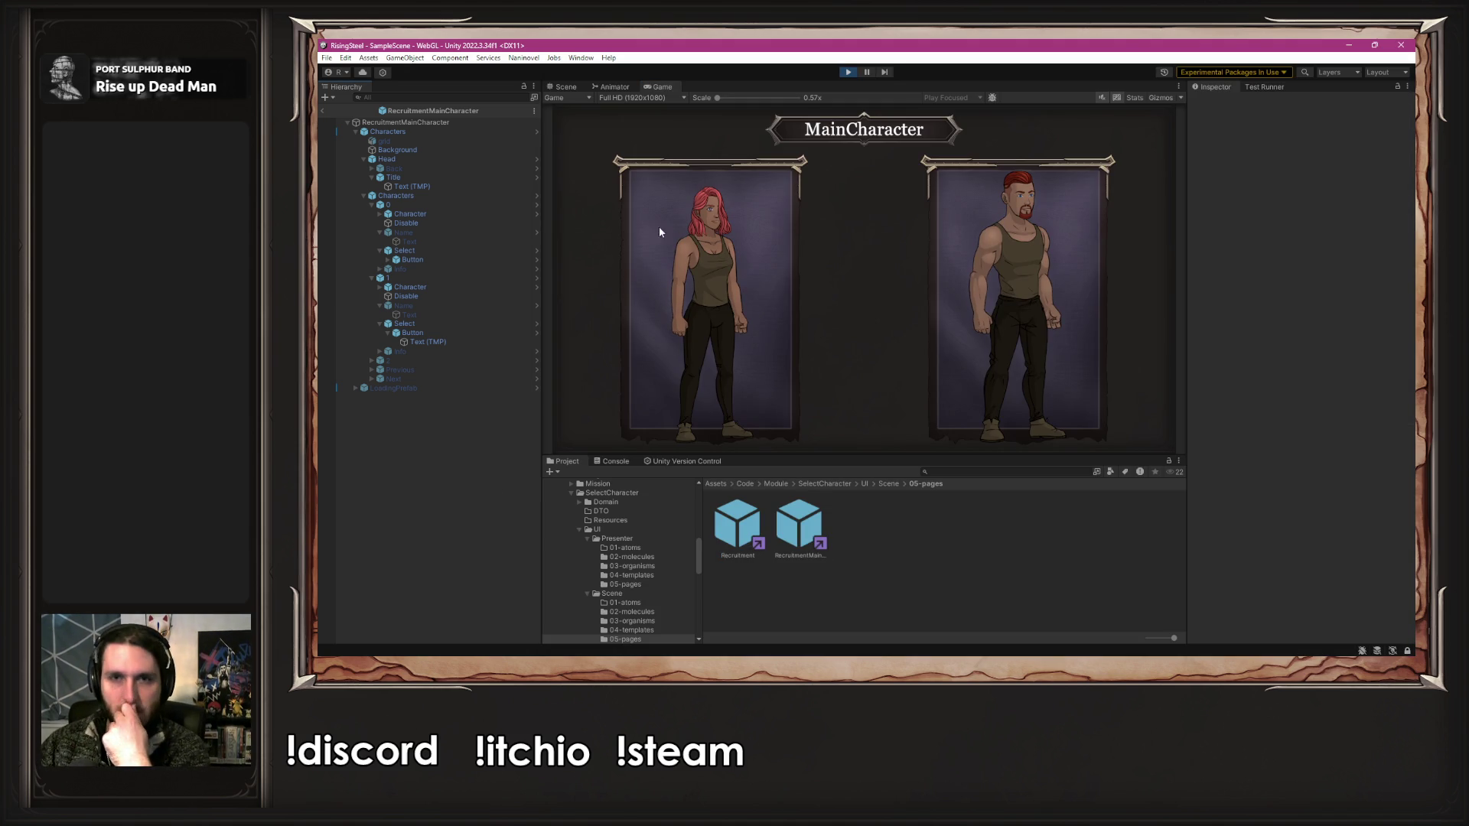
- Play the recompiled game, load save slot 1 to check it, then restart play mode
left_click(848, 72)
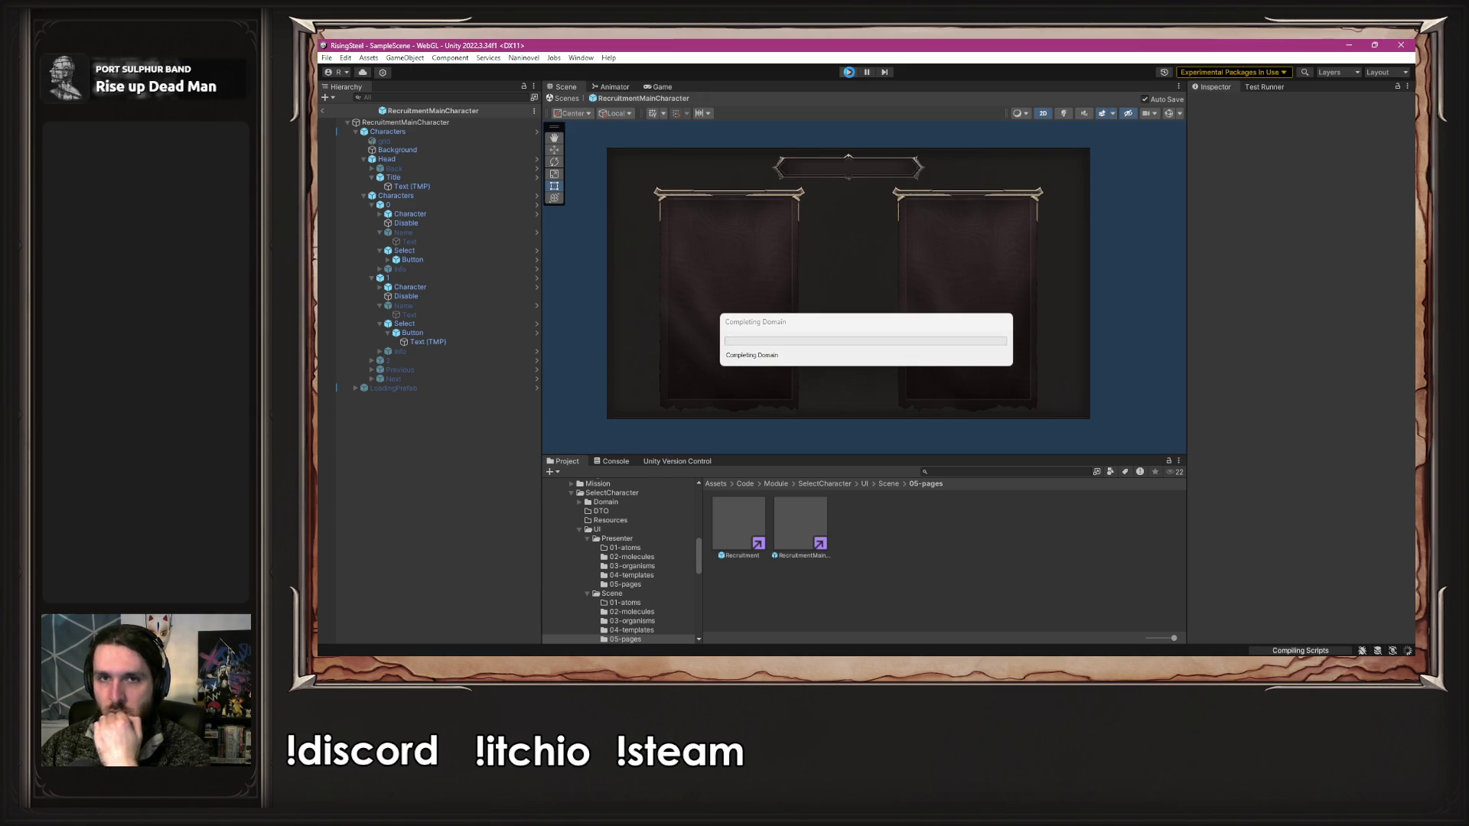
left_click(850, 73)
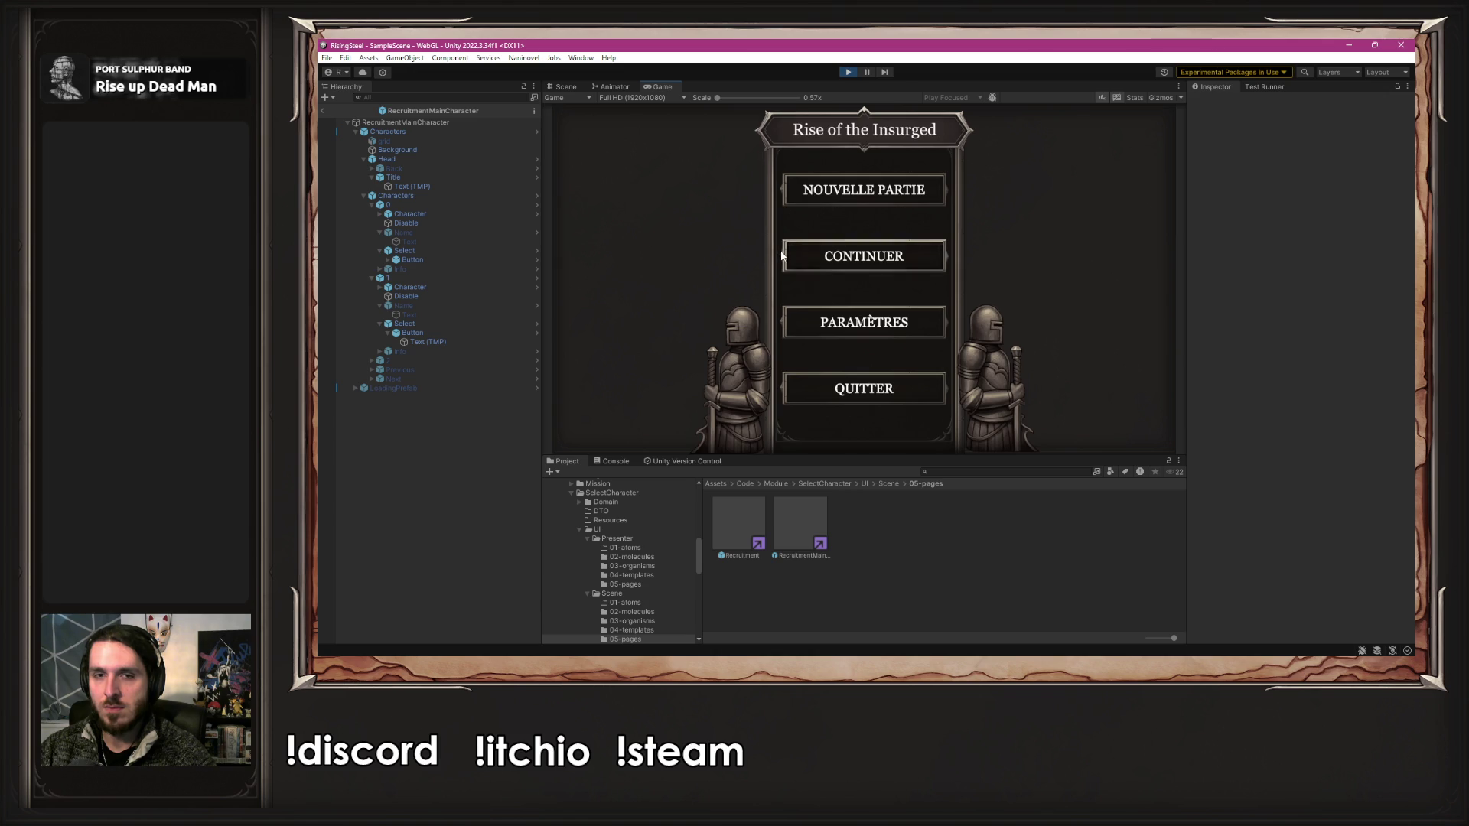
left_click(781, 247)
left_click(777, 231)
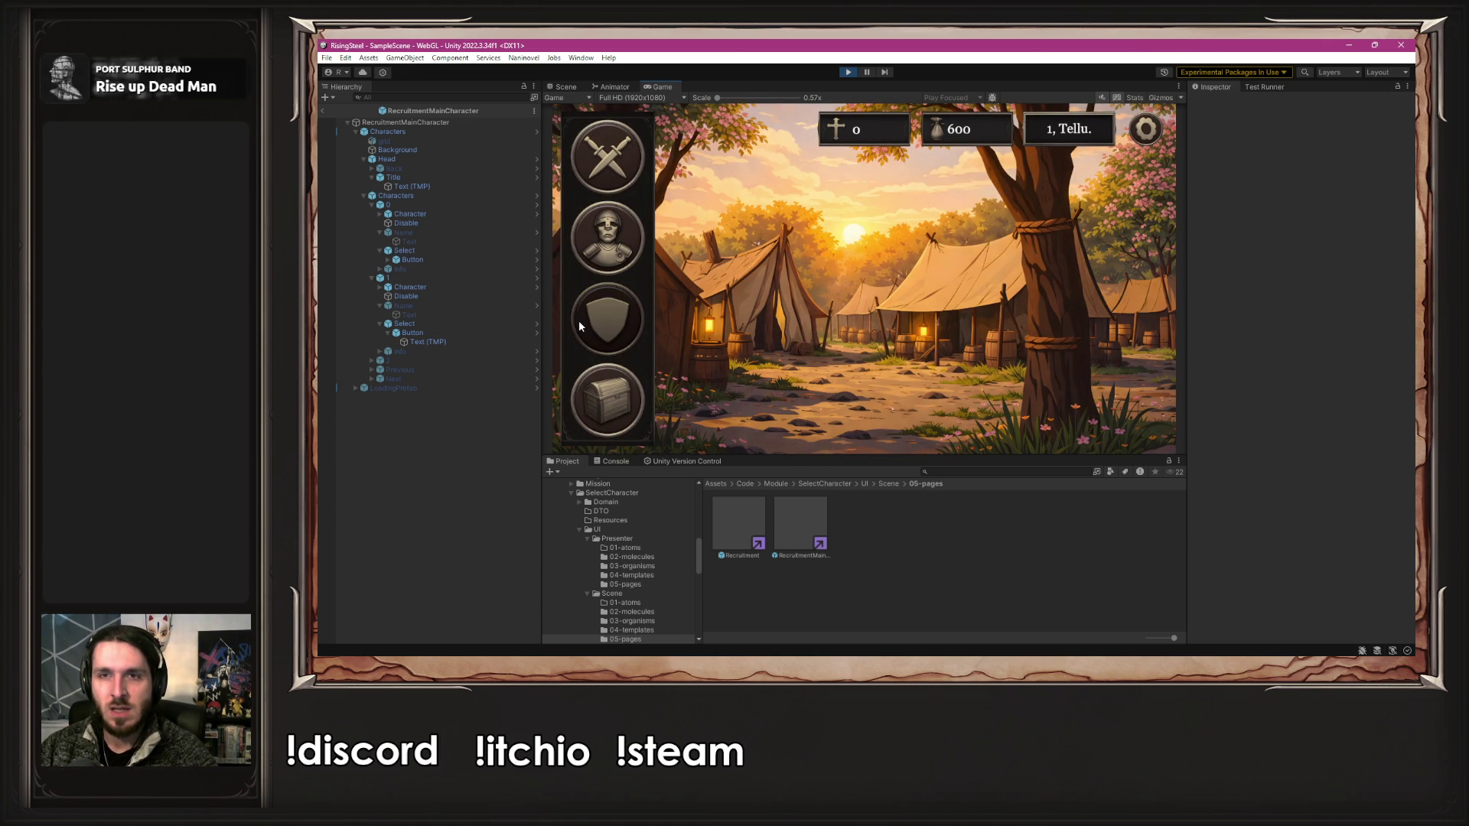
left_click(848, 72)
left_click(848, 72)
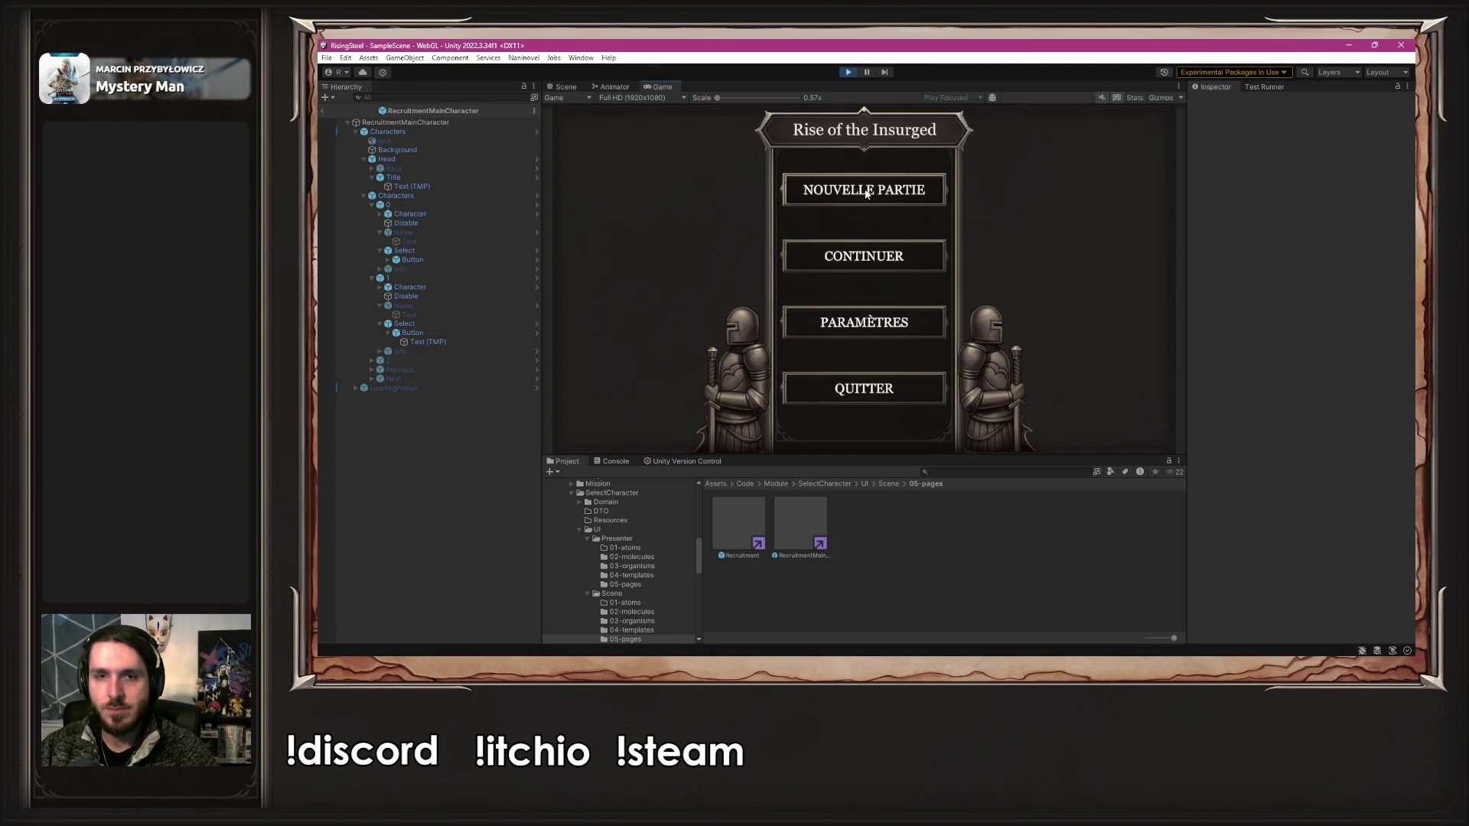
- Start a new game and submit a player name to reach character selection
left_click(863, 192)
left_click(835, 275)
type("Albert")
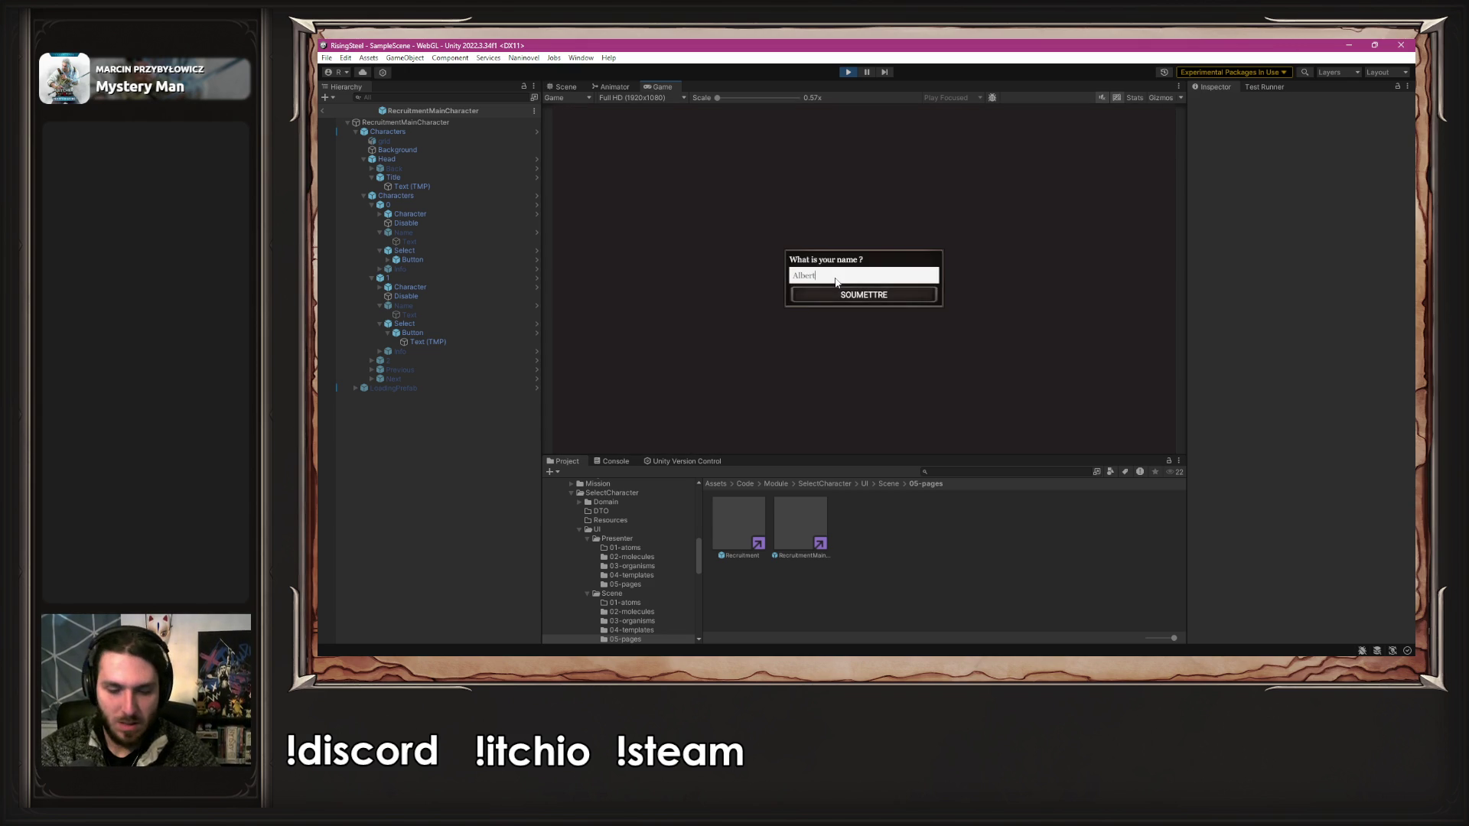
key("Return")
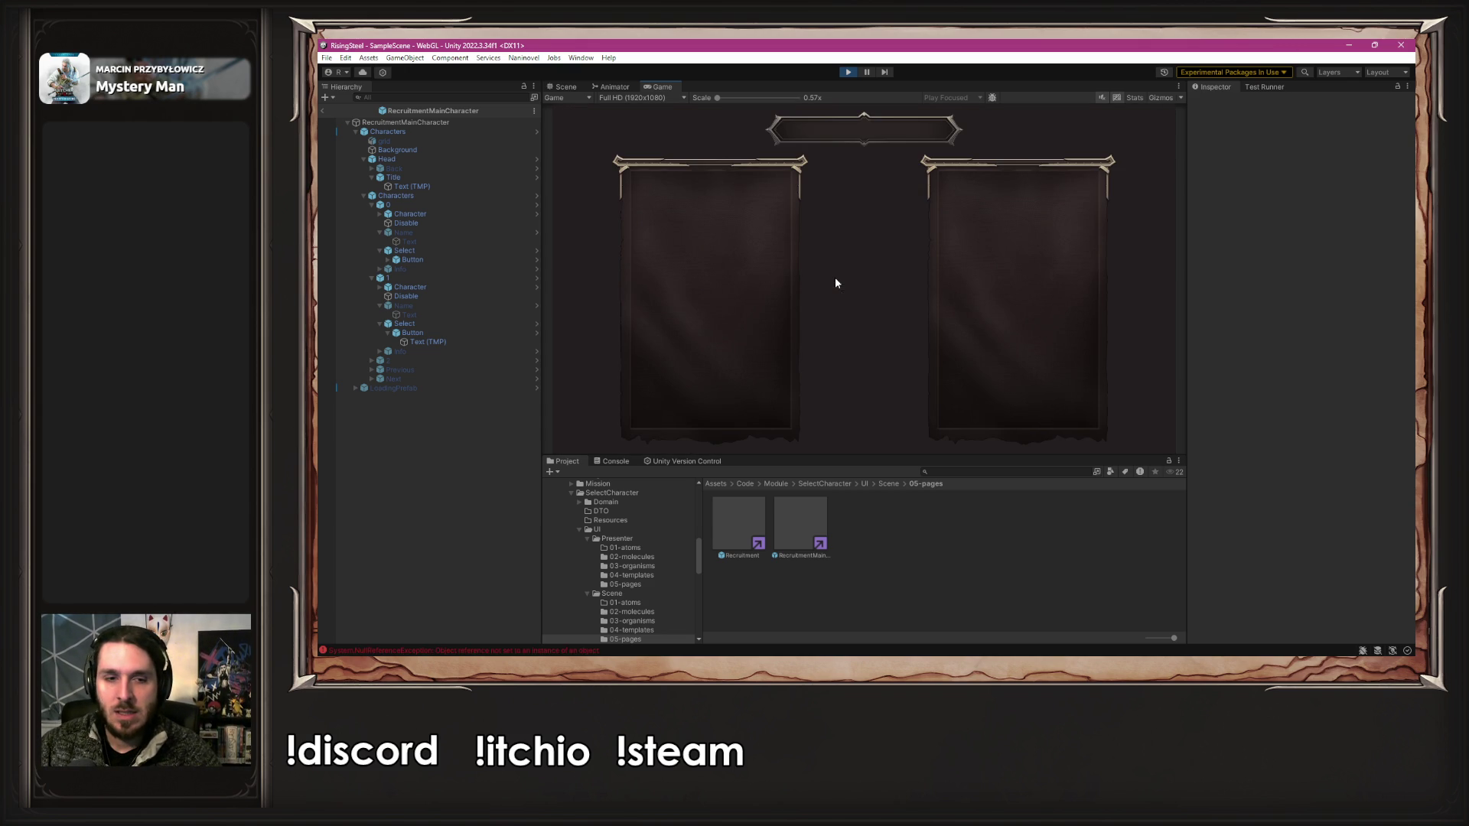
- Open the console error's source in the code editor and close the UniTaskScheduler.cs tab
left_click(549, 652)
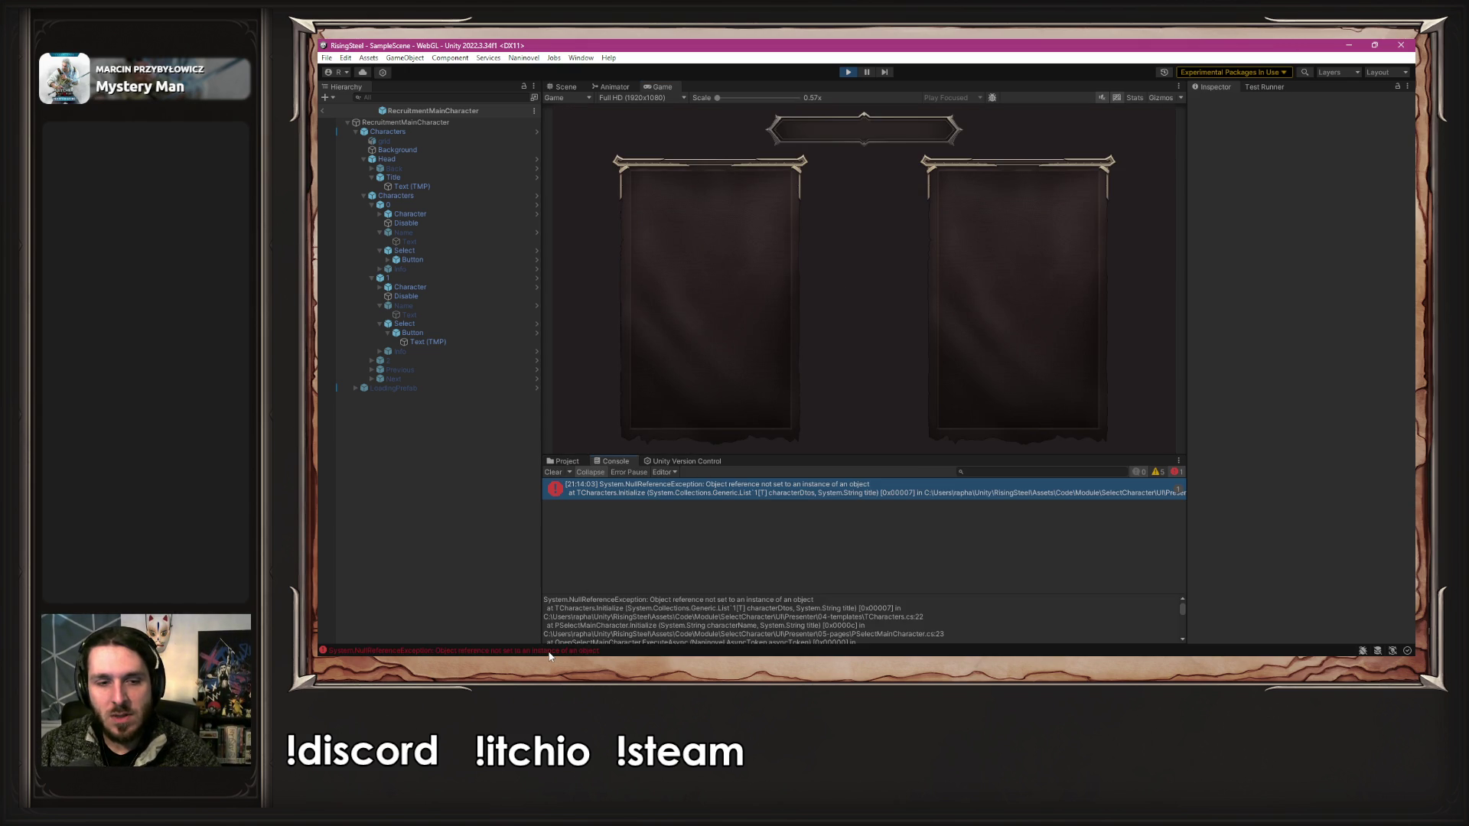
double_click(765, 494)
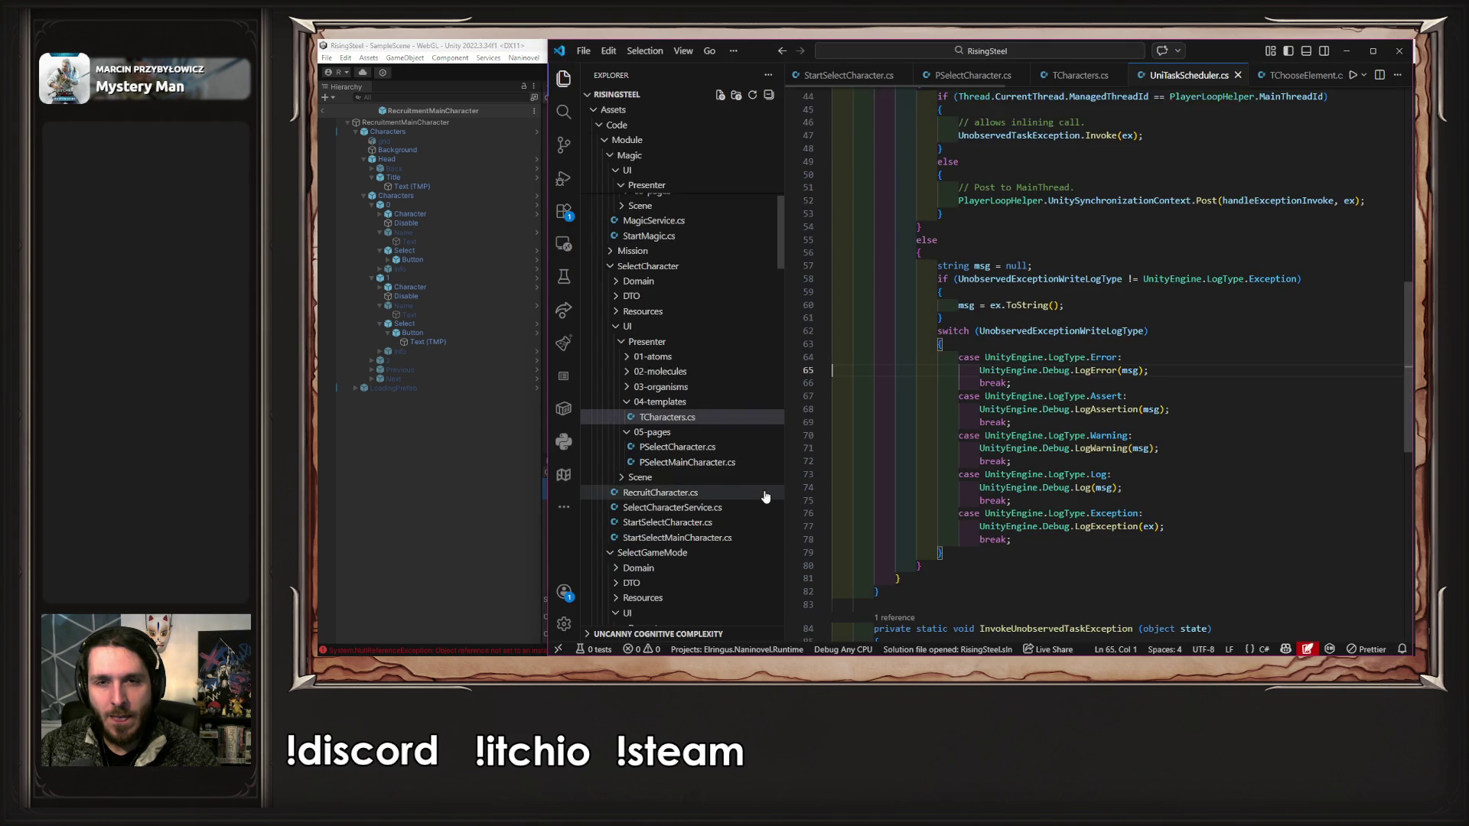
middle_click(1196, 83)
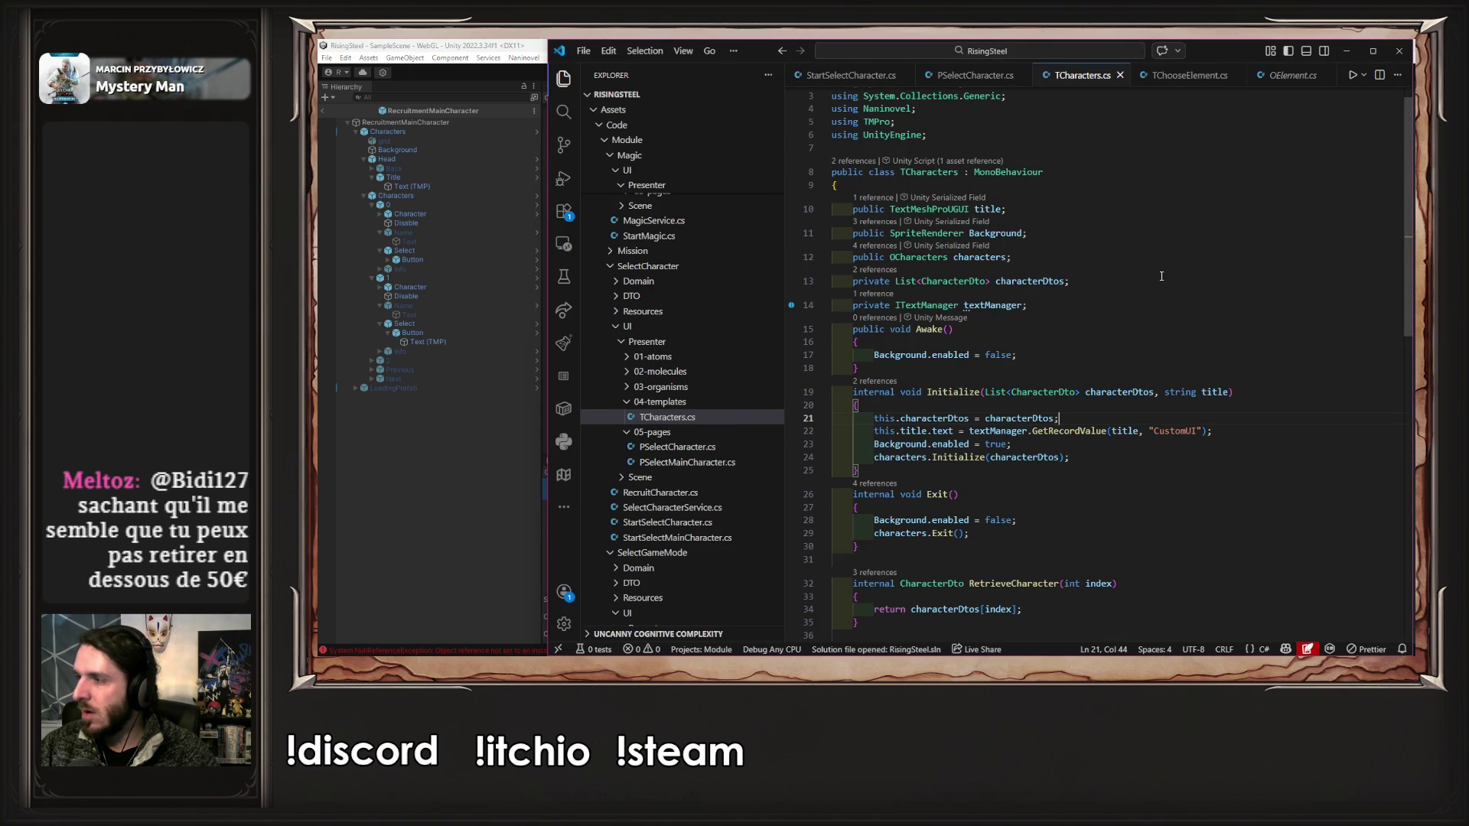
key("alt+Tab")
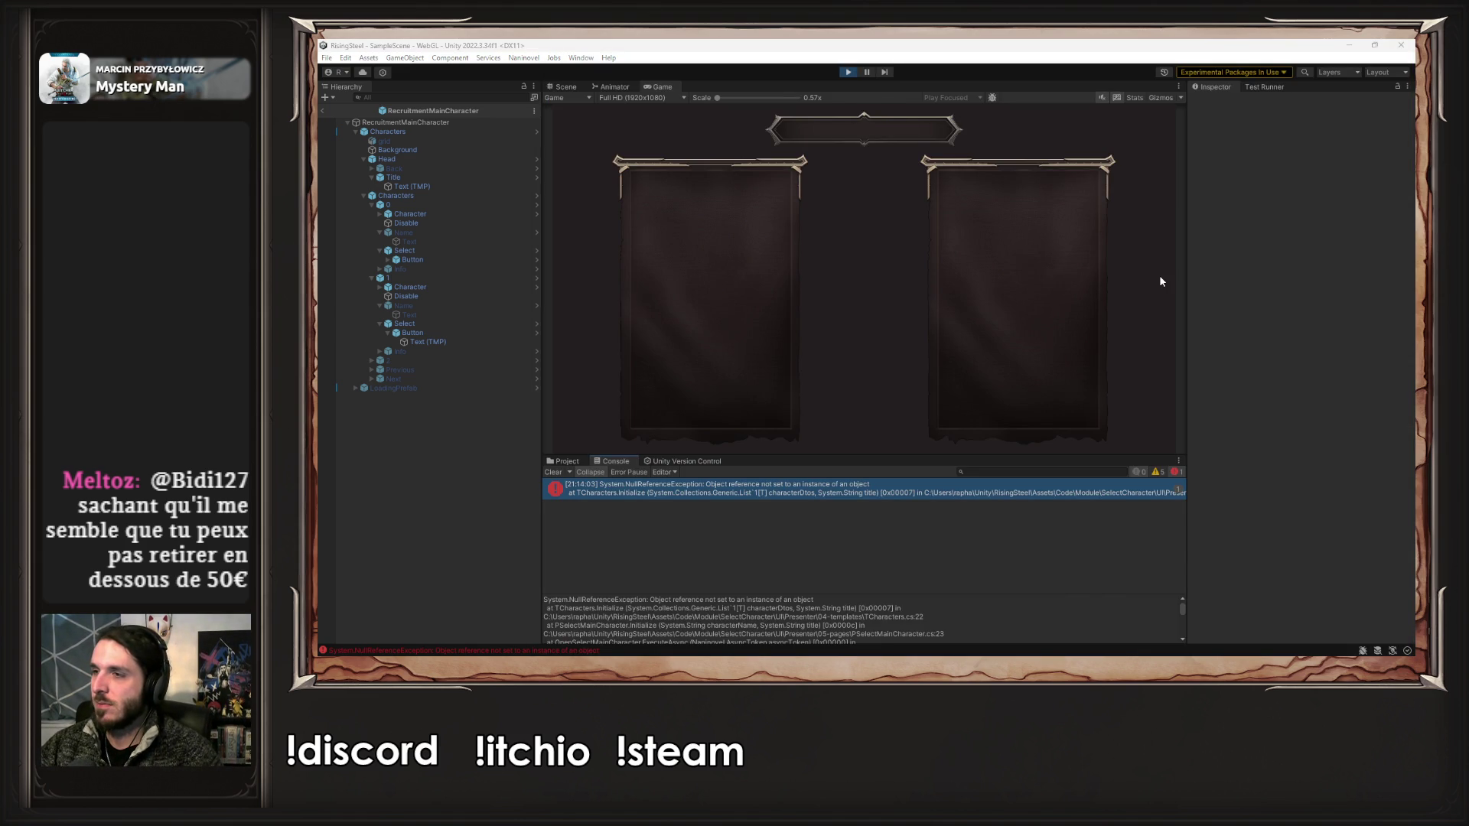
key("alt+Tab")
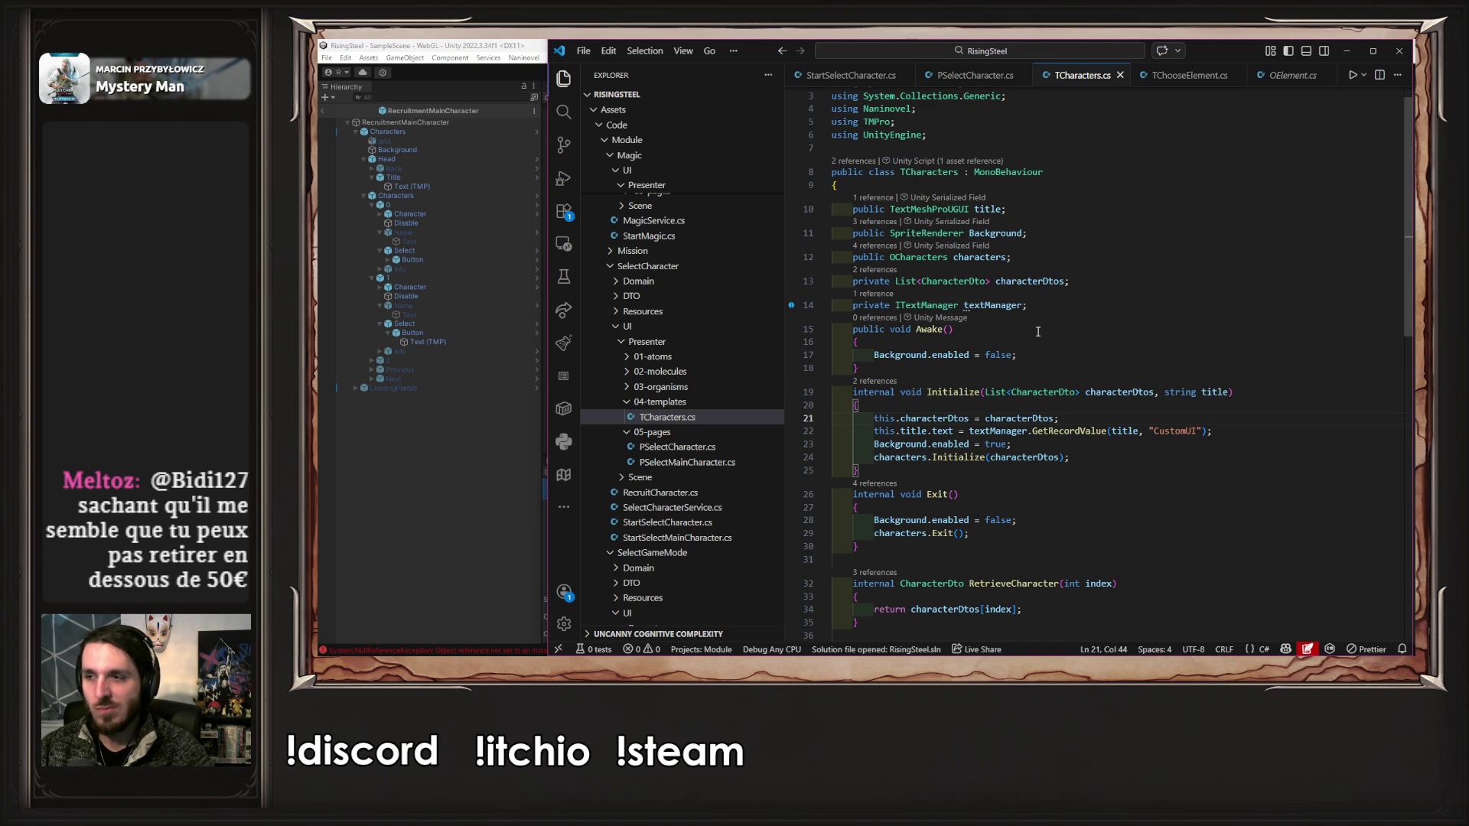
- Stop the game, select the Characters object, and open its TCharacters script
left_click(493, 401)
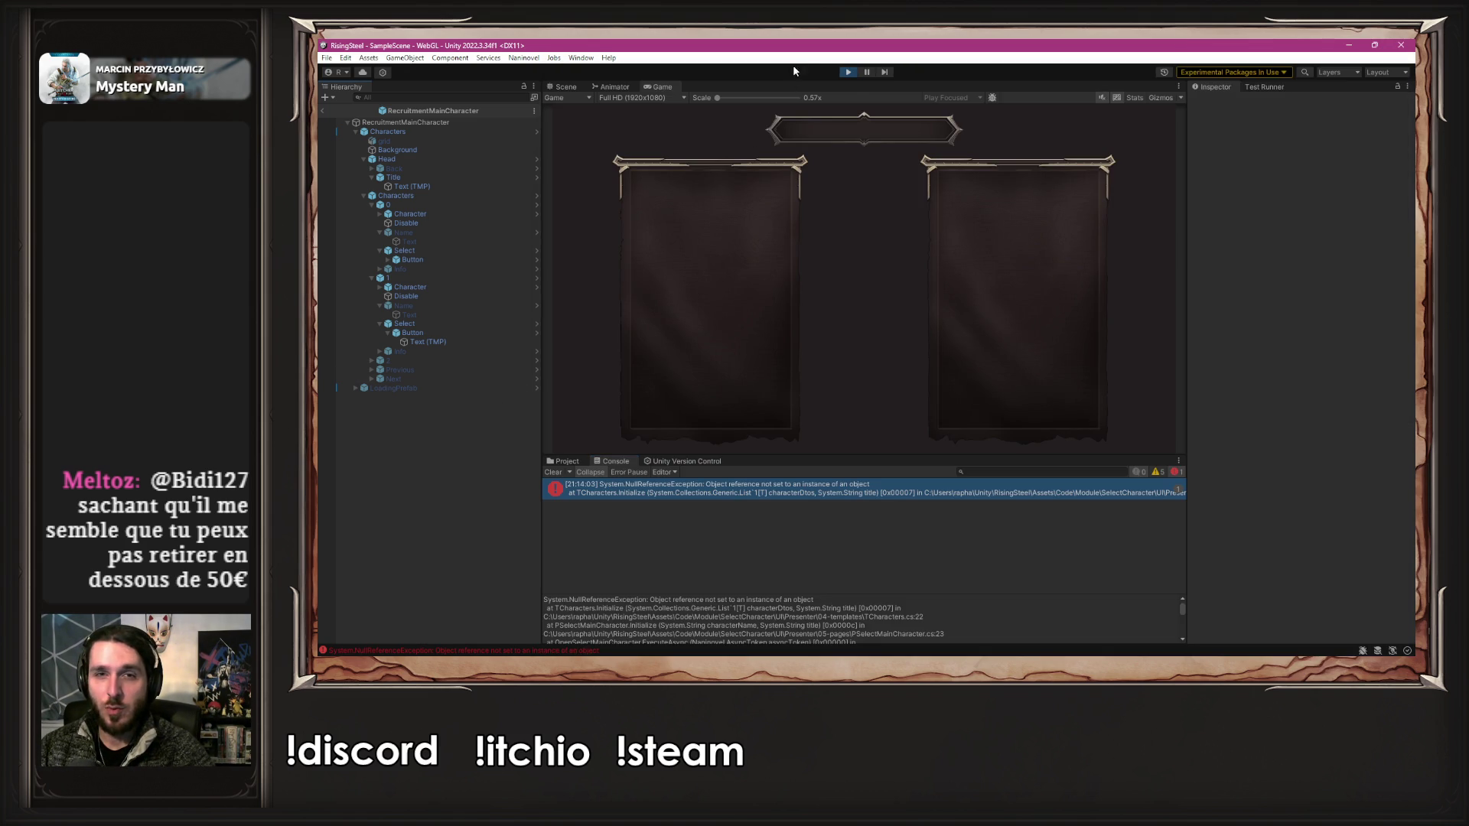
left_click(850, 72)
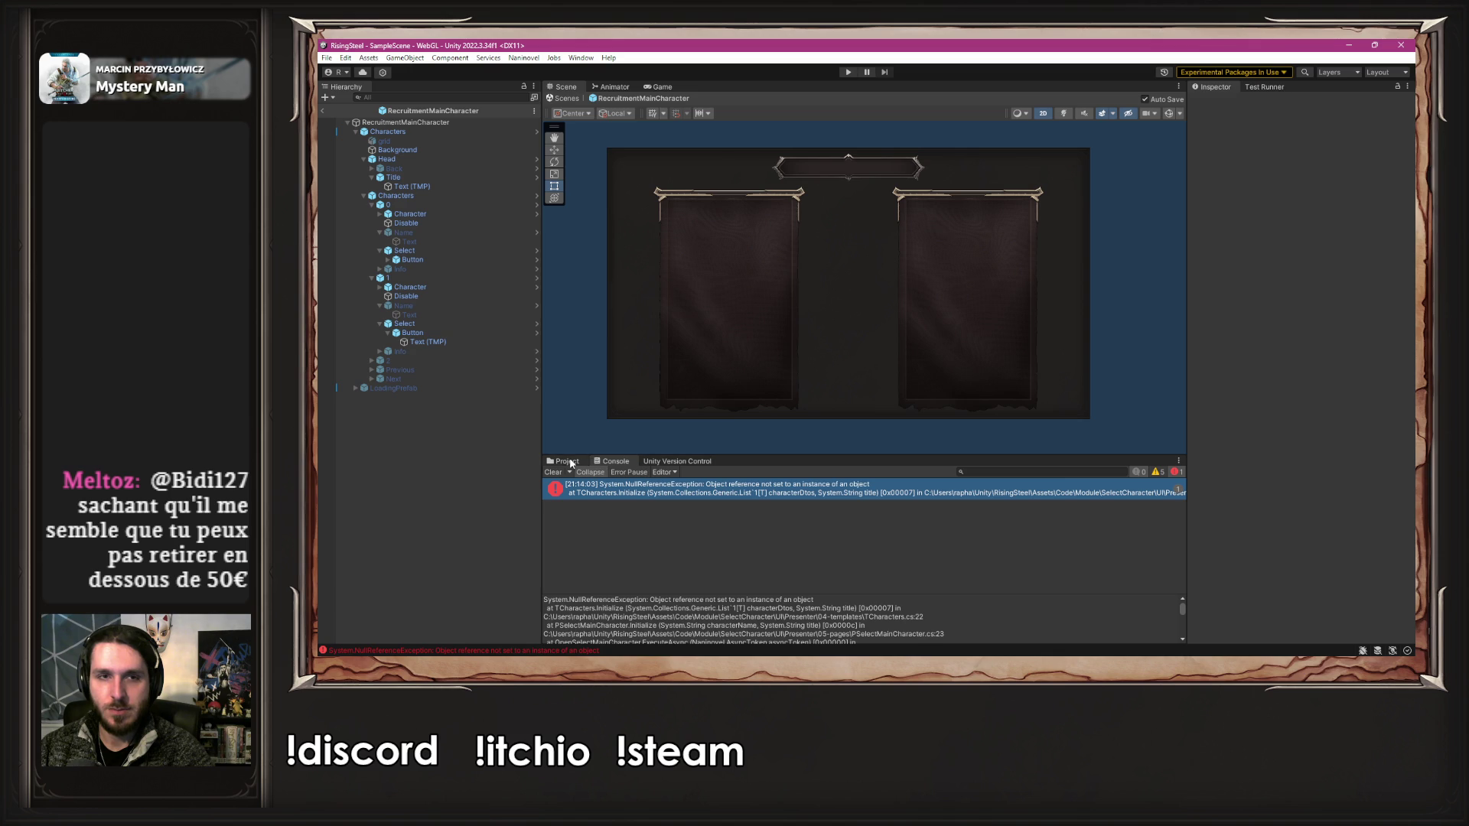
left_click(462, 132)
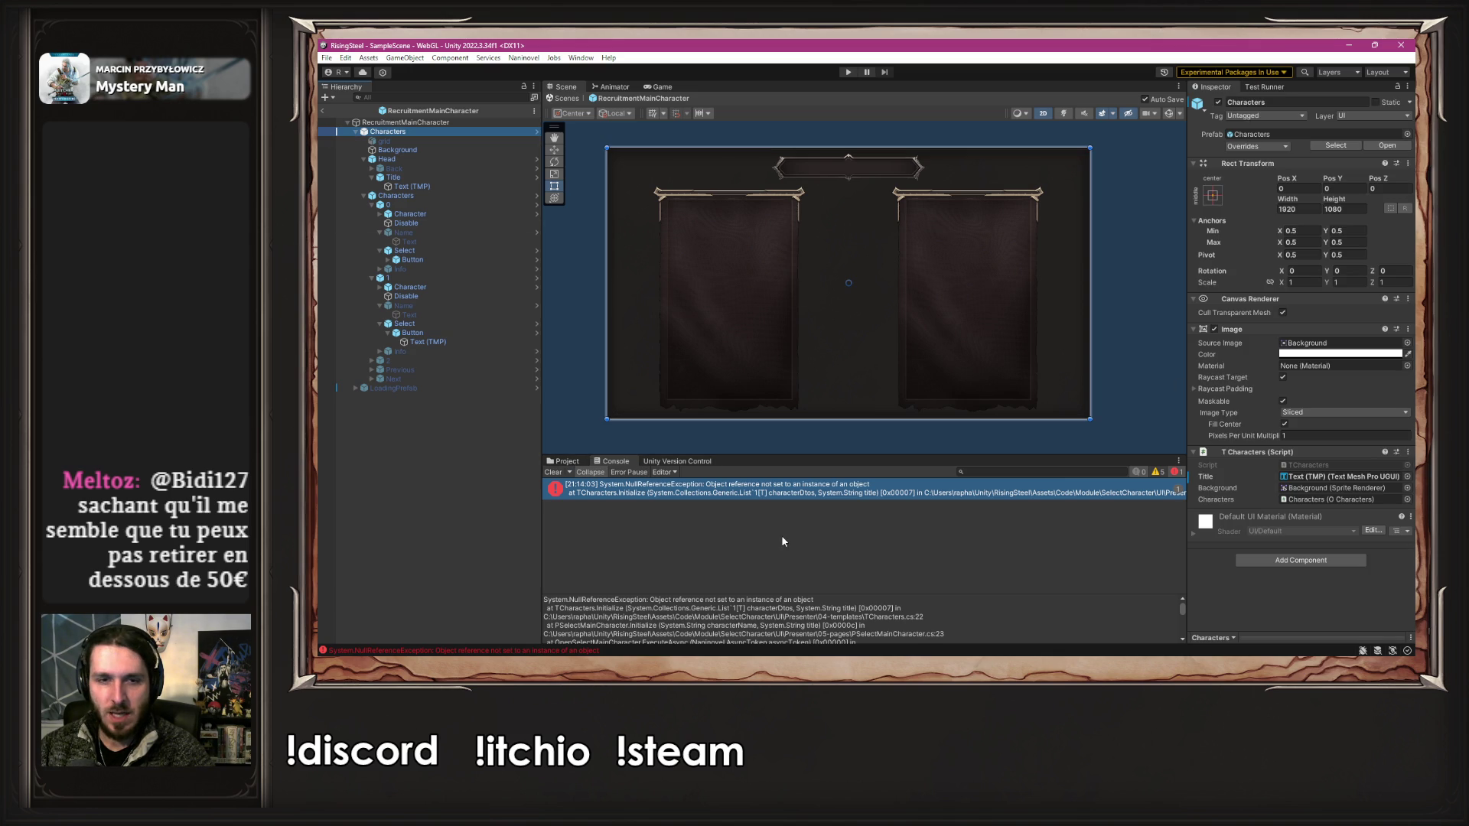
double_click(839, 490)
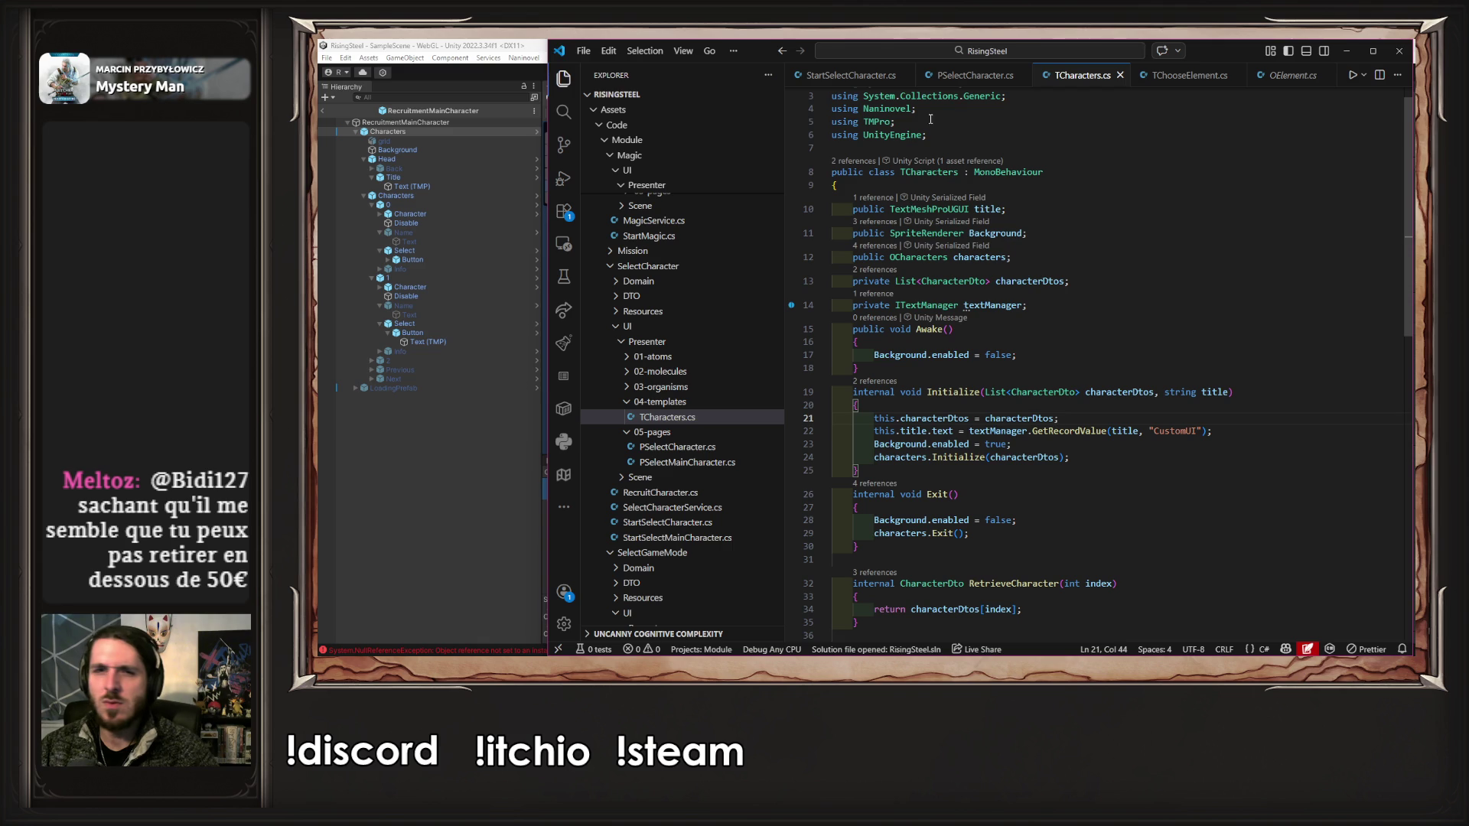
- Copy OElement's Engine.GetService<ITextManager>() line into TCharacters' Awake and save the script
left_click(1217, 80)
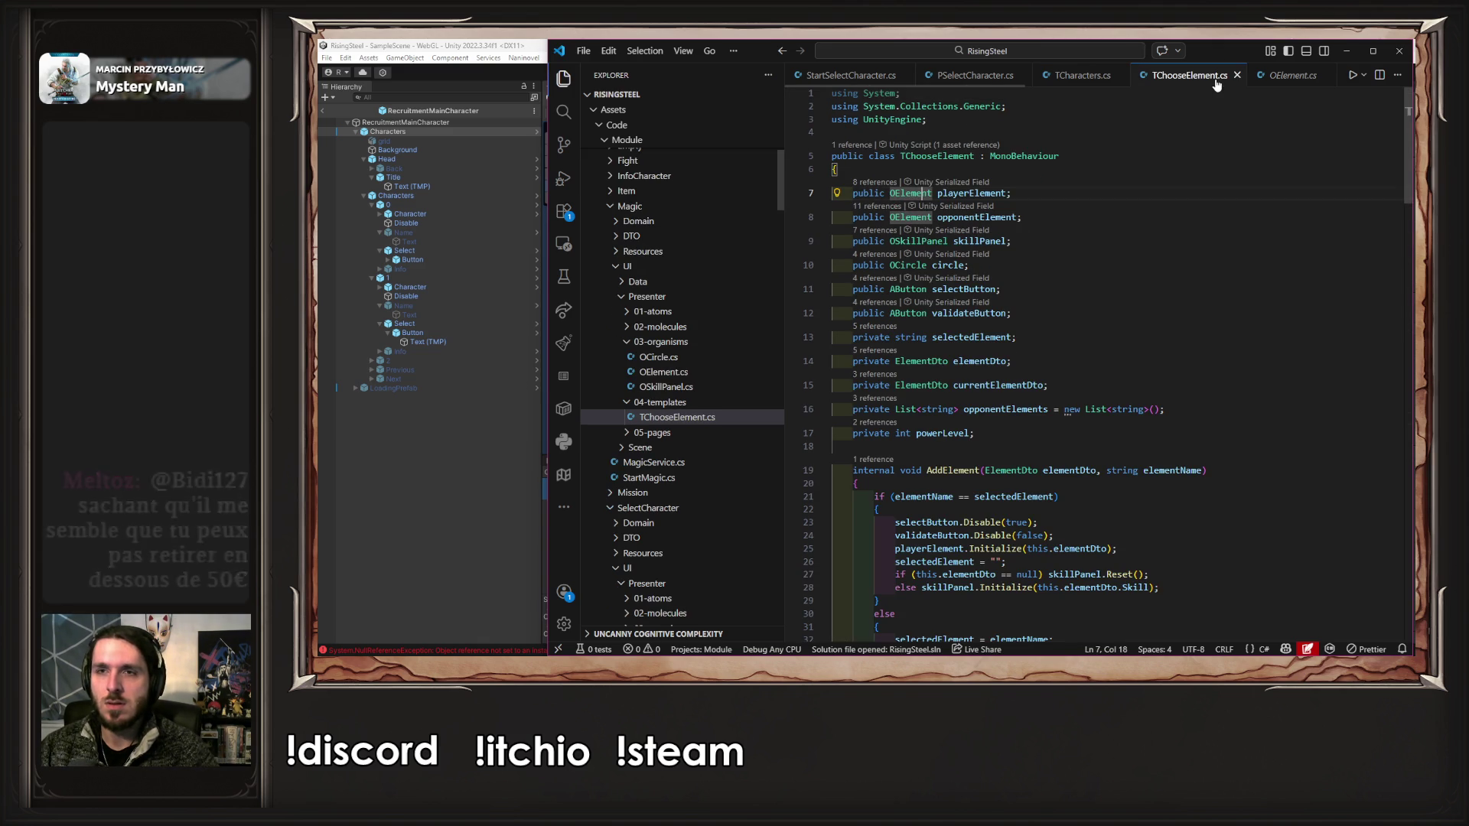
left_click(925, 195)
left_click(925, 195, "ctrl")
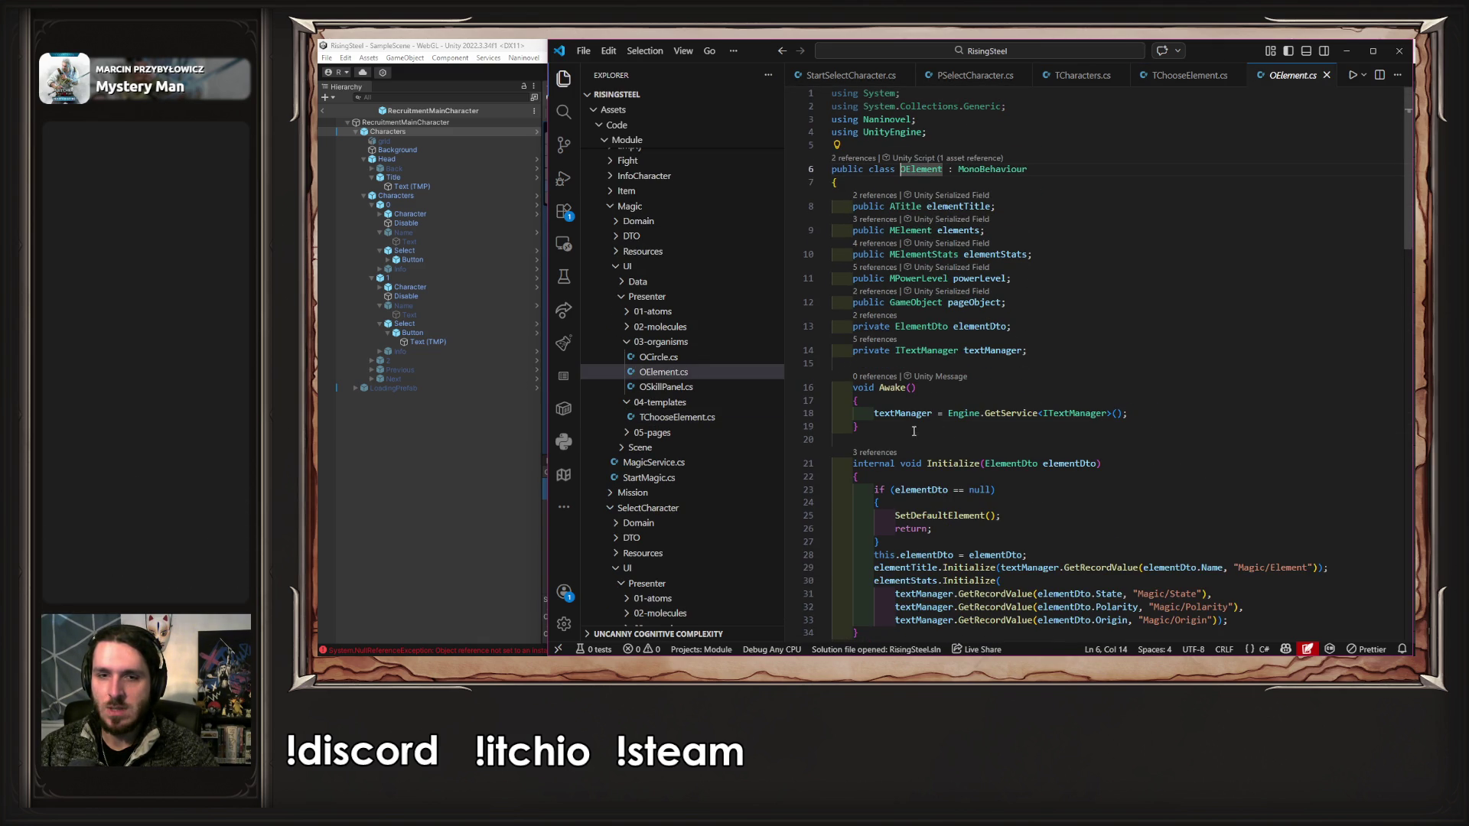
left_click_drag(922, 430, 826, 387)
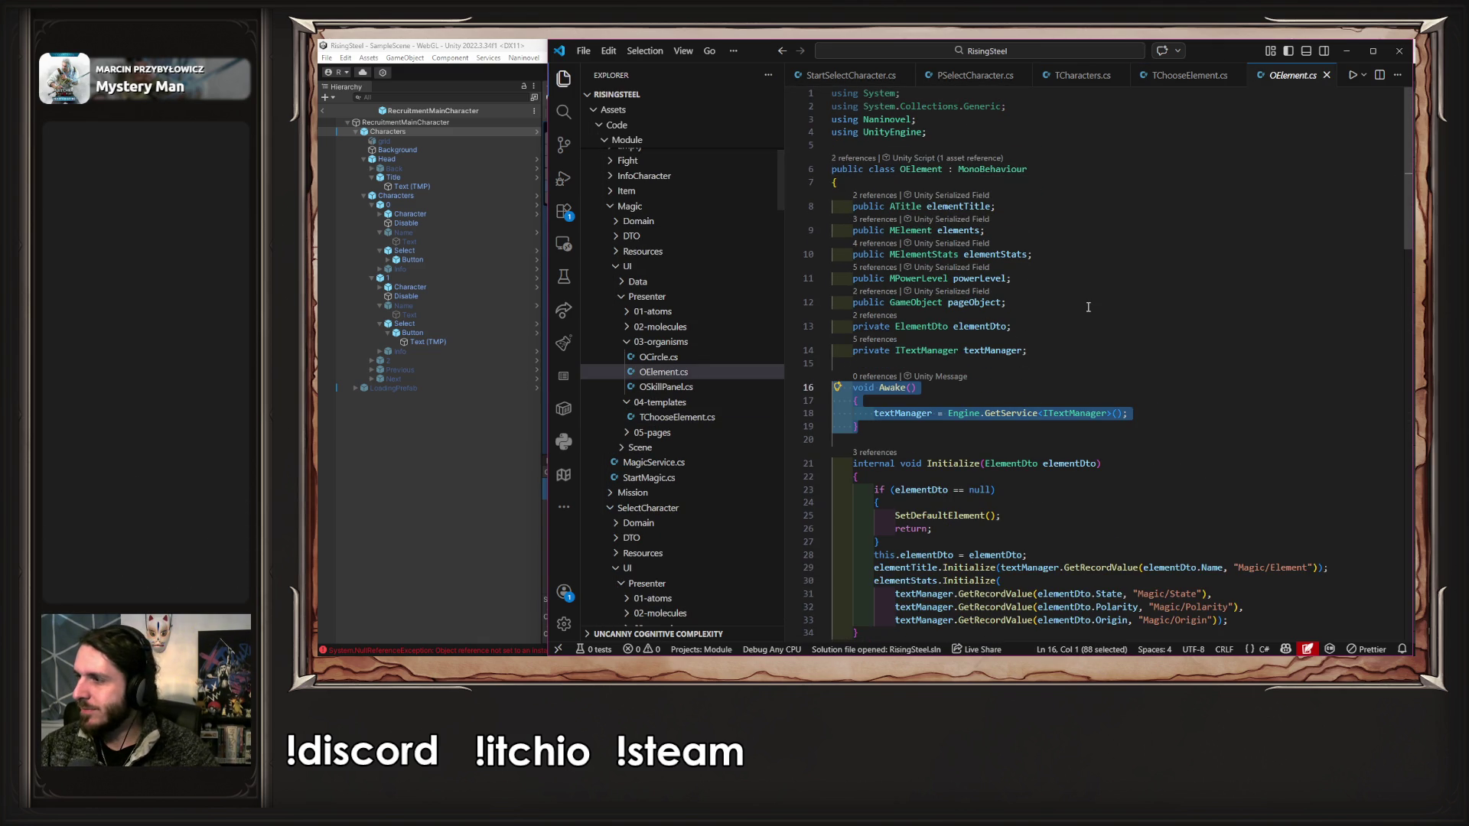
left_click(1083, 75)
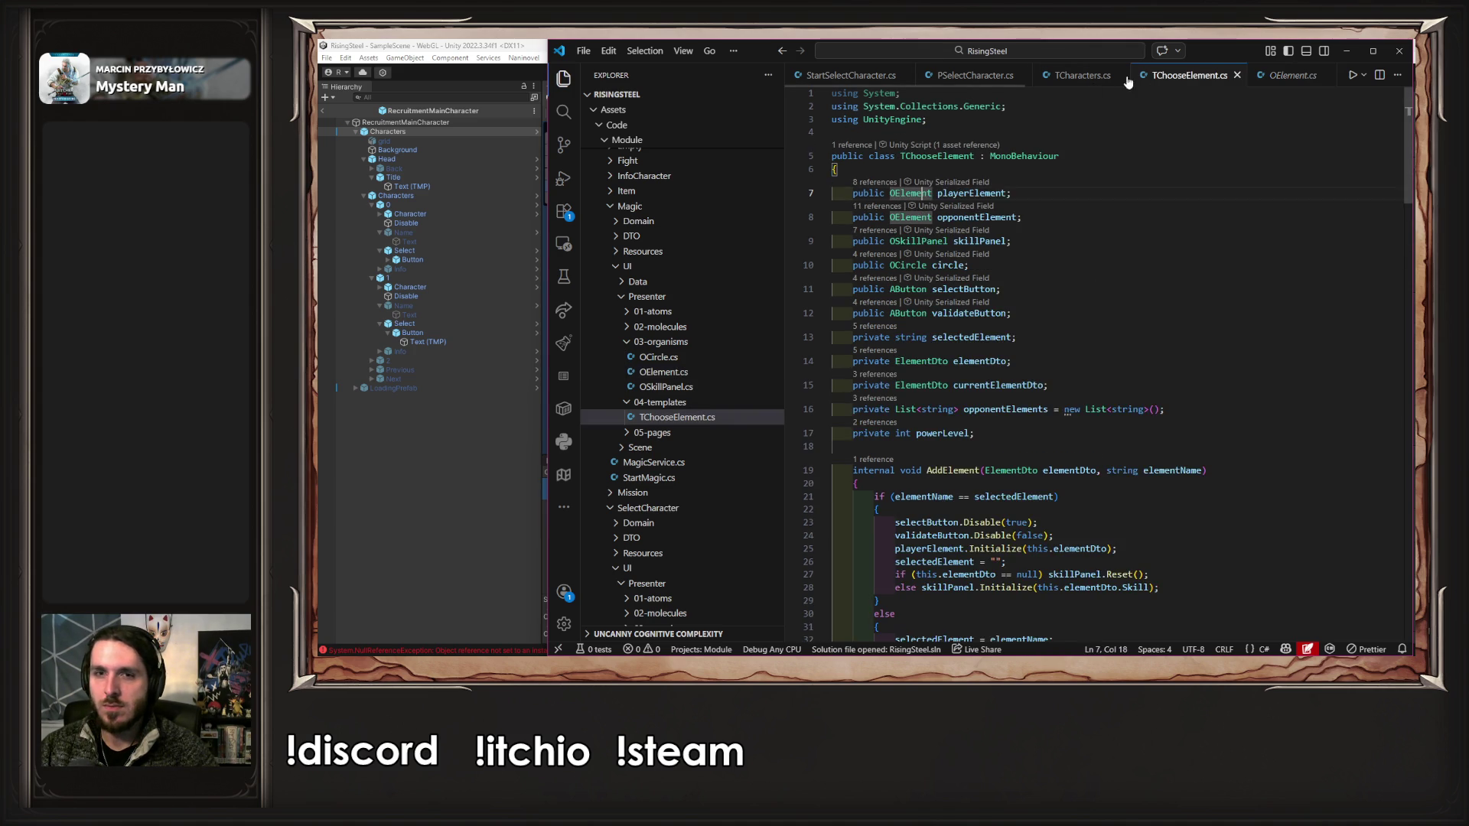
left_click(1039, 356)
key("ctrl+v")
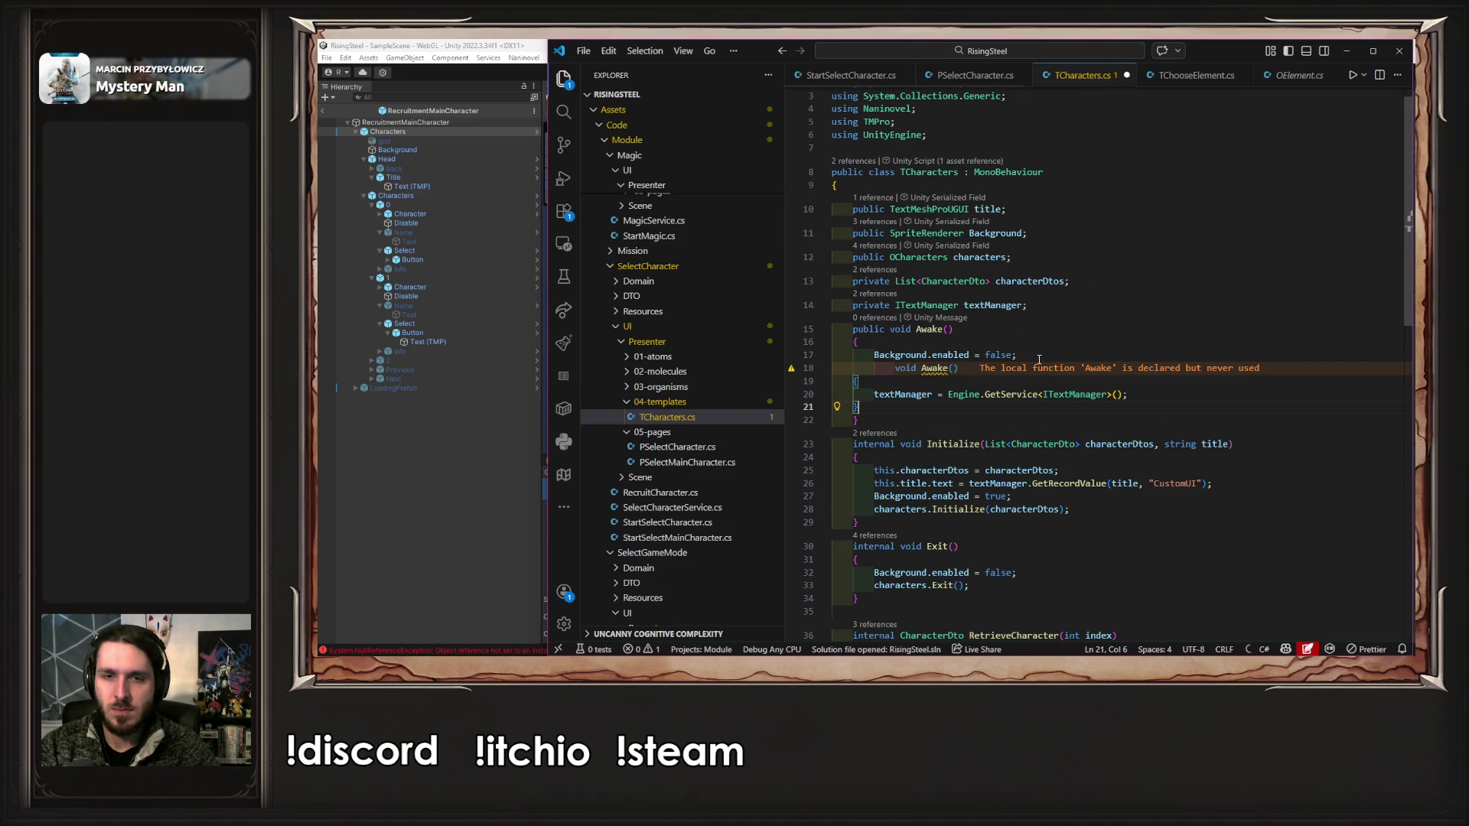
key("ctrl+z")
key("Up")
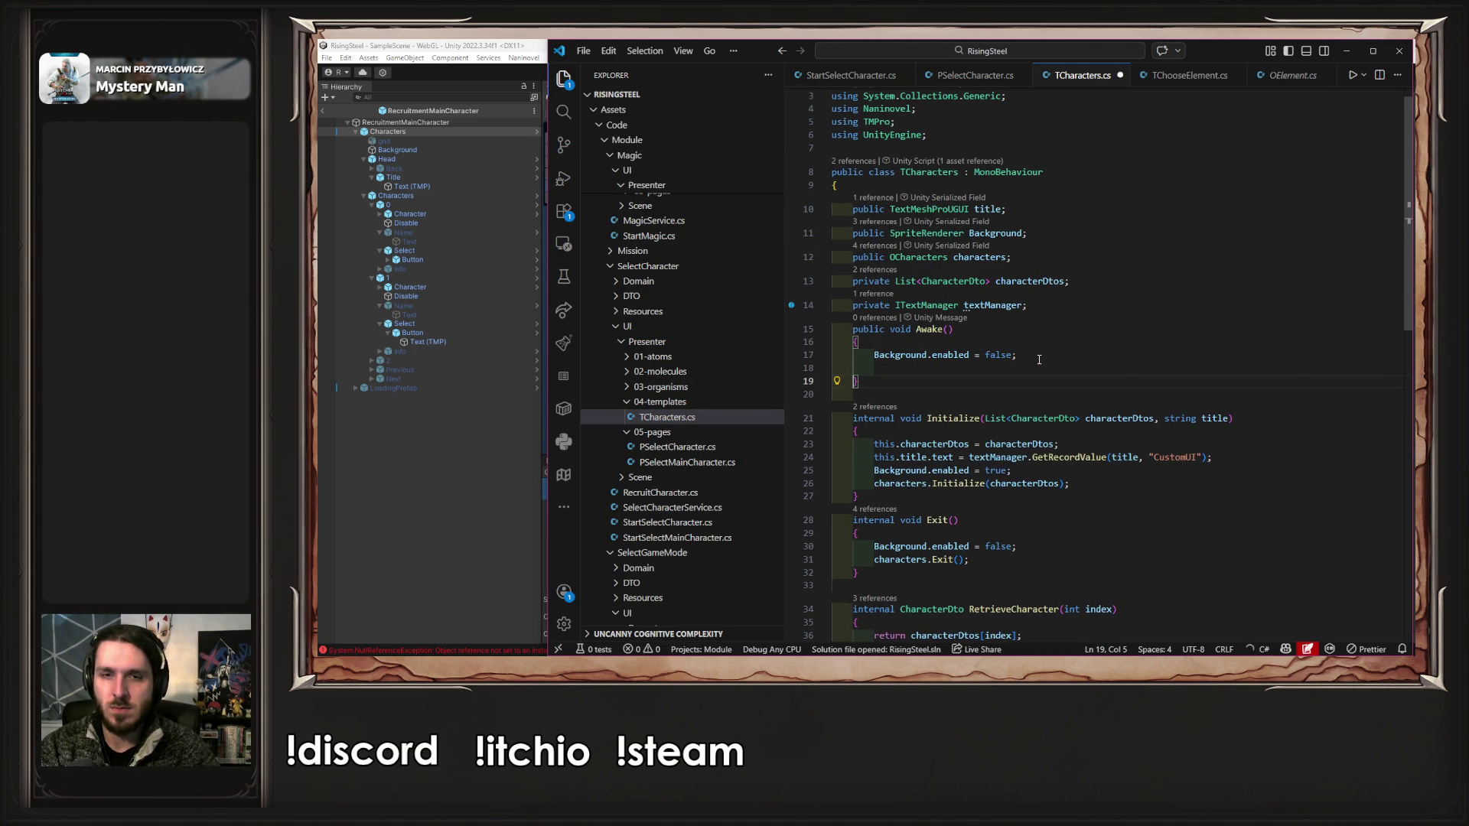
type("textManager = Engine.GetService<ITextManager>();")
key("ctrl+s")
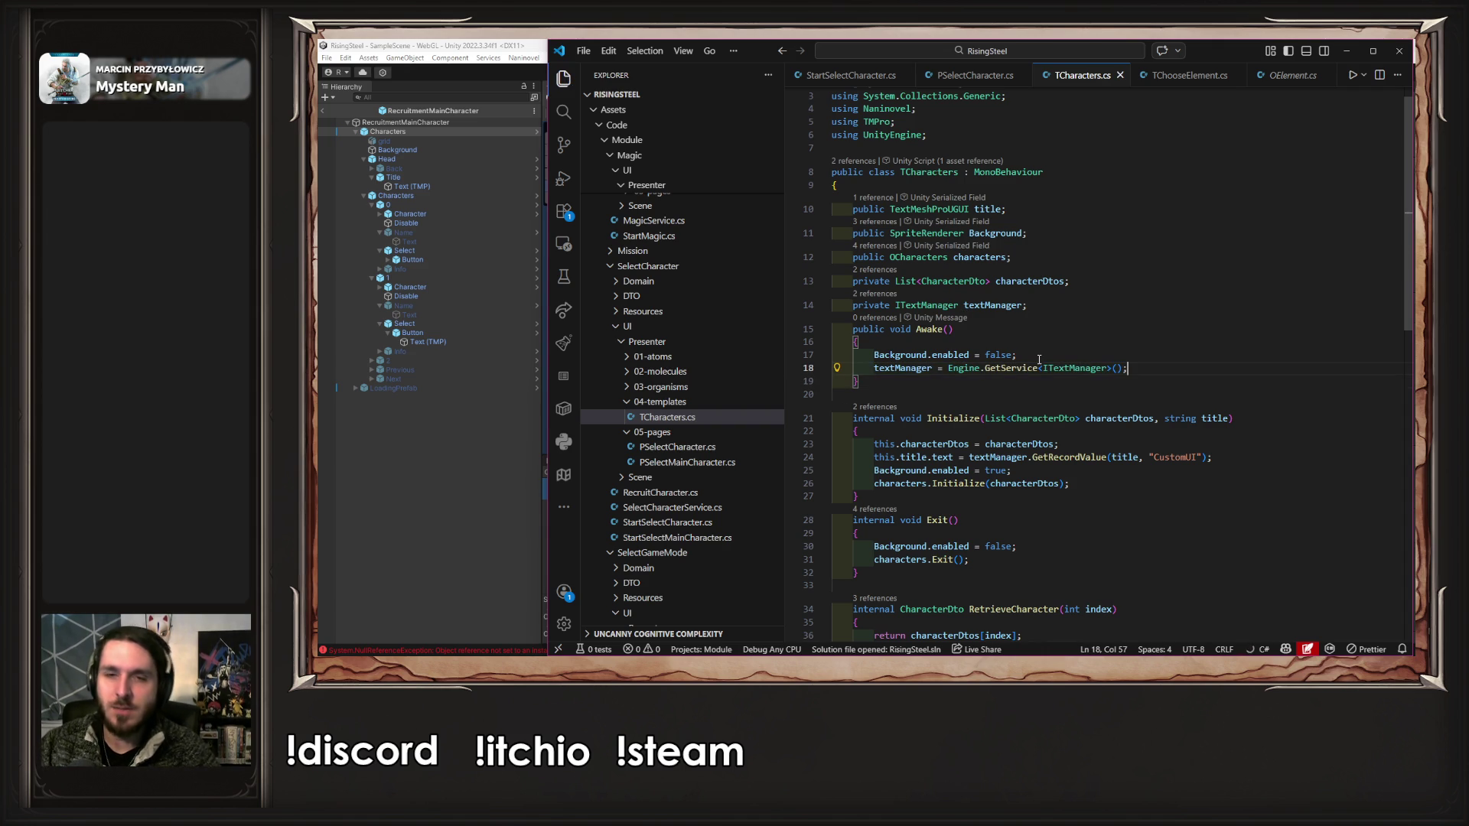
left_click(482, 458)
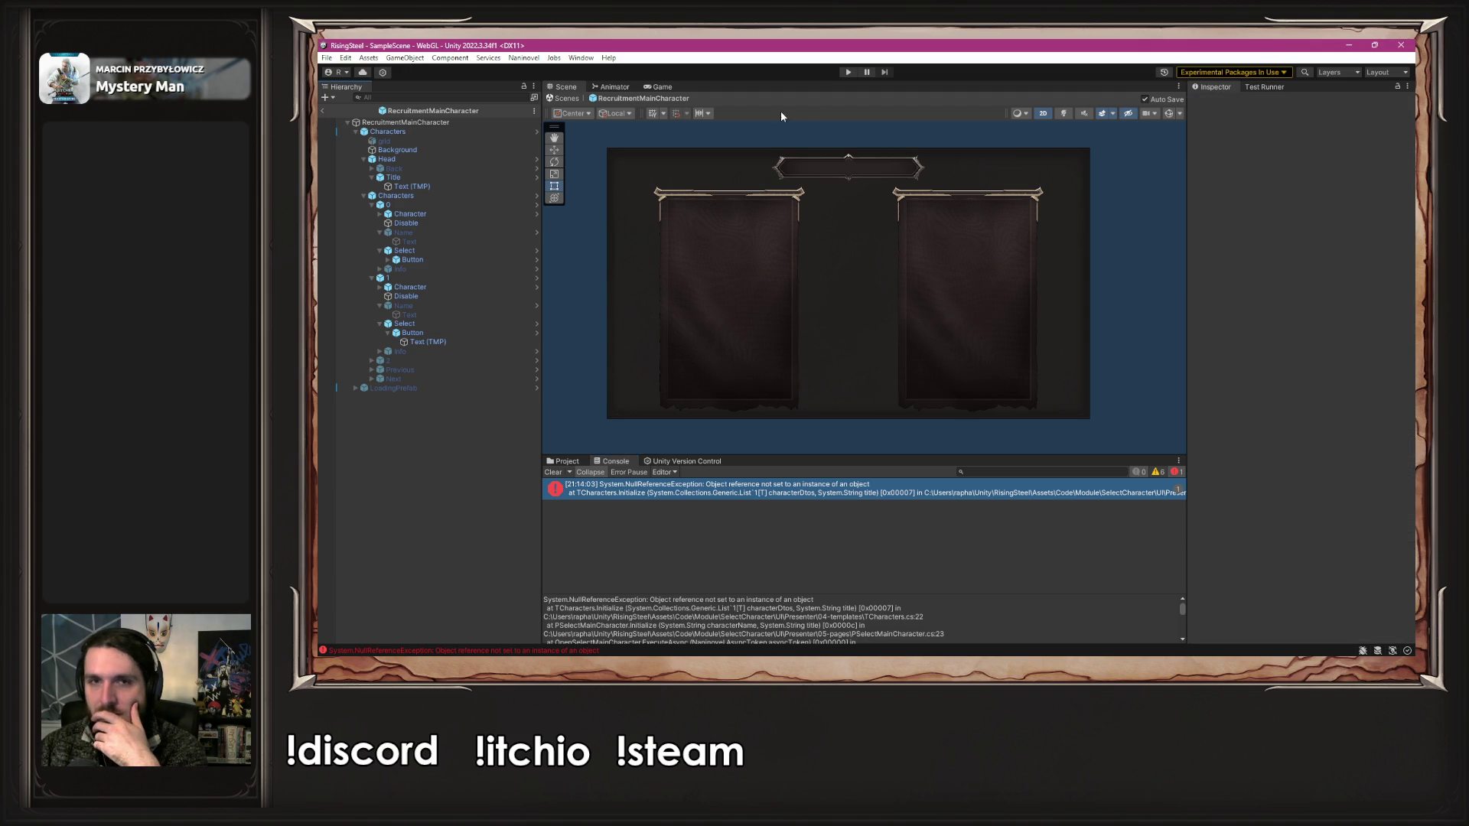
- Play a new game, submit the hero's name, pick the male character under 'Qui êtes vous', and open Entraînement
left_click(848, 72)
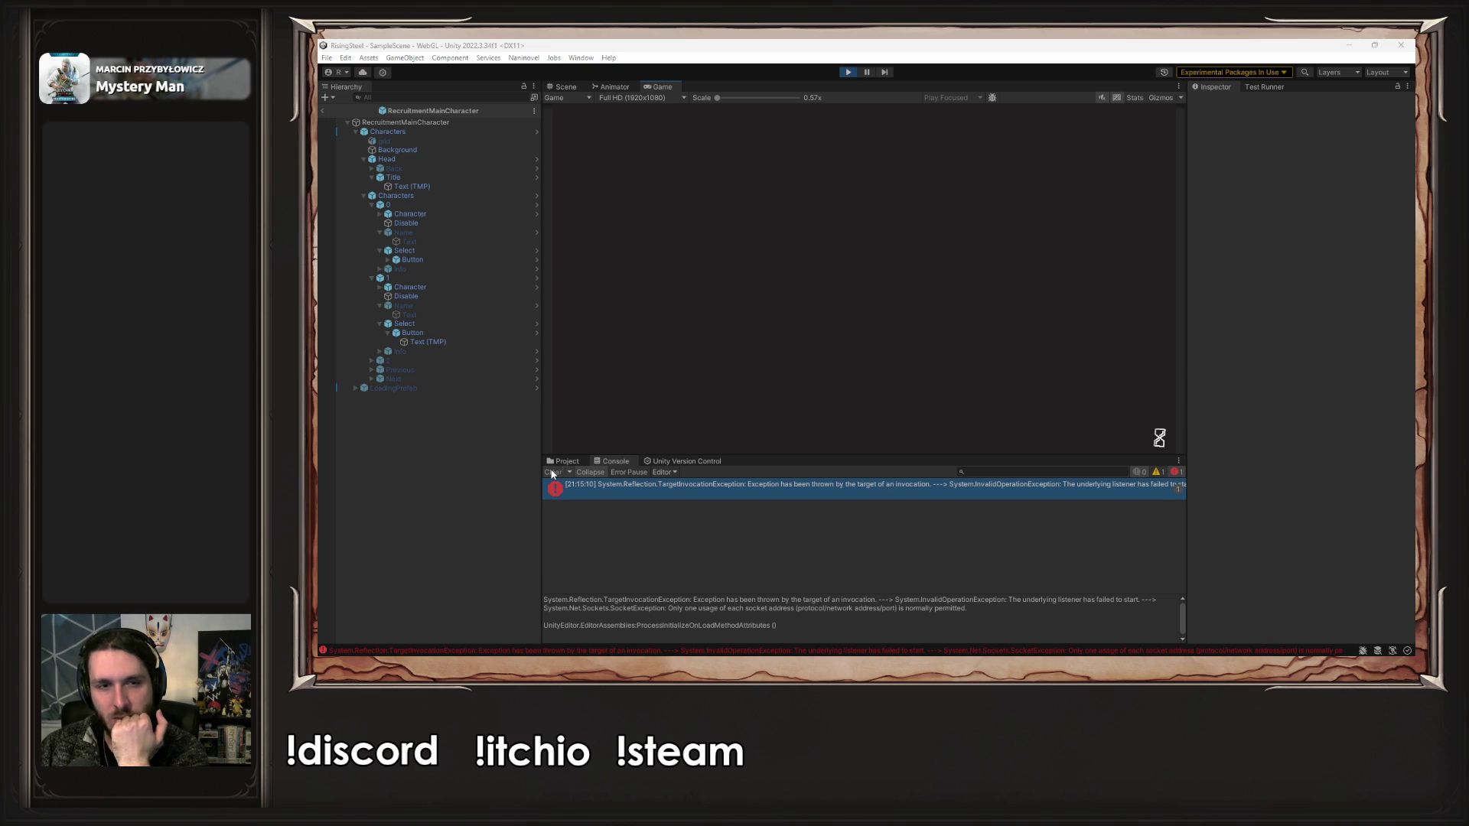
left_click(826, 203)
type("Albert")
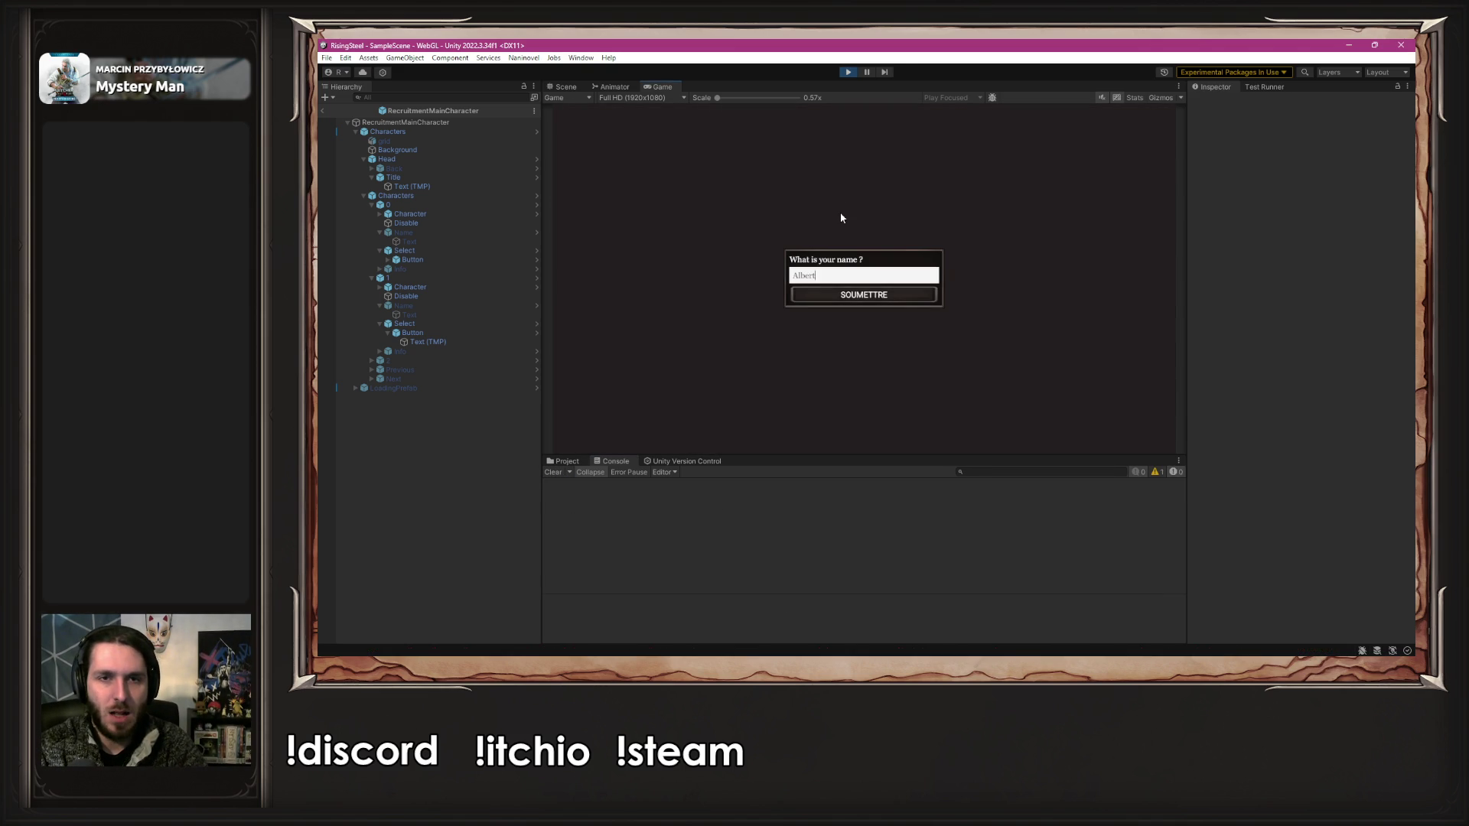
key("Return")
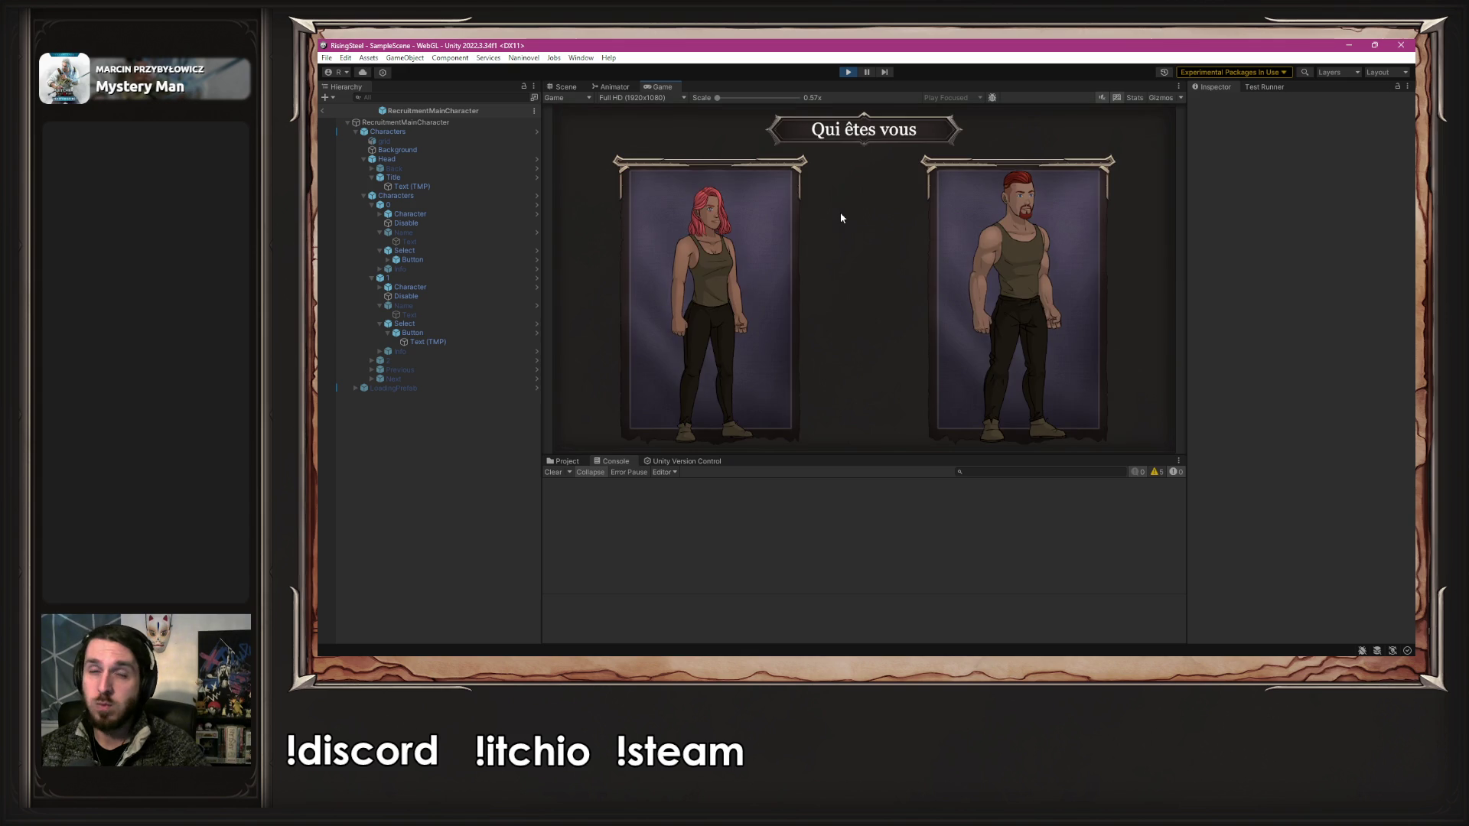
left_click(1008, 259)
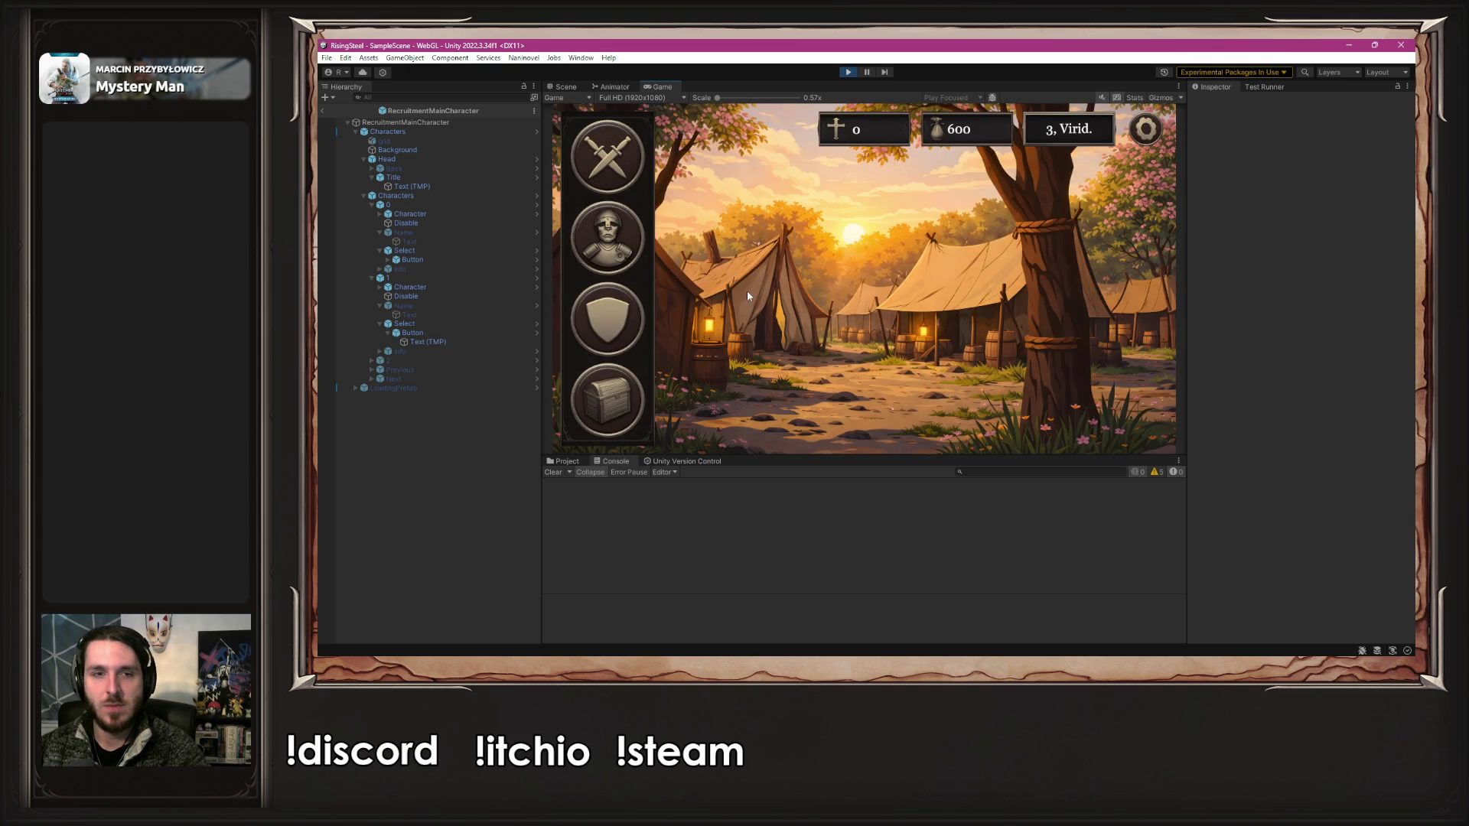
left_click(641, 317)
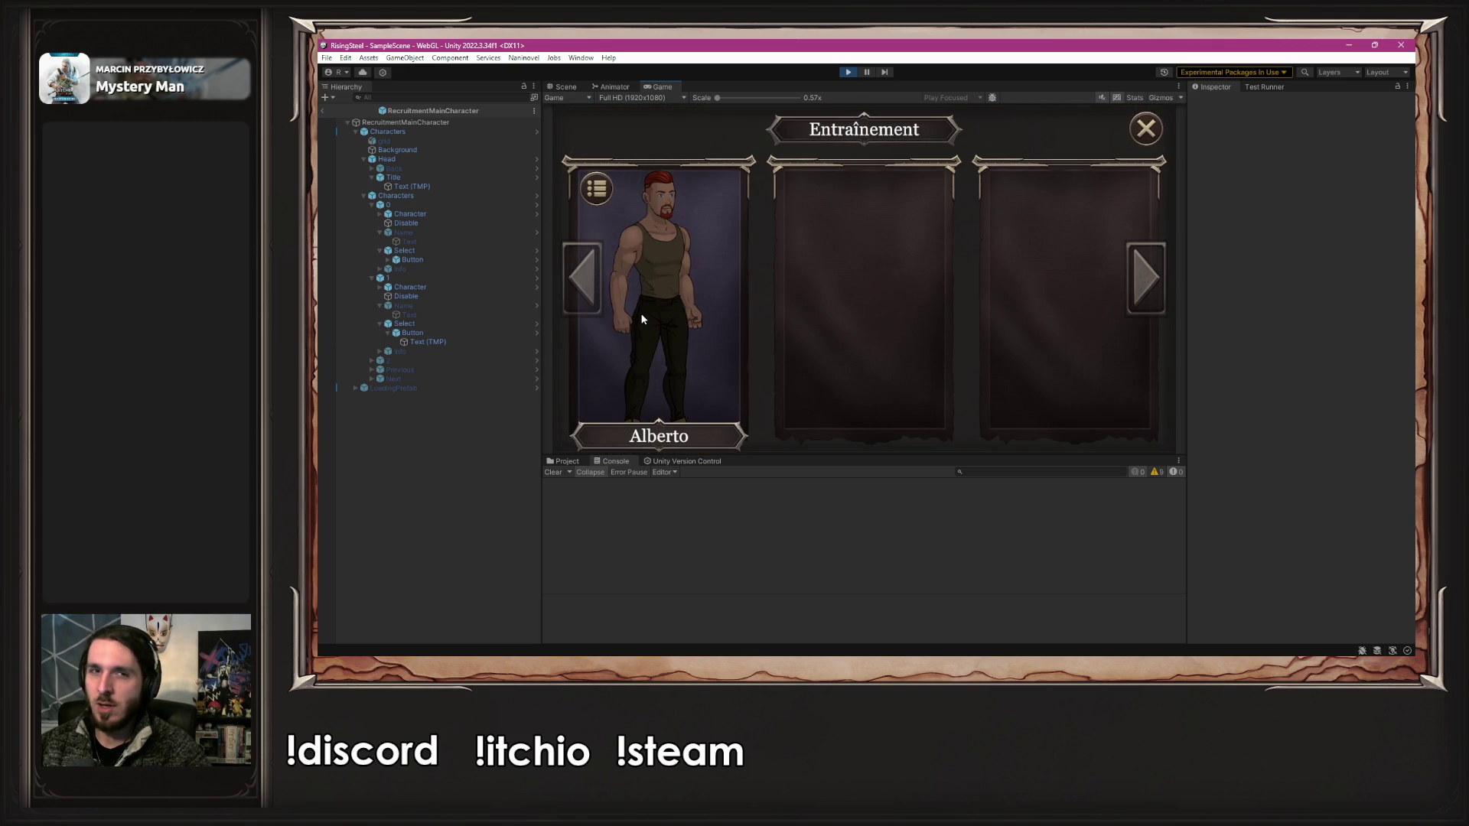
- Open Alberto's sheet, raise his Force to 10 through training, then stop the game
left_click(642, 319)
left_click(869, 429)
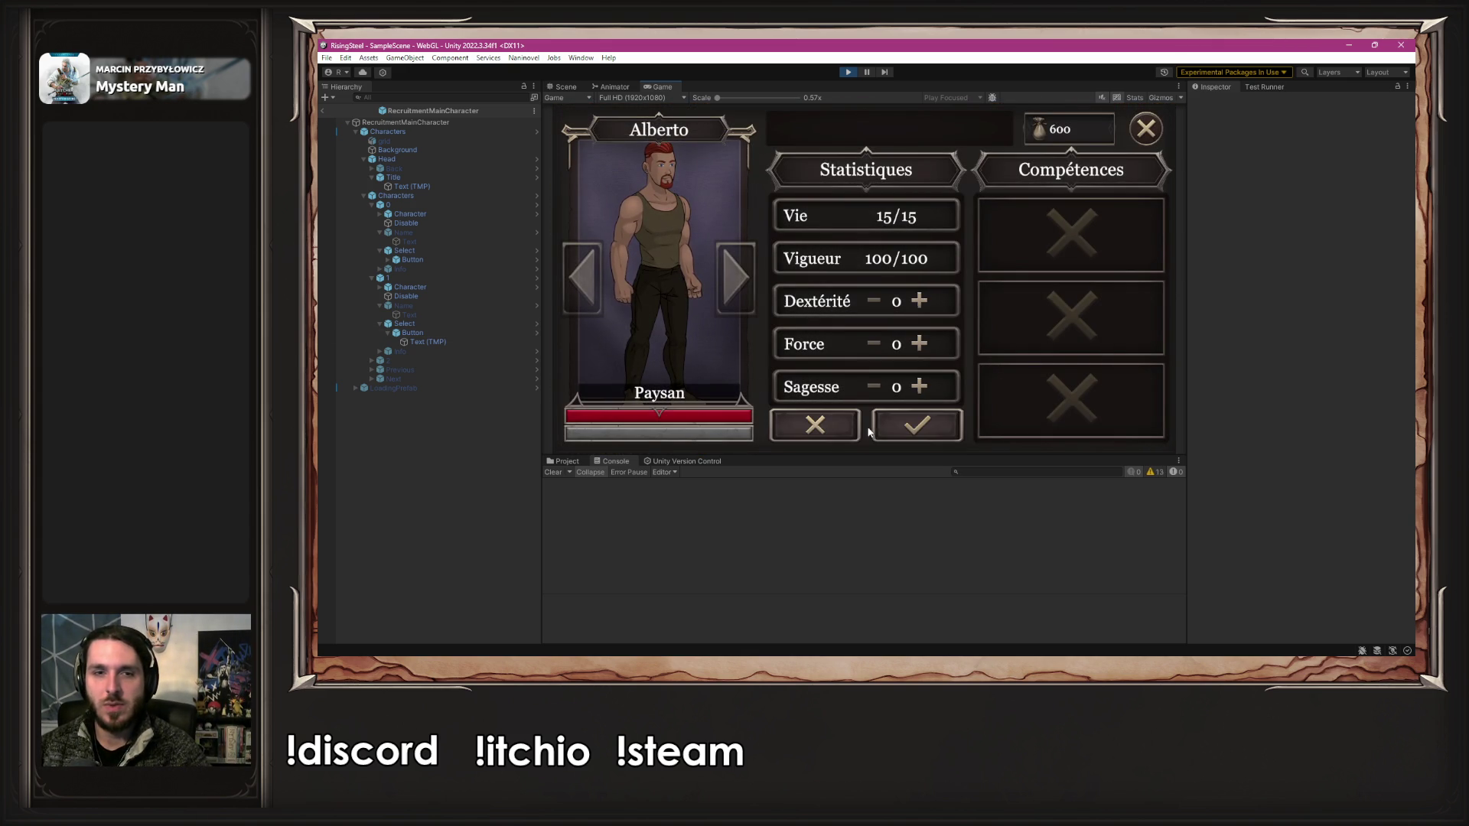
left_click(921, 343)
left_click(920, 343)
left_click(921, 343)
left_click(920, 344)
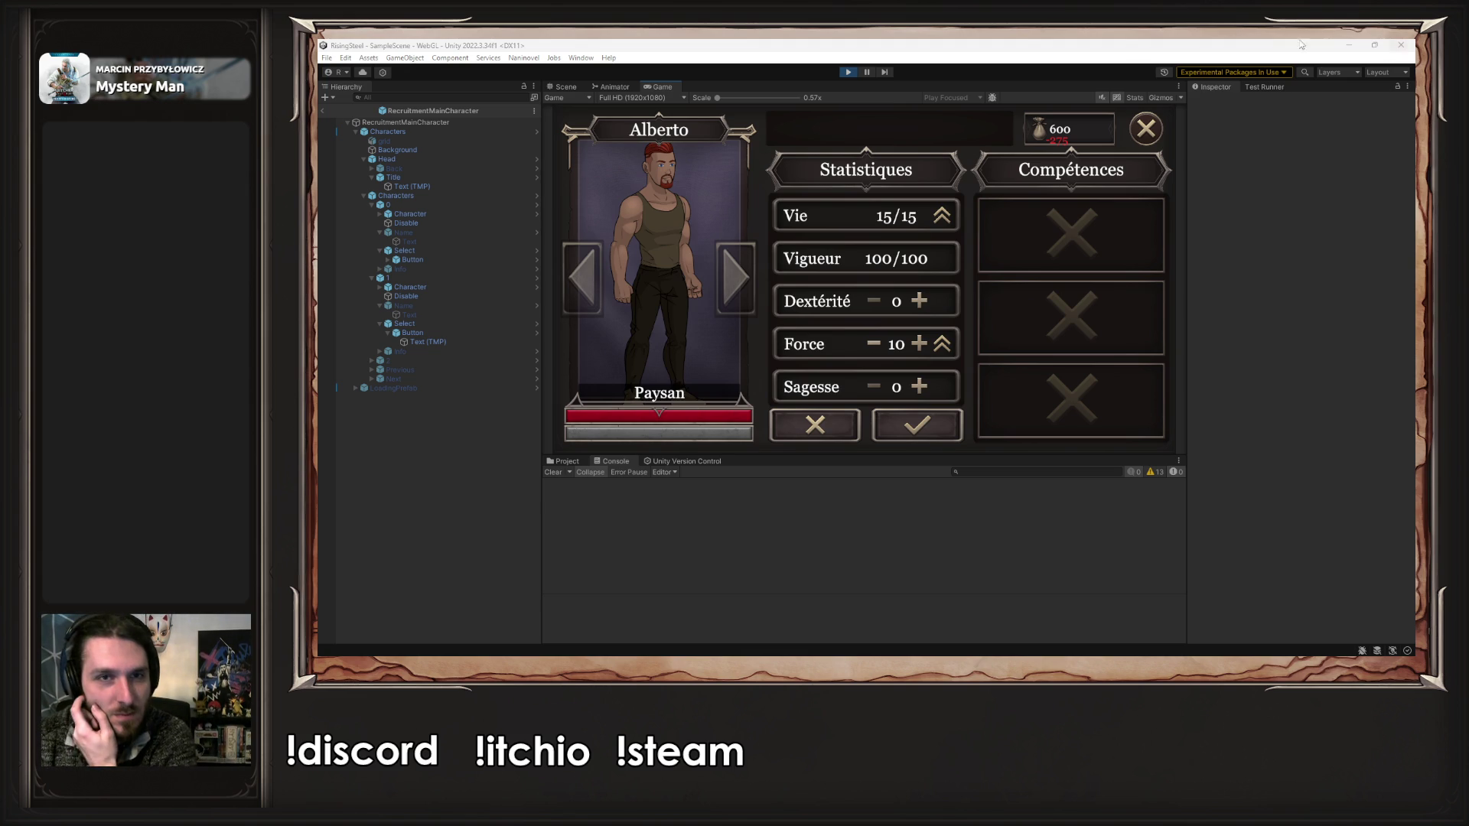
left_click(847, 76)
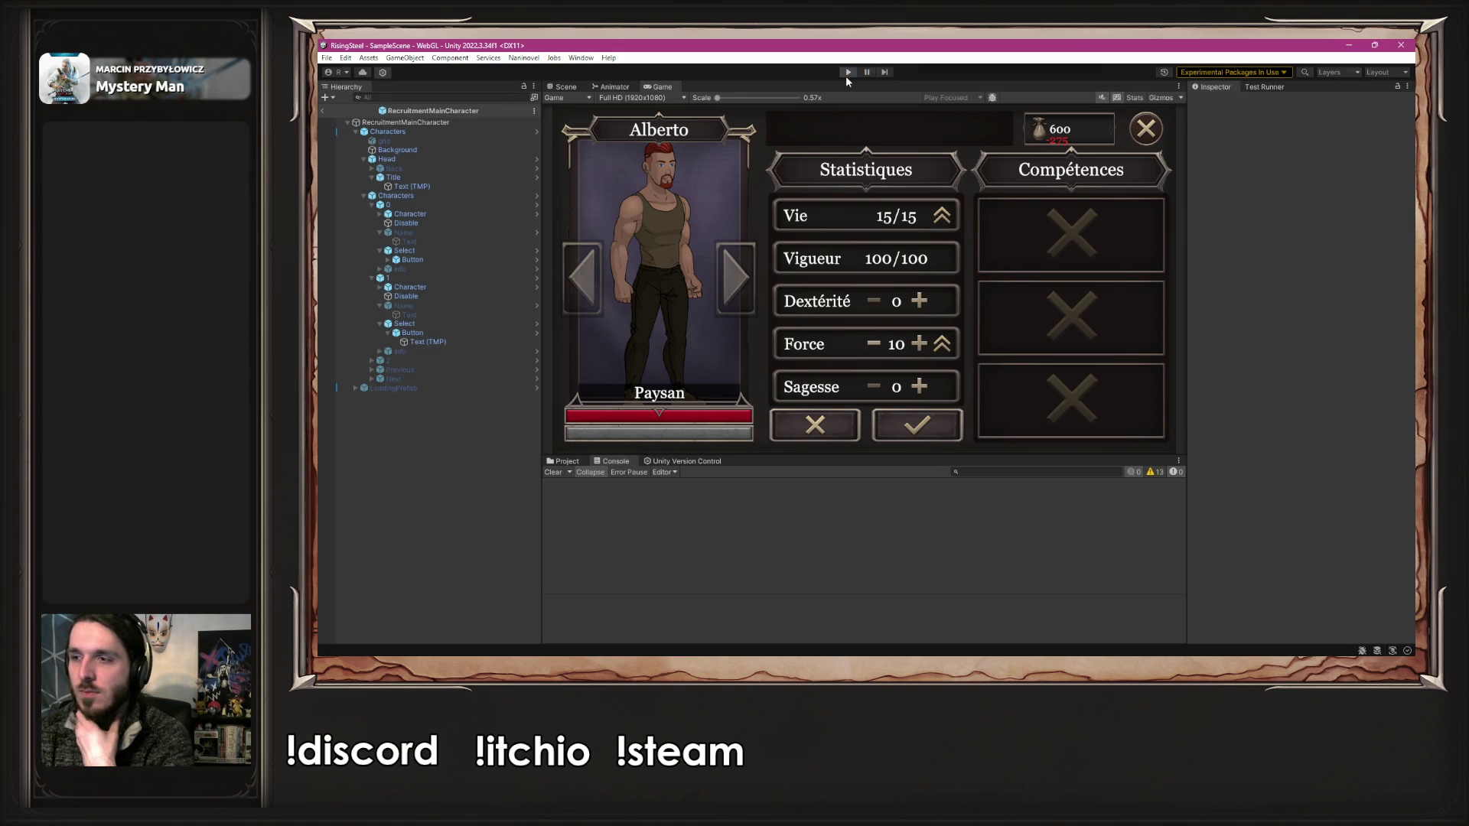
- Relaunch the game and switch its language to English in the settings
left_click(846, 76)
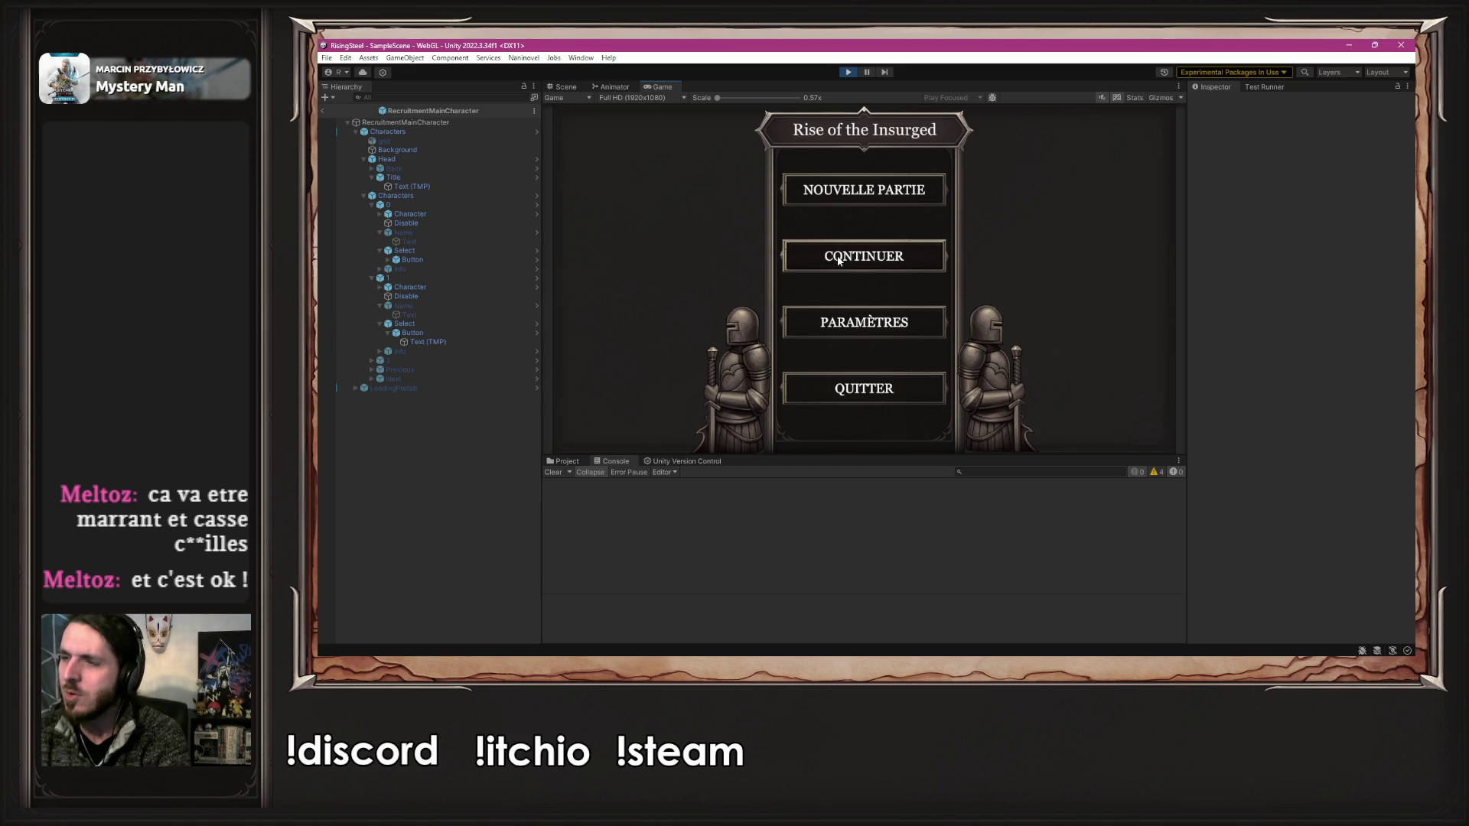
left_click(850, 322)
left_click(901, 278)
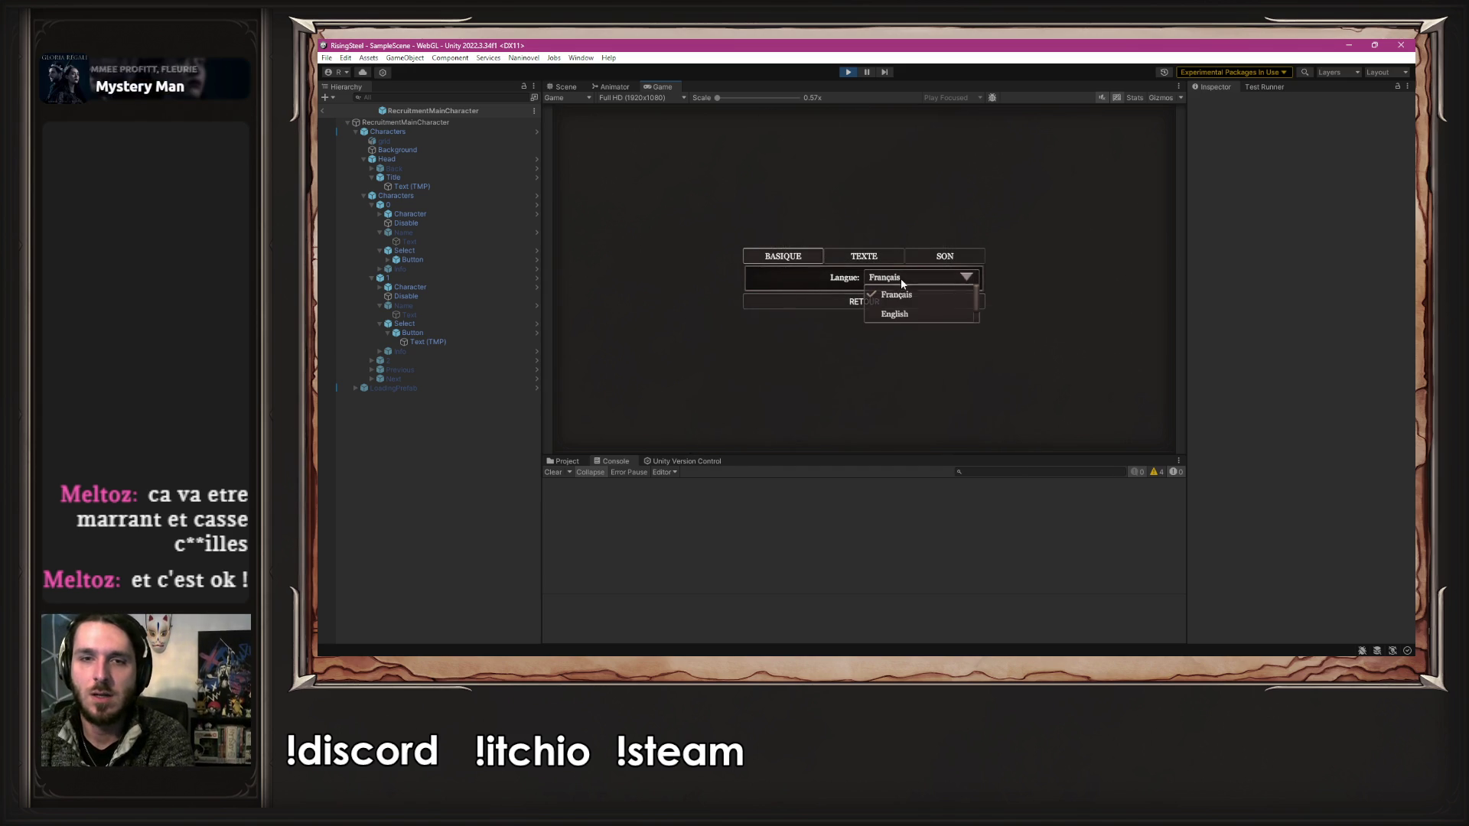
left_click(894, 313)
left_click(893, 303)
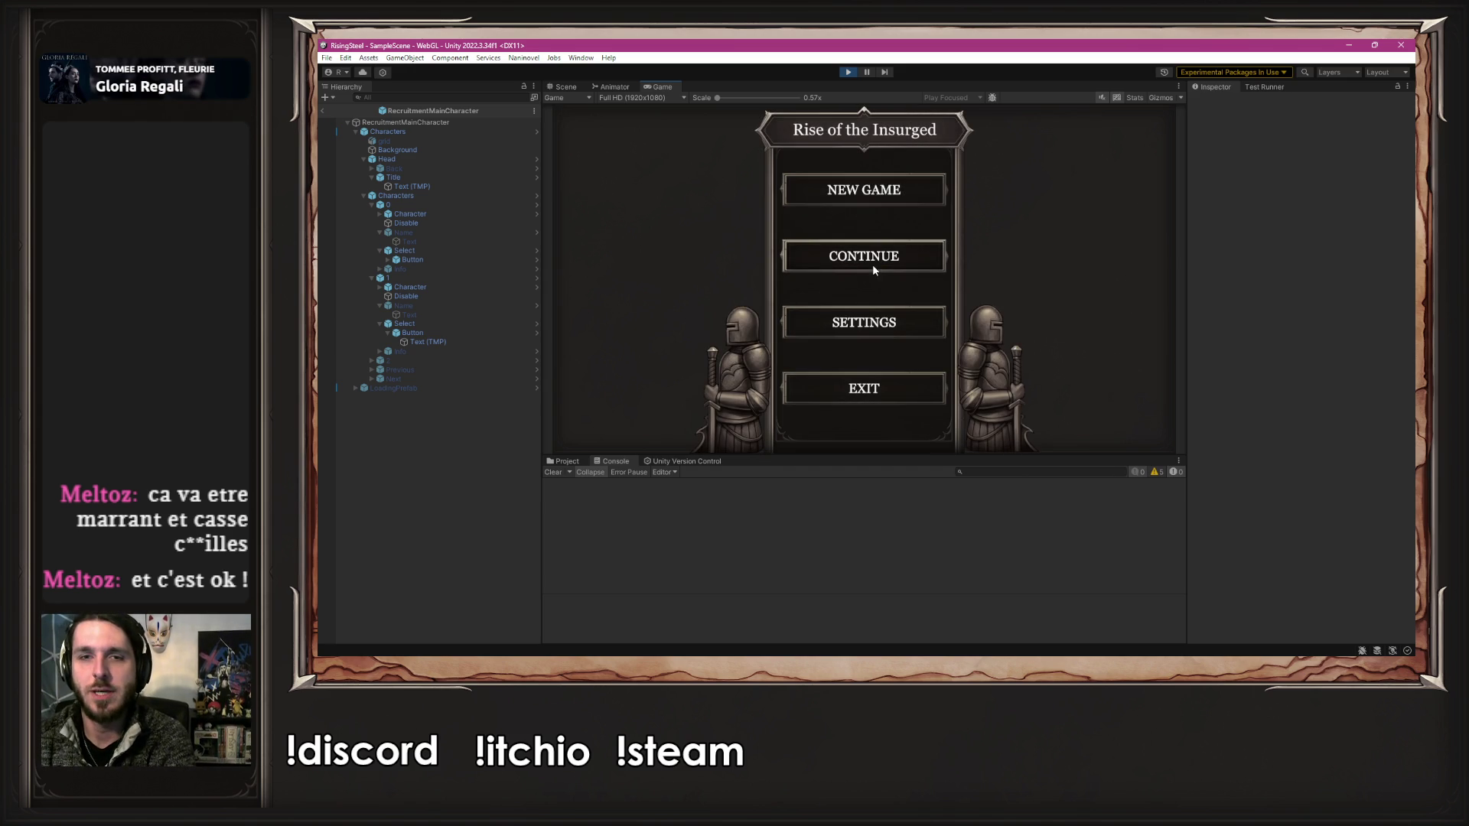
- Start a NEW GAME and submit a player name to reach the 'Who Are You' page
left_click(836, 186)
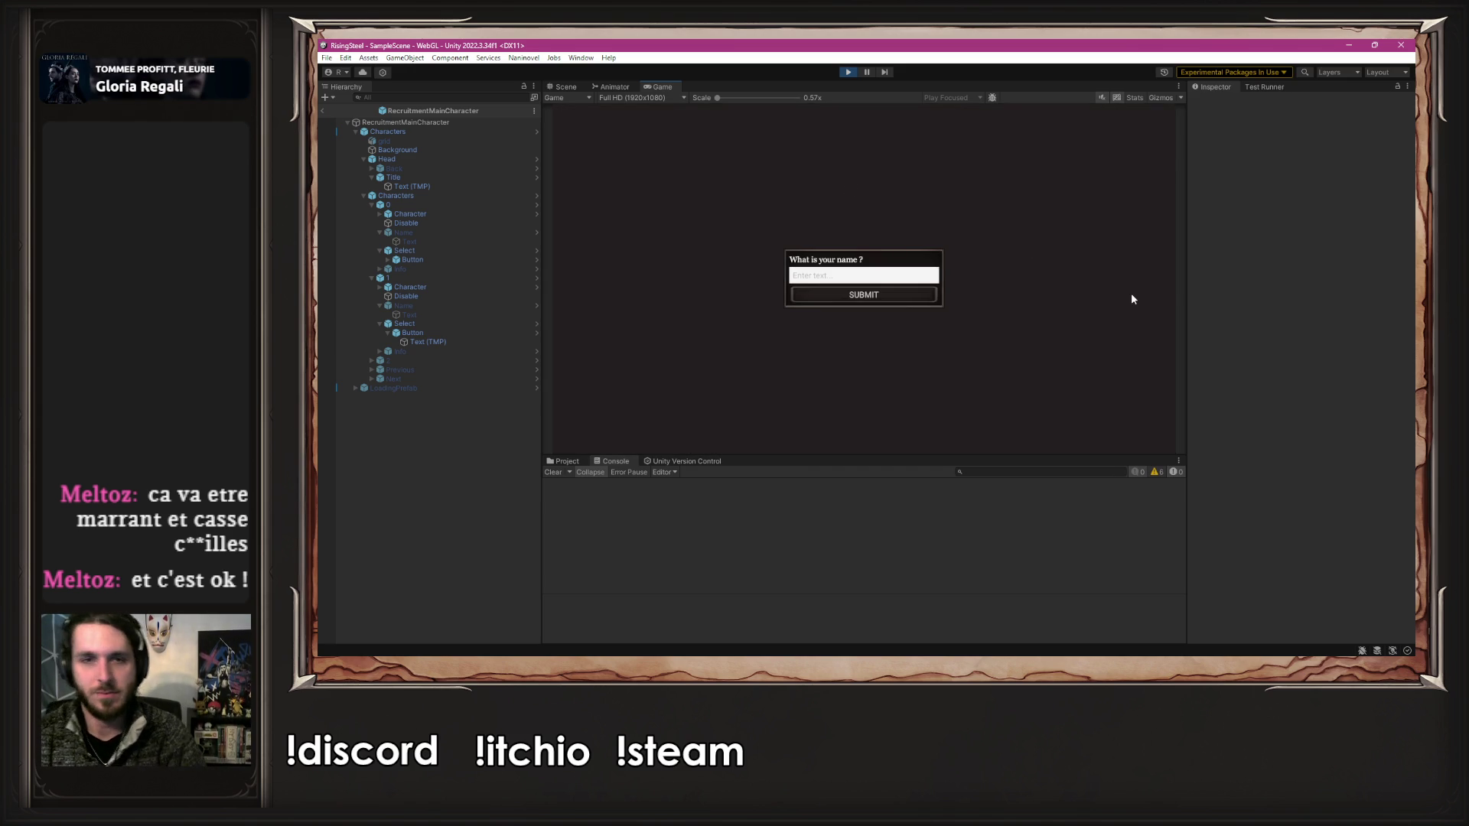
type("Alberto")
key("Return")
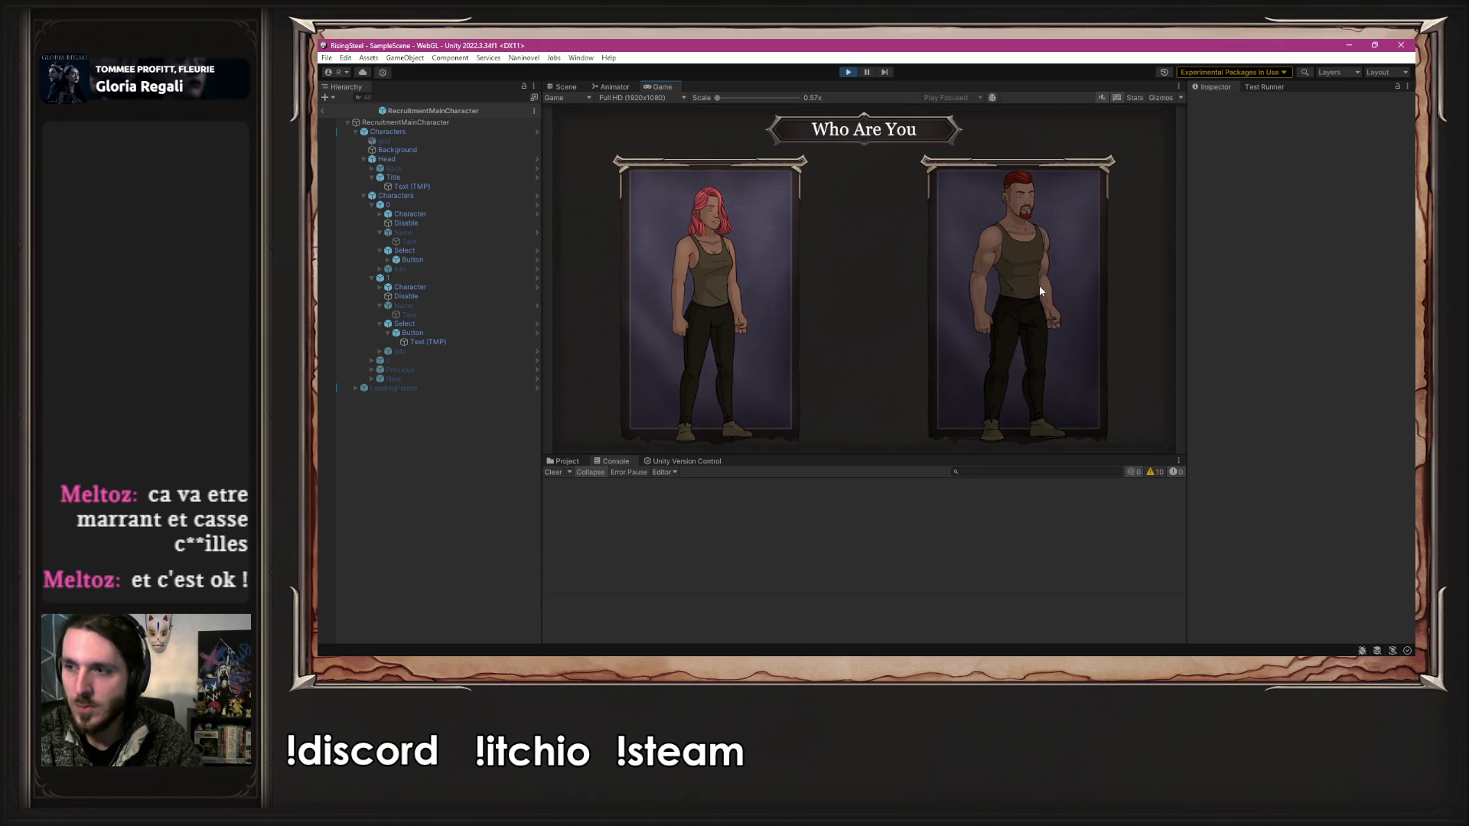
key("alt+Tab")
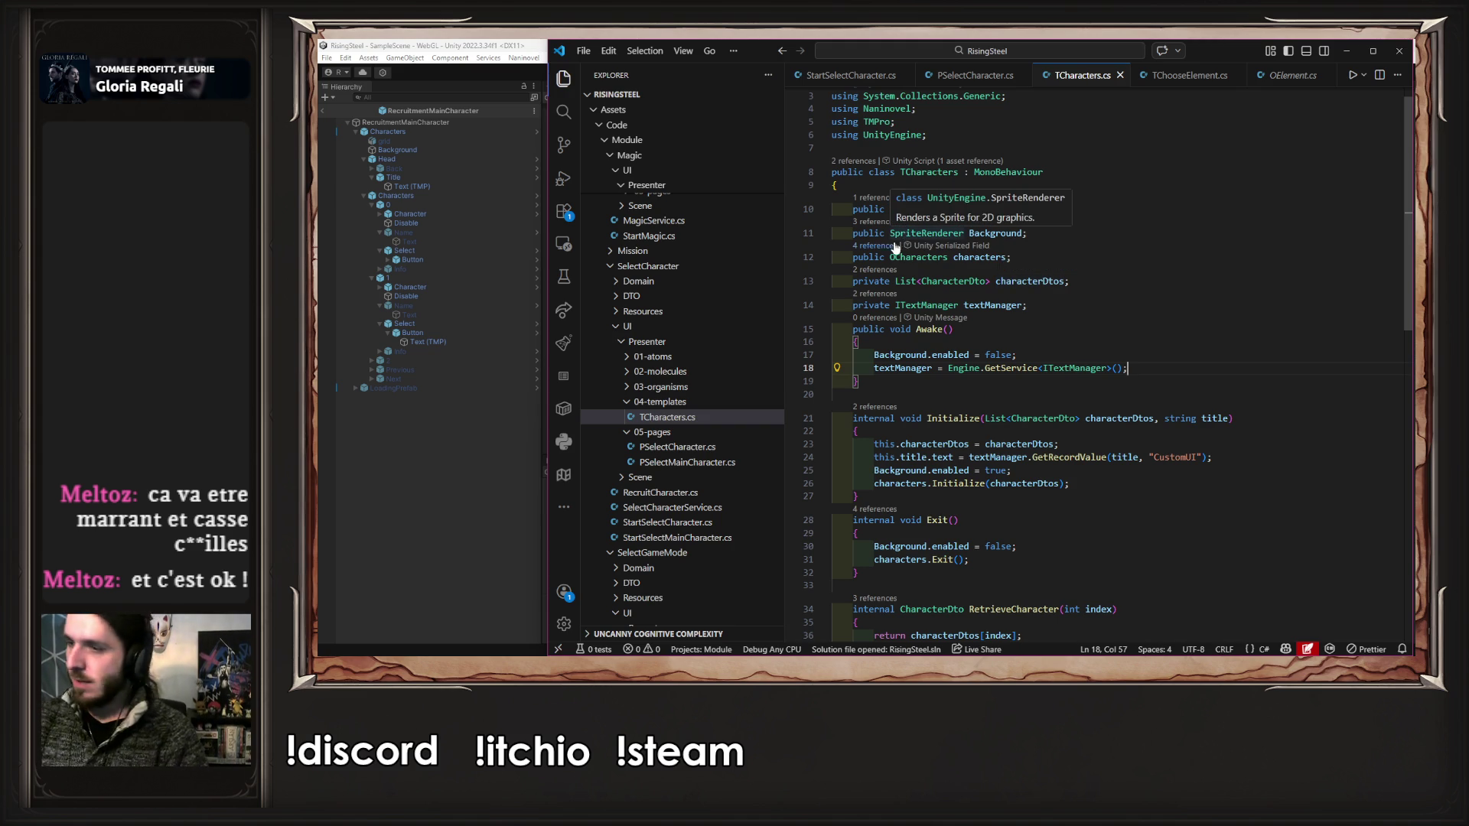
- Close all the open script tabs in Visual Studio Code
scroll(827, 74, "down", 3)
middle_click(825, 73)
middle_click(825, 69)
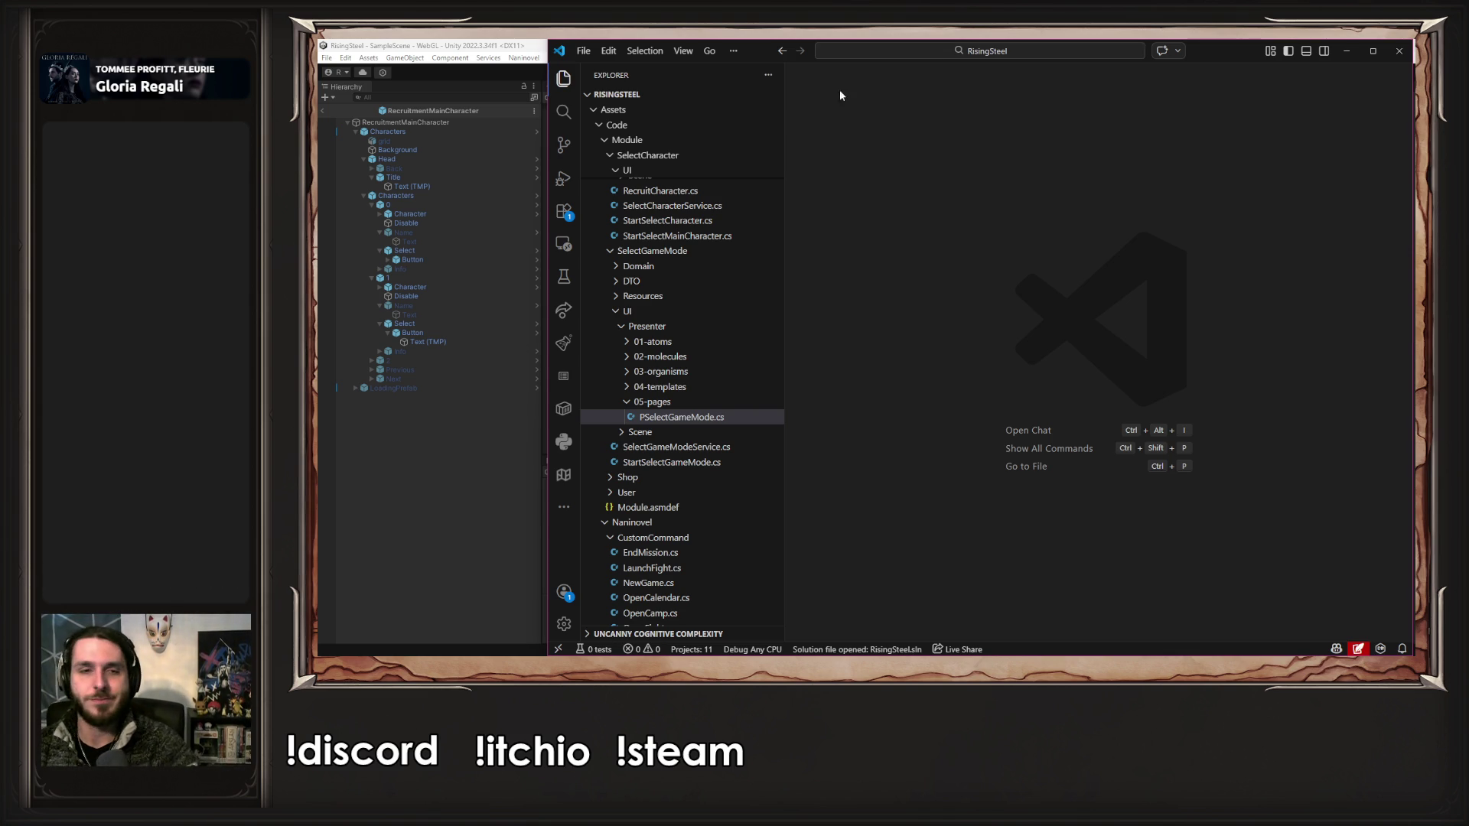
- Collapse the SelectGameMode, SelectCharacter, Item, Magic and Camp folders, then return to Unity
left_click(672, 326)
left_click(671, 312)
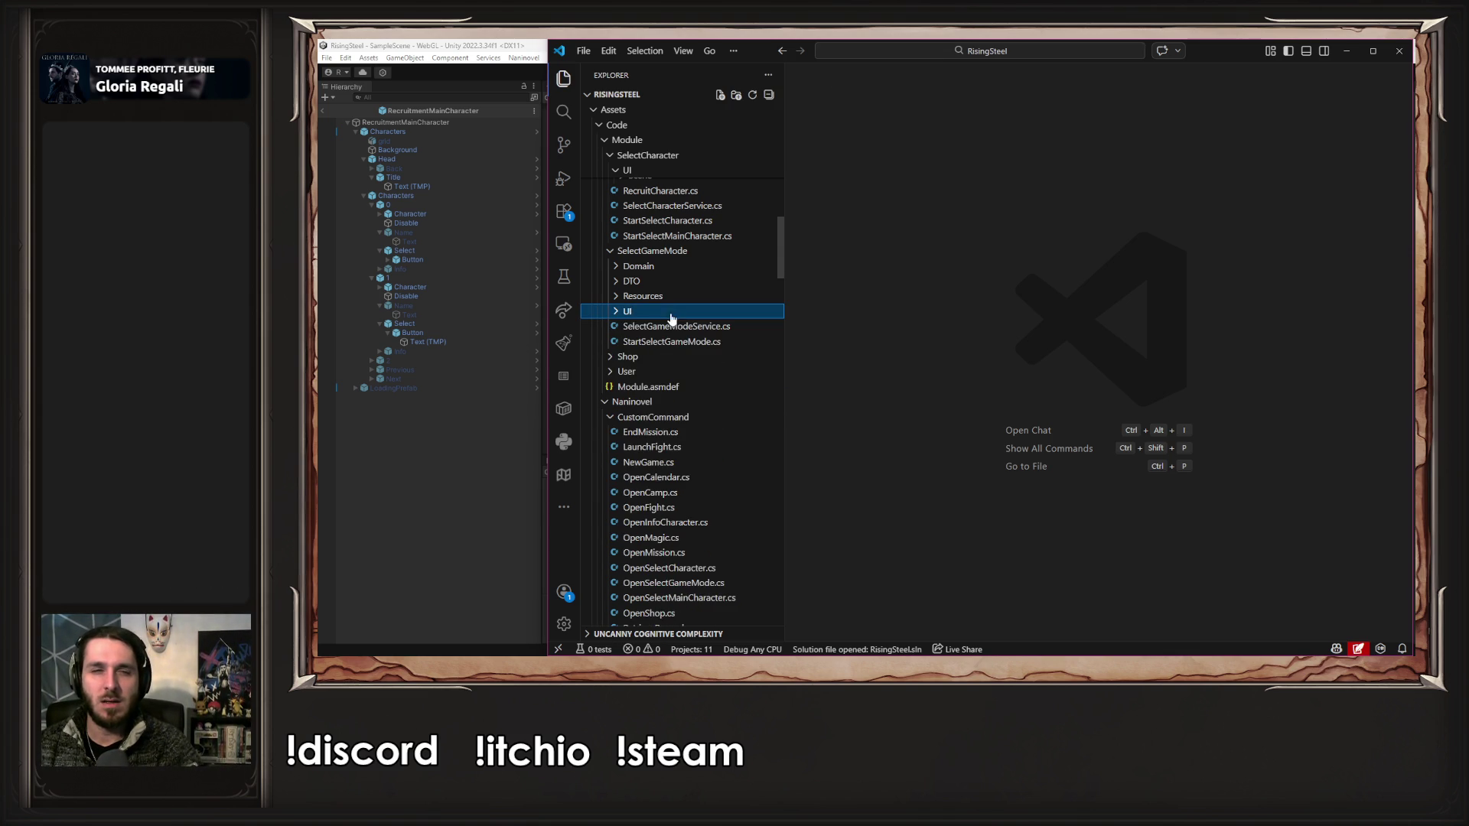
left_click(664, 253)
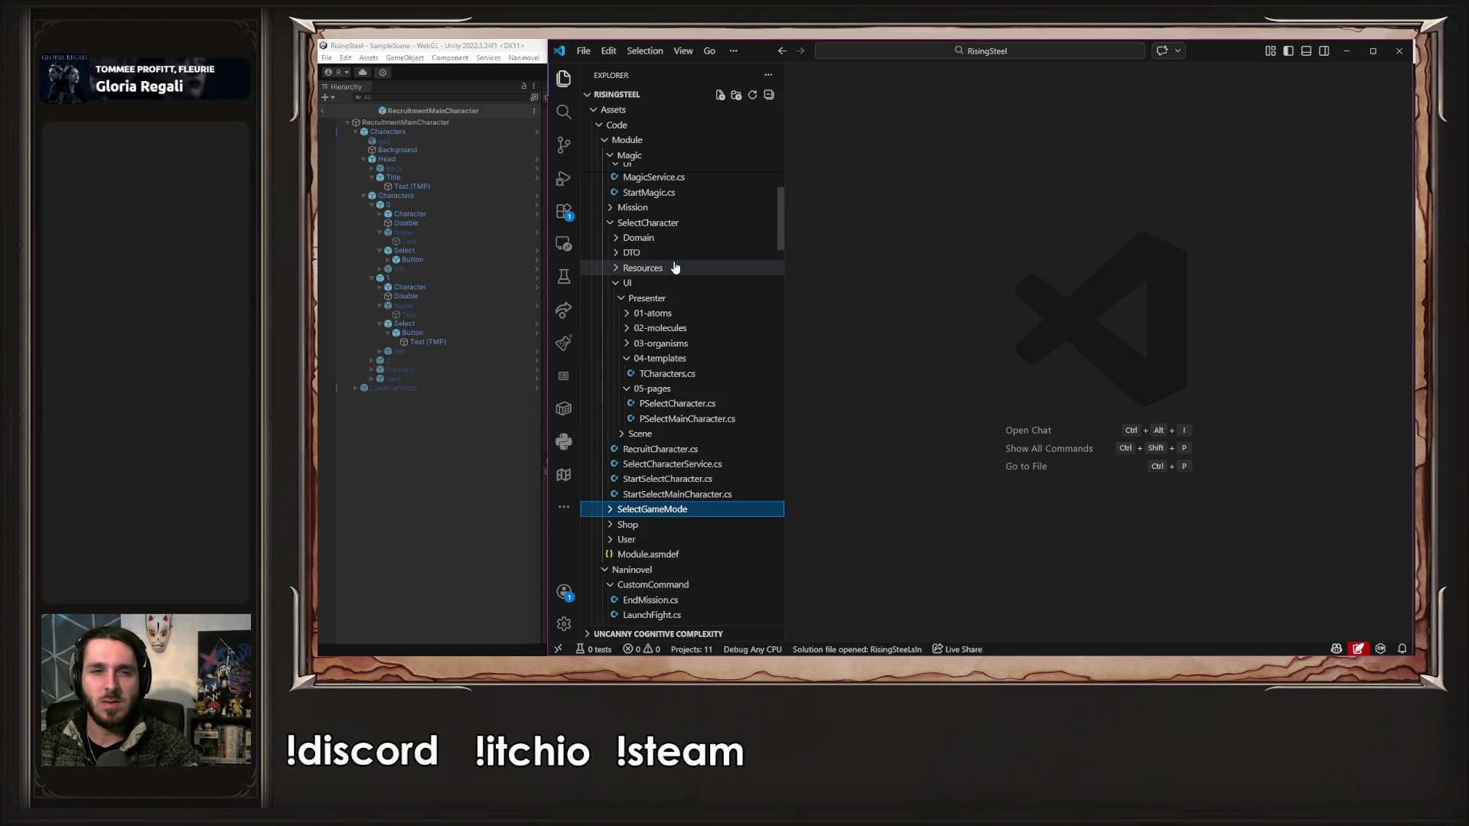
left_click(652, 226)
scroll(696, 283, "up", 5)
left_click(648, 253)
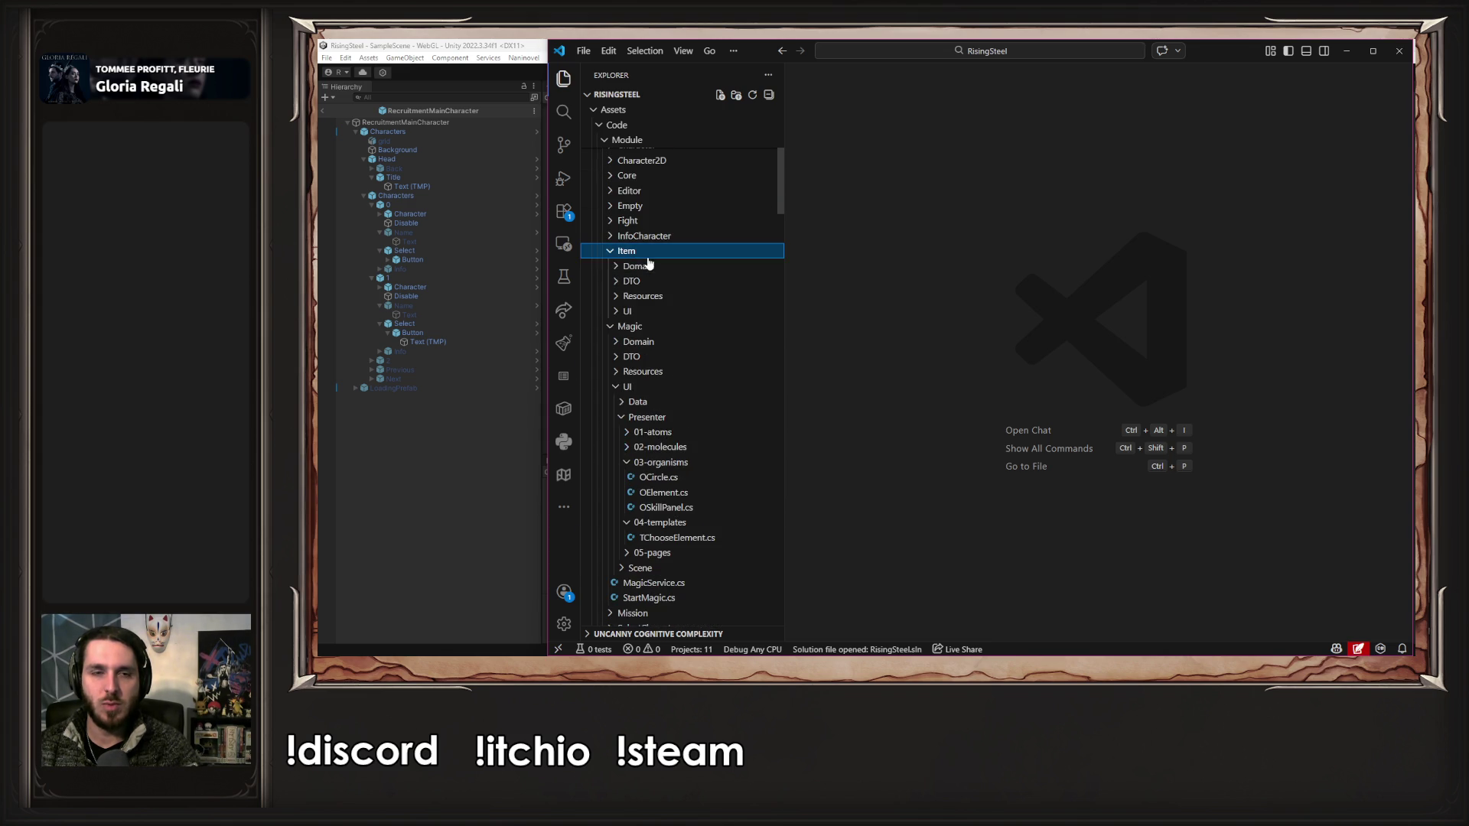
left_click(649, 252)
left_click(651, 266)
scroll(666, 283, "up", 4)
scroll(668, 289, "up", 2)
left_click(668, 239)
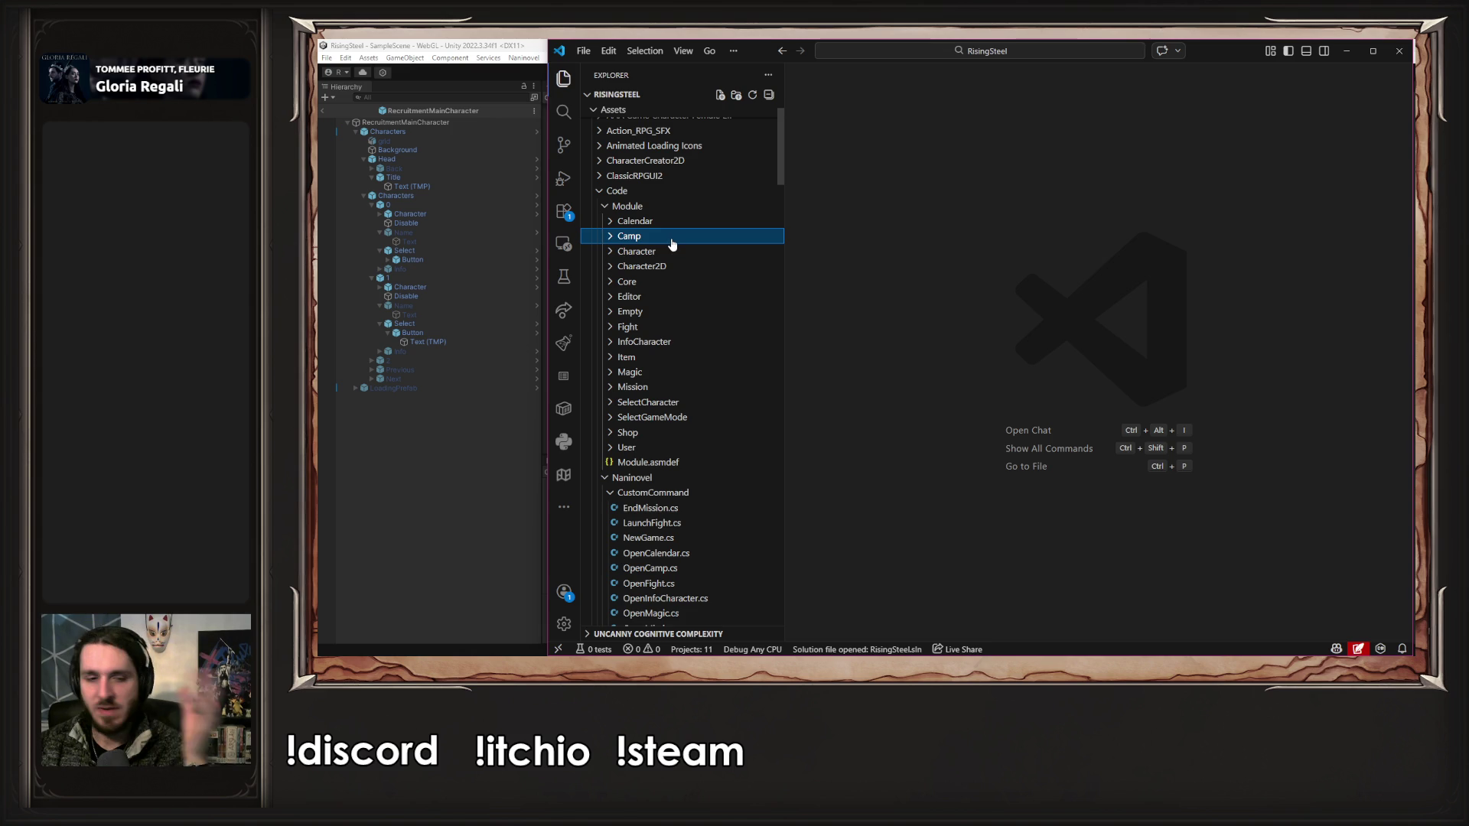
left_click(443, 441)
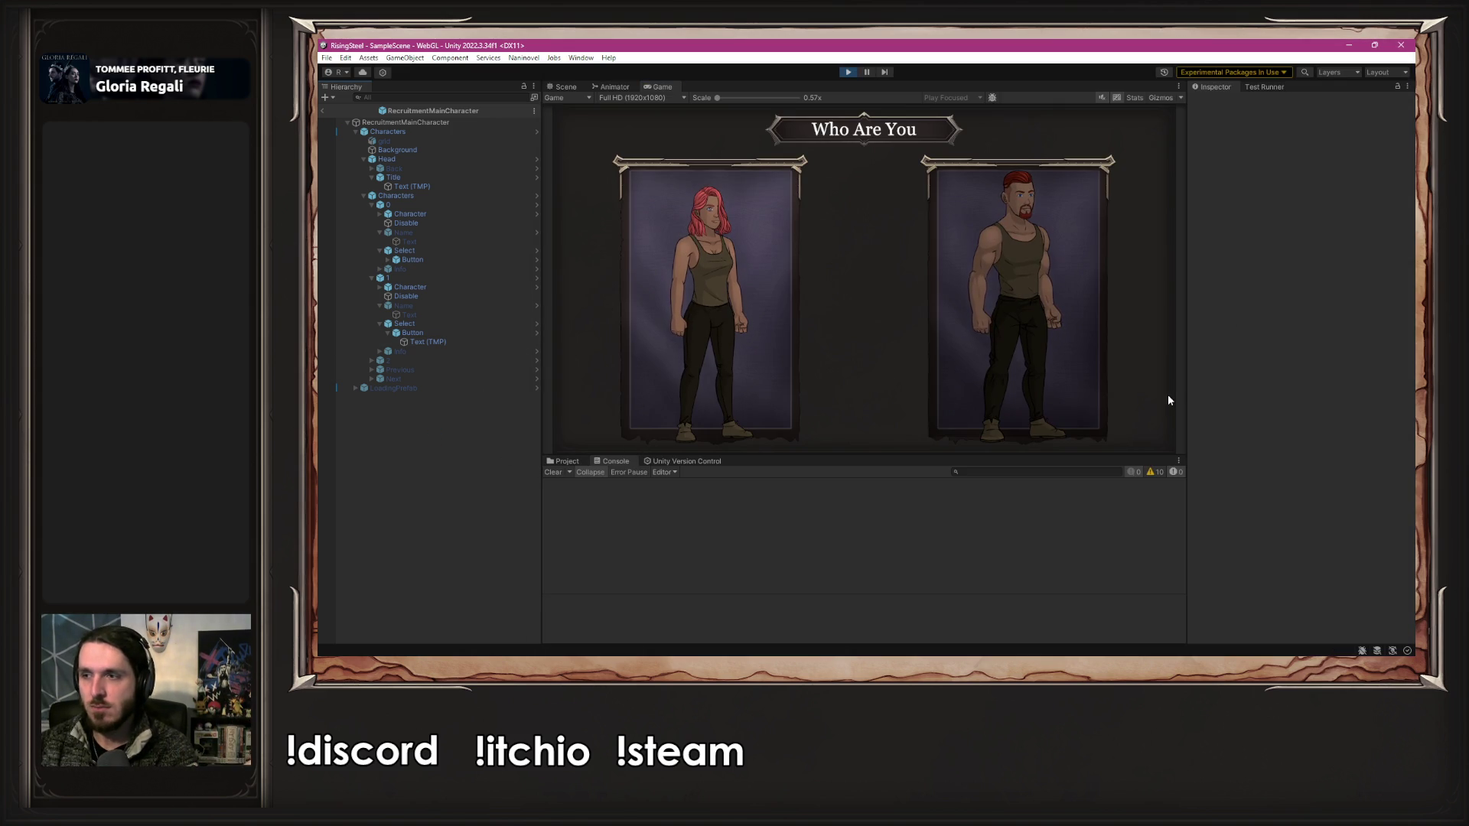
- Stop the running game and show an enlarged Project files panel
left_click(564, 461)
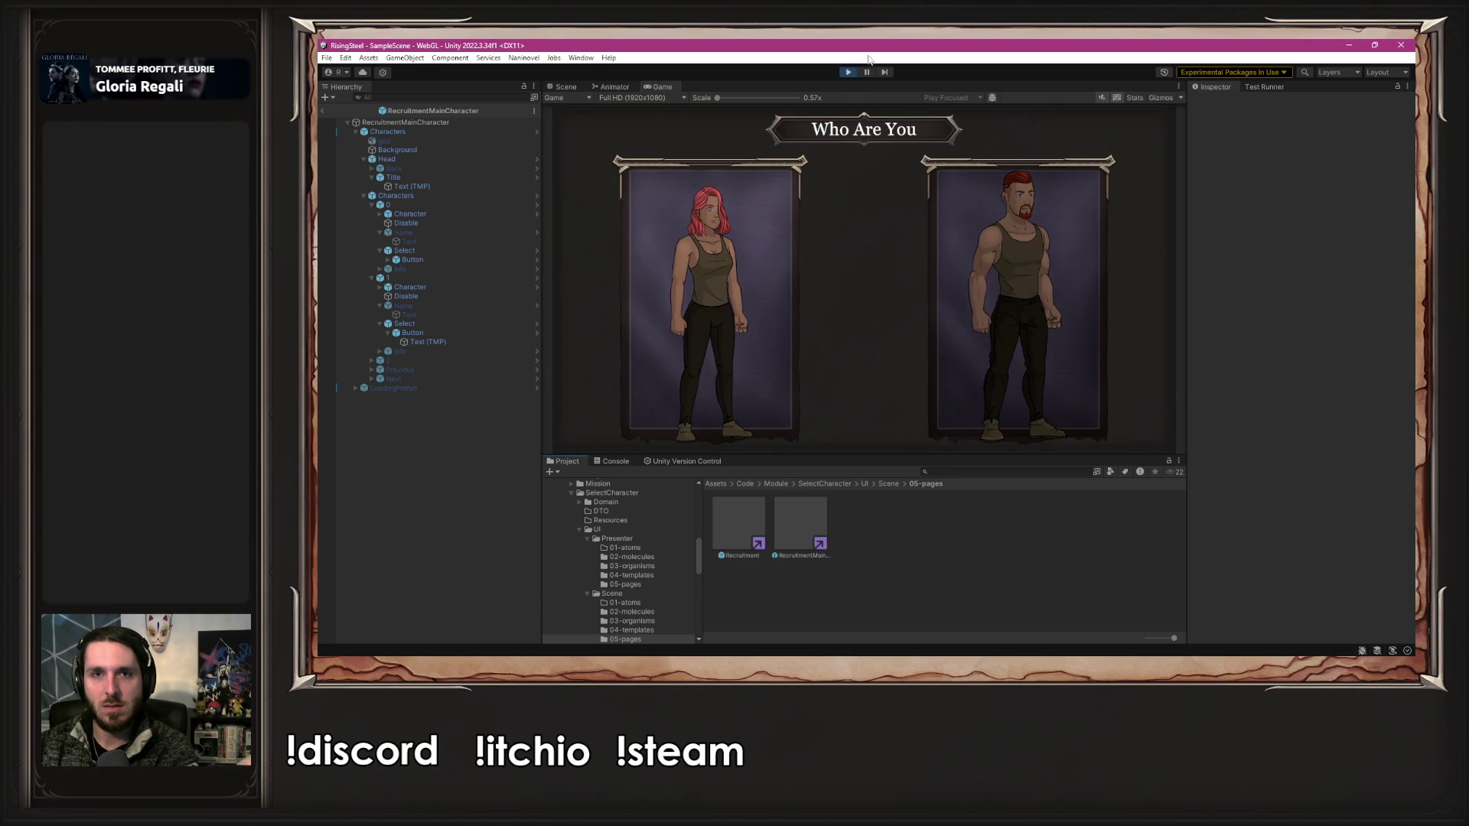
left_click(848, 72)
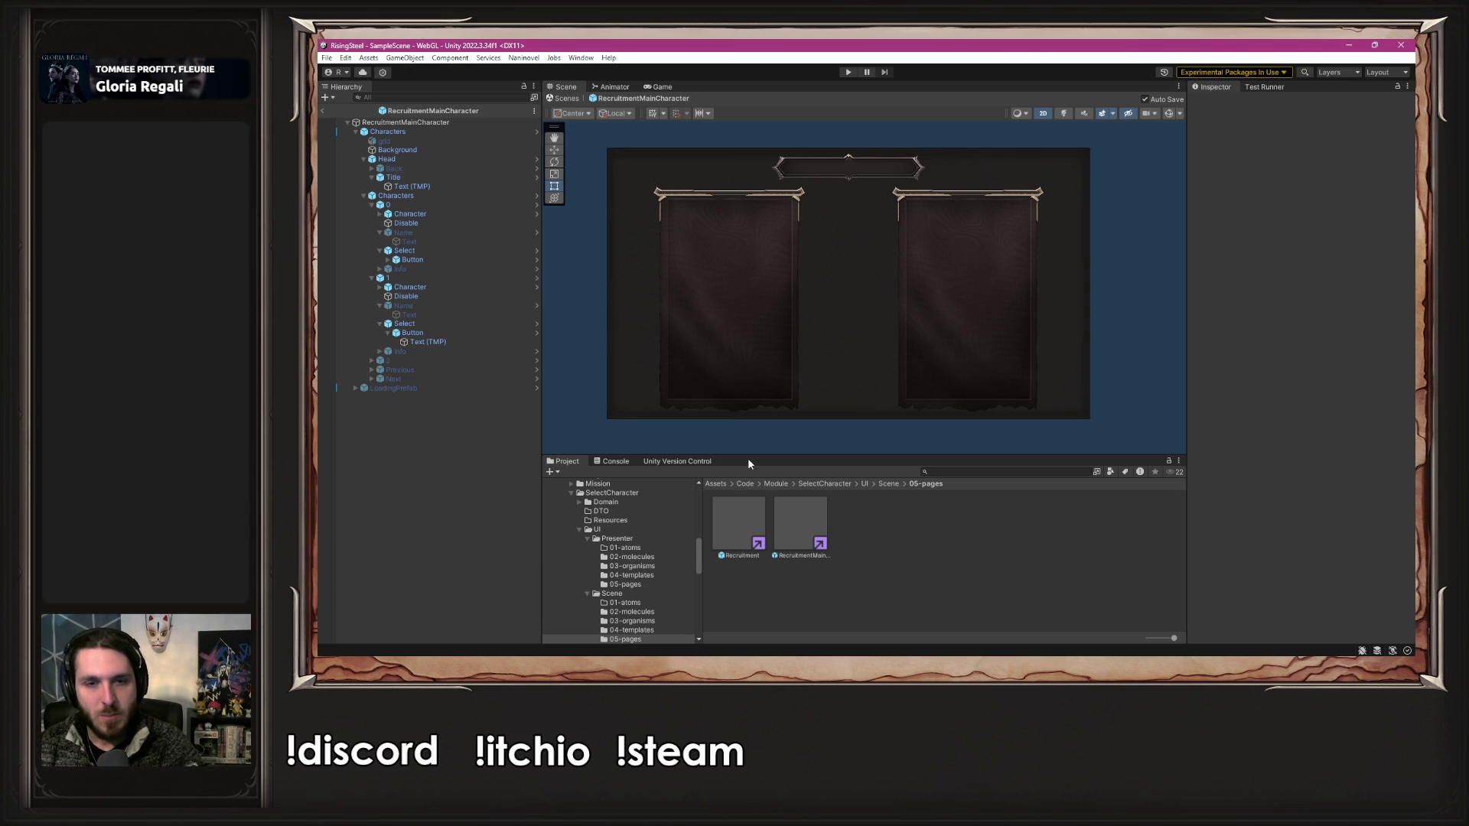
left_click_drag(748, 457, 737, 409)
scroll(571, 476, "up", 2)
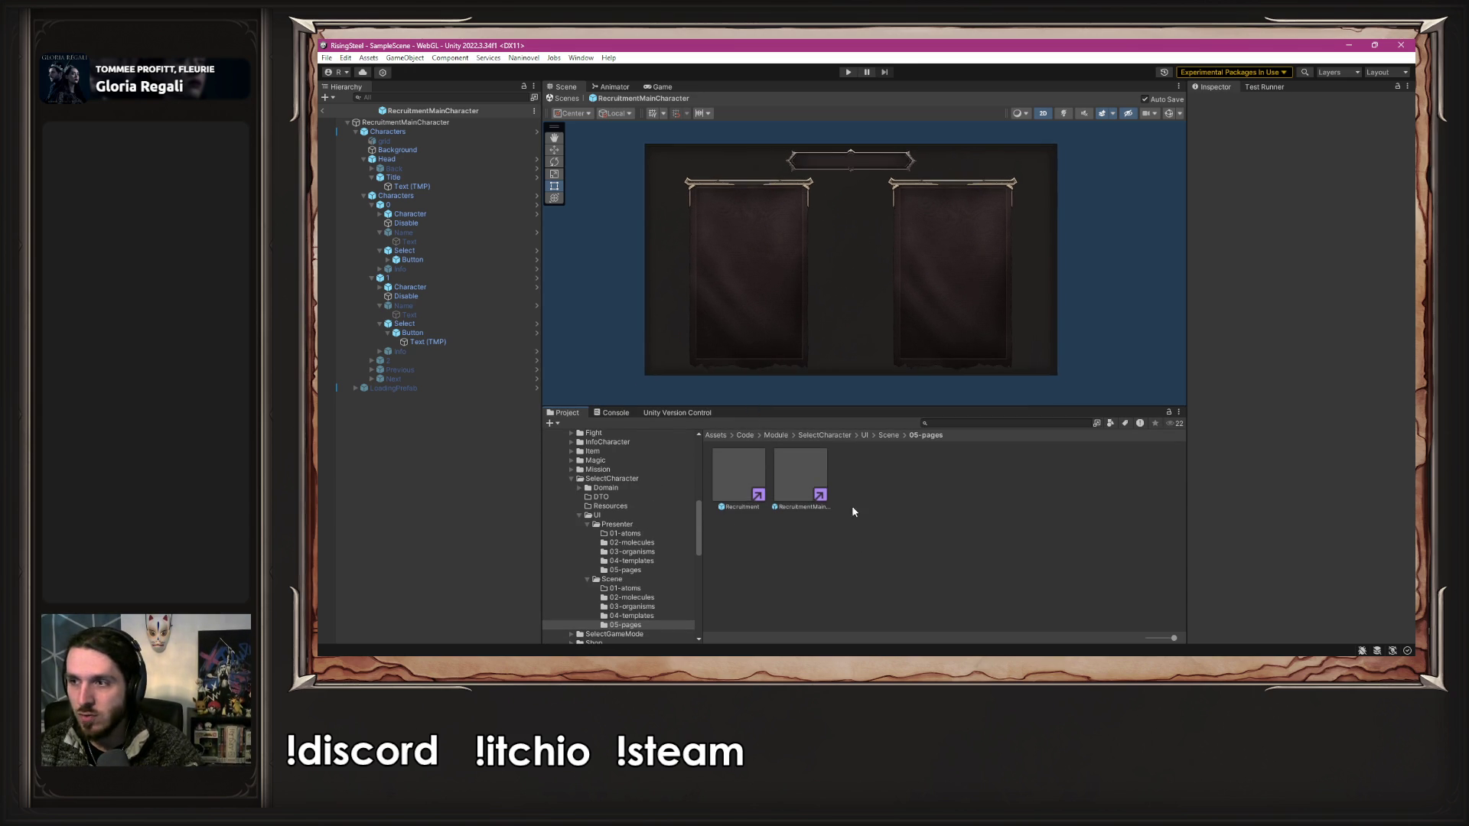
- Select RecruitmentMainCharacter and open its PSelectMainCharacter script for editing
left_click(816, 474)
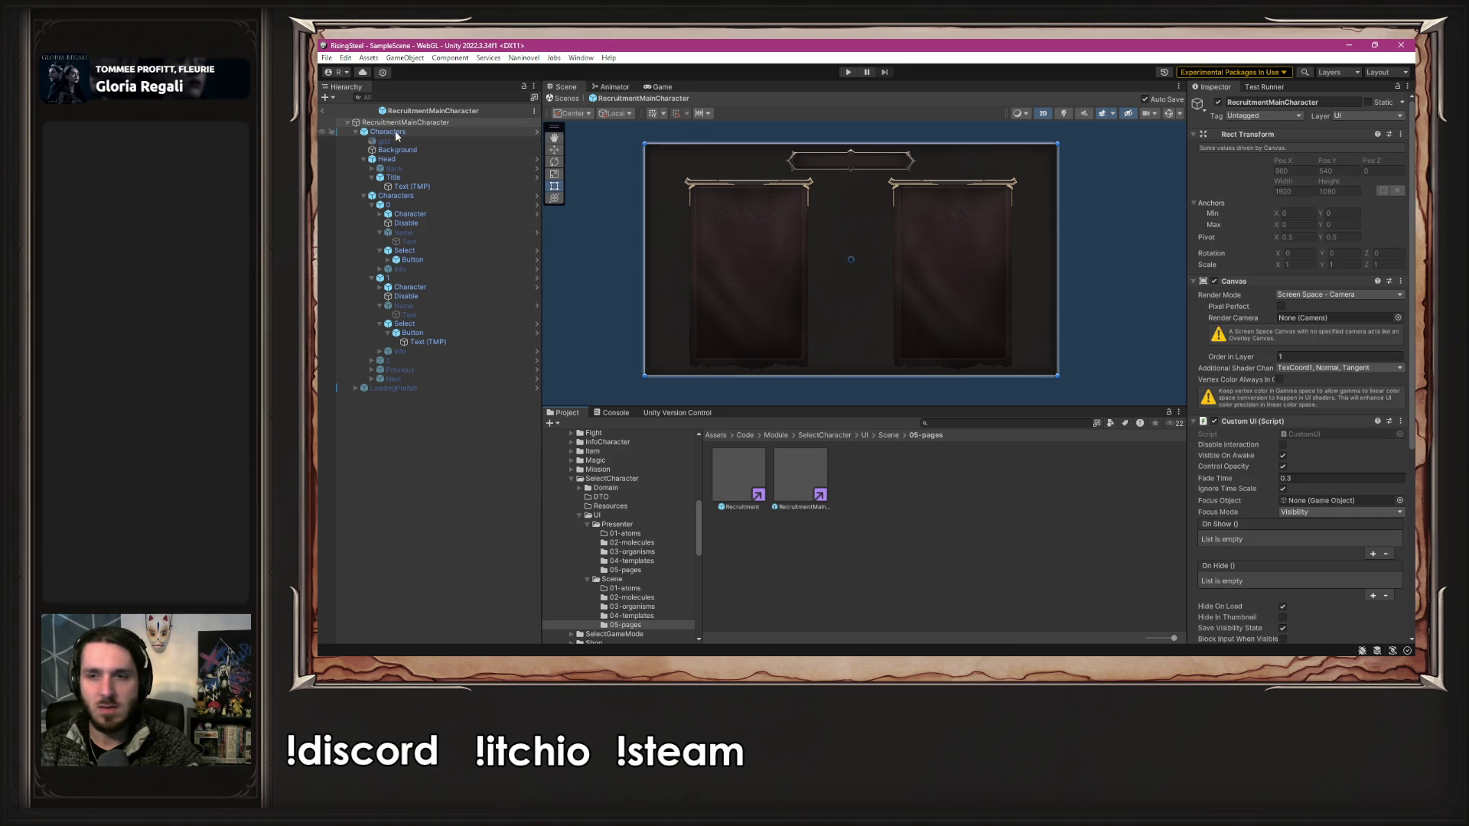
scroll(1277, 470, "down", 5)
left_click(1359, 575)
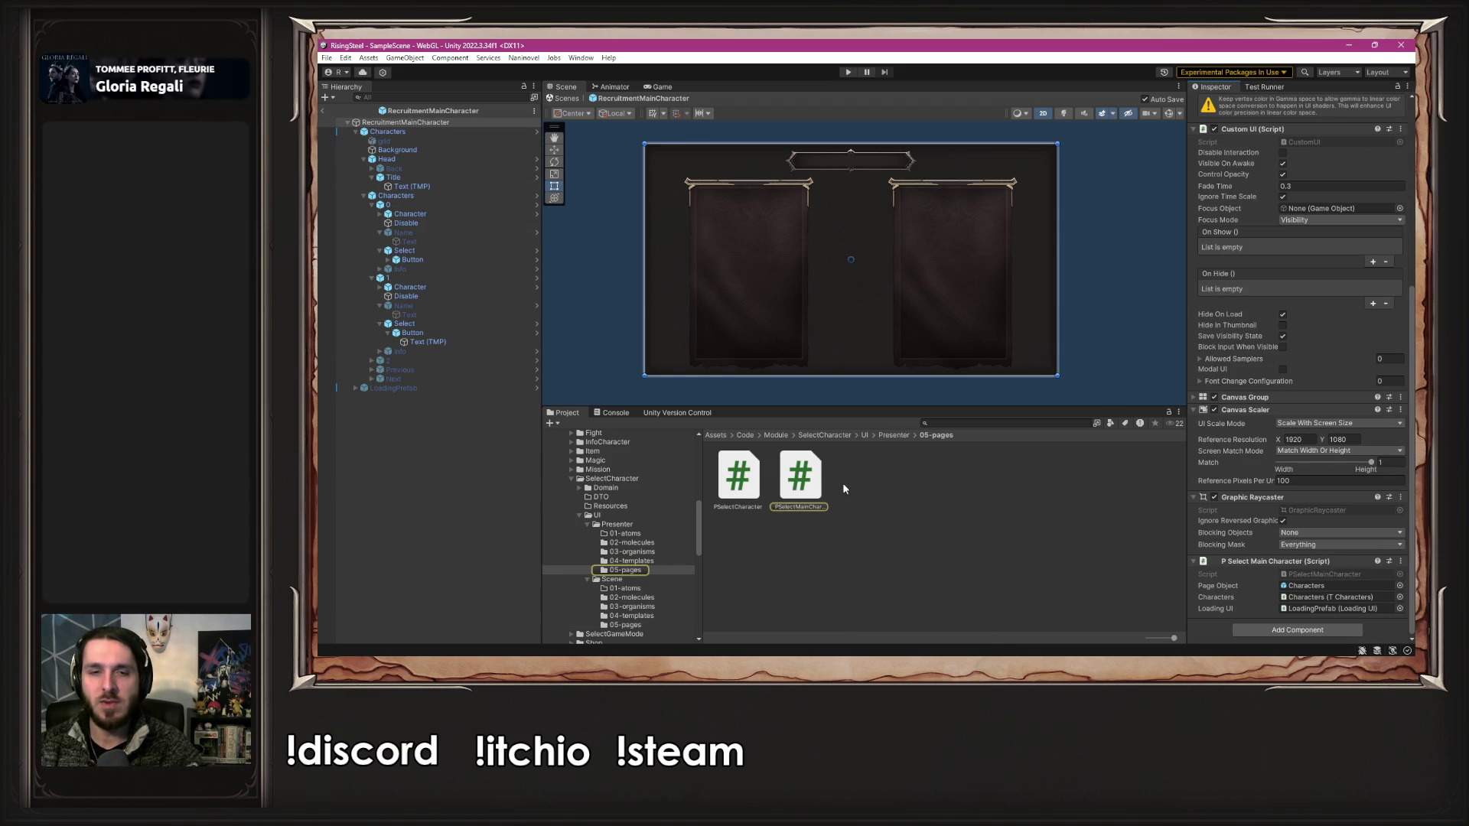
double_click(799, 478)
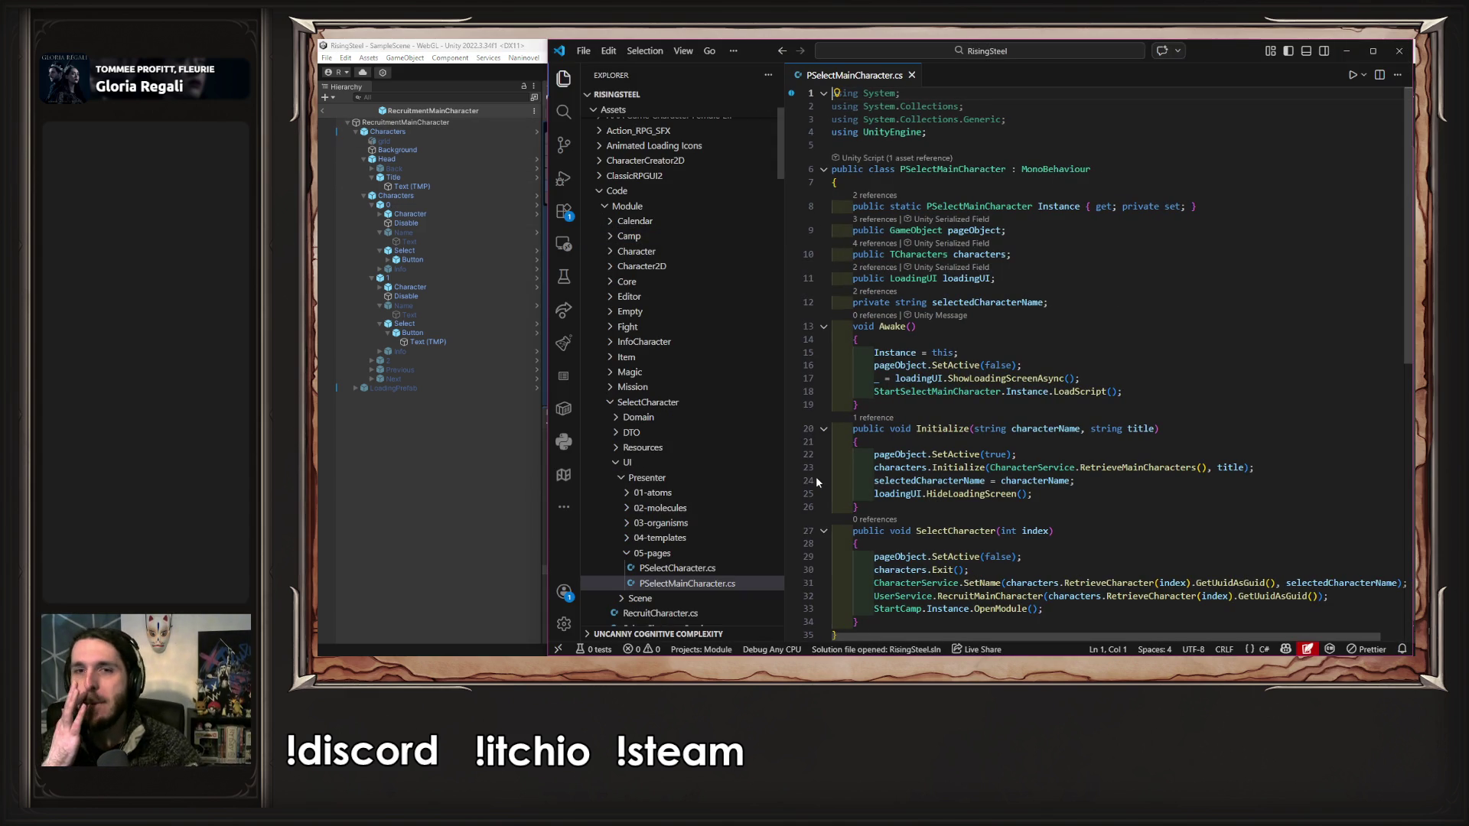
- Move the ShowLoadingScreenAsync call from Awake to the first line of Initialize and save
left_click(997, 442)
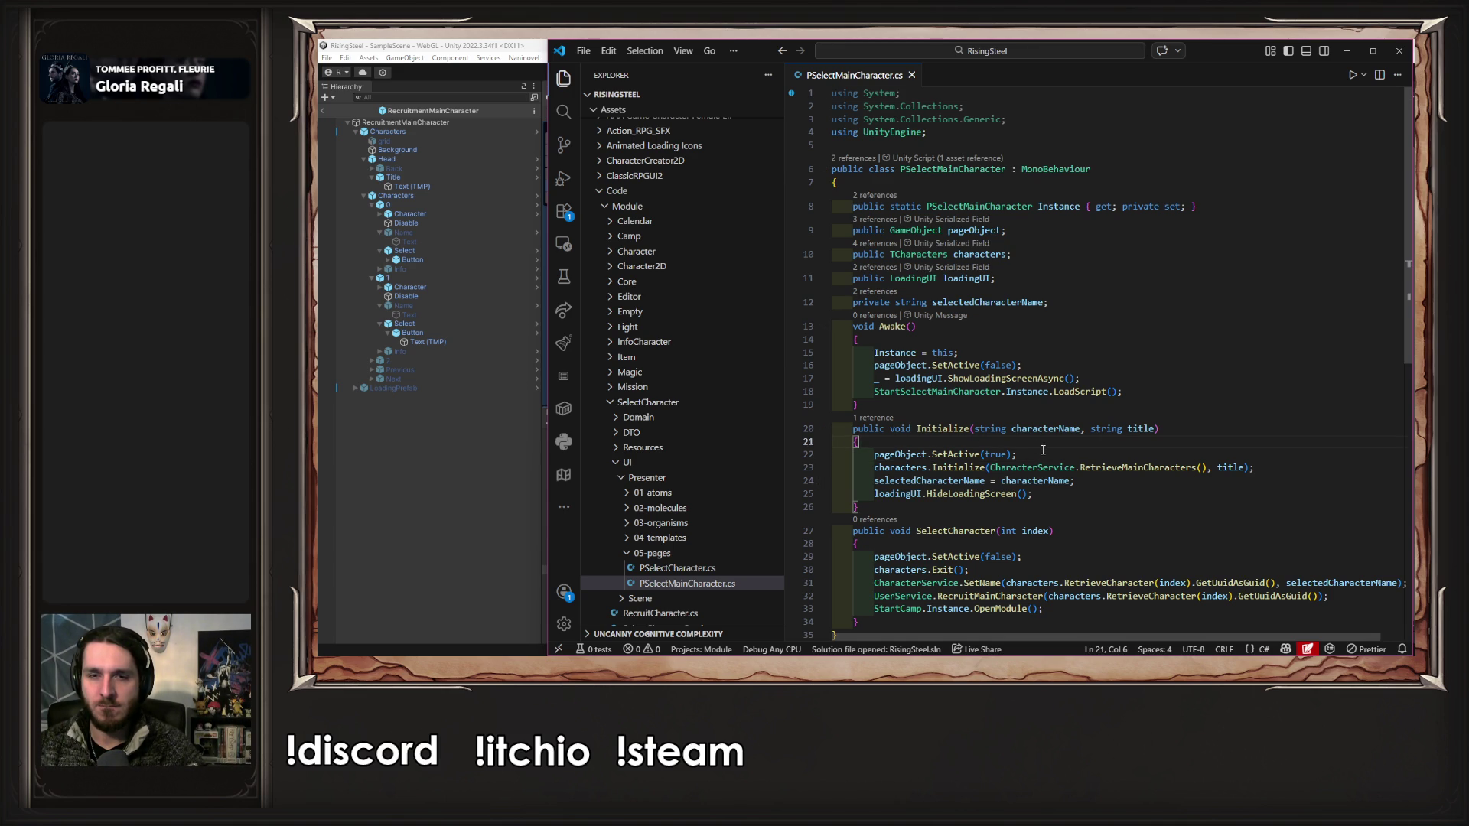
double_click(1002, 494)
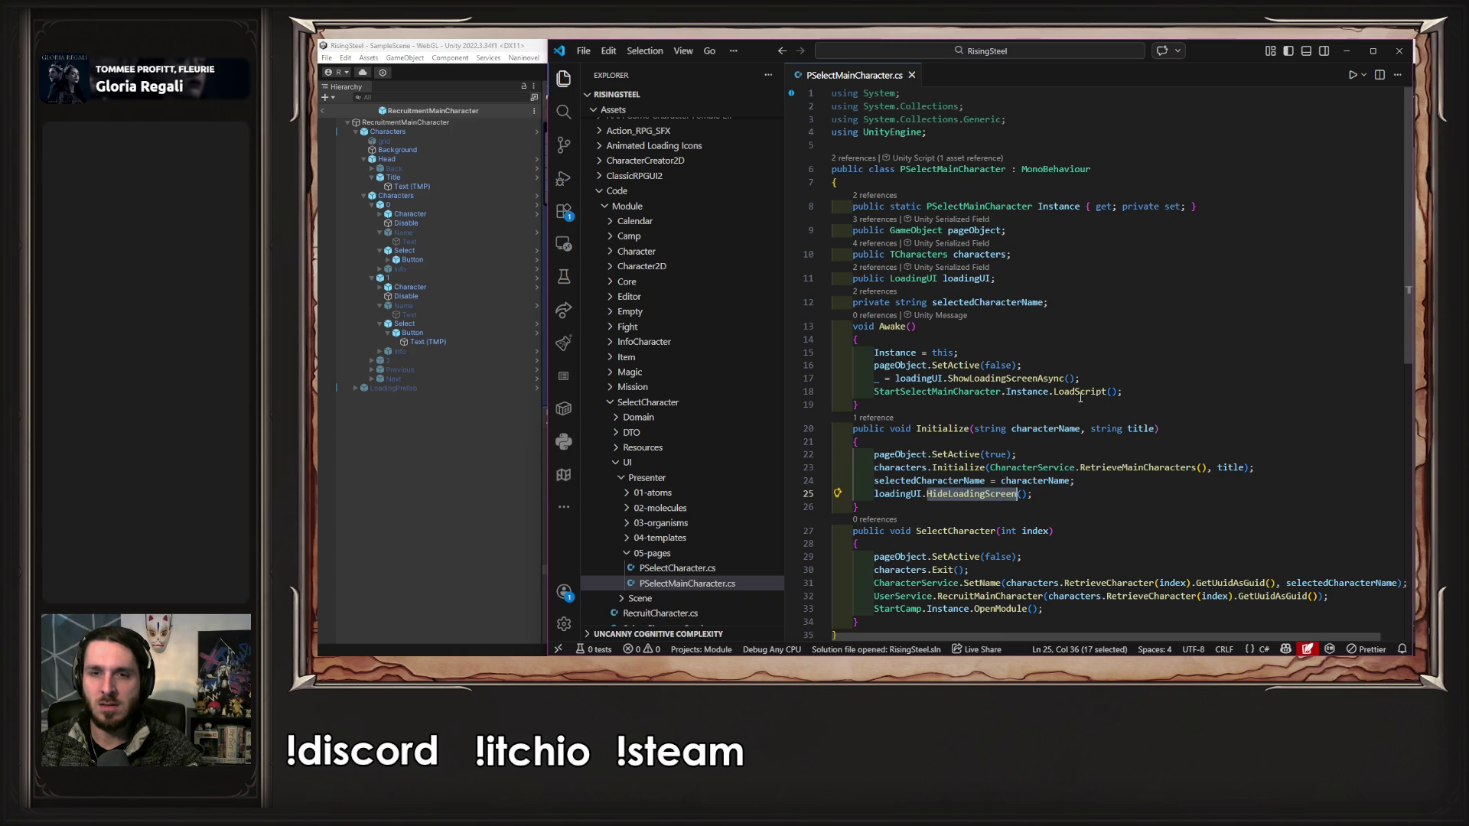
left_click(1107, 381)
mouse_move(1107, 380)
left_mouse_down()
mouse_move(842, 367)
mouse_move(876, 378)
left_mouse_up()
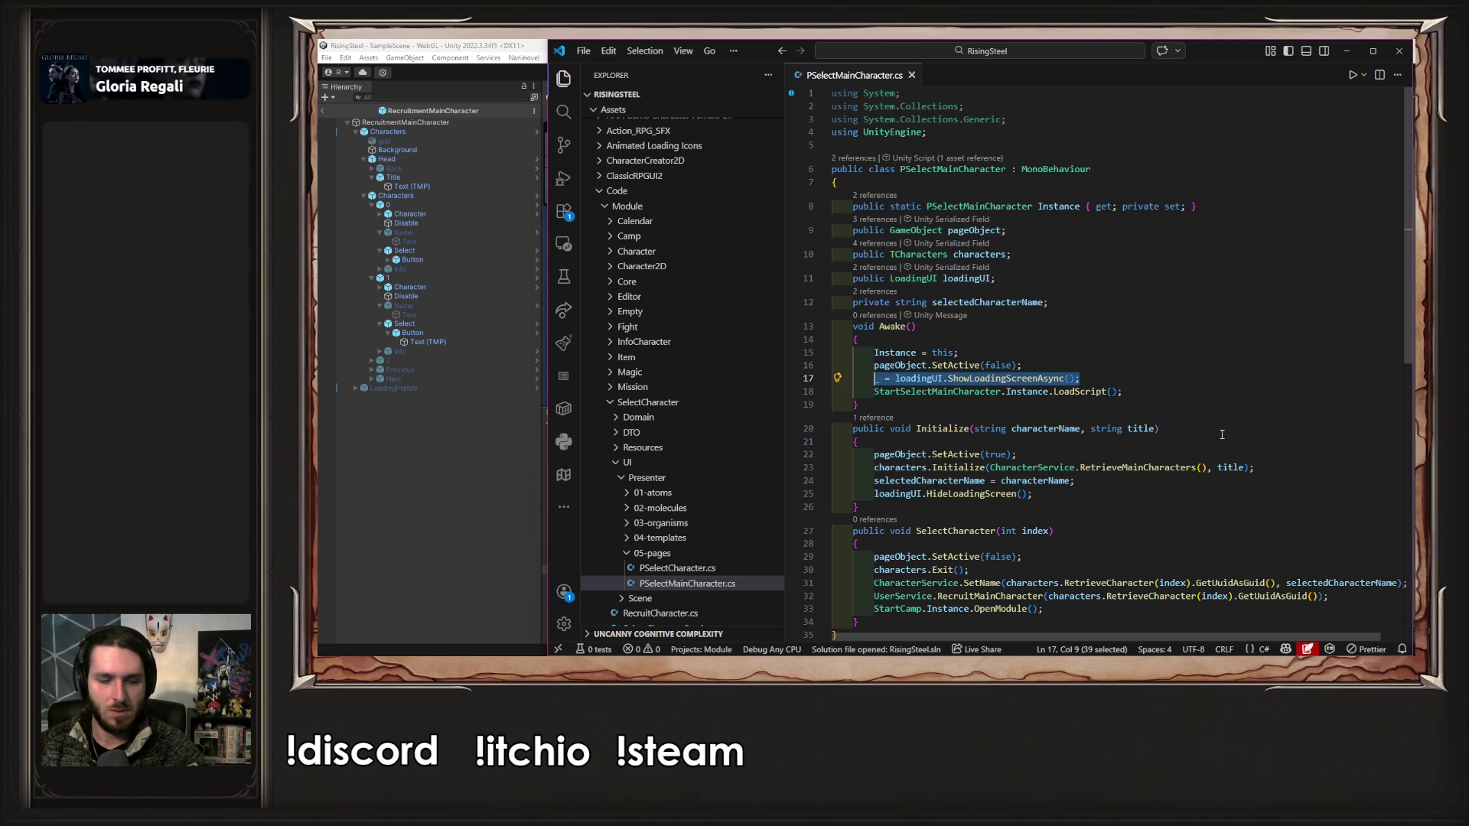
key("ctrl+x")
left_click(1010, 441)
key("Return")
key("ctrl+v")
key("ctrl+s")
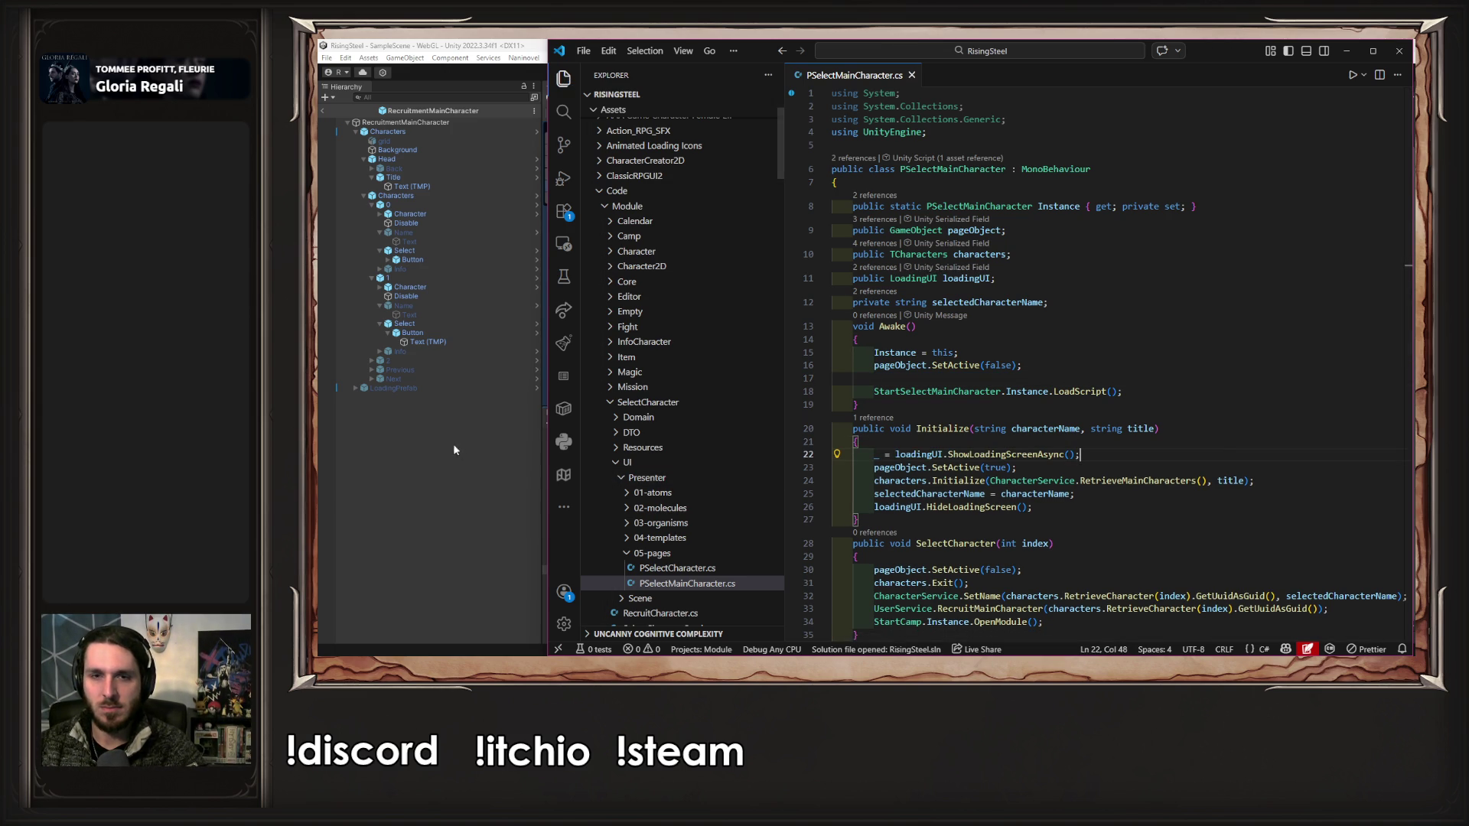
- Add pageObject.SetActive(false) in Initialize, move SetActive(true) below HideLoadingScreen, and save
left_click_drag(1022, 366, 873, 370)
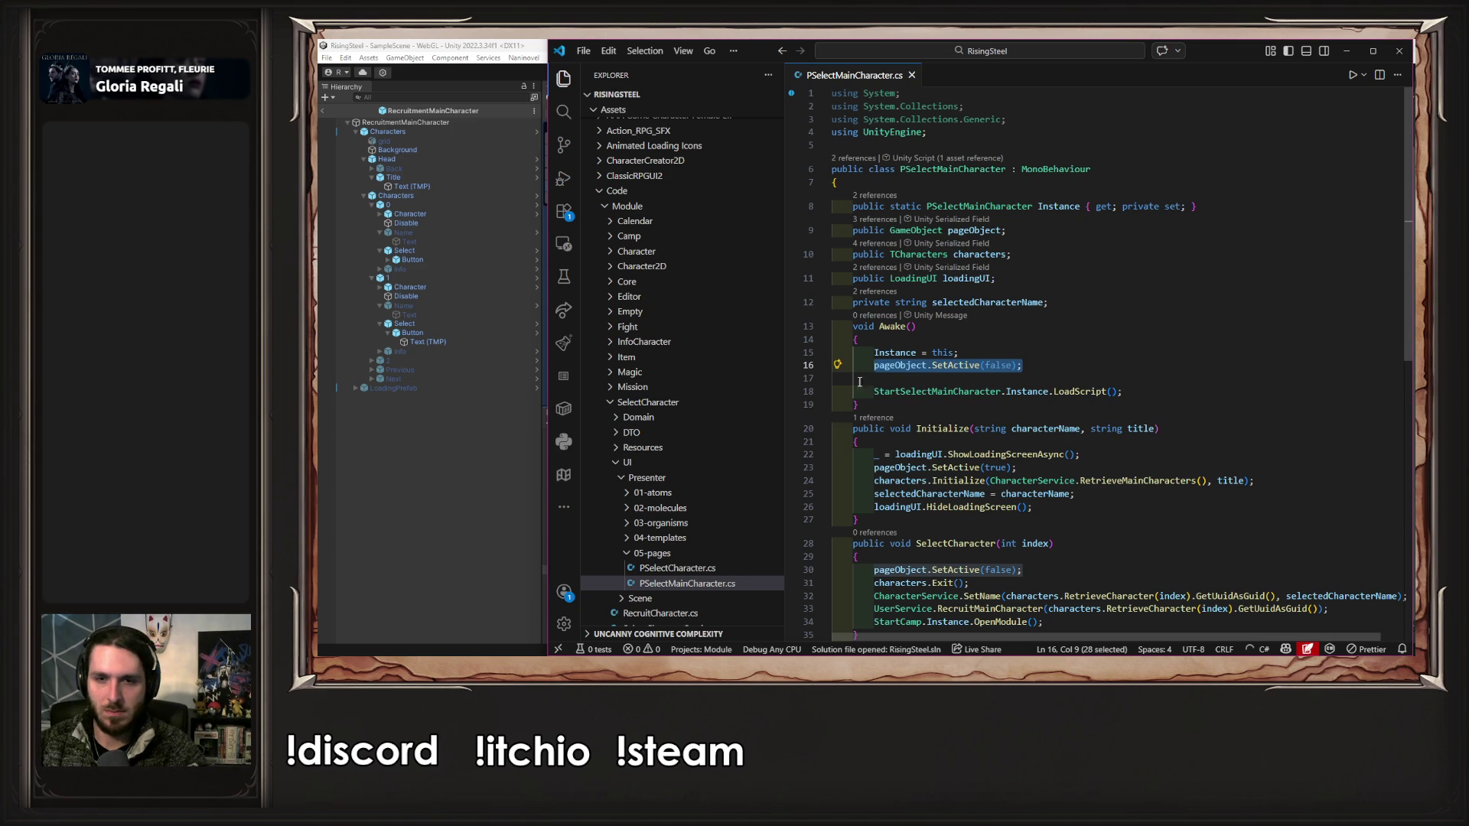
key("ctrl+c")
left_click(1071, 455)
key("Return")
key("ctrl+v")
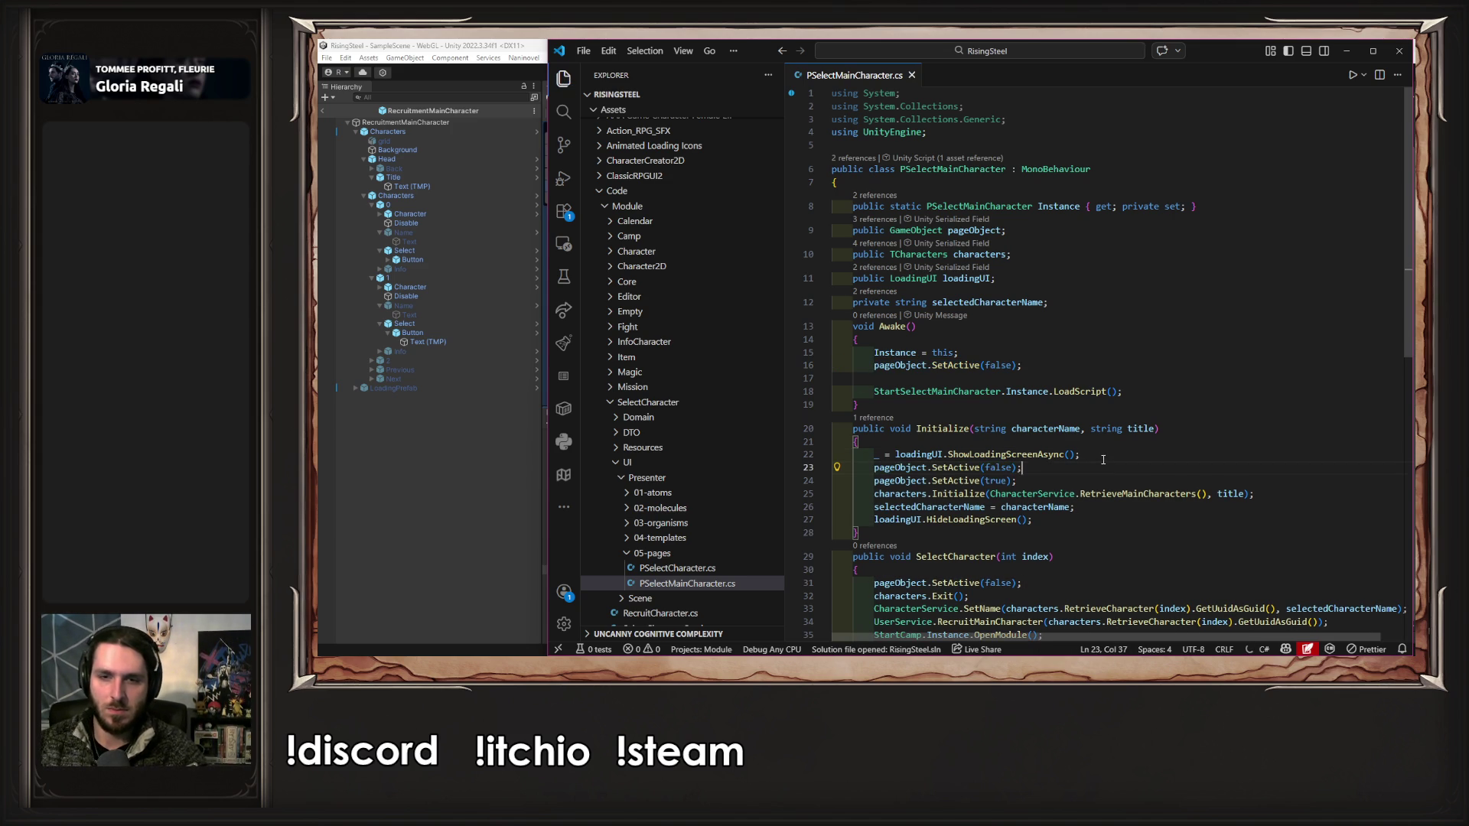
left_click(1036, 478)
key("alt+Down")
key("alt+Down")
key("alt+Down")
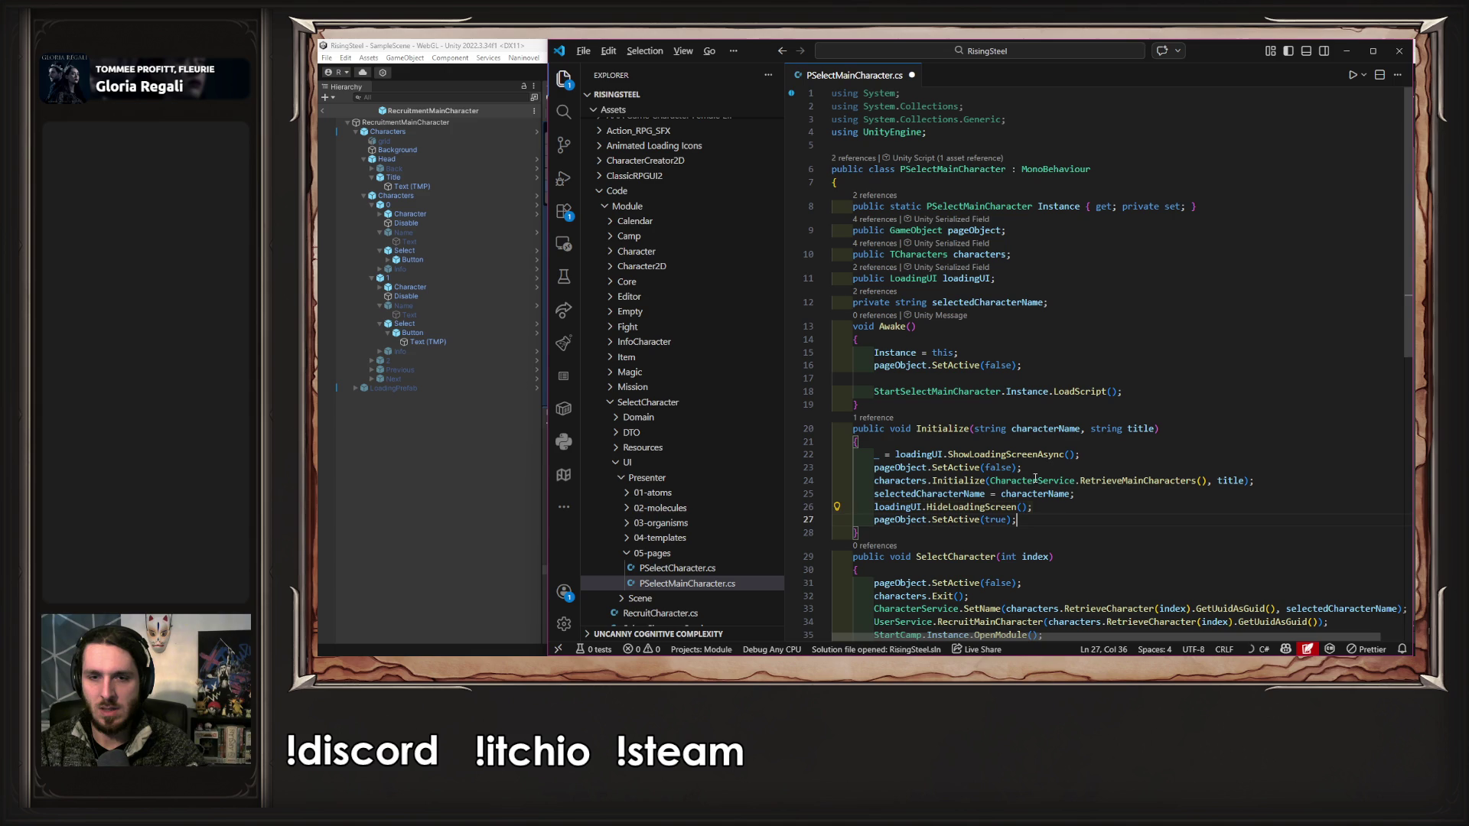
key("ctrl+s")
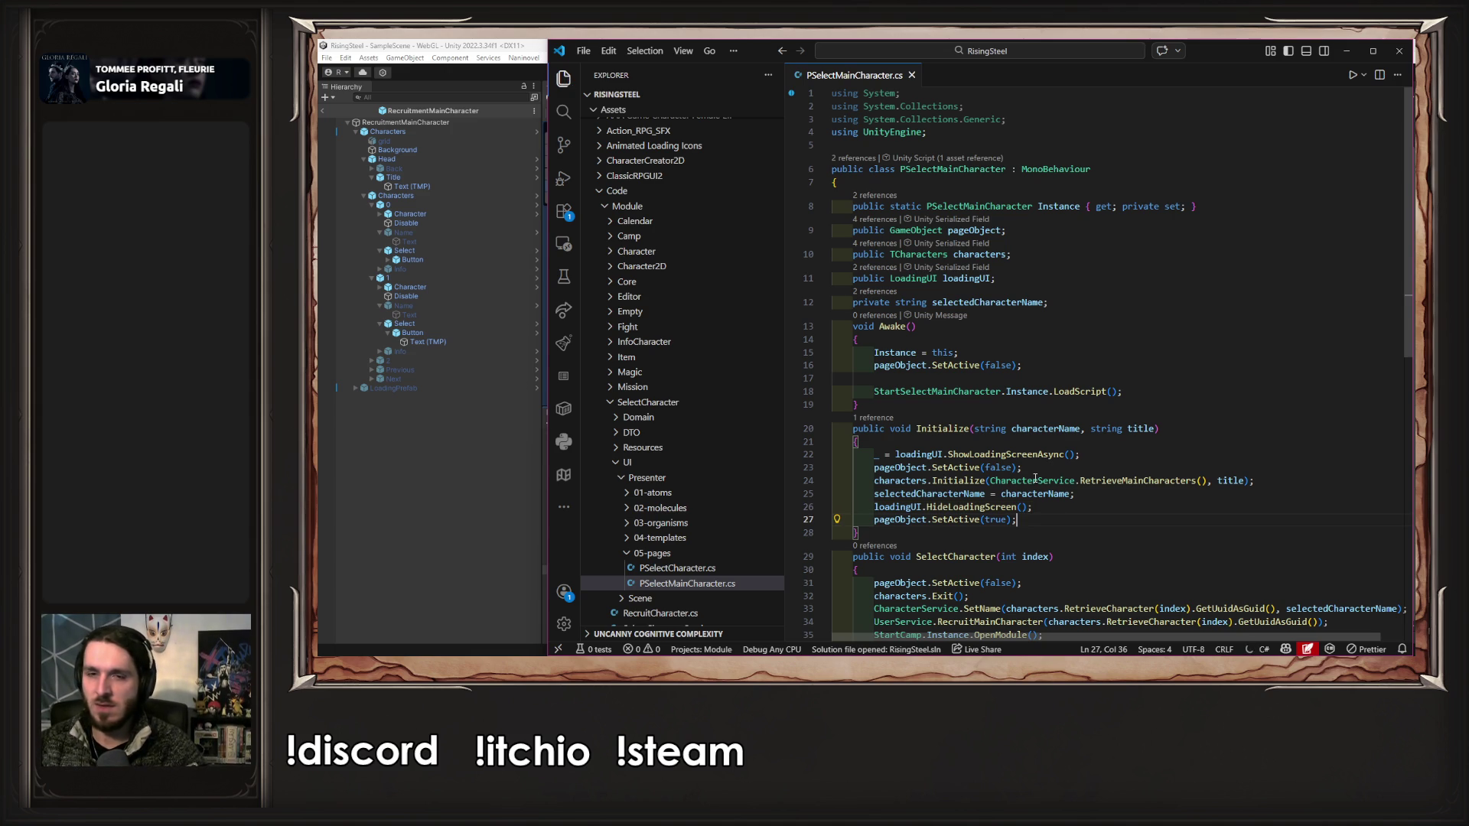
left_click(364, 451)
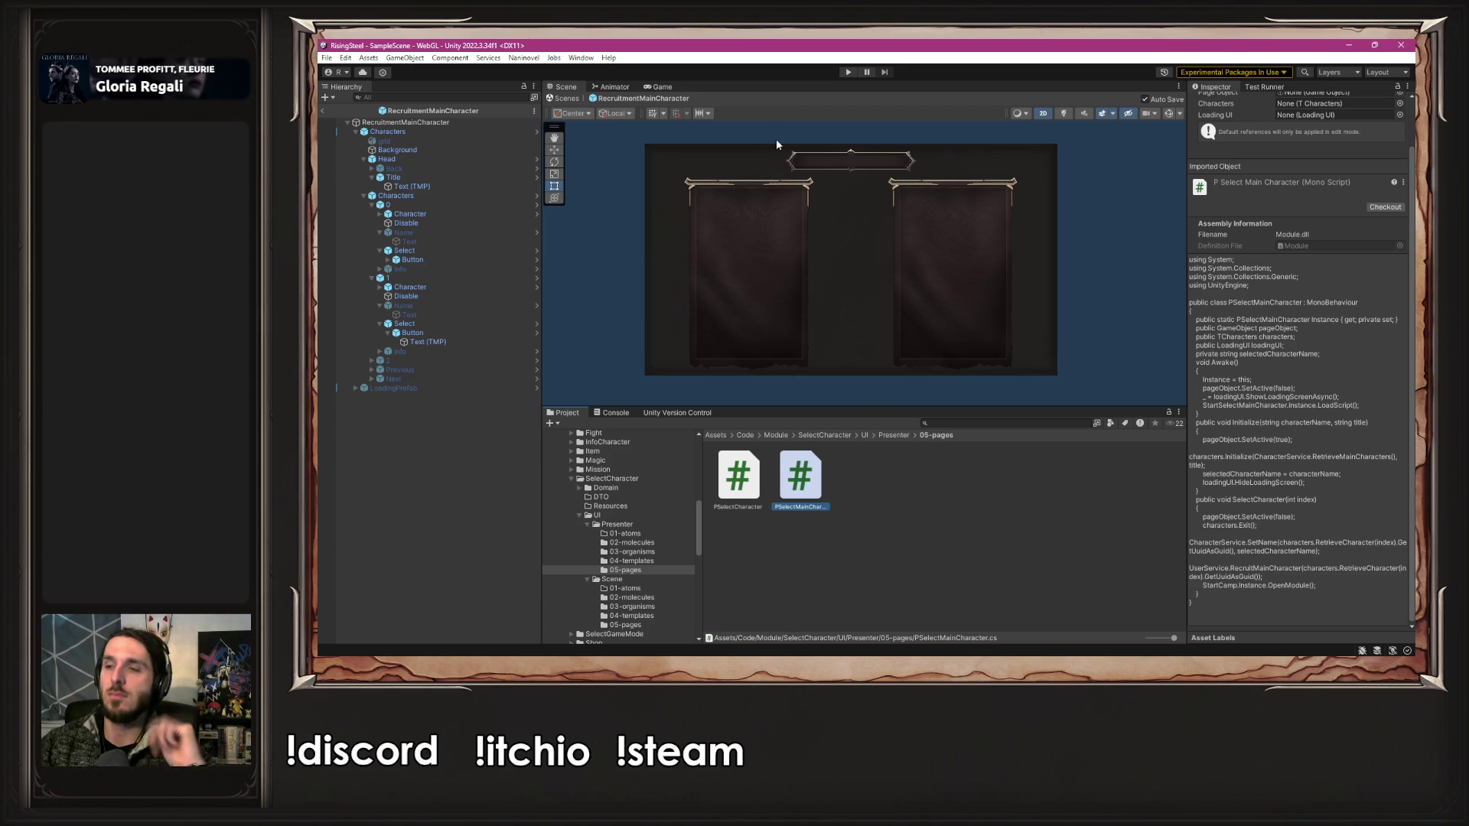
- Play a new game, submit a character name, and open the NullReferenceException's source from the Console
left_click(848, 72)
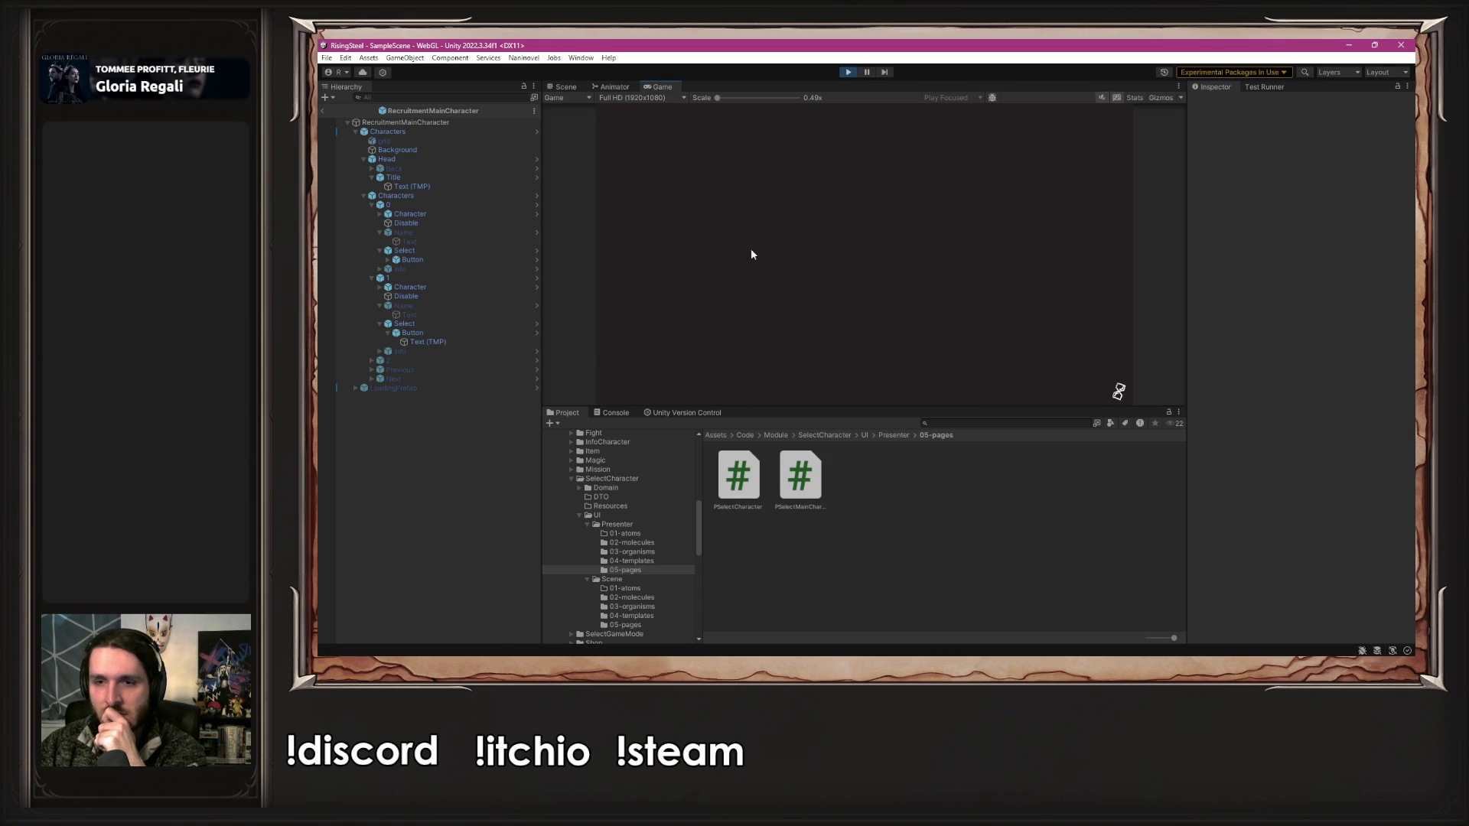
left_click(849, 186)
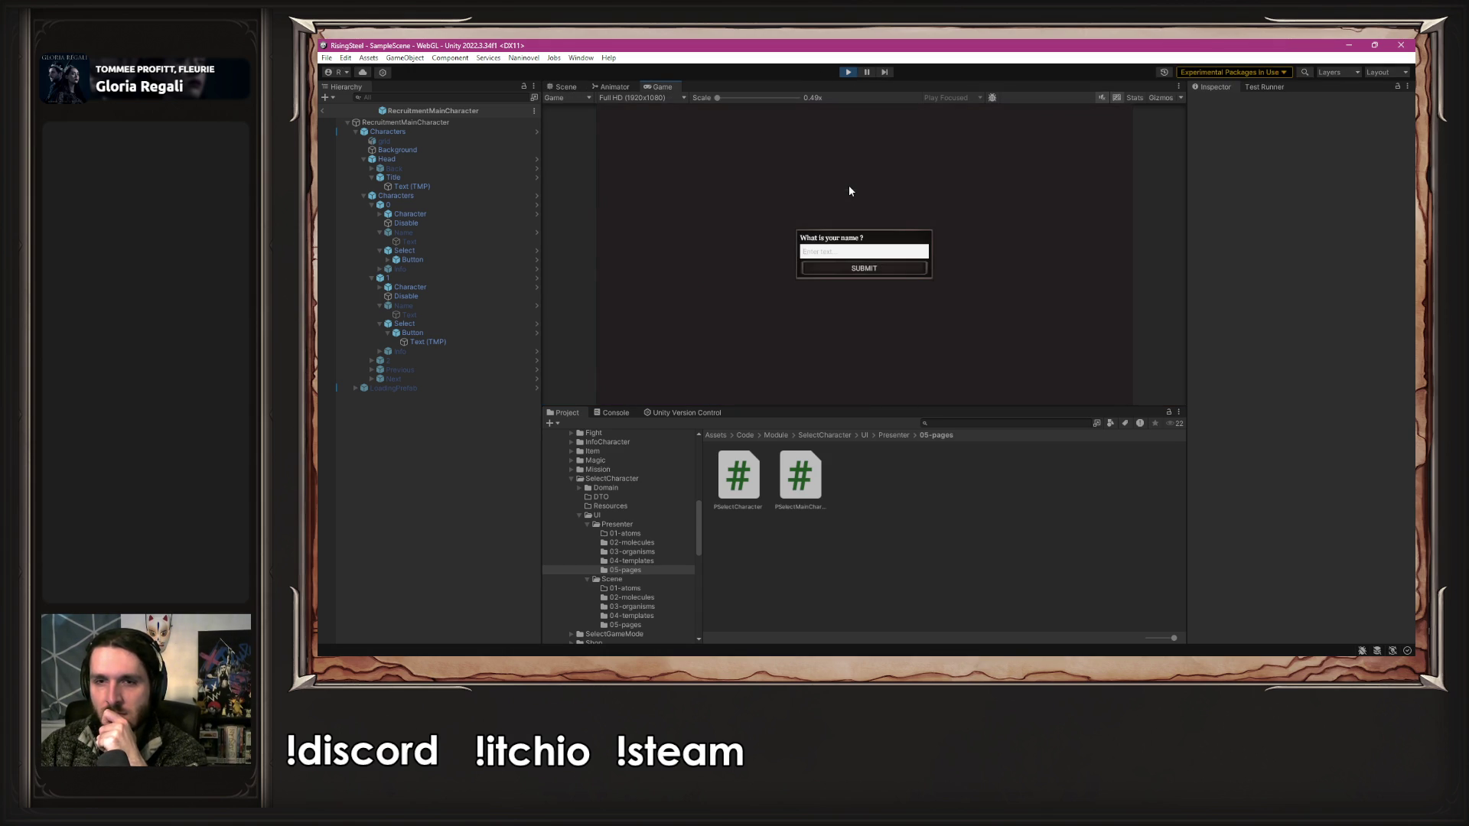
type("Al")
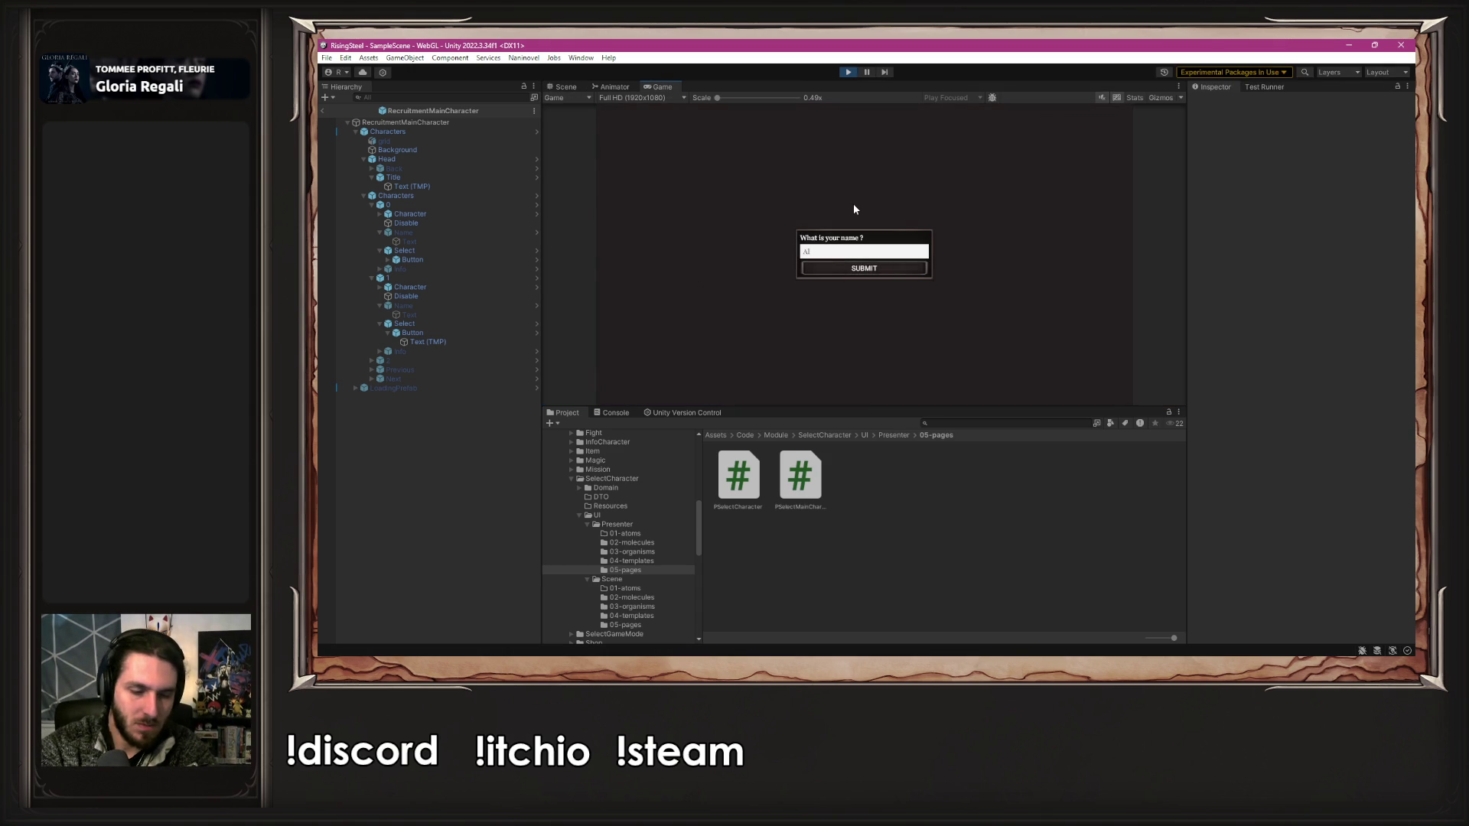
key("Return")
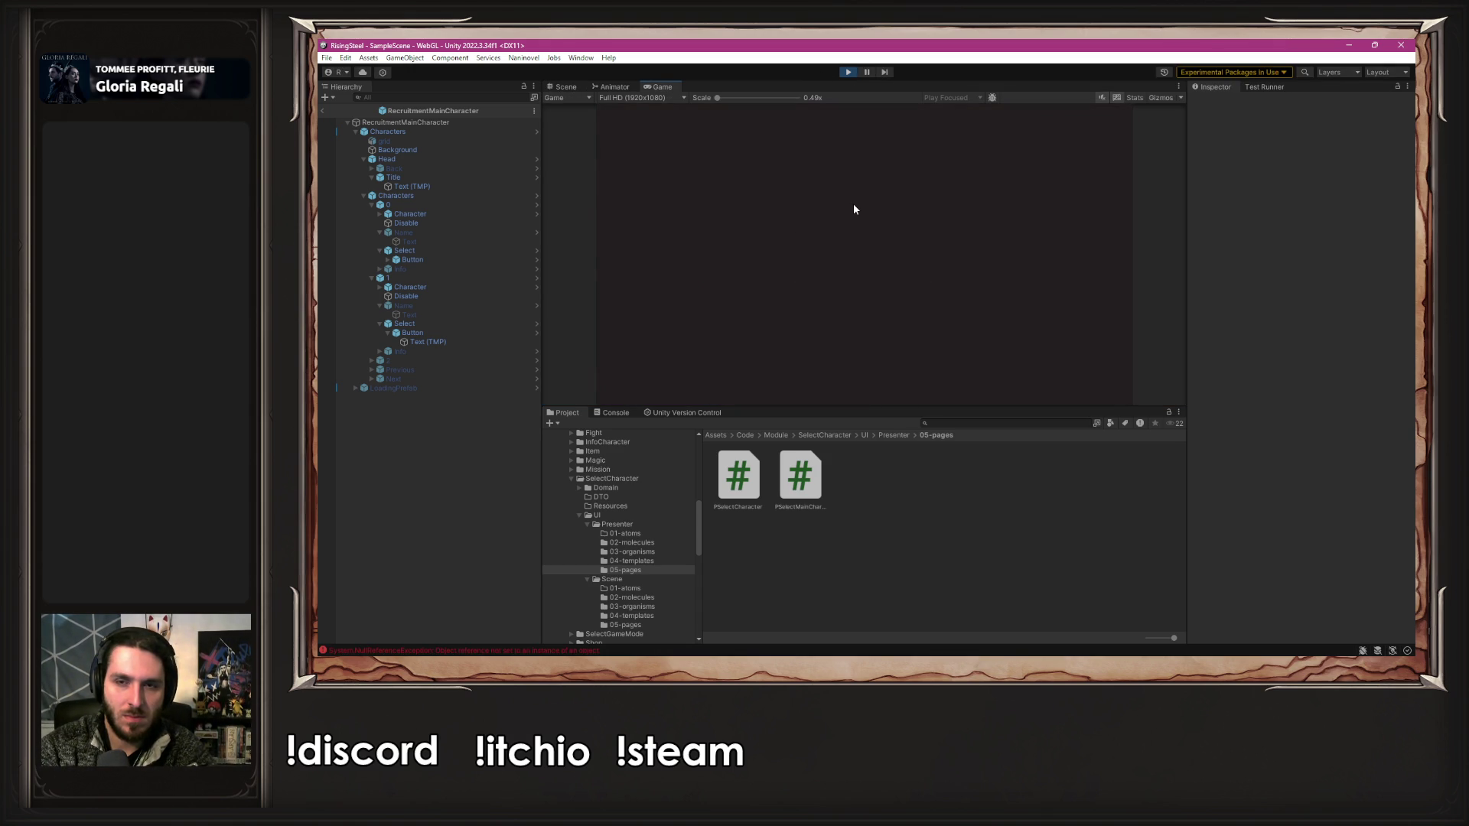
left_click(582, 653)
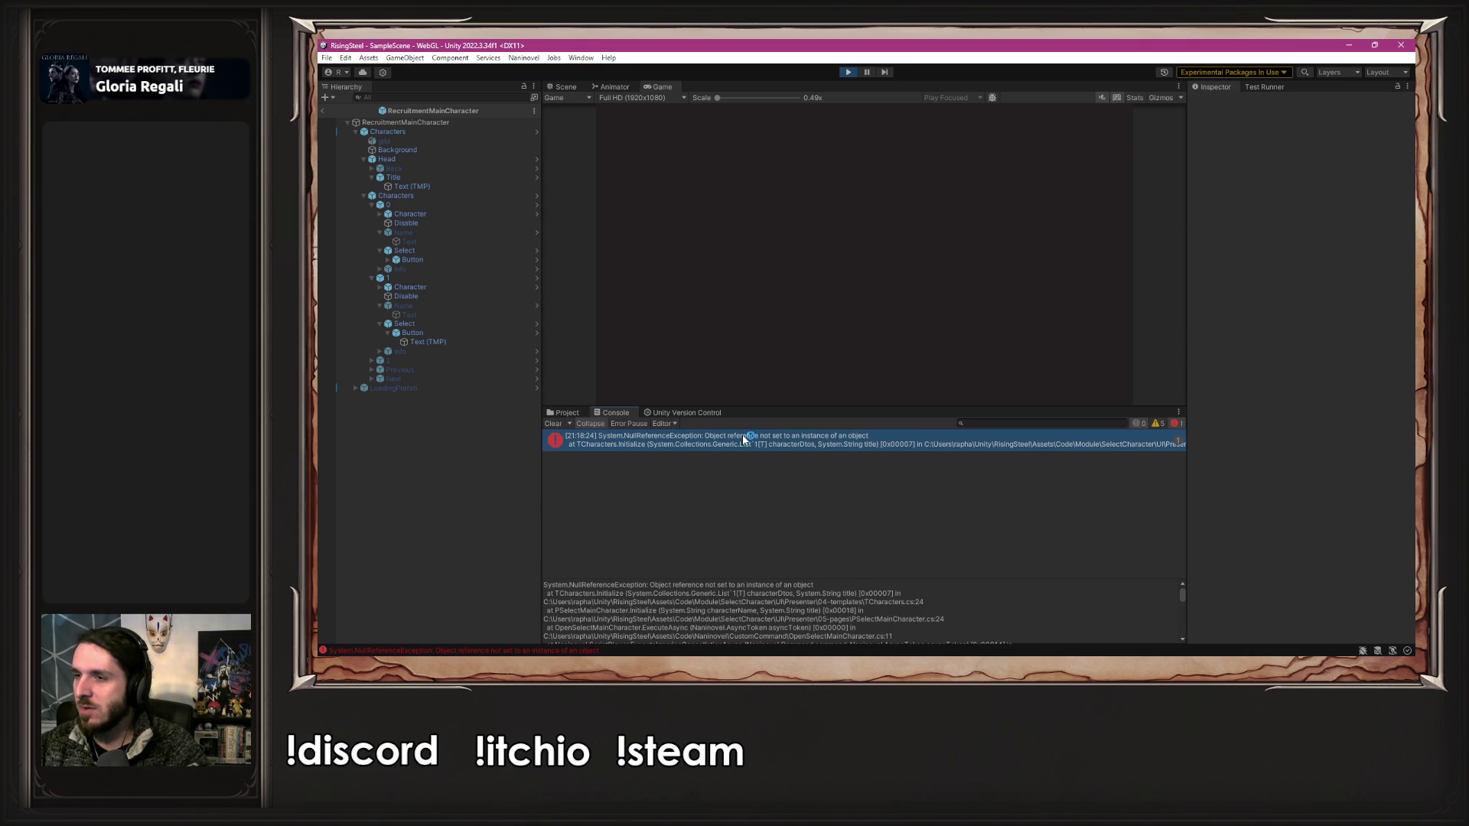
double_click(742, 439)
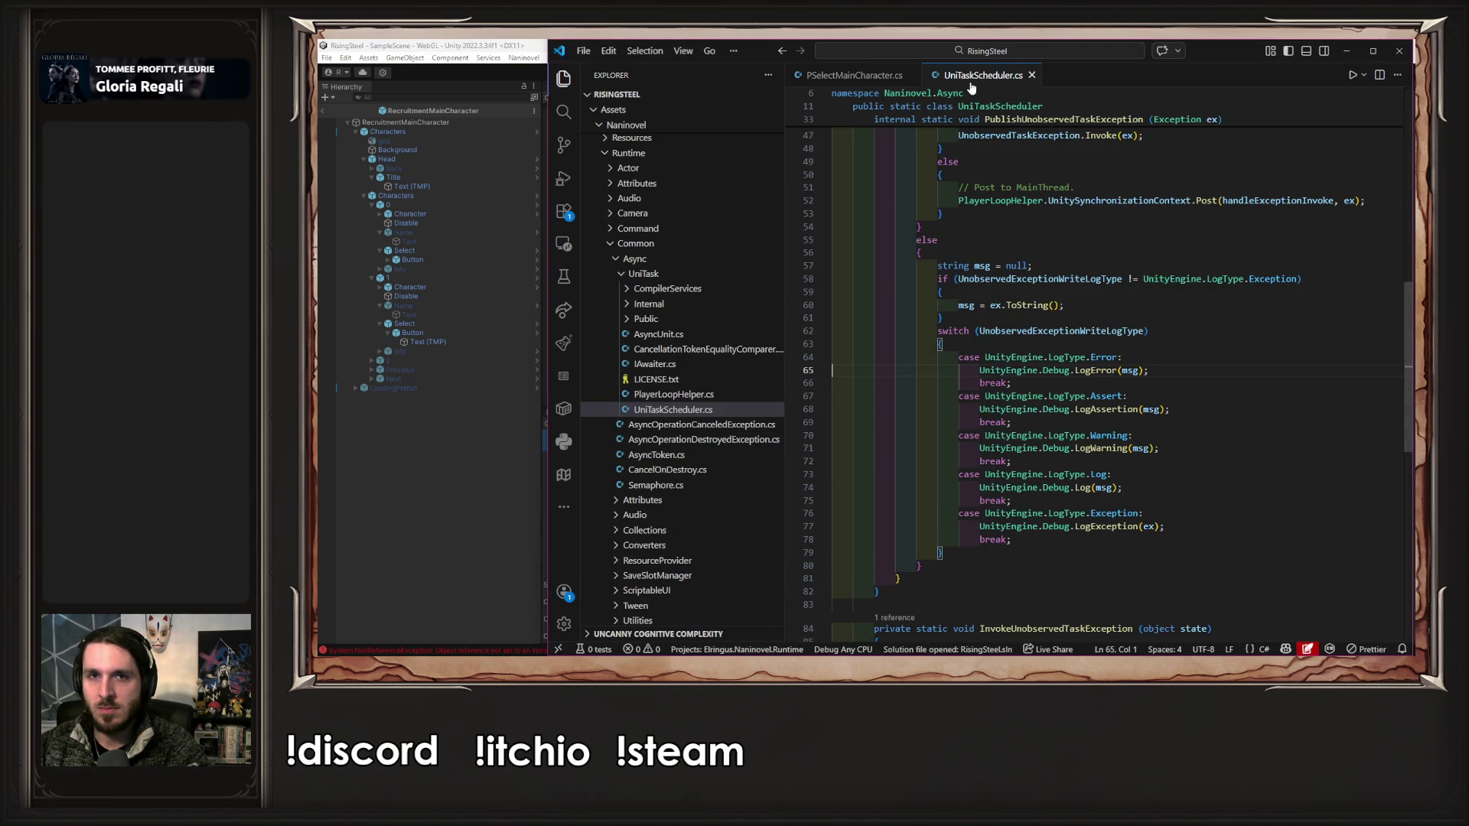
- Check ShowLoadingScreenAsync's definition in LoadingUI.cs, then open a new first line in Initialize
left_click(1031, 75)
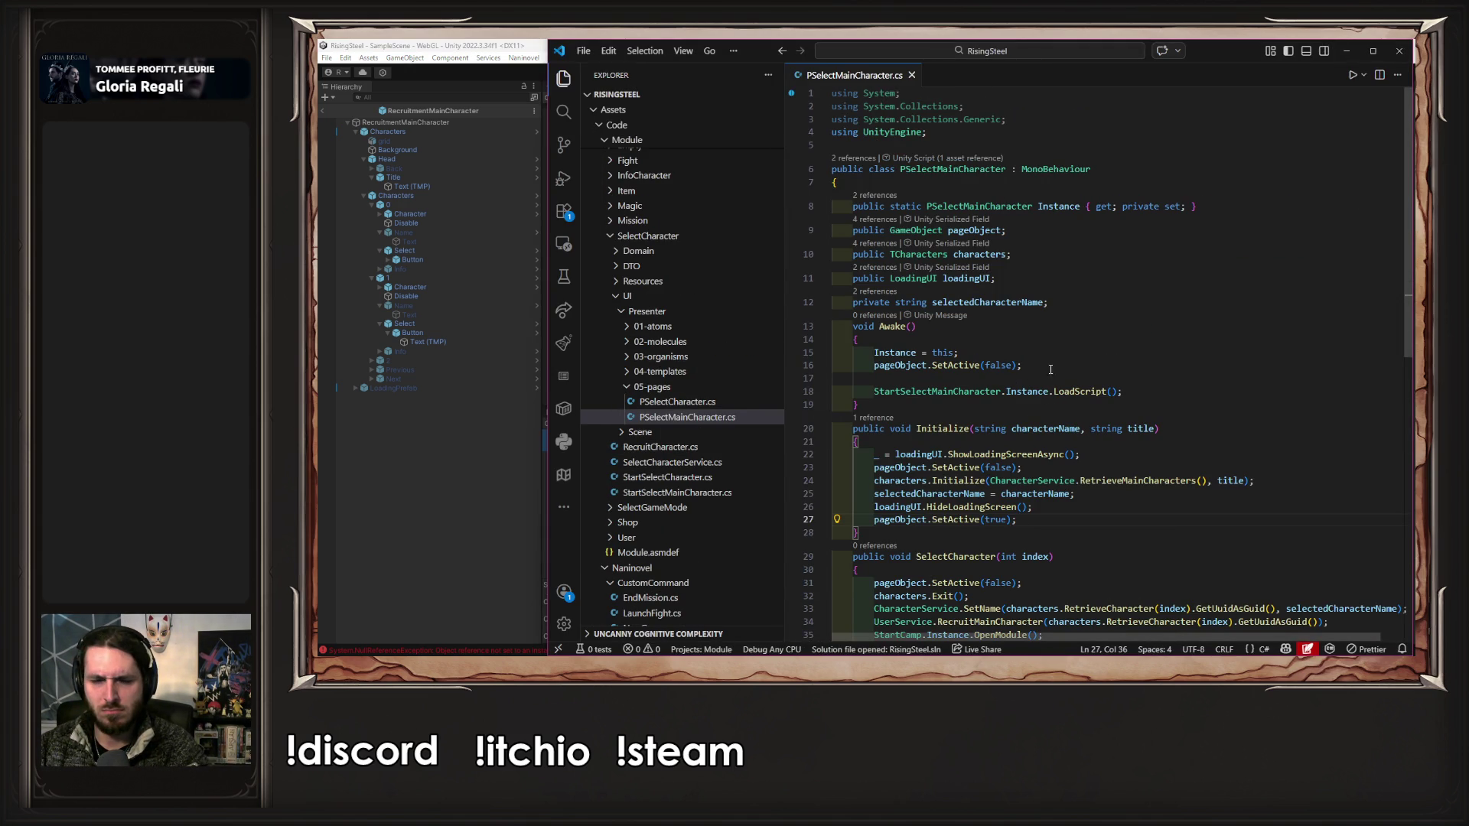
left_click(1092, 447)
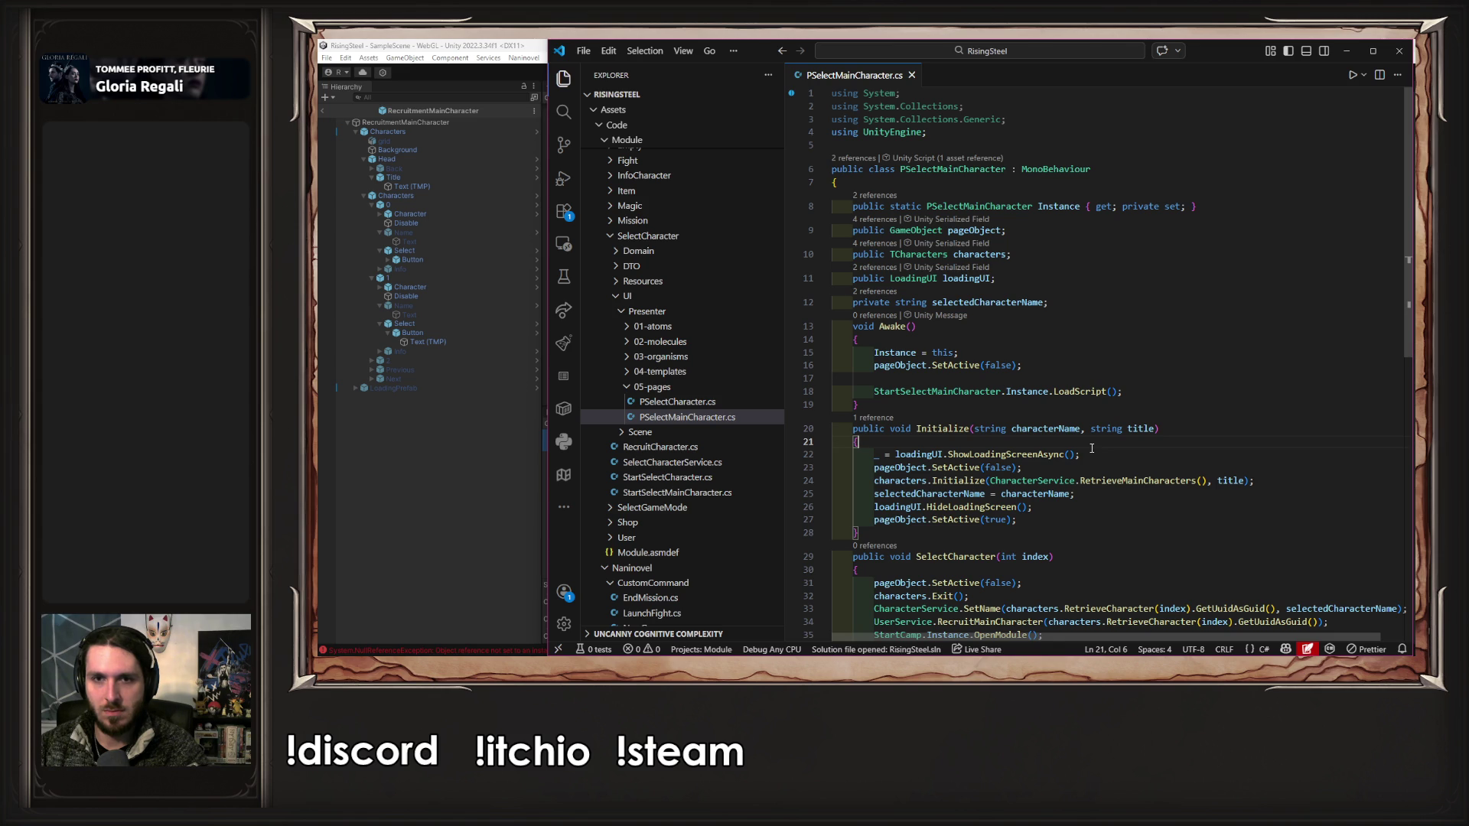
left_click(1024, 456, "ctrl")
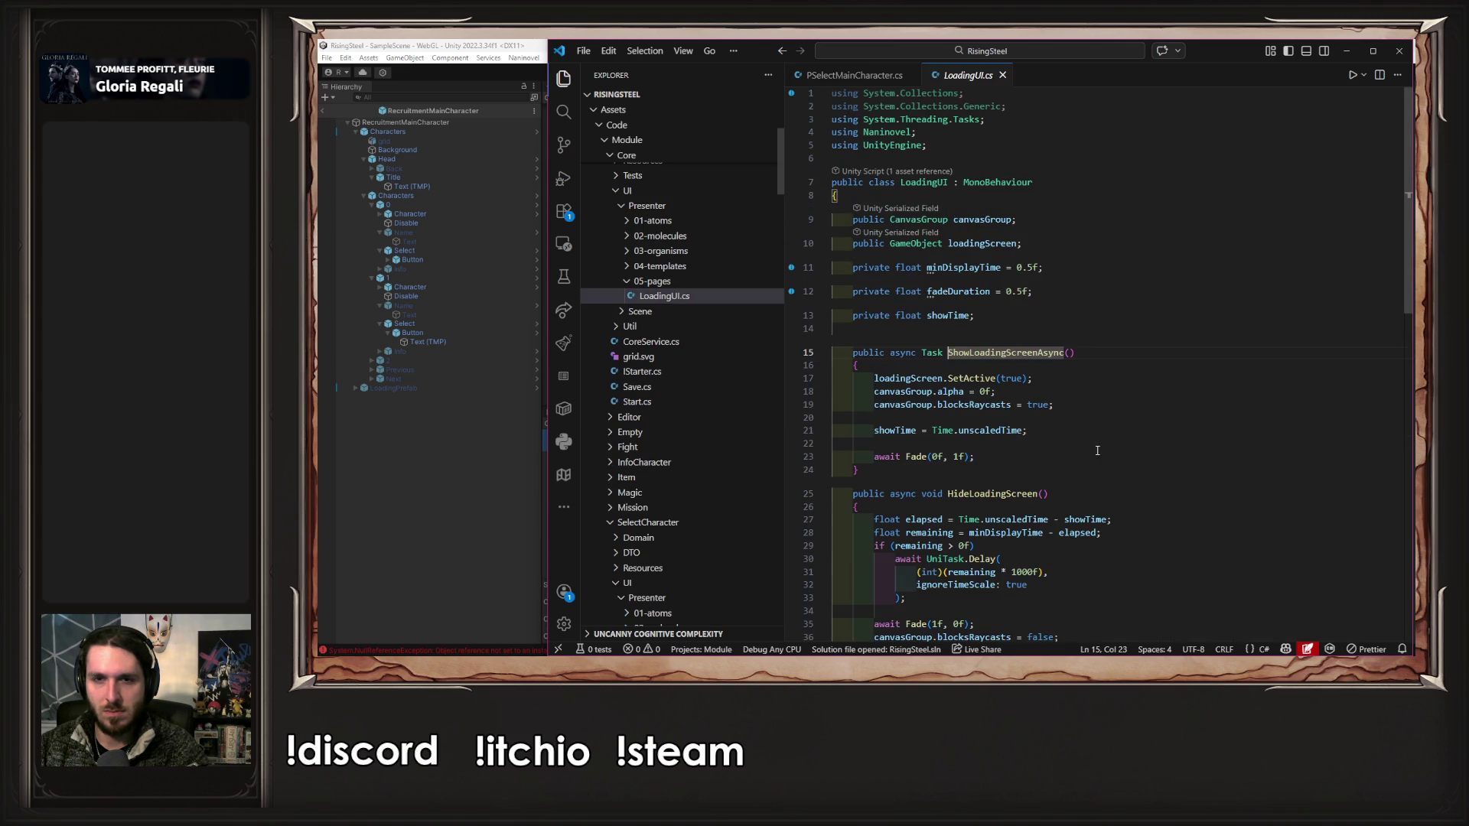
key("alt+Left")
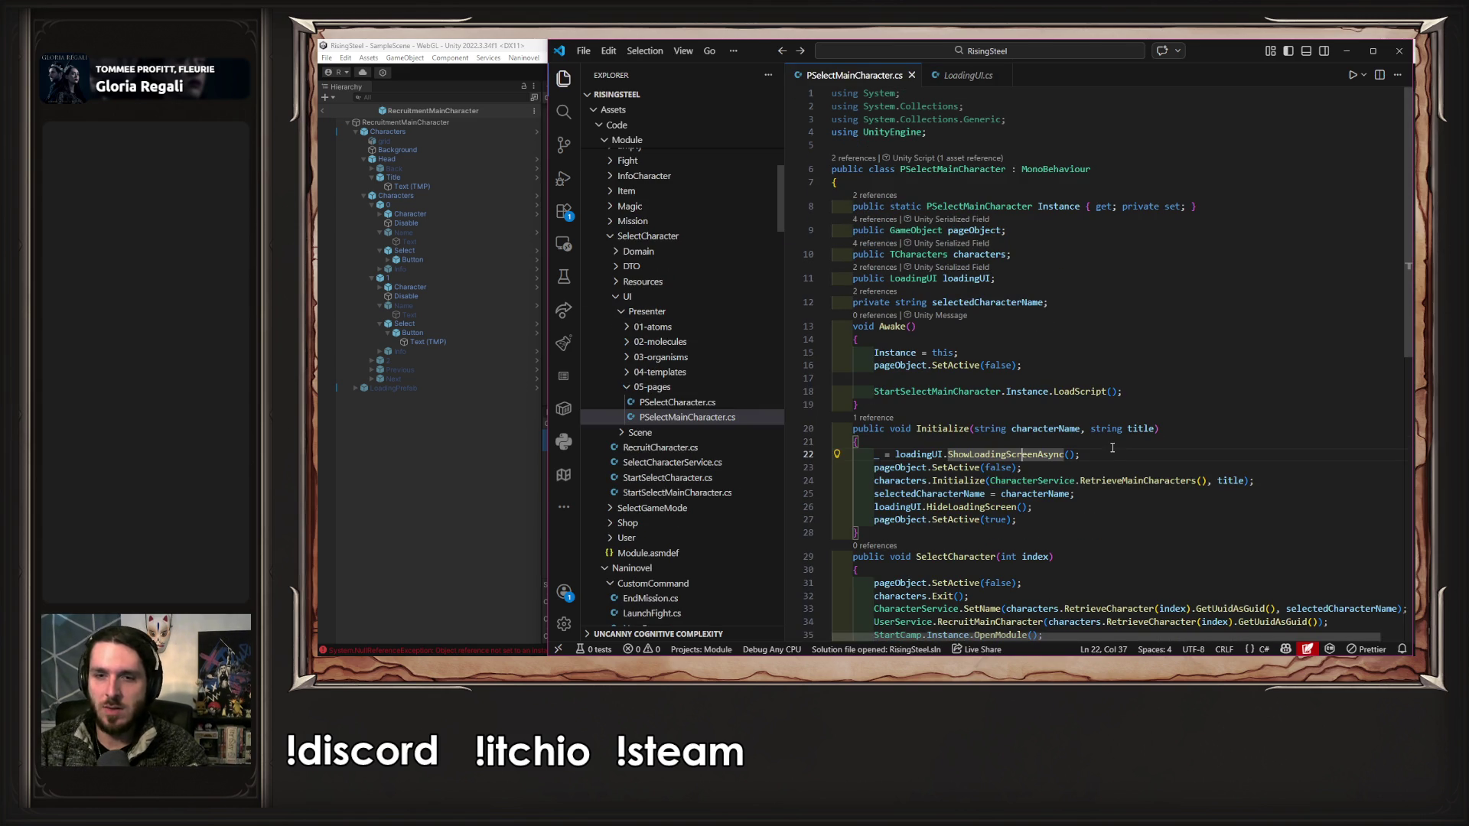
double_click(920, 468)
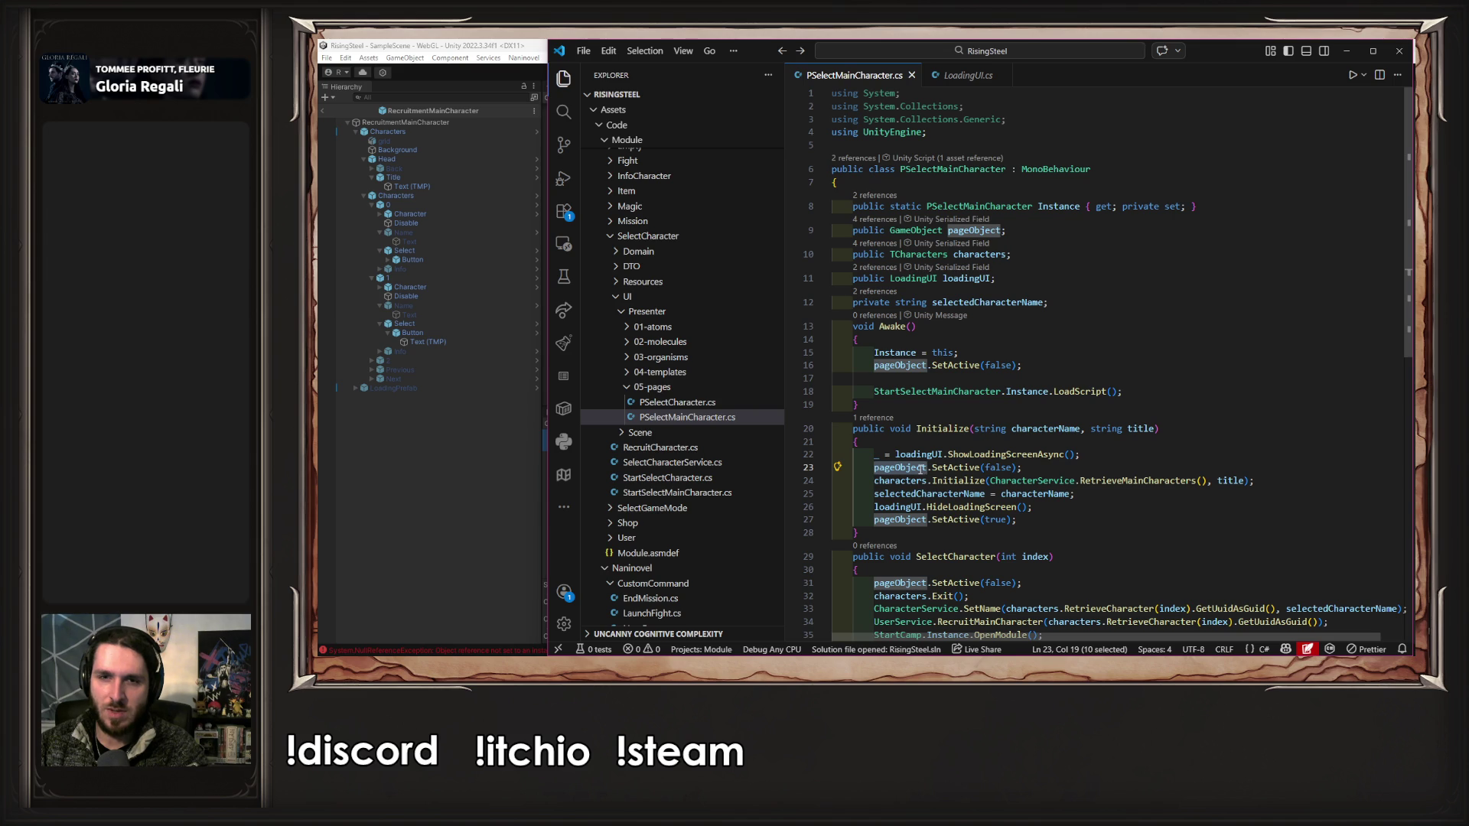
left_click(927, 442)
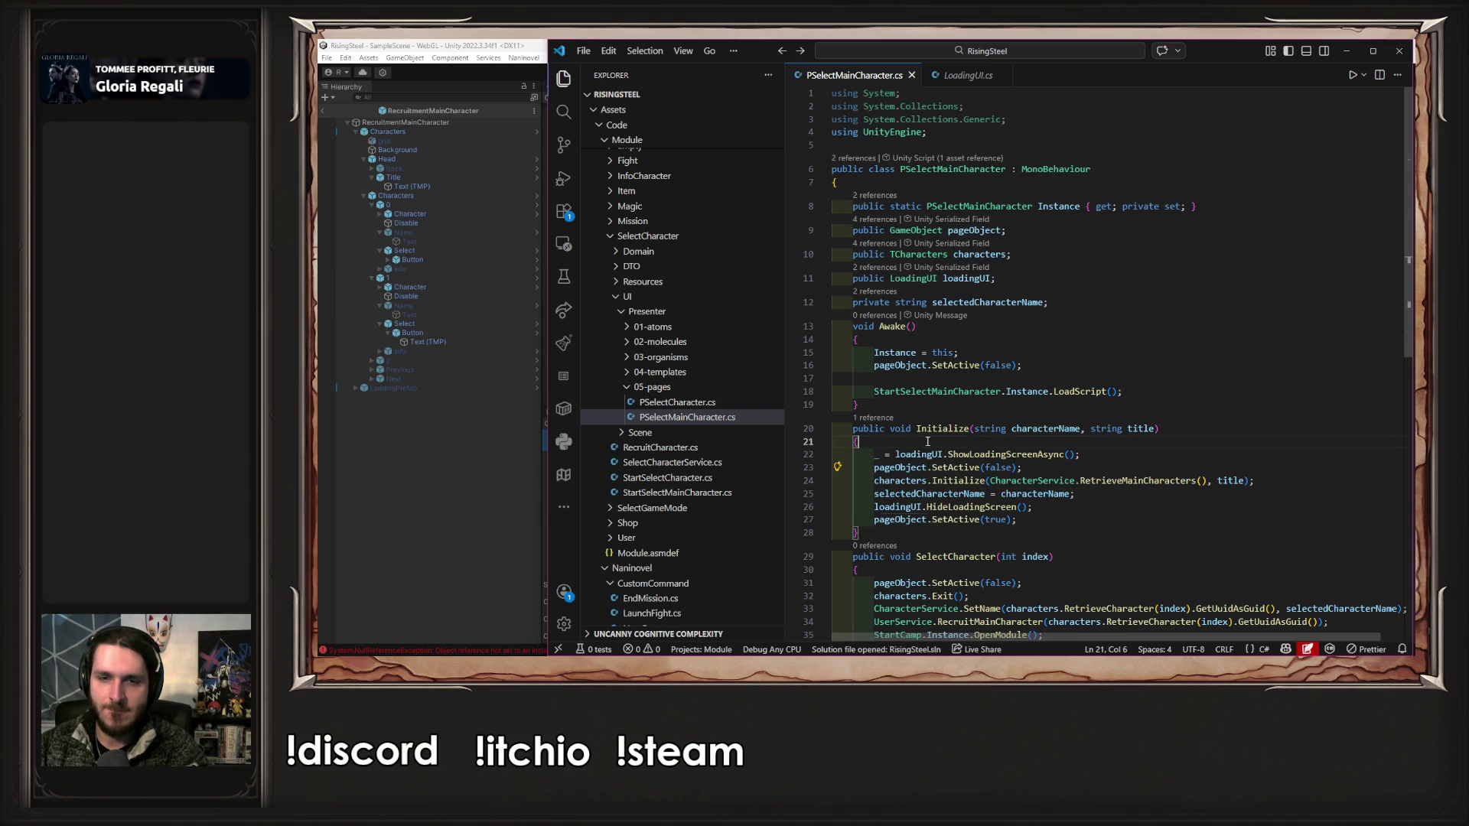
key("Return")
- Add a Debug.Log("A") line and duplicate it between every statement of Initialize
type("De")
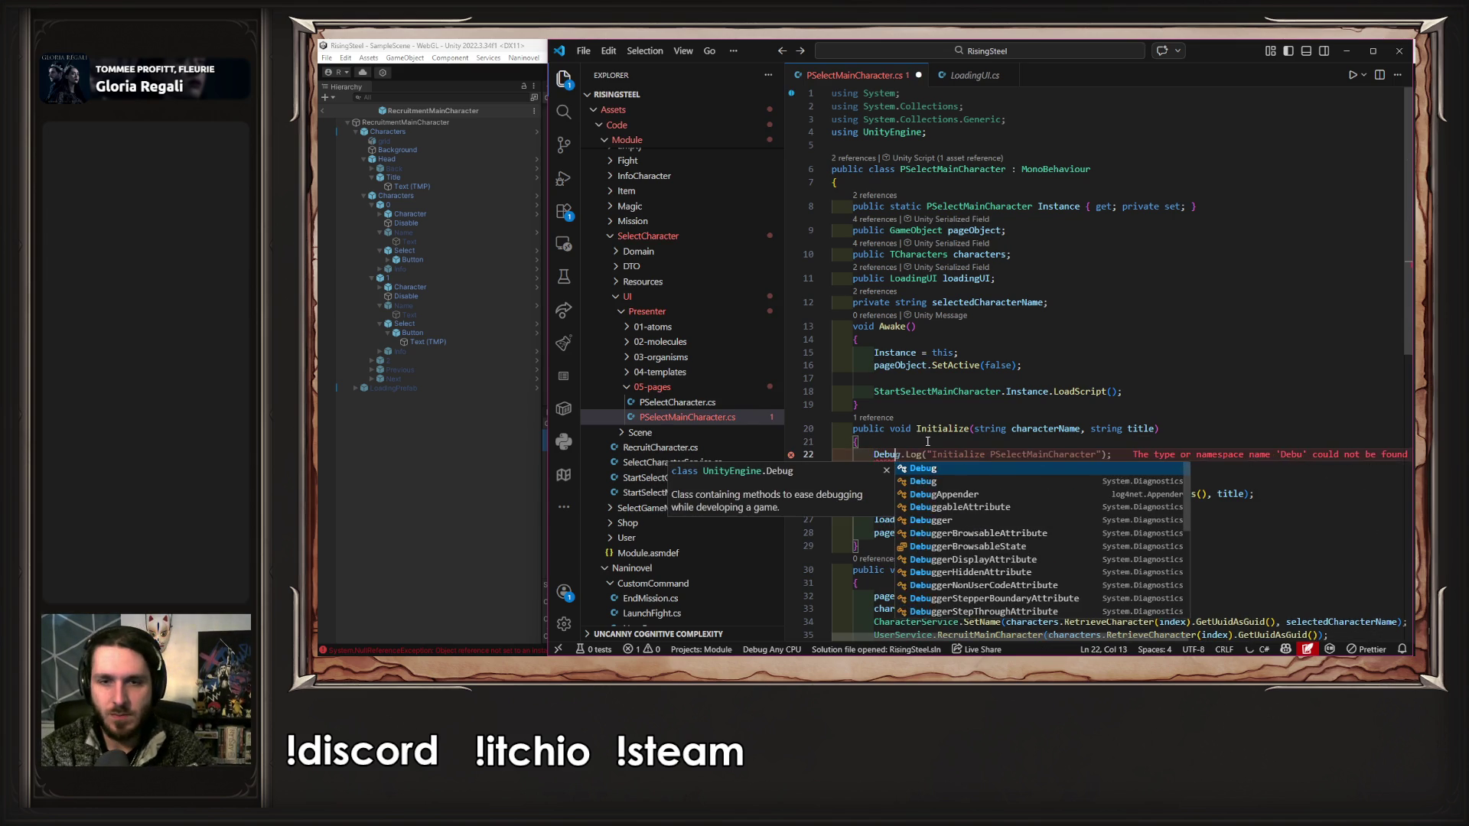
key("Tab")
key("ctrl+shift+Left")
key("ctrl+shift+Left")
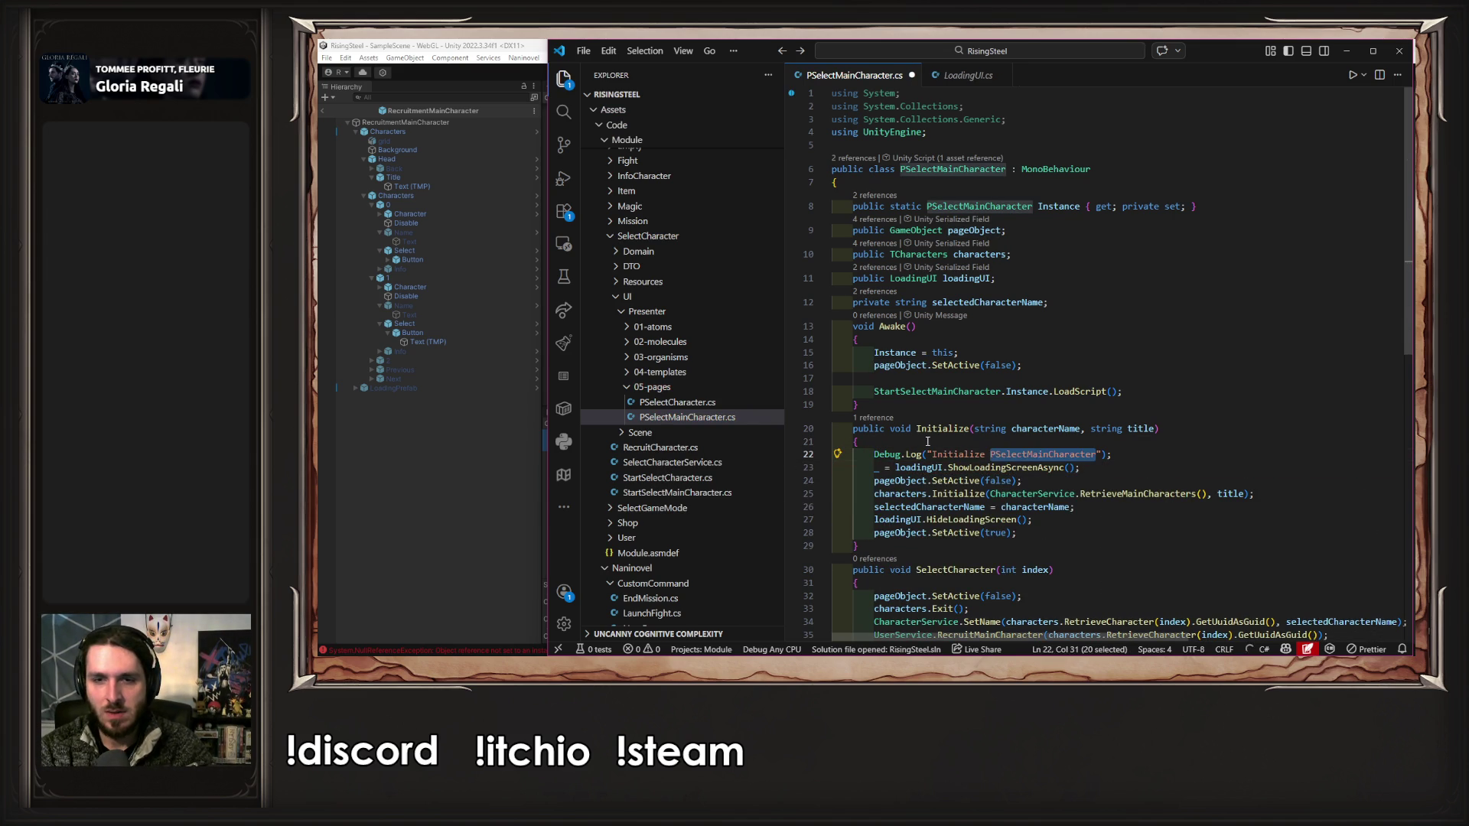
type("AZ")
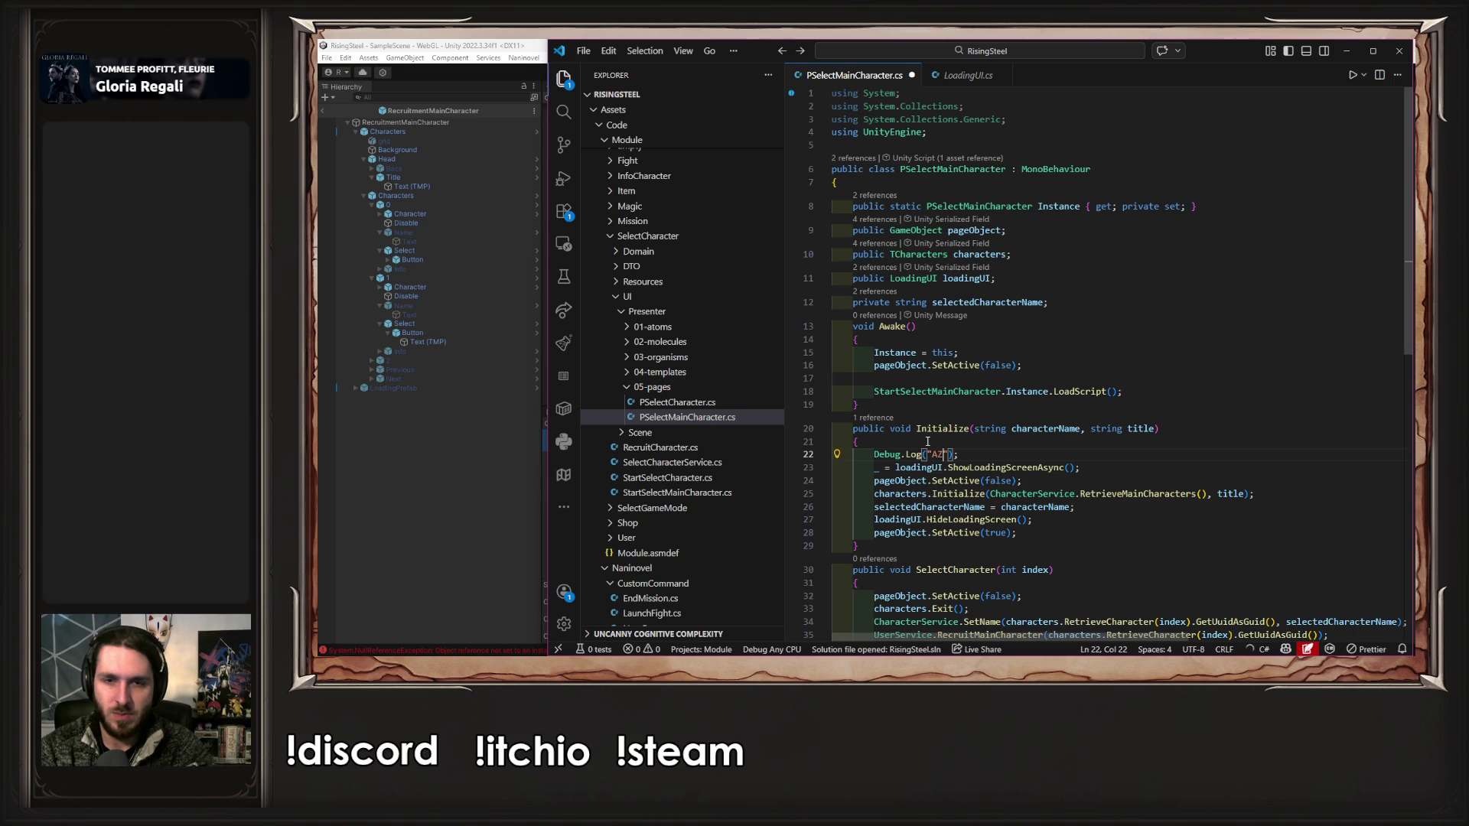
key("shift+alt+Down")
key("alt+Down")
key("shift+alt+Down")
key("alt+Down")
key("shift+alt+Down")
key("alt+Down")
key("shift+alt+Down")
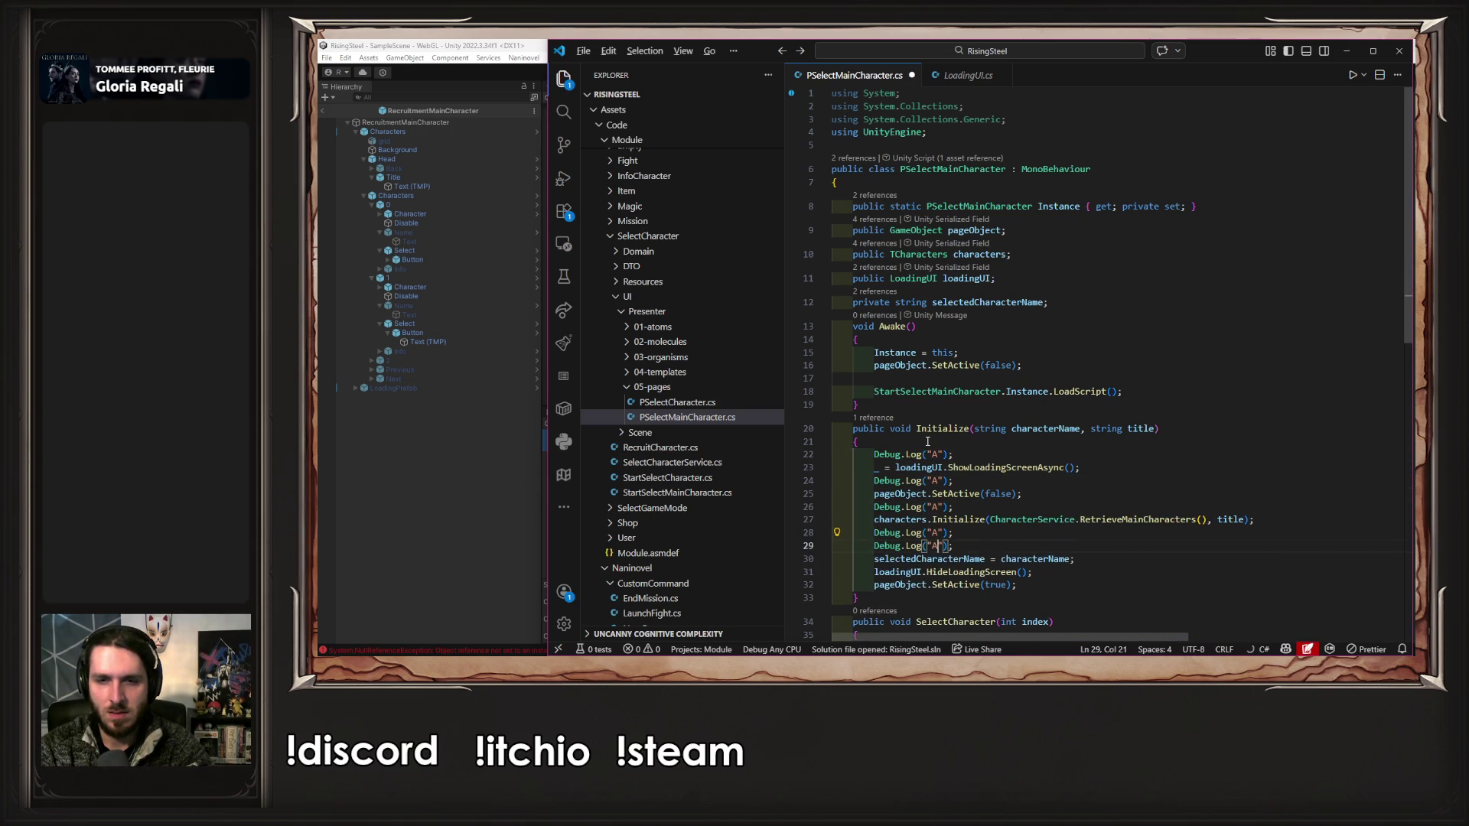
key("alt+Down")
key("shift+alt+Down")
key("alt+Down")
key("shift+alt+Down")
key("alt+Down")
- Relabel the copied log lines B through G and save the script
key("Up")
key("Up")
key("Up")
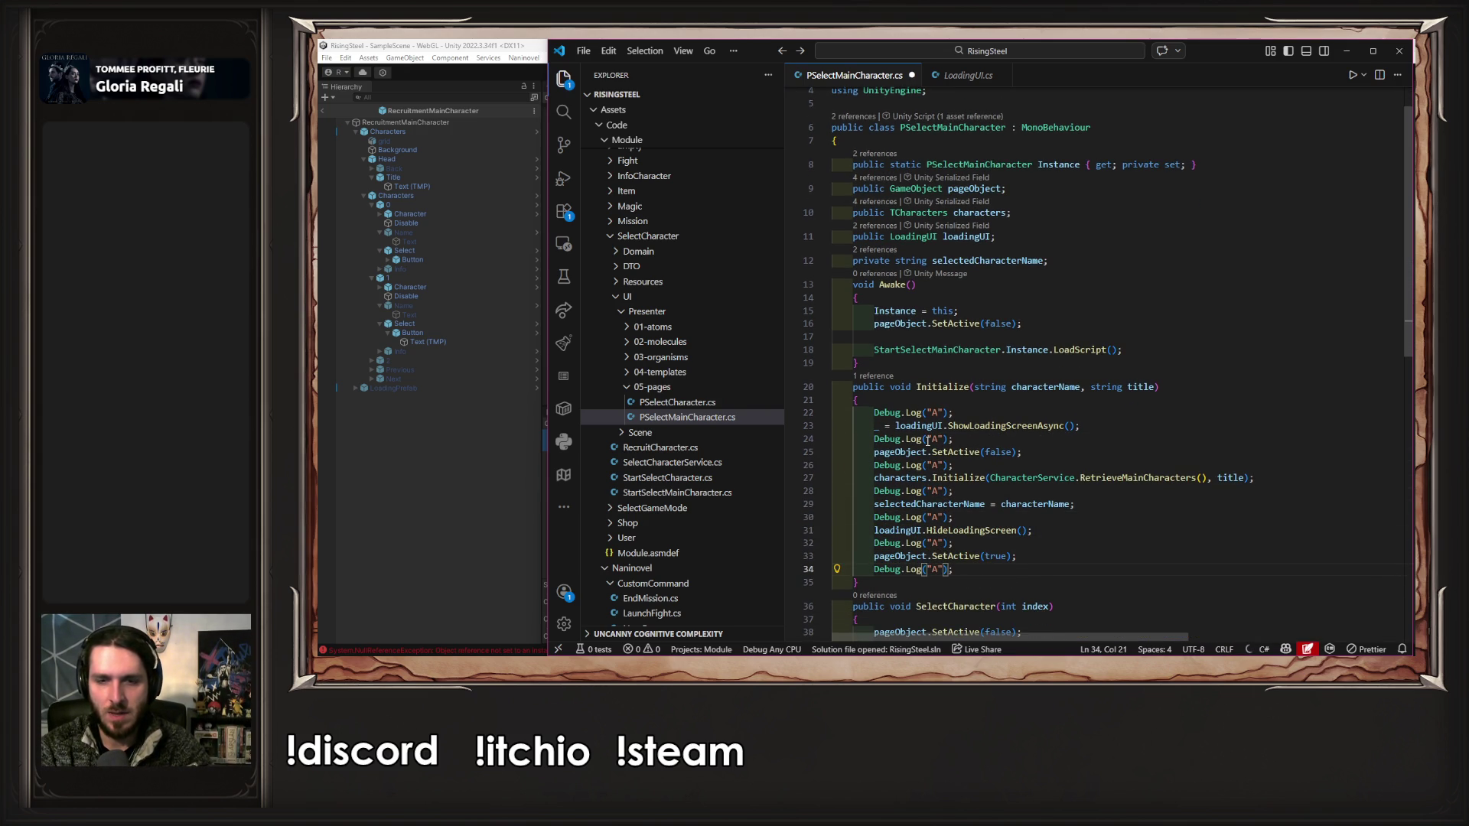
key("Up")
key("BackSpace")
type("B")
key("Down")
key("Down")
key("BackSpace")
type("C")
key("Down")
key("Down")
key("BackSpace")
type("D")
key("Down")
key("Down")
key("BackSpace")
type("E")
key("Down")
key("Down")
key("BackSpace")
type("F")
key("Down")
key("Down")
key("BackSpace")
type("G")
key("ctrl+s")
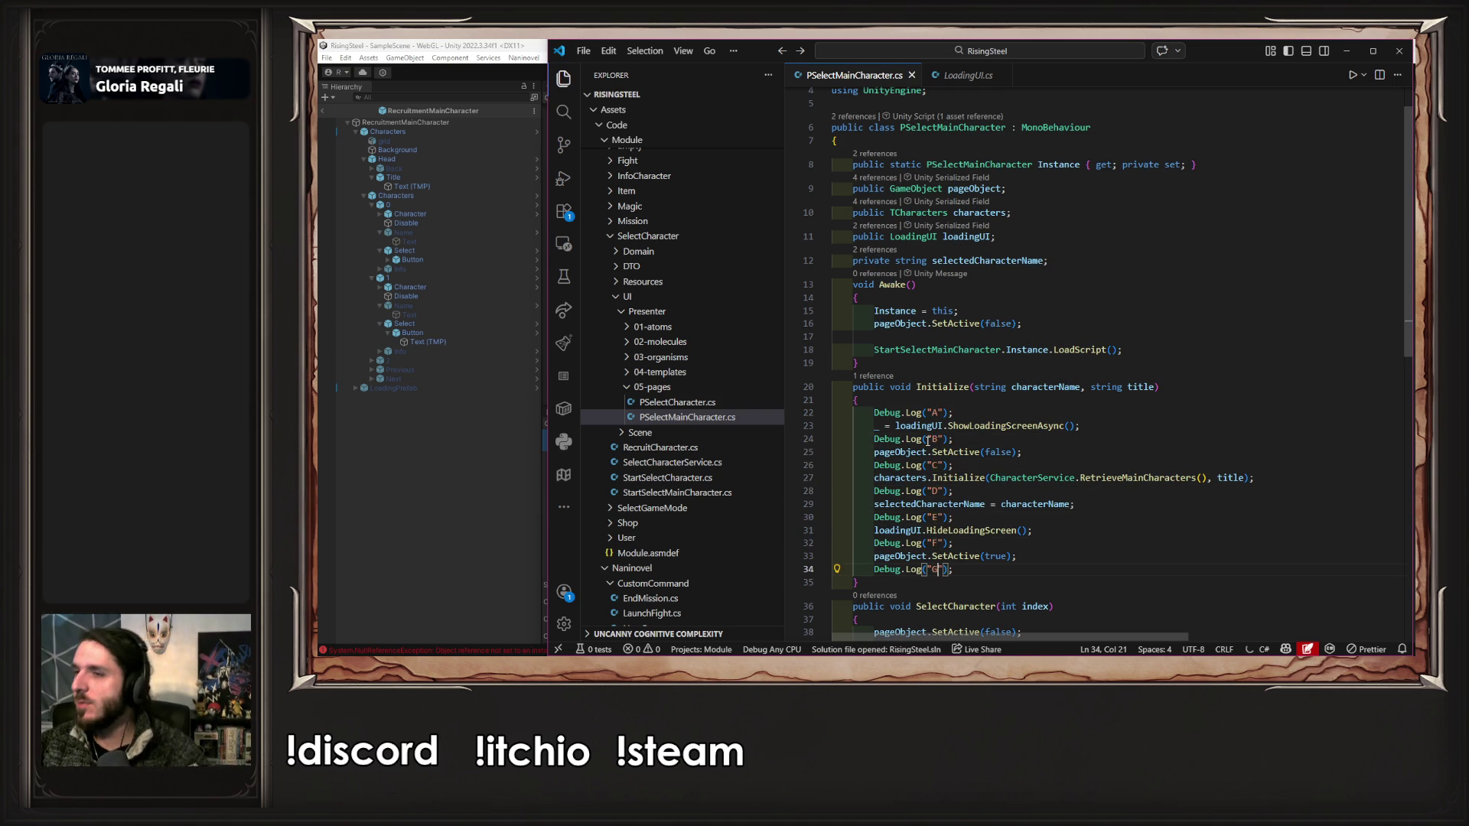
left_click(483, 481)
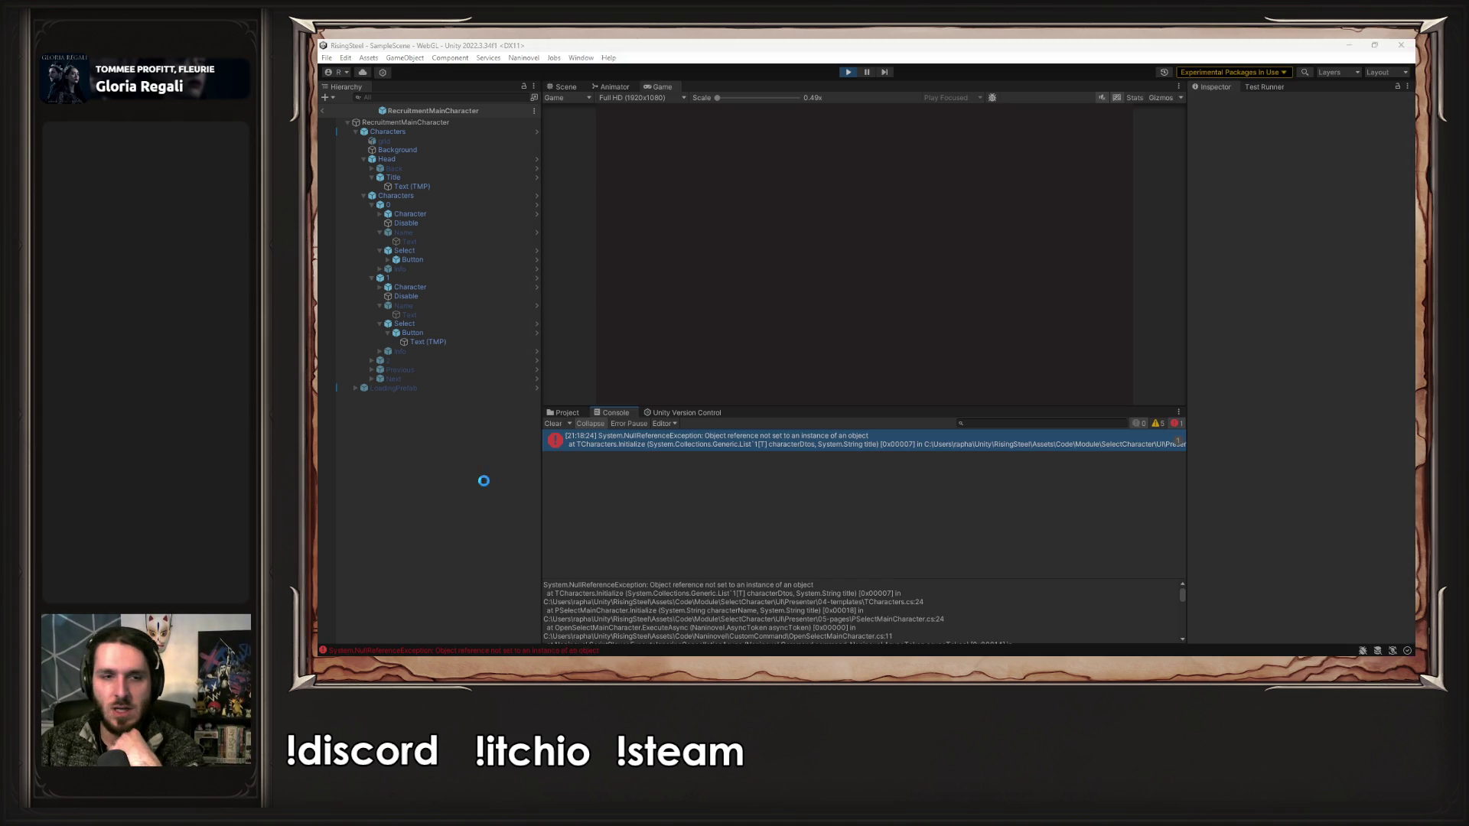
- Restart play mode, continue, and submit a character name to get logs A, B, C before the error
left_click(849, 73)
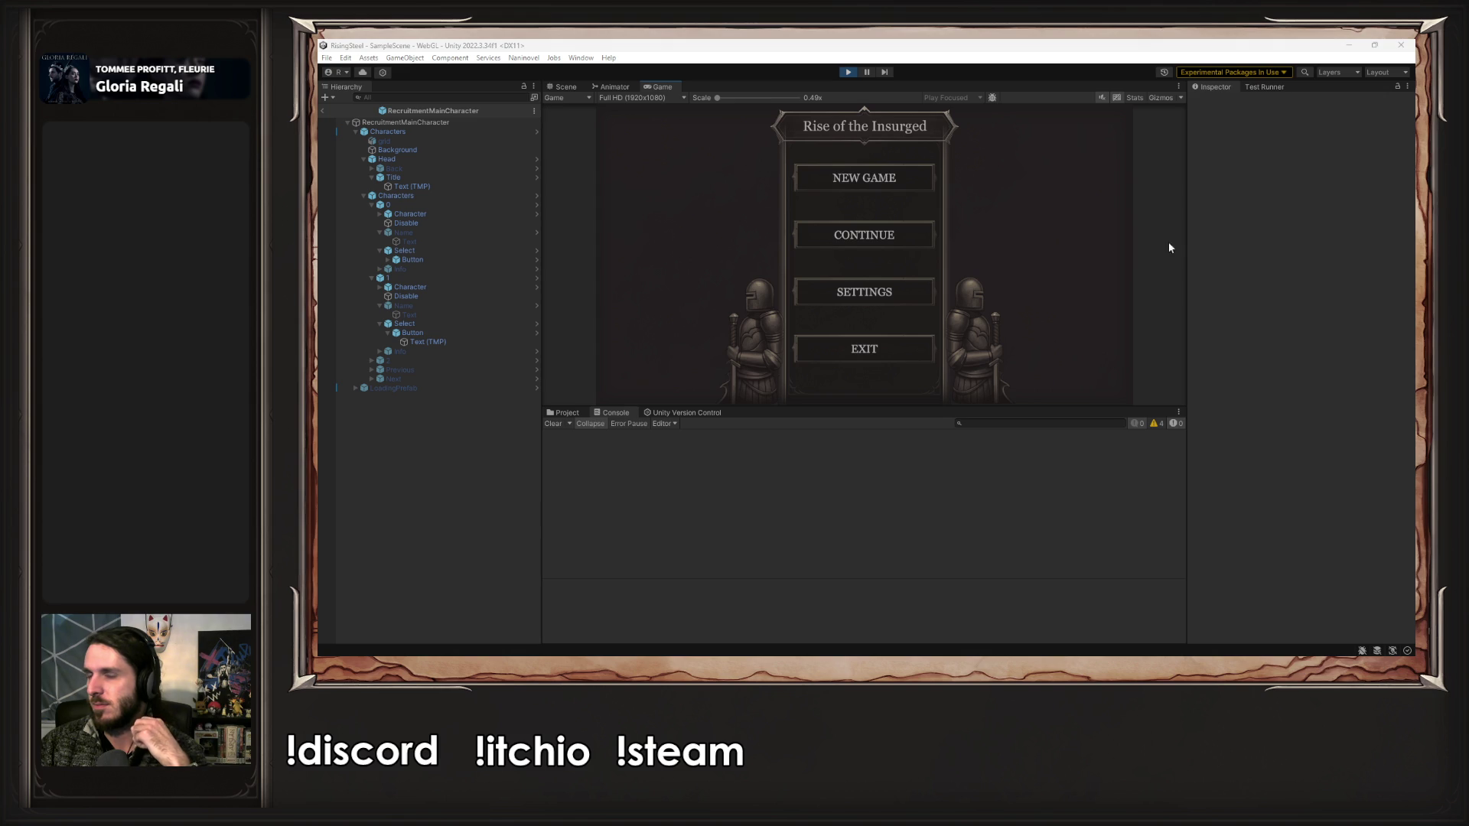
left_click(982, 226)
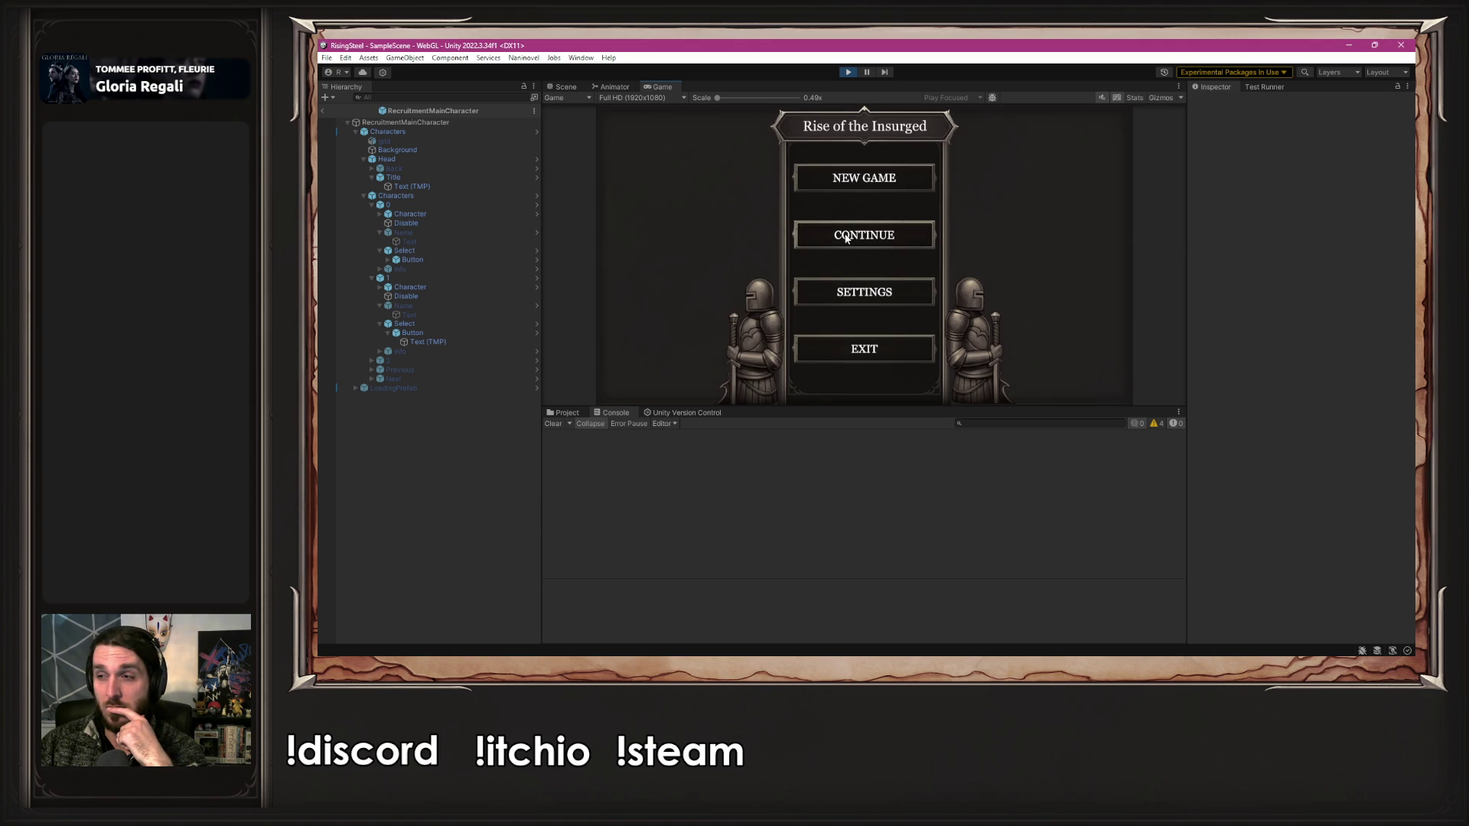
left_click(834, 187)
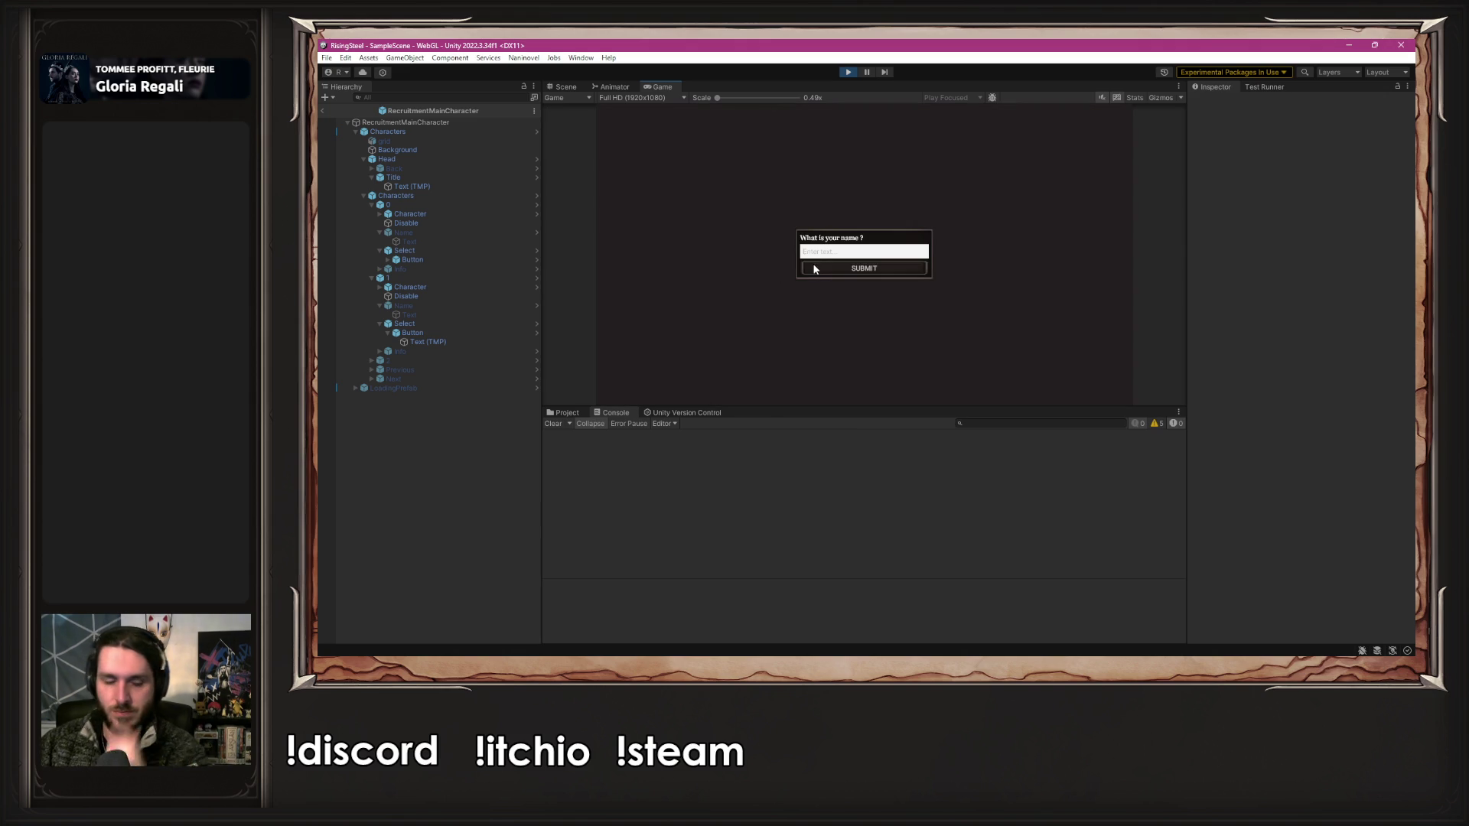
type("Alberto")
left_click(815, 269)
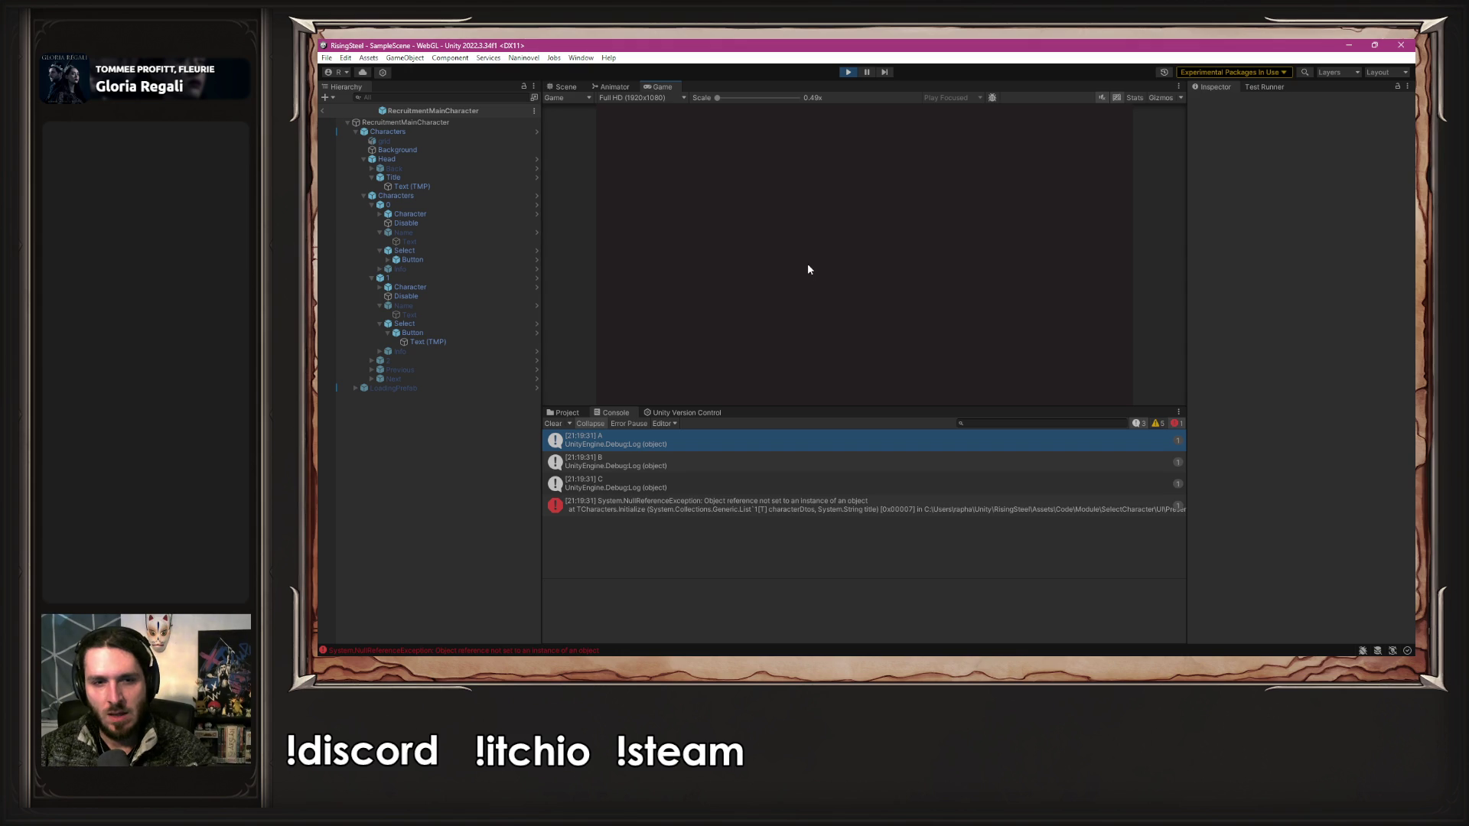
key("alt+Tab")
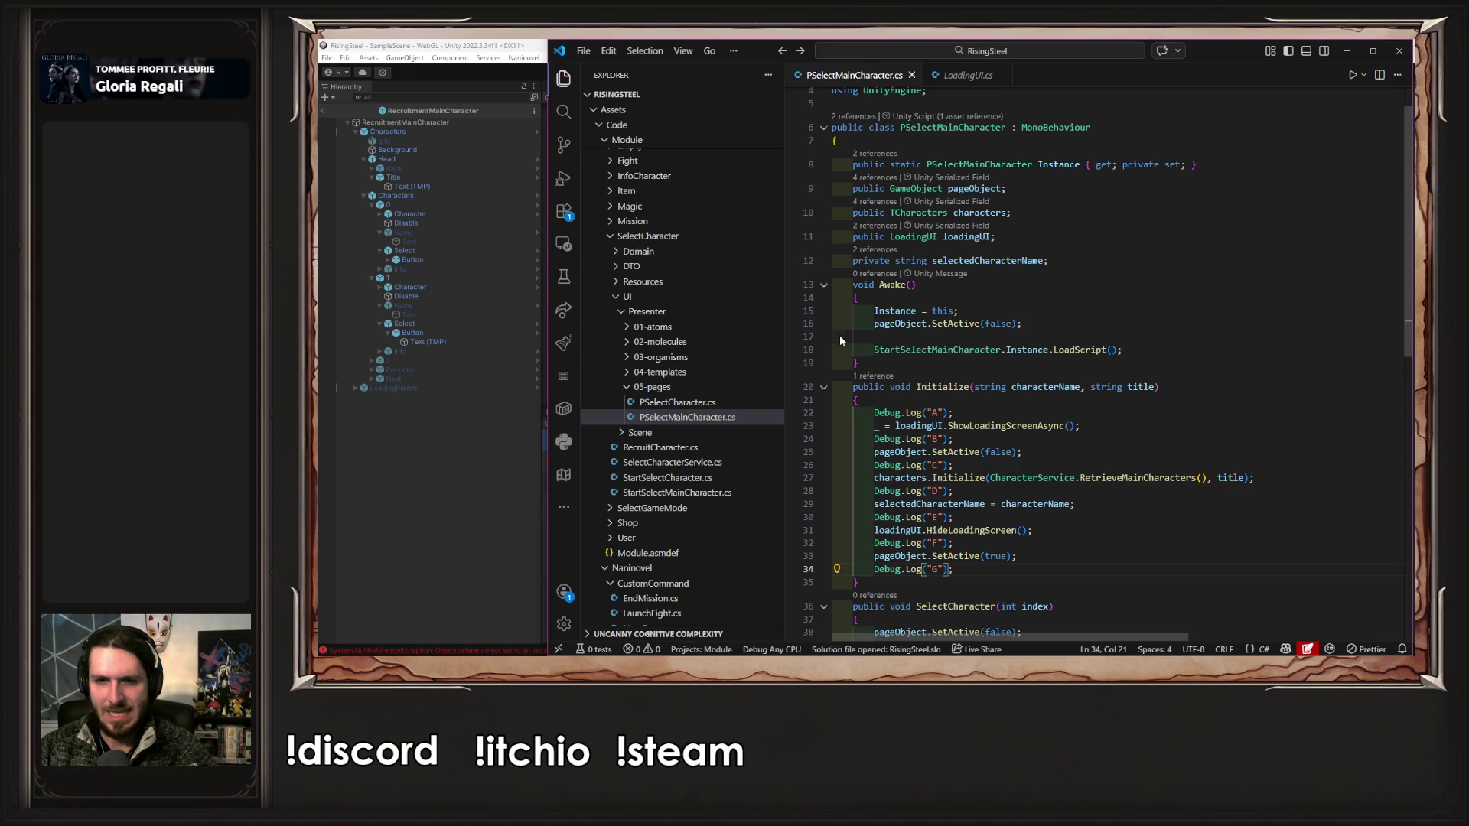
- Inspect the selectedCharacterName and RetrieveMainCharacters lines against the Unity console output
left_click(989, 492)
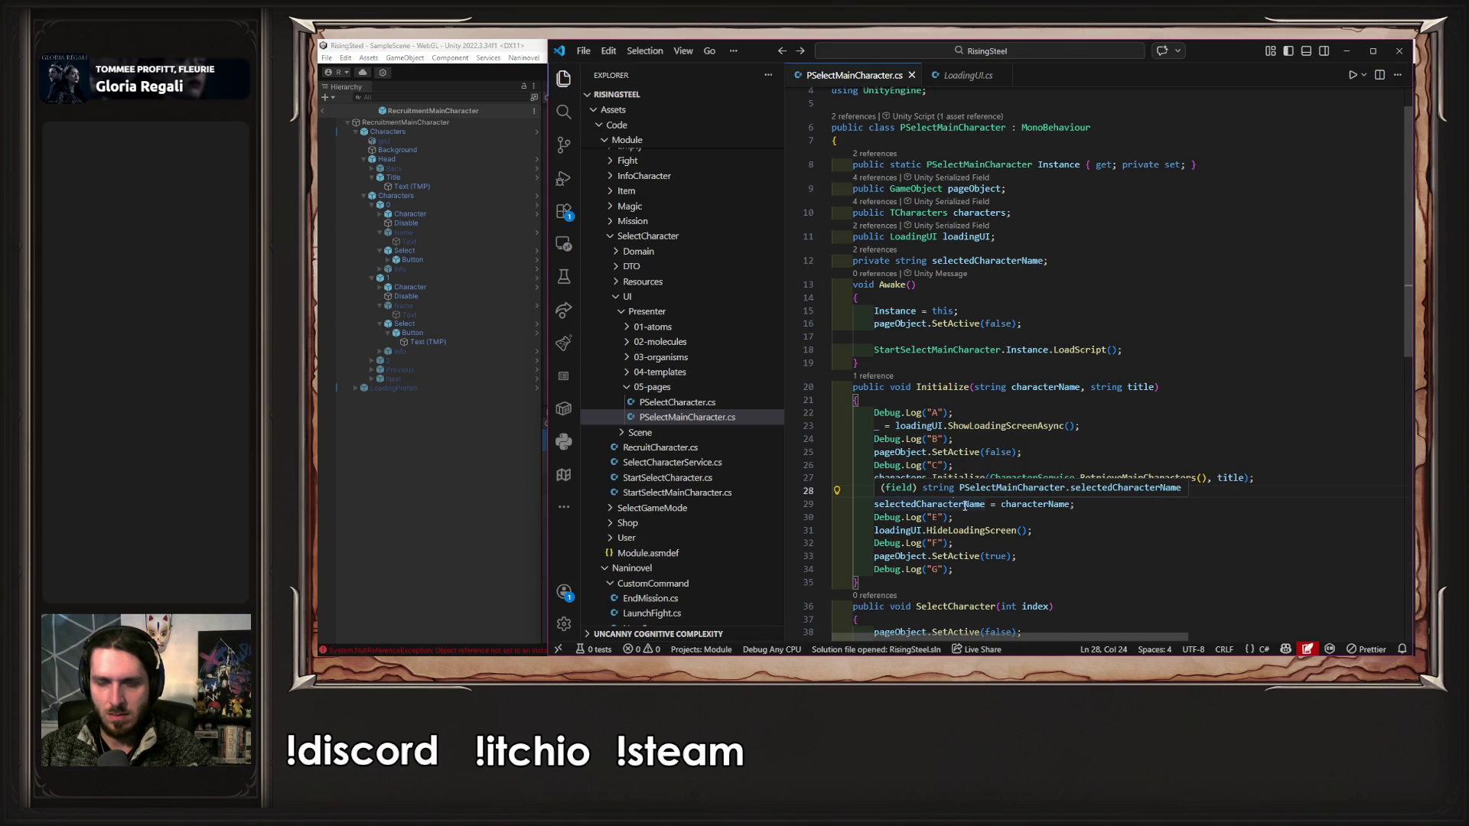
left_click(985, 463)
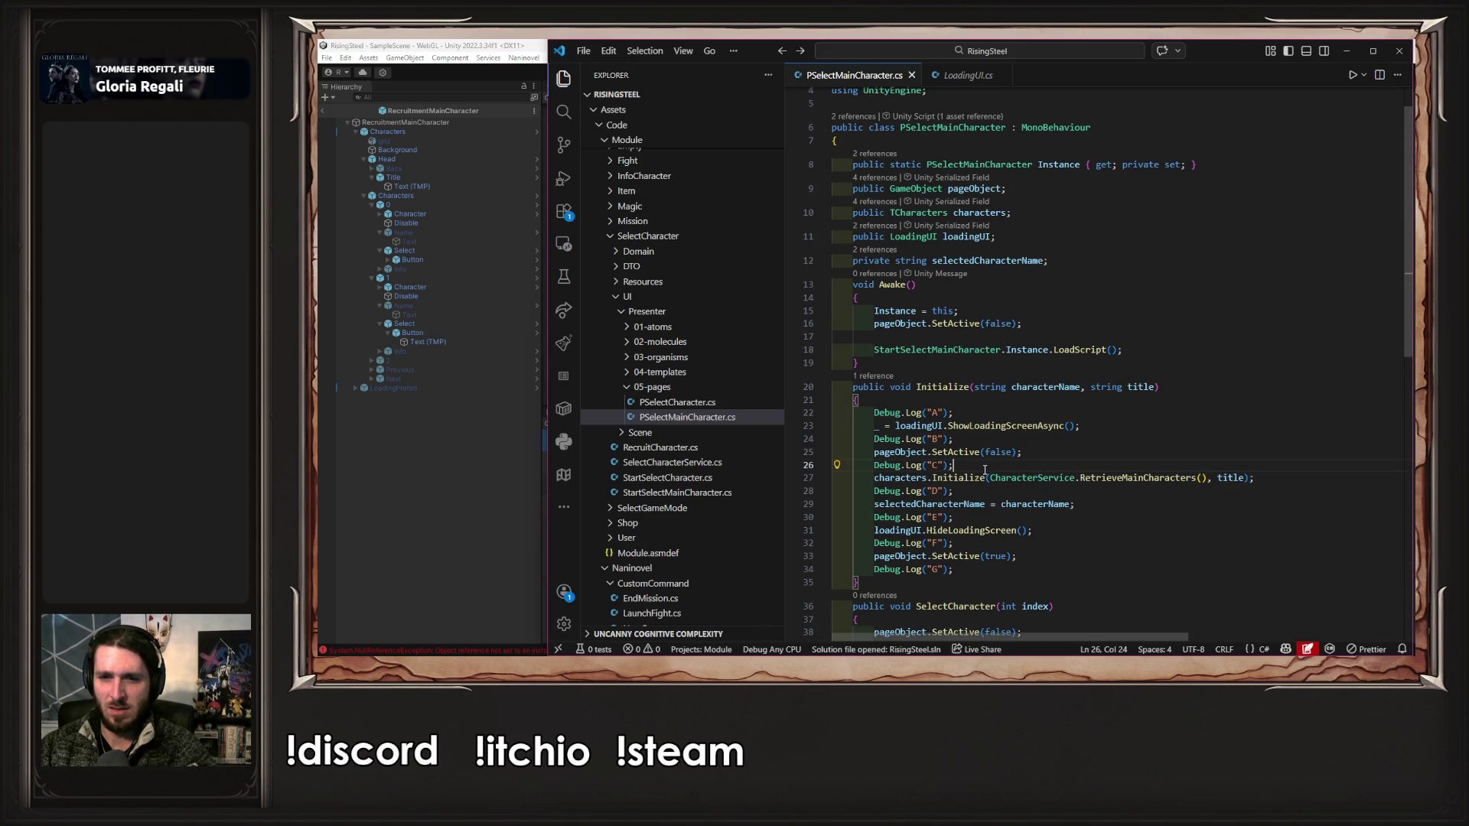
double_click(1087, 478)
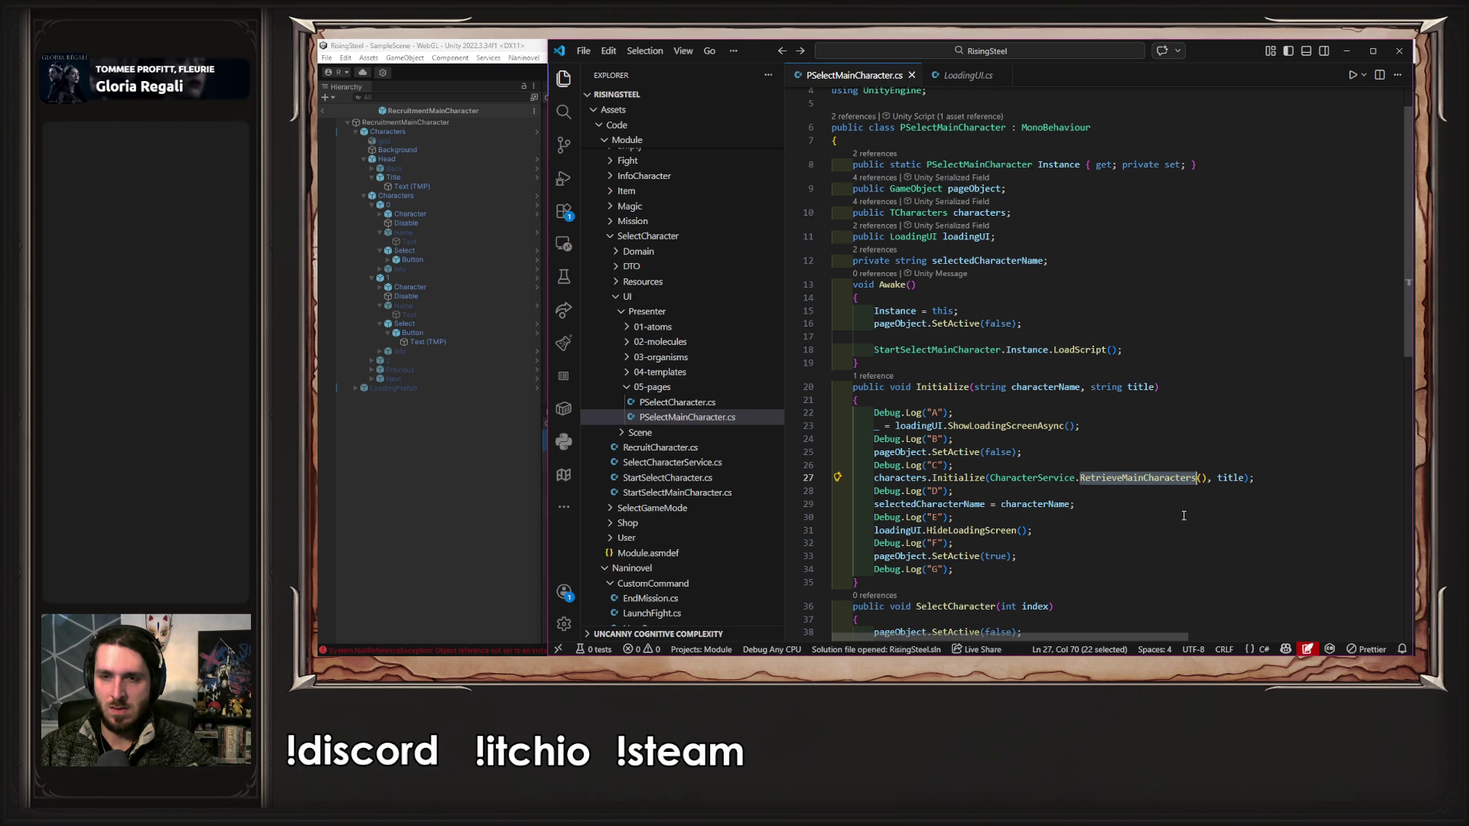
left_click(457, 511)
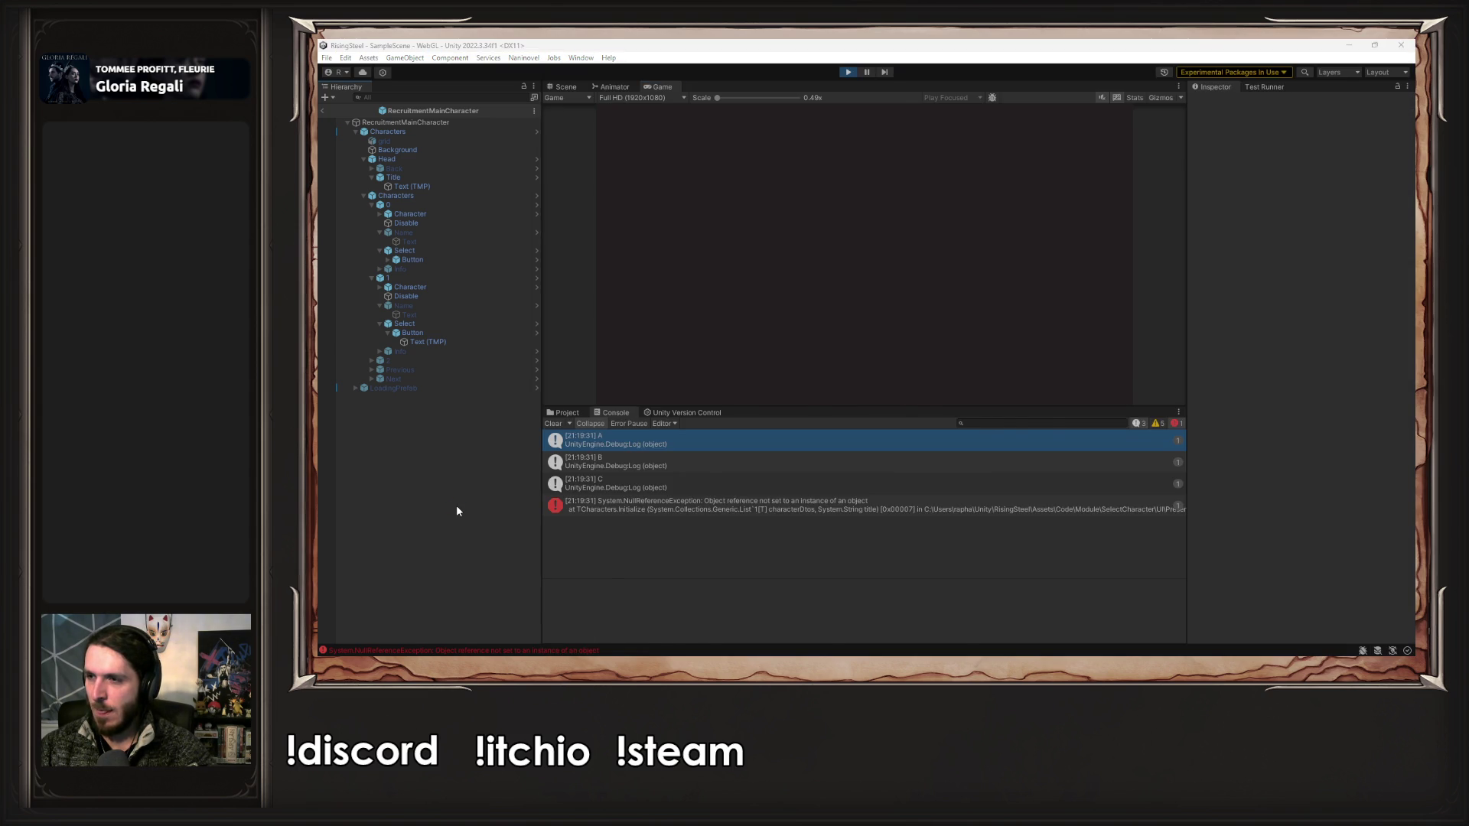
key("alt+Tab")
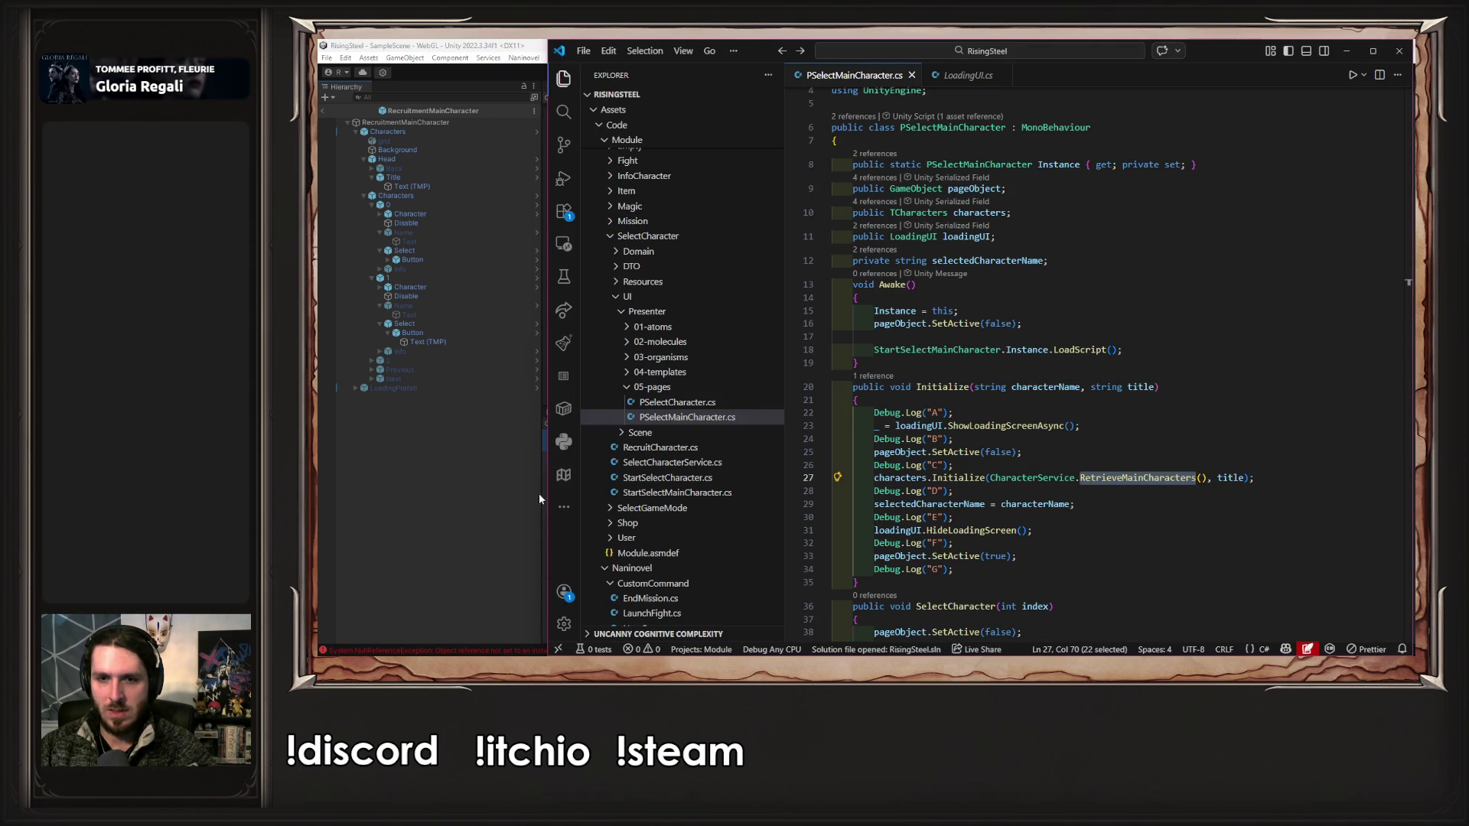
- Comment out the pageObject.SetActive(false) line in Initialize and return to Unity
left_click(1086, 451)
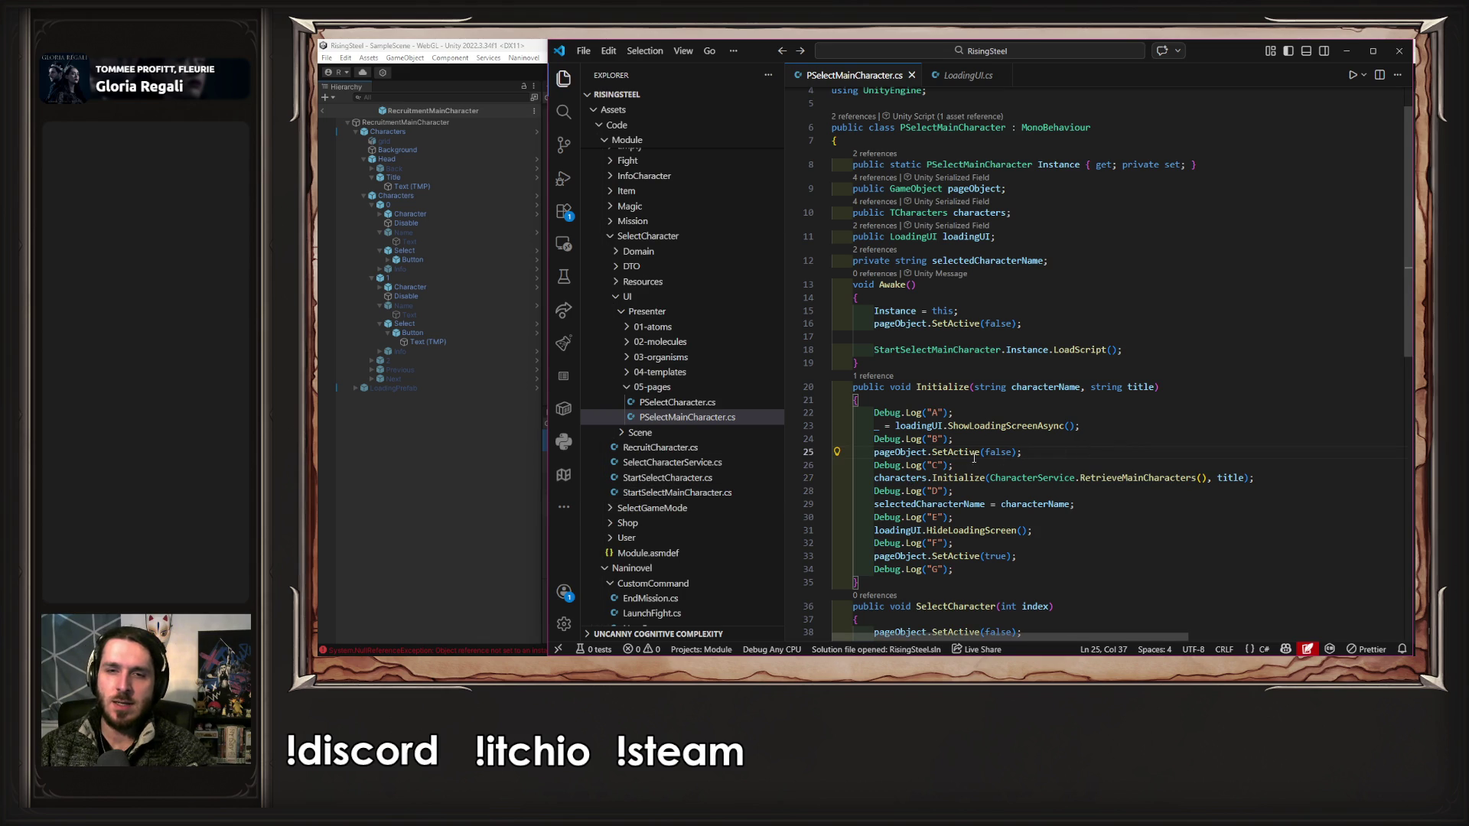
left_click_drag(903, 452, 1109, 447)
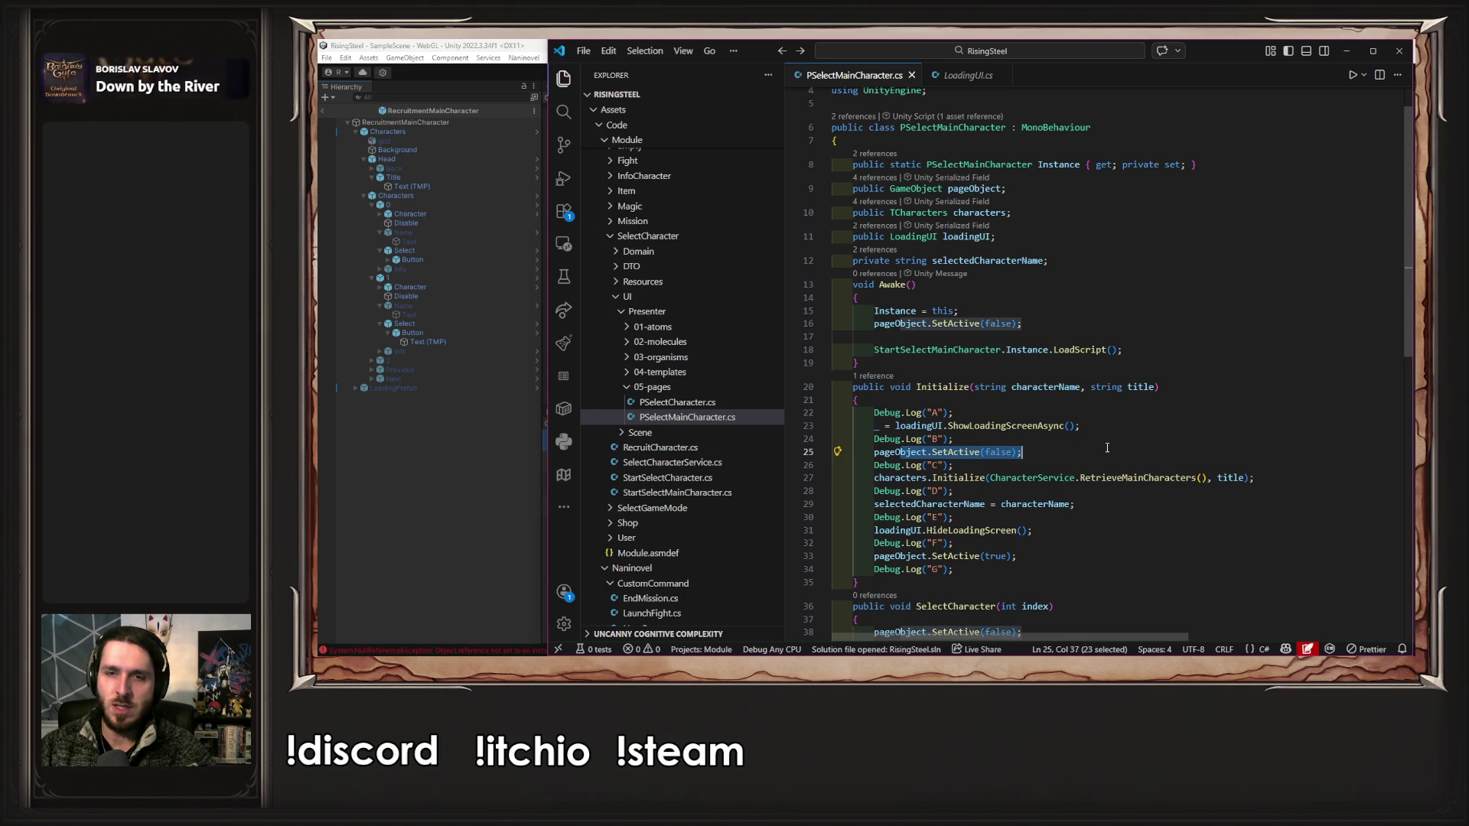
key("ctrl+slash")
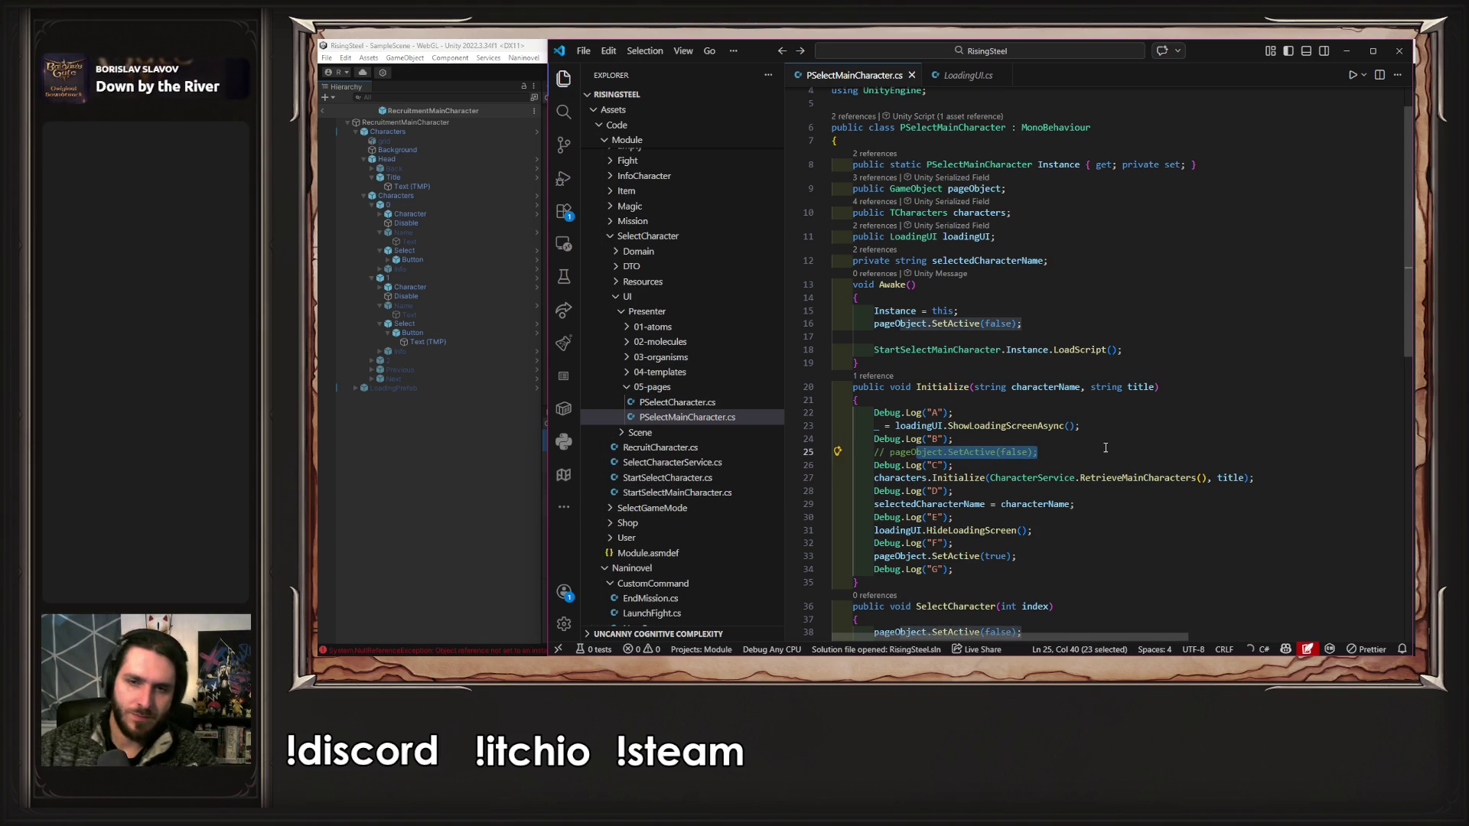
left_click(464, 465)
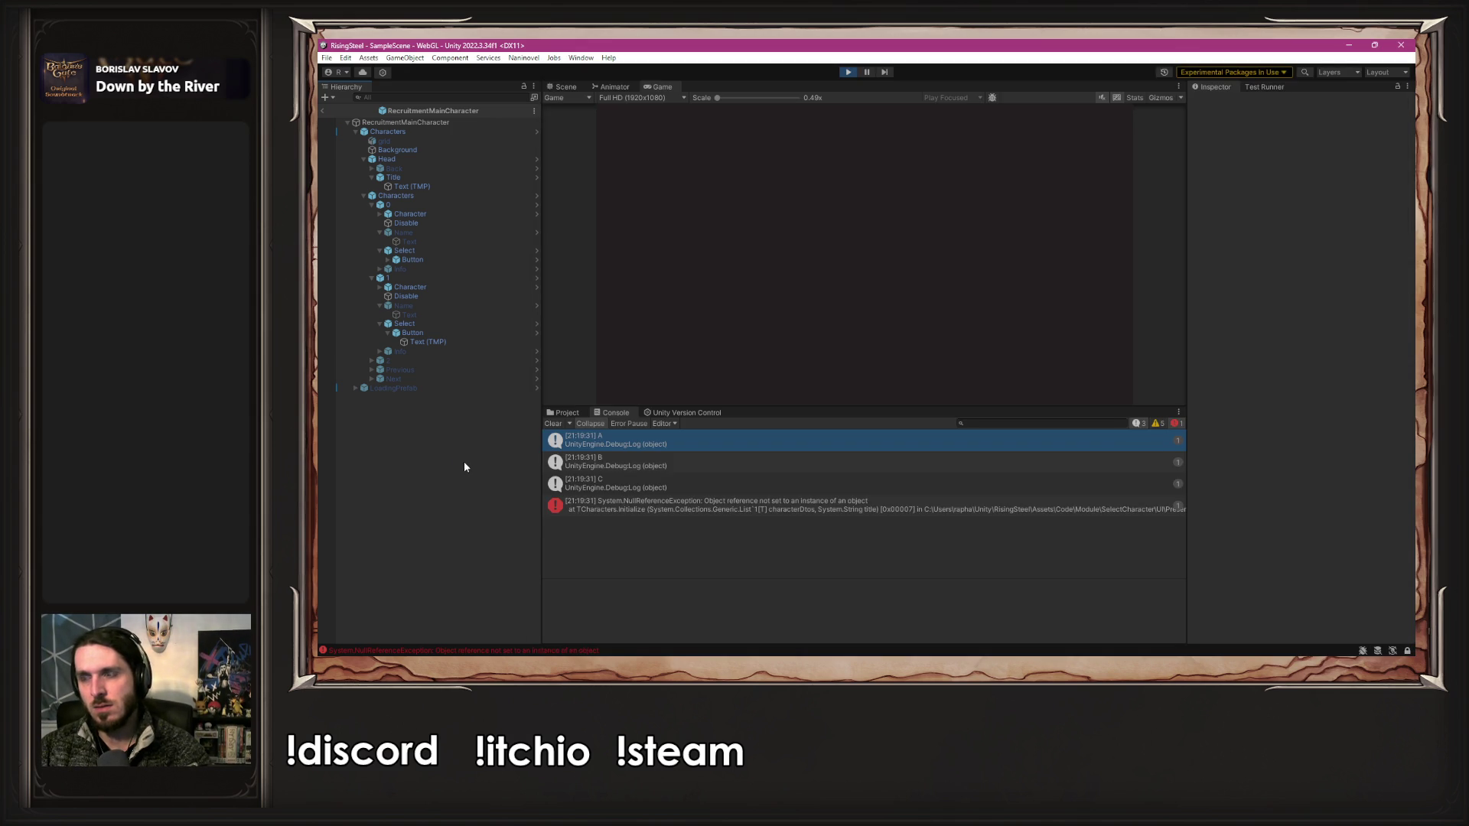
- Restart play mode, start a new game, and submit a character name to reproduce the error
left_click(848, 72)
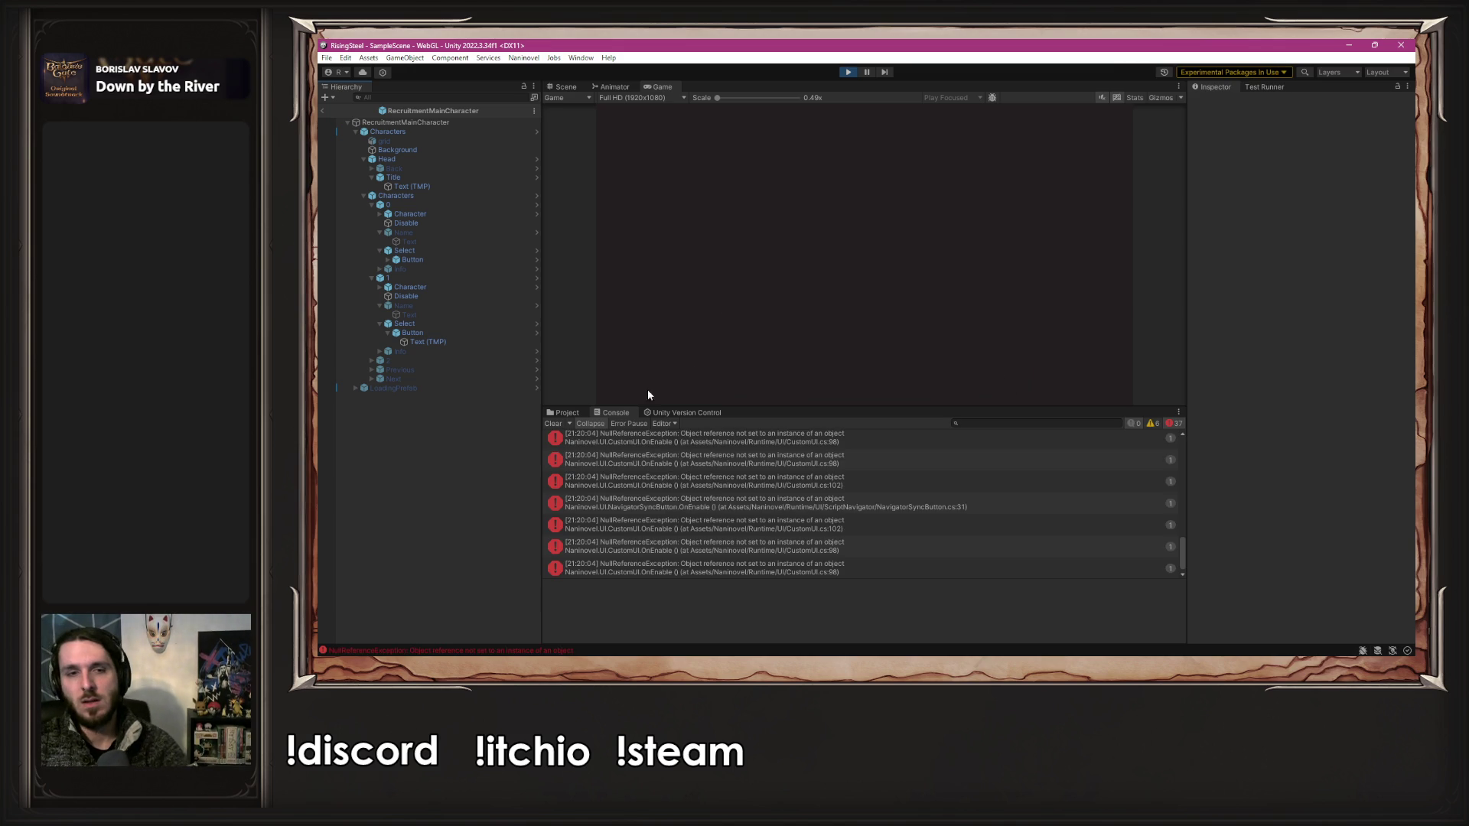
key("ctrl+p")
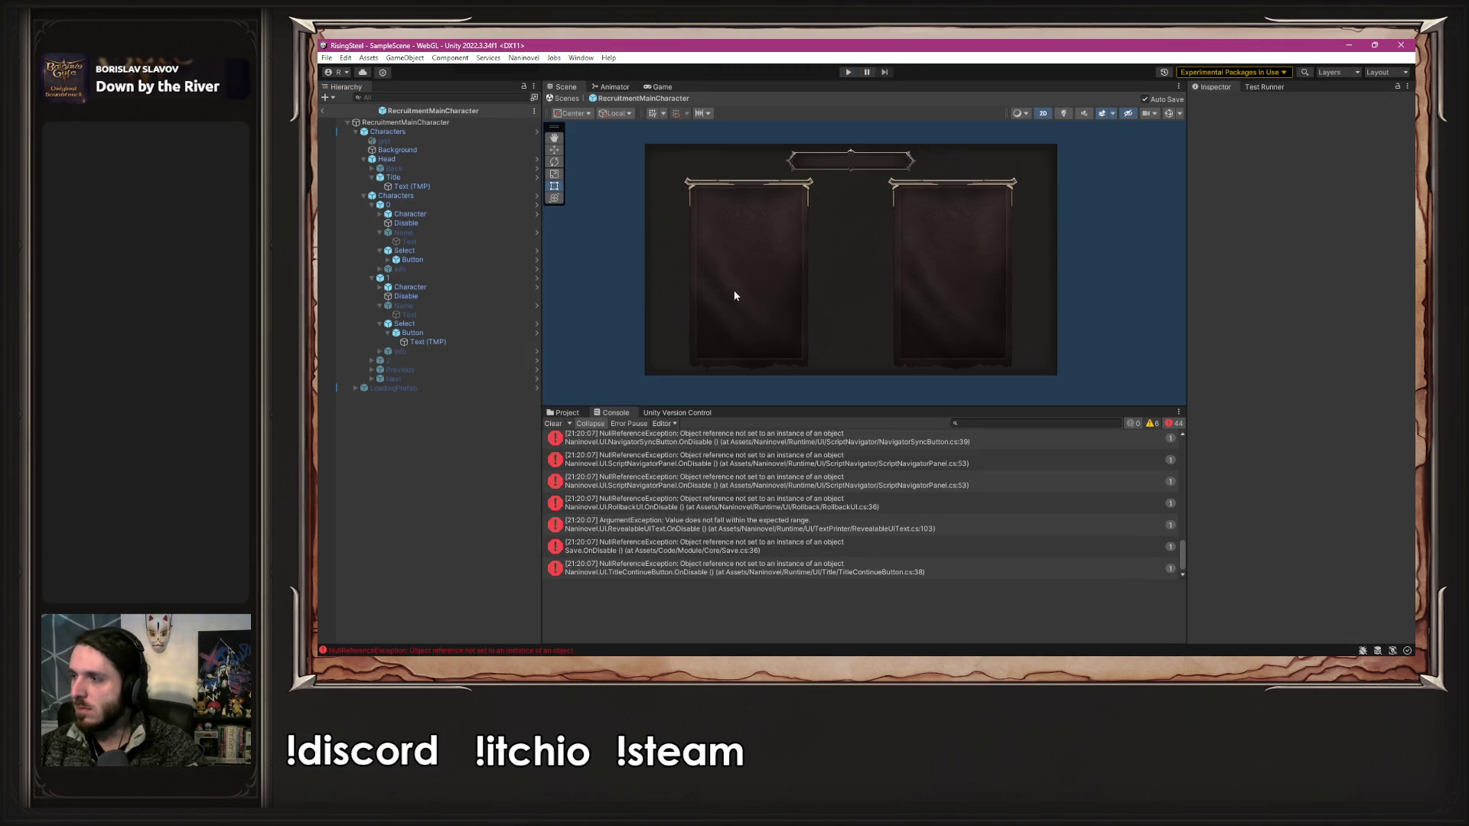
left_click(848, 72)
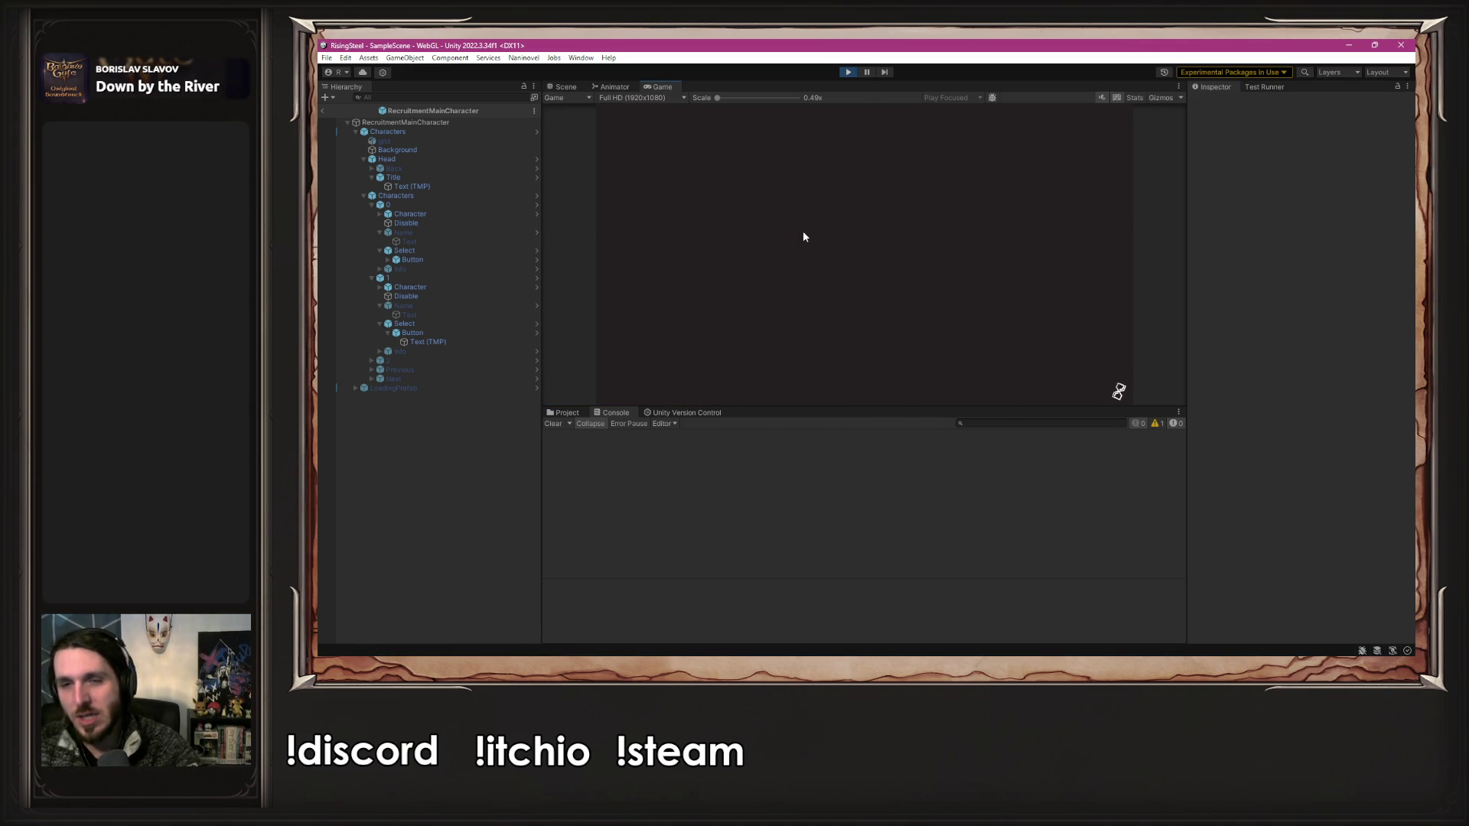
left_click(803, 236)
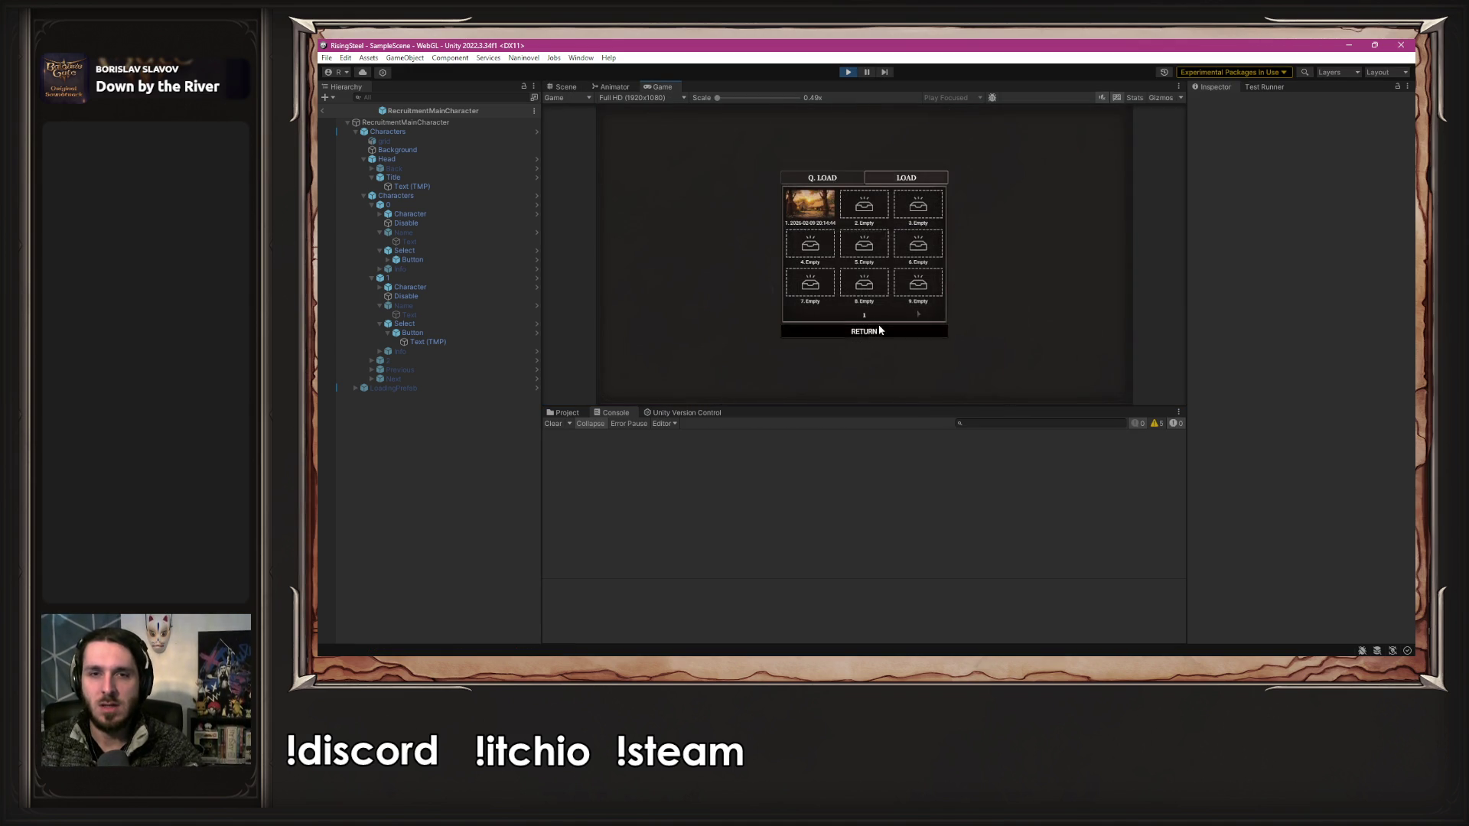
left_click(879, 330)
left_click(863, 176)
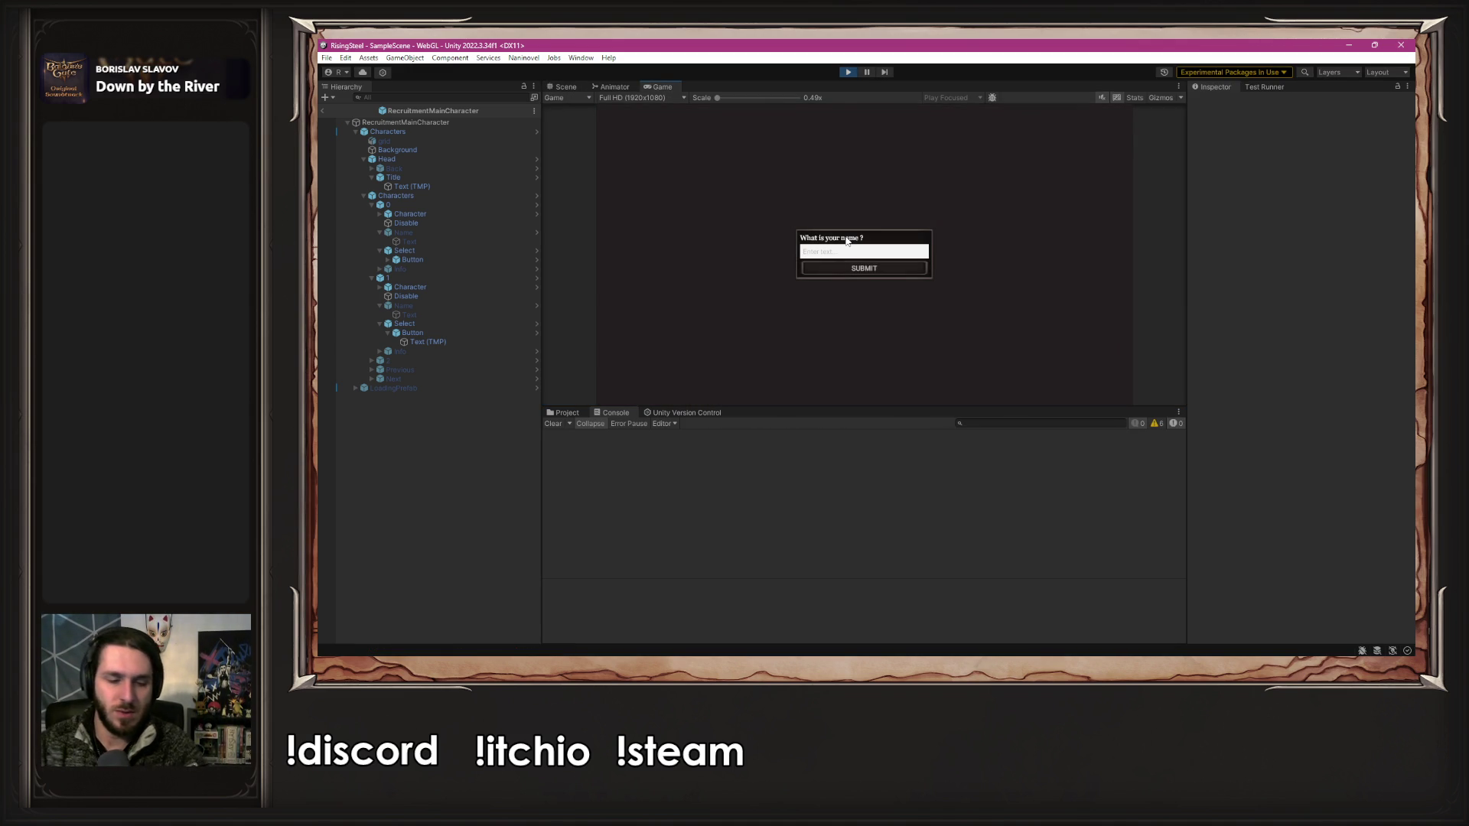
type("Albert")
key("Return")
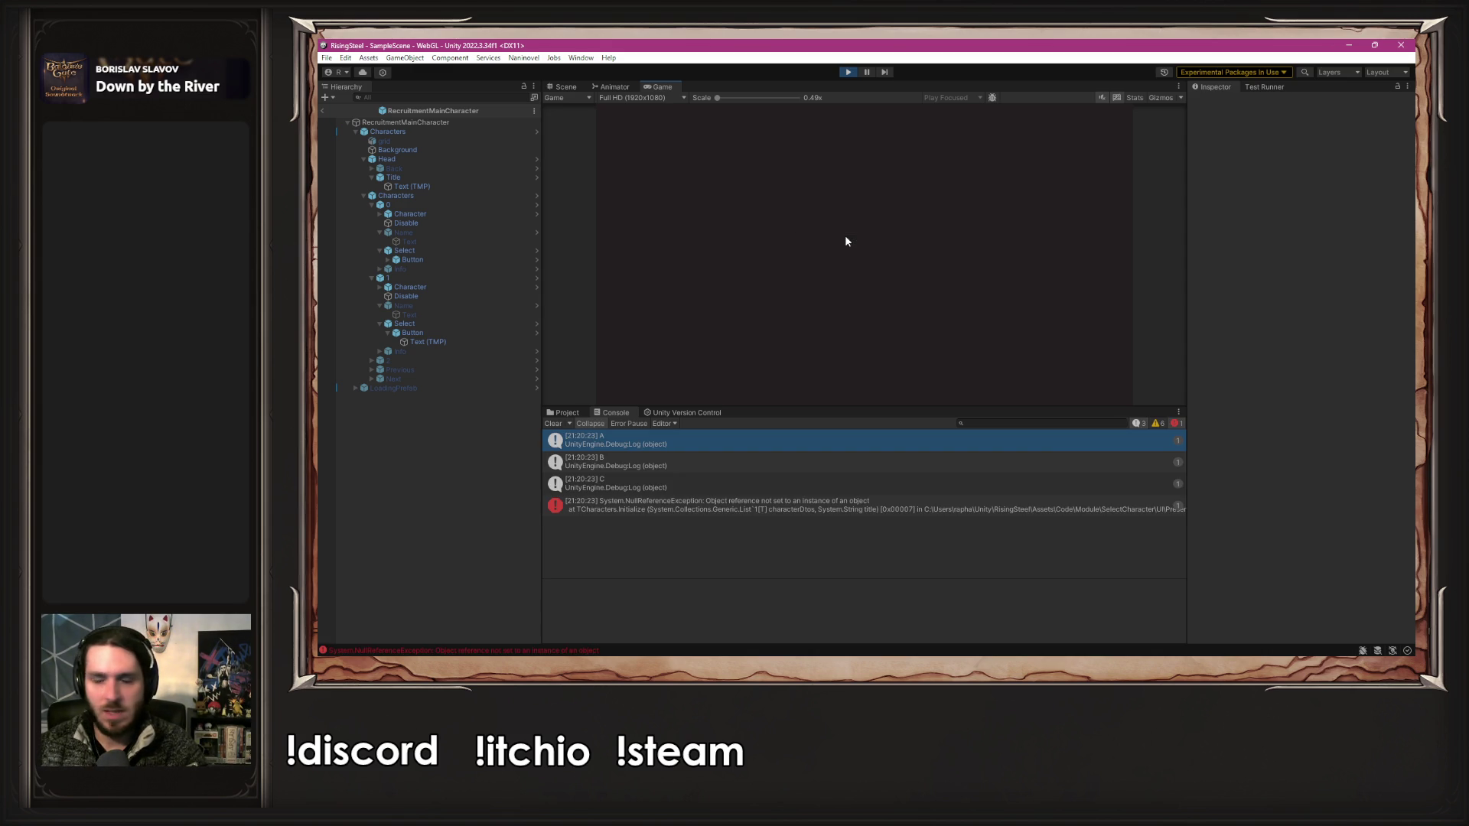
key("alt+Tab")
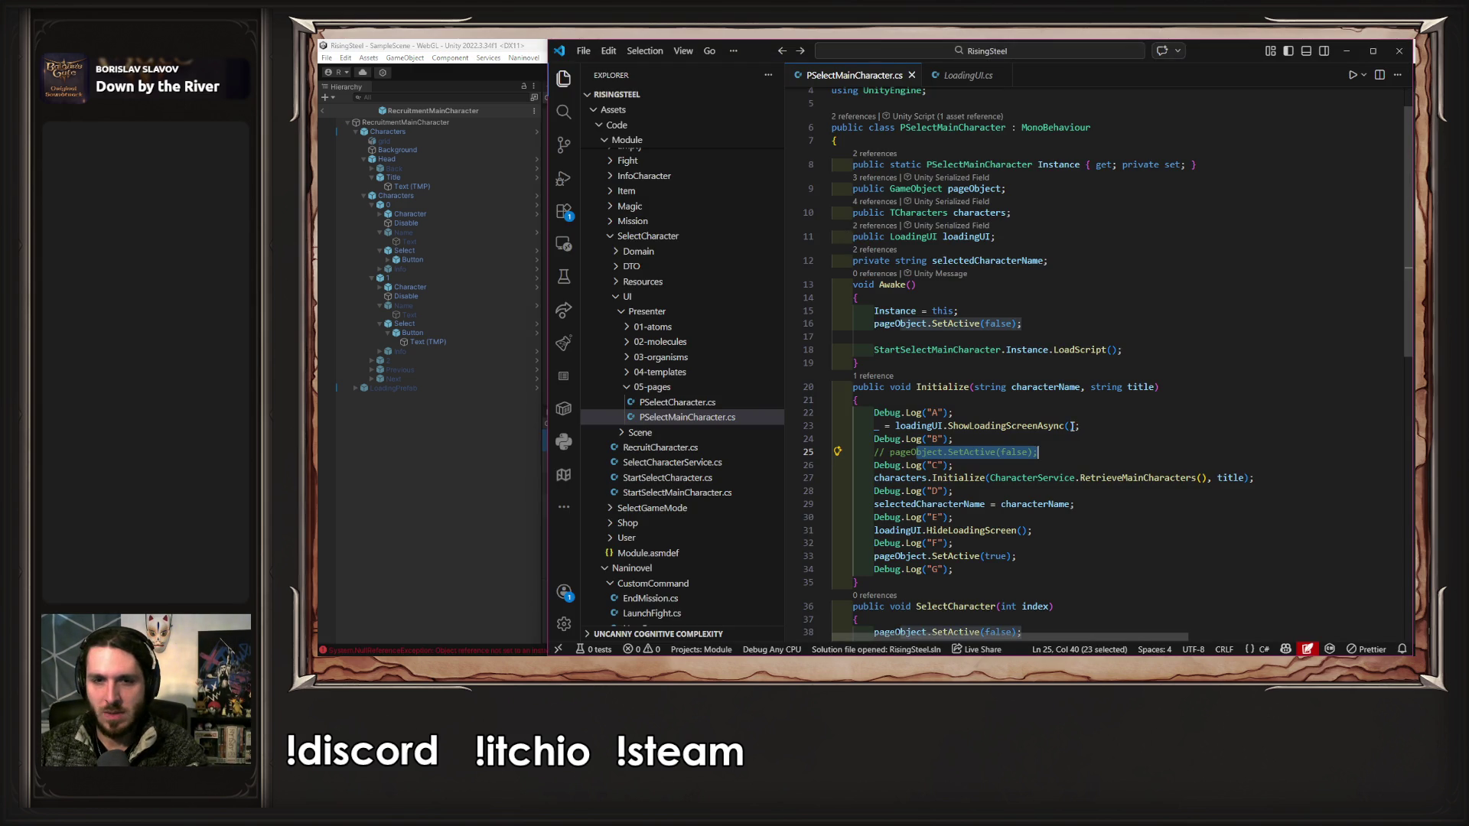
- Undo the Debug.Log and loading-screen edits, restoring ShowLoadingScreenAsync to Awake, then stop Unity's game
key("ctrl+z")
key("ctrl+z")
key("ctrl+z")
key("ctrl+z")
key("ctrl+z")
key("ctrl+z")
key("ctrl+z")
key("ctrl+z")
key("ctrl+z")
key("ctrl+z")
key("ctrl+z")
key("ctrl+z")
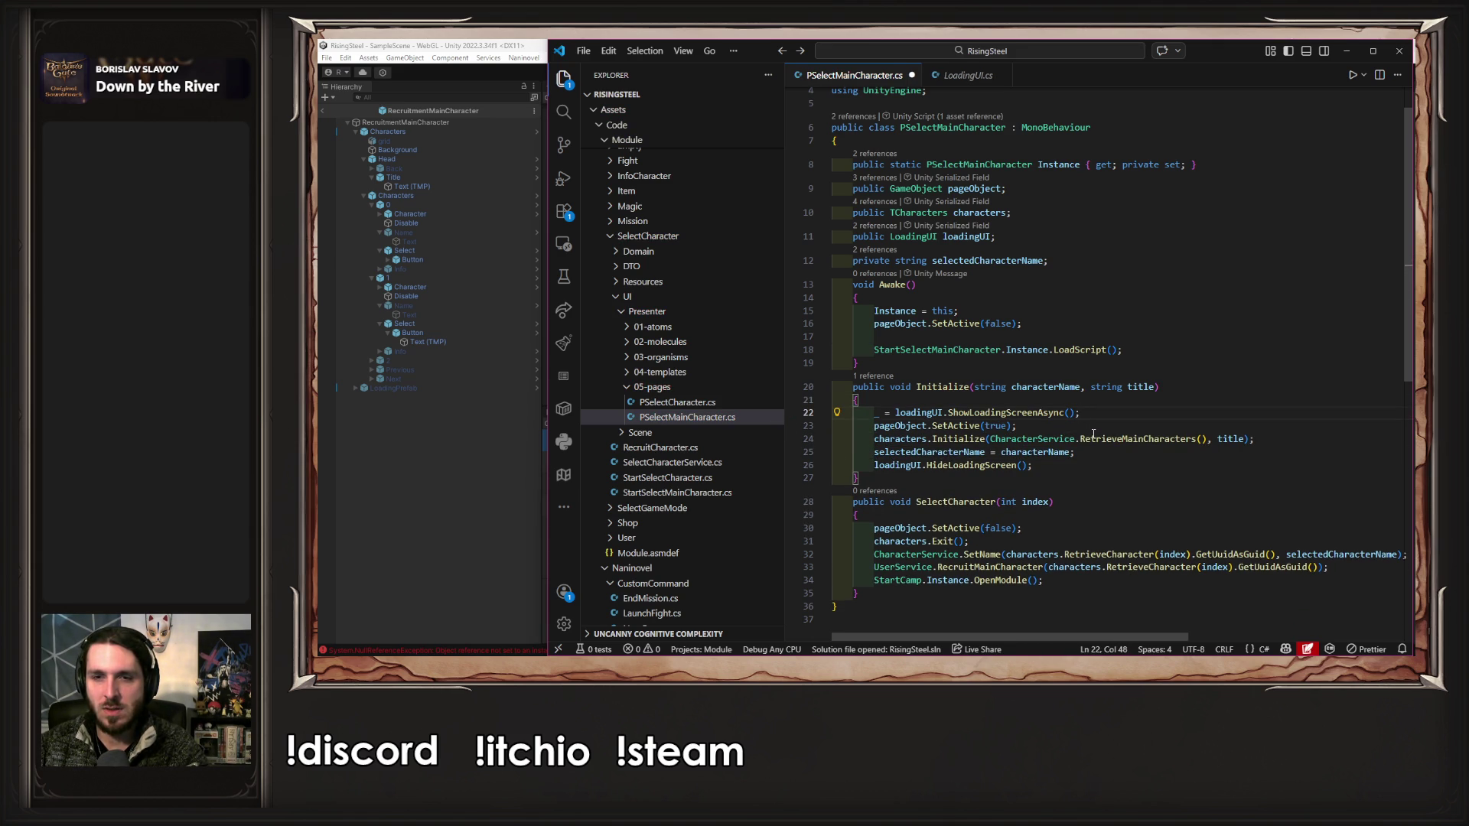
key("ctrl+z")
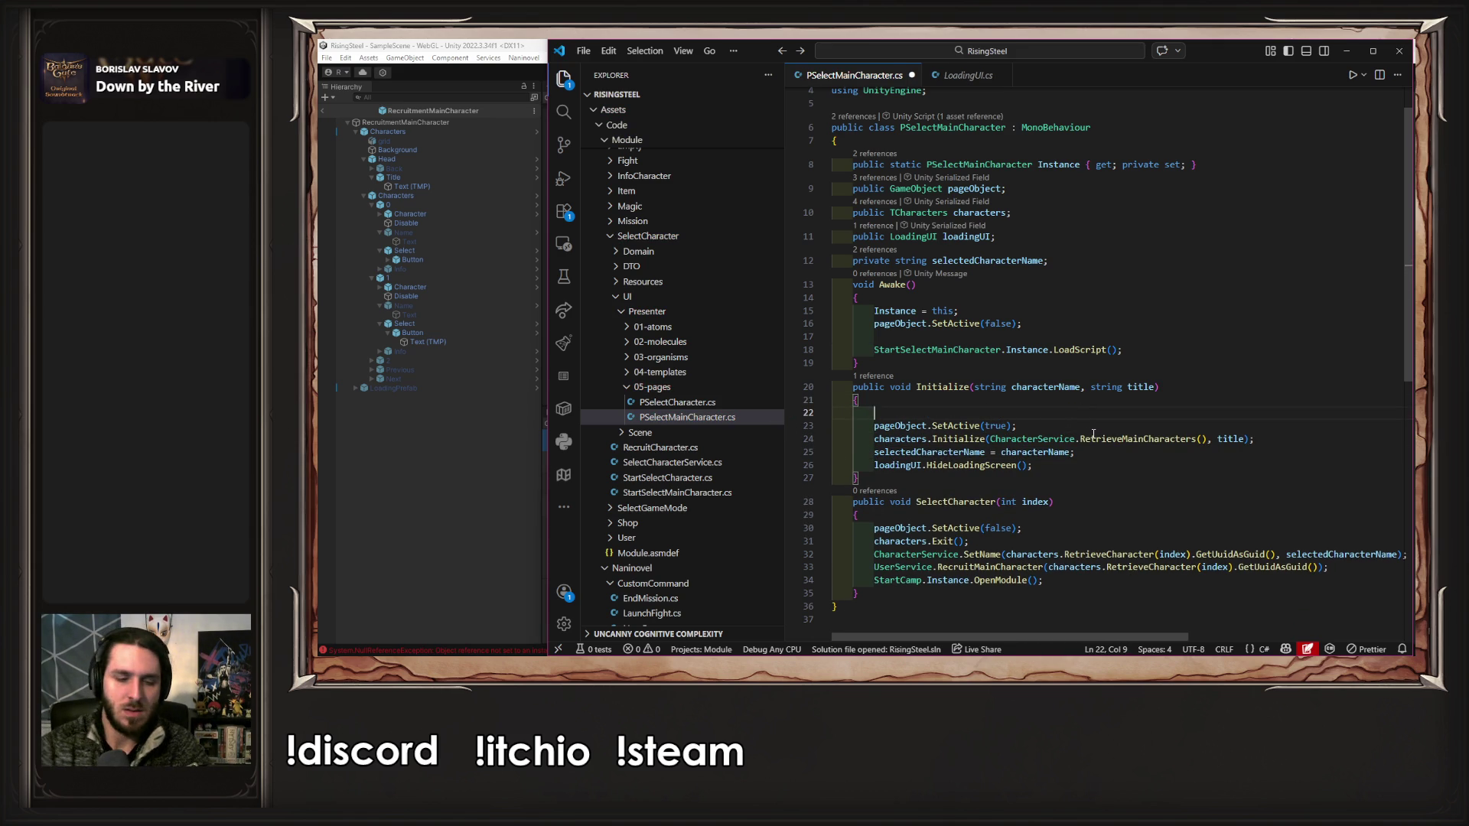
key("ctrl+z")
key("ctrl+z")
key("ctrl+z")
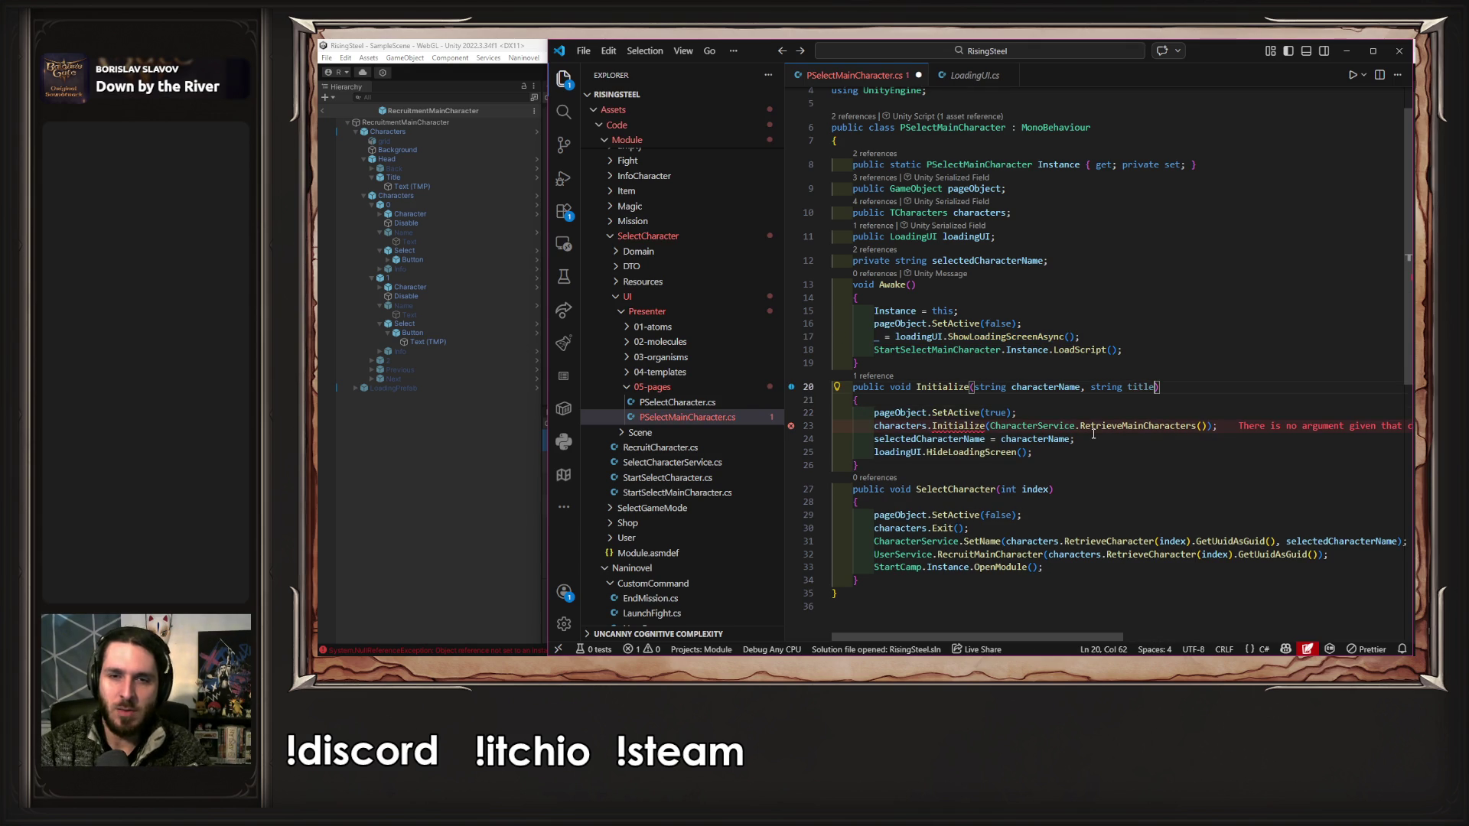
key("ctrl+y")
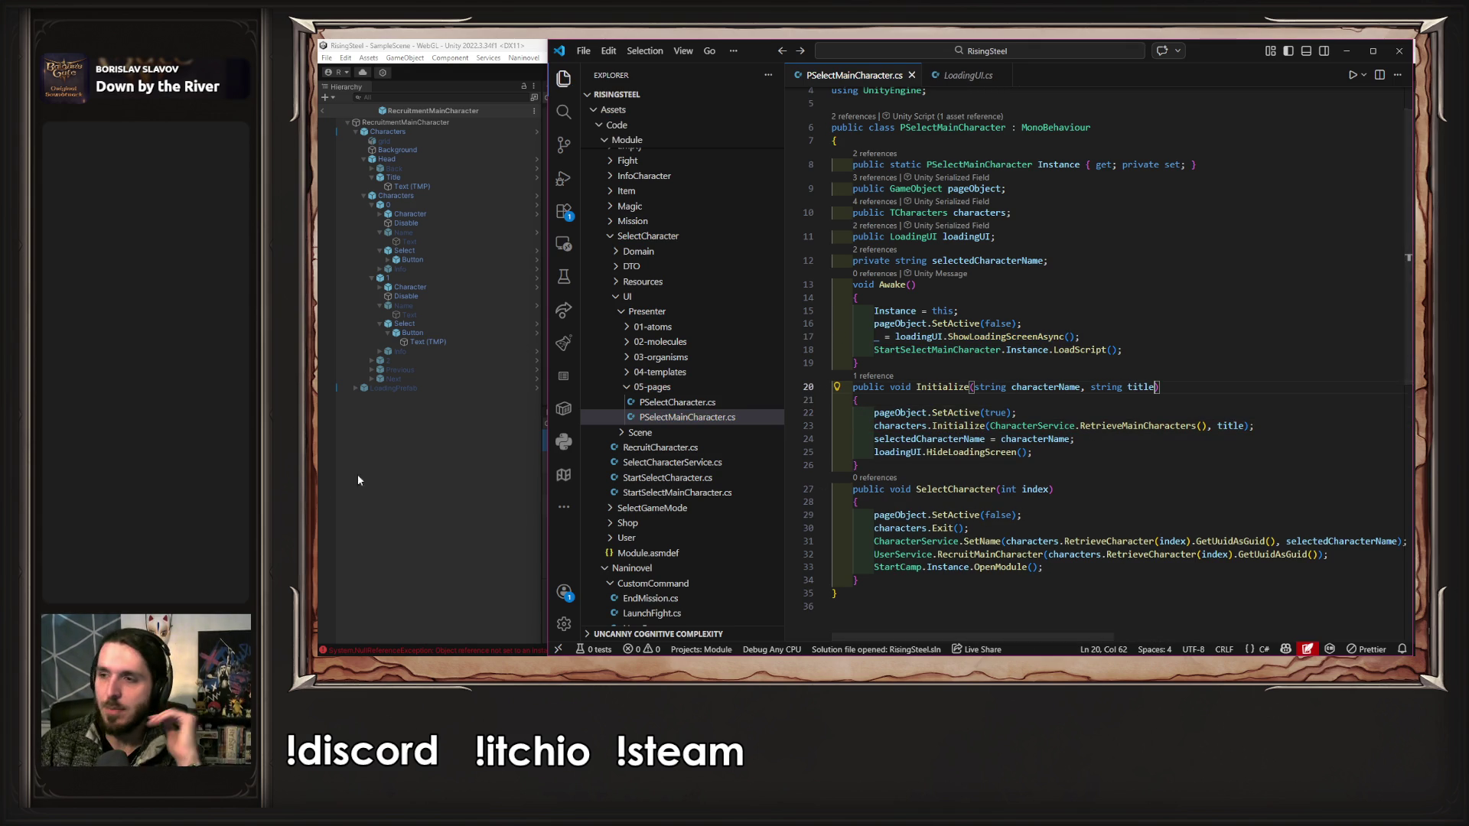
left_click(421, 417)
left_click(848, 71)
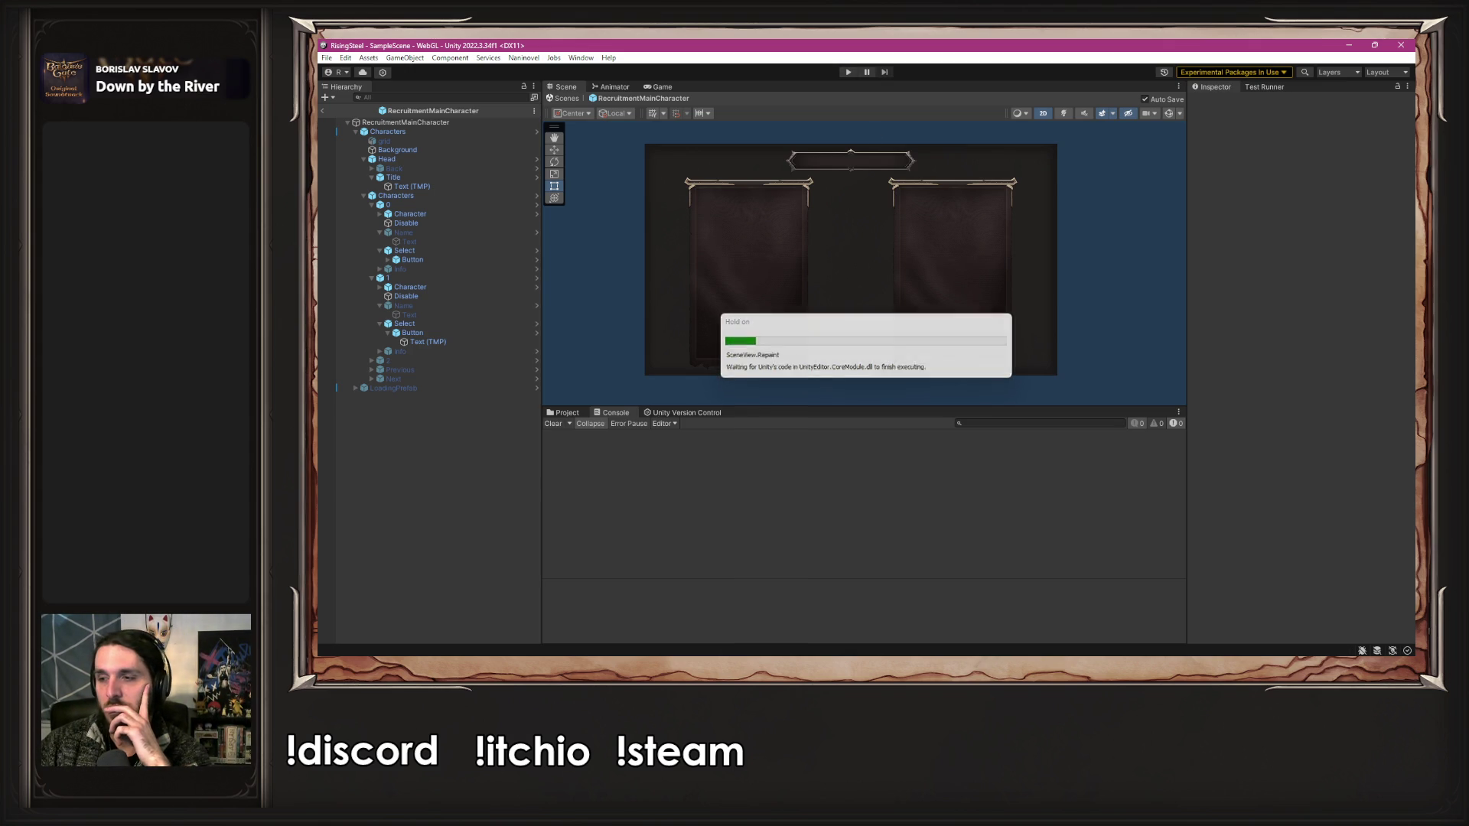
- Run the game in Play mode, continue the saved game, then quit to the title screen
left_click(847, 72)
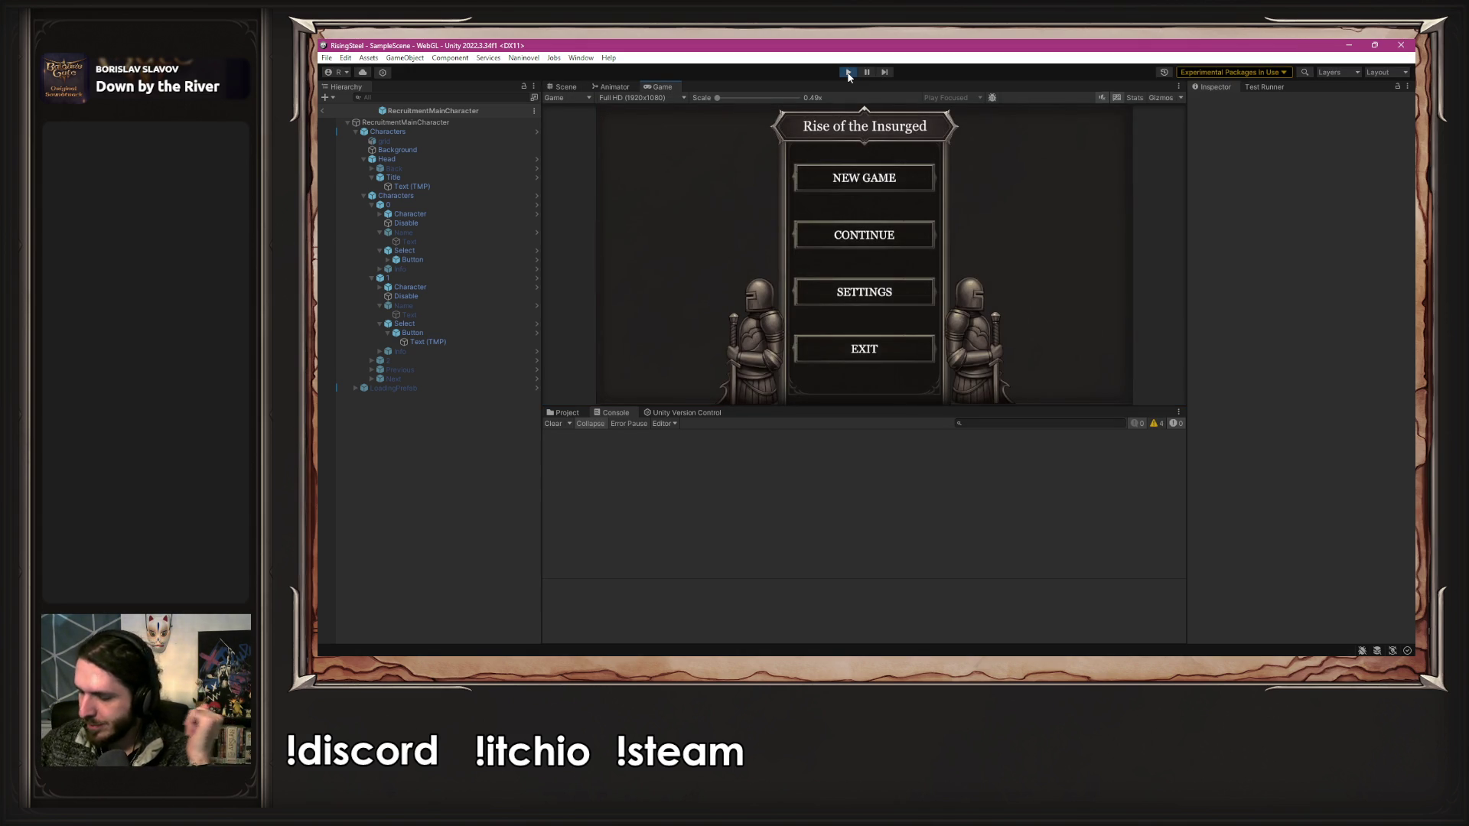
left_click(860, 234)
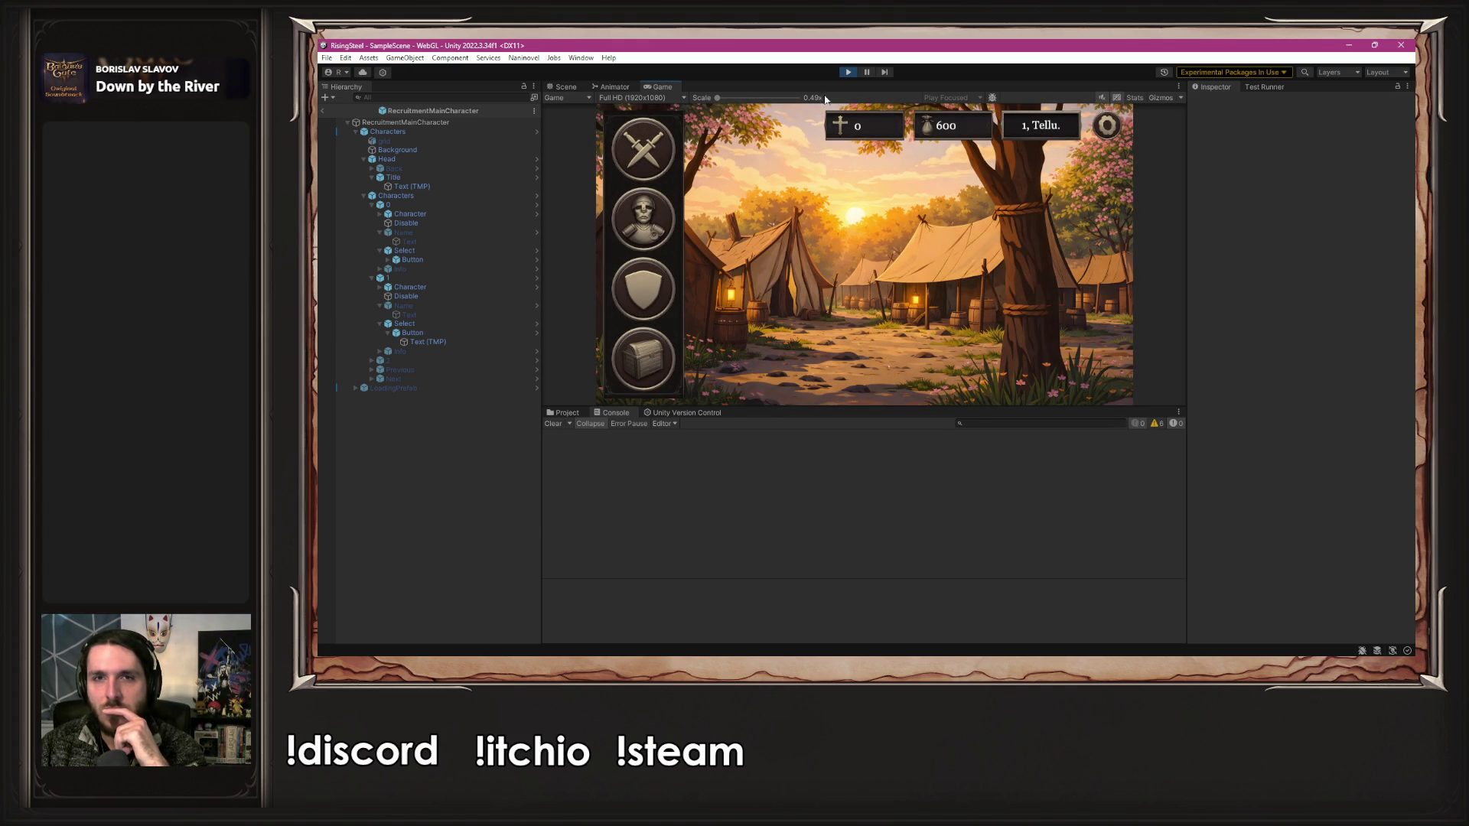
left_click(1107, 125)
left_click(850, 348)
left_click(824, 268)
- Start a new game with a player name to reach Who Are You, then stop and return to VS Code
left_click(839, 187)
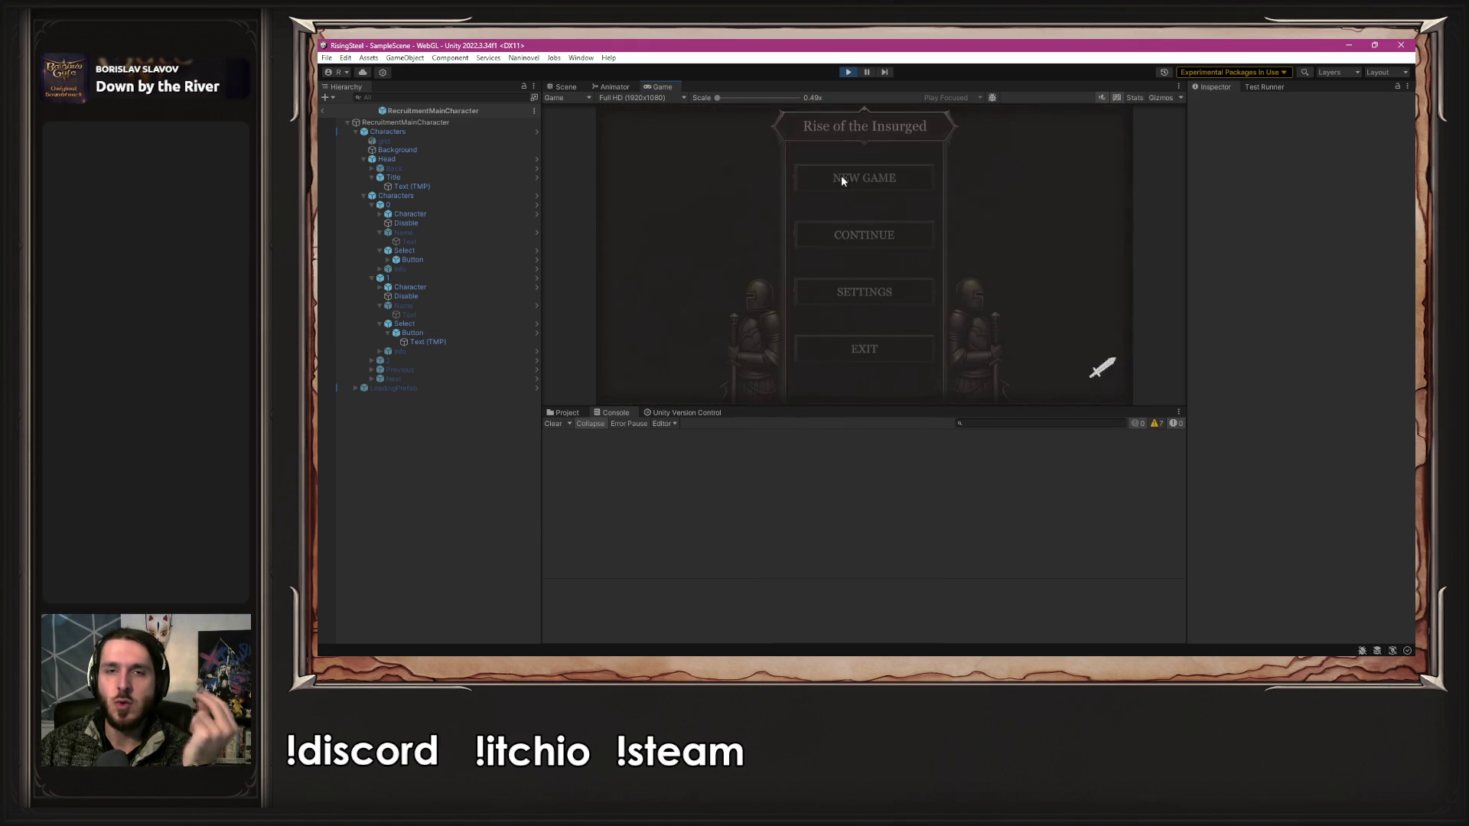
left_click(848, 253)
type("Al")
key("Return")
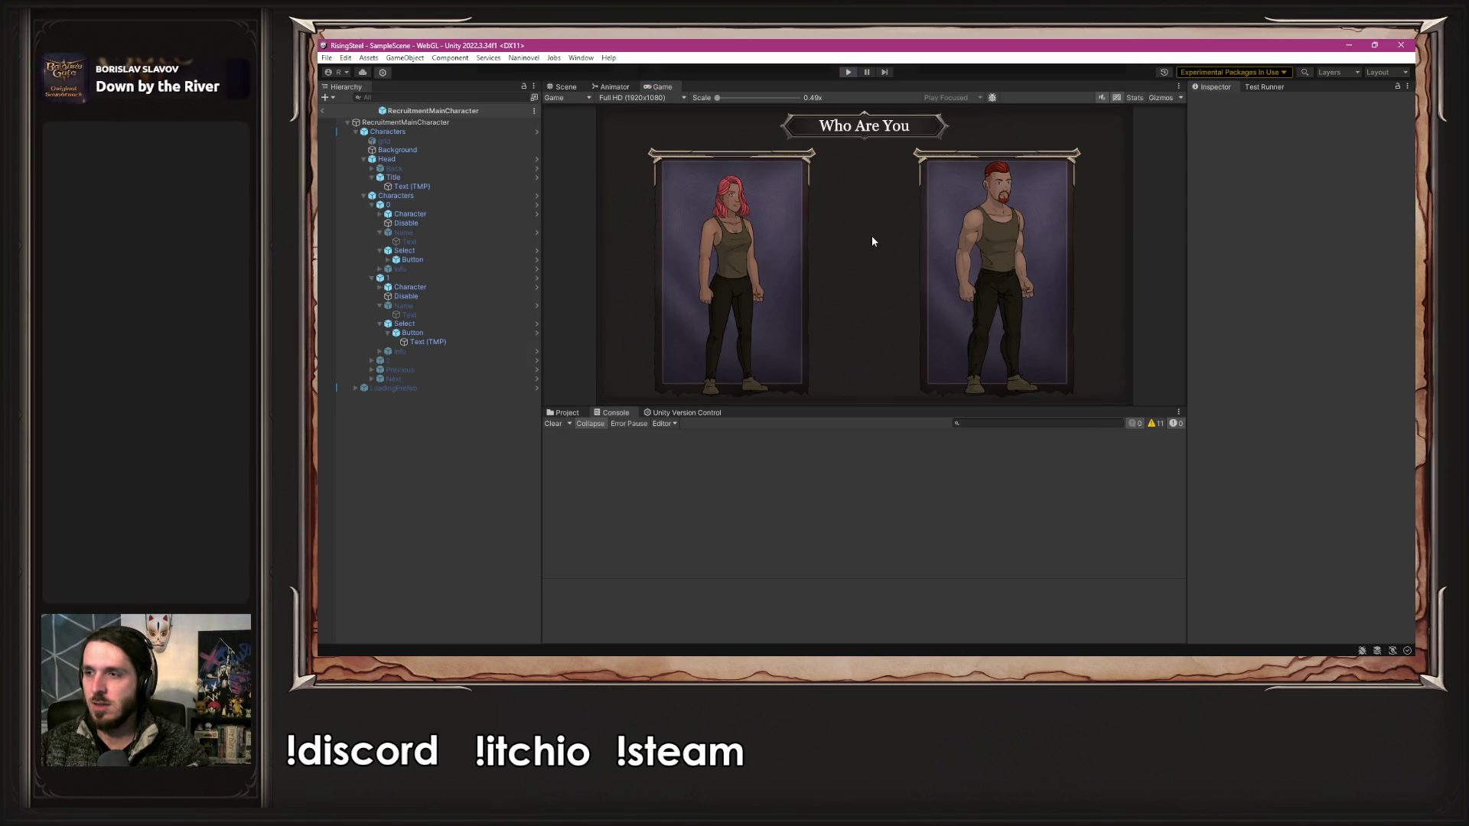
key("ctrl+p")
key("alt+Tab")
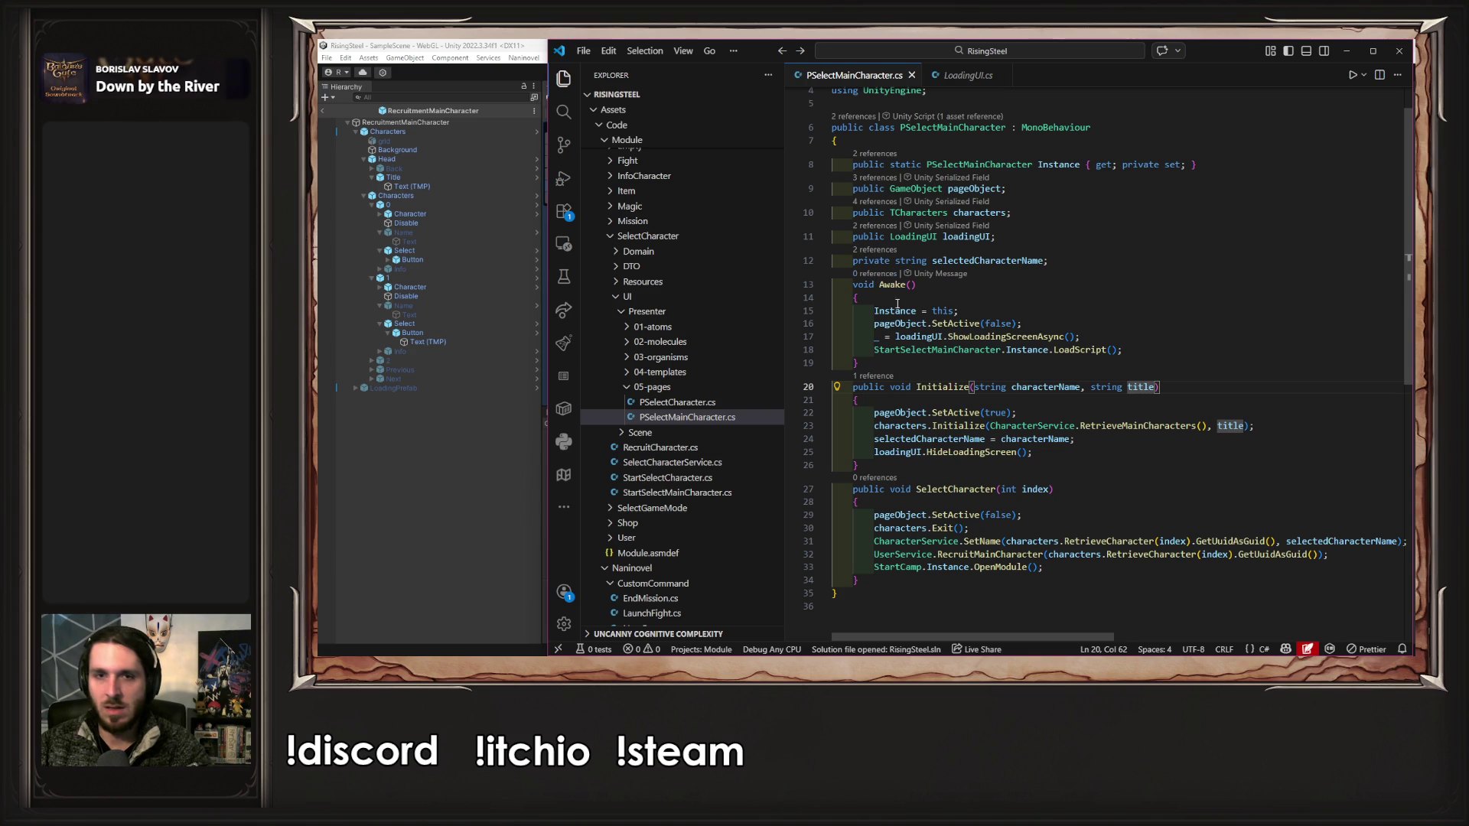
- Copy Awake's ShowLoadingScreenAsync call to the start of Initialize, save, and let Unity recompile
left_click_drag(1089, 334, 935, 337)
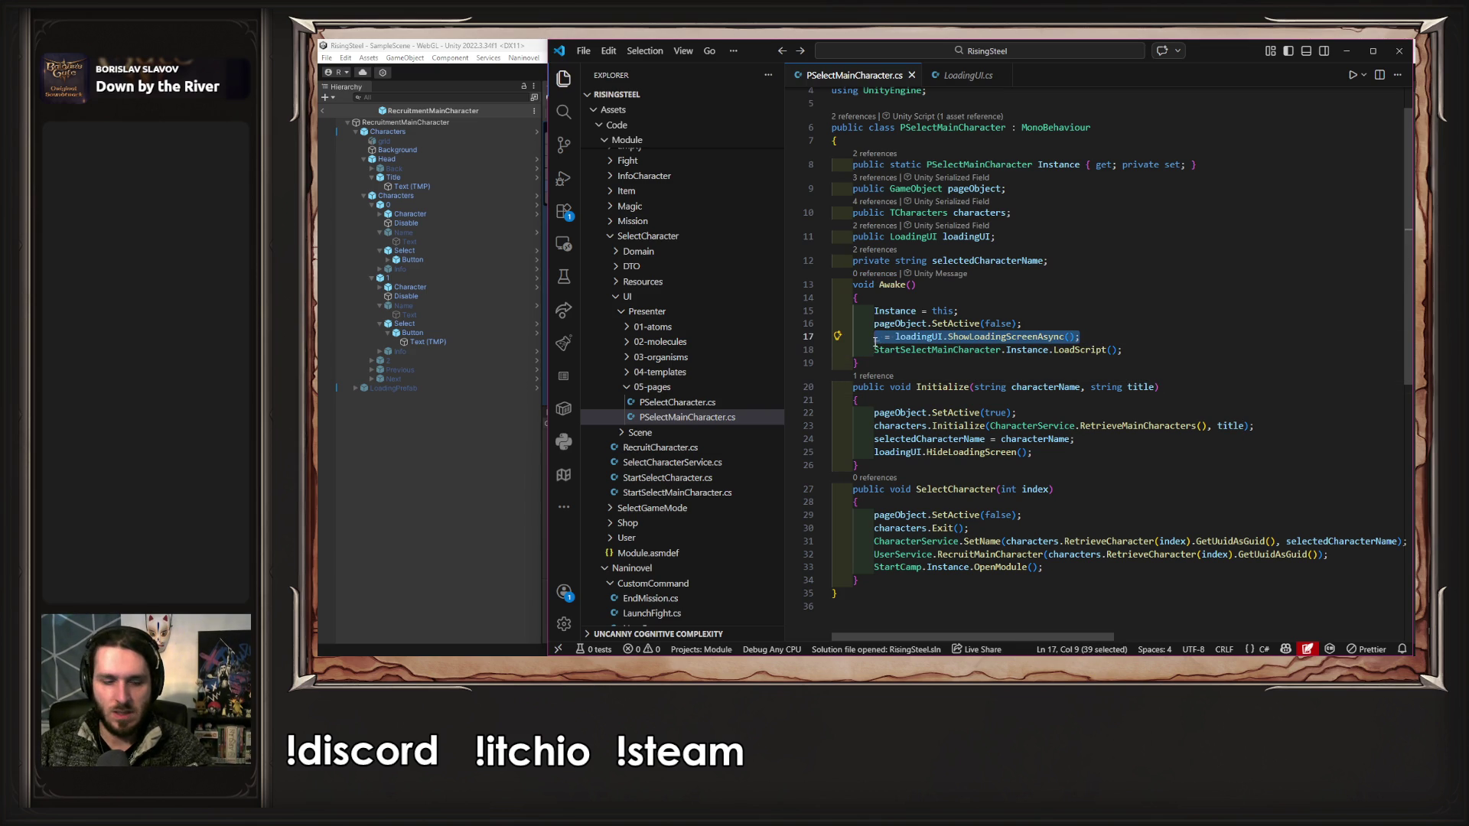
left_click(930, 390)
key("Down")
key("End")
key("Return")
type("_ = loadingUI.ShowLoadingScreenAsync();")
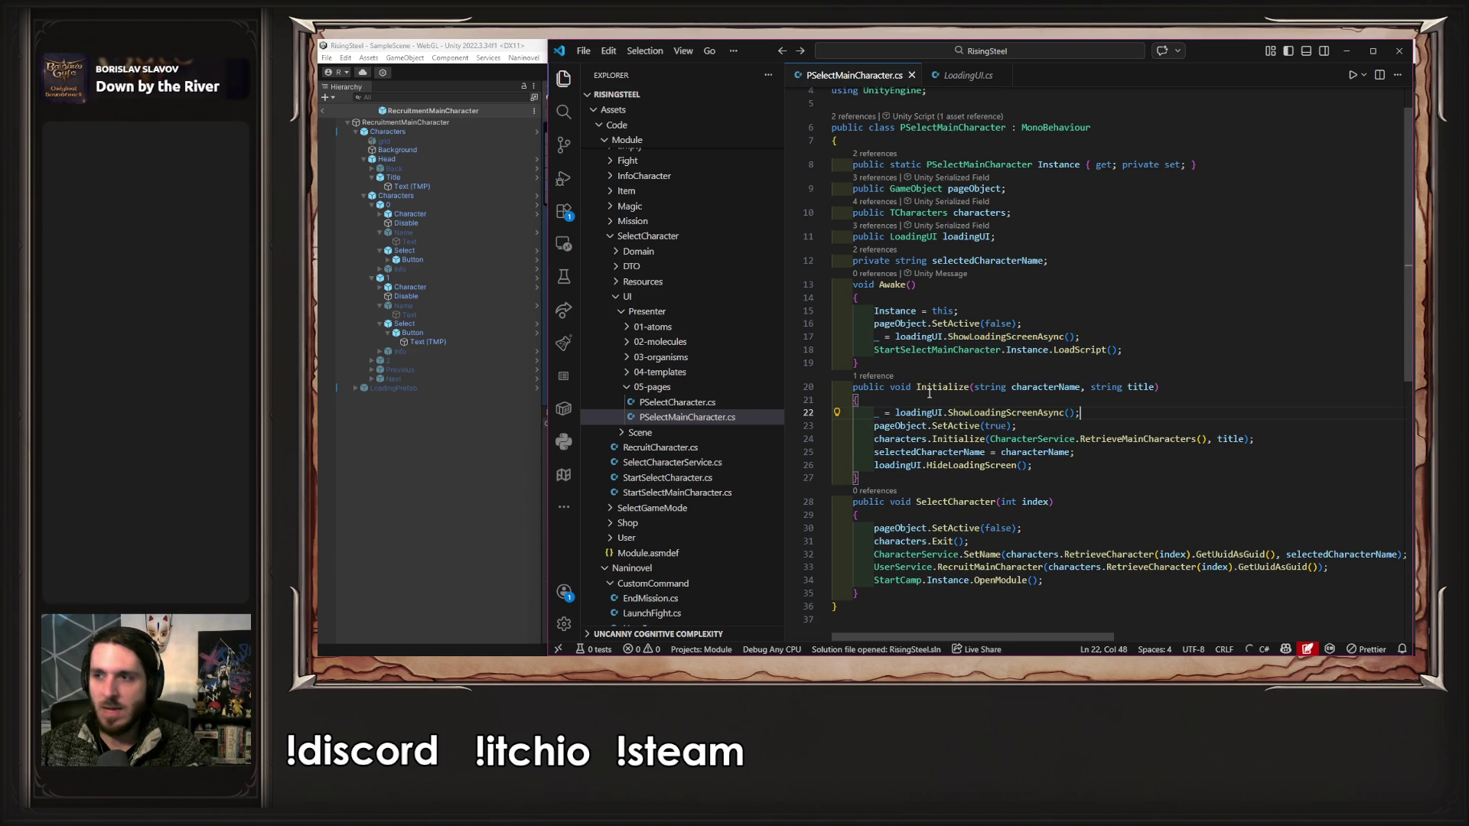
left_click(476, 519)
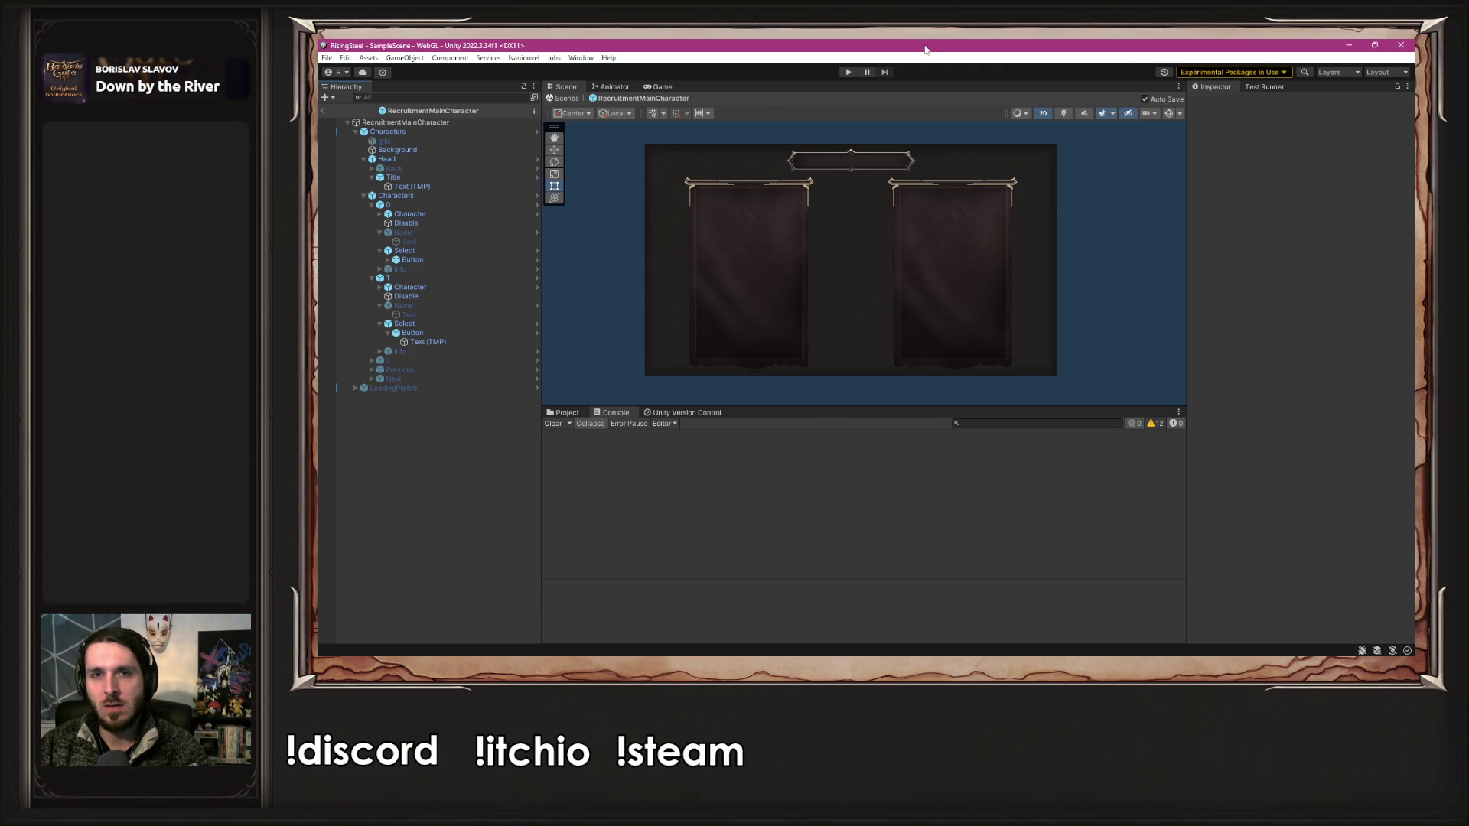
- Test a new game in Play mode by submitting a name, then stop the game
left_click(850, 72)
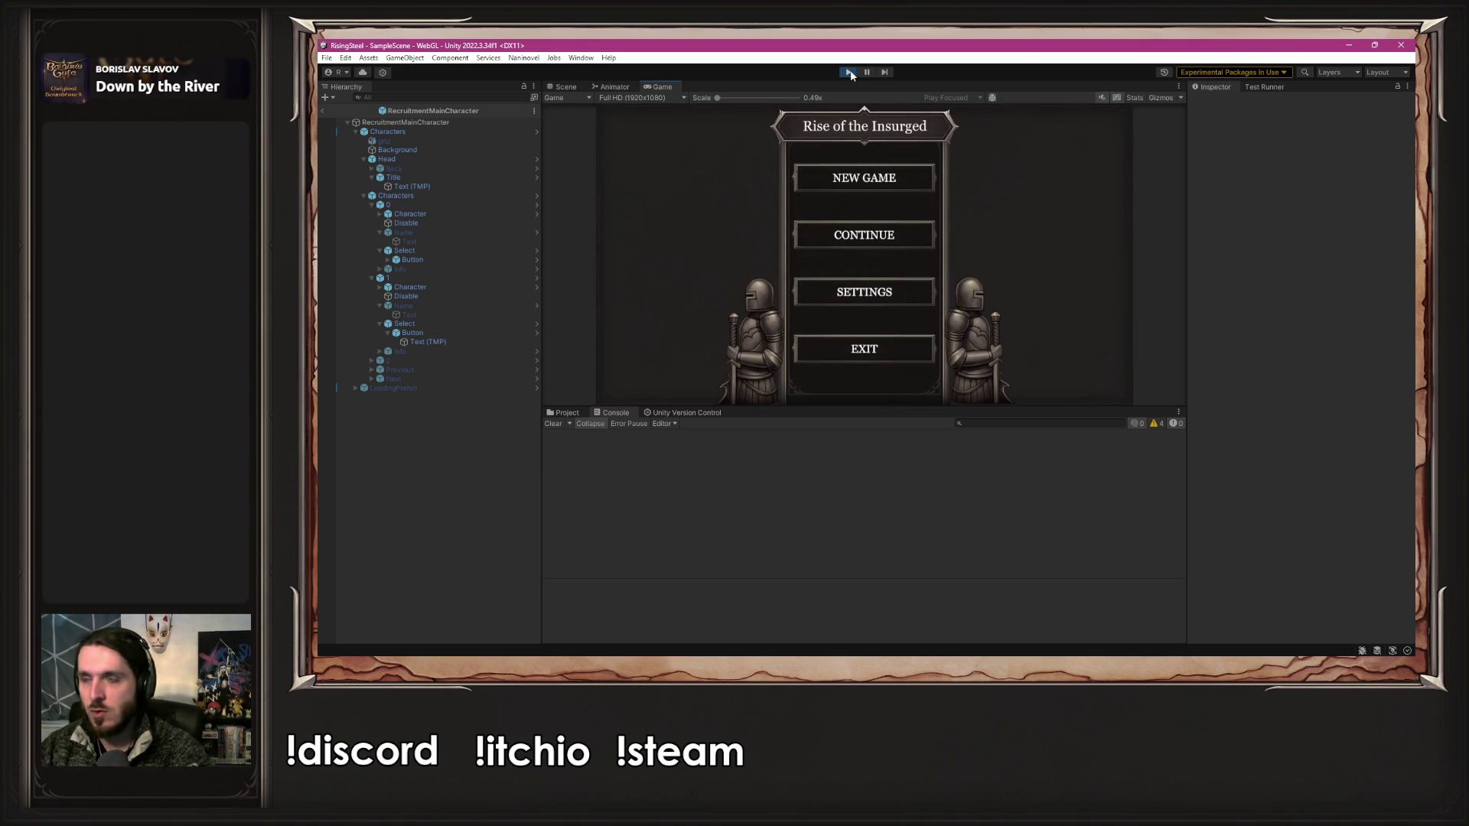
left_click(874, 191)
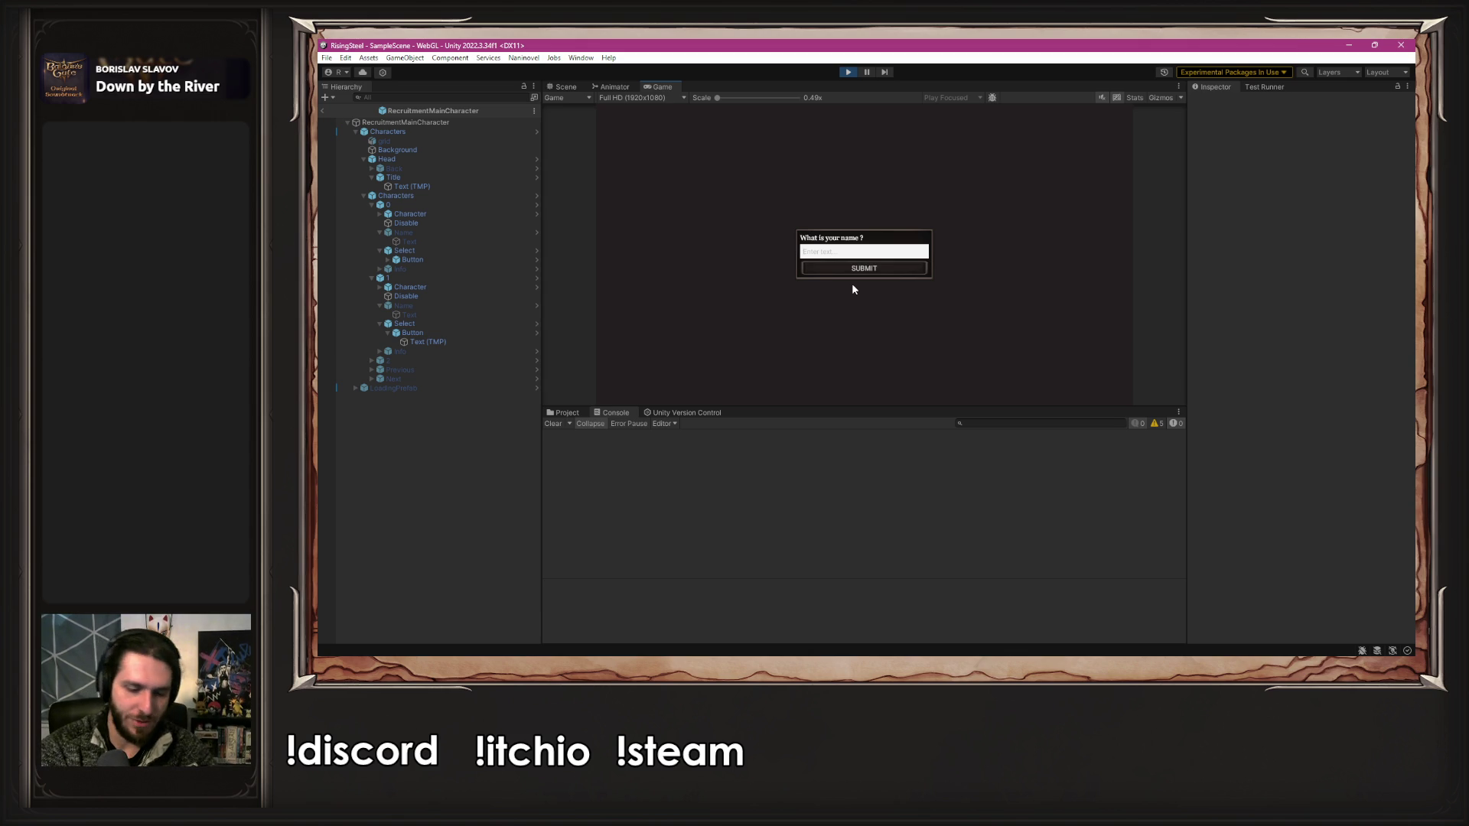
type("Alberto")
key("Return")
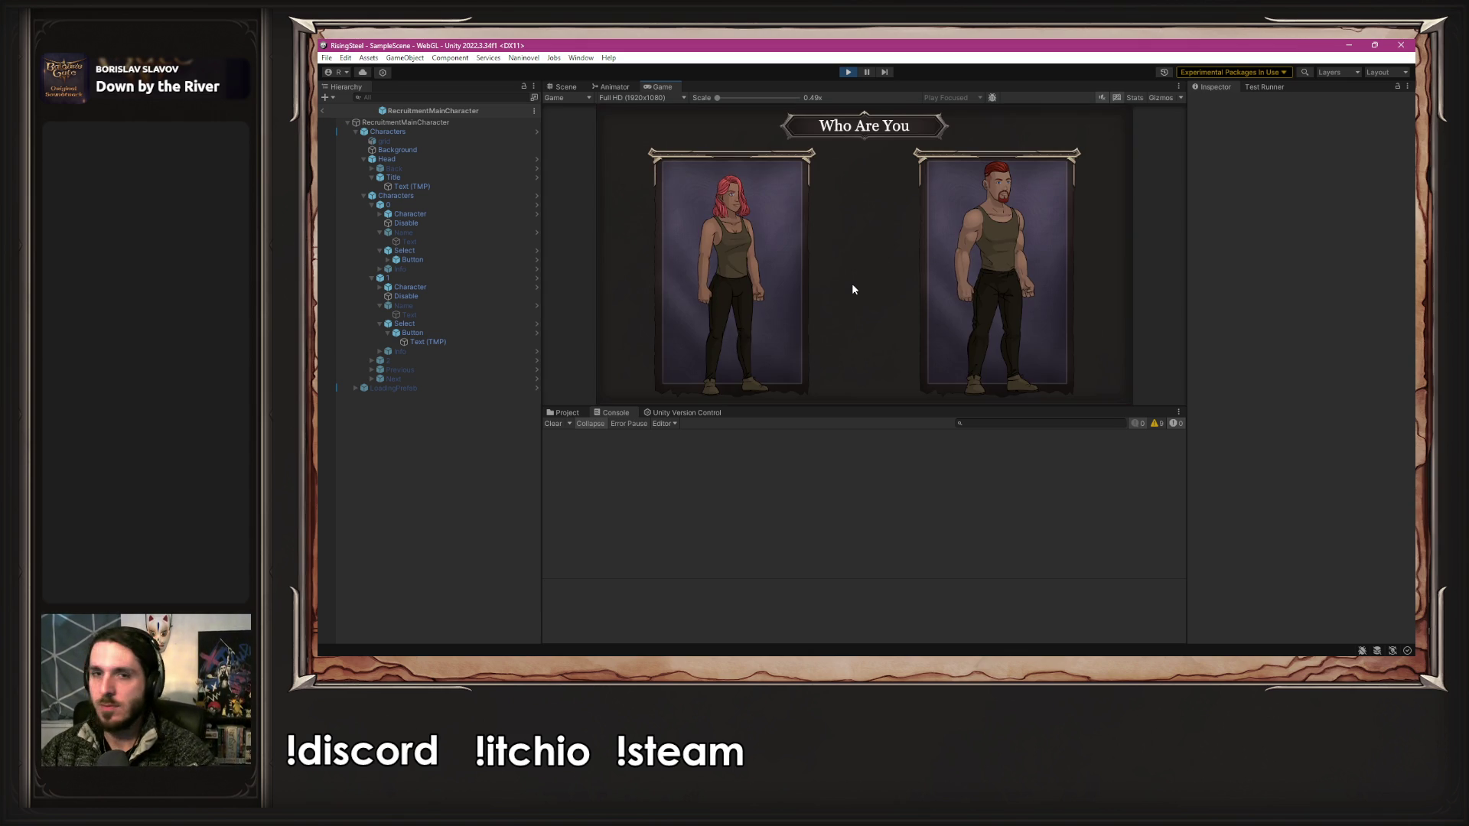
left_click(848, 72)
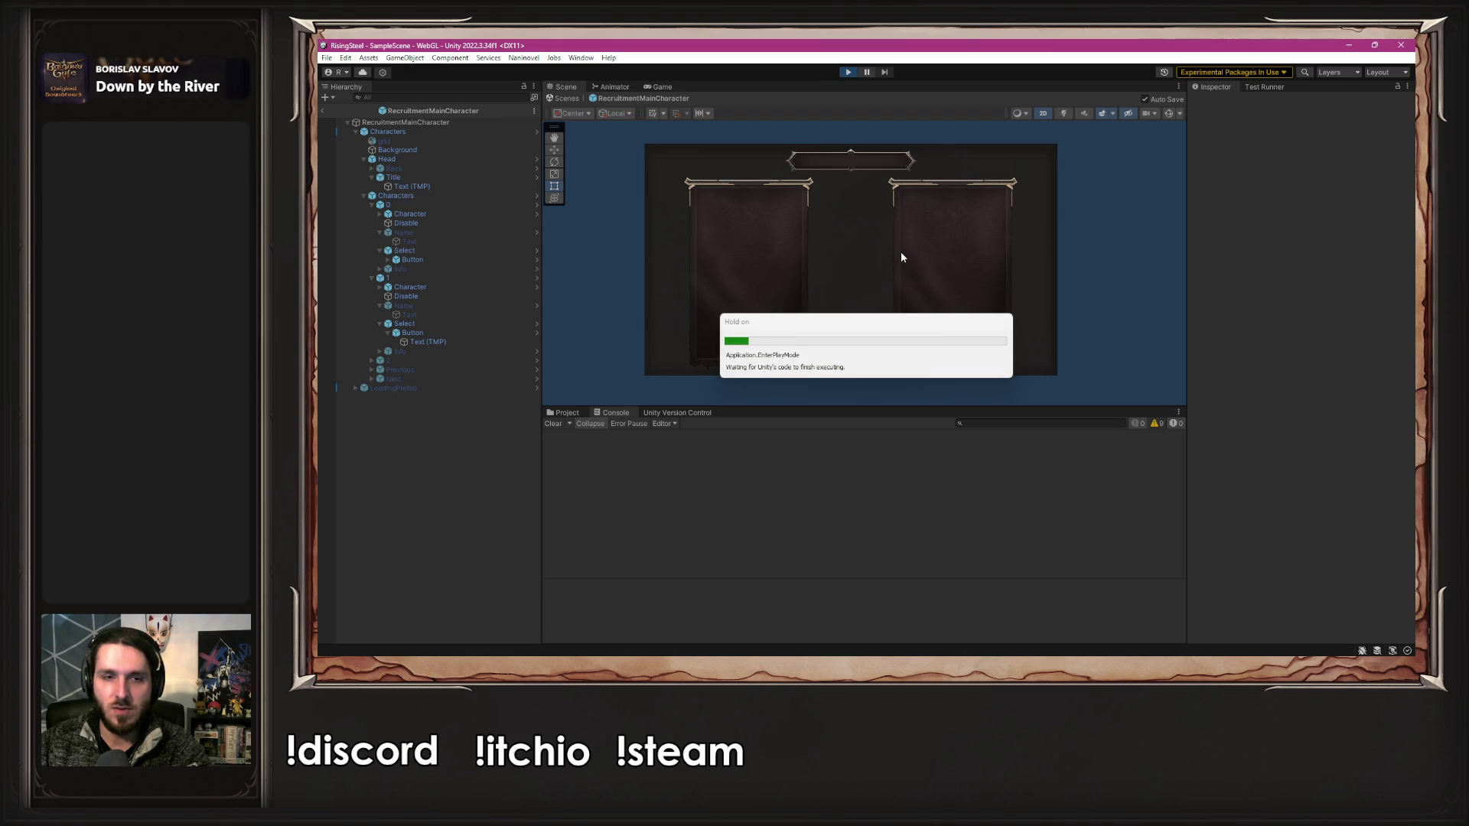
- Repeat the new-game test with a player name, then switch back to VS Code
left_click(889, 188)
left_click(863, 252)
type("Alberto")
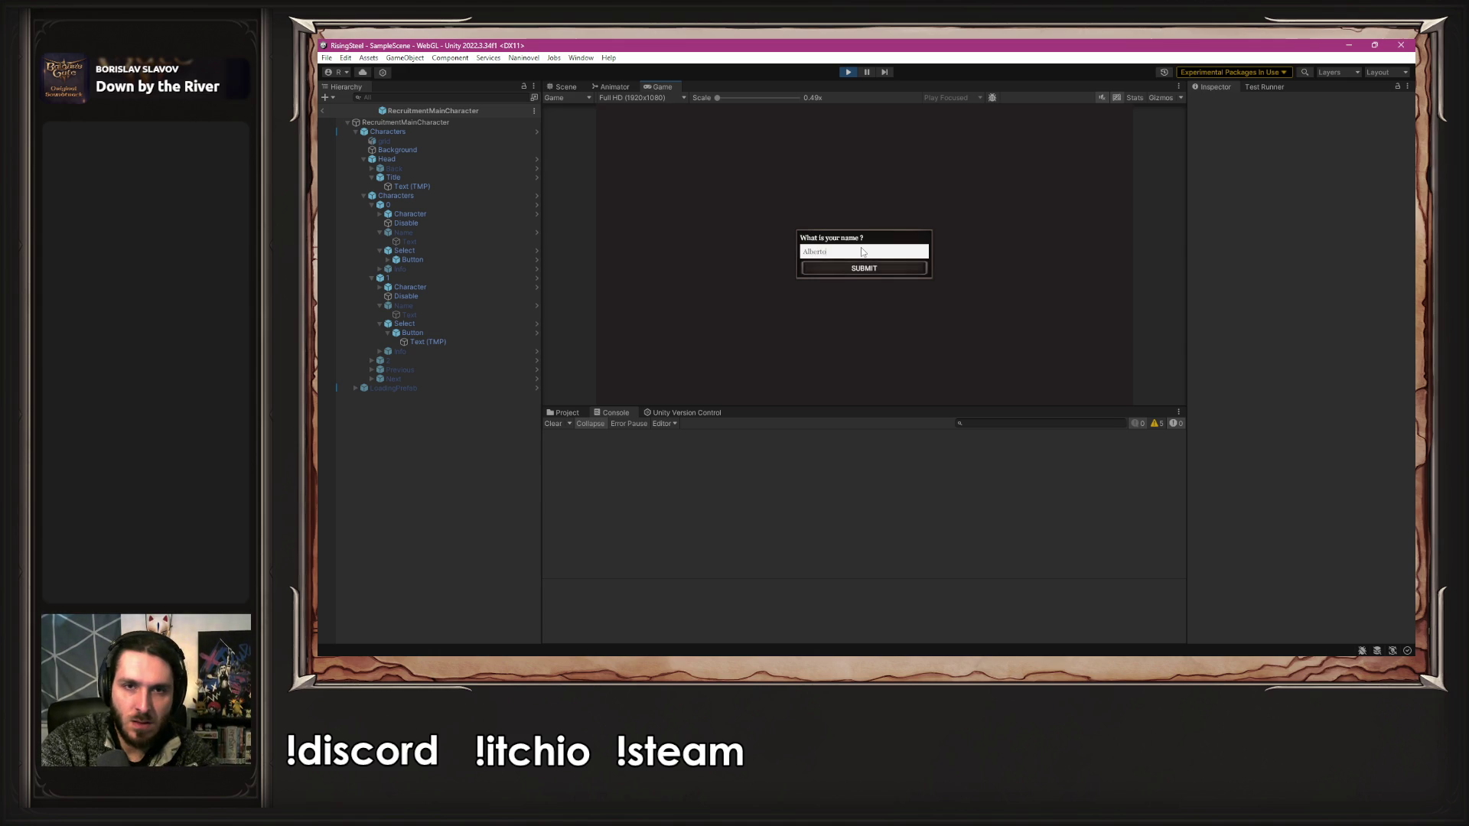
key("Return")
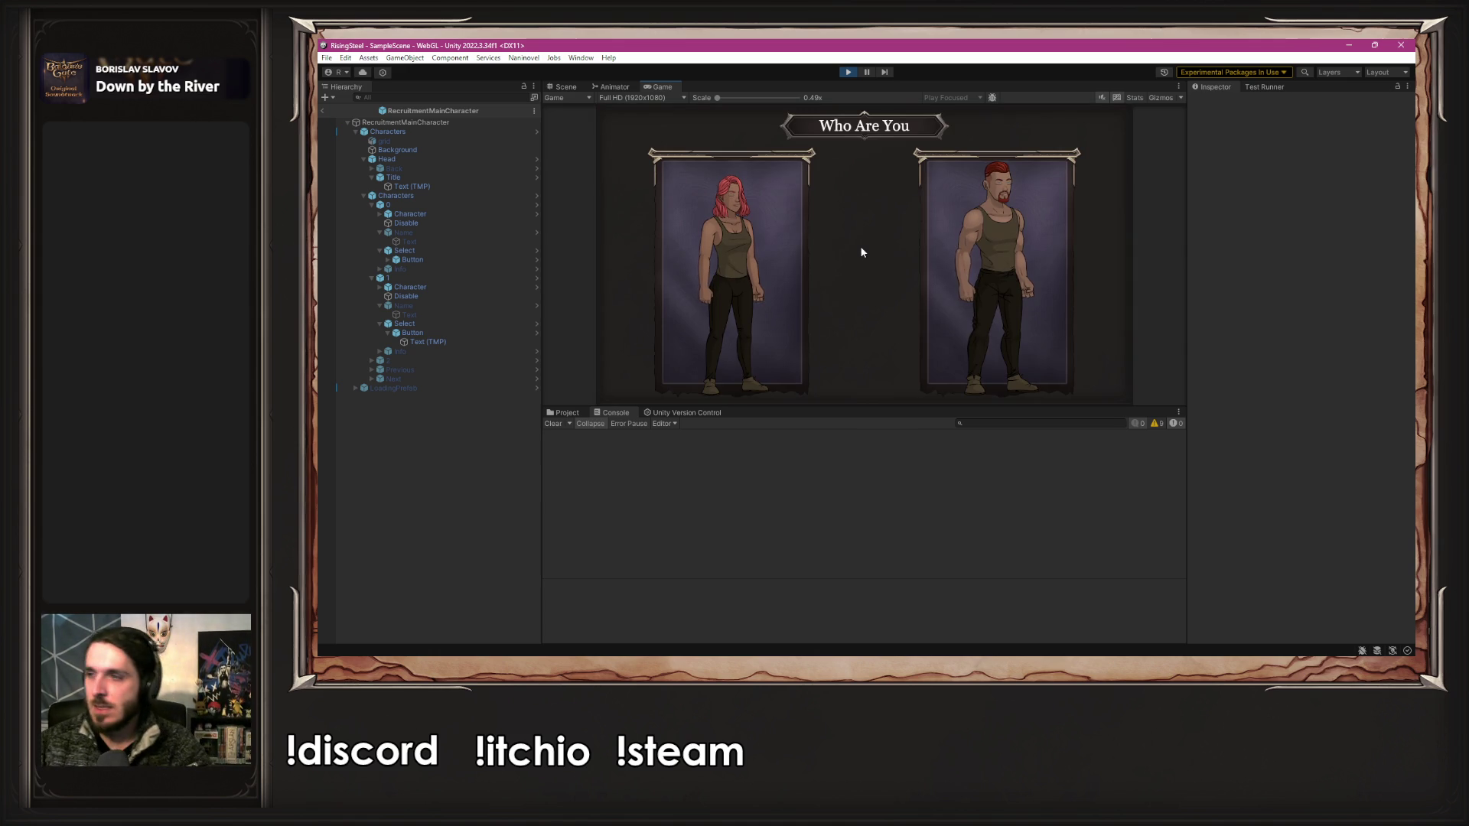
key("alt+Tab")
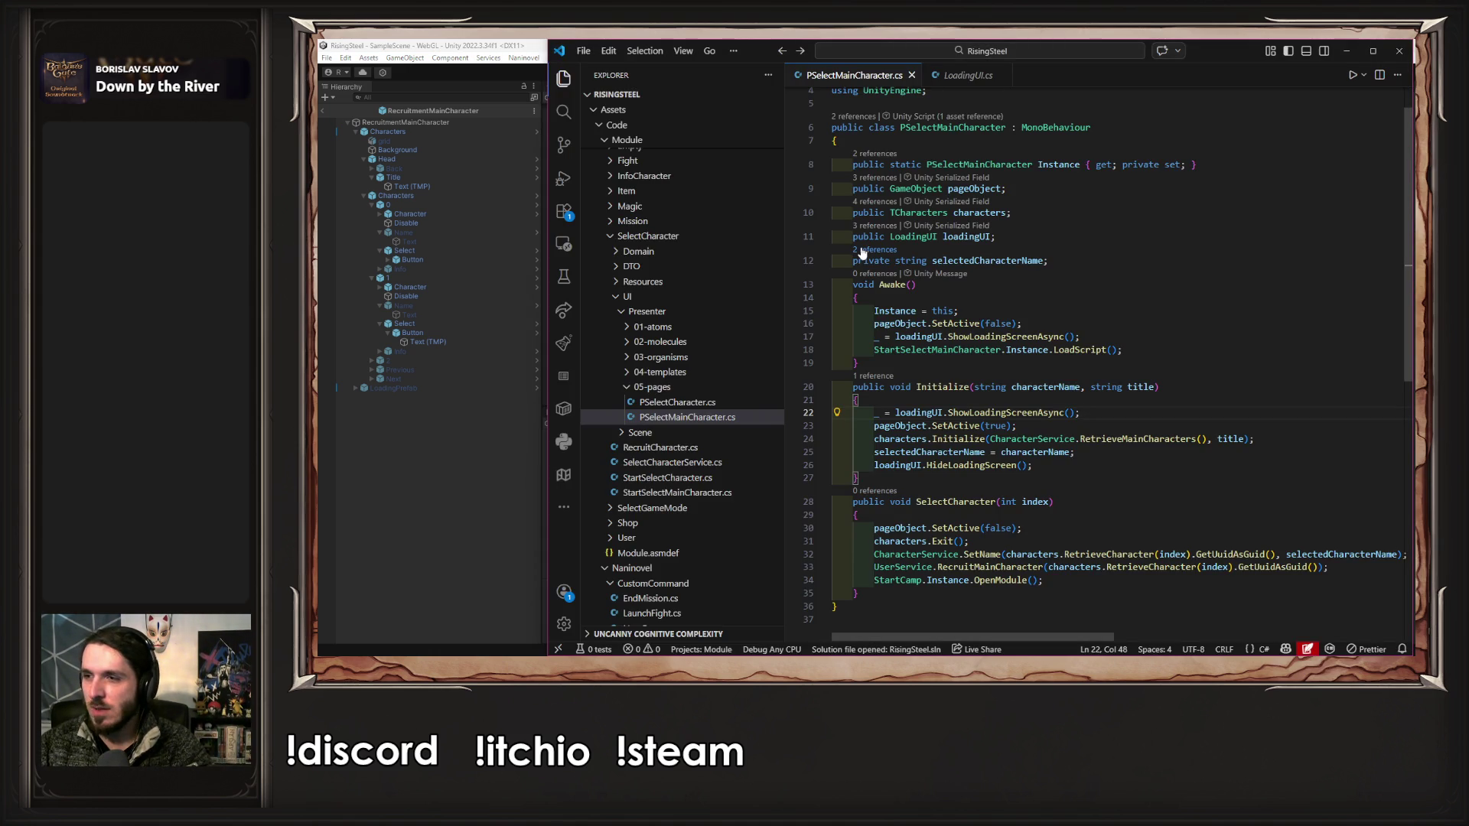
- Comment out Initialize's lines after ShowLoadingScreenAsync, including HideLoadingScreen, and save the script
left_click_drag(1081, 452, 954, 429)
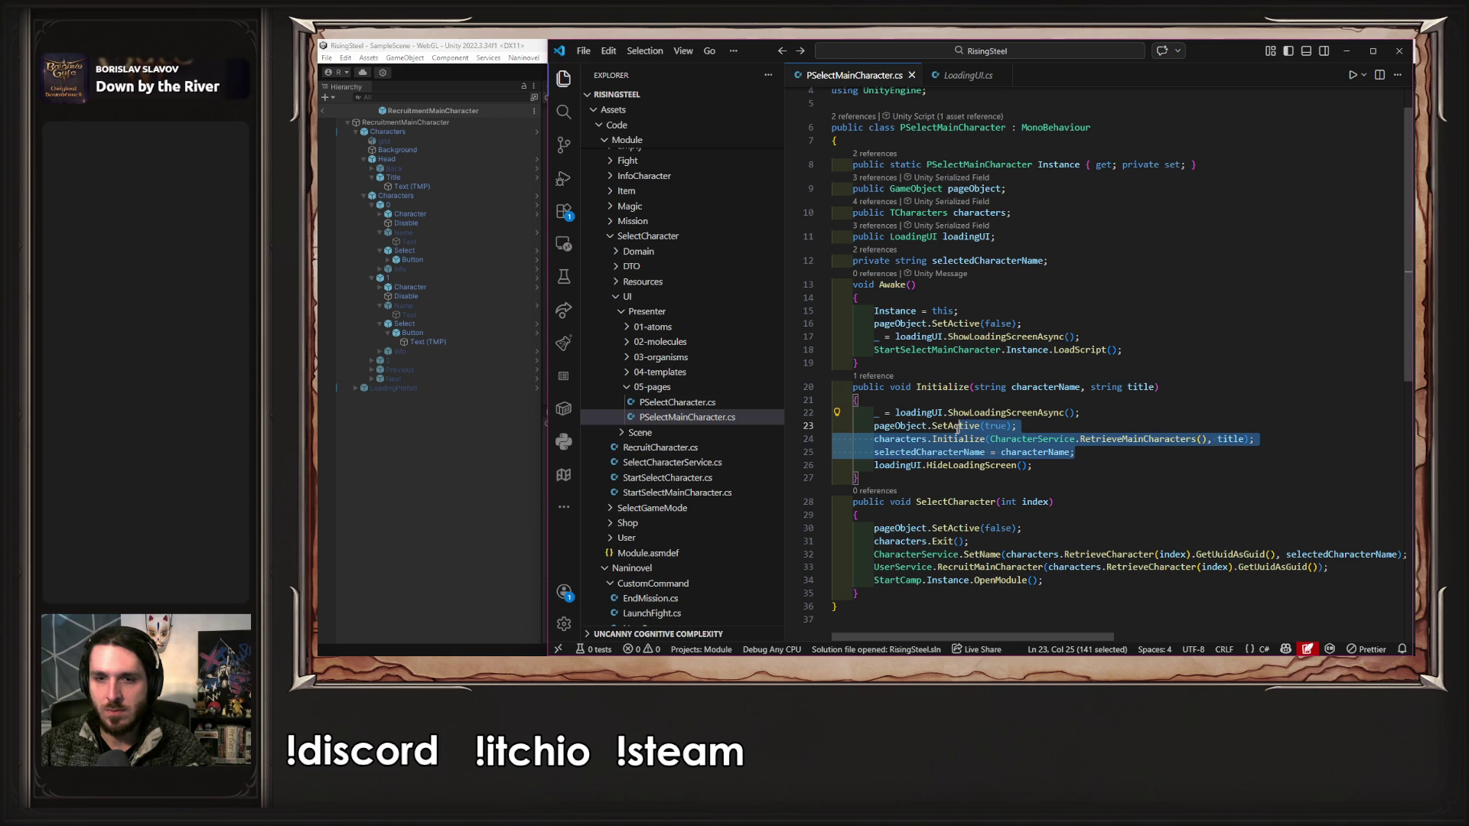
key("ctrl+slash")
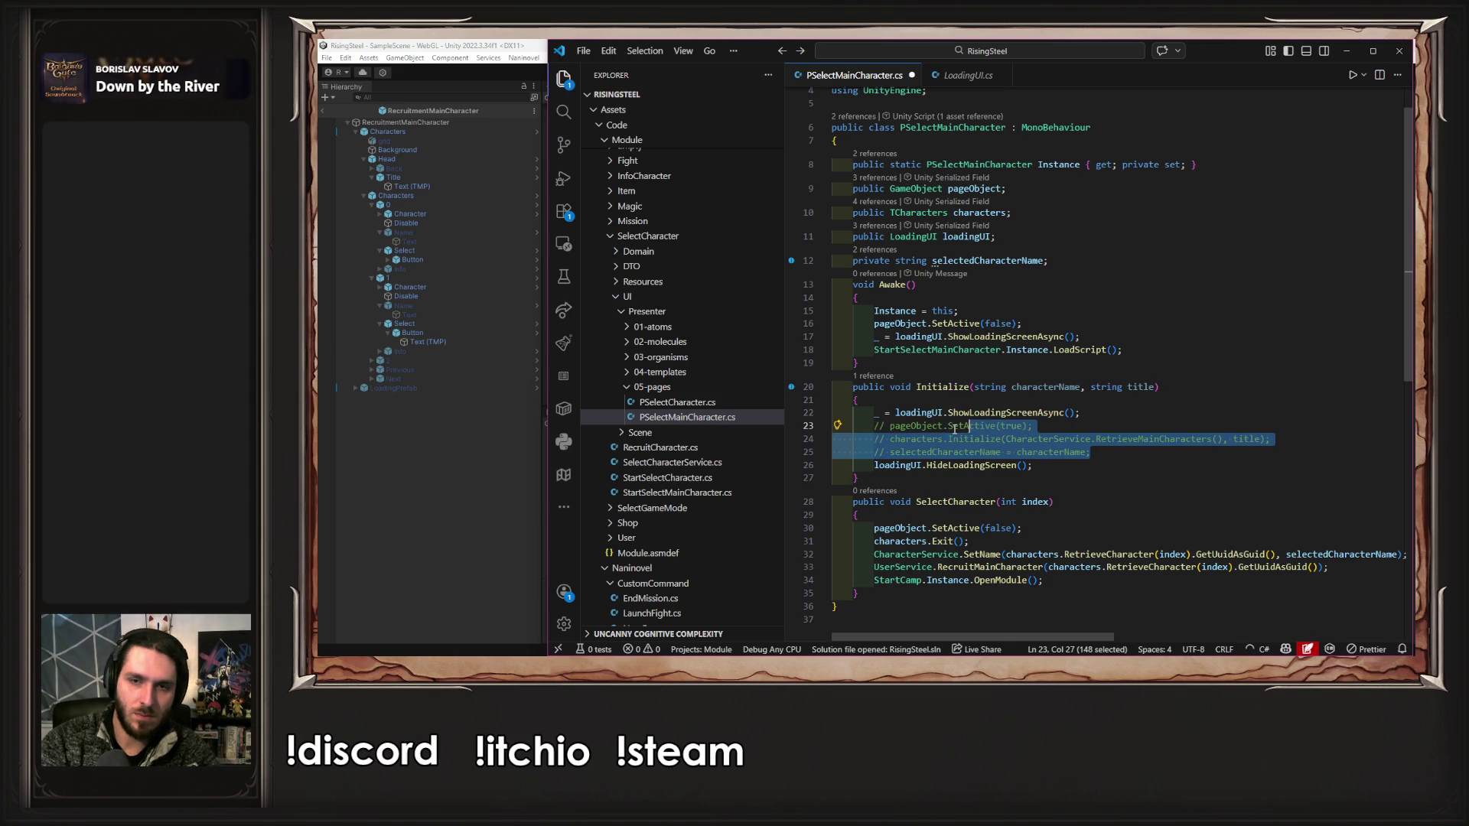
key("Right")
key("Down")
key("ctrl+slash")
key("ctrl+s")
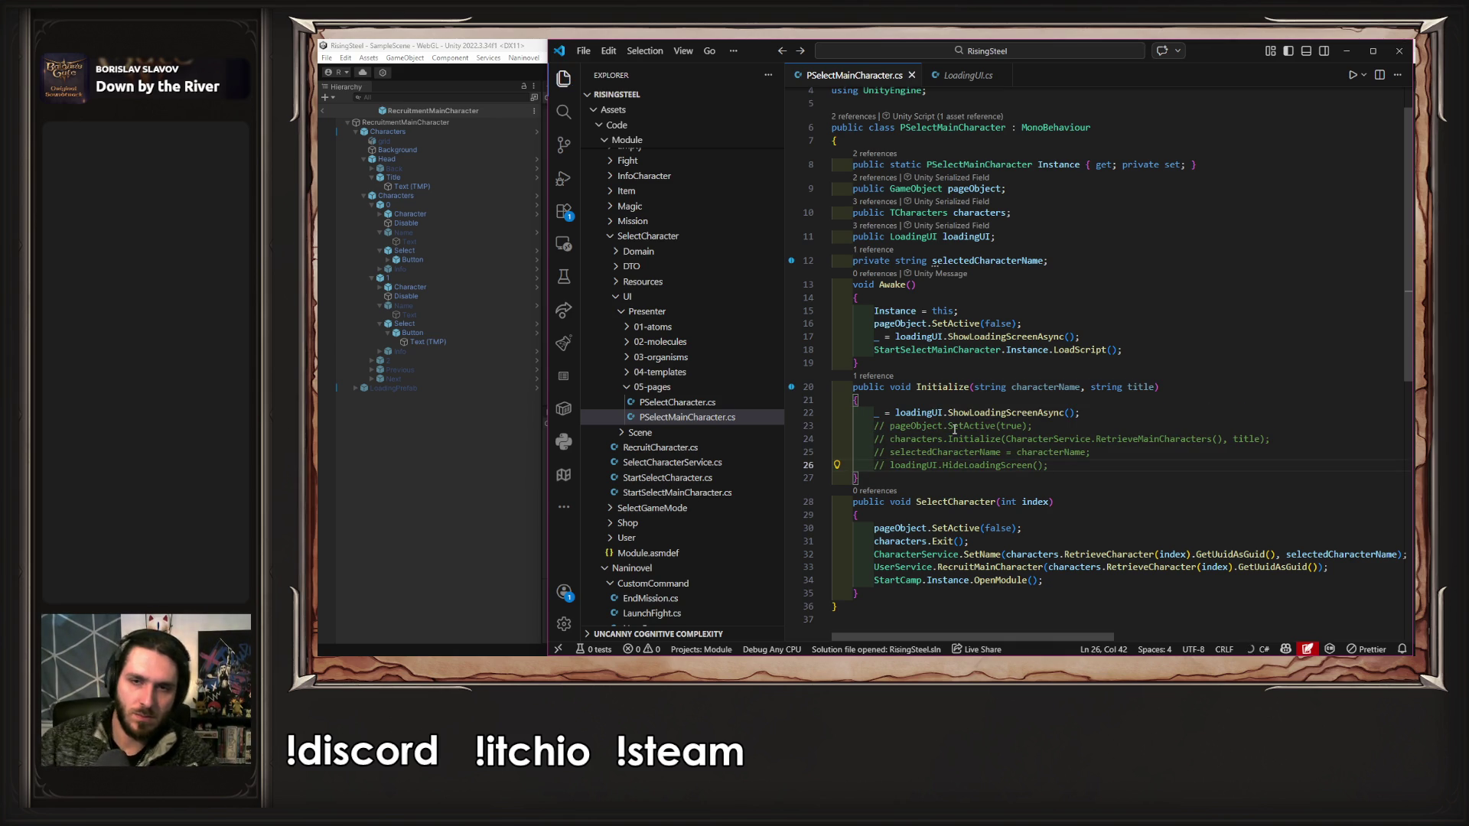
- Rerun a new game in Unity, submitting a player name, then stop and return to the code
left_click(436, 408)
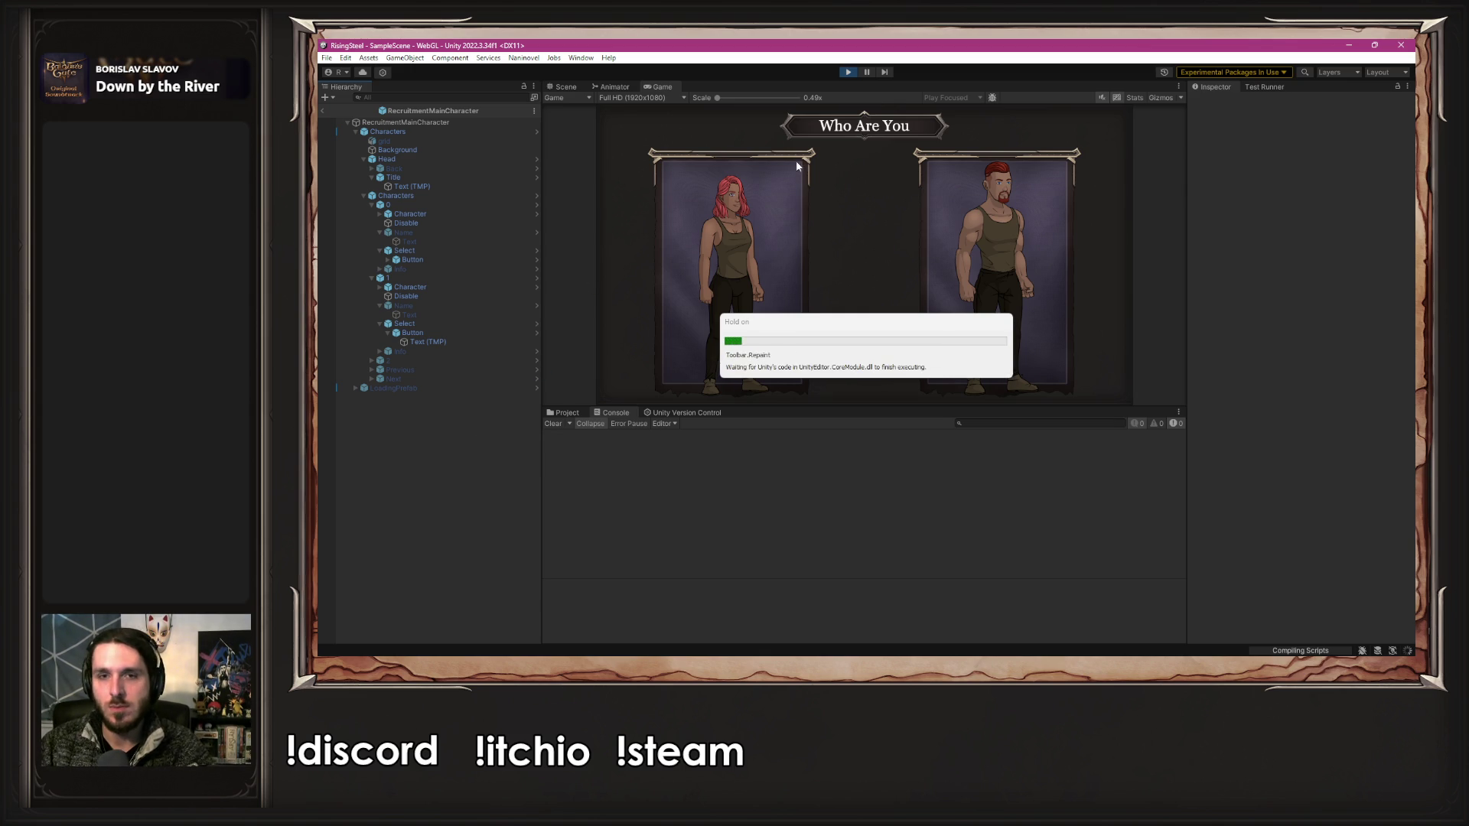
left_click(845, 72)
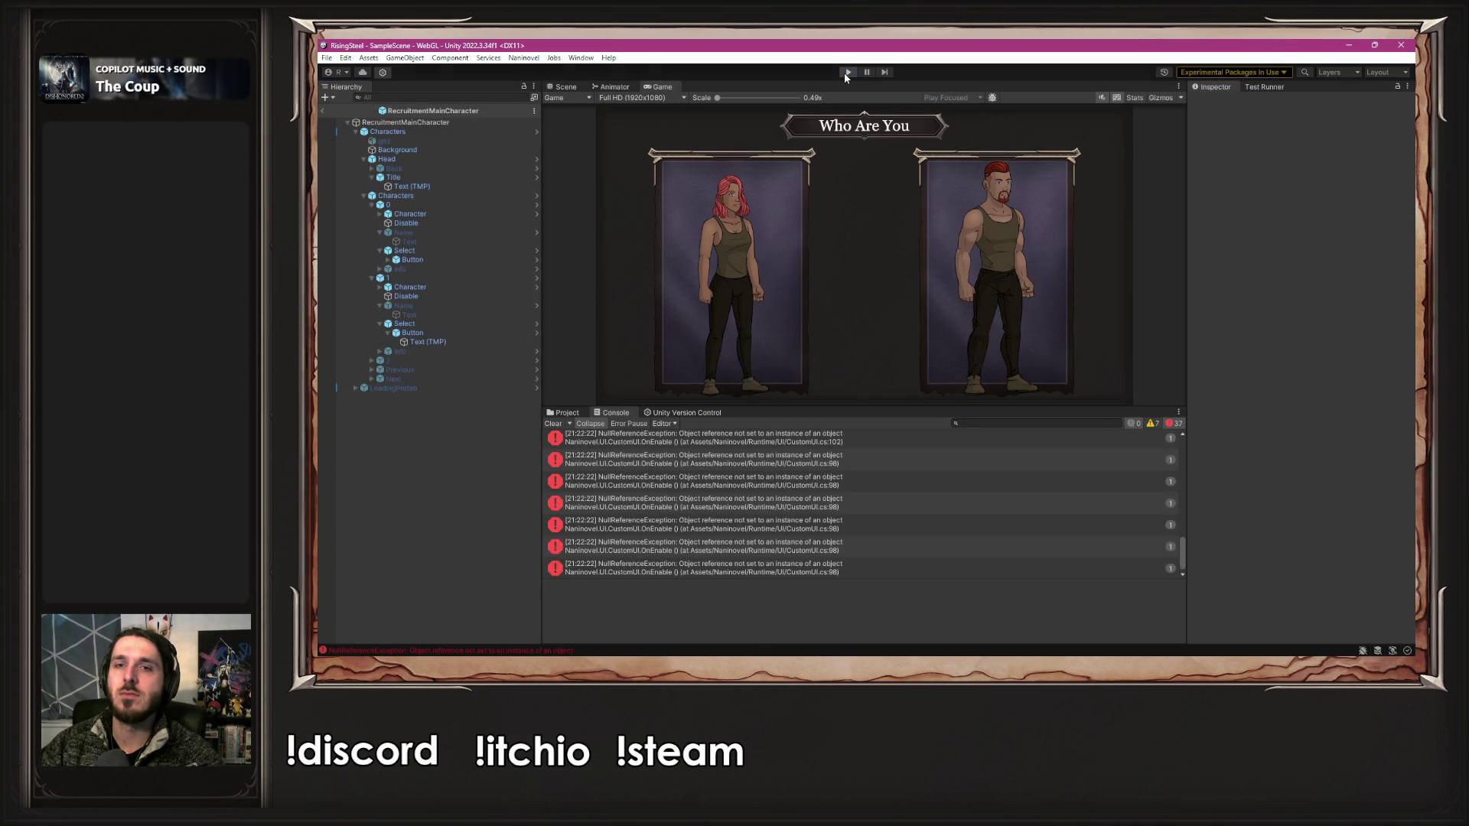
left_click(846, 71)
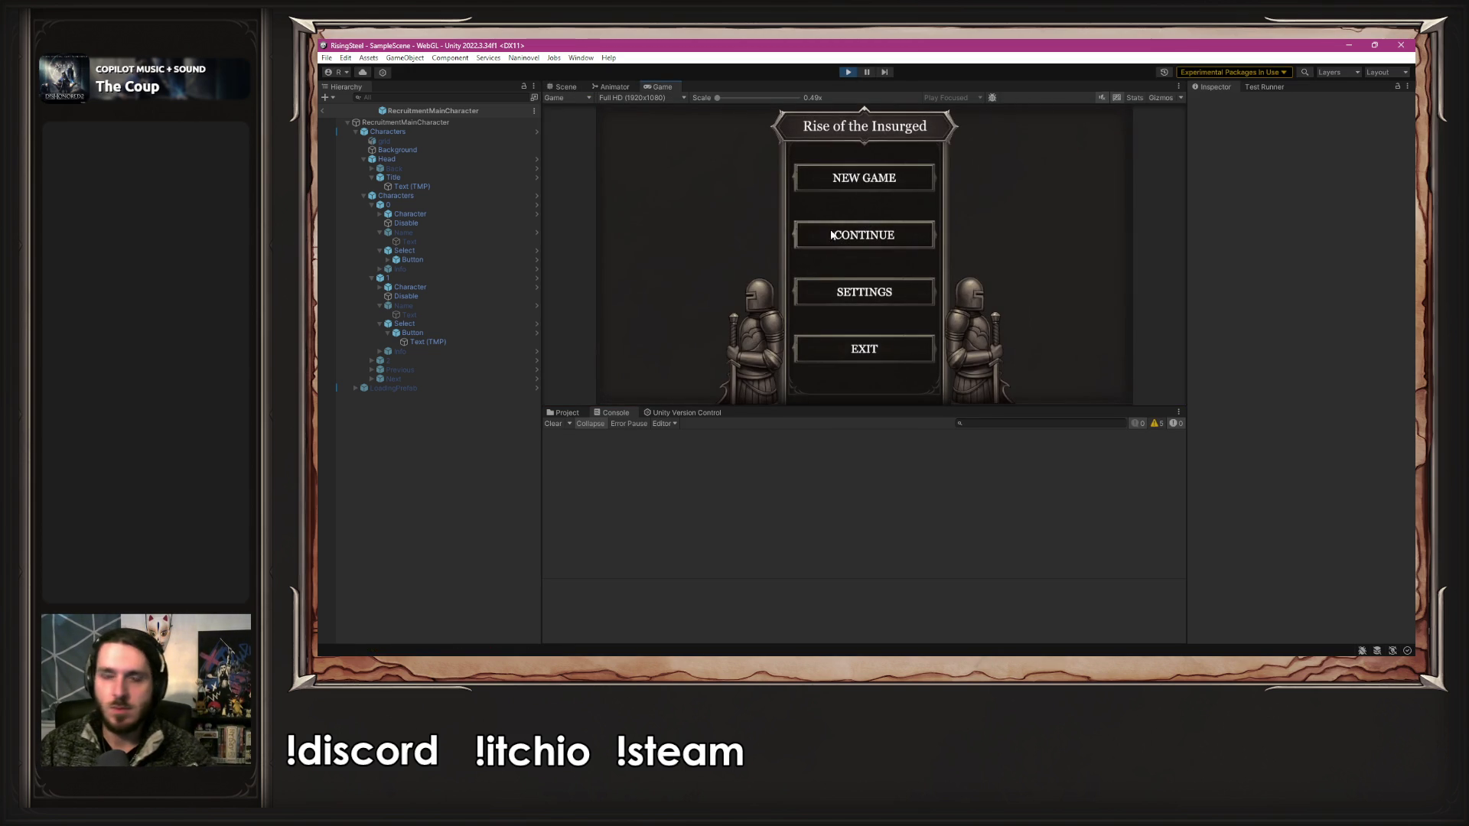
left_click(852, 175)
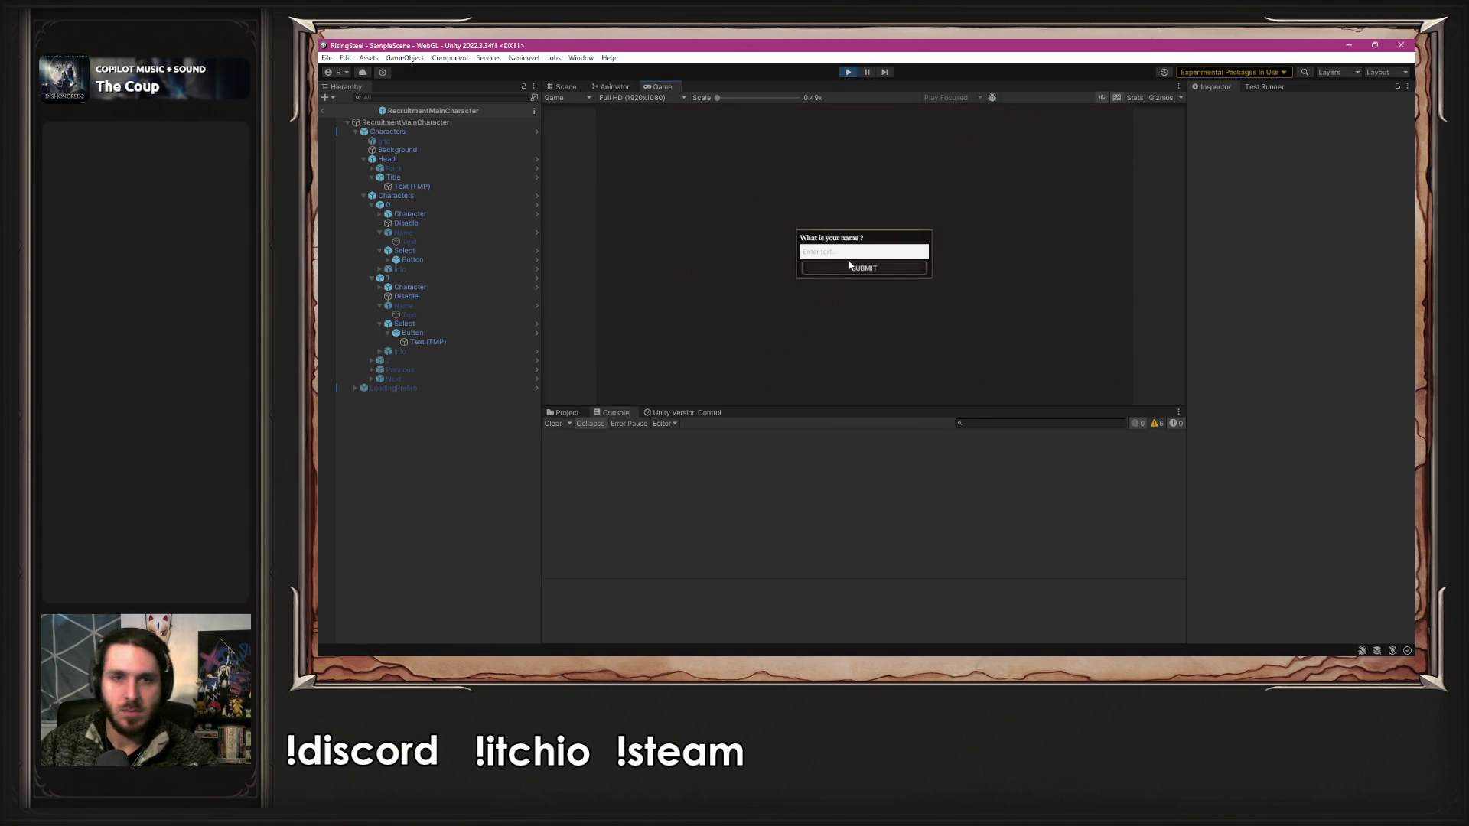
type("Alberto")
left_click(847, 264)
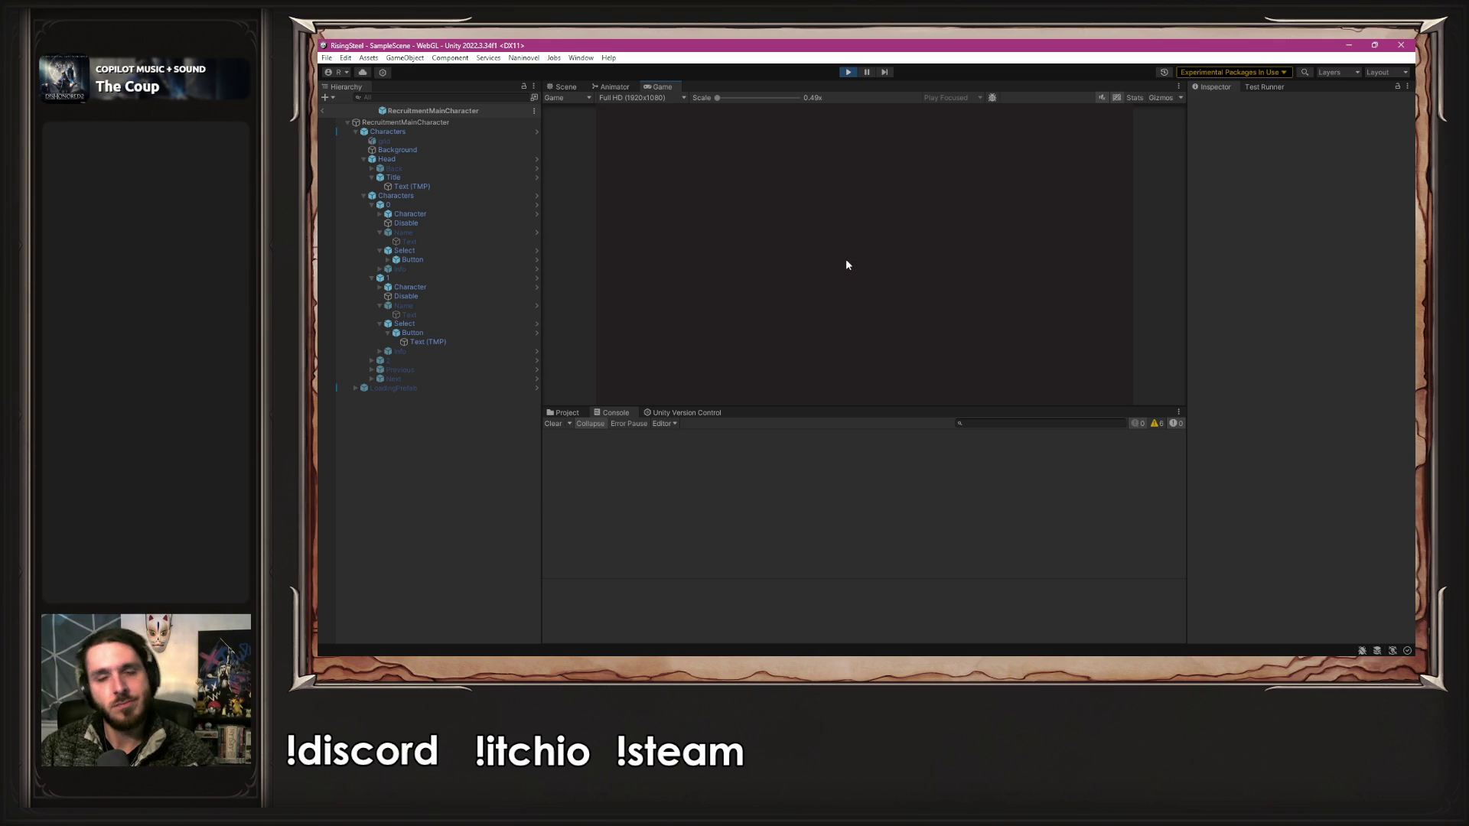
left_click(848, 72)
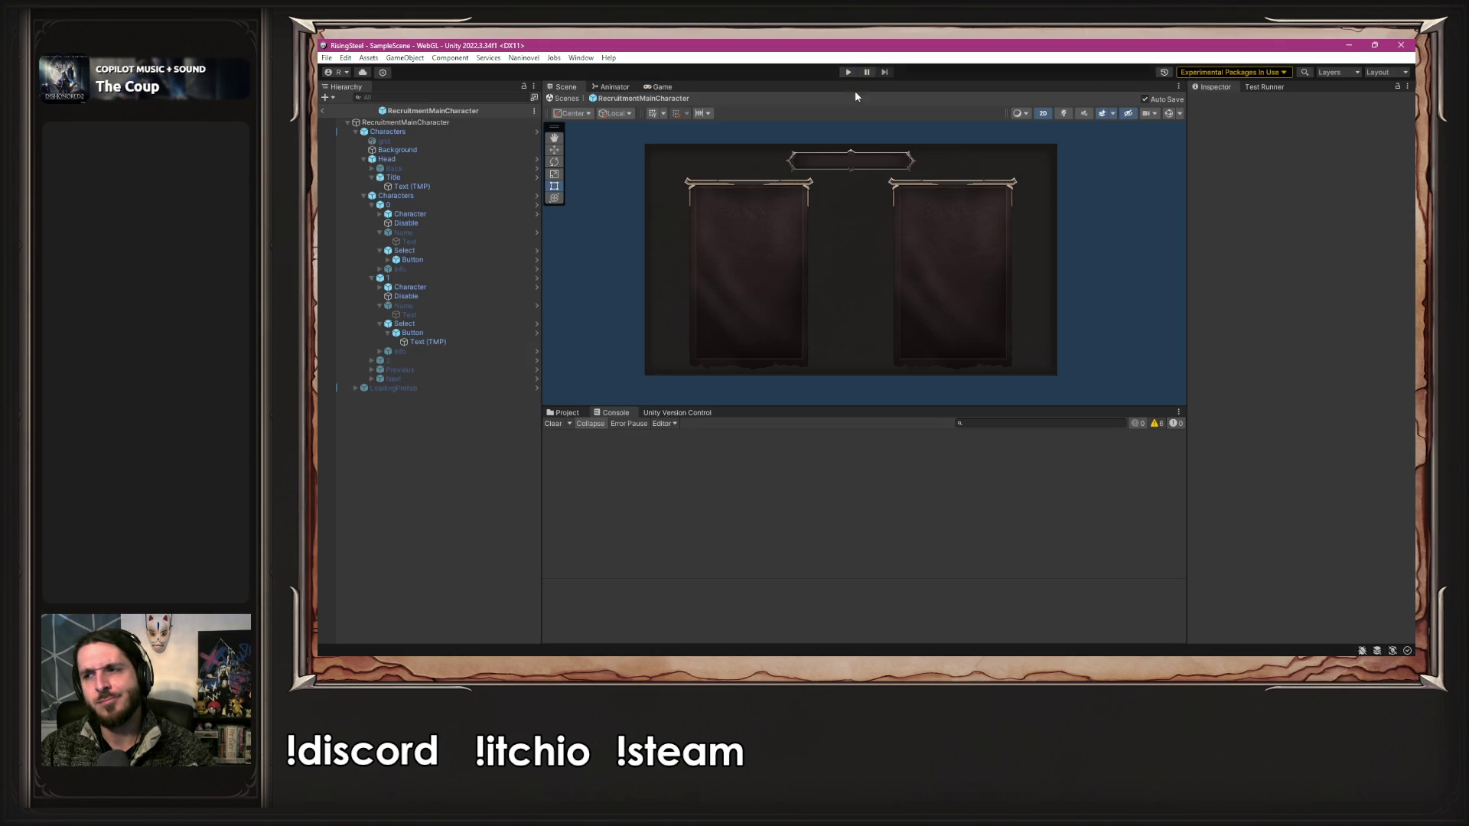
key("alt+Tab")
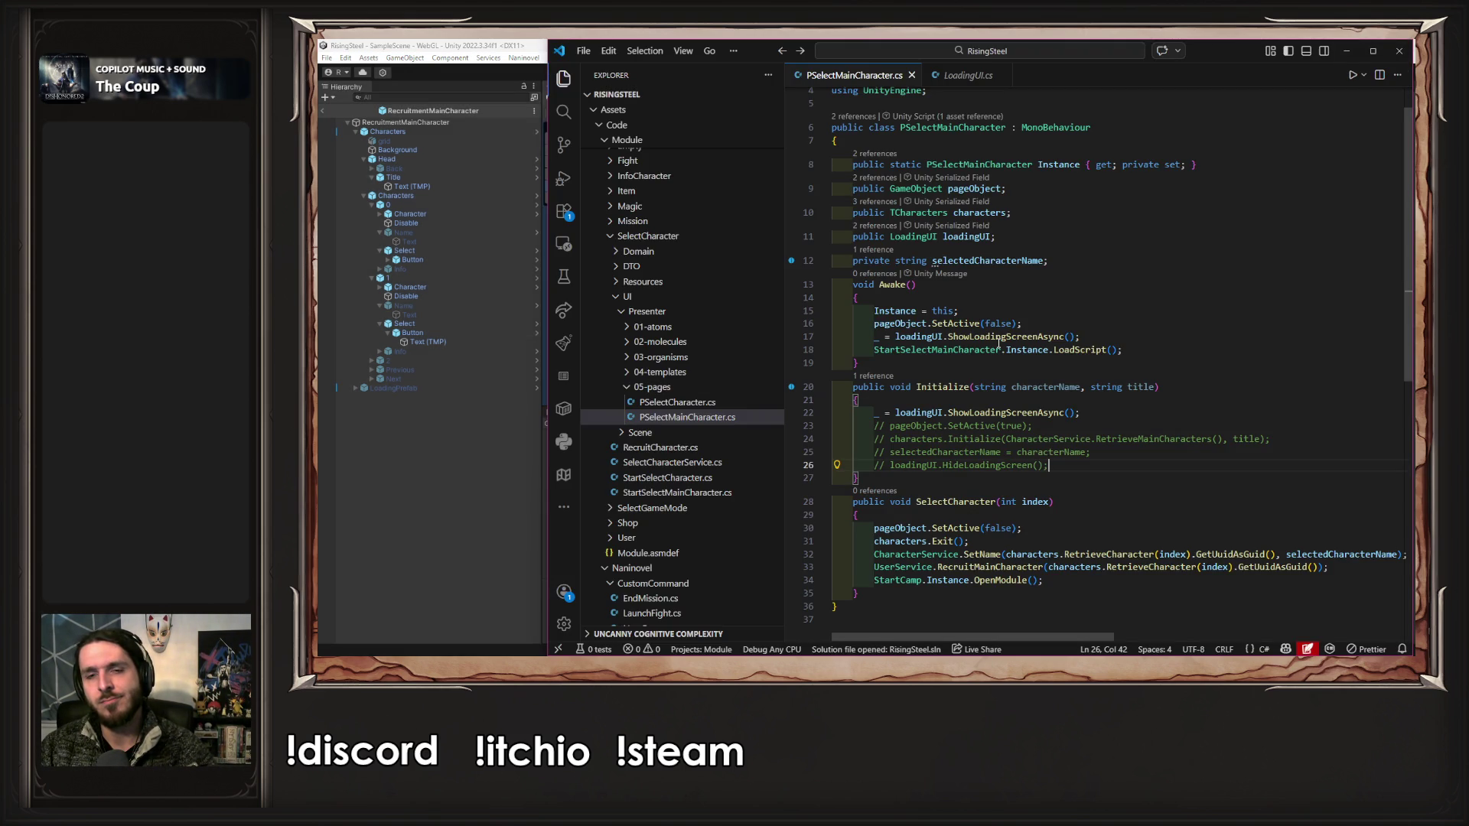
- Inspect ShowLoadingScreenAsync's definition in LoadingUI.cs, then return to PSelectMainCharacter.cs
left_click(982, 416, "ctrl")
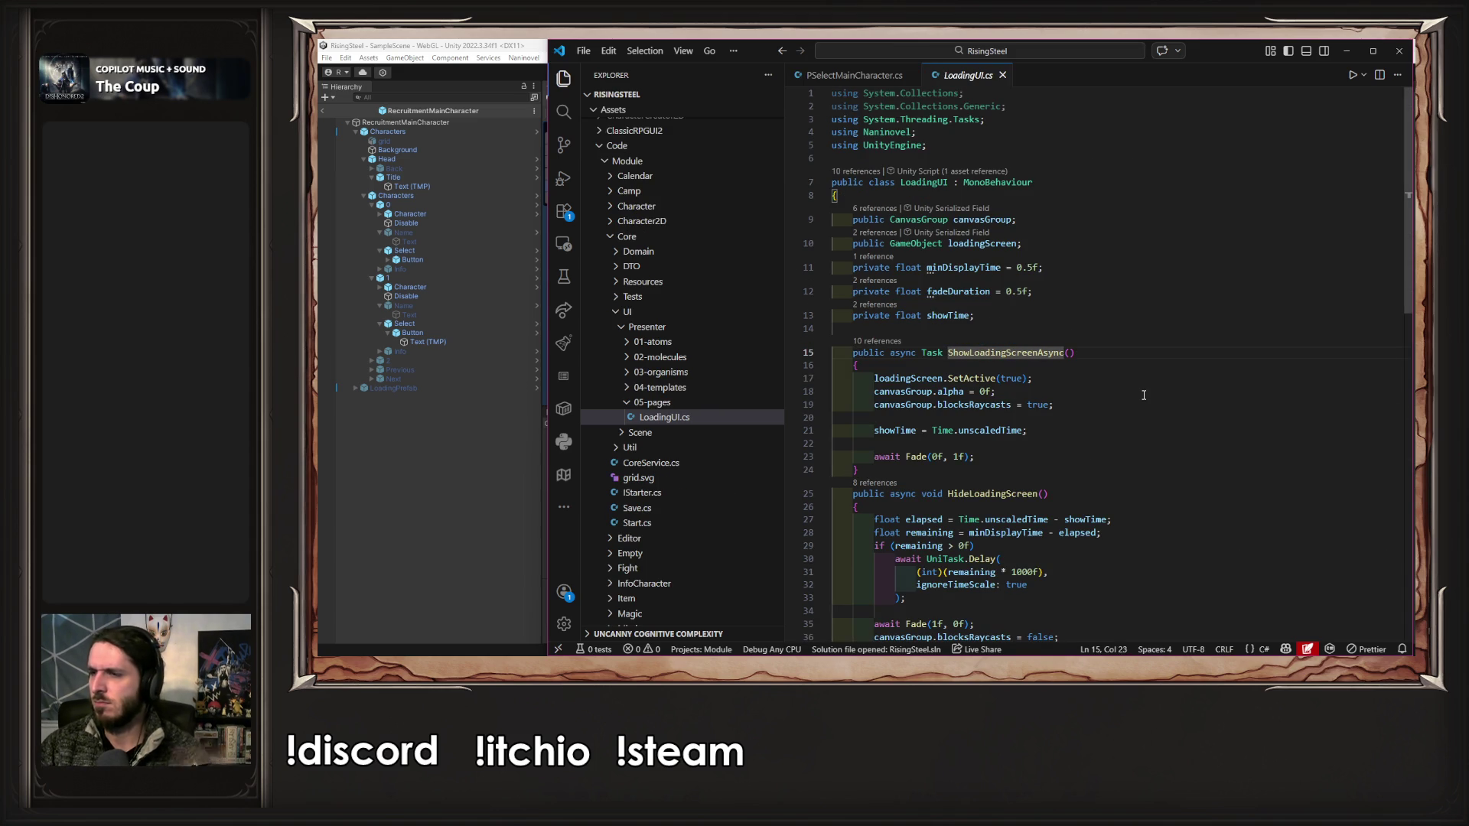
left_click(502, 459)
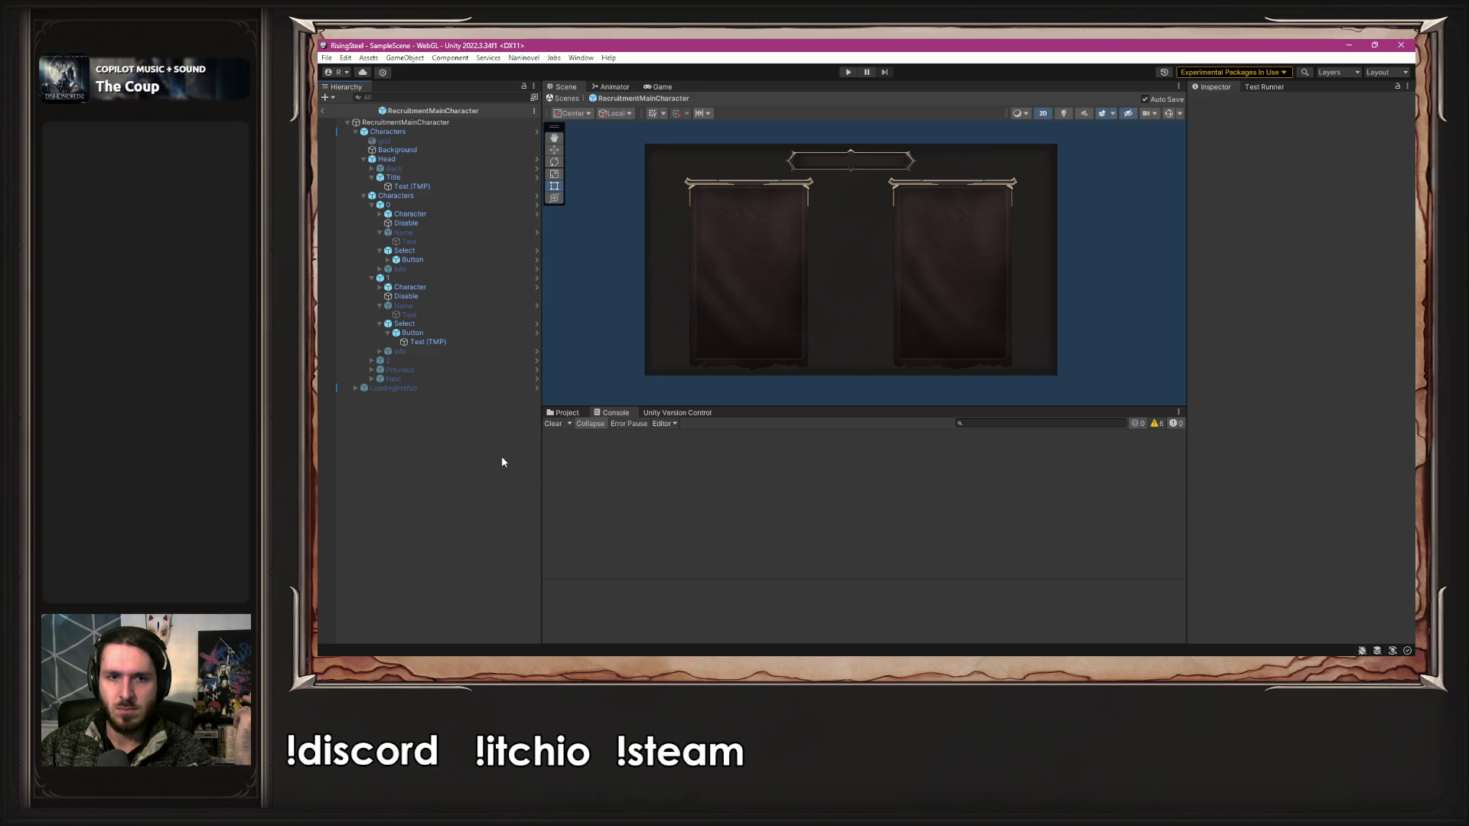
key("alt+Tab")
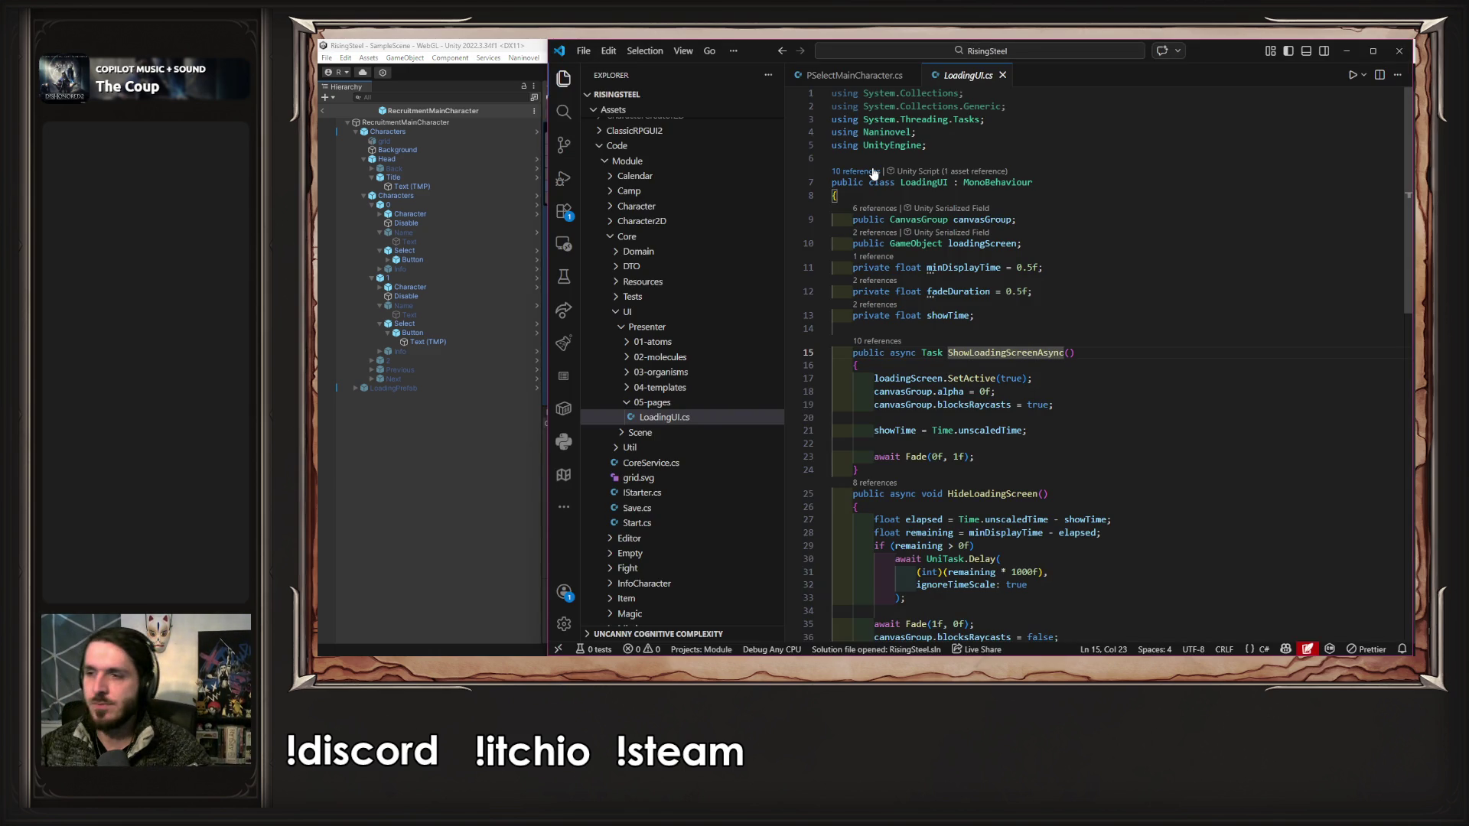
left_click(894, 75)
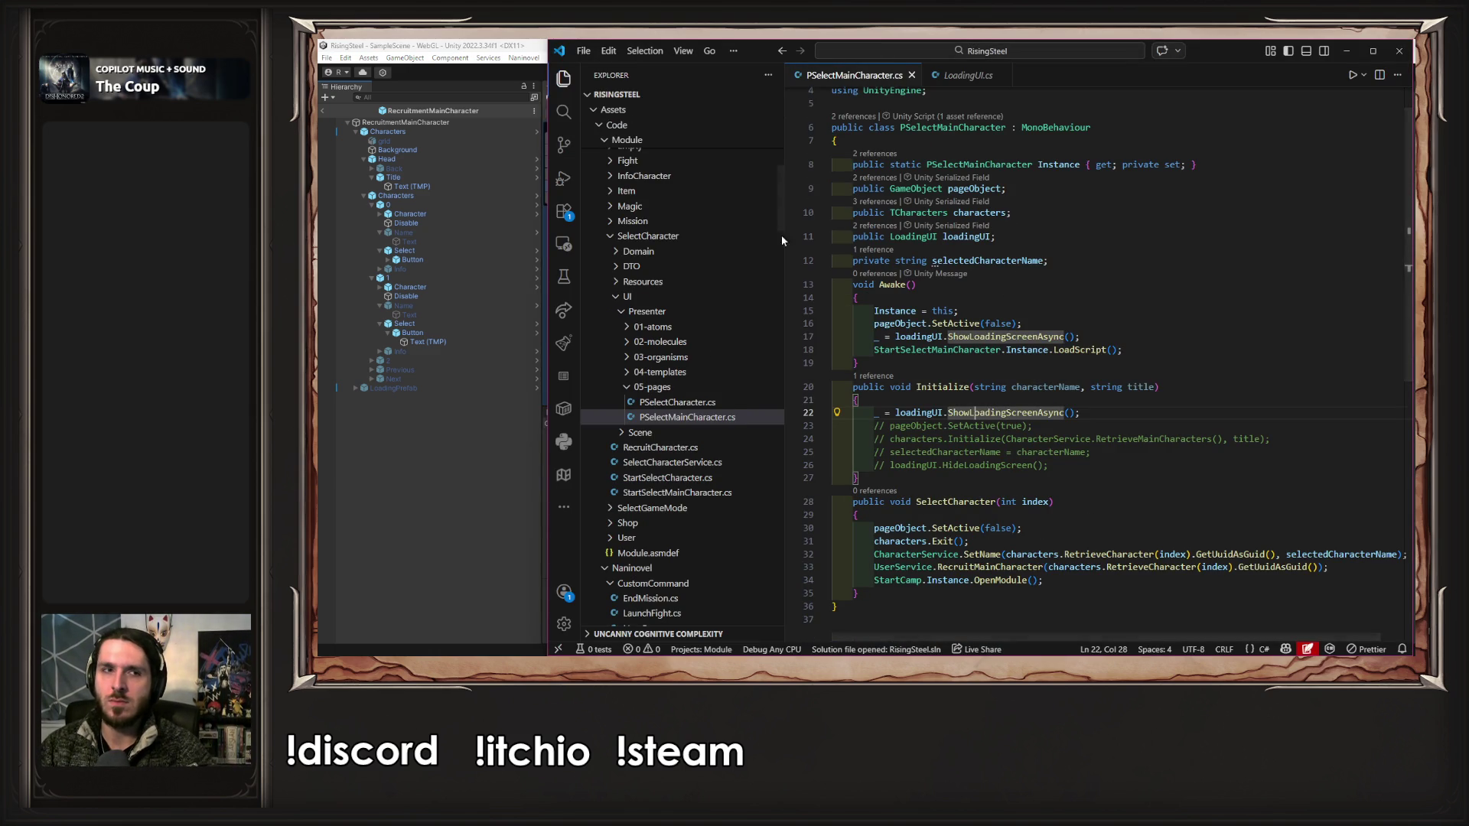
- In Unity, select the LoadingPrefab object and make it active
left_click(441, 561)
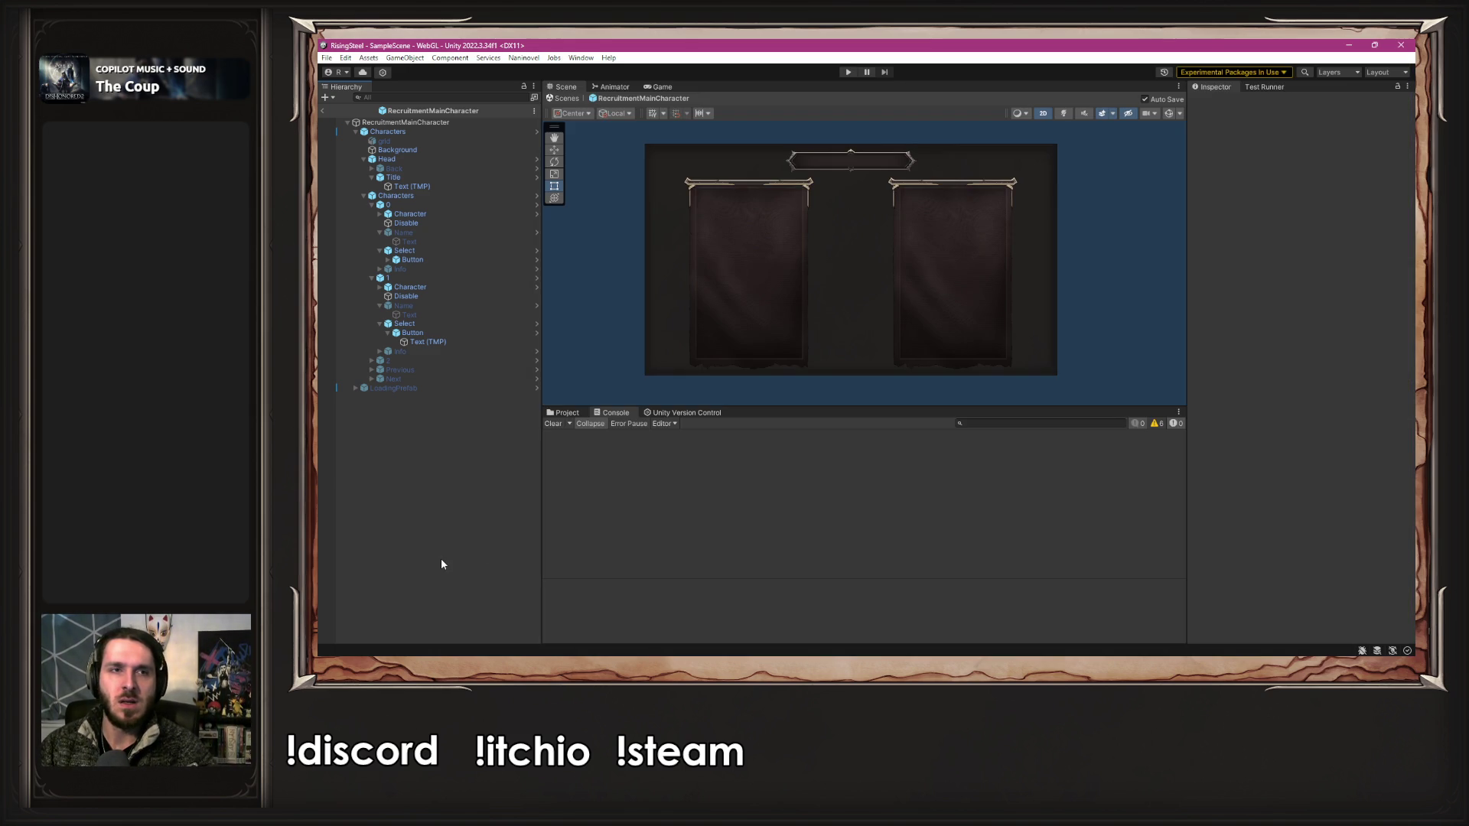
left_click(382, 389)
left_click(1219, 102)
- Save the scene, activate LoadingPrefab's Background child, and toggle LoadingPrefab off and on
key("ctrl+s")
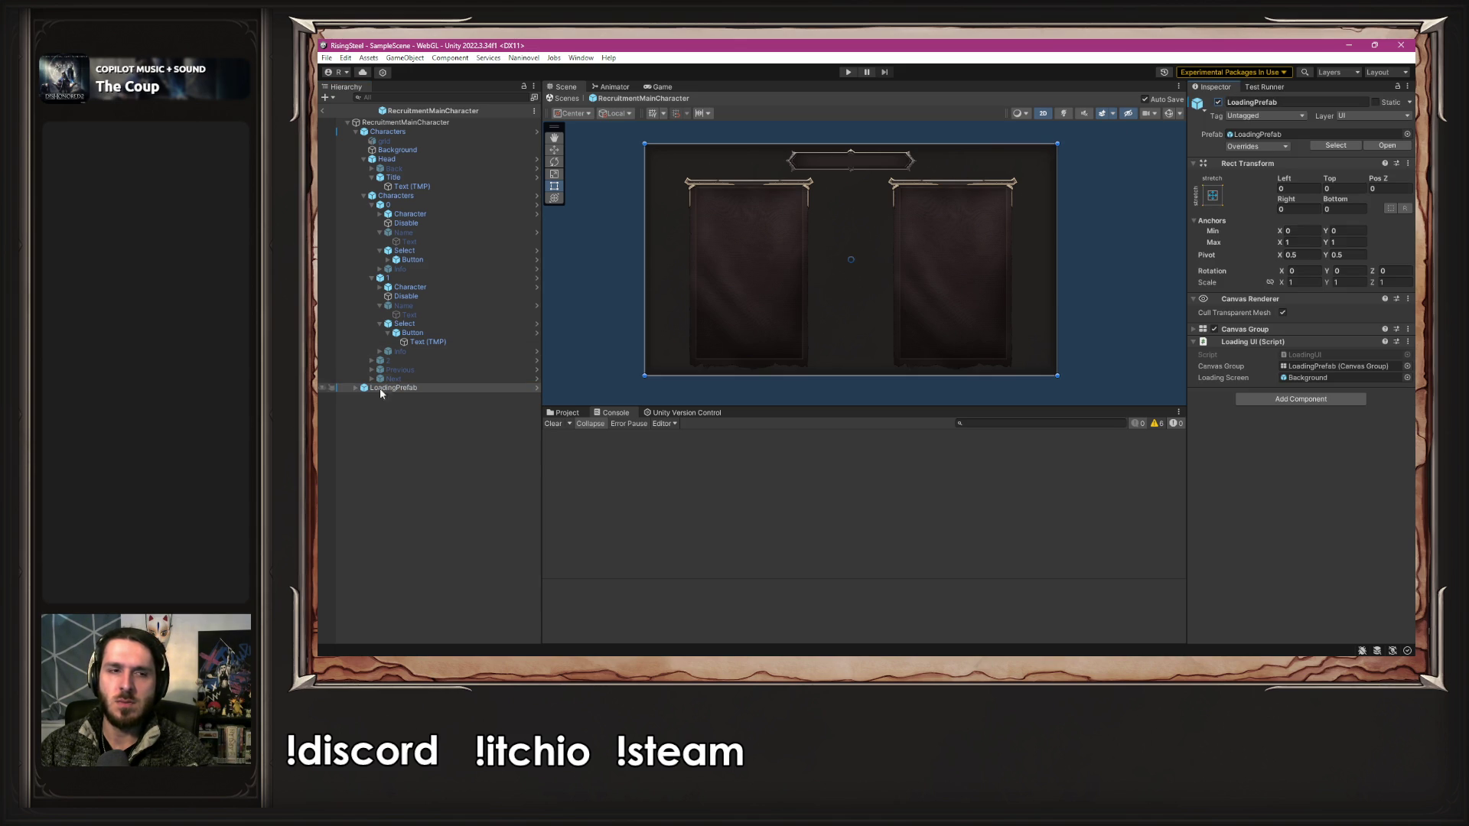
left_click(356, 388)
left_click(394, 399)
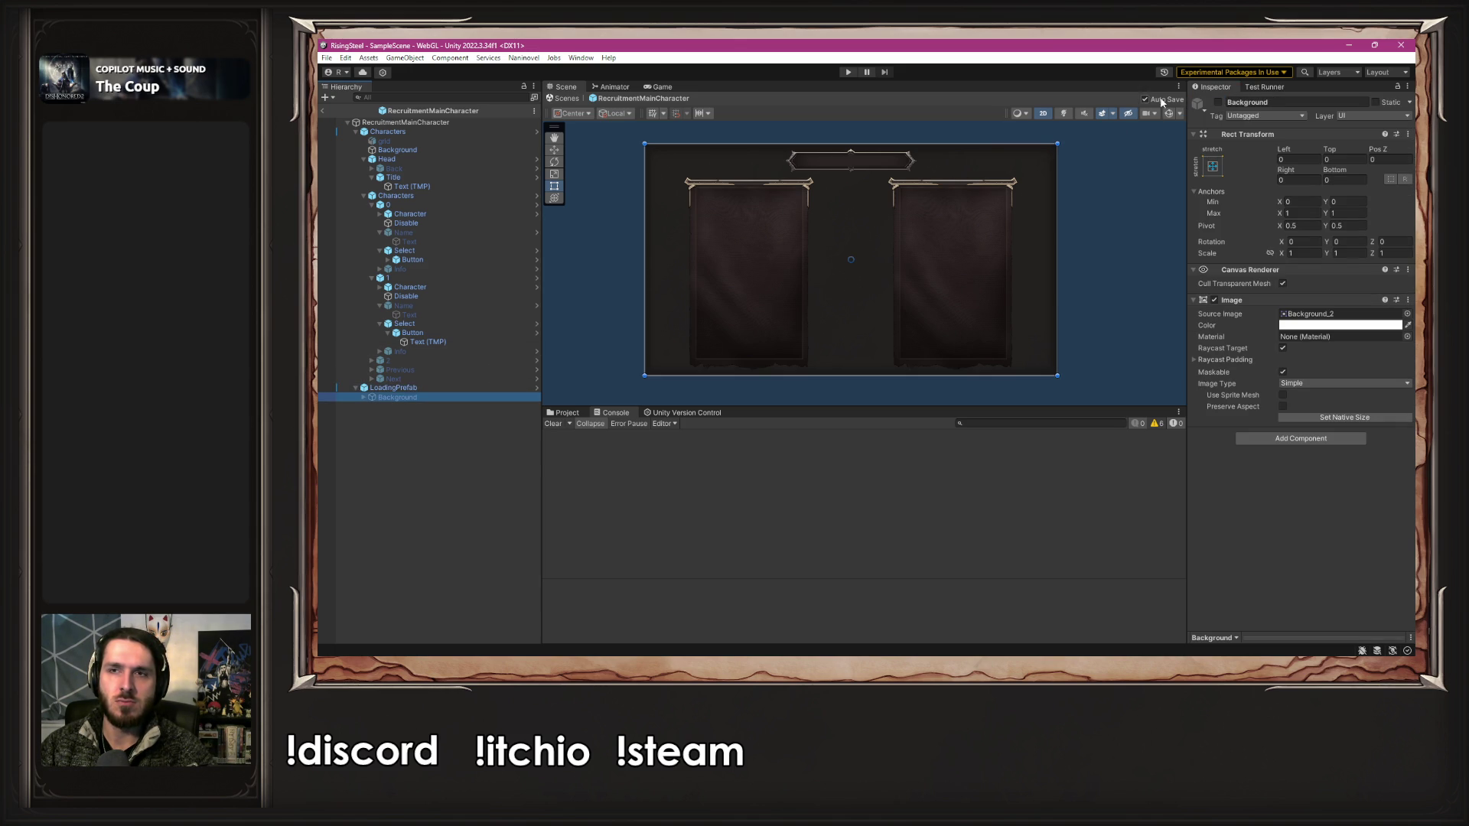
left_click(1219, 103)
left_click(363, 397)
left_click(393, 388)
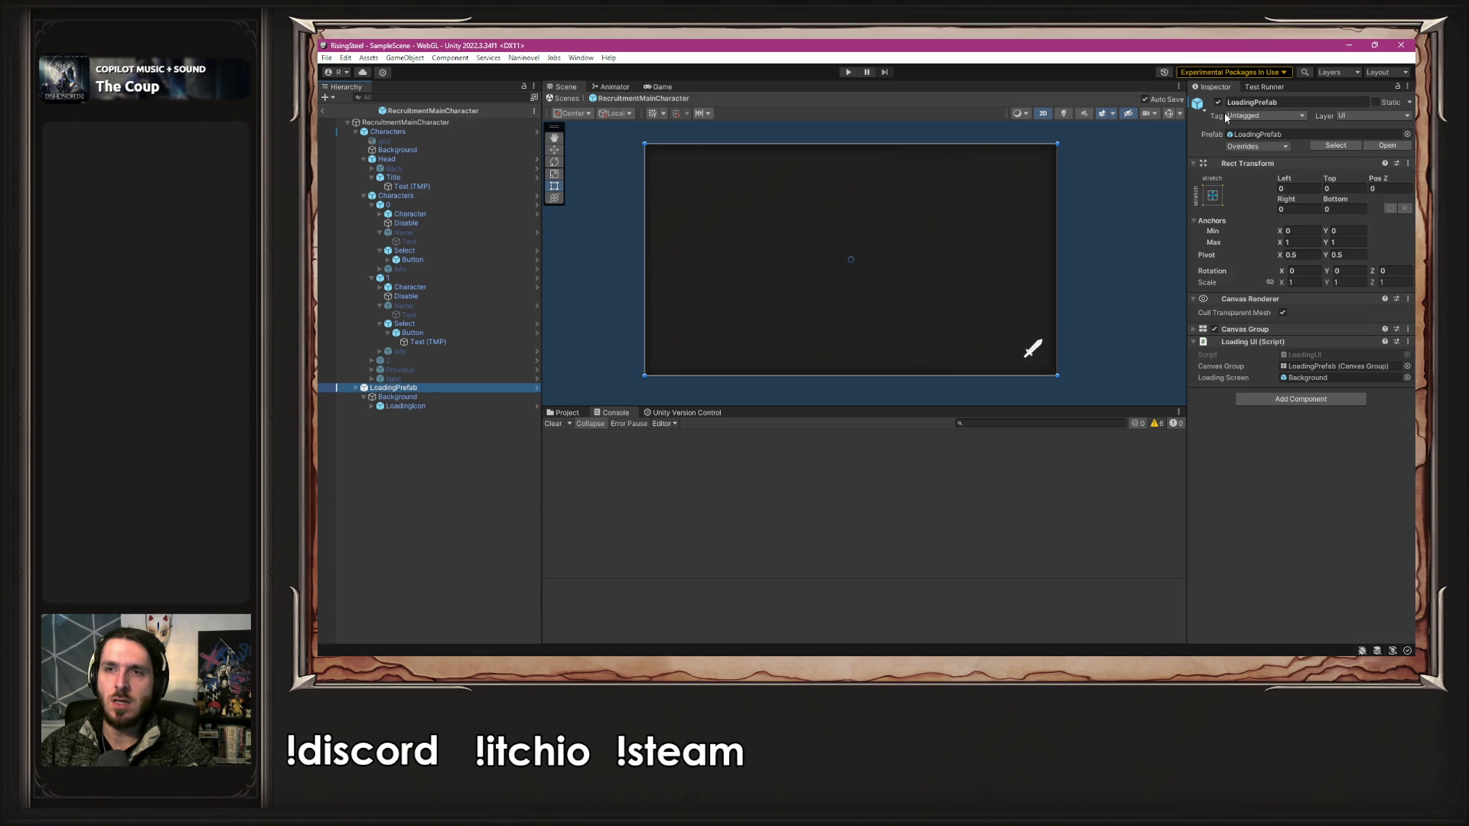
left_click(1219, 103)
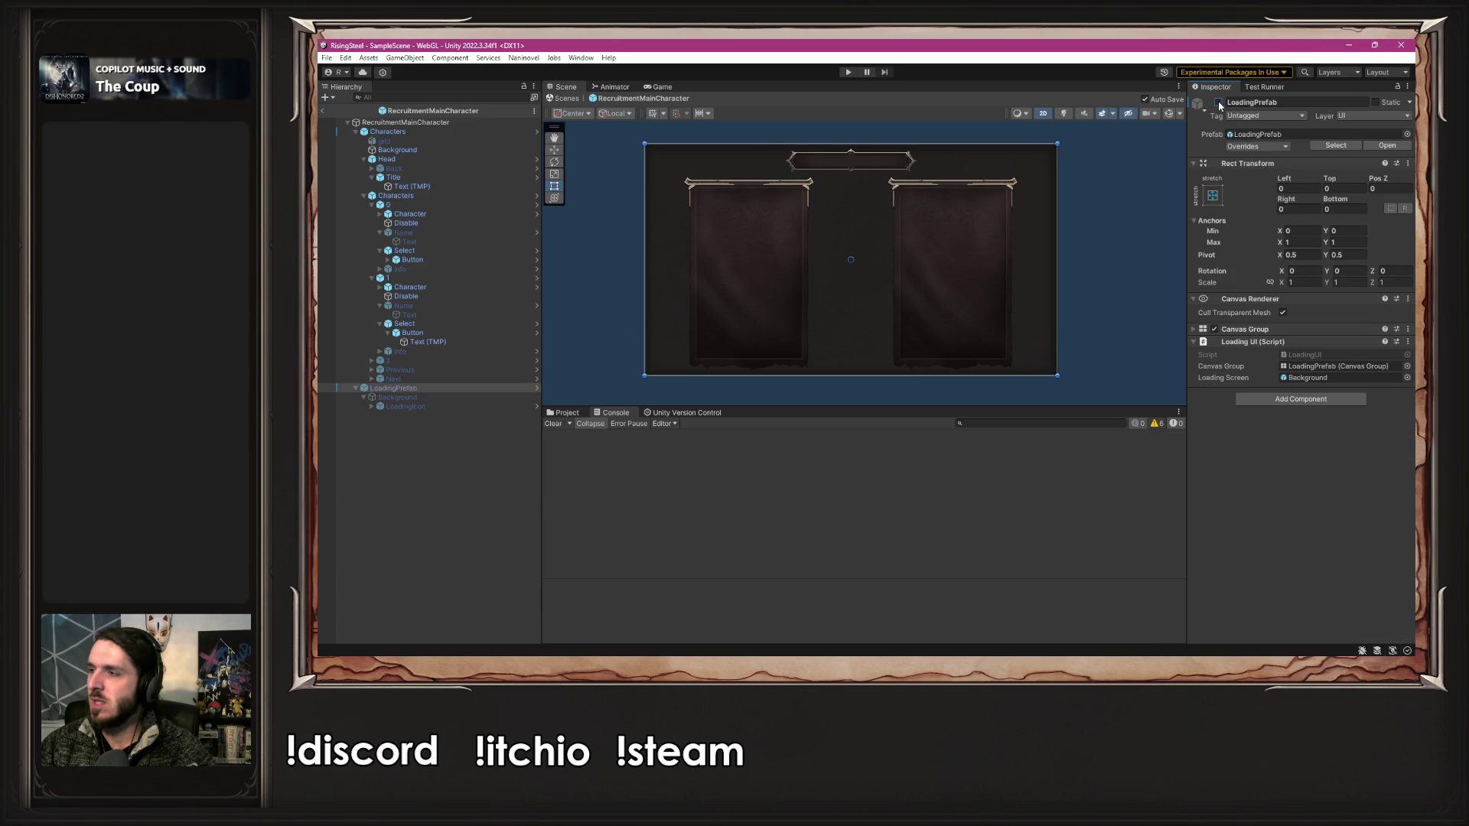
left_click(1219, 103)
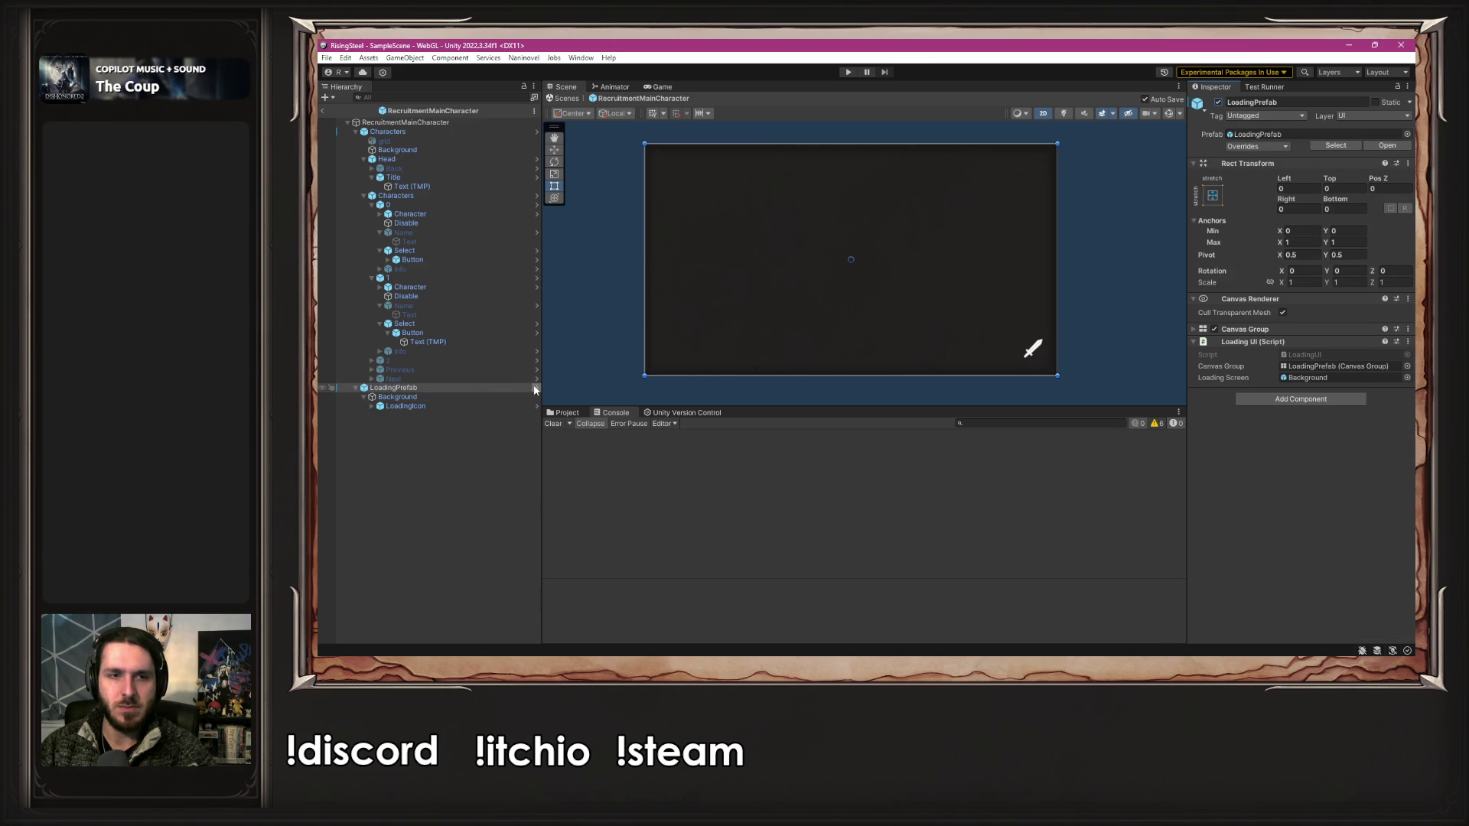
- In Prefab Mode, activate the Background and inspect the LoadingIcon sword image, then exit
left_click(536, 389)
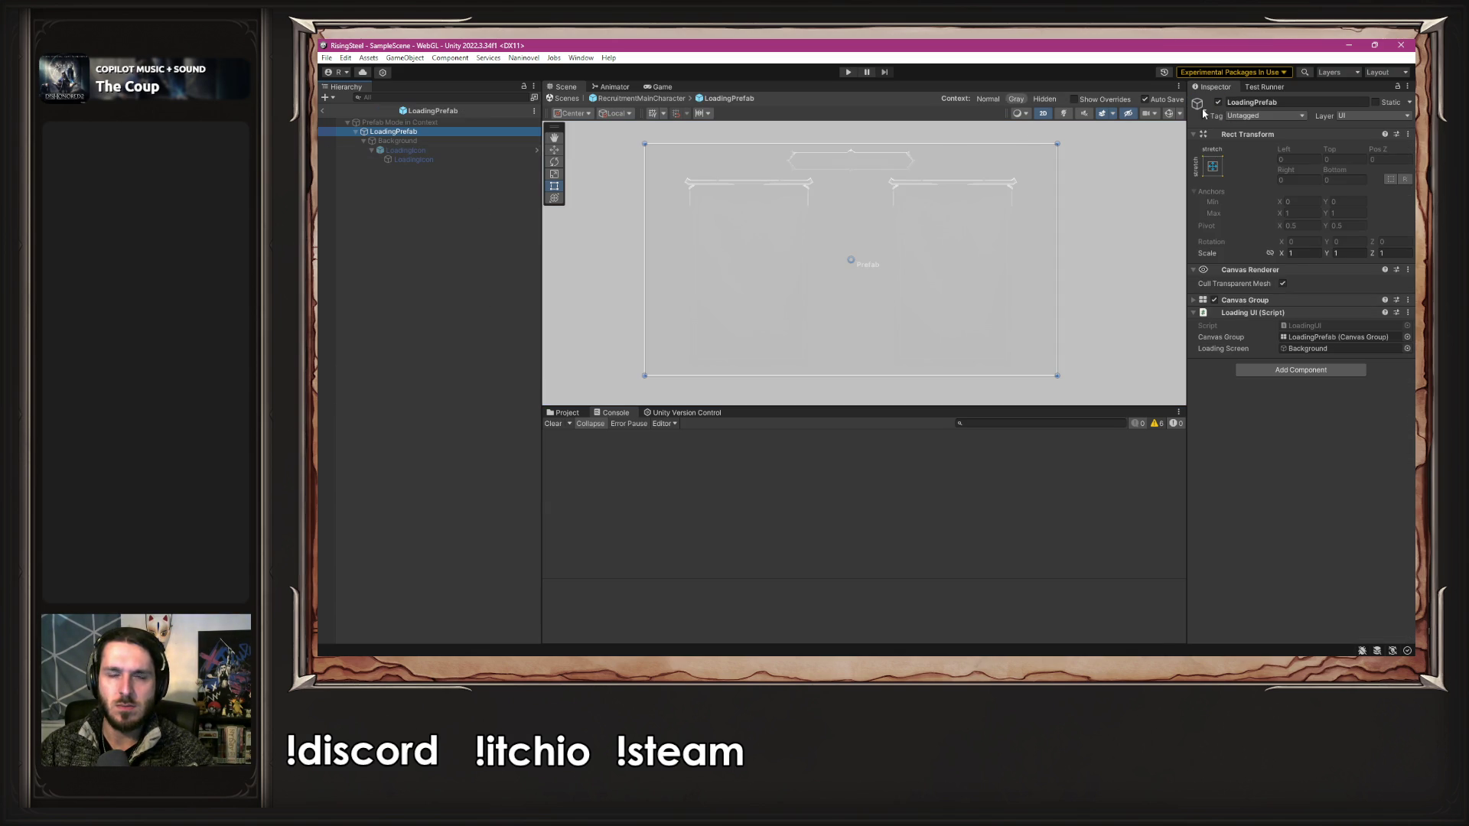
left_click(415, 141)
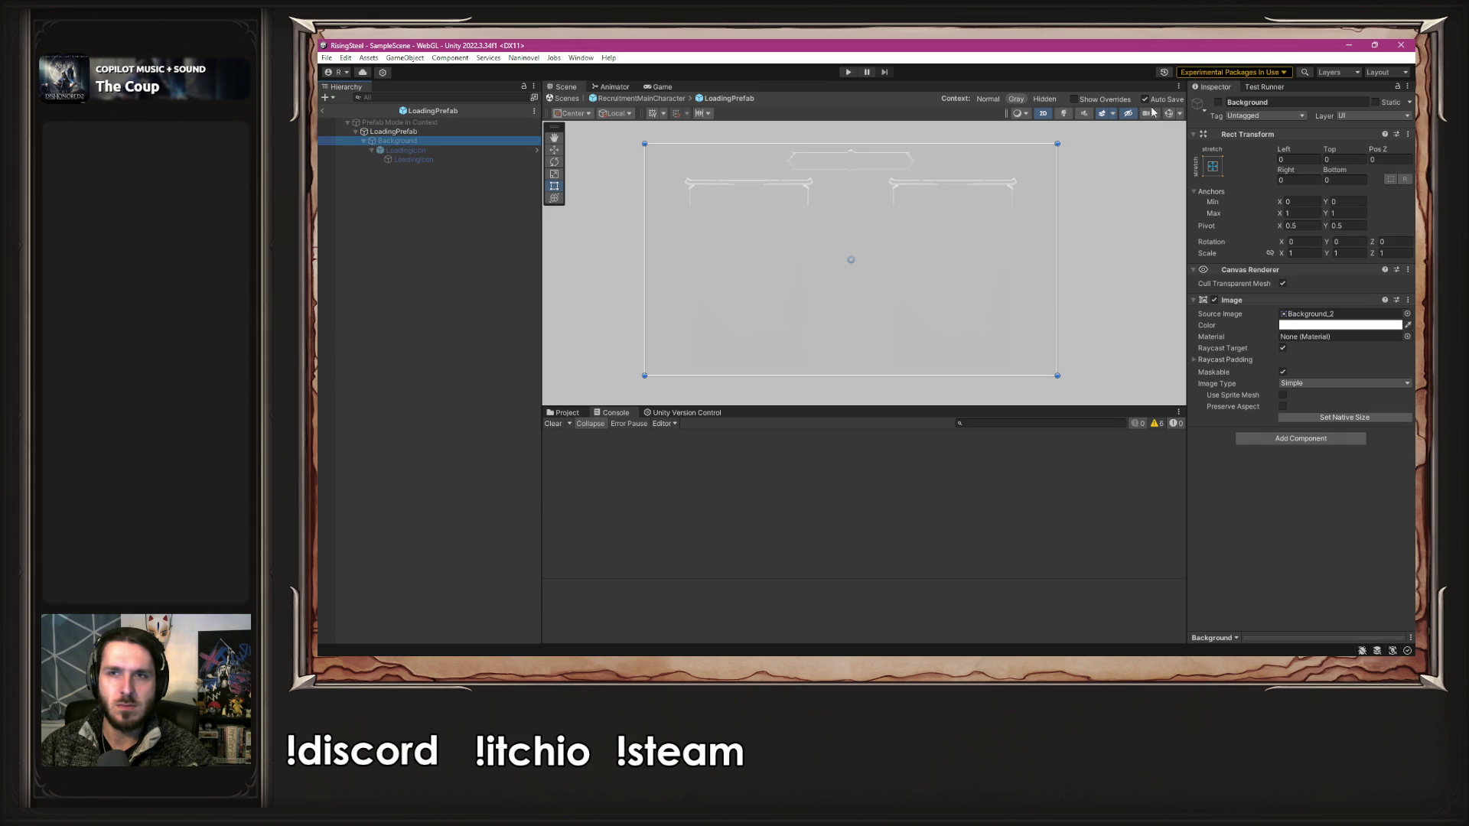
left_click(1218, 102)
left_click(459, 151)
left_click(464, 157)
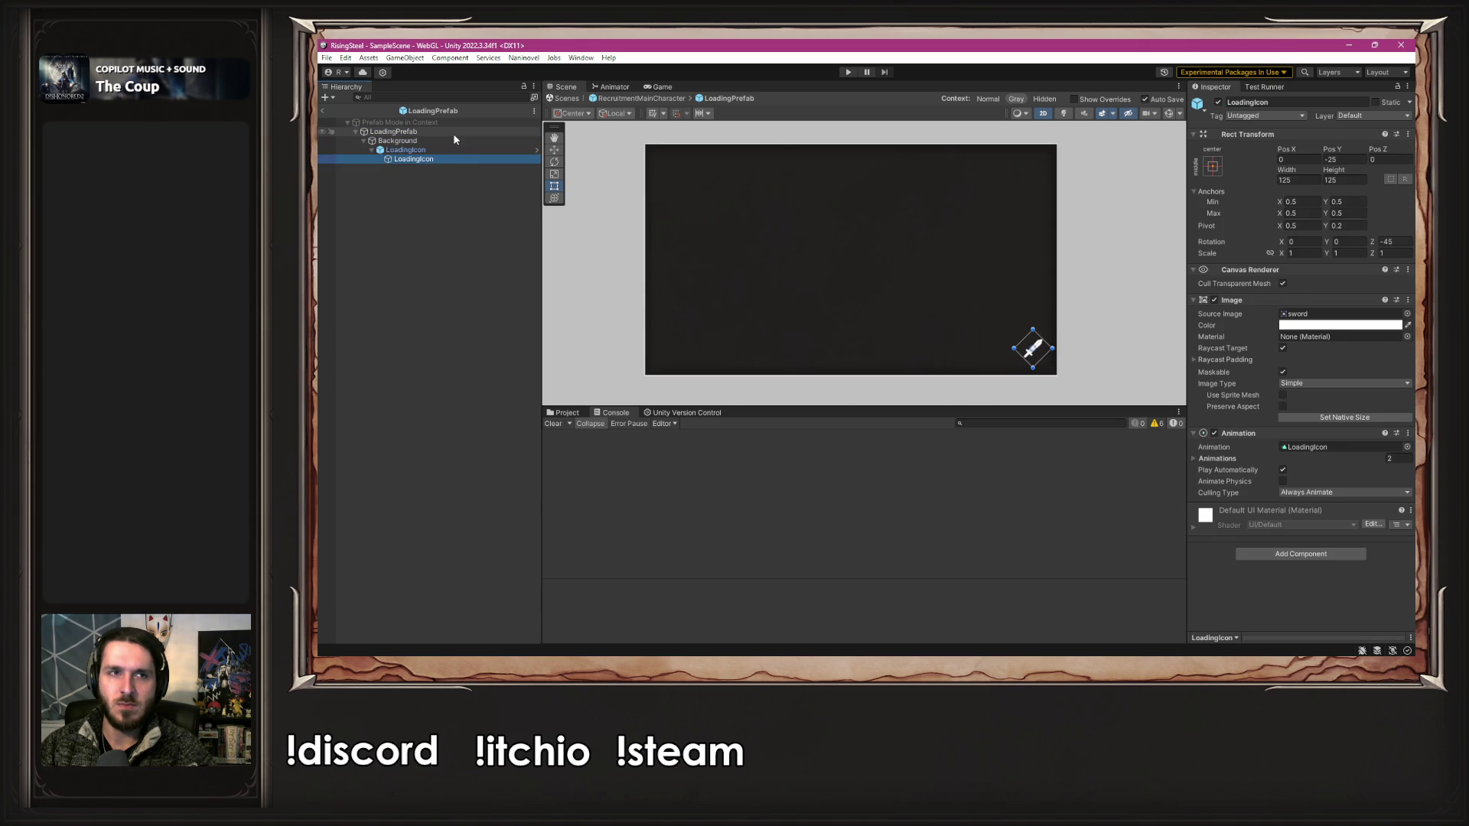
left_click(672, 97)
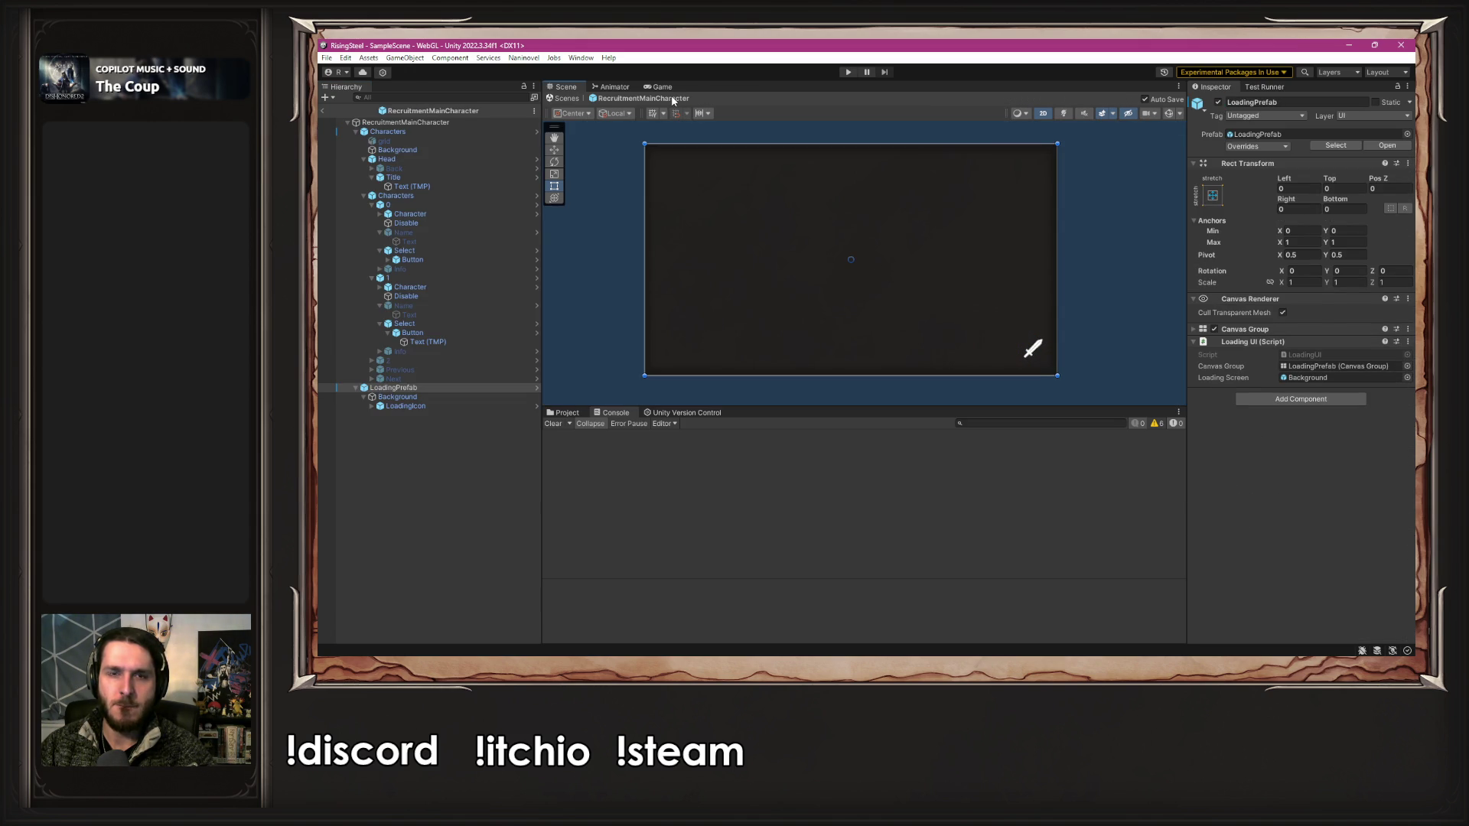
- Keep the prefab's Background active, deactivate LoadingPrefab in the scene, and press Play to test
left_click(447, 397)
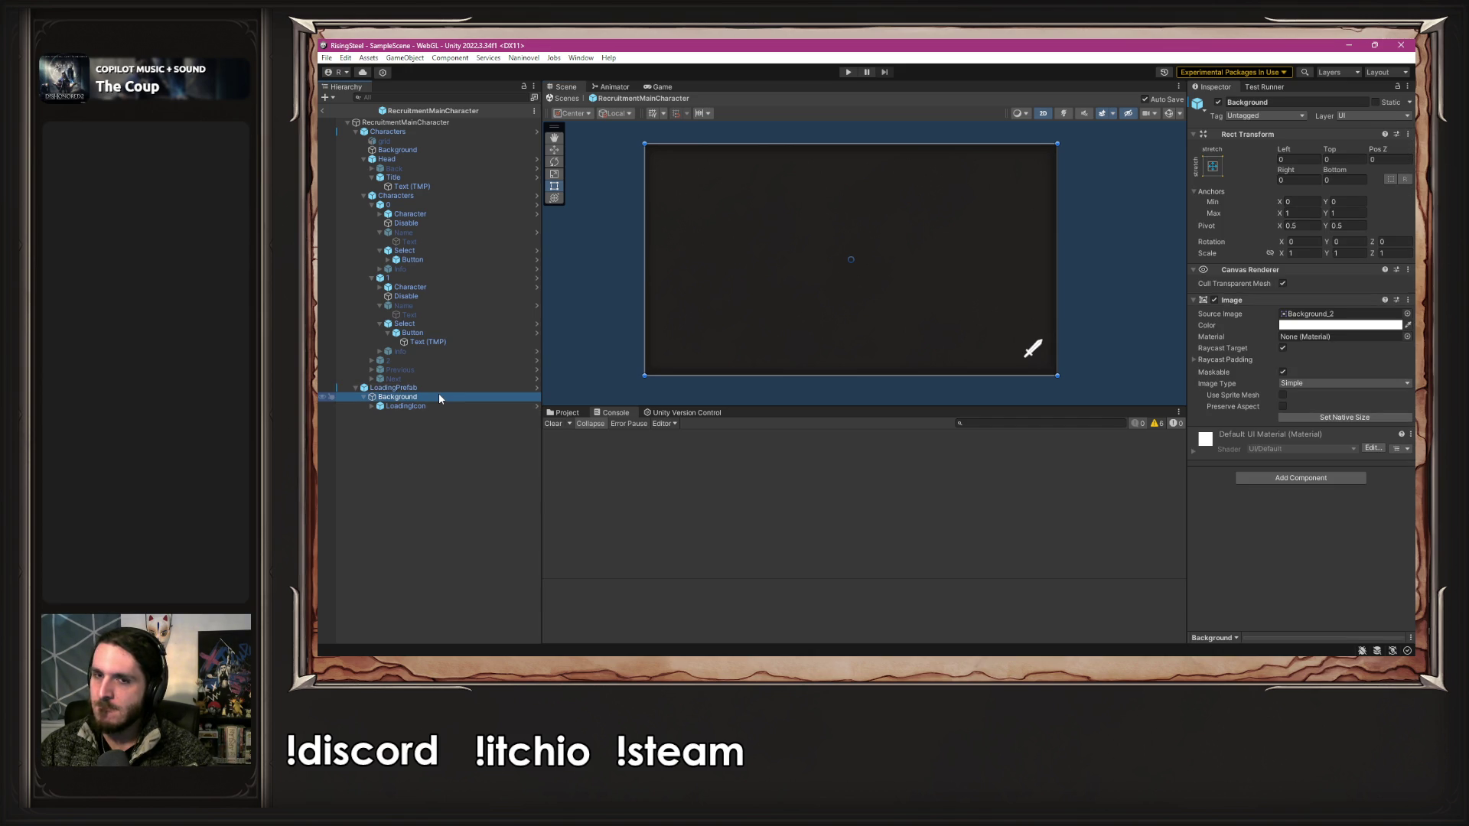
left_click(538, 389)
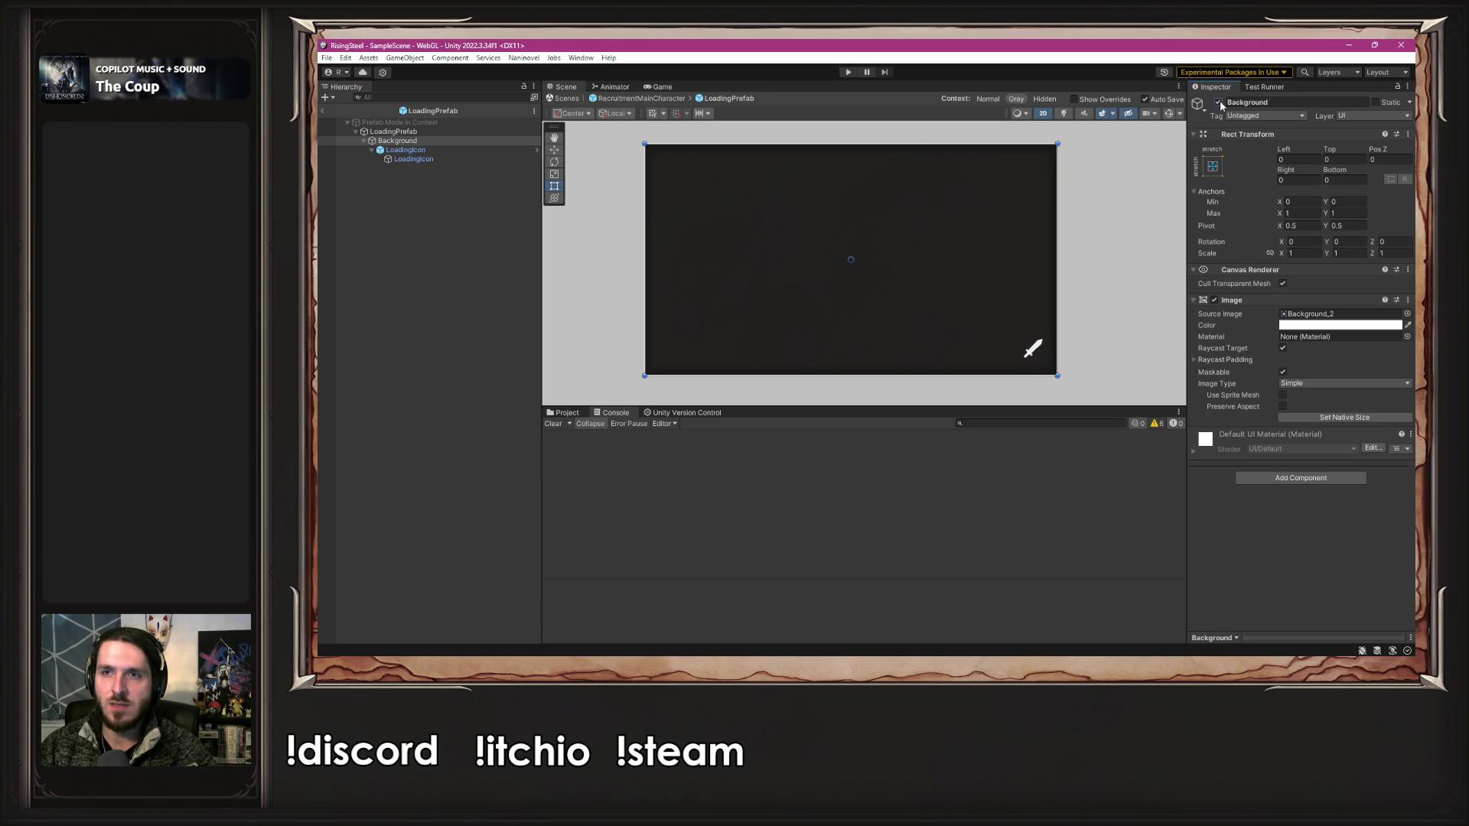
left_click(1219, 103)
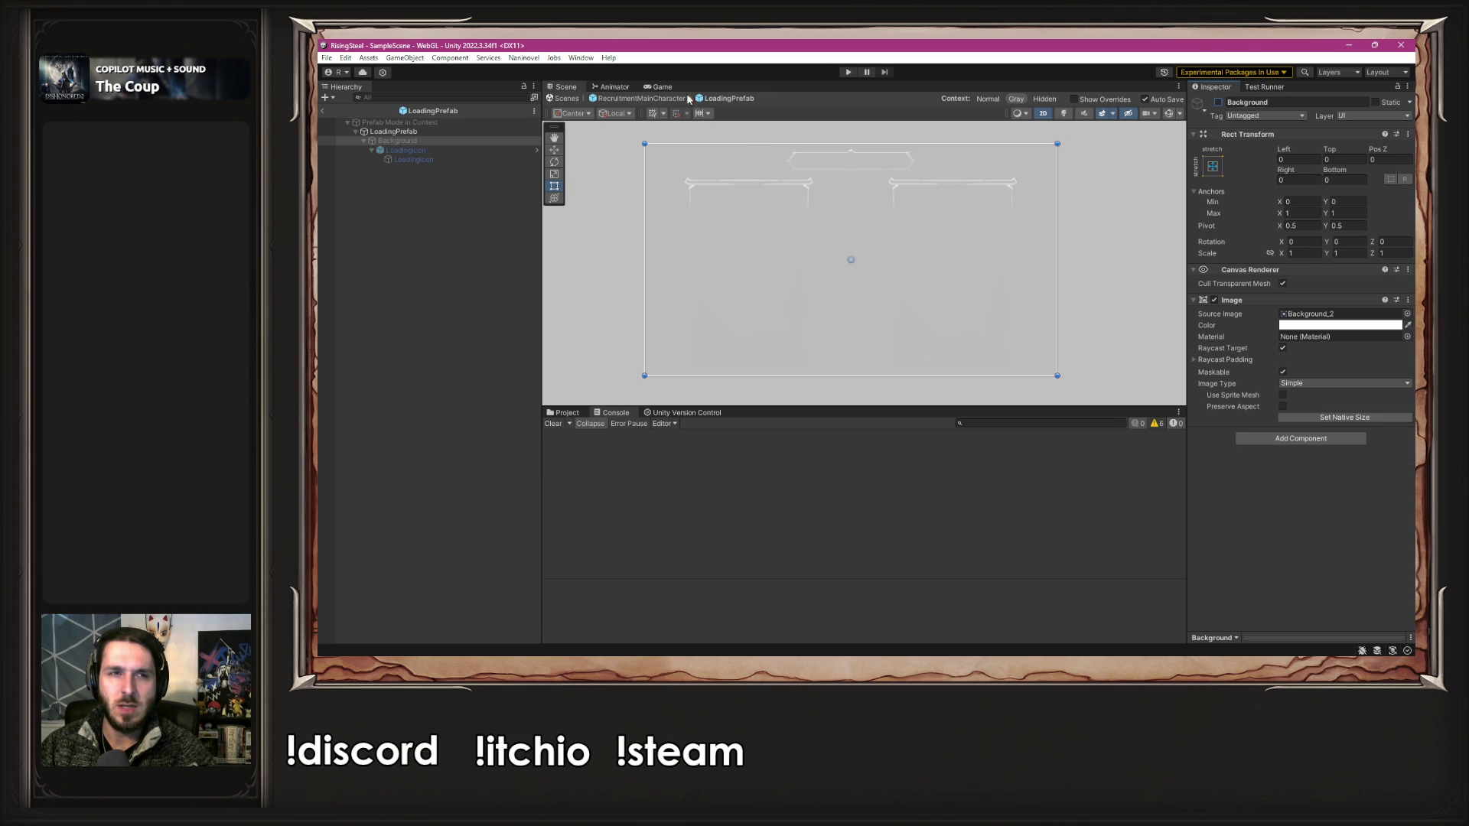
left_click(1219, 103)
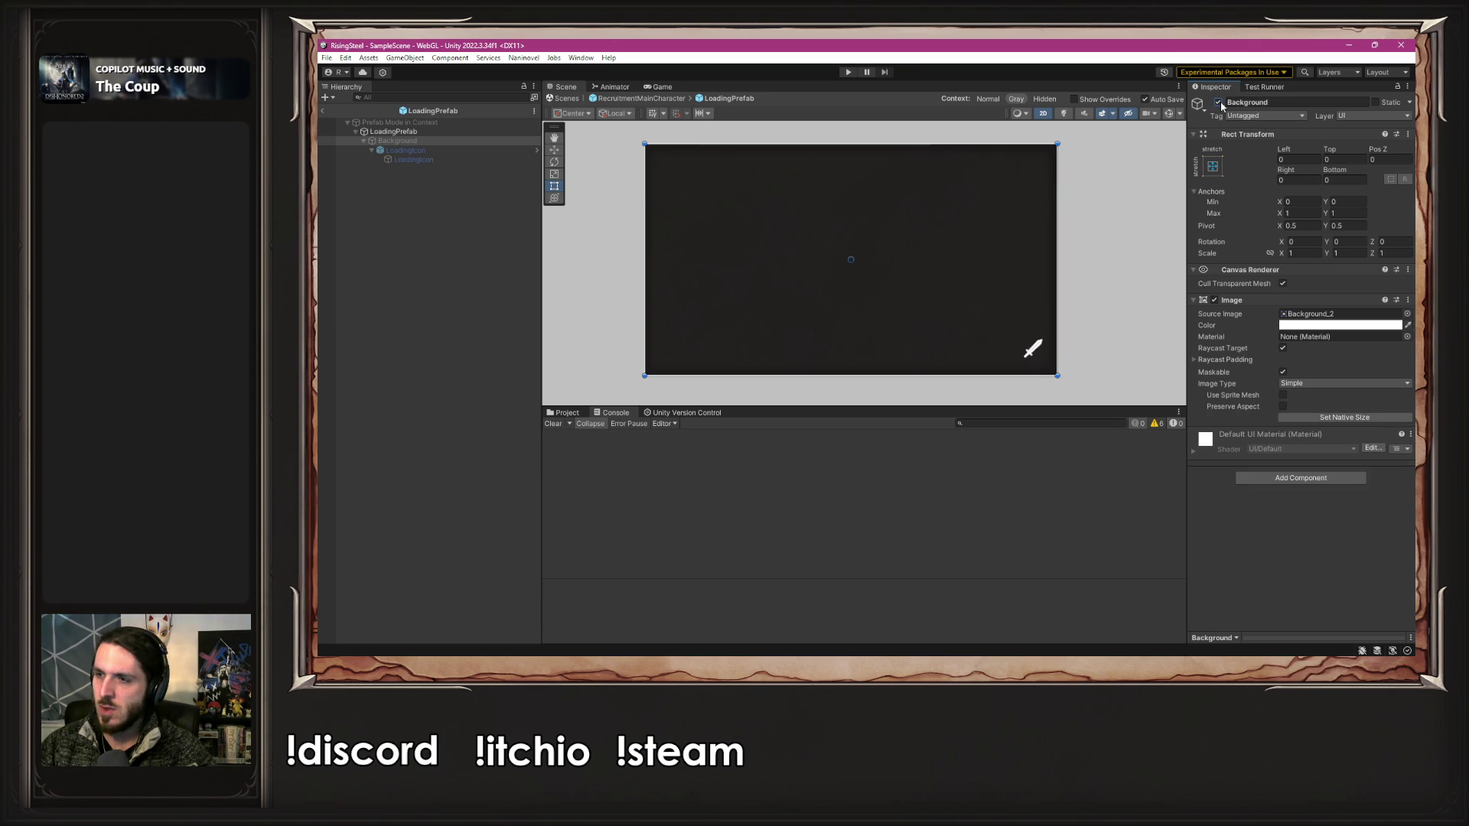
left_click(617, 99)
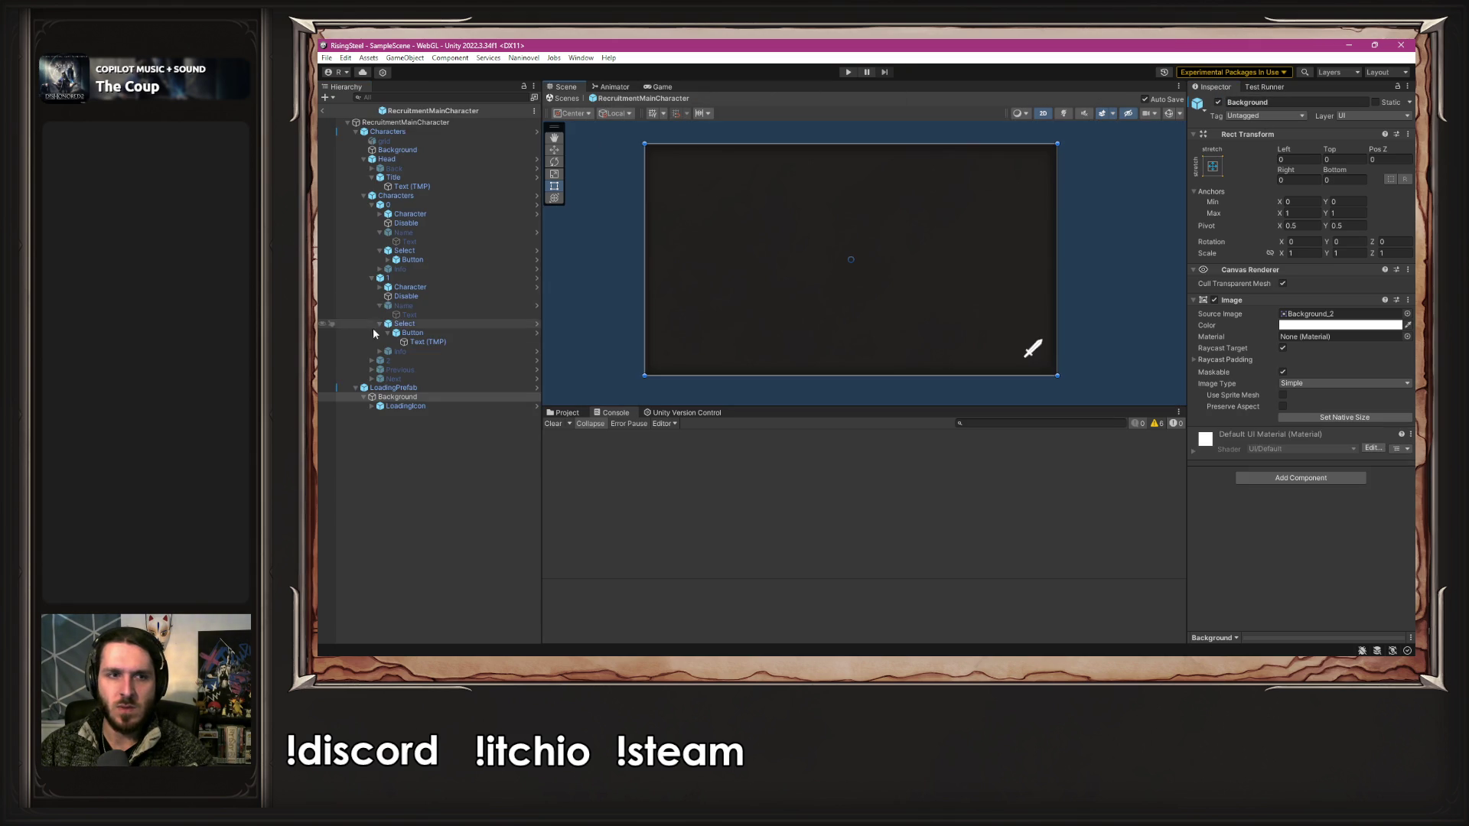
left_click(1219, 103)
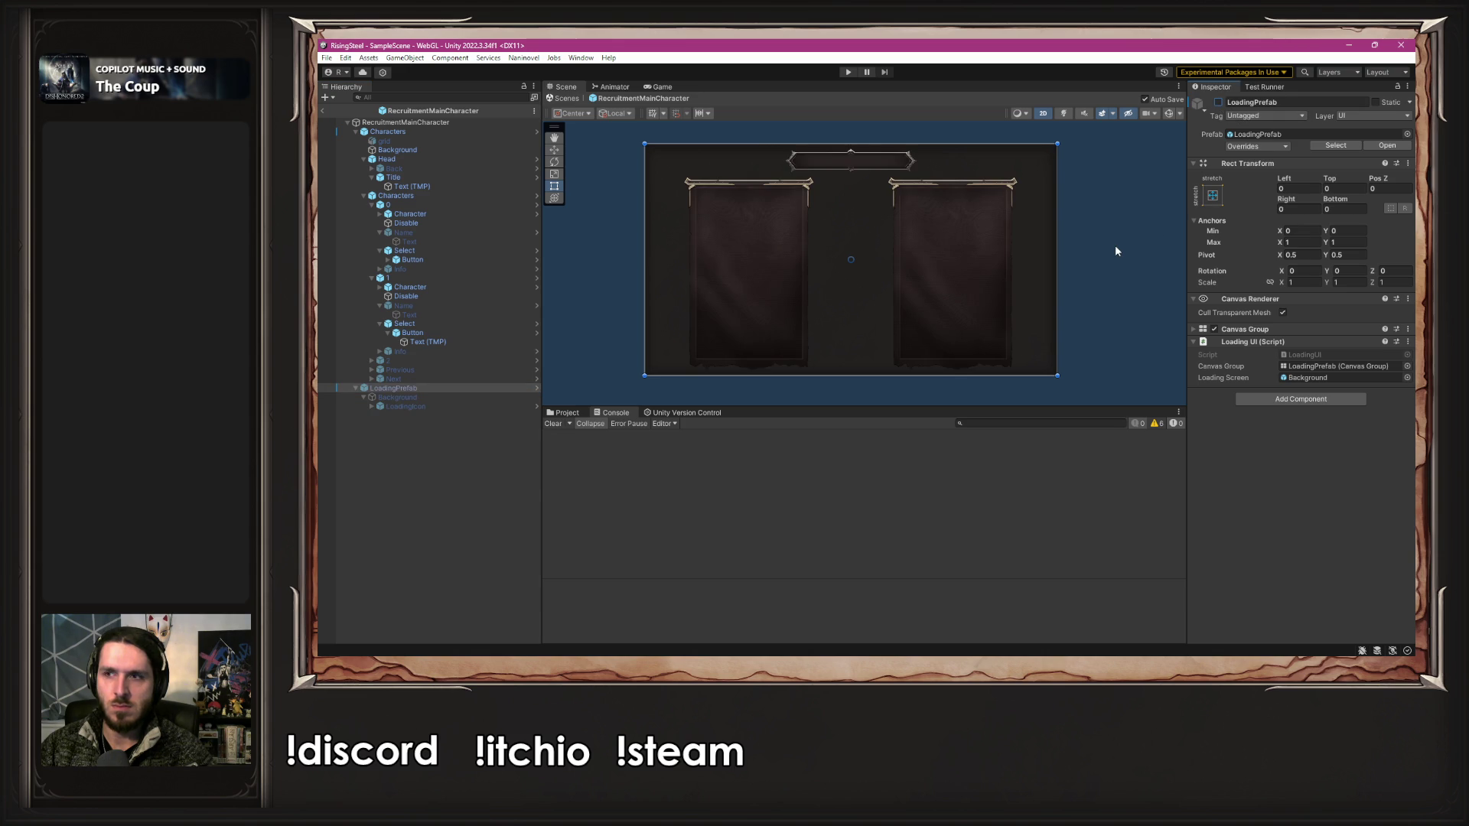
key("alt+Tab")
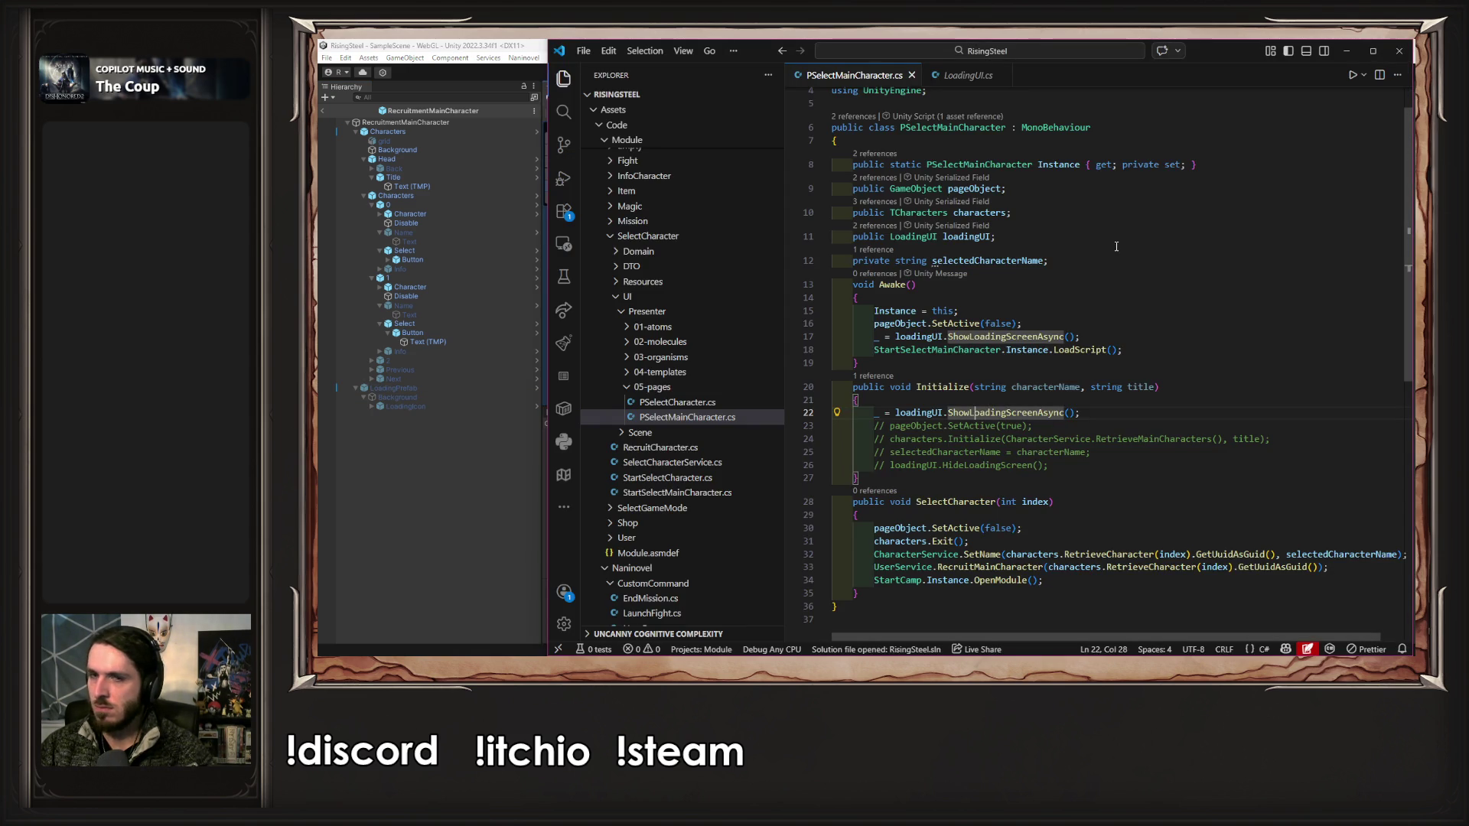
left_click(459, 490)
left_click(851, 72)
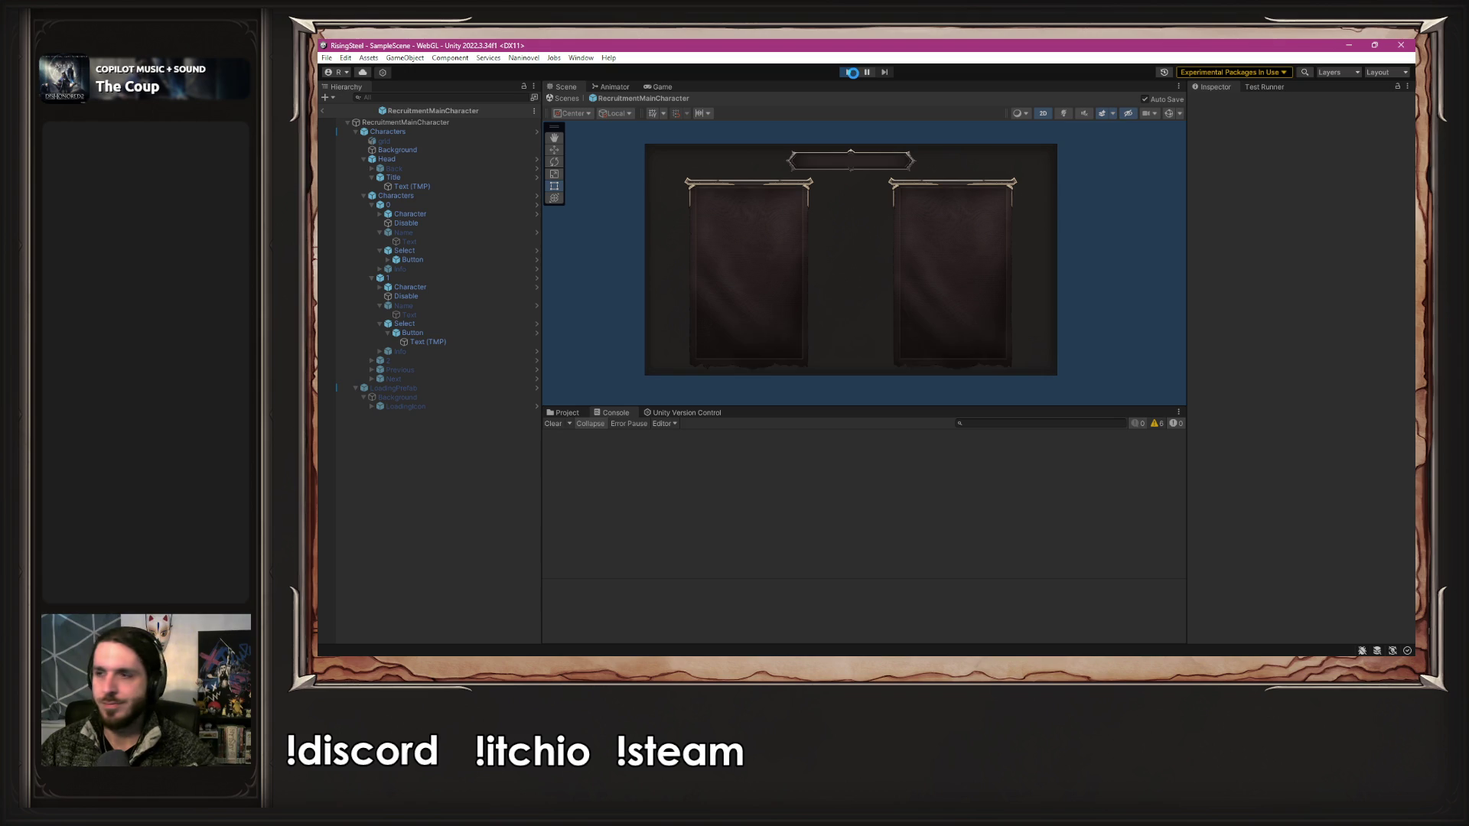